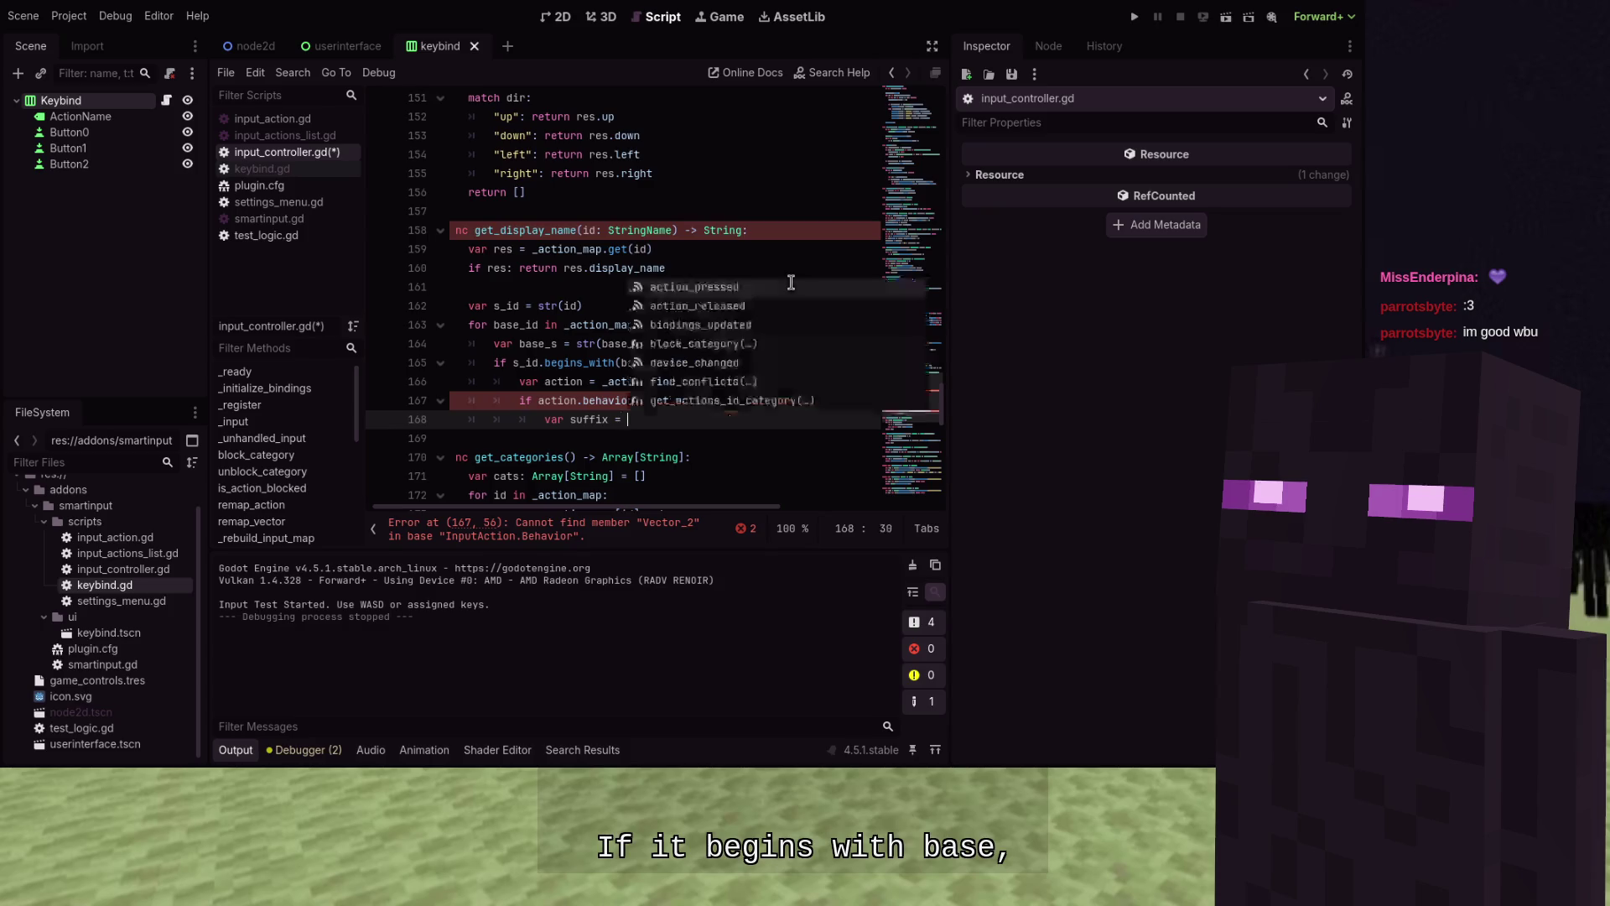
# Assign suffix as s_id.trim_prefix(base_s + "_") in get_display_name
pyautogui.write('s_id.trim')
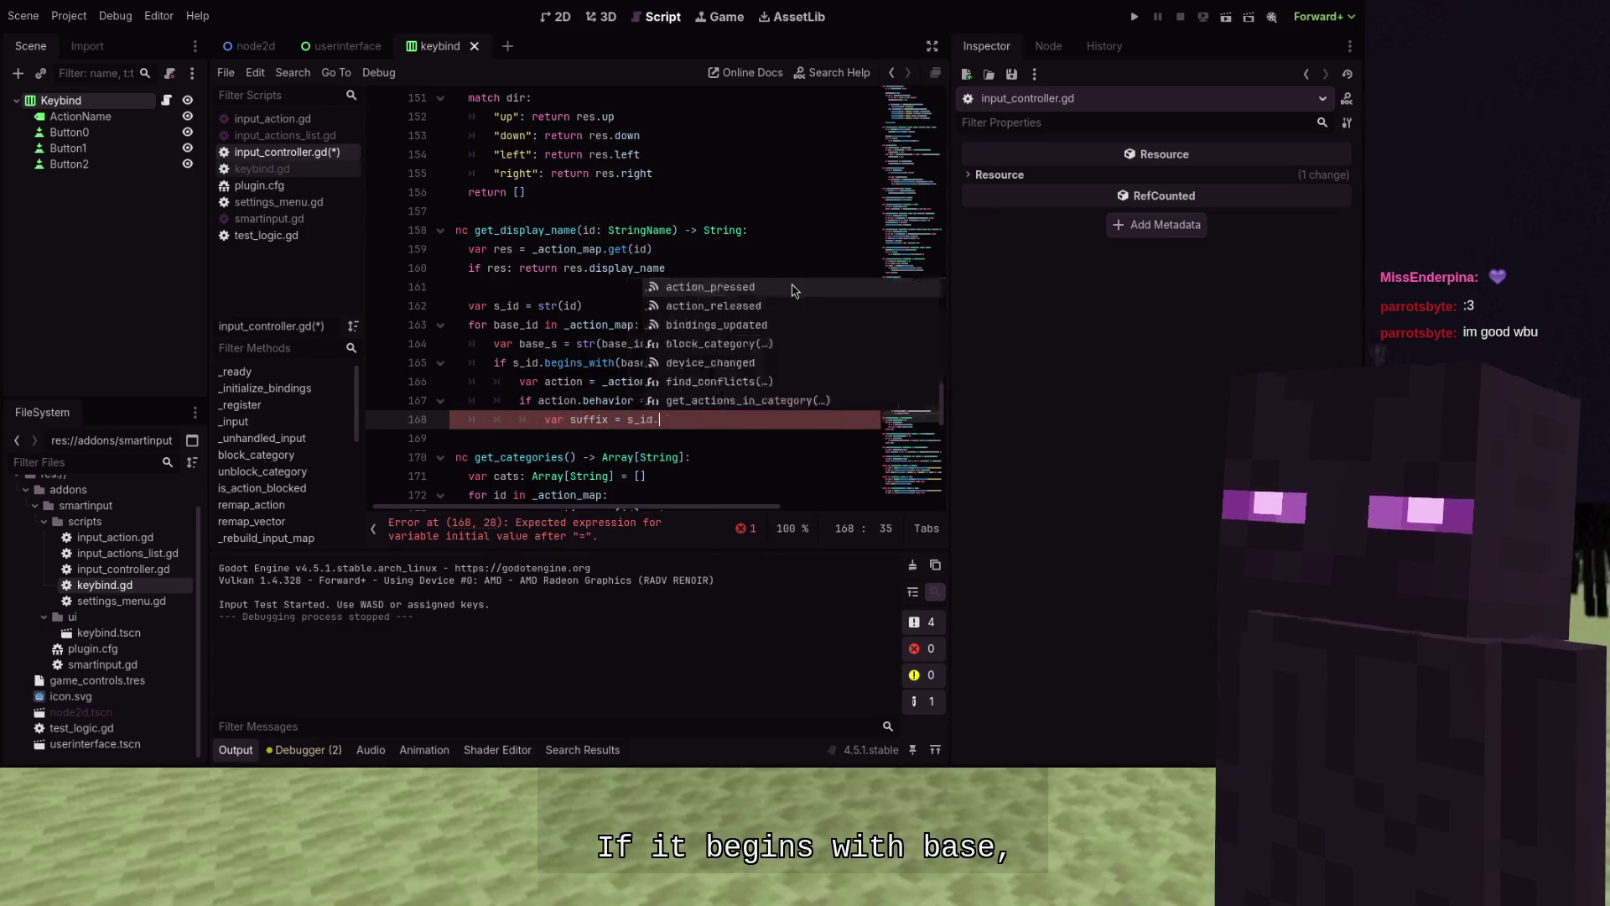
pyautogui.press('Return')
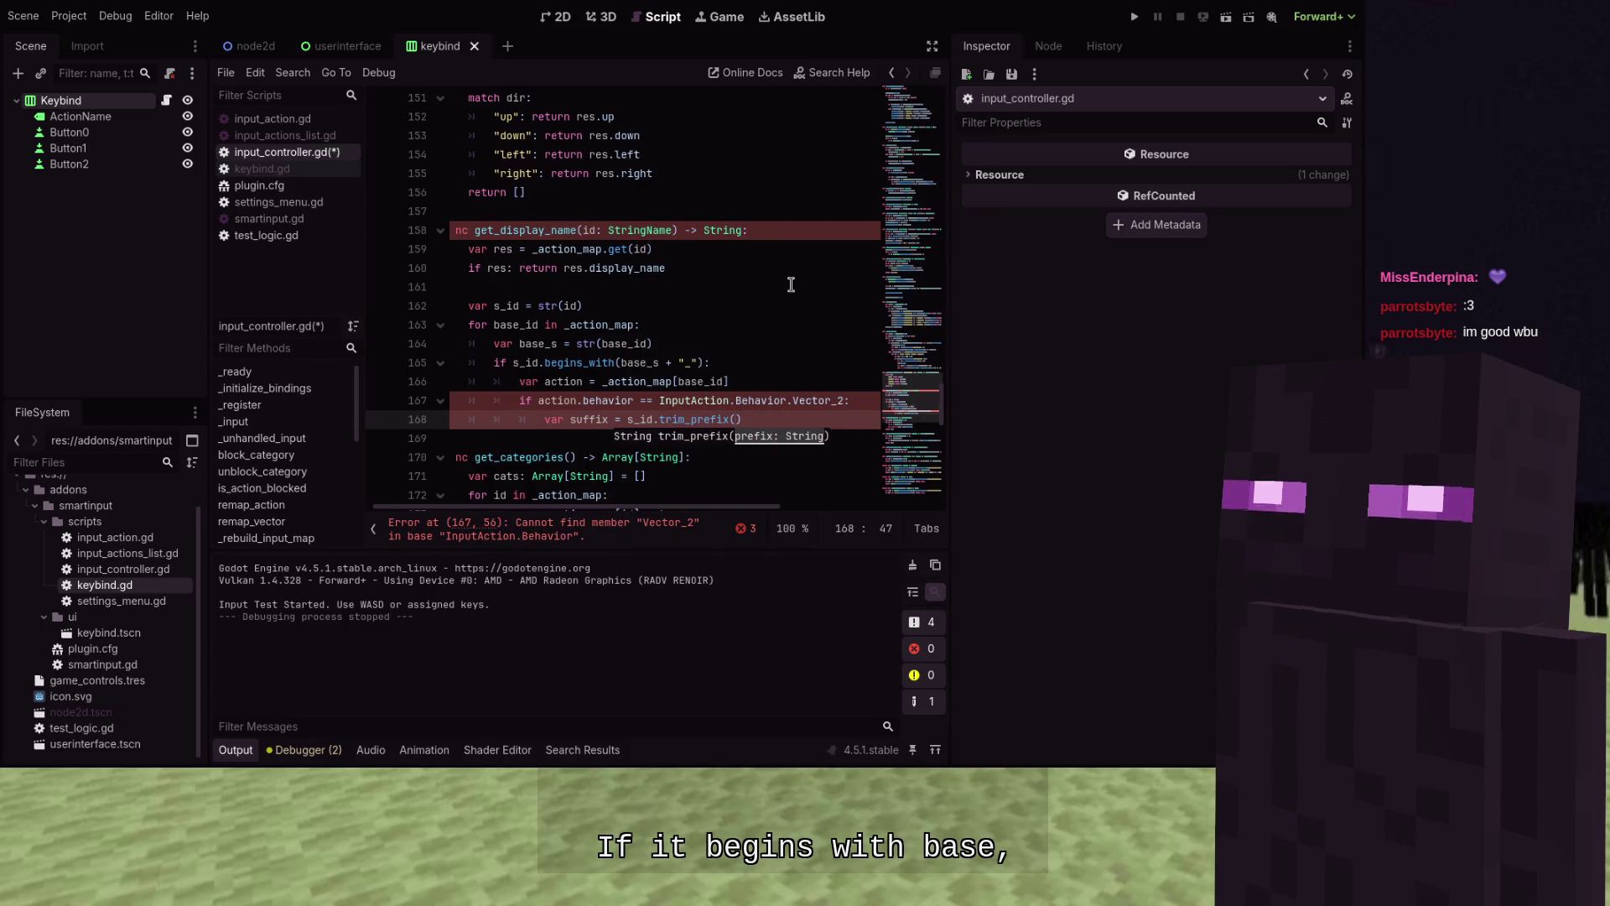
pyautogui.write('base_s + "_')
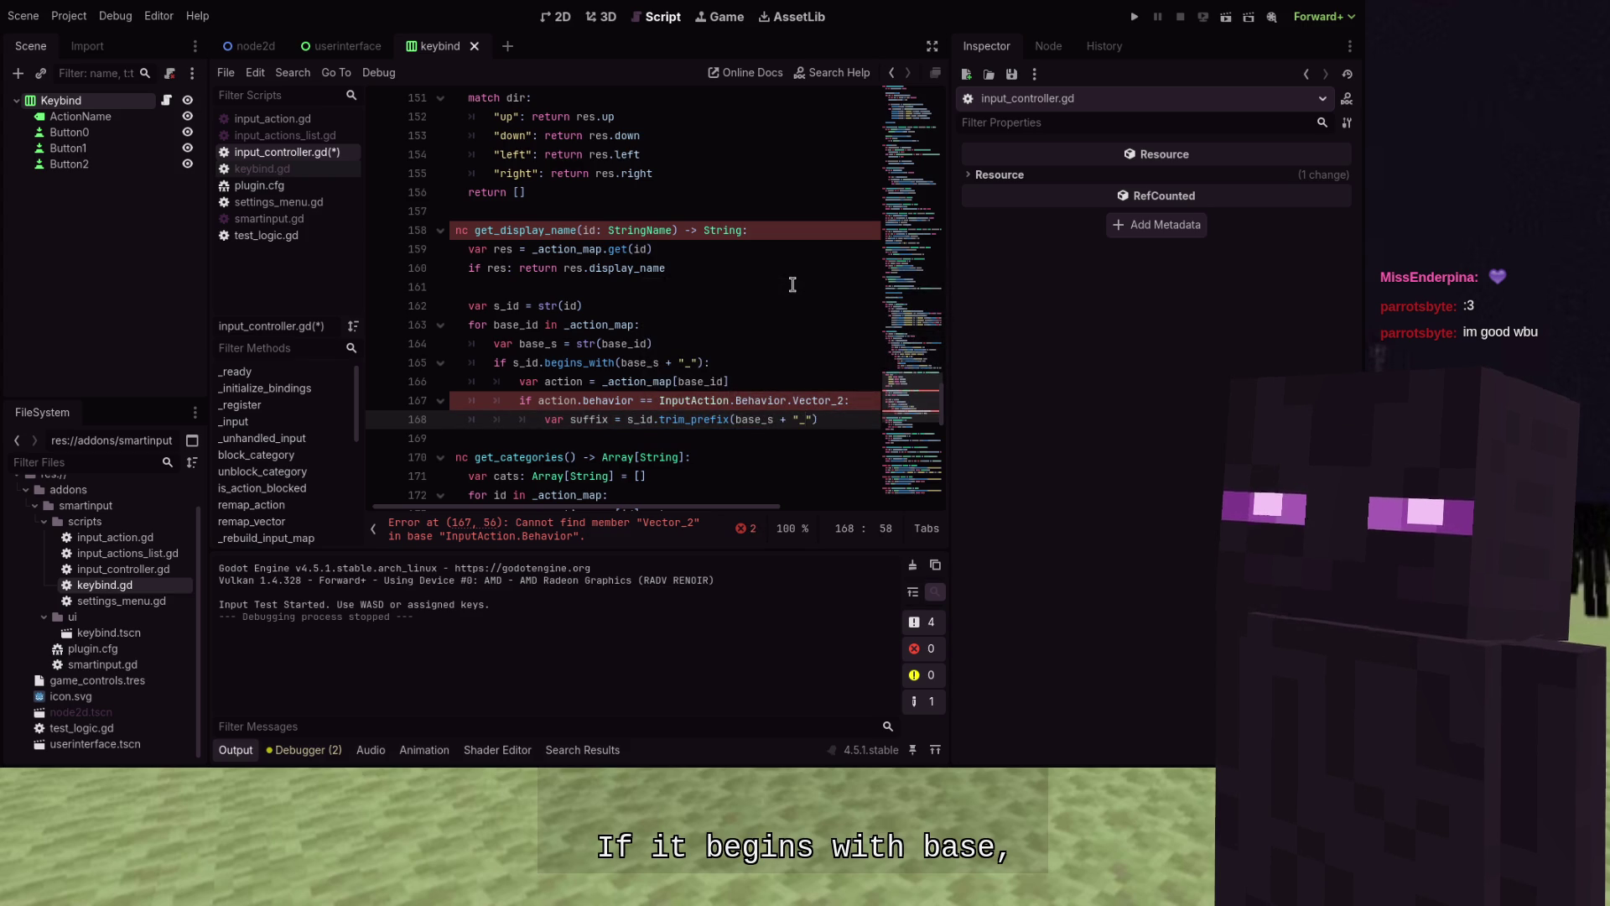
pyautogui.press('Return')
pyautogui.write('match')
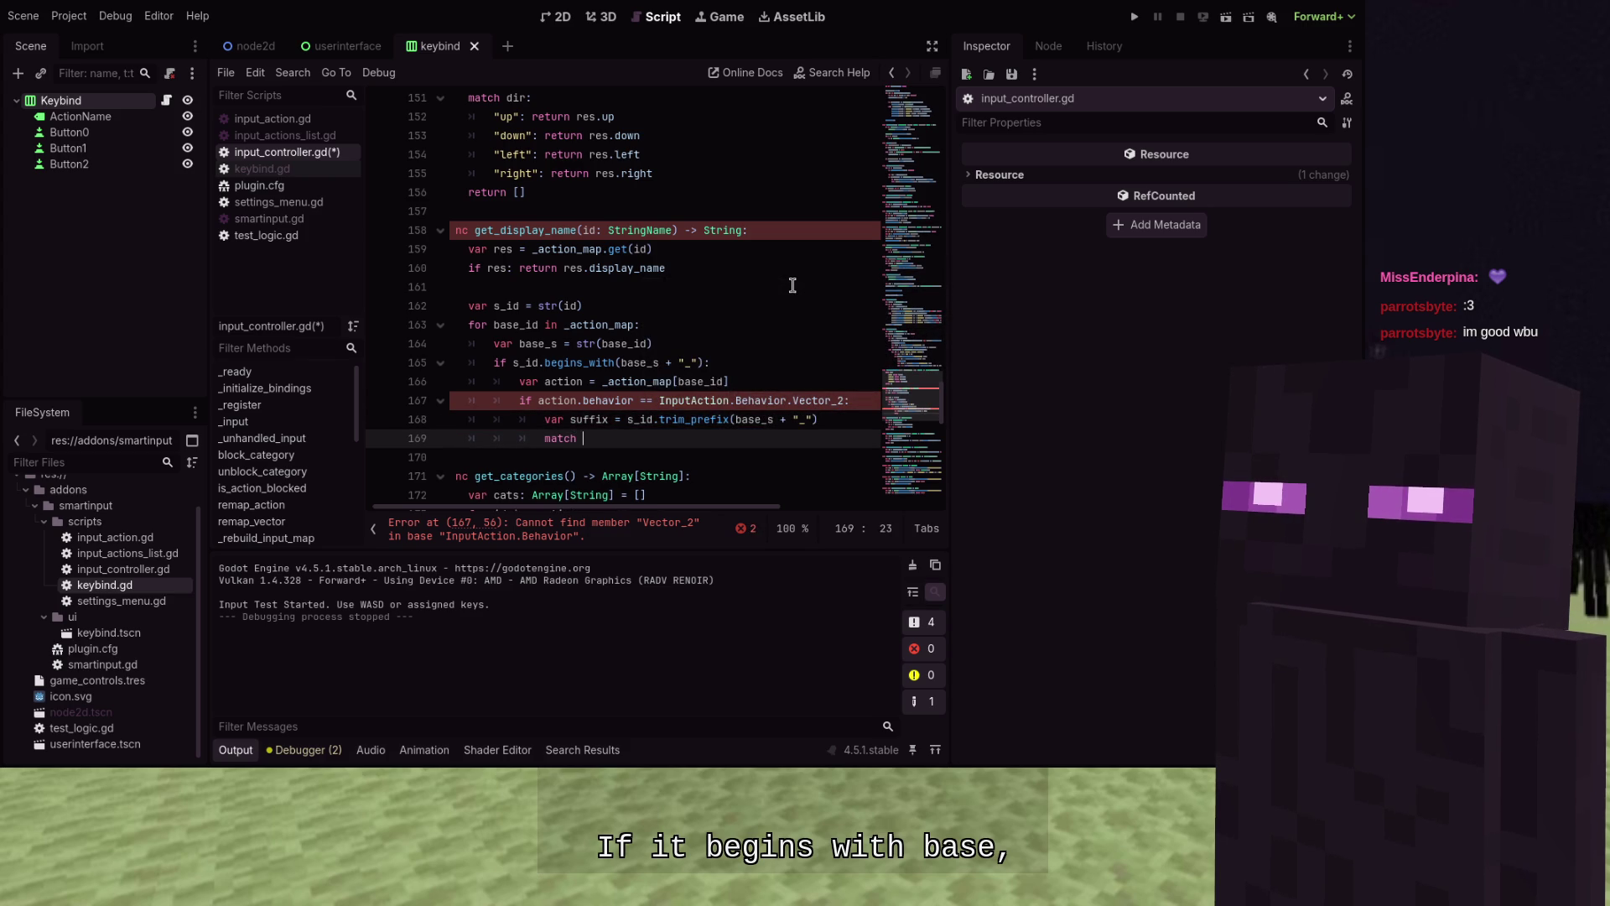
# Add blank-line spacing and a `match suffix:` line with an indented block below it
pyautogui.write('suffic')
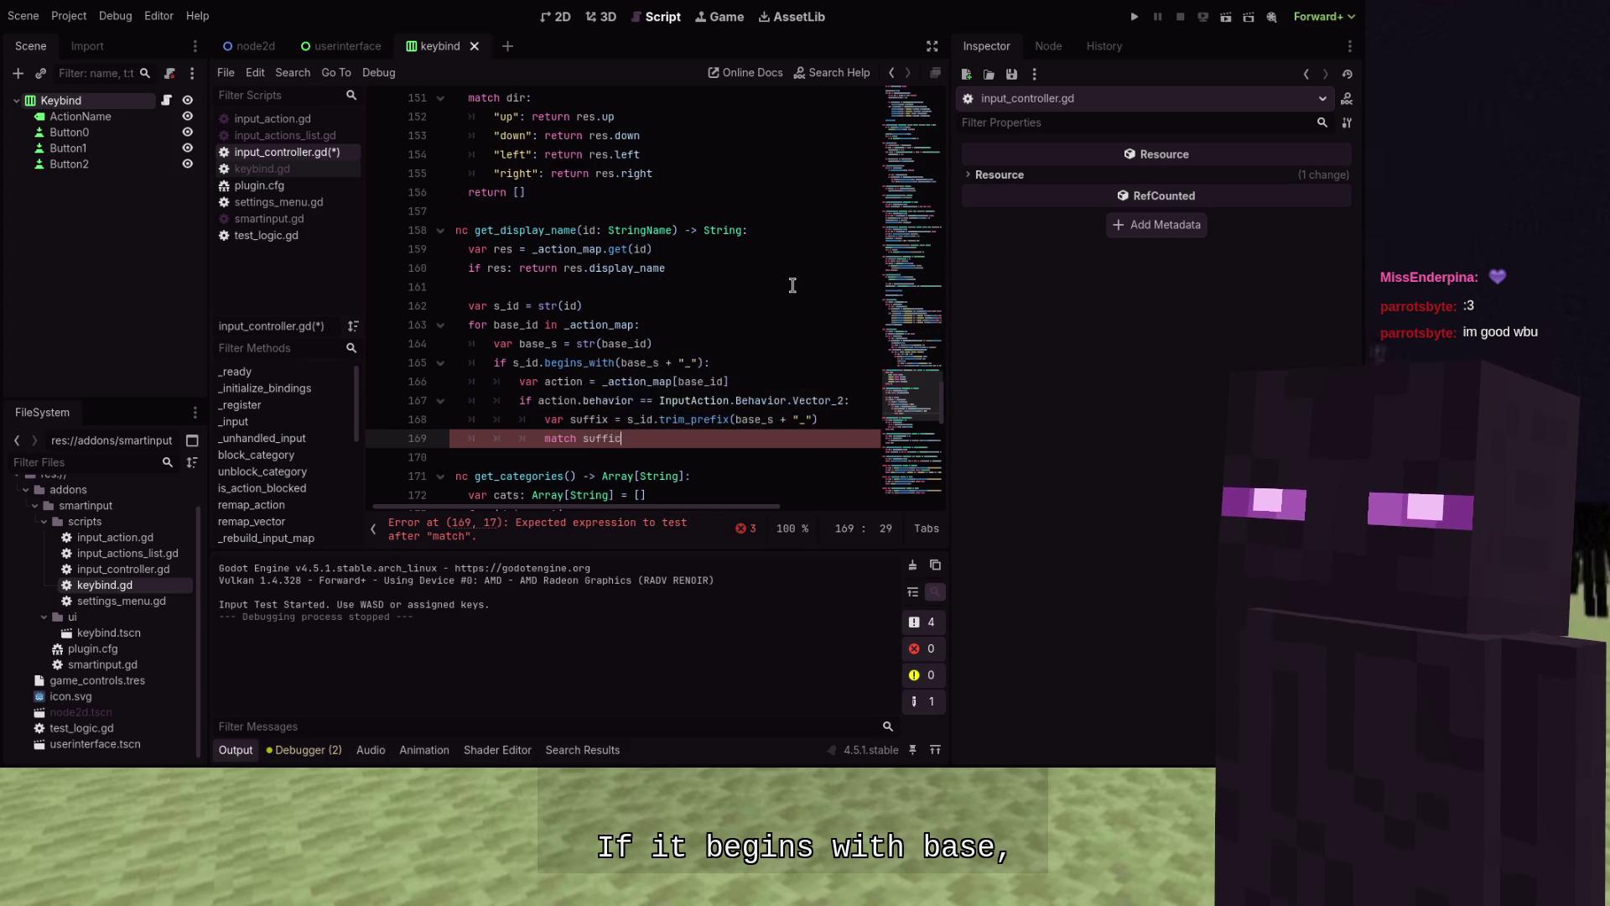
pyautogui.press('Up')
pyautogui.press('Up')
pyautogui.press('Up')
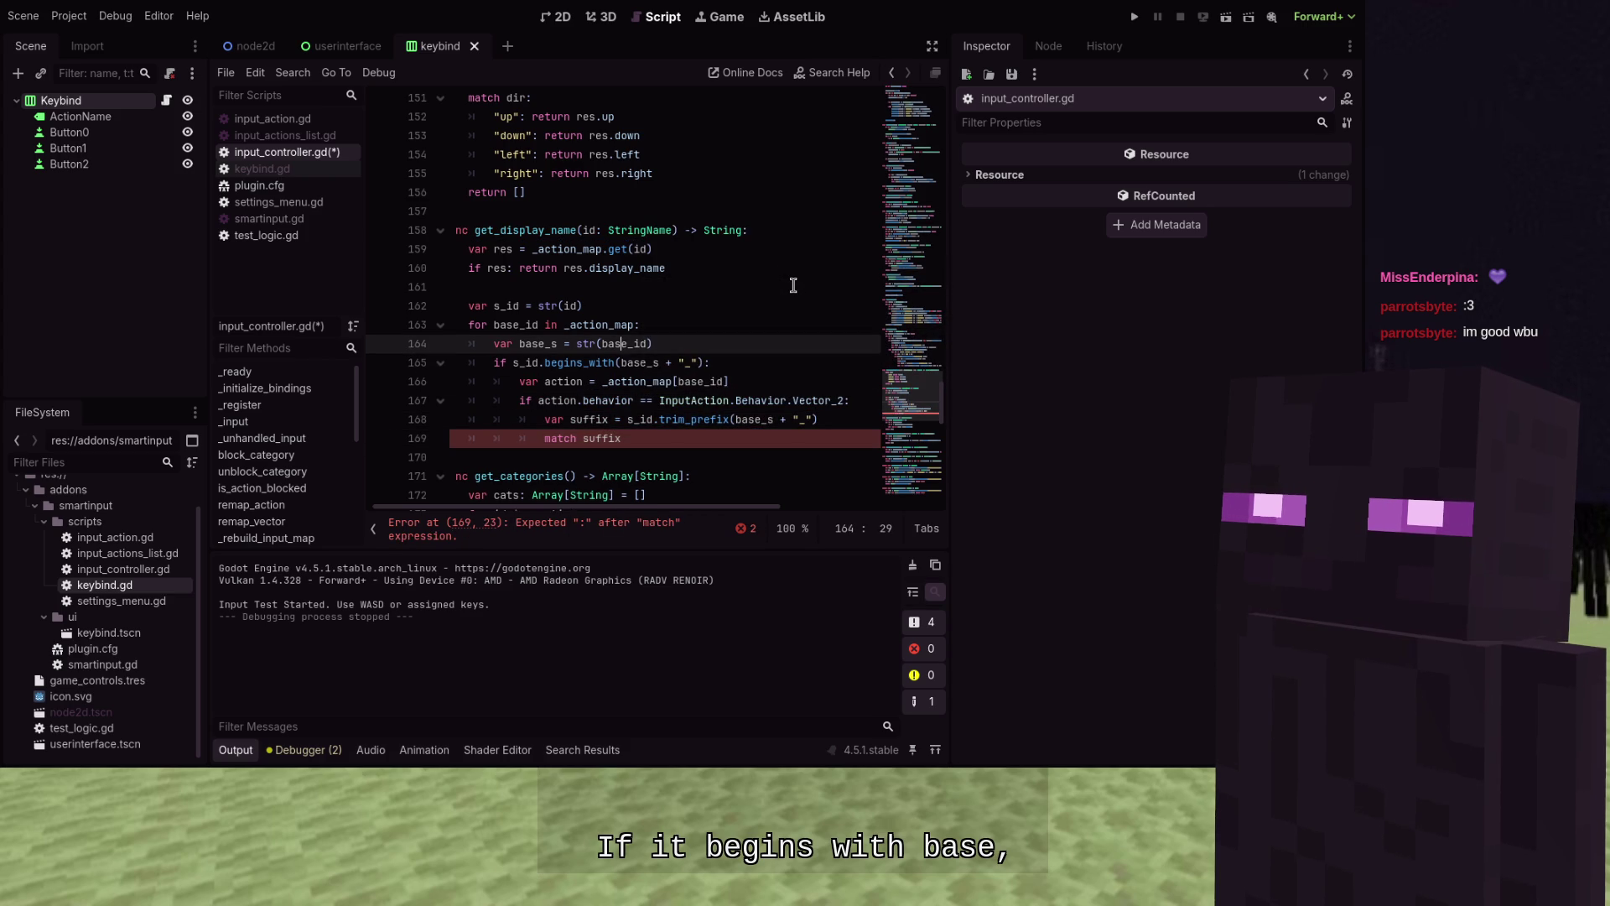
pyautogui.press('Return')
pyautogui.press('Down')
pyautogui.press('Down')
pyautogui.press('Down')
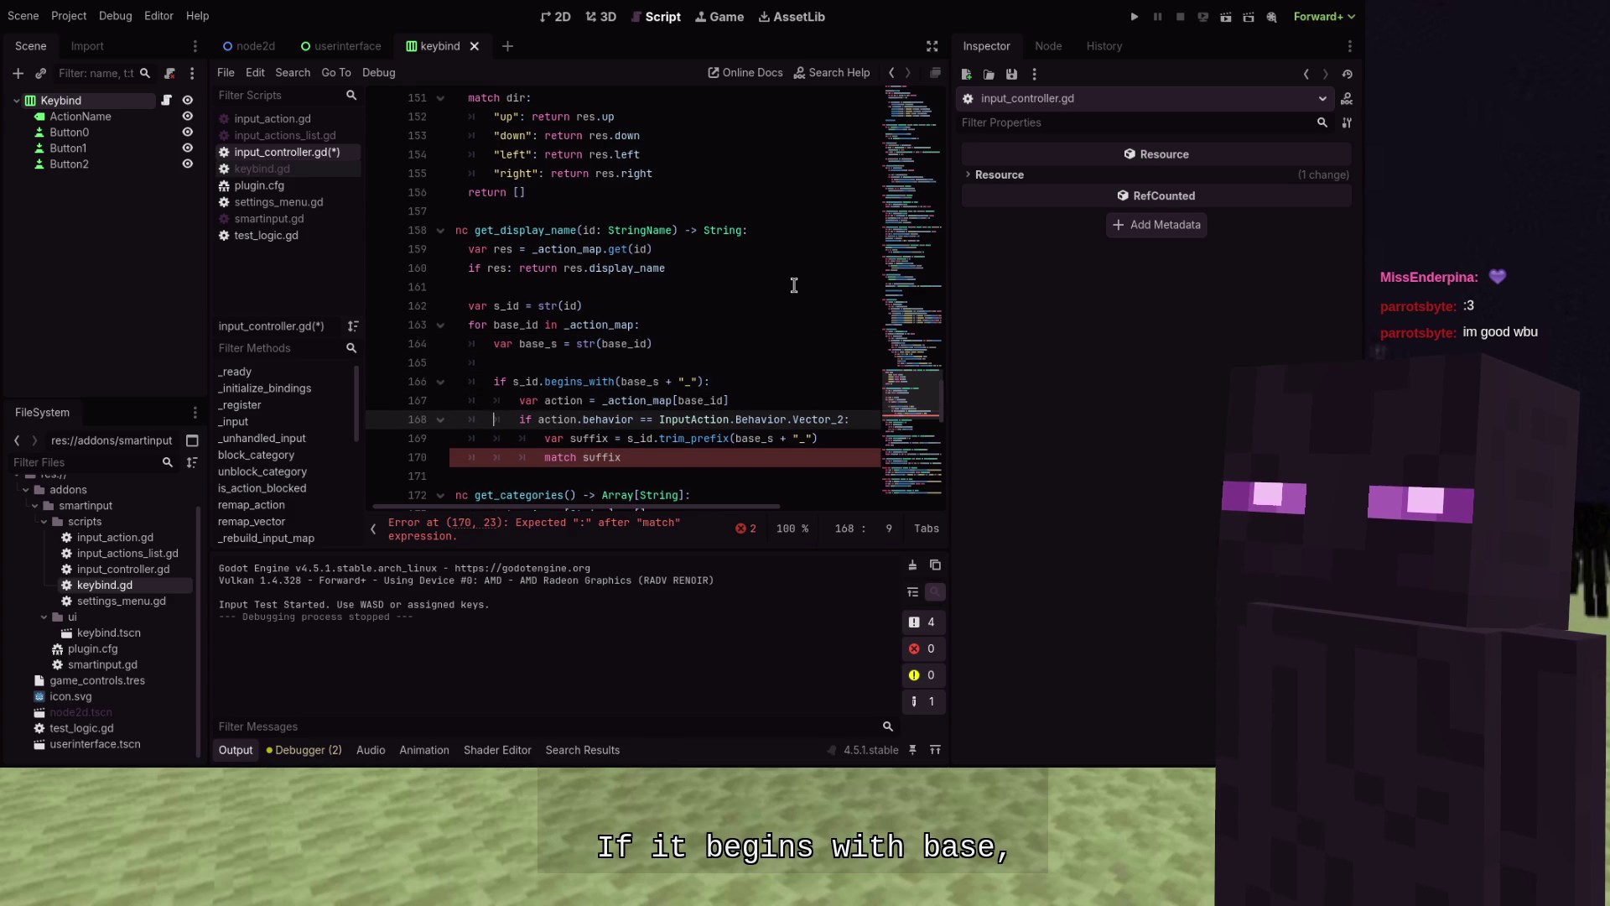
pyautogui.press('Home')
pyautogui.press('Return')
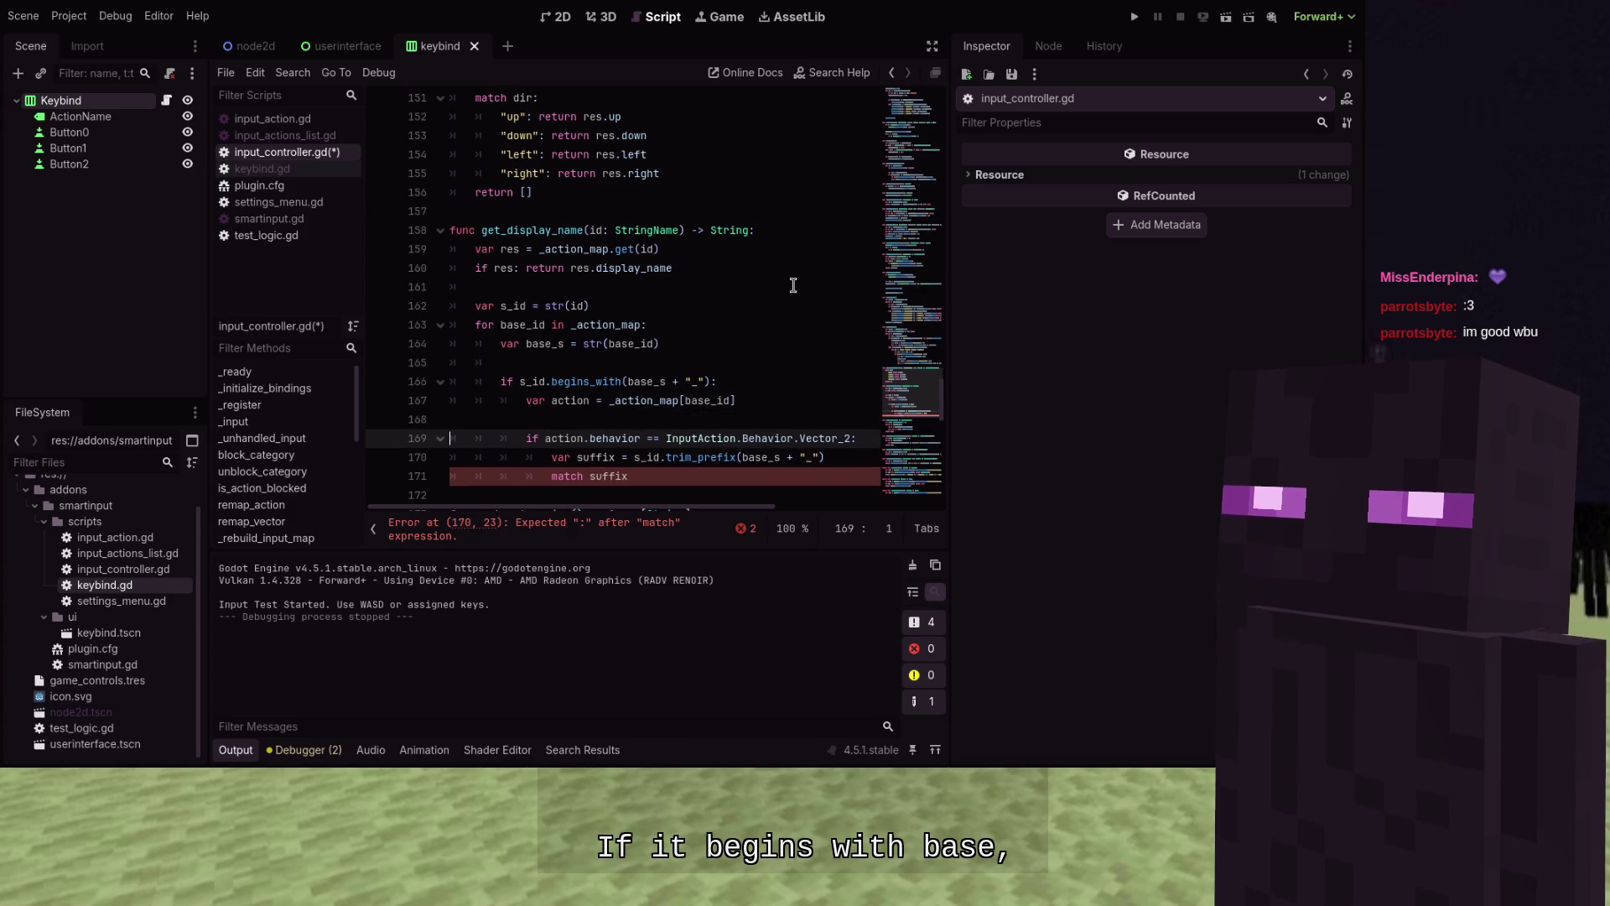
pyautogui.press('Down')
pyautogui.press('Down')
pyautogui.press('Down')
pyautogui.press('Tab')
pyautogui.press('Tab')
pyautogui.press('Tab')
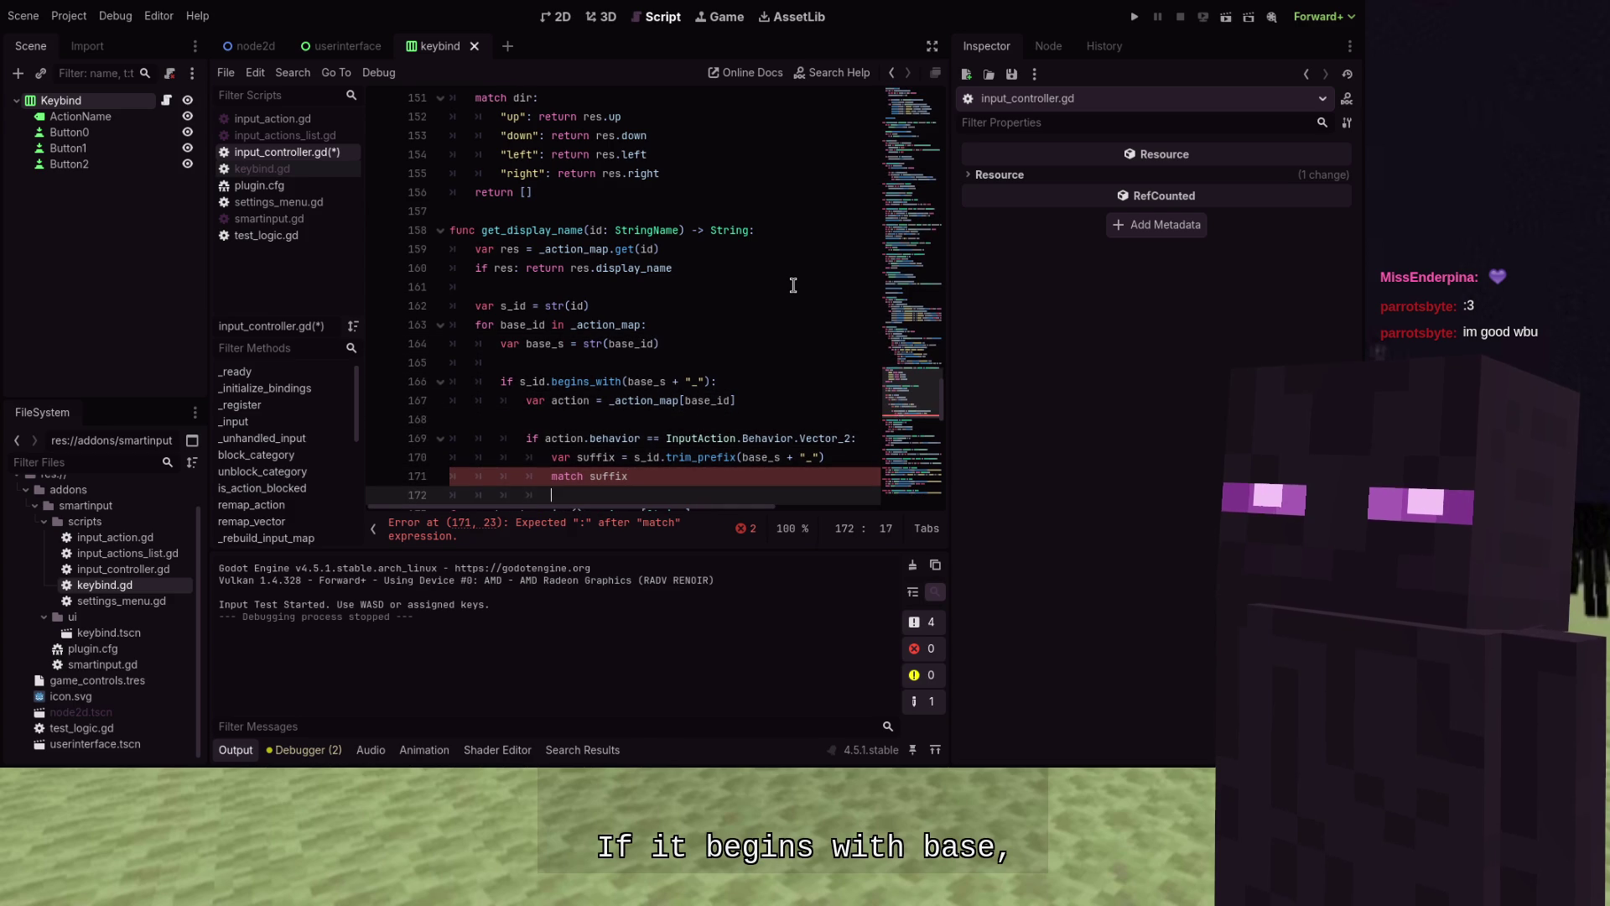
pyautogui.press('Left')
pyautogui.press('Left')
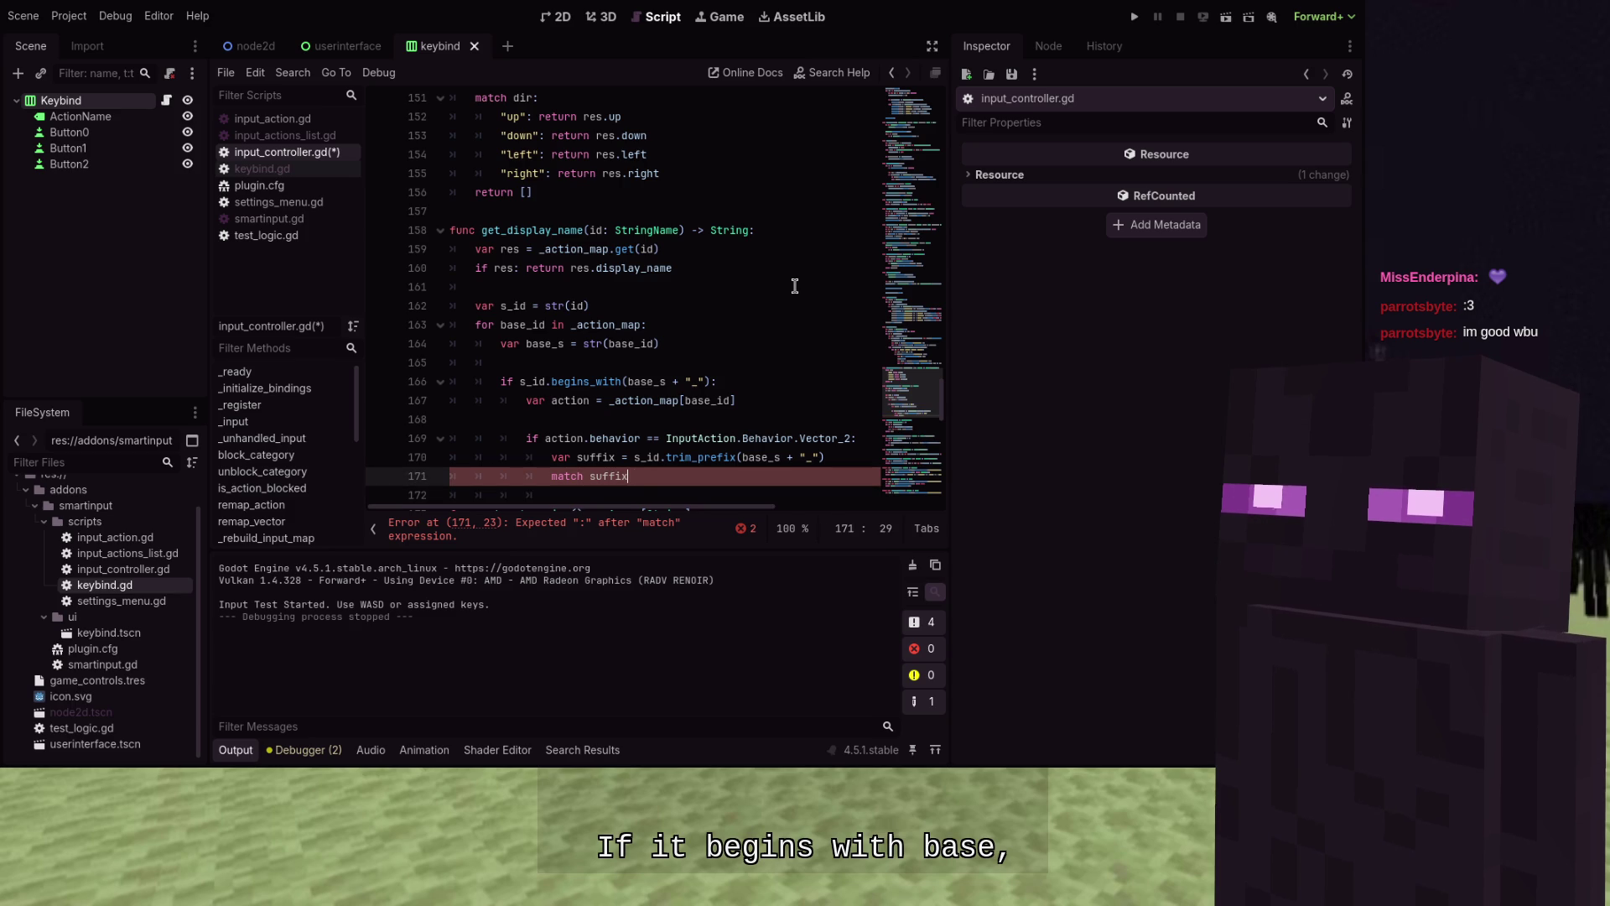
pyautogui.write(':')
pyautogui.press('Return')
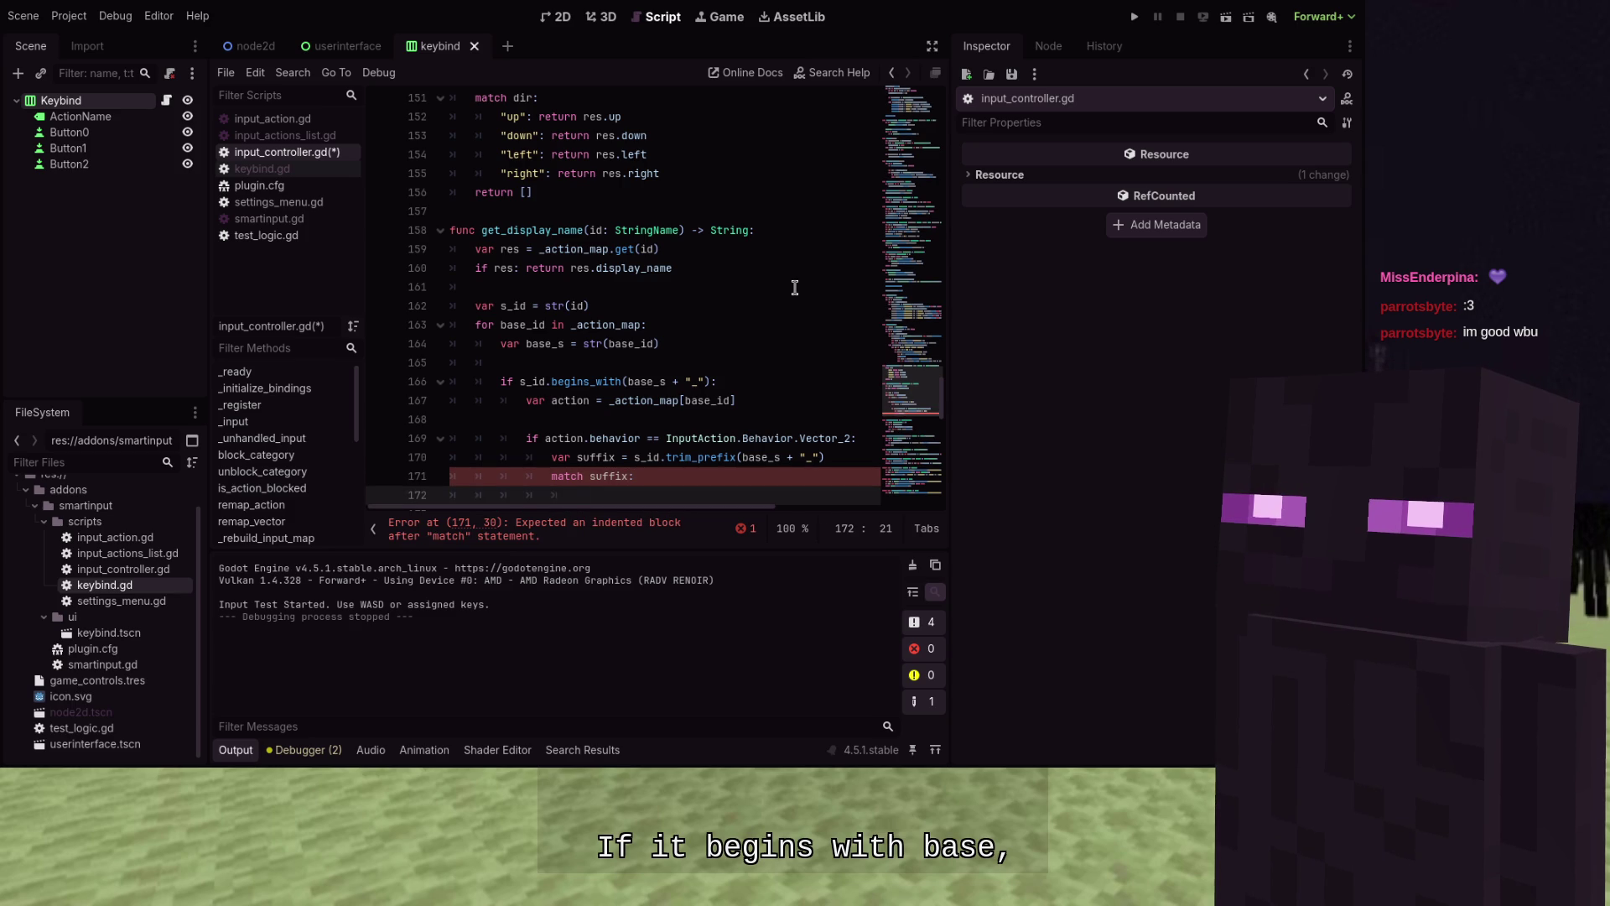
# Add an "up" case returning action.display_name + " (" + action.up_display_name + ")"
pyautogui.write('"up')
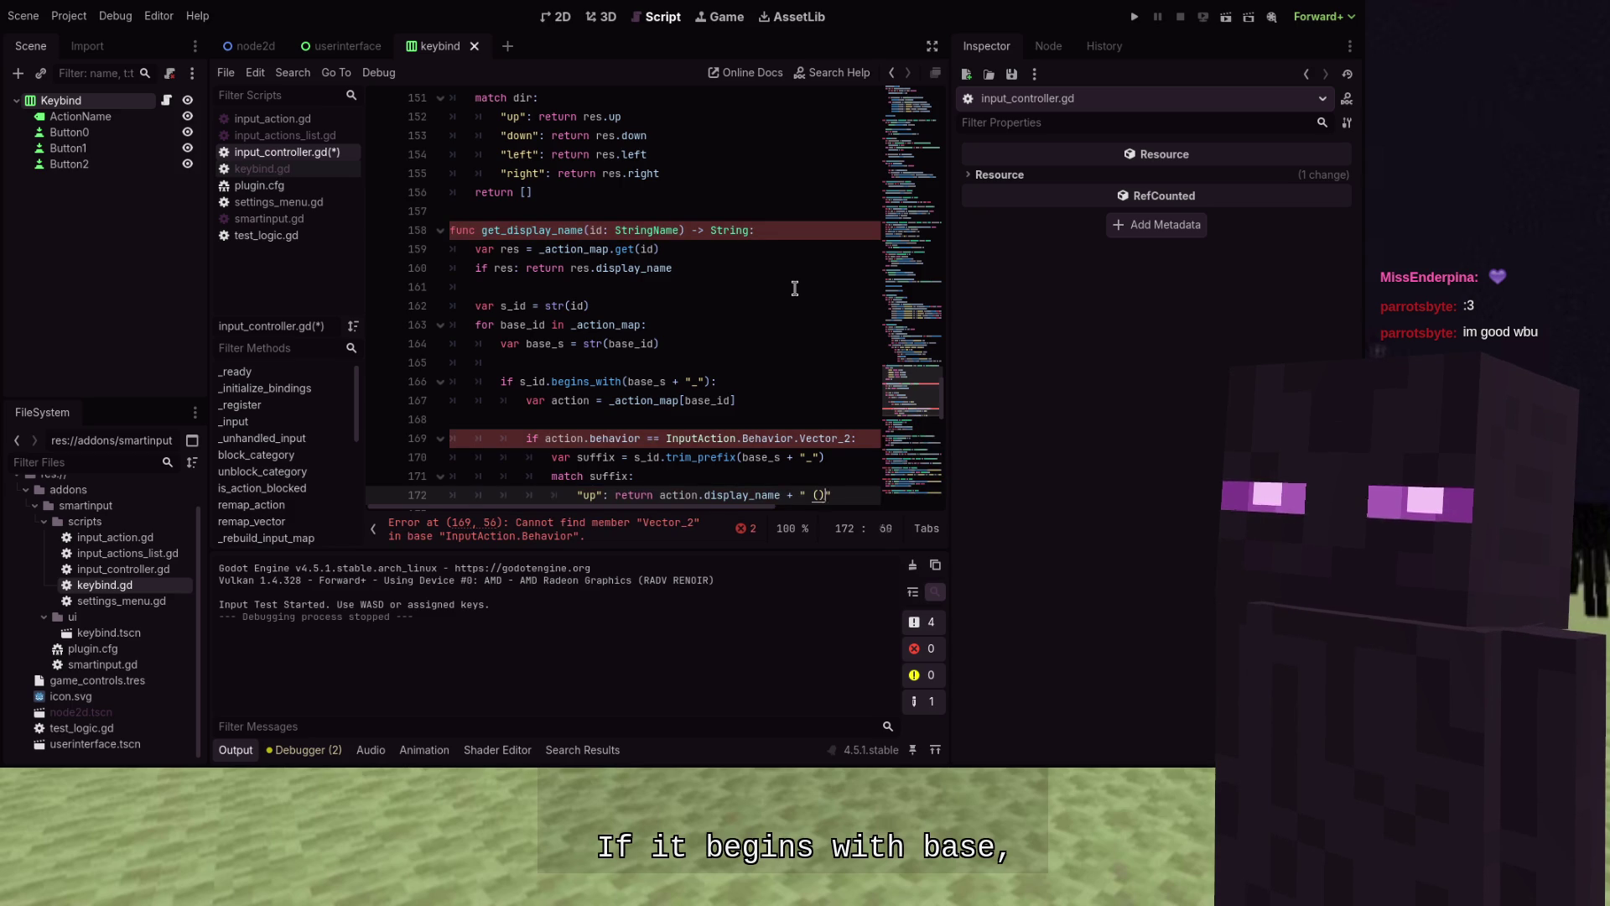
pyautogui.press('BackSpace')
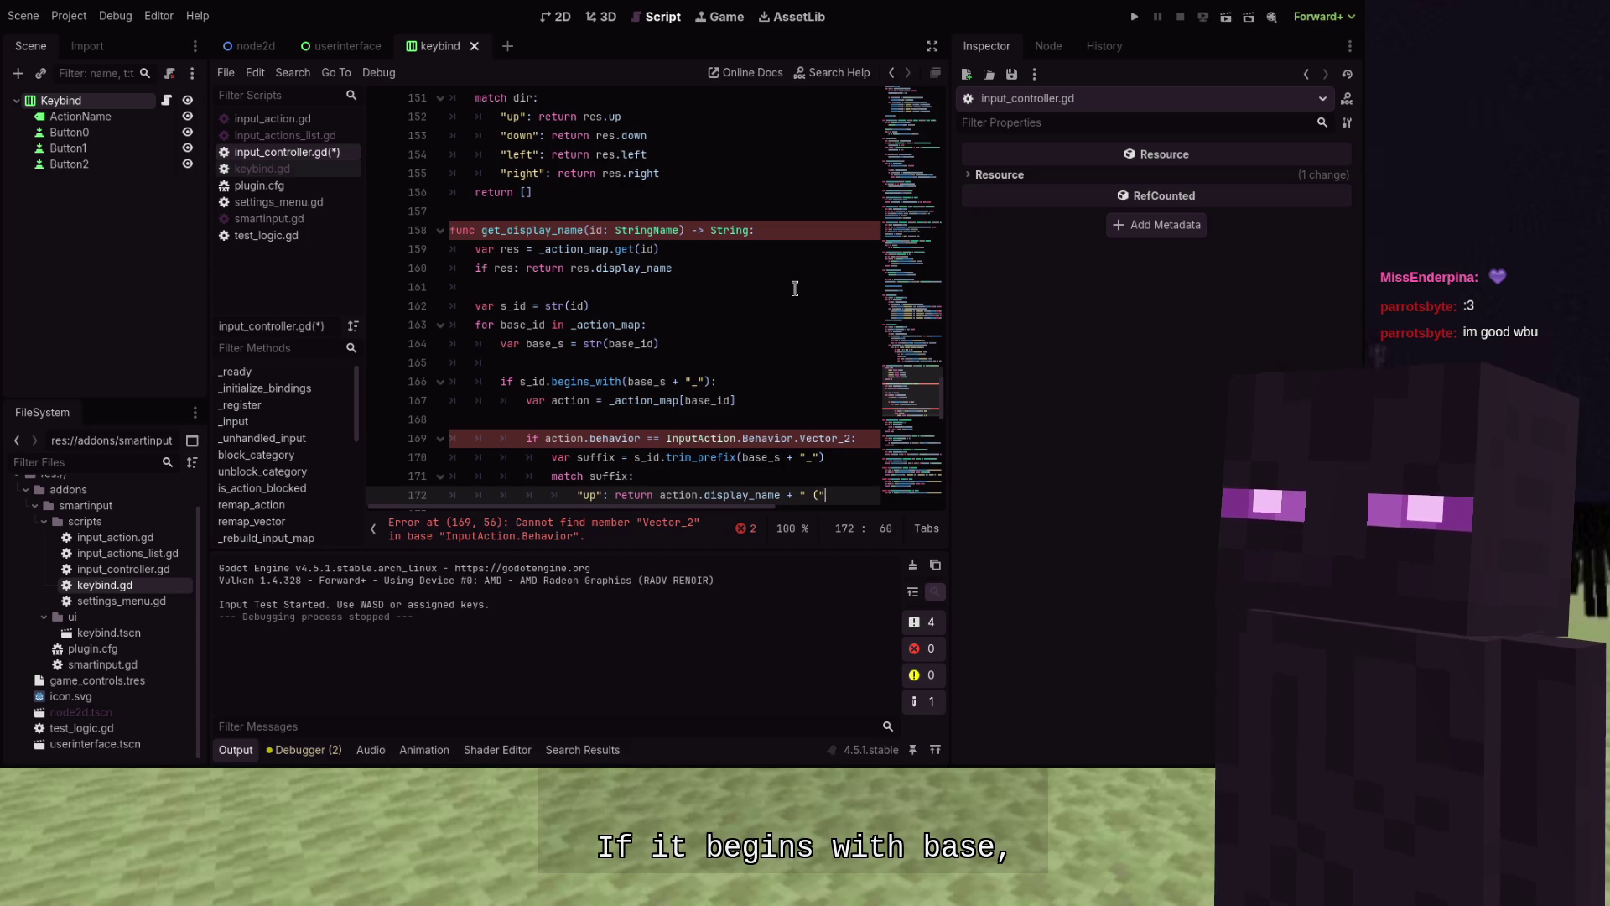
pyautogui.press('BackSpace')
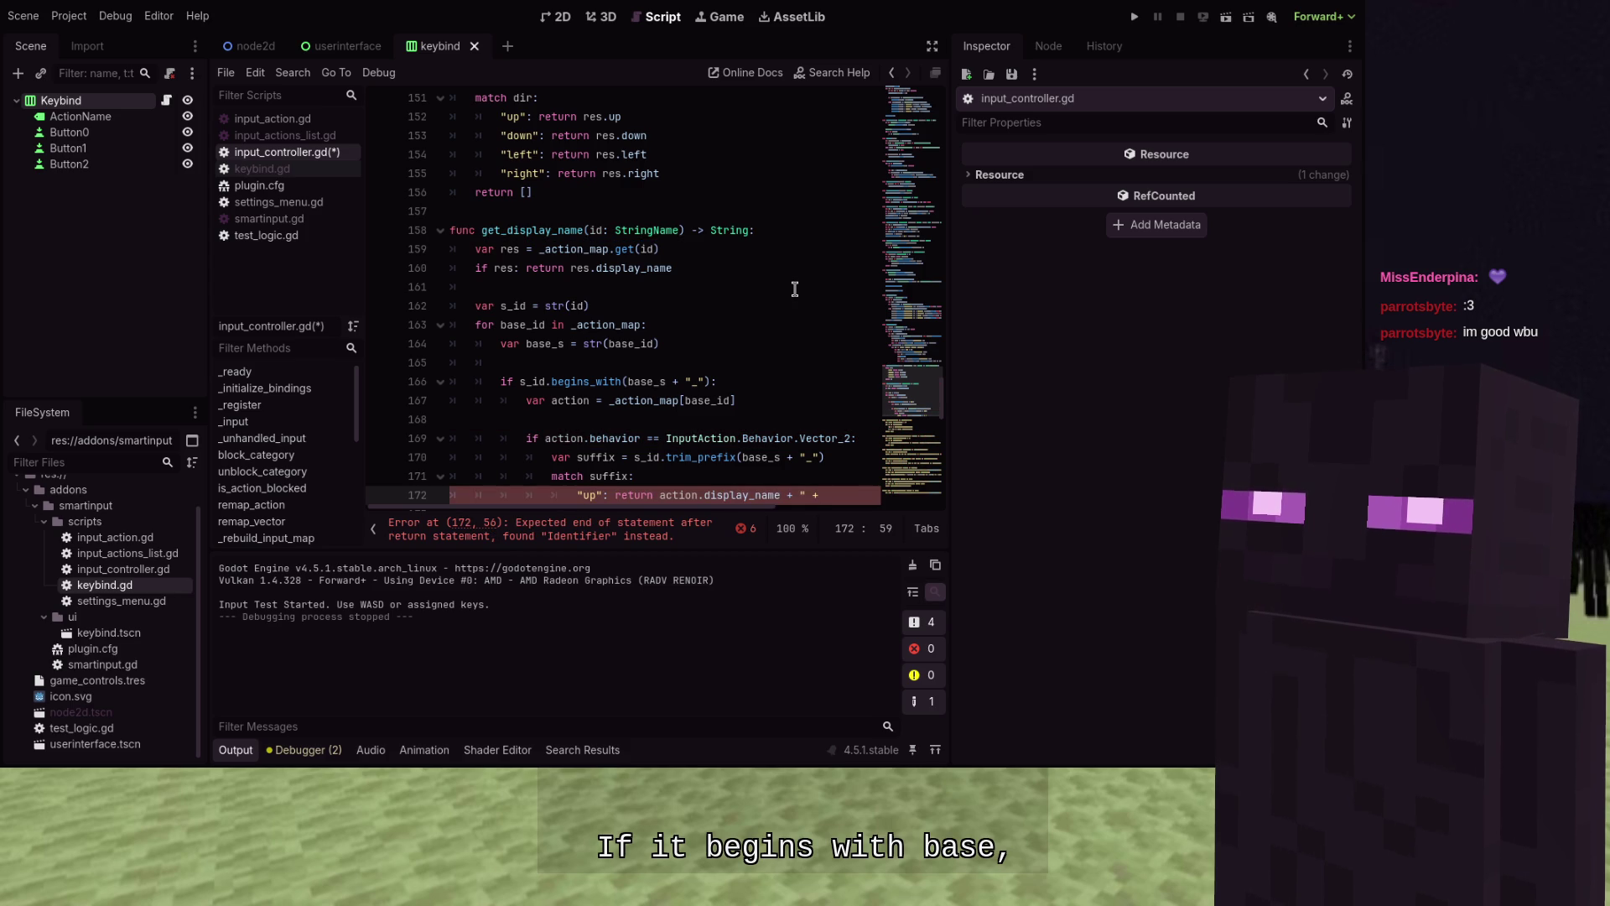
pyautogui.write(' action')
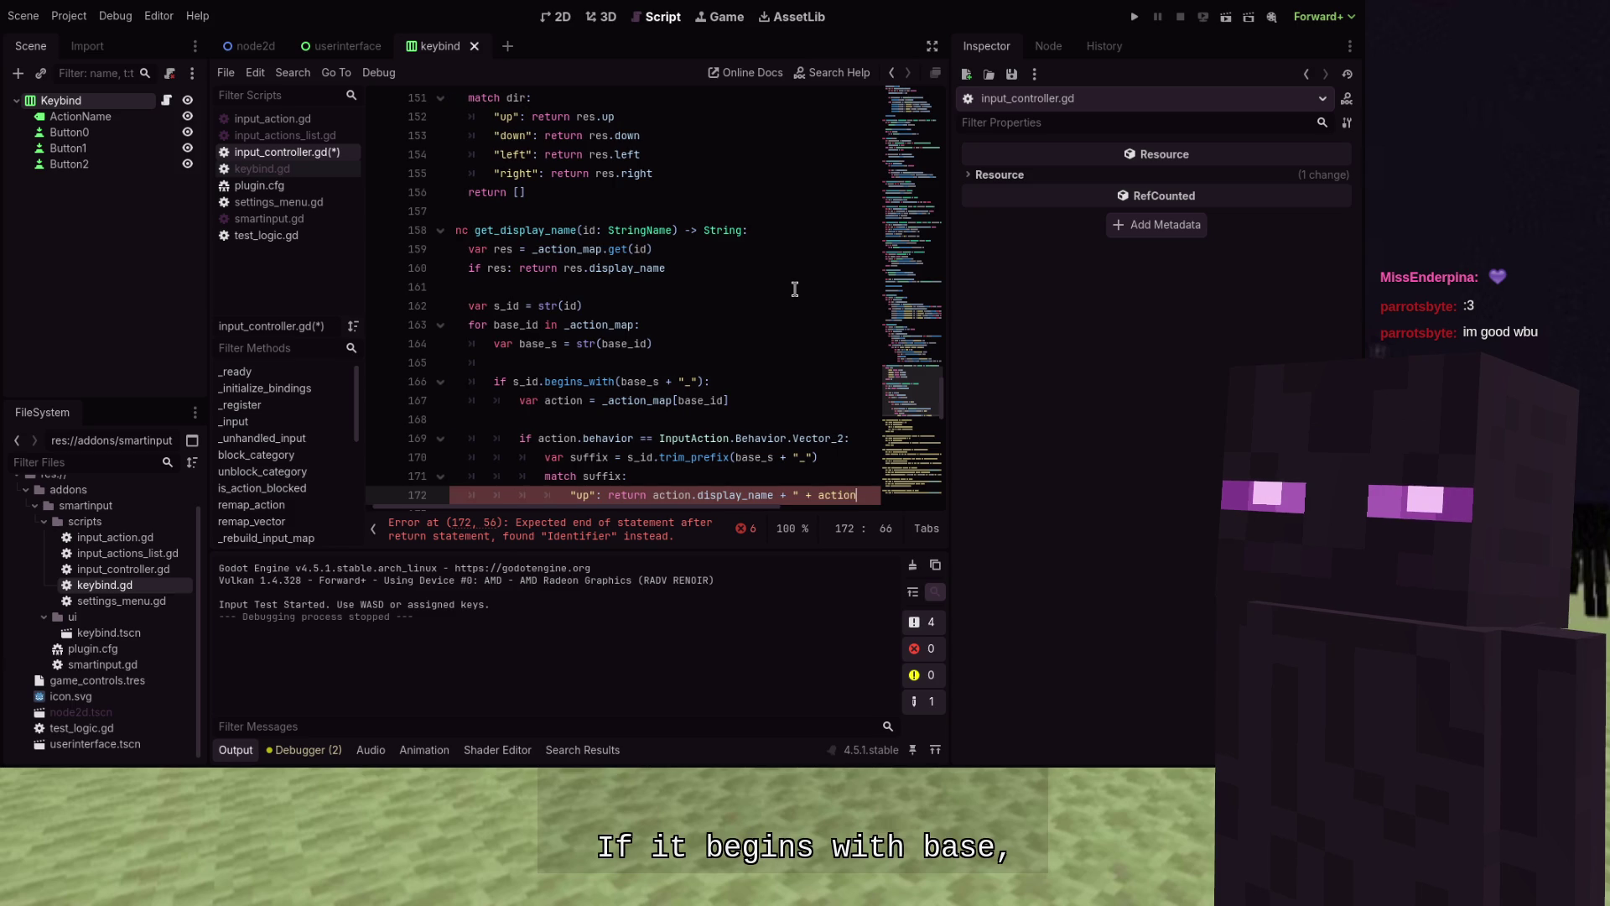
pyautogui.write('.up_display_')
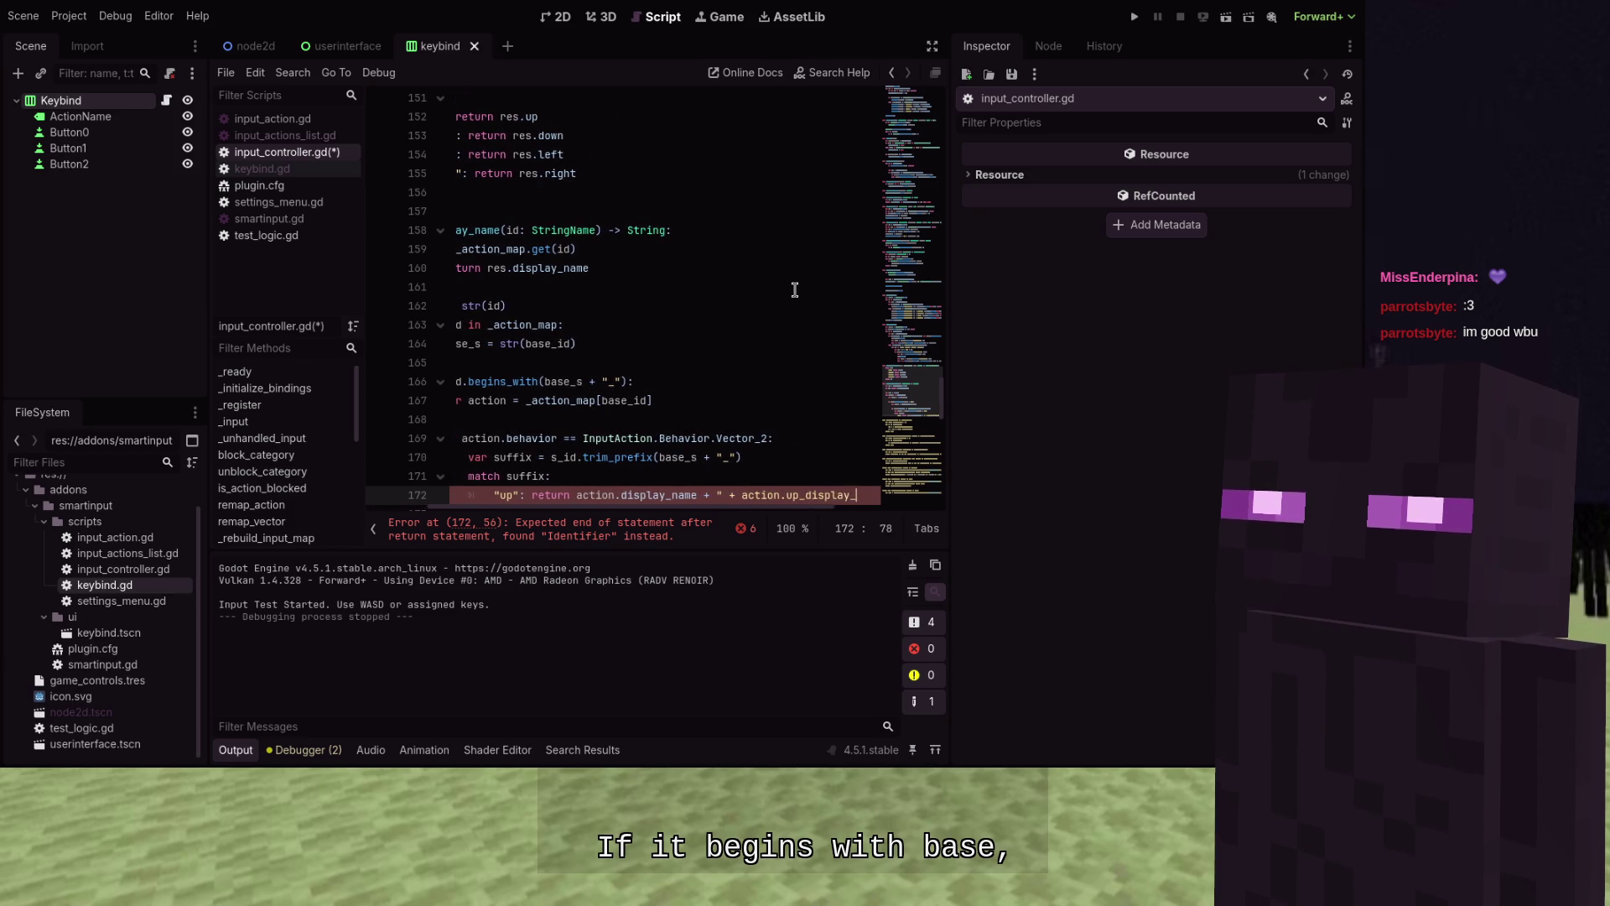
pyautogui.write('name + ')
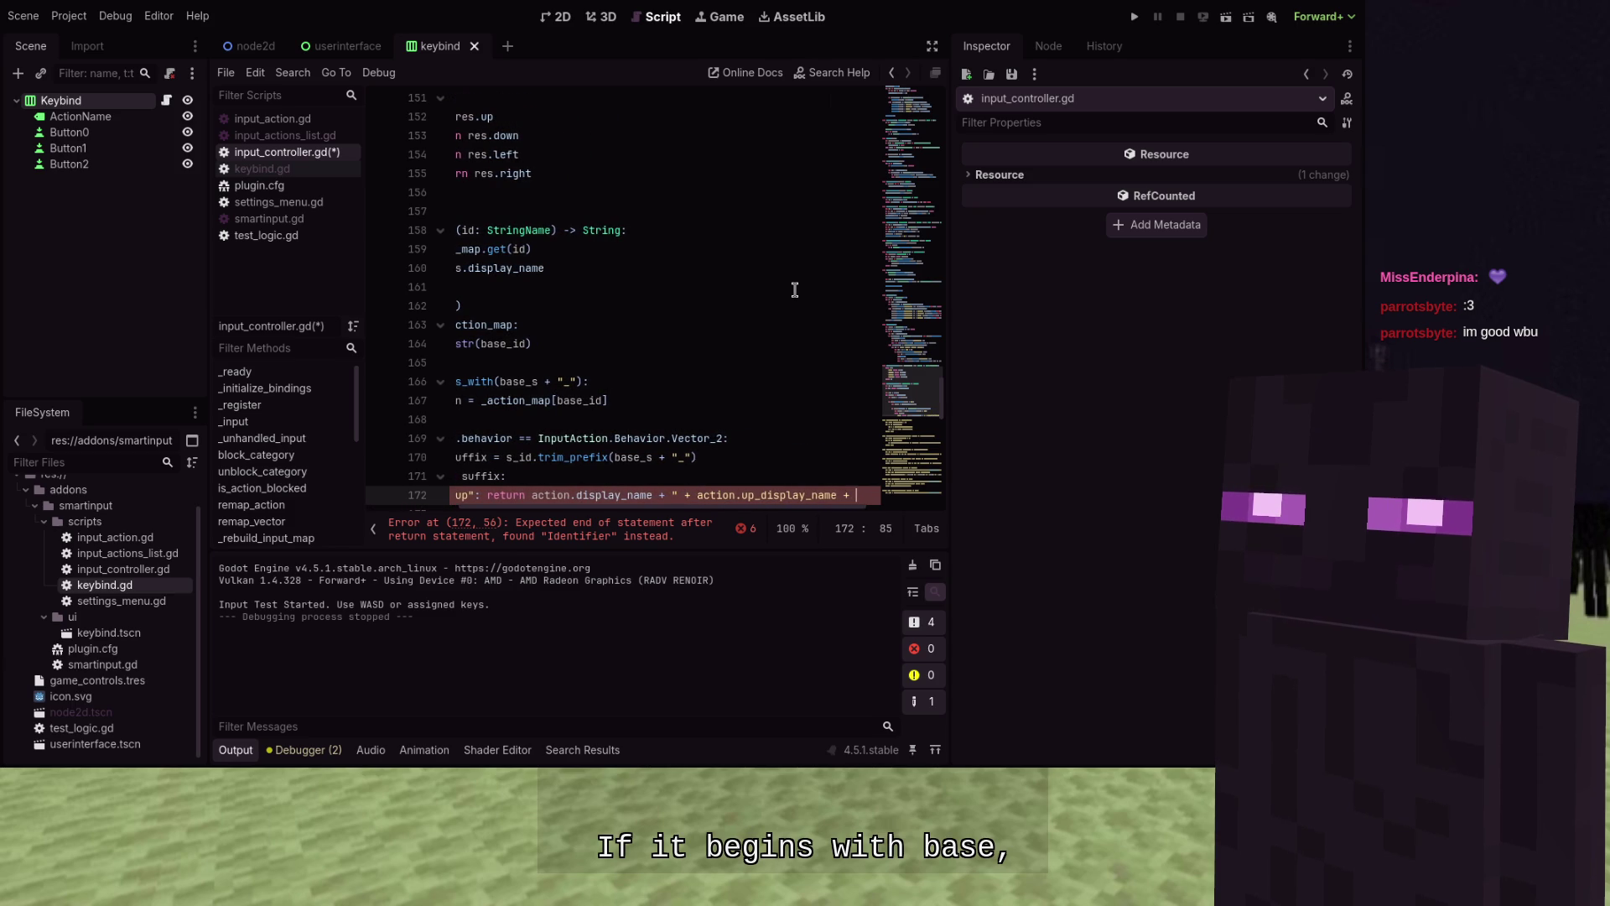
pyautogui.write('")"')
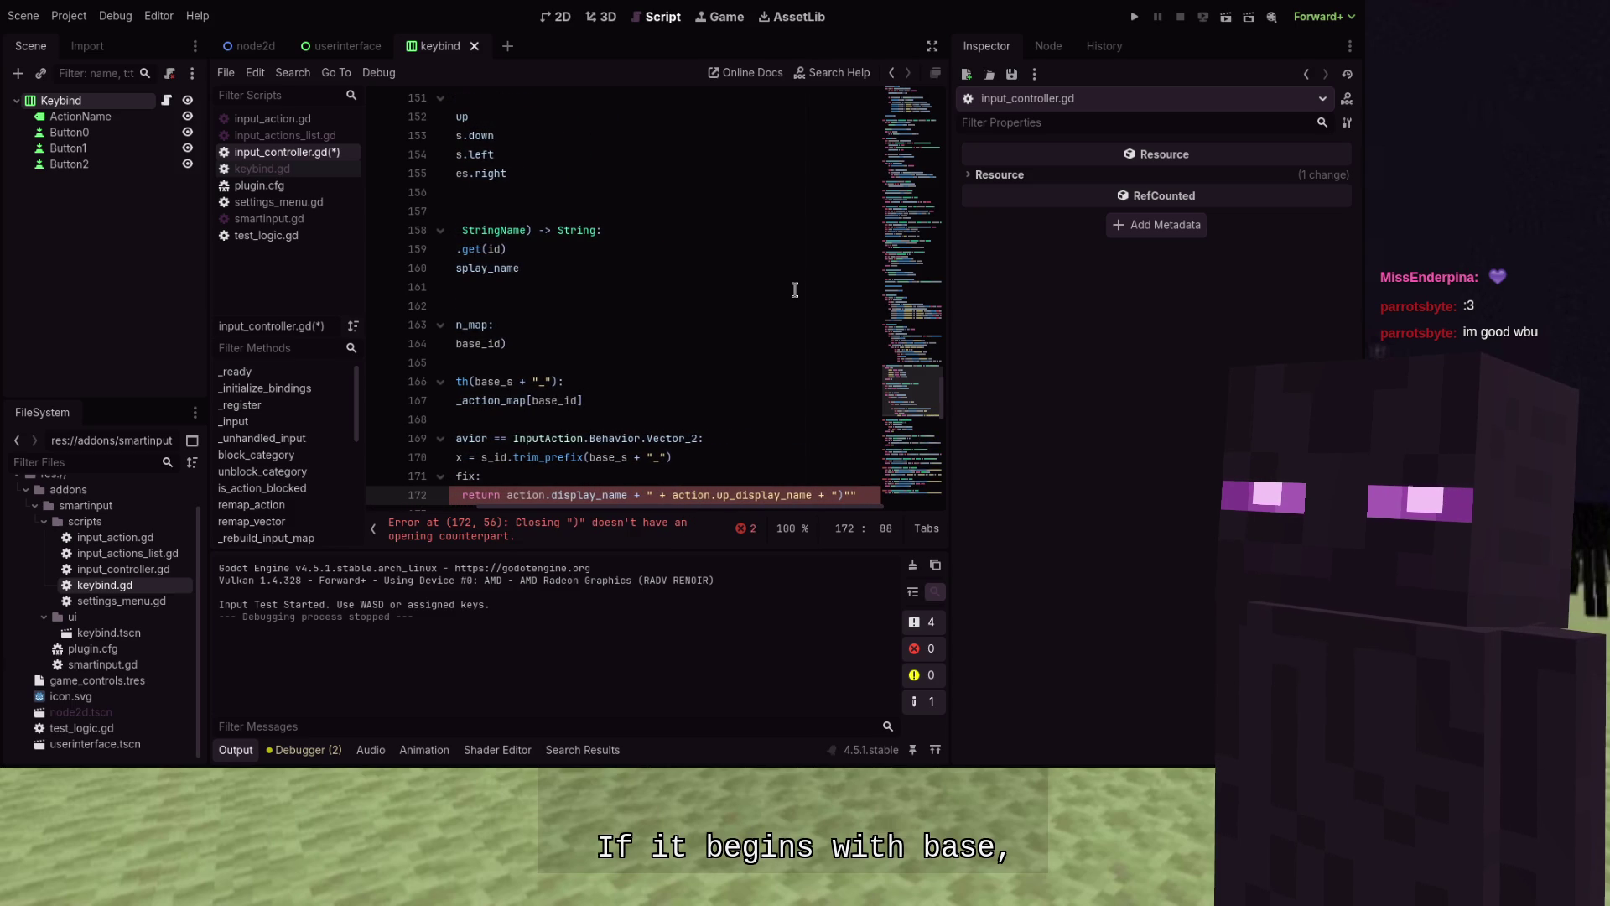
pyautogui.press('Delete')
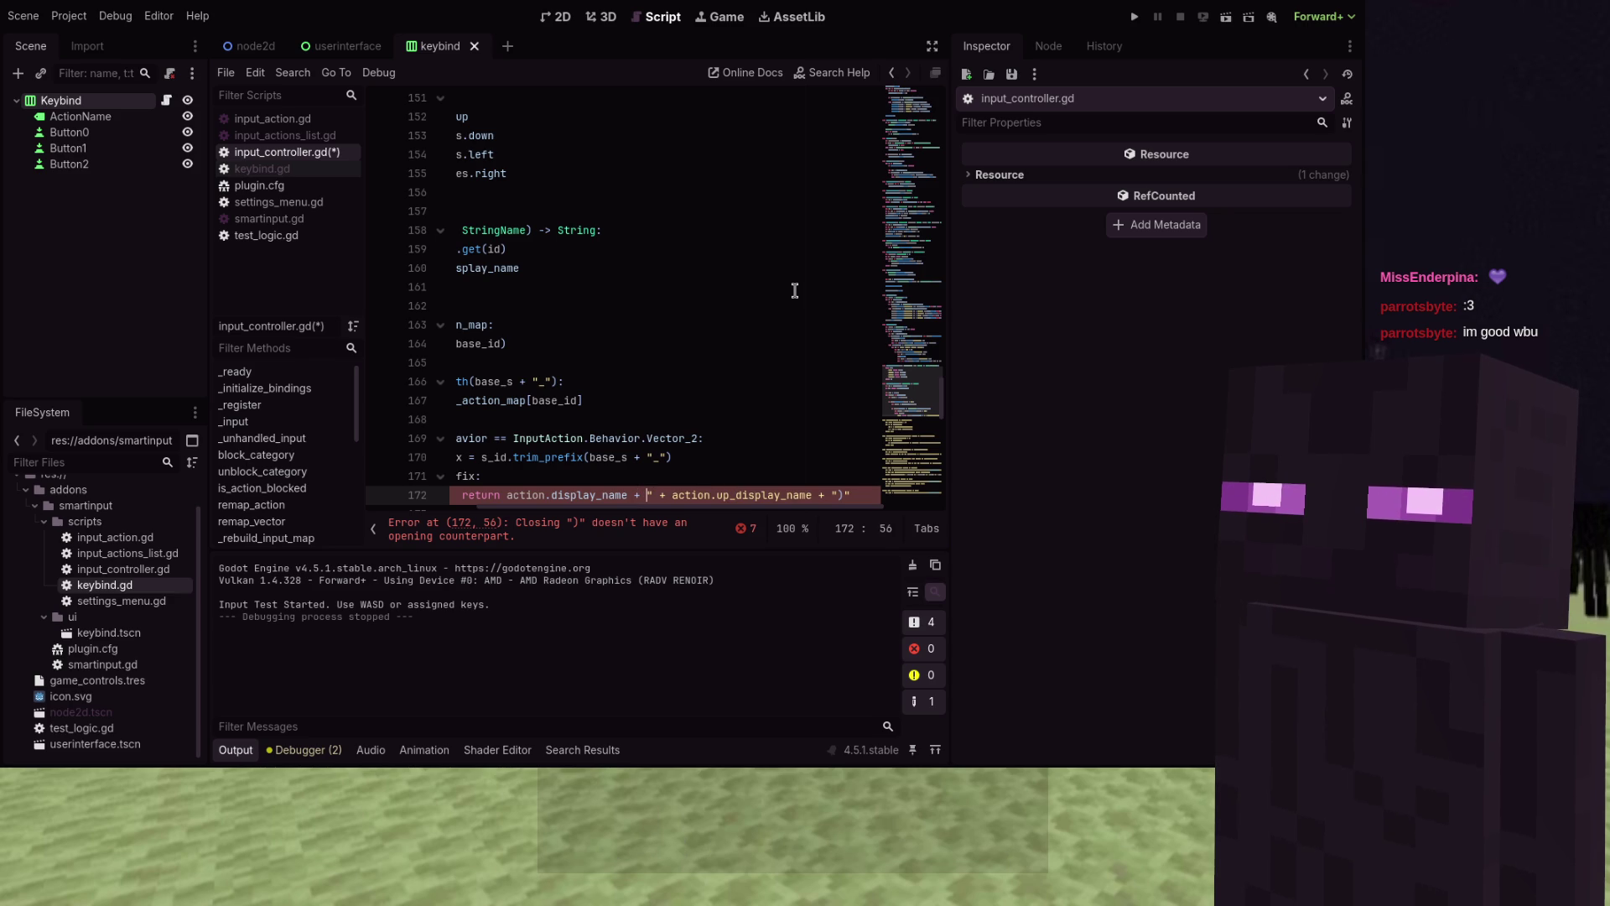
# Finish the up return line, select it for copying, and correct Vector_2 to VECTOR_2
pyautogui.write('" ')
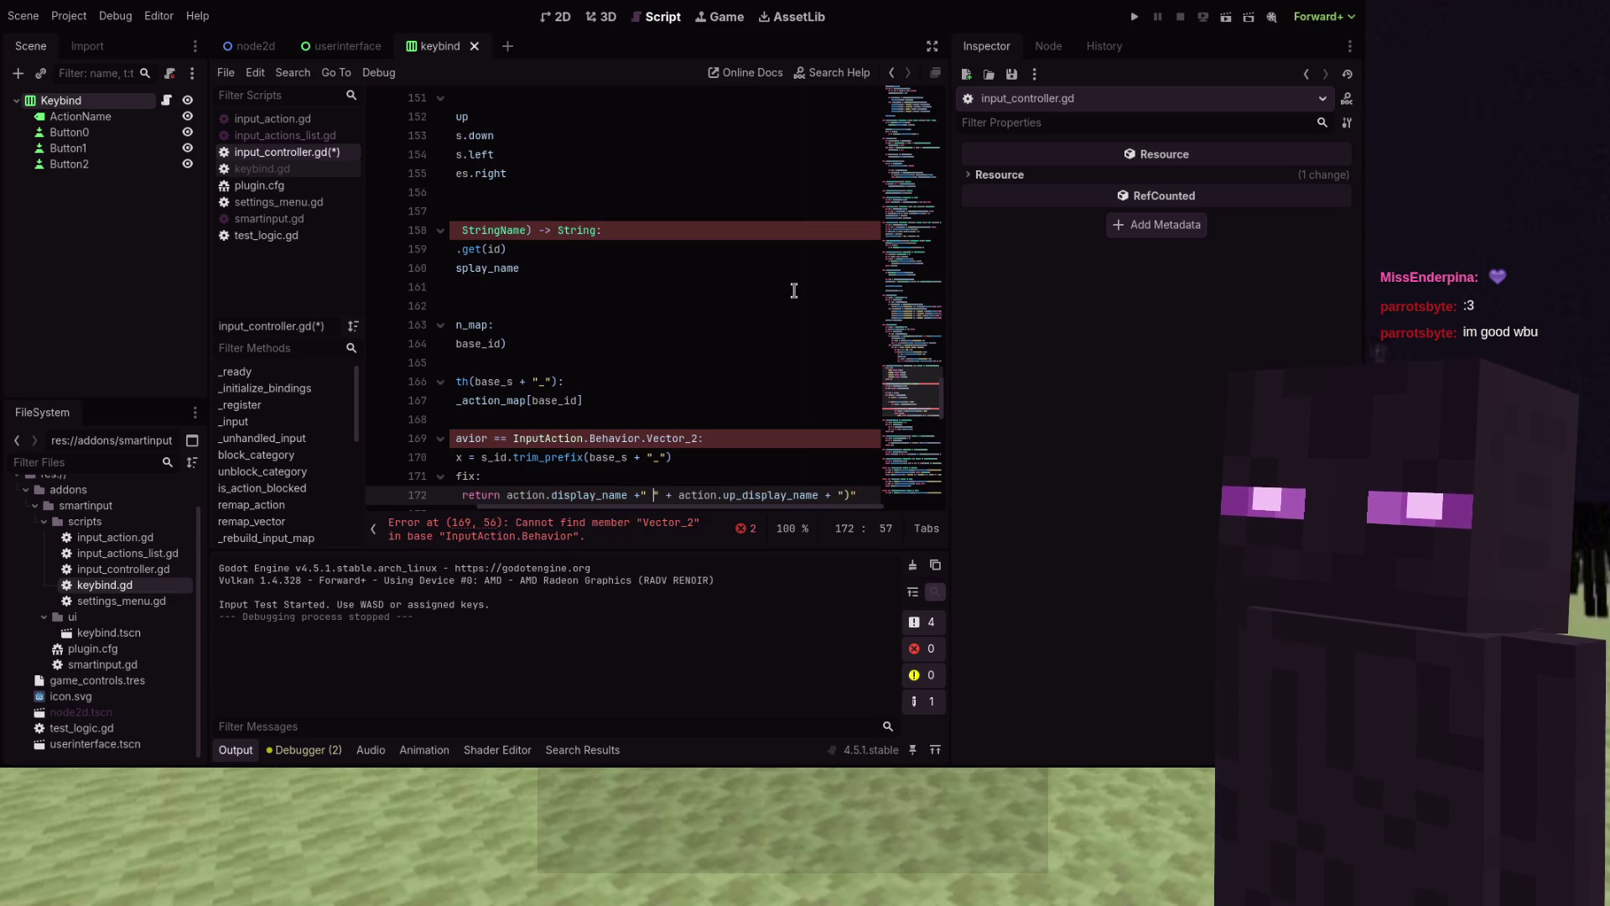
pyautogui.write('(')
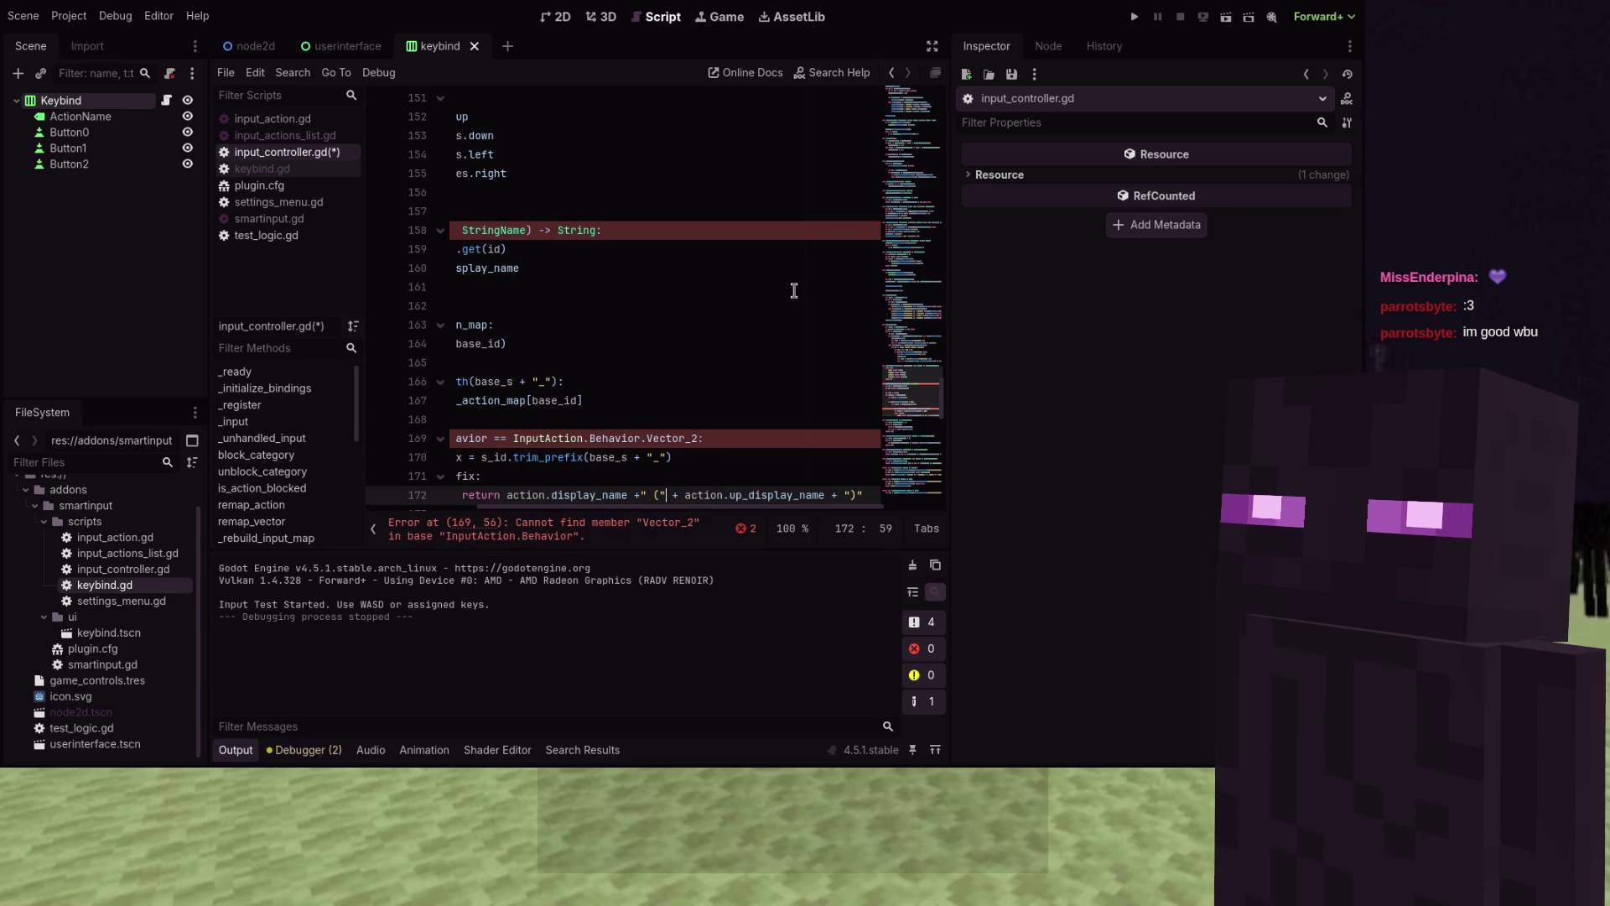
pyautogui.scroll(-1, 794, 291)
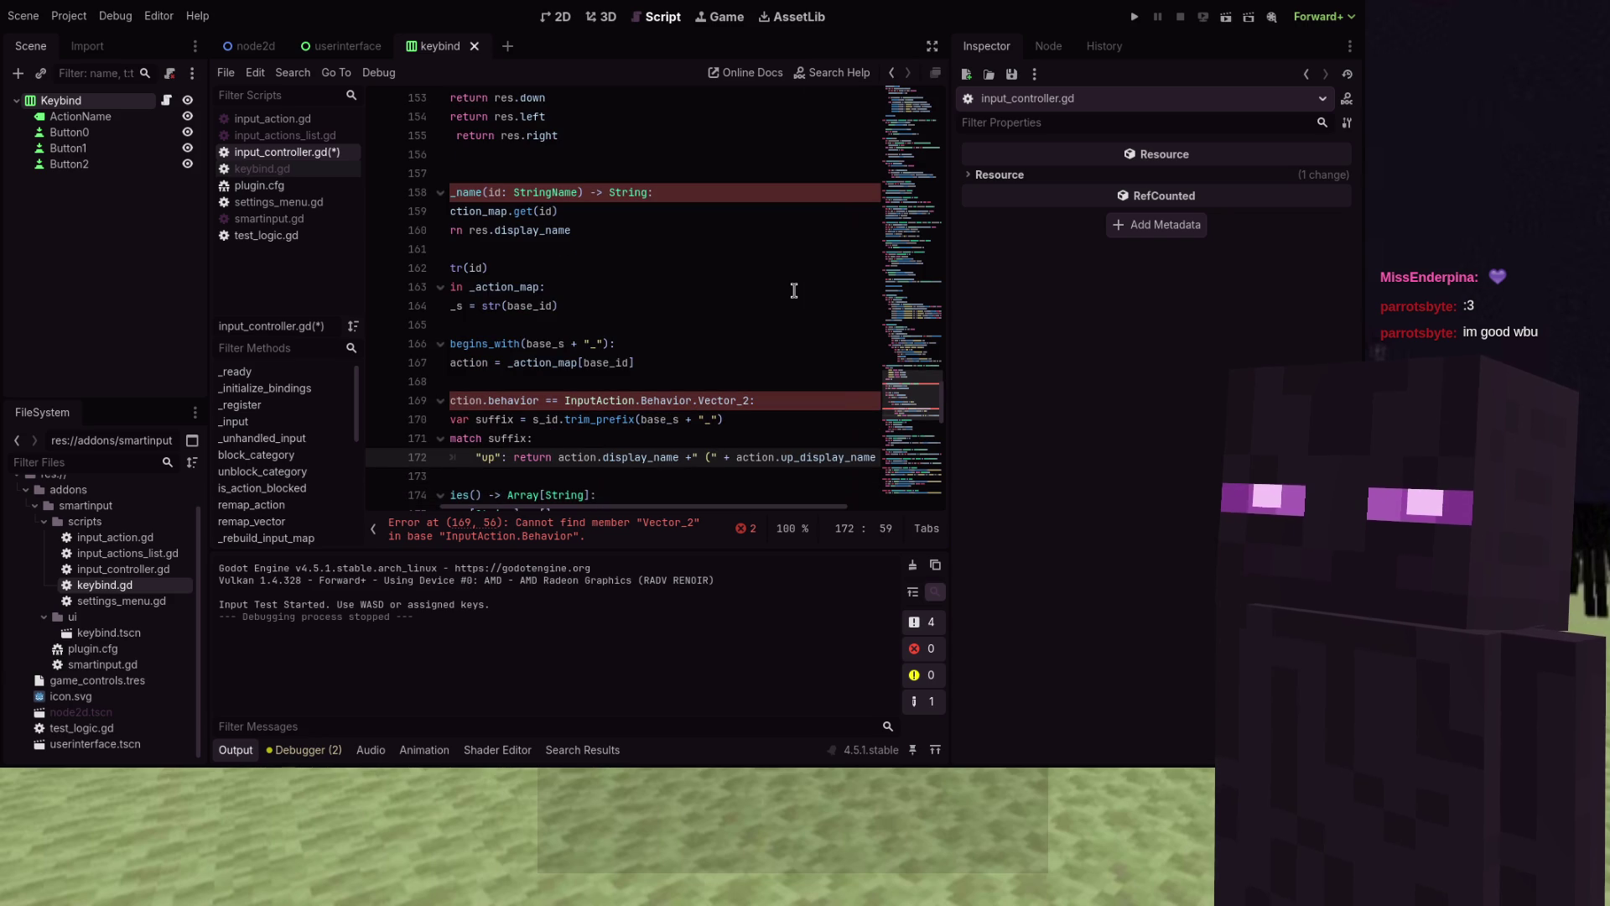
pyautogui.click(816, 453)
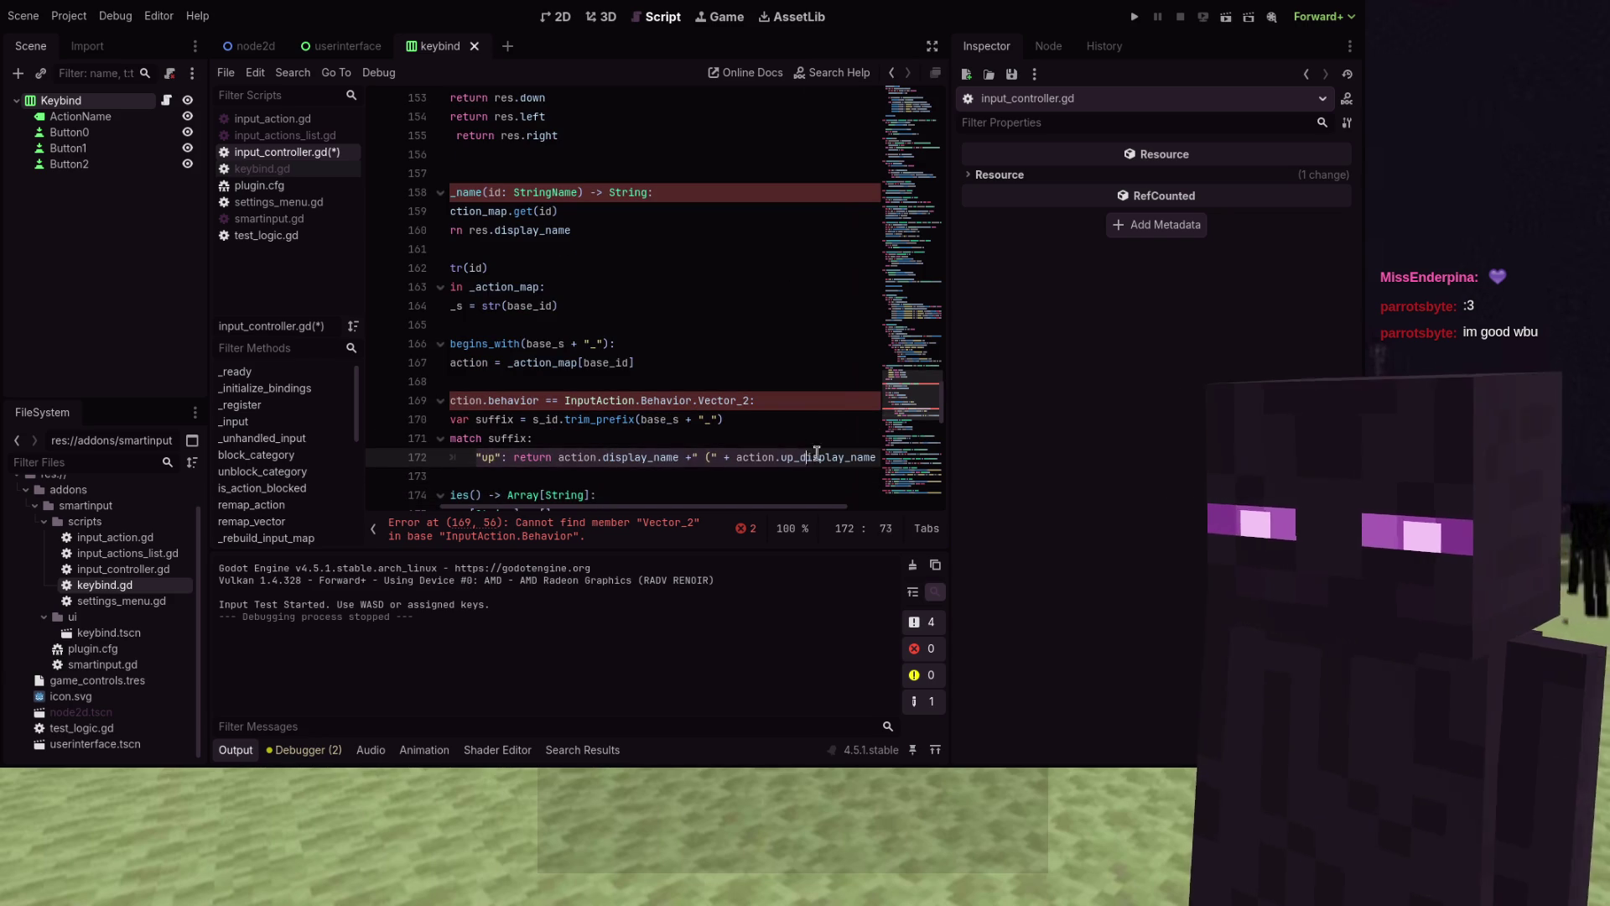
pyautogui.tripleClick(816, 453)
pyautogui.hotkey('ctrl', 'c')
pyautogui.click(693, 457)
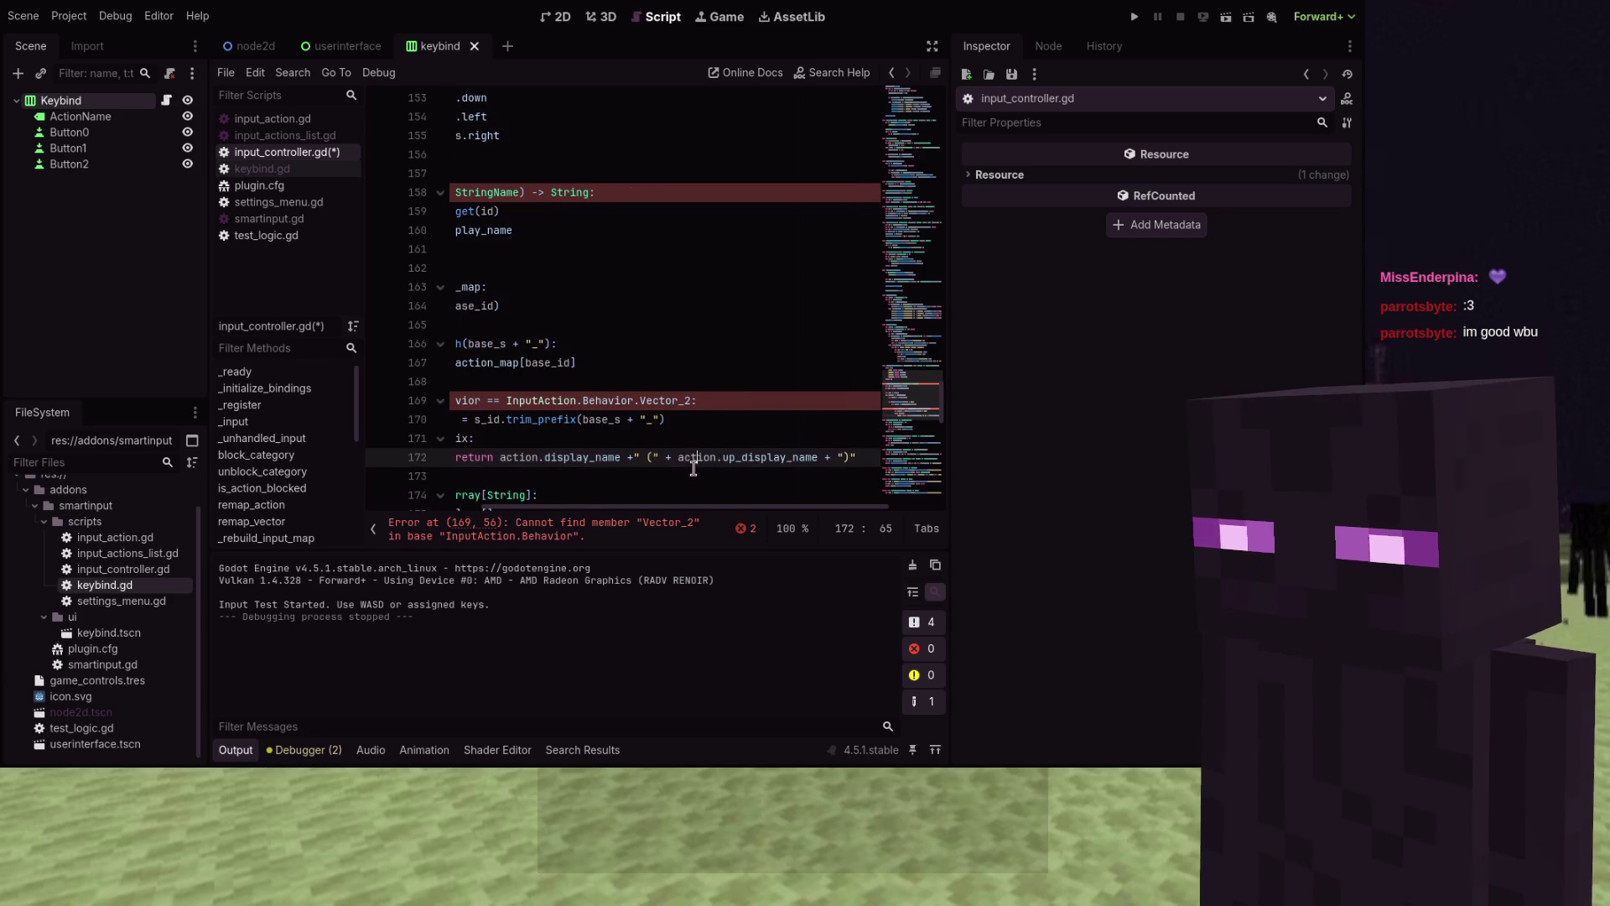
pyautogui.click(686, 472)
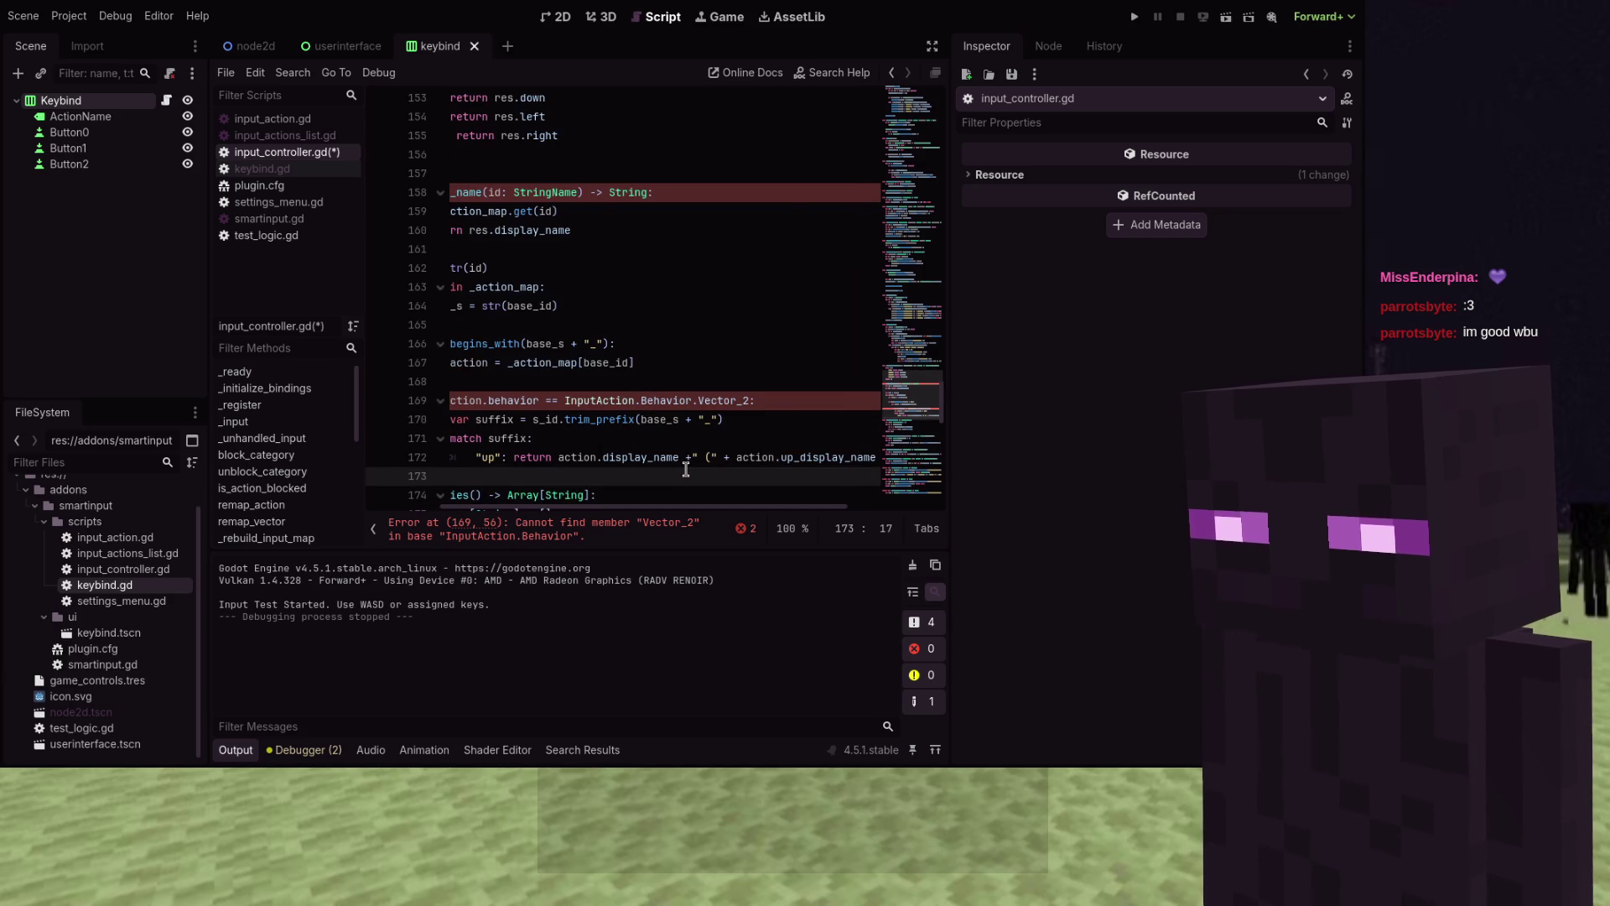
pyautogui.doubleClick(724, 402)
pyautogui.write('V')
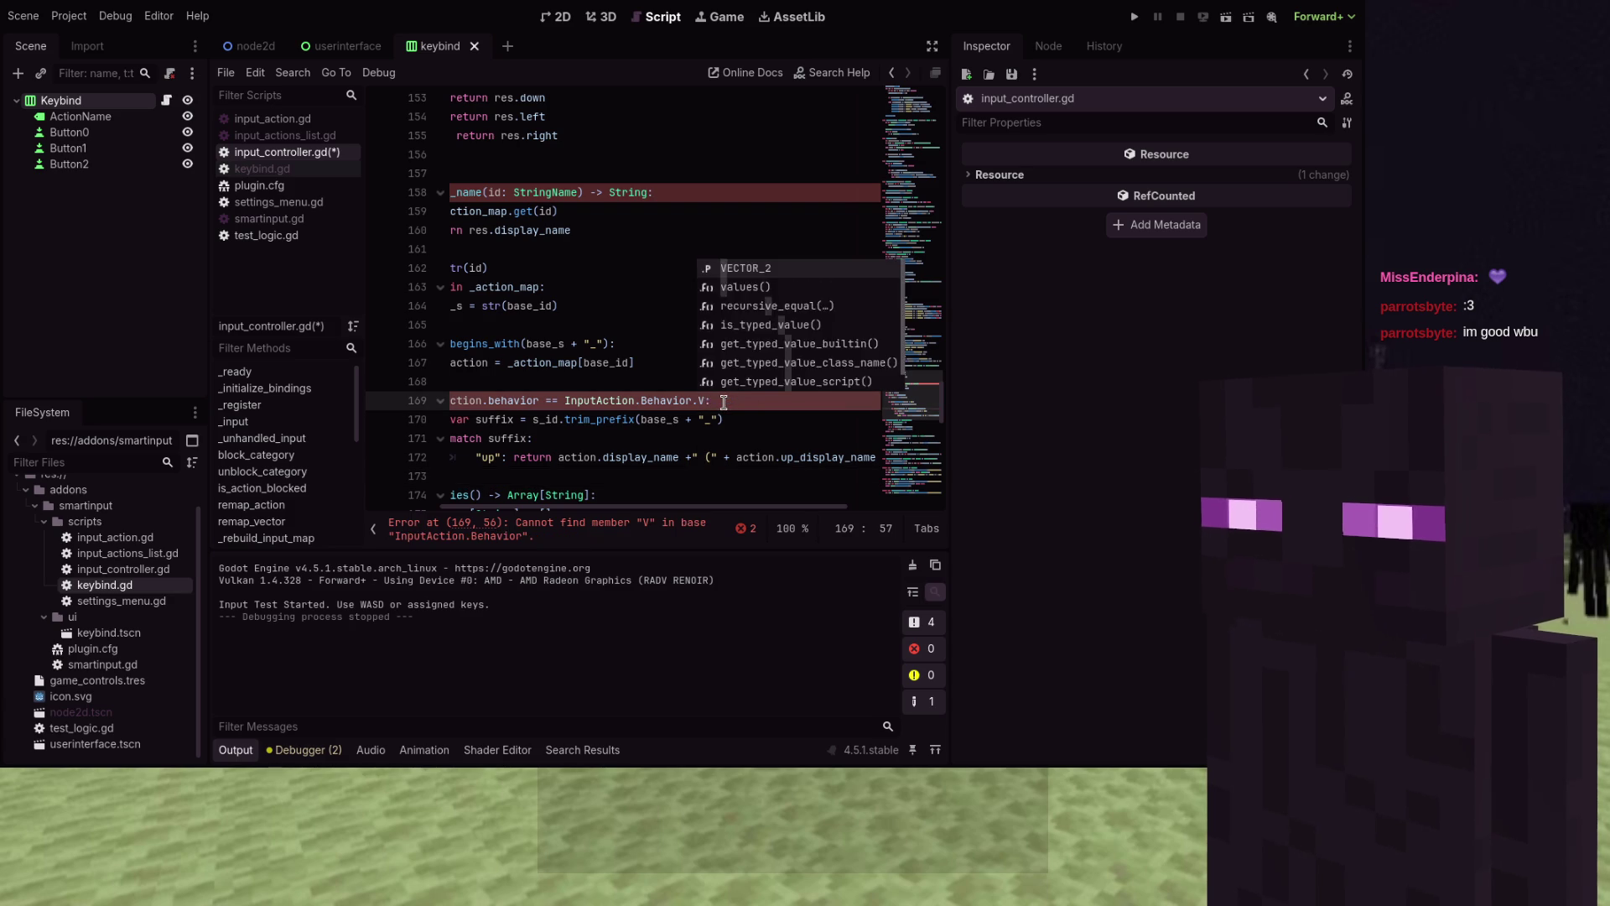
pyautogui.write('ECTOR_2')
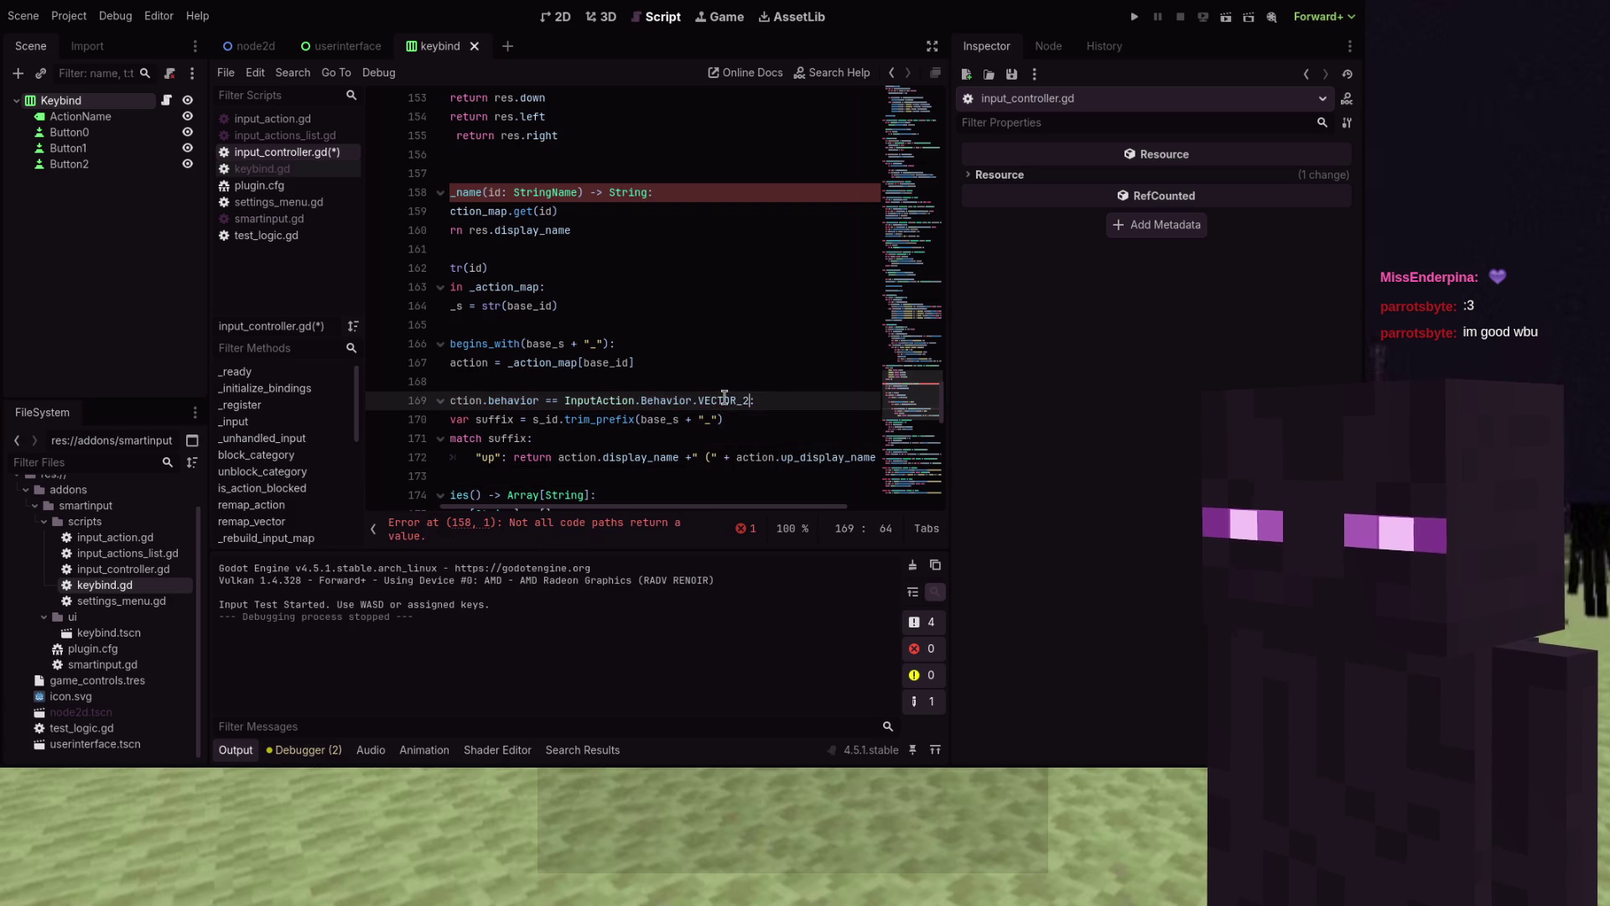
# Paste copies of the up case to make four identical cases, then zoom the code to 86%
pyautogui.click(615, 476)
pyautogui.hotkey('ctrl', 'v')
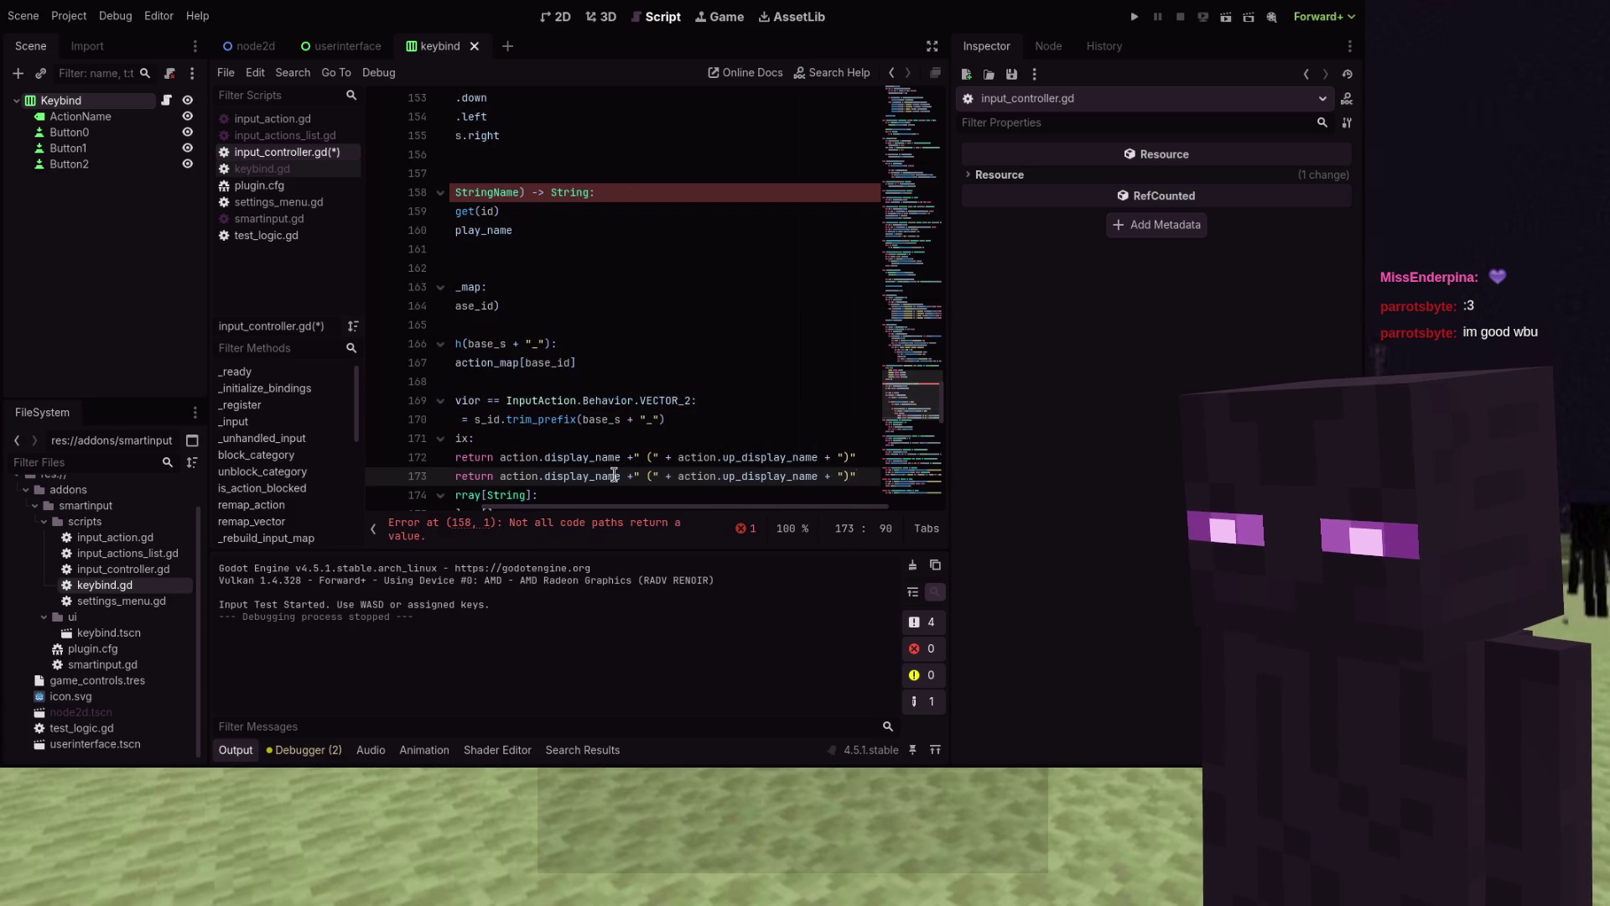
pyautogui.hotkey('ctrl', 'v')
pyautogui.hotkey('ctrl', 'v')
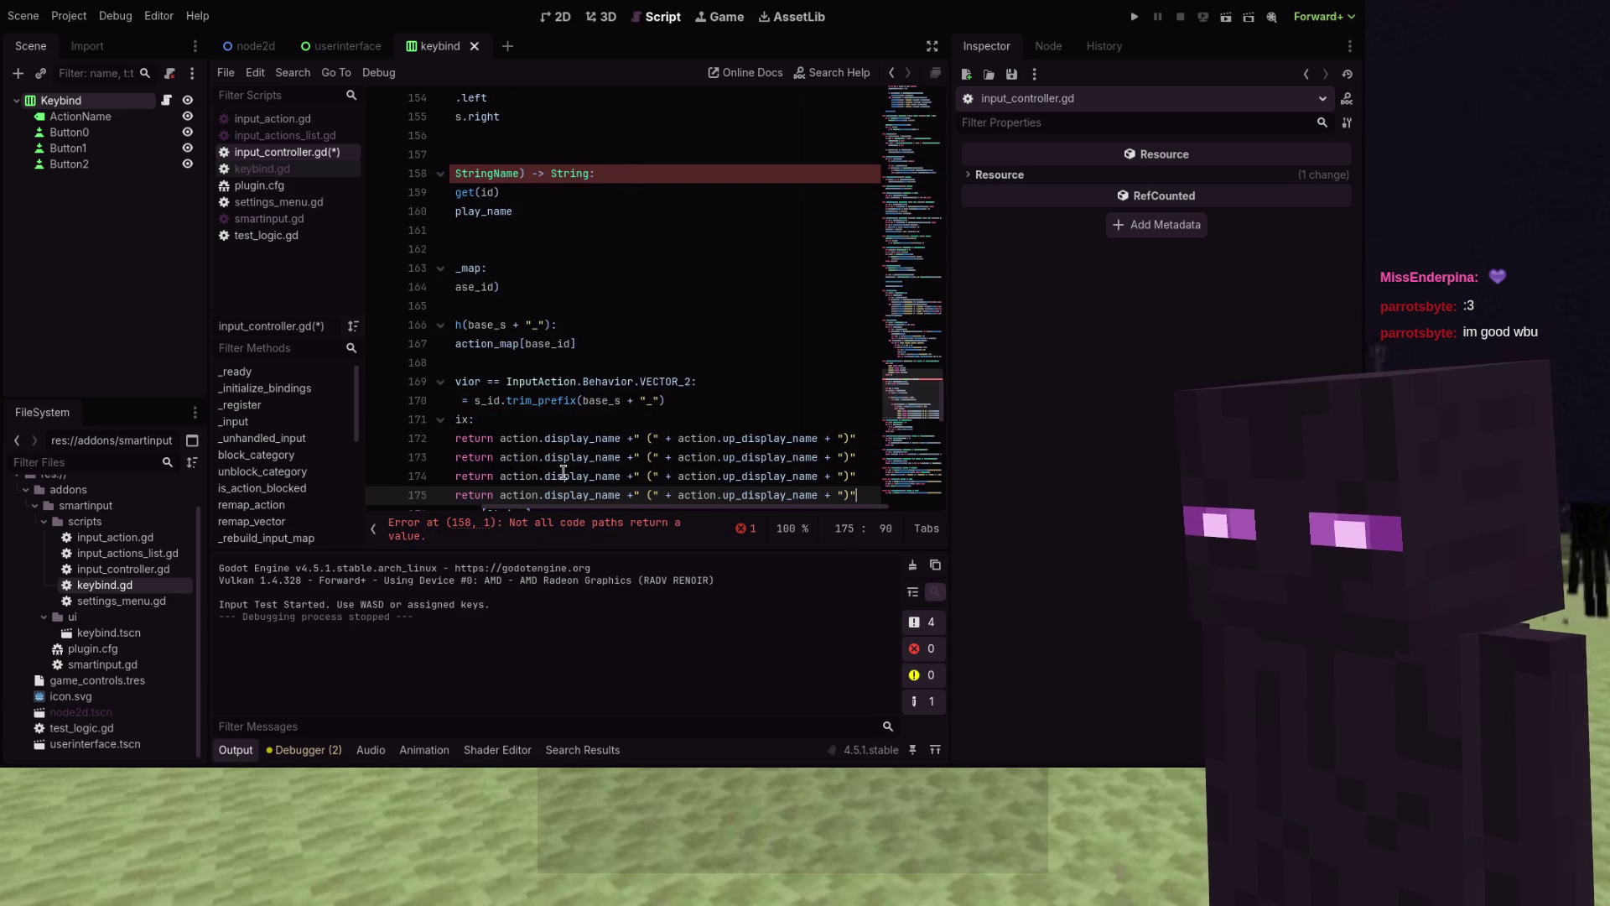
pyautogui.hotkey('ctrl', '-')
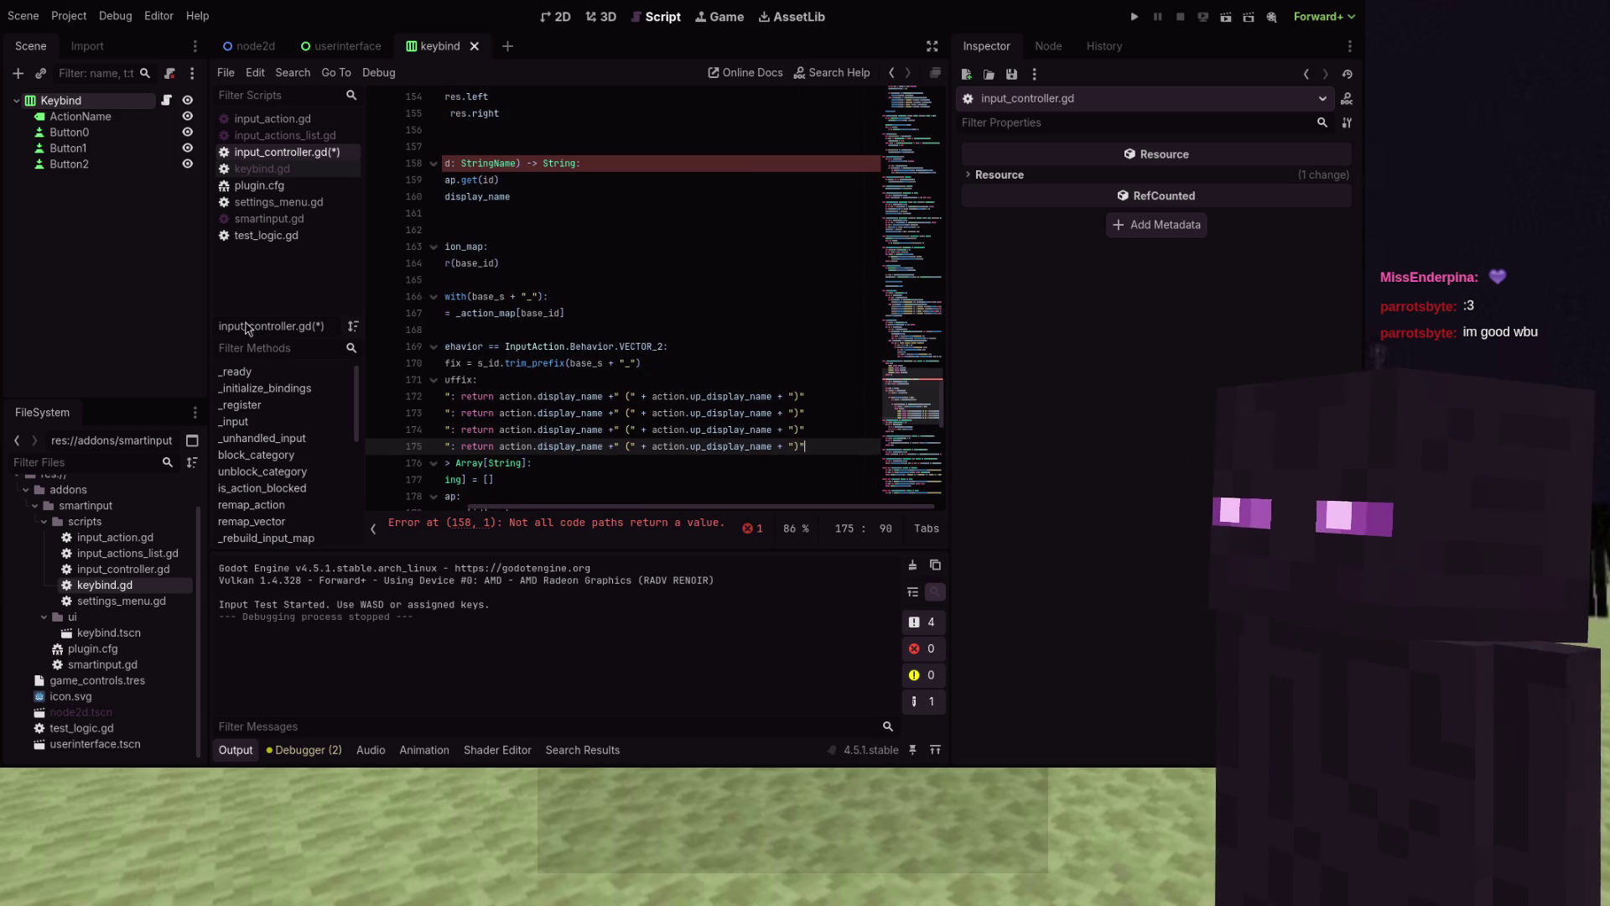
# Narrow the Scene and Inspector docks and lower the Output divider to enlarge the code editor
pyautogui.moveTo(207, 300); pyautogui.dragTo(126, 299)
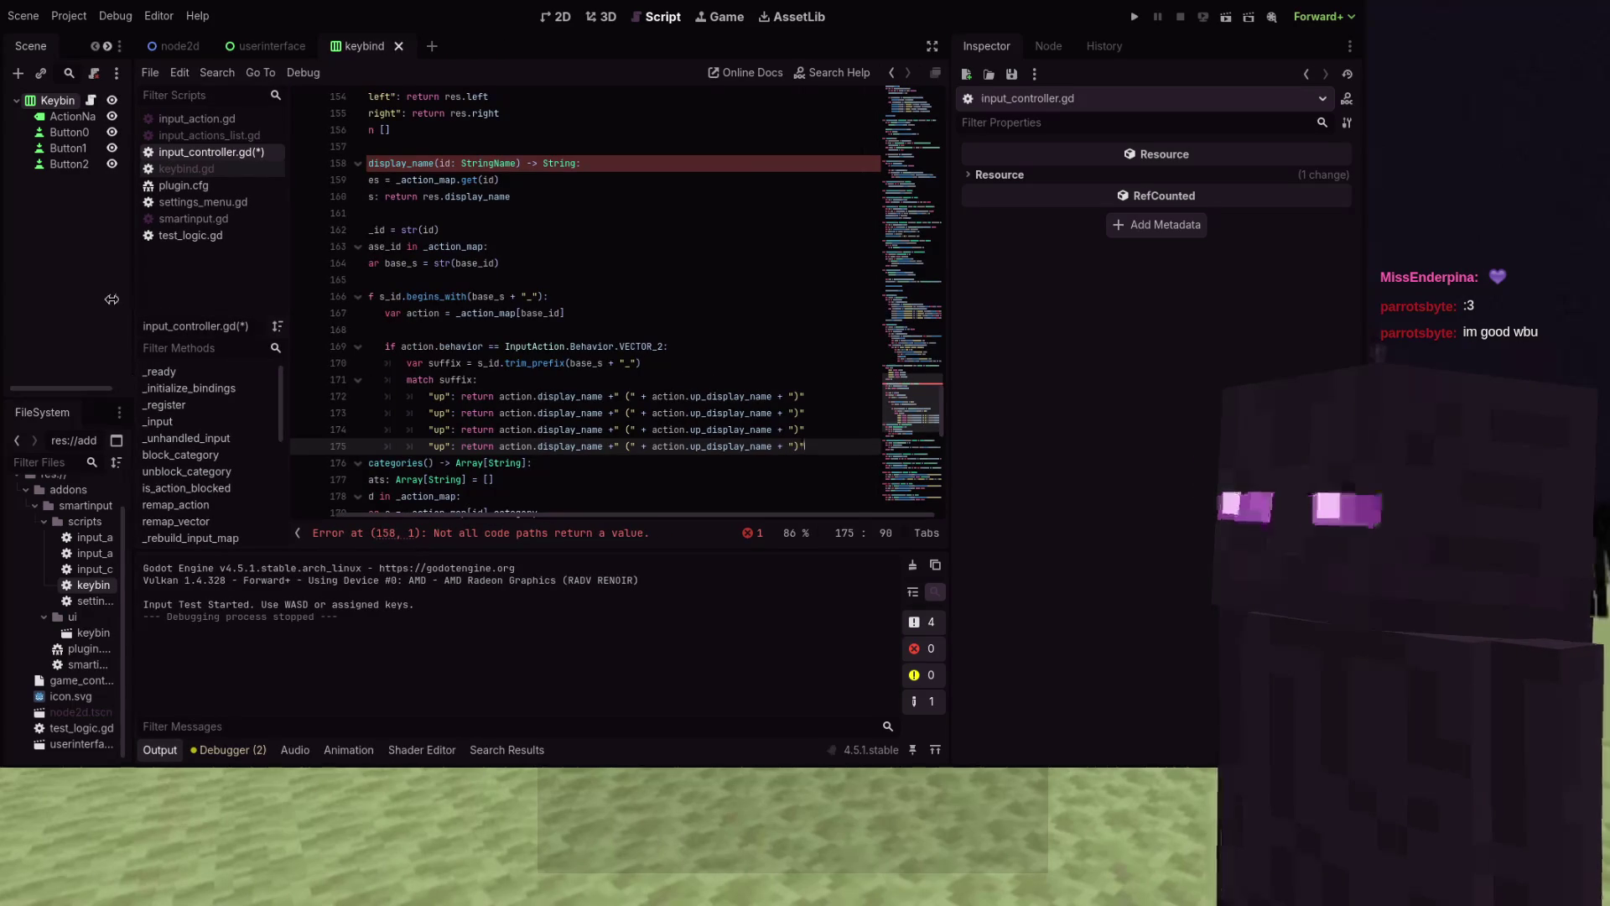
pyautogui.moveTo(412, 550); pyautogui.dragTo(413, 572)
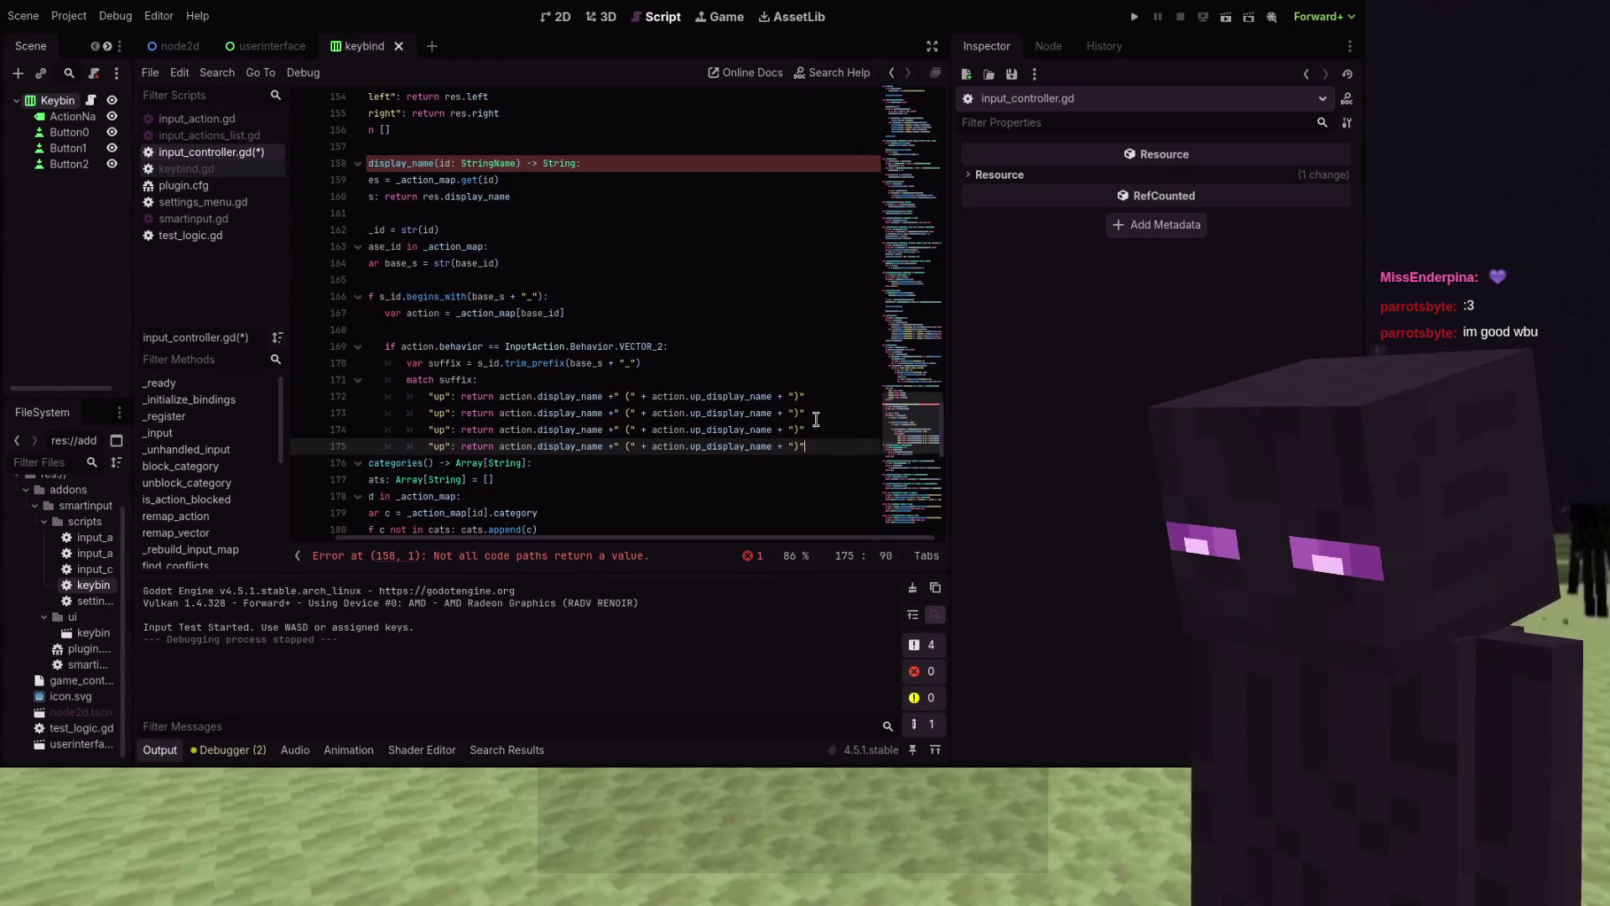
pyautogui.moveTo(947, 371); pyautogui.dragTo(1142, 372)
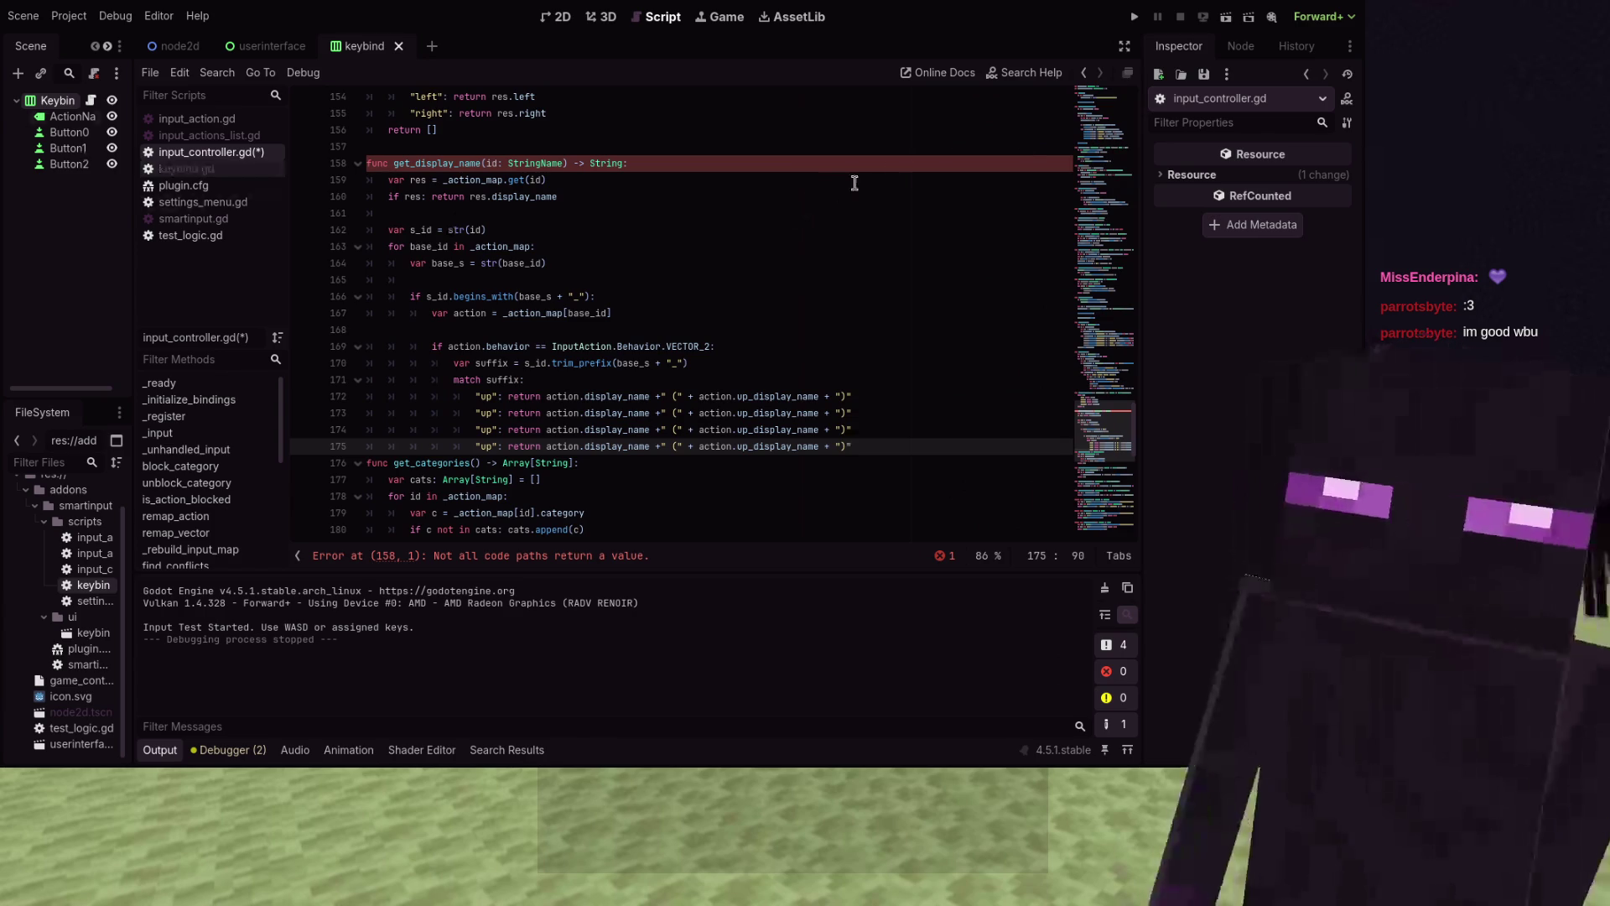
pyautogui.moveTo(1144, 124); pyautogui.dragTo(1234, 124)
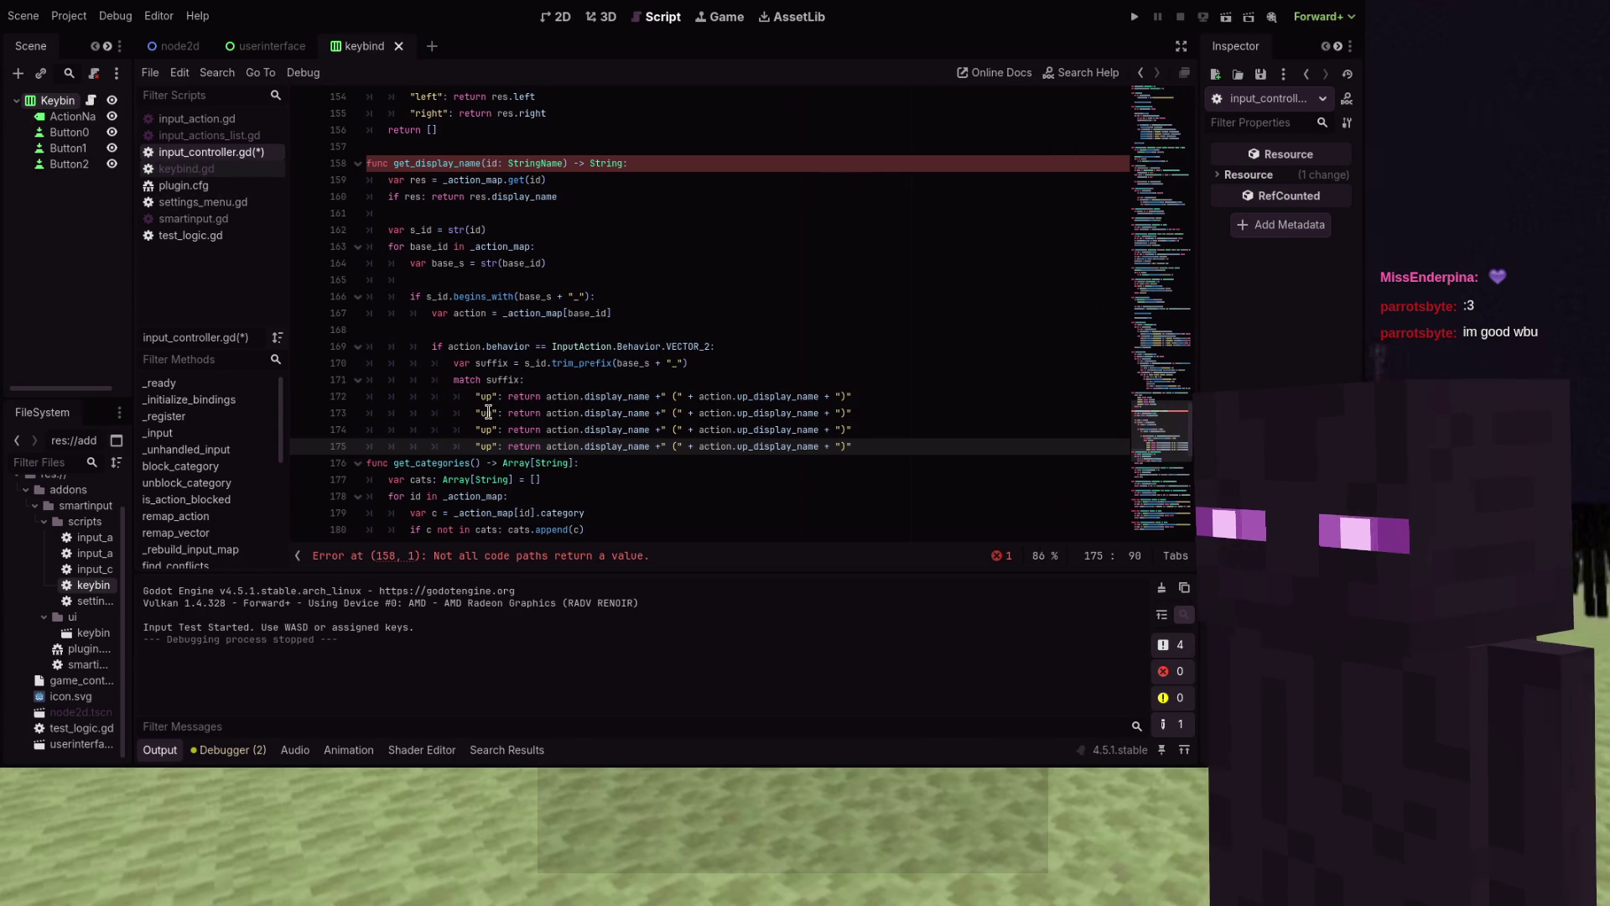
# Change the copied case keys on lines 173–175 to "down", "left" and "right"
pyautogui.click(490, 413)
pyautogui.doubleClick(487, 413)
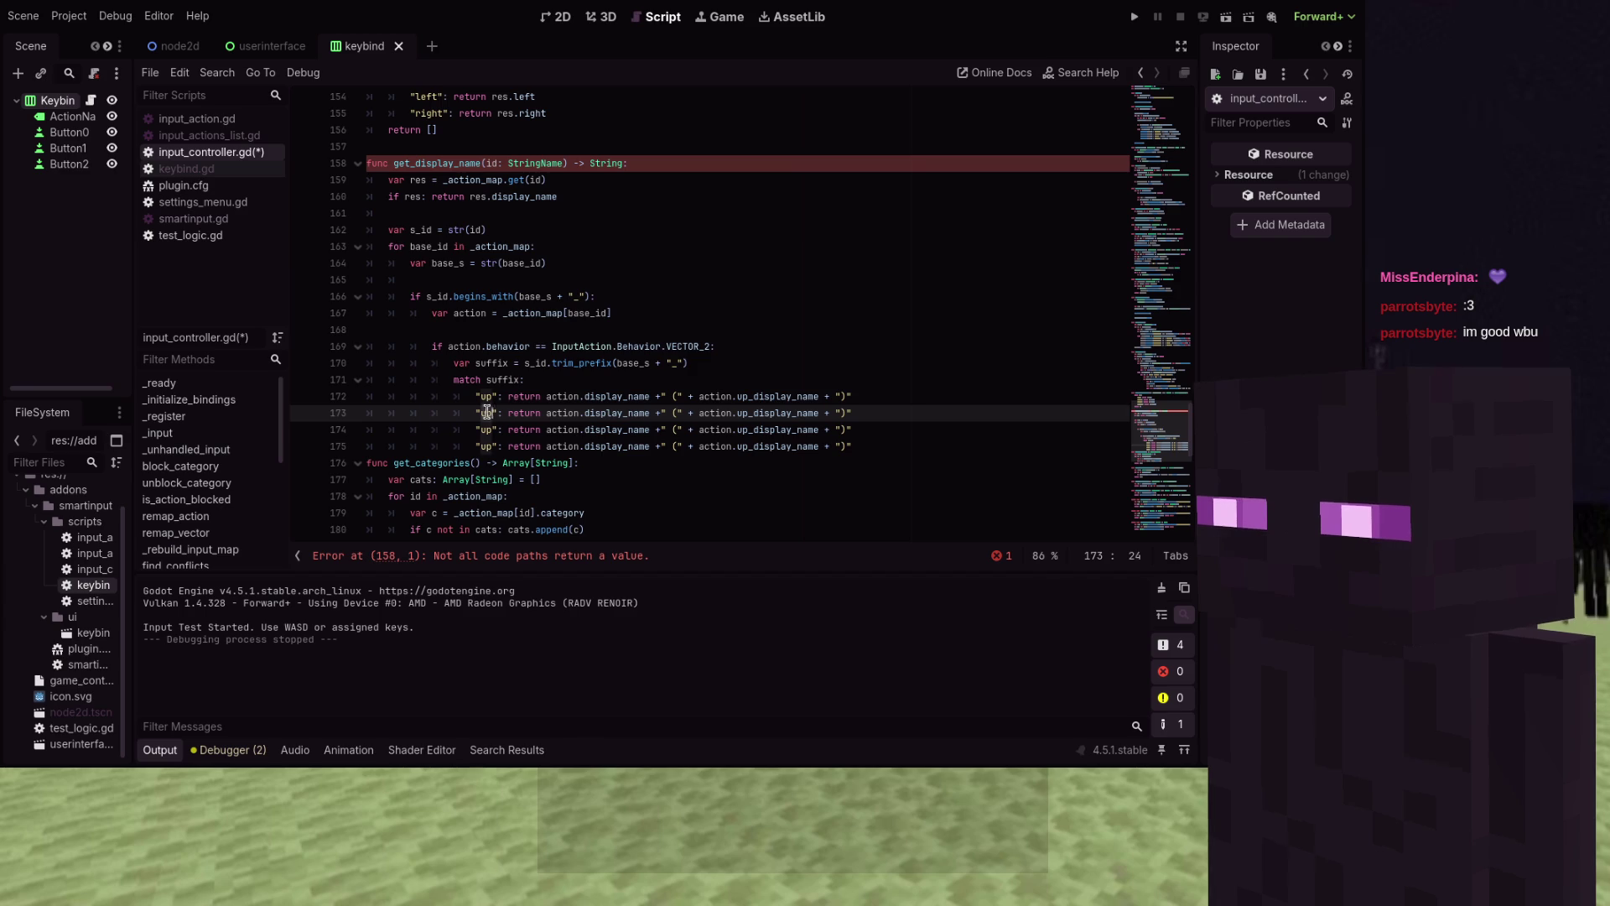
pyautogui.write('down')
pyautogui.press('Down')
pyautogui.press('Left')
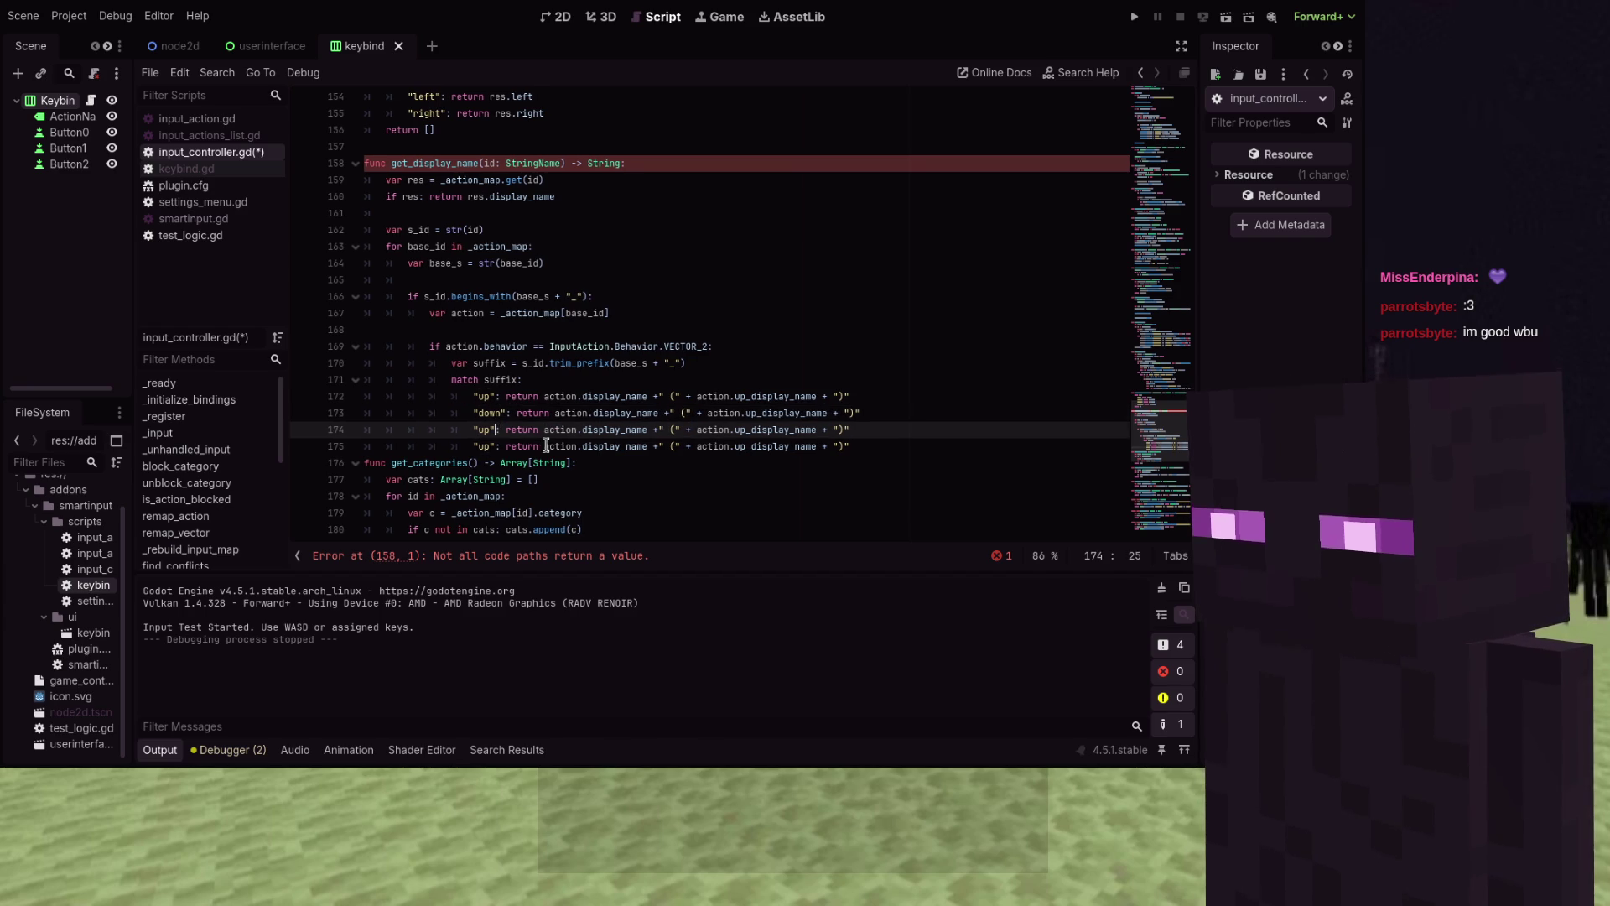
pyautogui.hotkey('ctrl', 'shift', 'Left')
pyautogui.write('left')
pyautogui.press('Down')
pyautogui.press('Left')
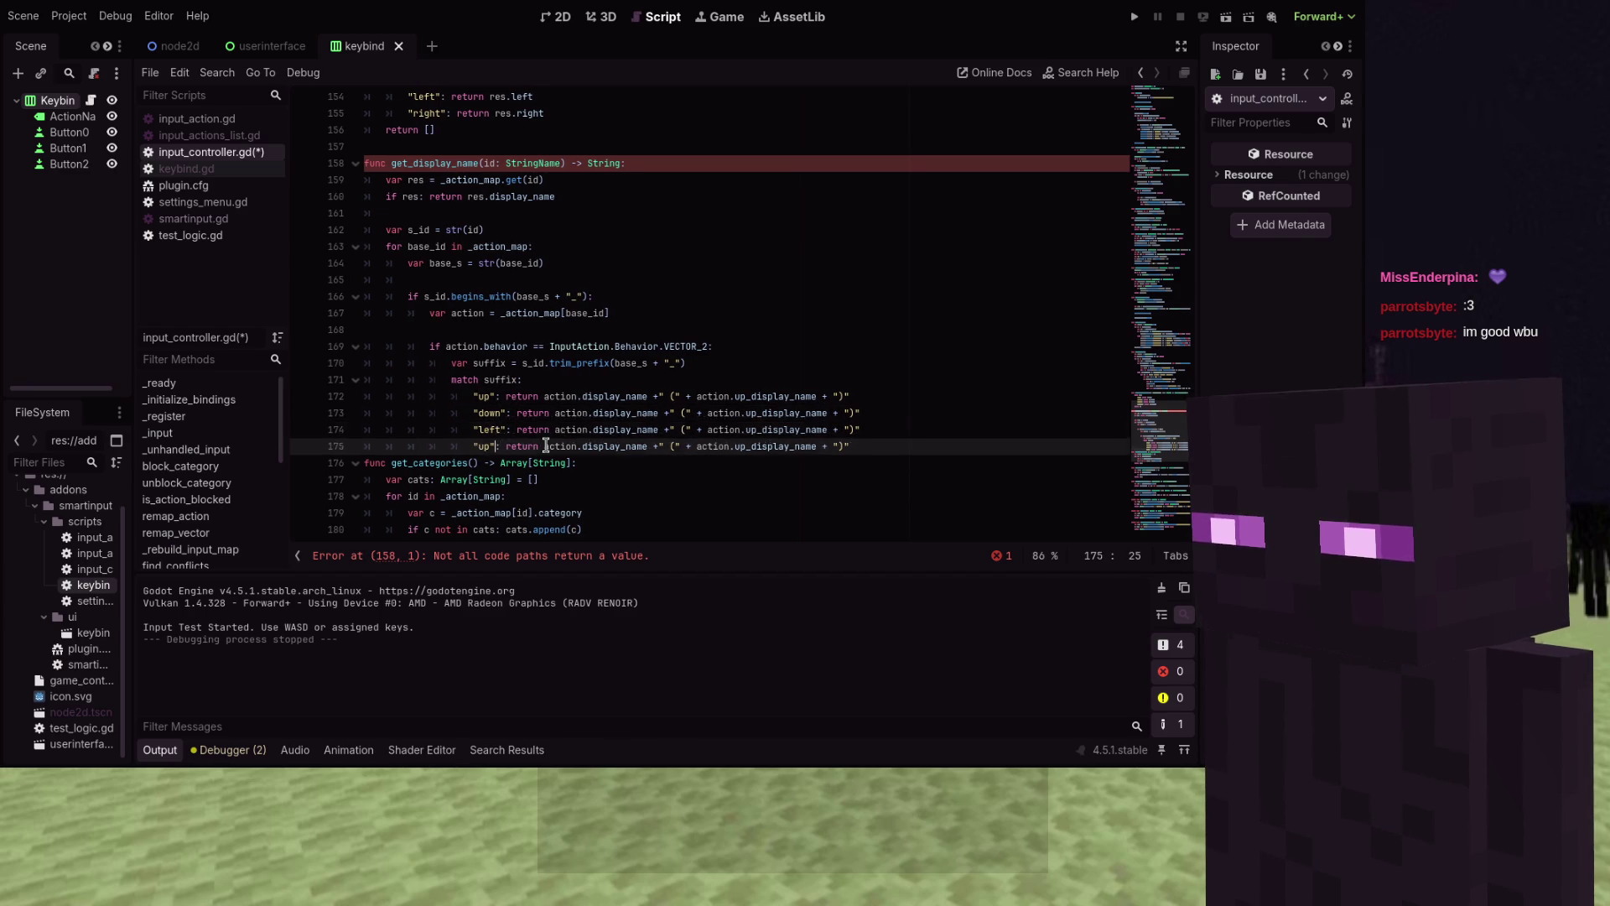
pyautogui.hotkey('ctrl', 'shift', 'Left')
pyautogui.write('right')
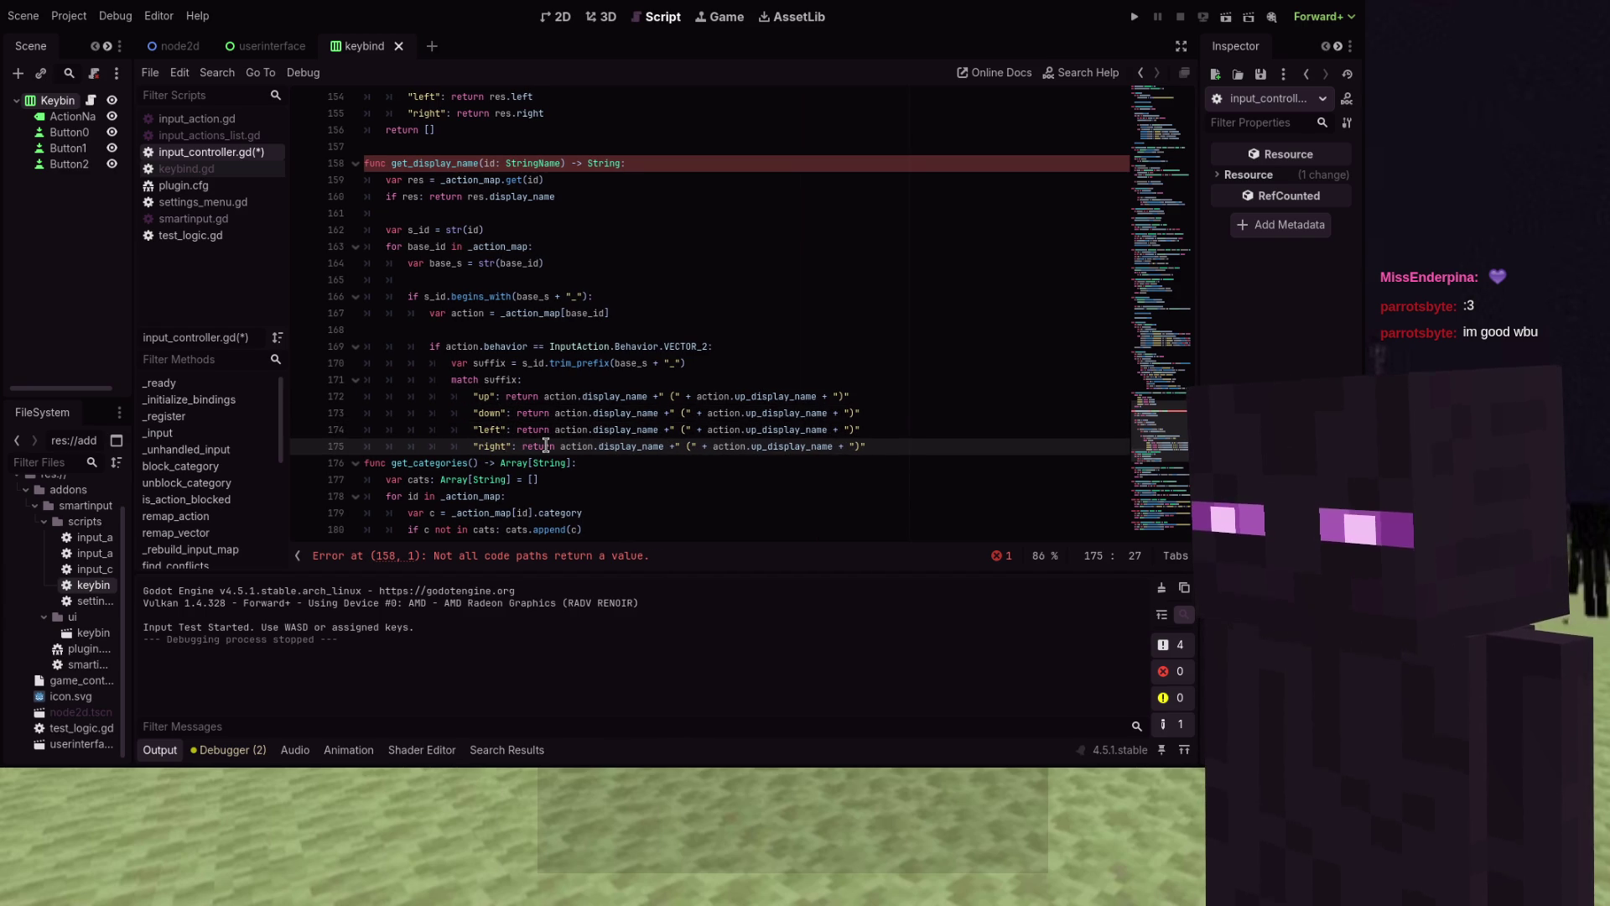
pyautogui.press('Down')
pyautogui.press('Home')
pyautogui.hotkey('ctrl', 'Right')
pyautogui.press('Down')
pyautogui.press('Home')
pyautogui.press('Home')
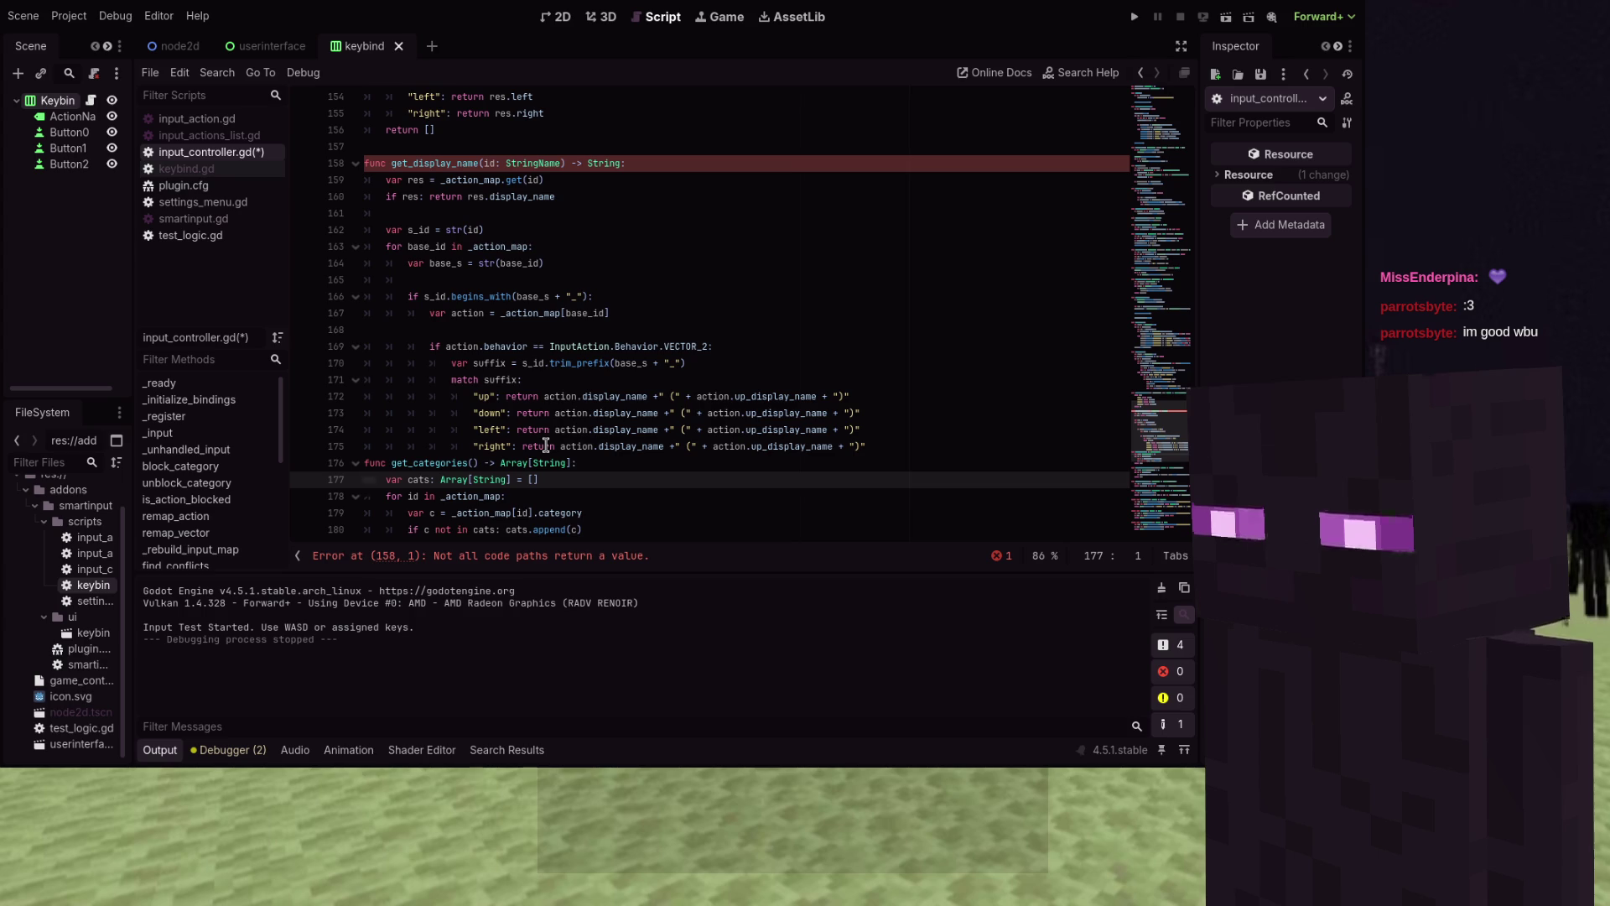
# Switch those cases to down_display_name, left_display_name and right_display_name, and save
pyautogui.click(757, 415)
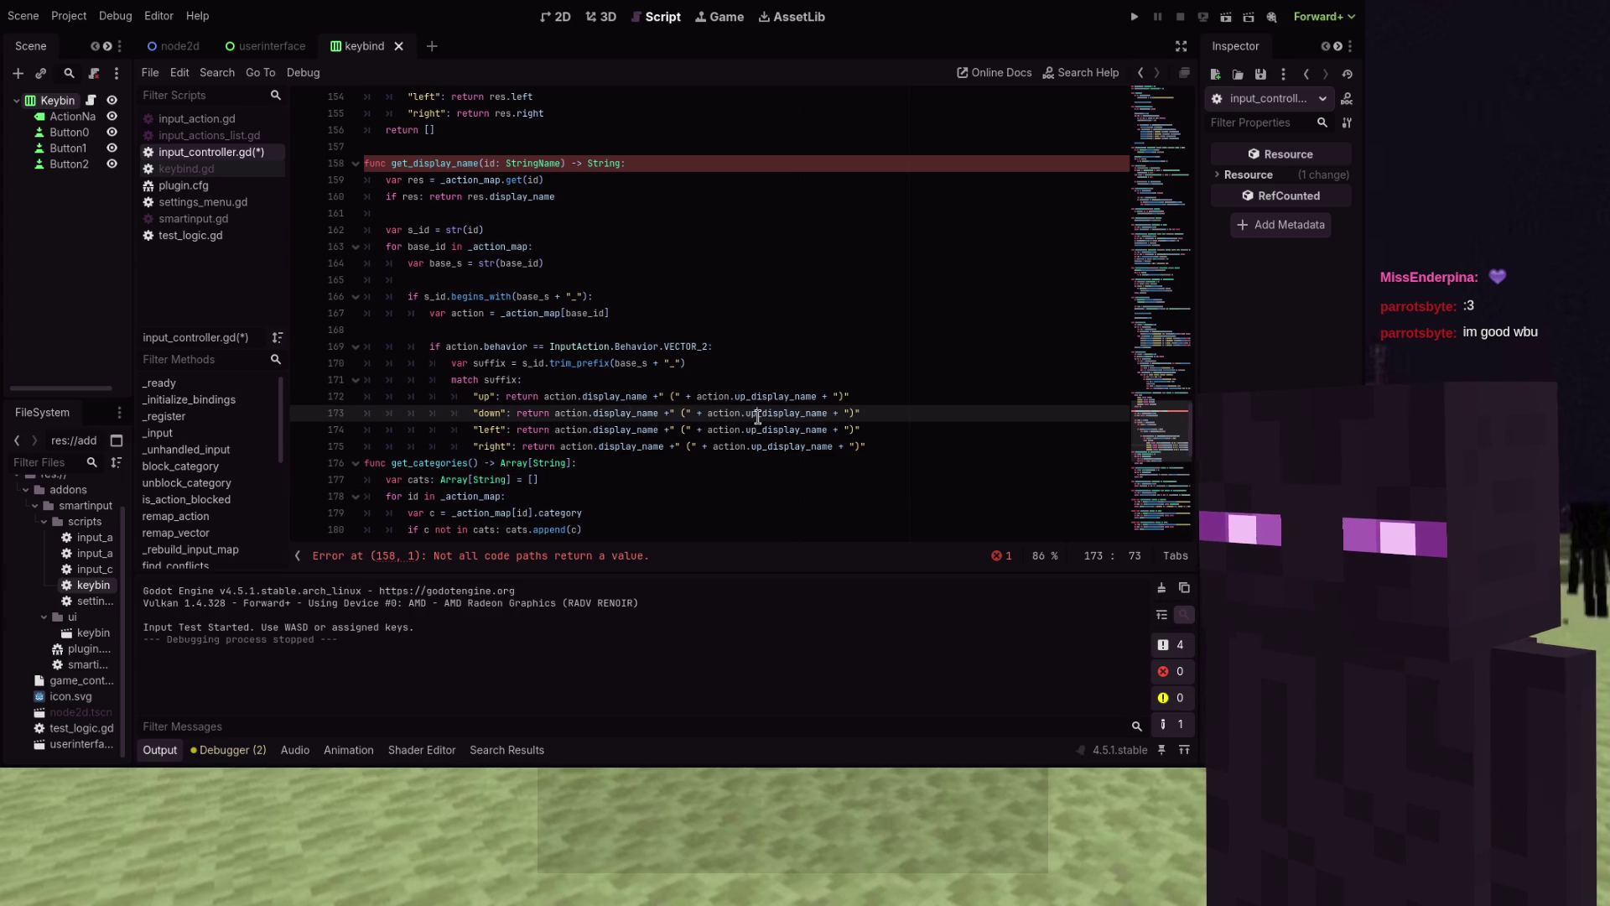
pyautogui.press('BackSpace')
pyautogui.press('BackSpace')
pyautogui.write('down')
pyautogui.press('Down')
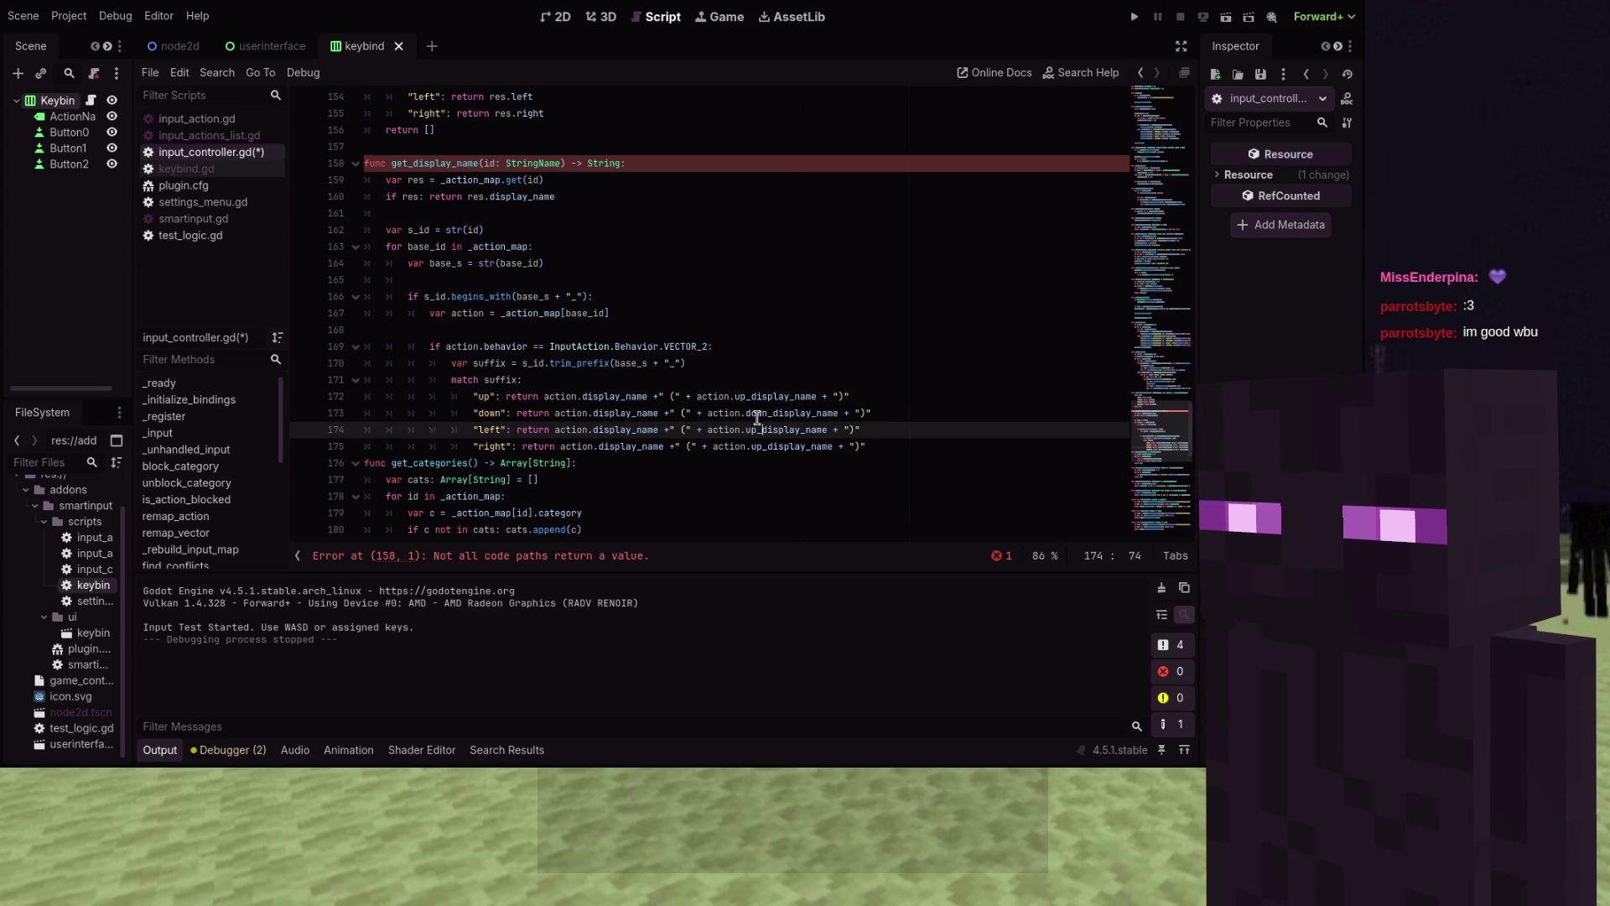
pyautogui.press('BackSpace')
pyautogui.press('BackSpace')
pyautogui.write('lef')
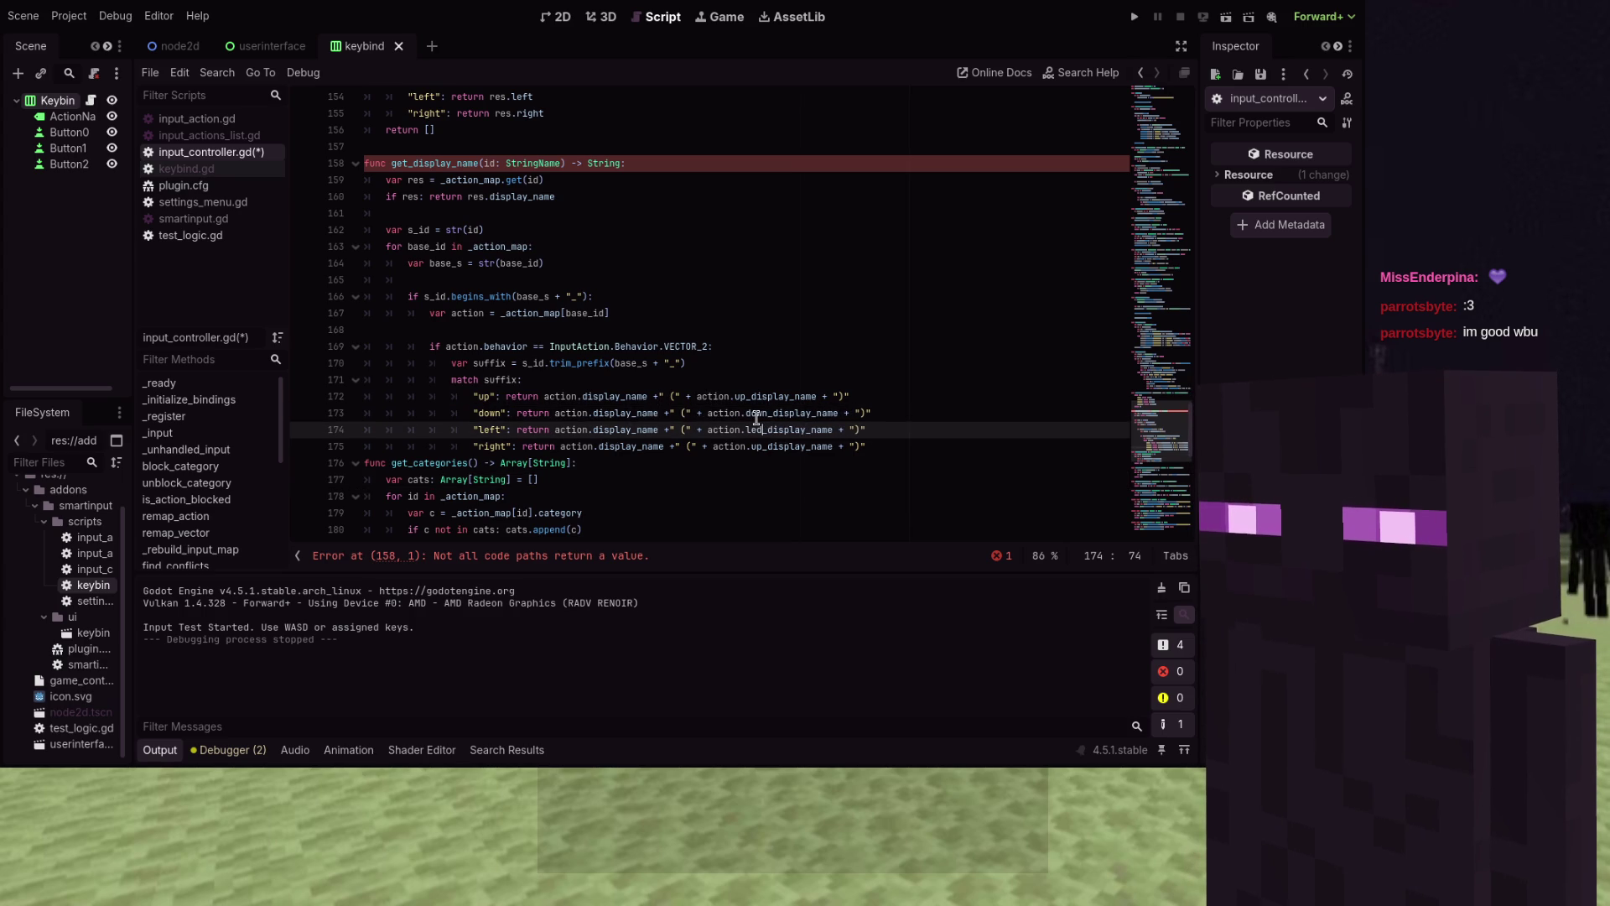
pyautogui.write('t')
pyautogui.press('Down')
pyautogui.press('BackSpace')
pyautogui.press('BackSpace')
pyautogui.write('righ')
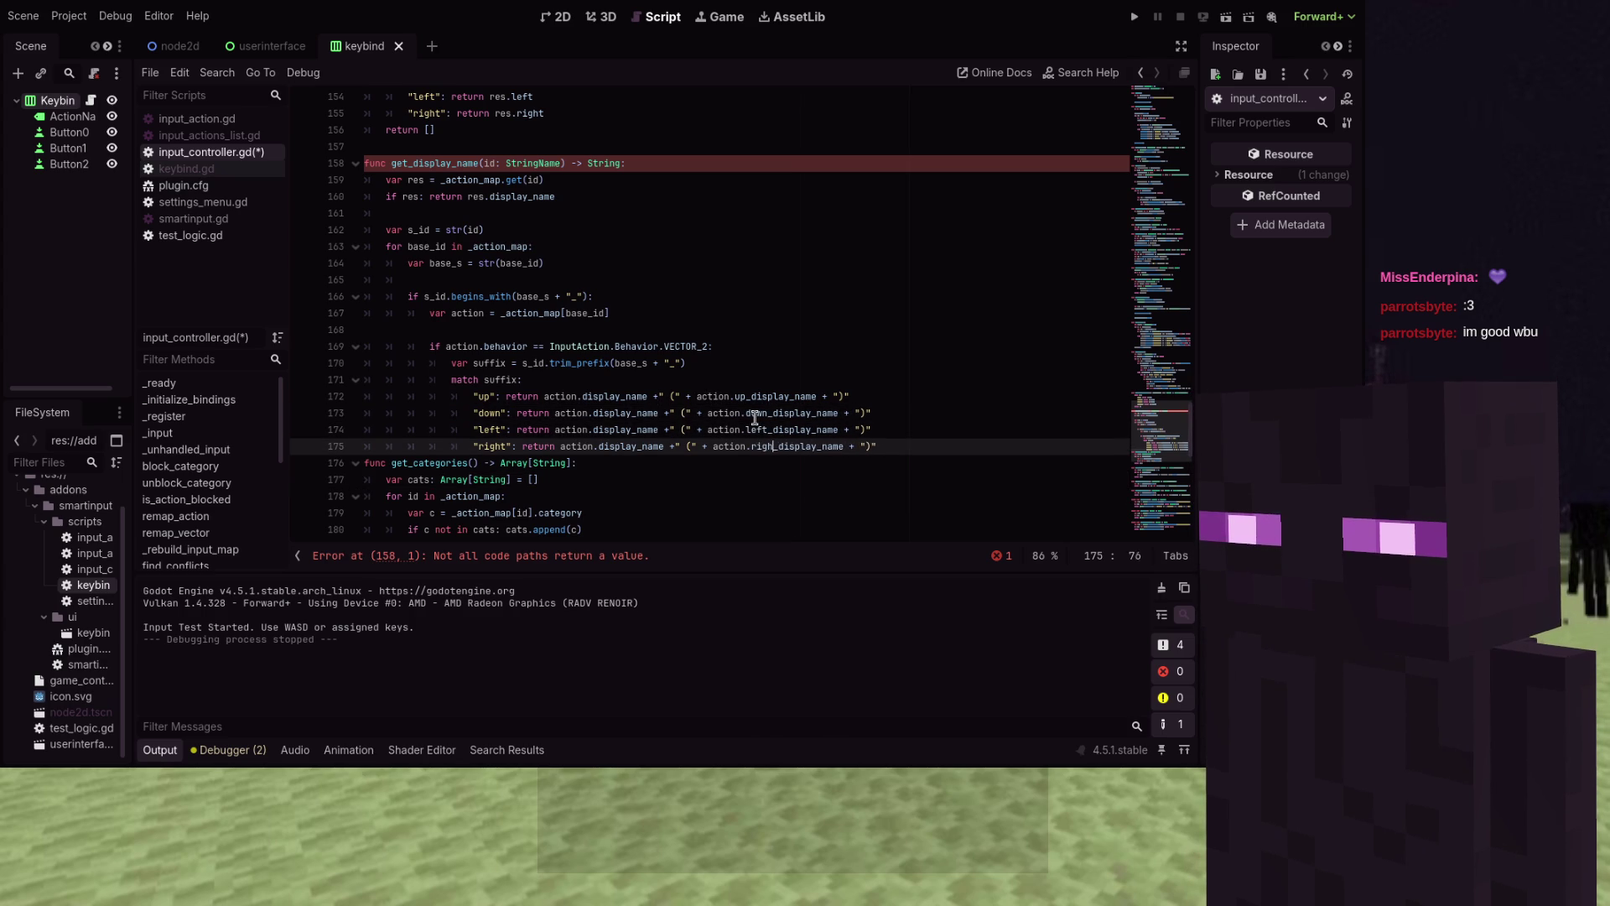
pyautogui.write('t')
pyautogui.hotkey('ctrl', 's')
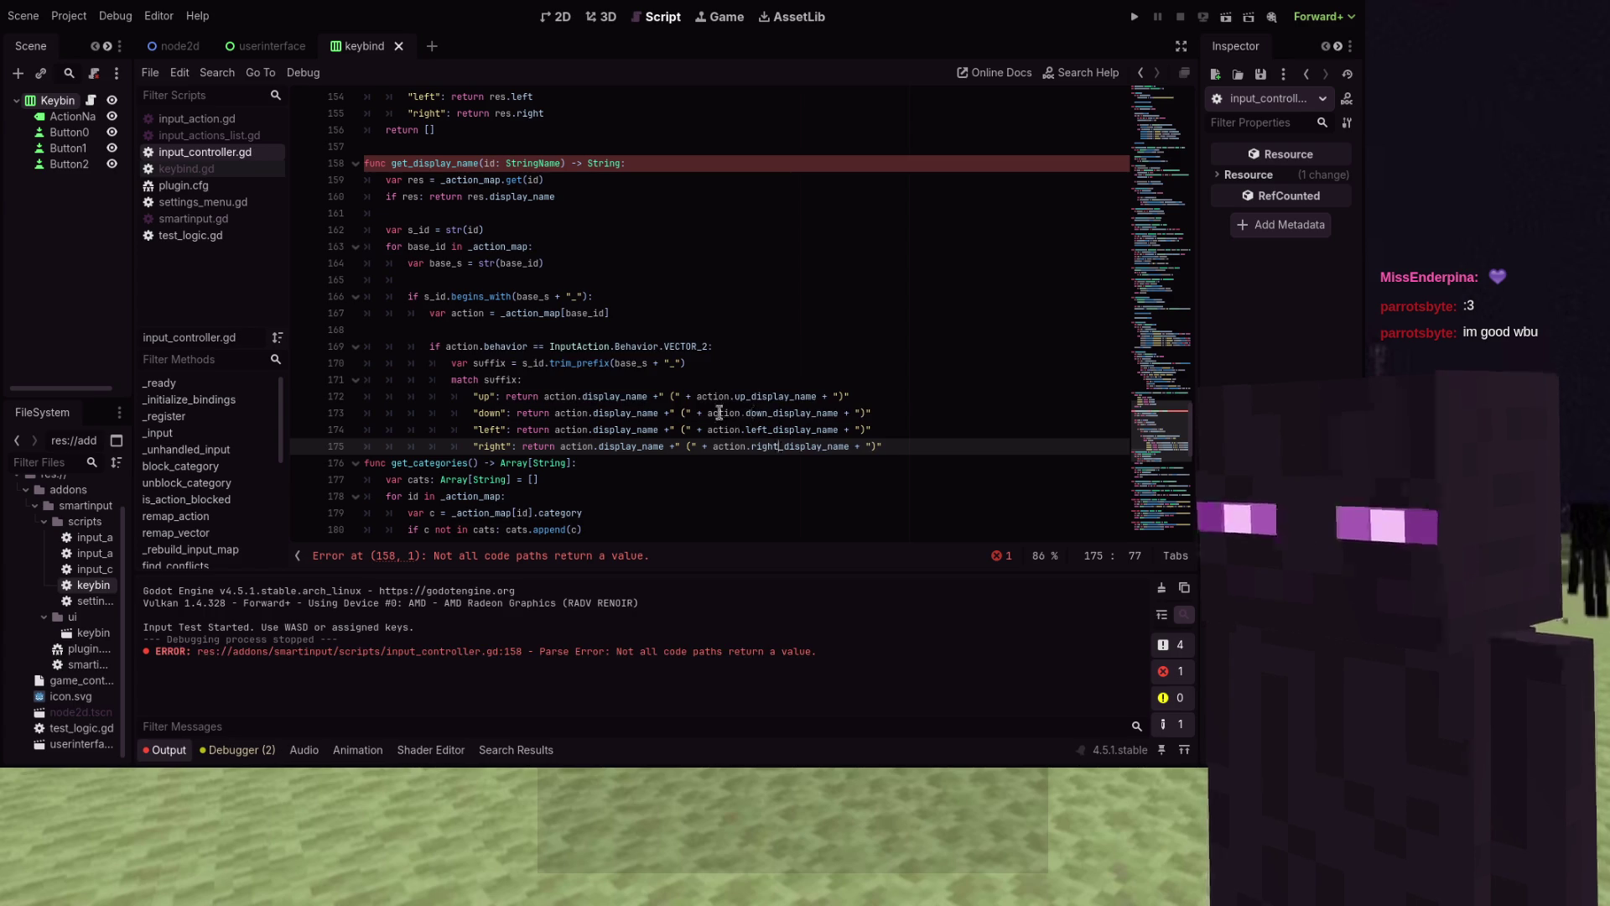
# Add a fallback return s_id after the match block and run the game
pyautogui.press('Up')
pyautogui.press('Up')
pyautogui.press('Up')
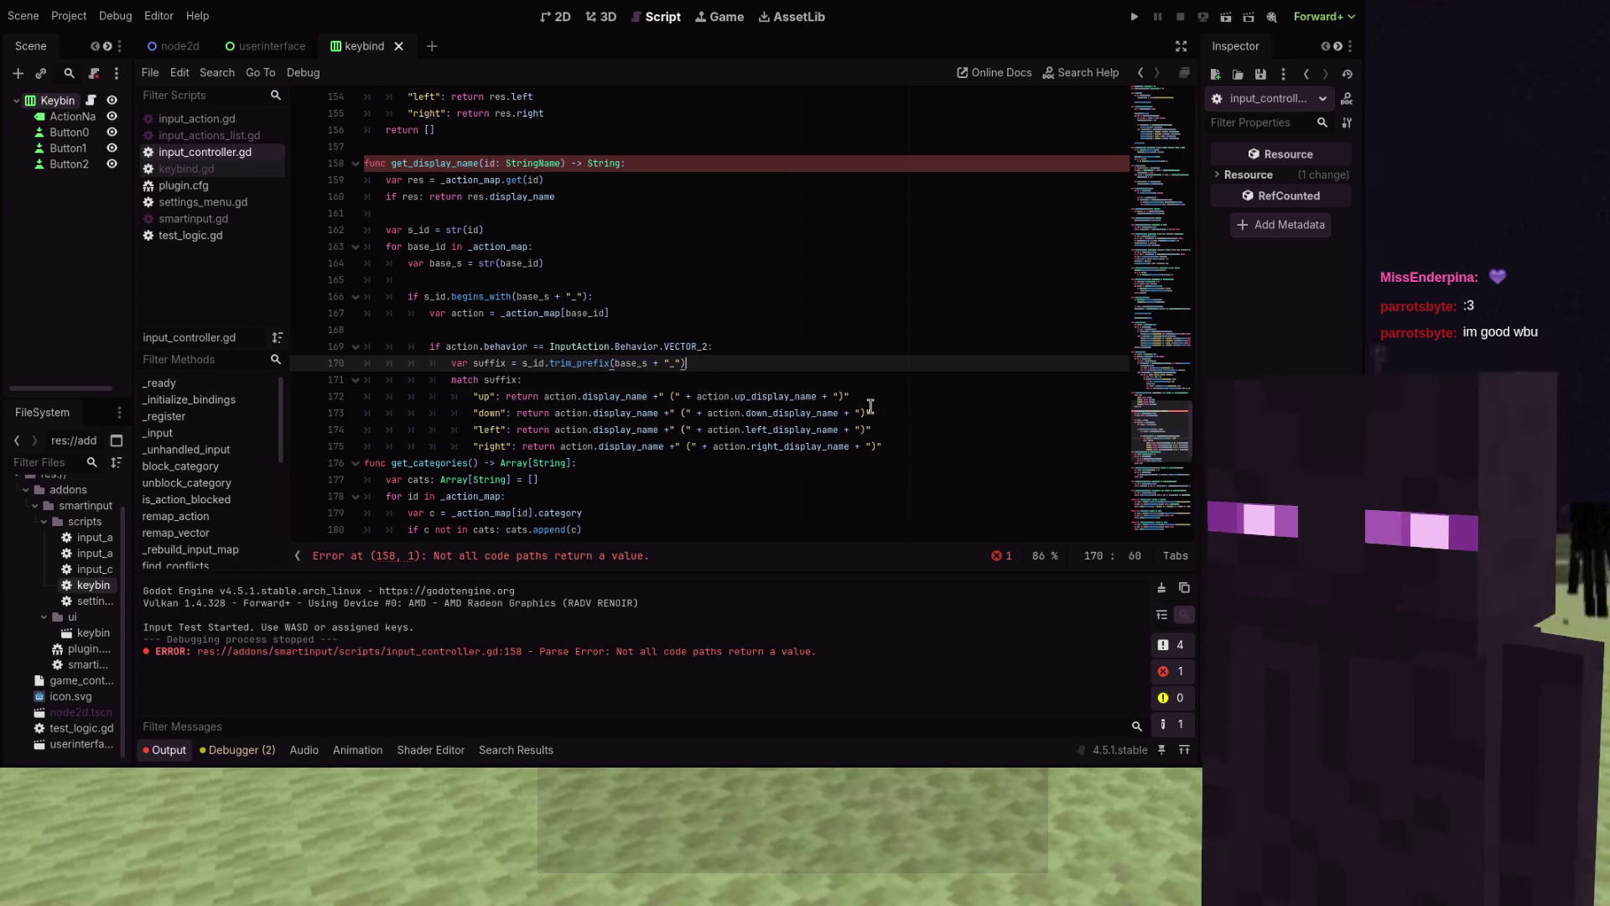
pyautogui.click(872, 429)
pyautogui.click(914, 446)
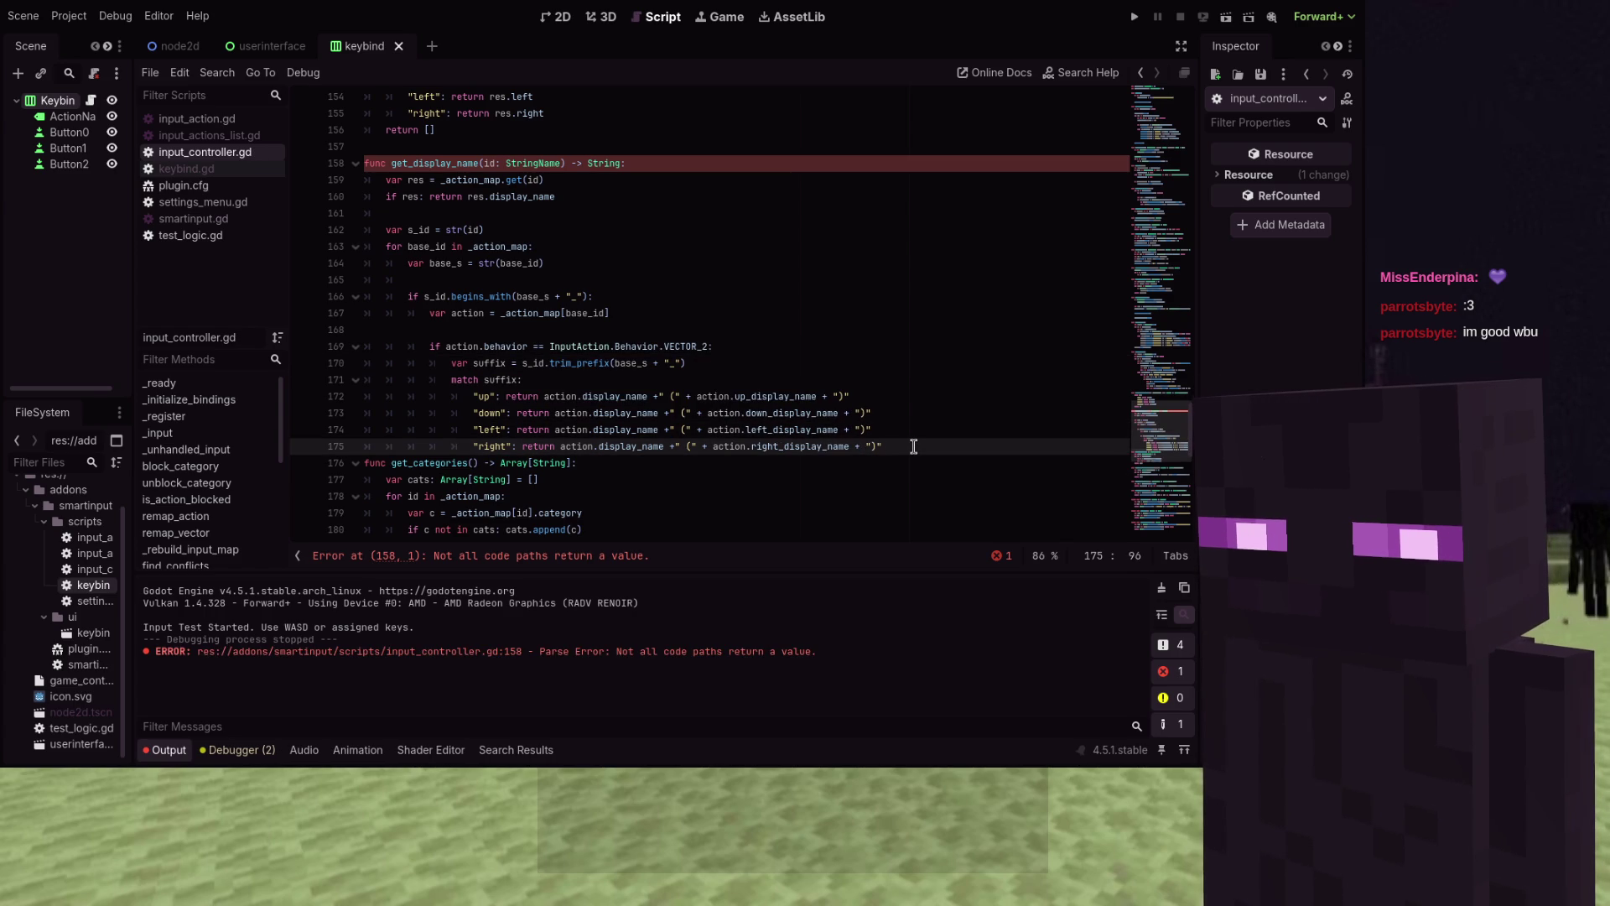
pyautogui.press('Return')
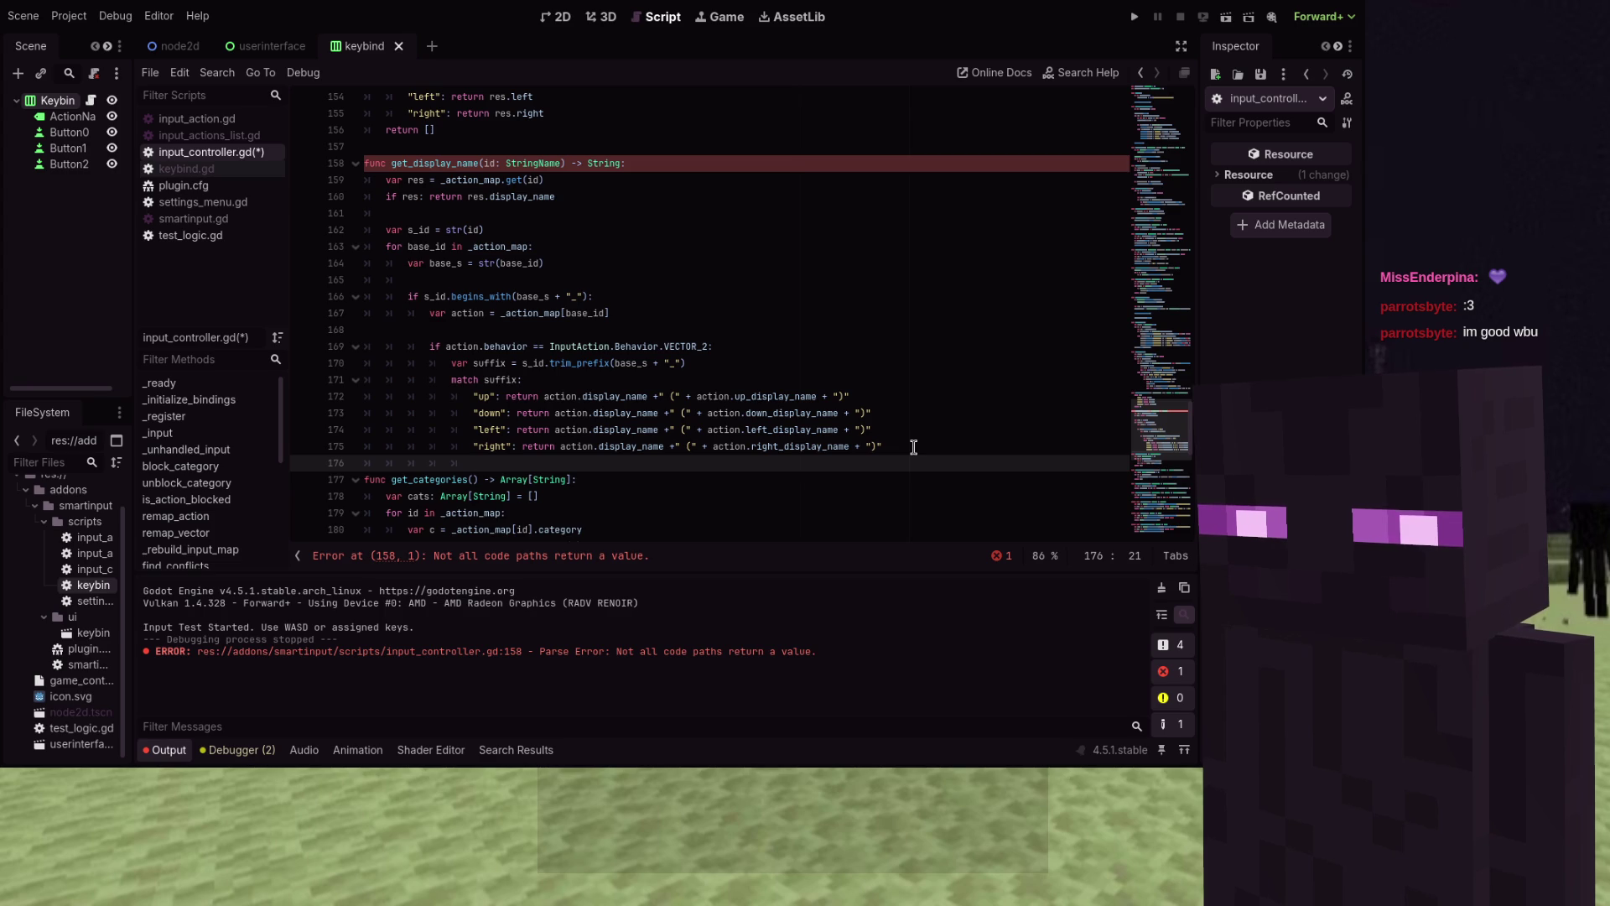
pyautogui.press('BackSpace')
pyautogui.press('BackSpace')
pyautogui.press('BackSpace')
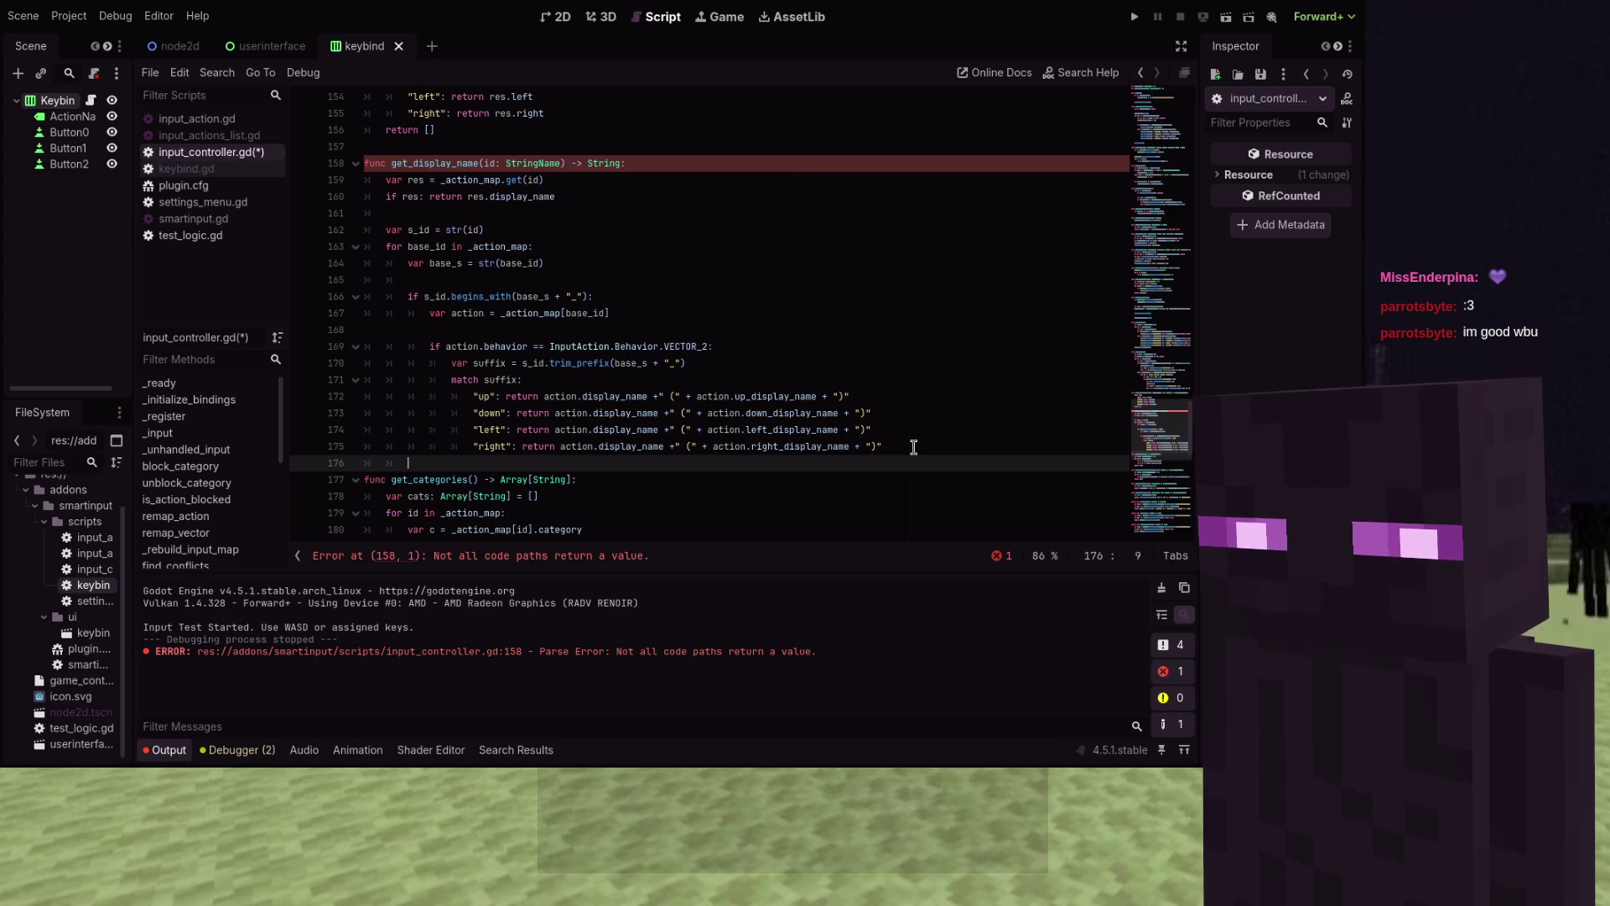
pyautogui.write('rety')
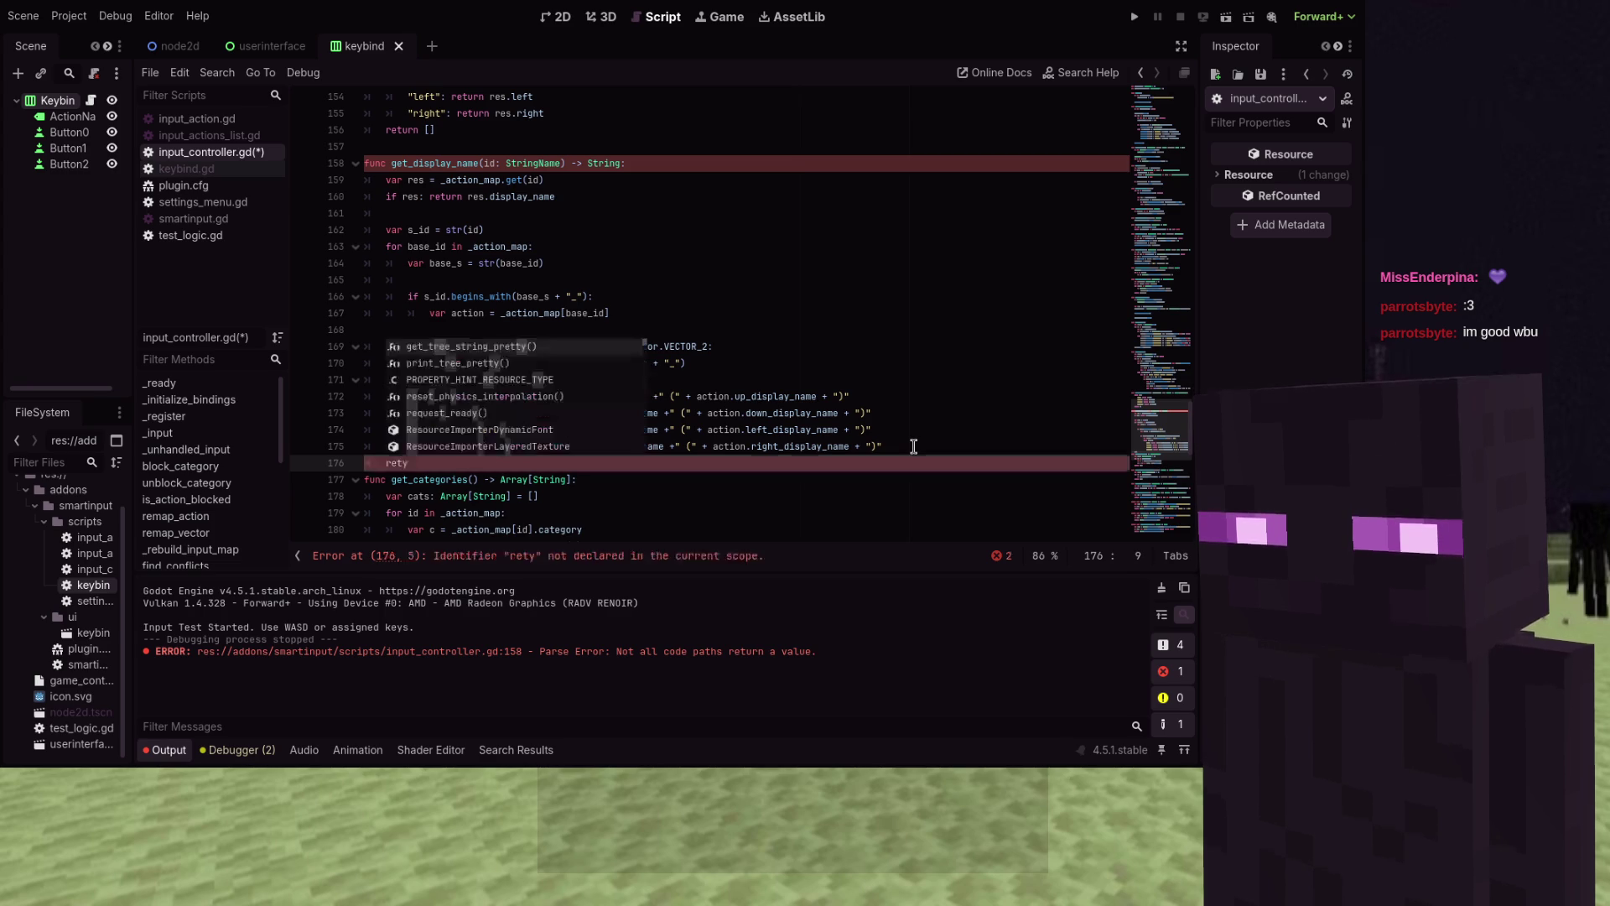
pyautogui.press('BackSpace')
pyautogui.write('urn s_id')
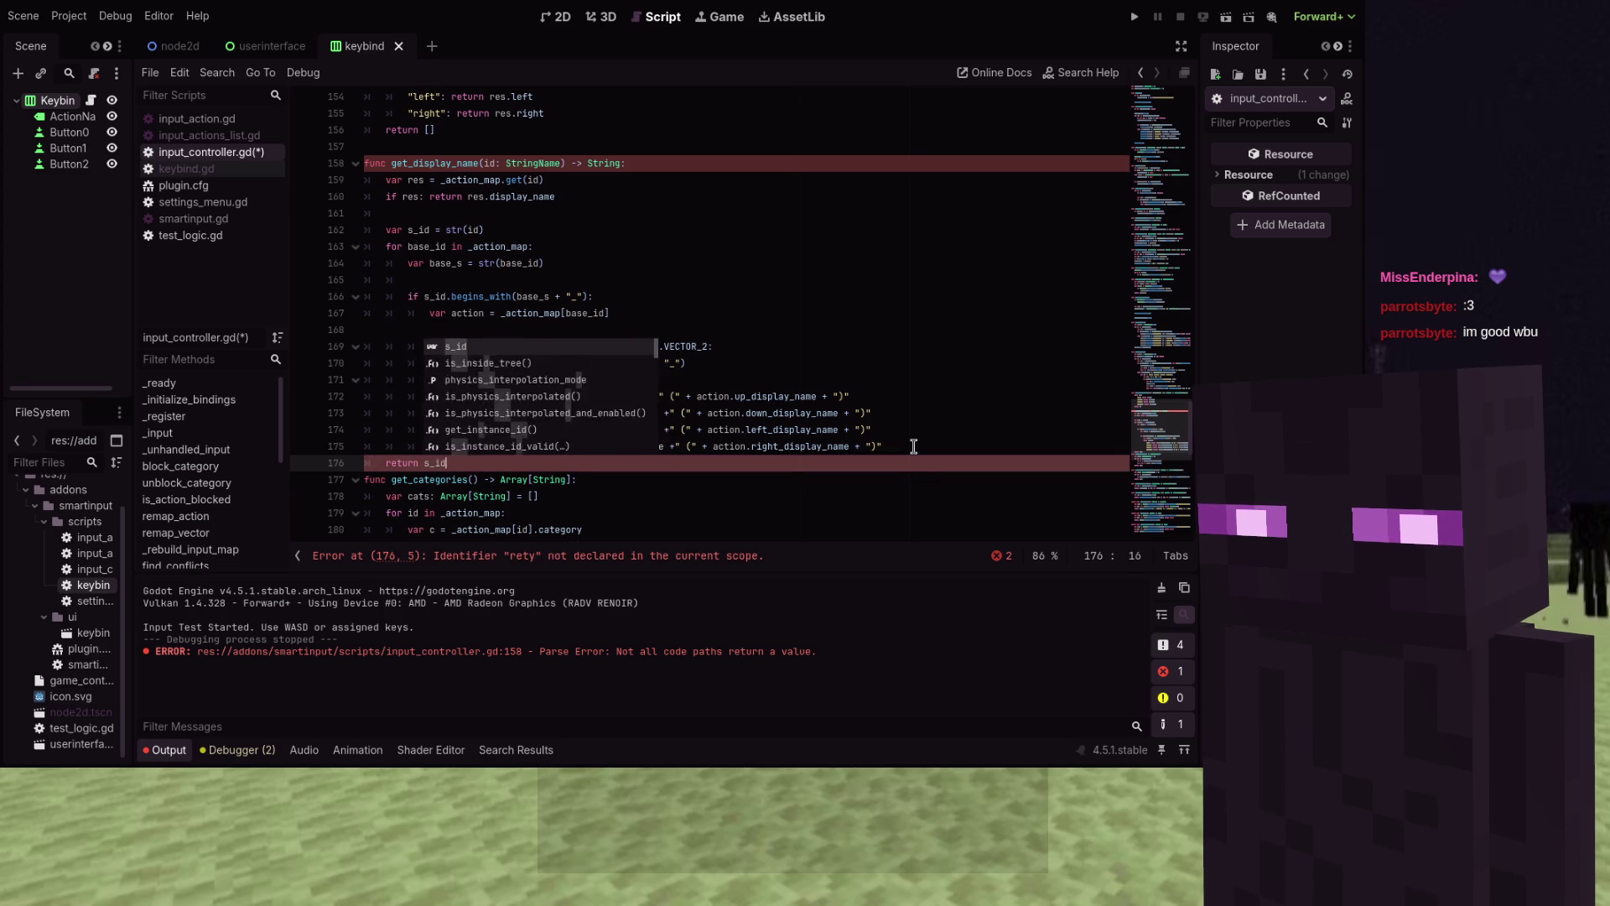
pyautogui.press('Return')
pyautogui.press('F5')
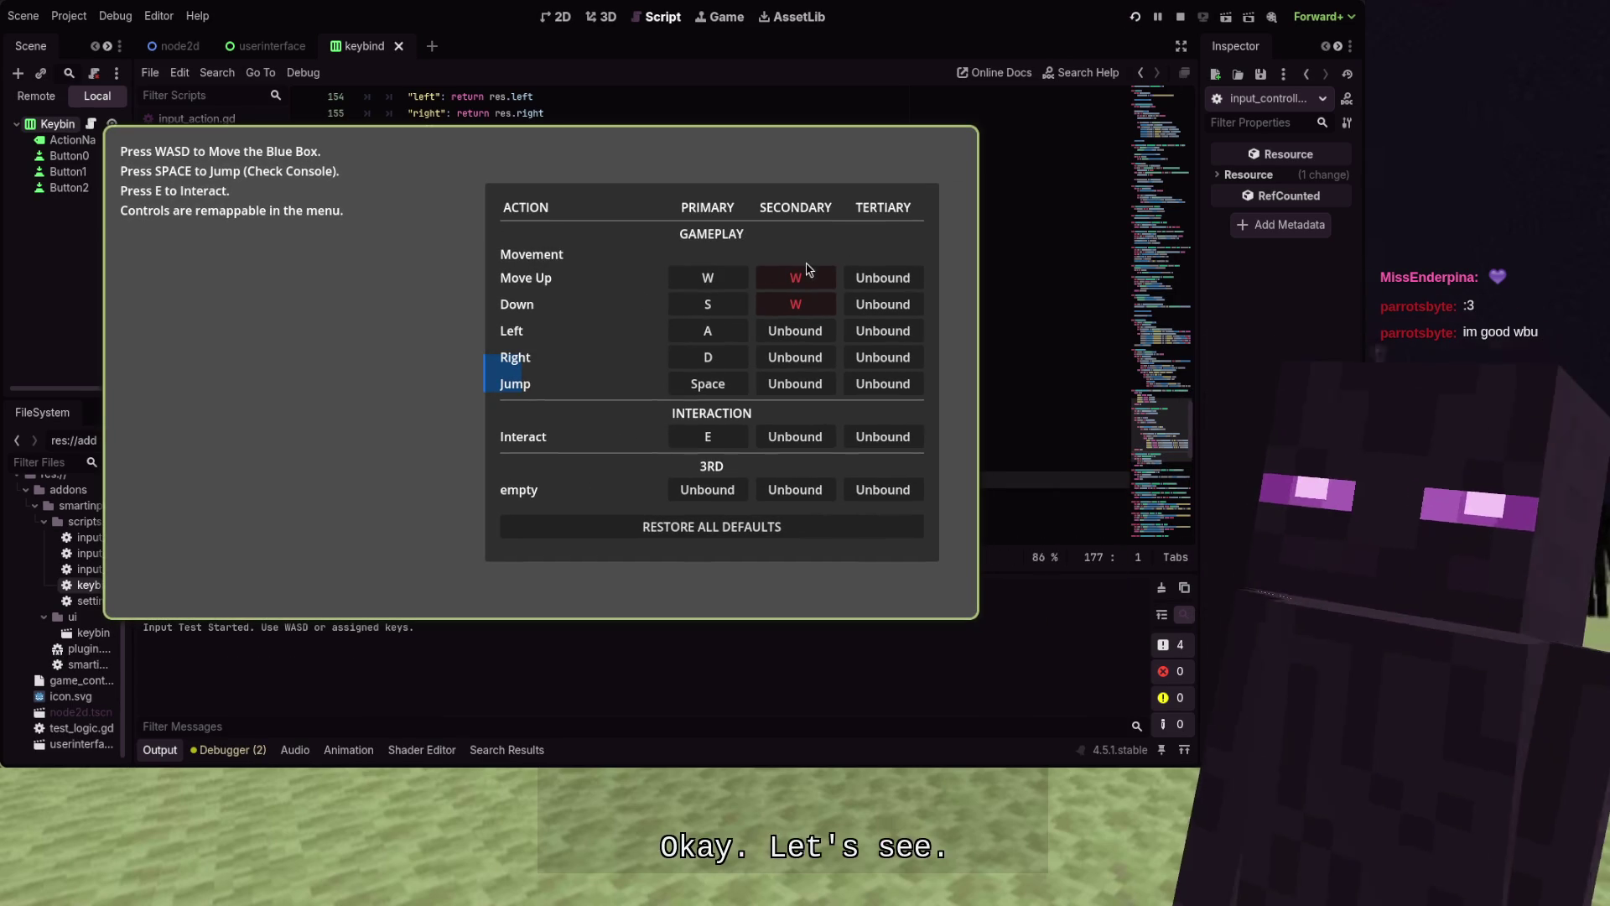
# Read the conflict tooltip on the red secondary W binding, then stop the game
pyautogui.moveTo(797, 282)
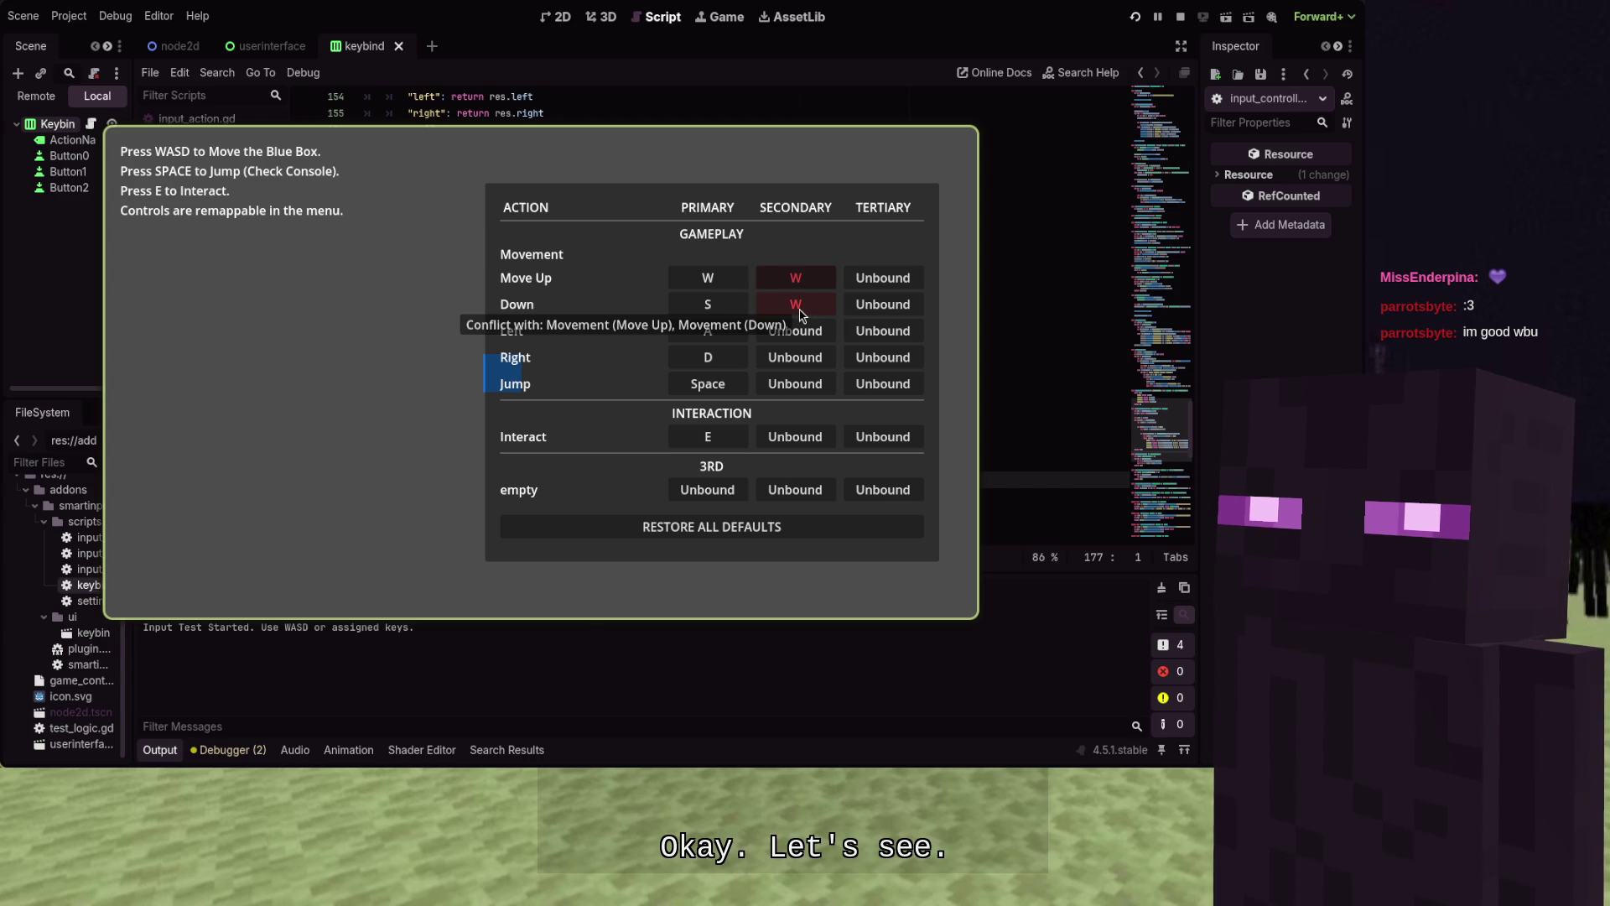
pyautogui.press('F8')
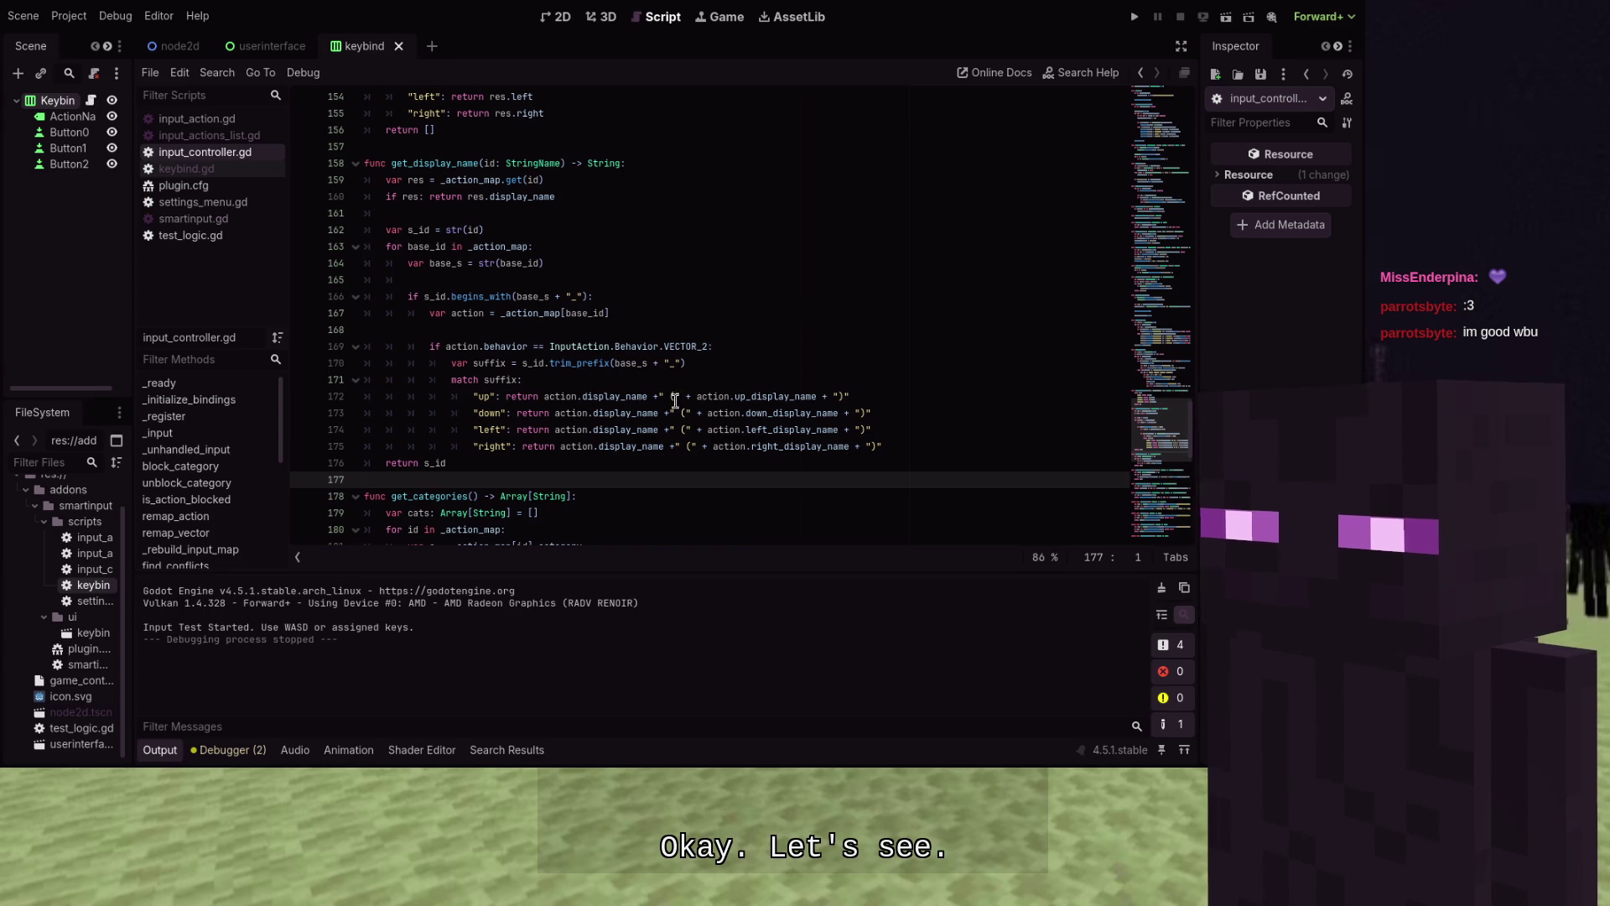
# Trim the "up" case to return only action.up_display_name, then run the project again
pyautogui.click(675, 400)
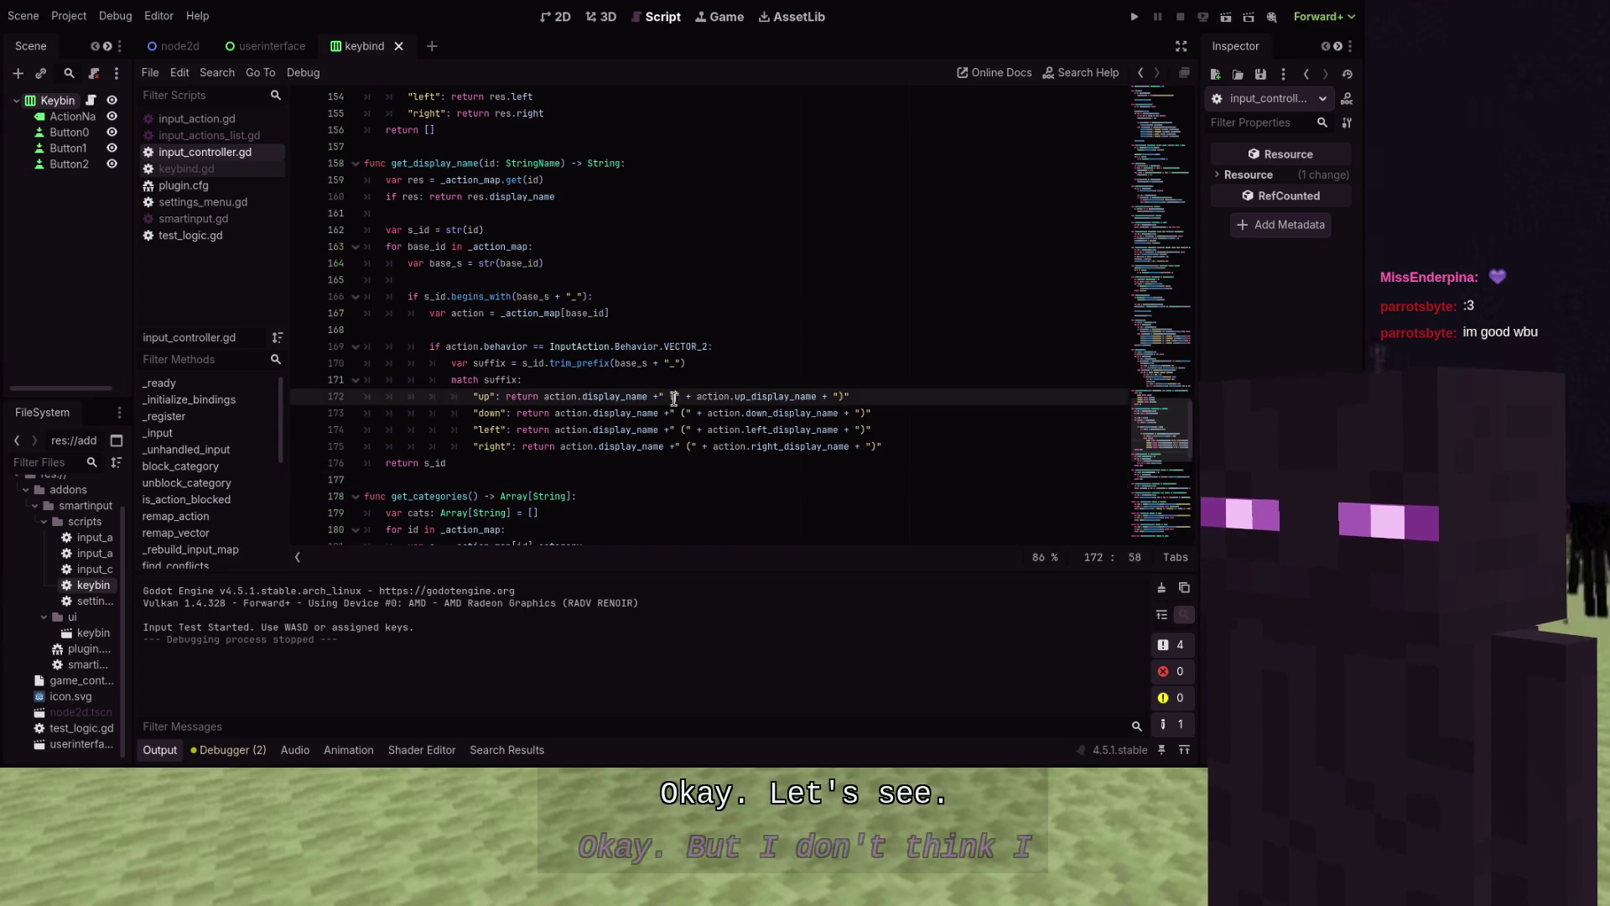
pyautogui.click(509, 400)
pyautogui.moveTo(509, 400); pyautogui.dragTo(692, 449)
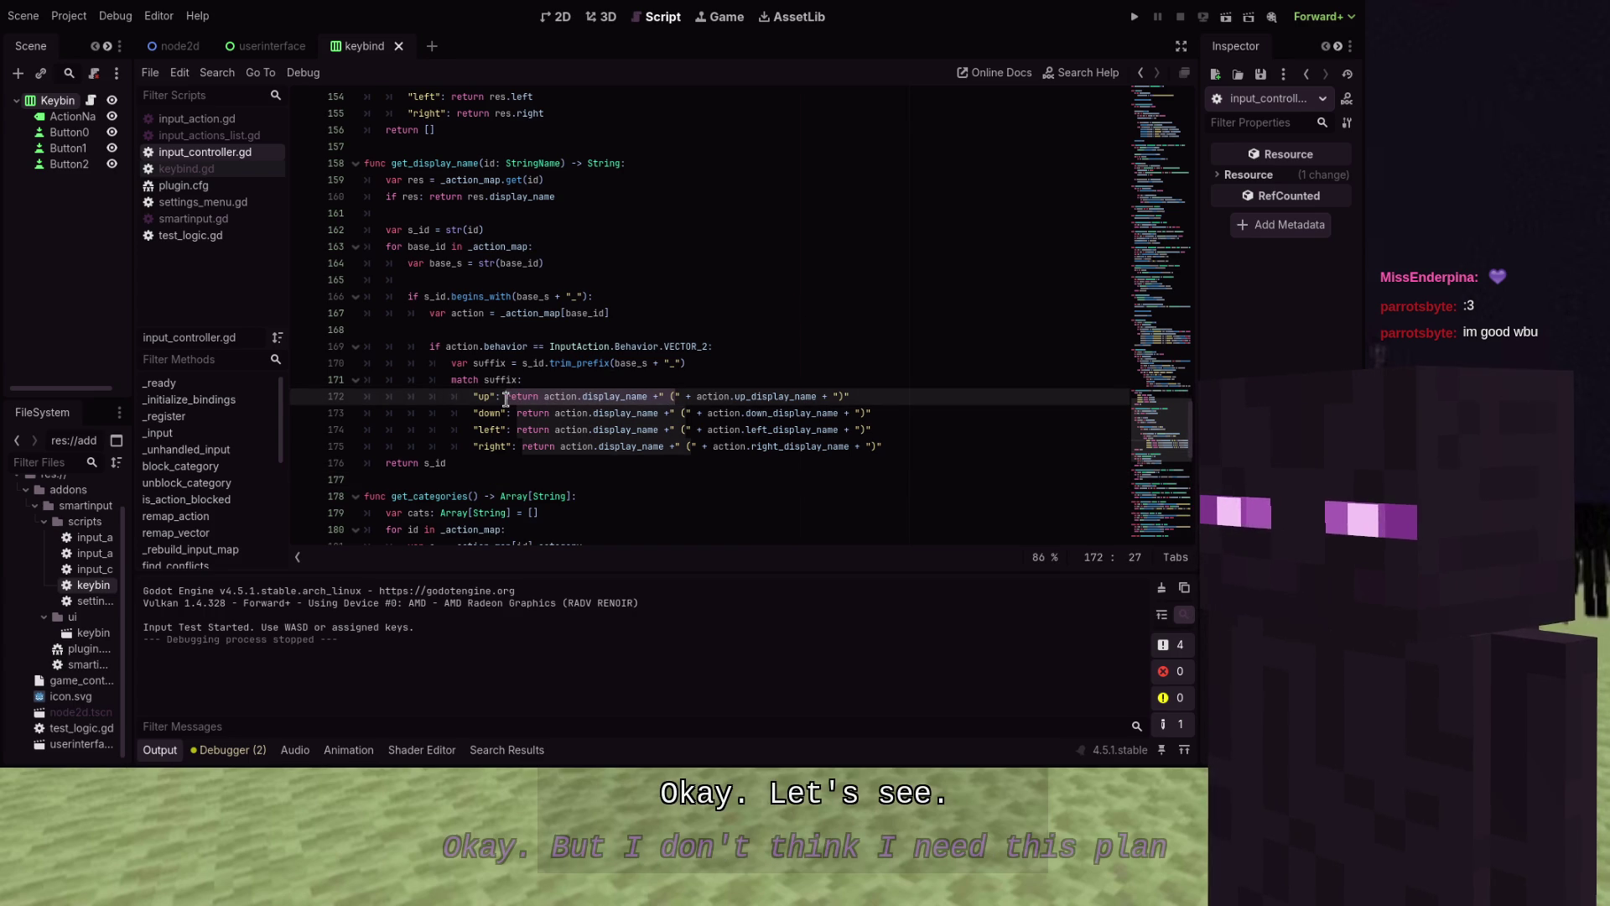
pyautogui.click(736, 319)
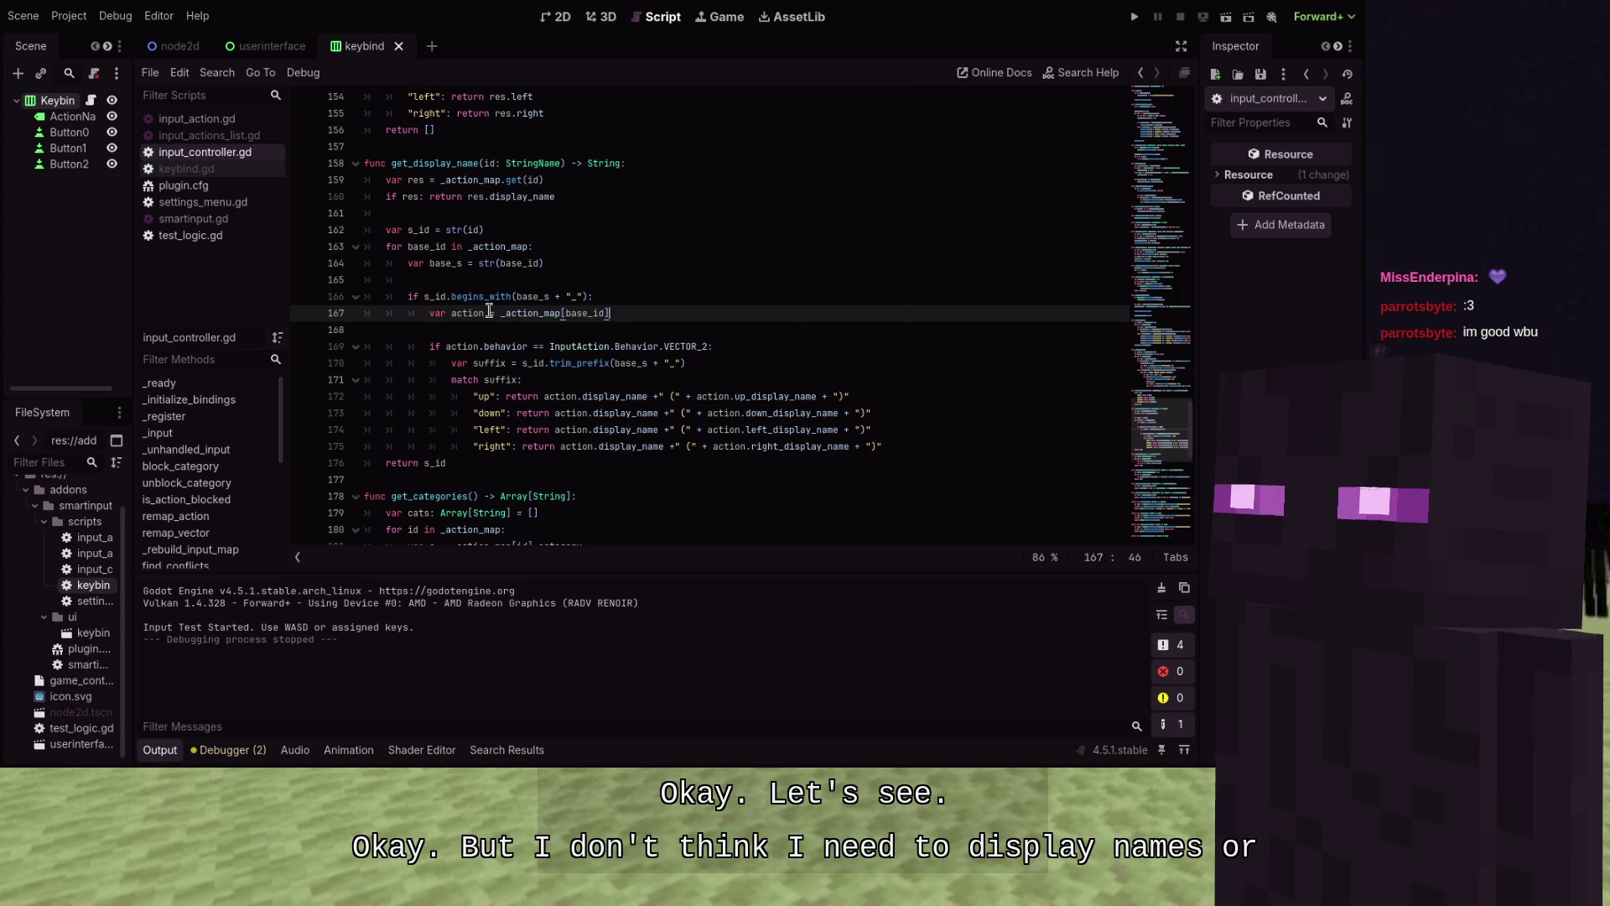
pyautogui.scroll(-1, 587, 331)
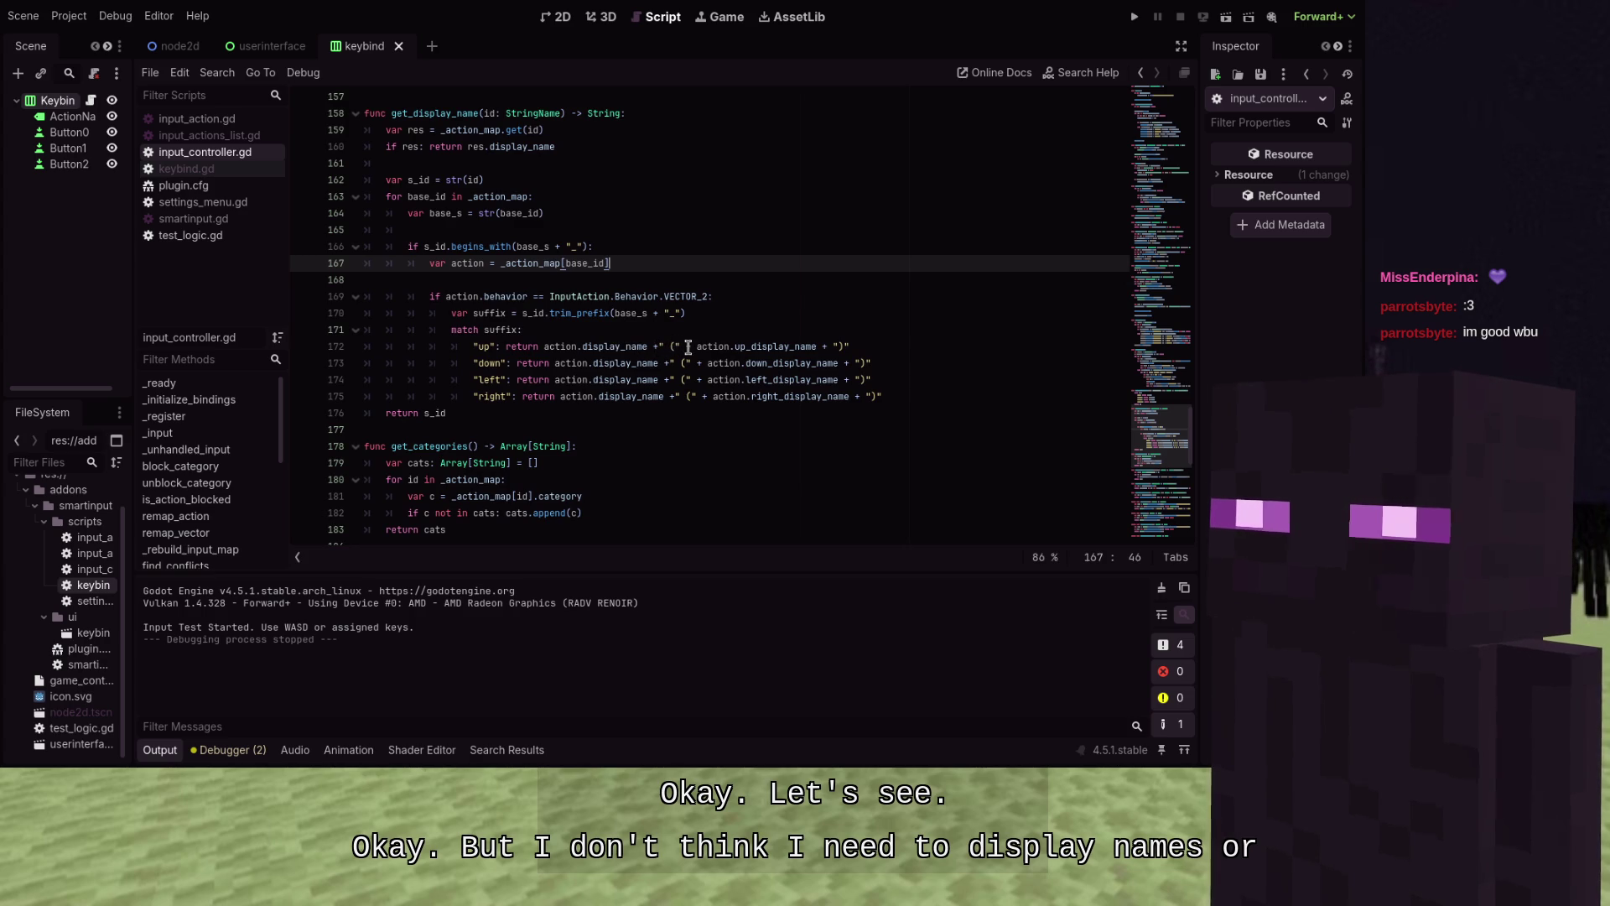
pyautogui.moveTo(696, 346)
pyautogui.mouseDown()
pyautogui.moveTo(524, 353)
pyautogui.moveTo(544, 349)
pyautogui.mouseUp()
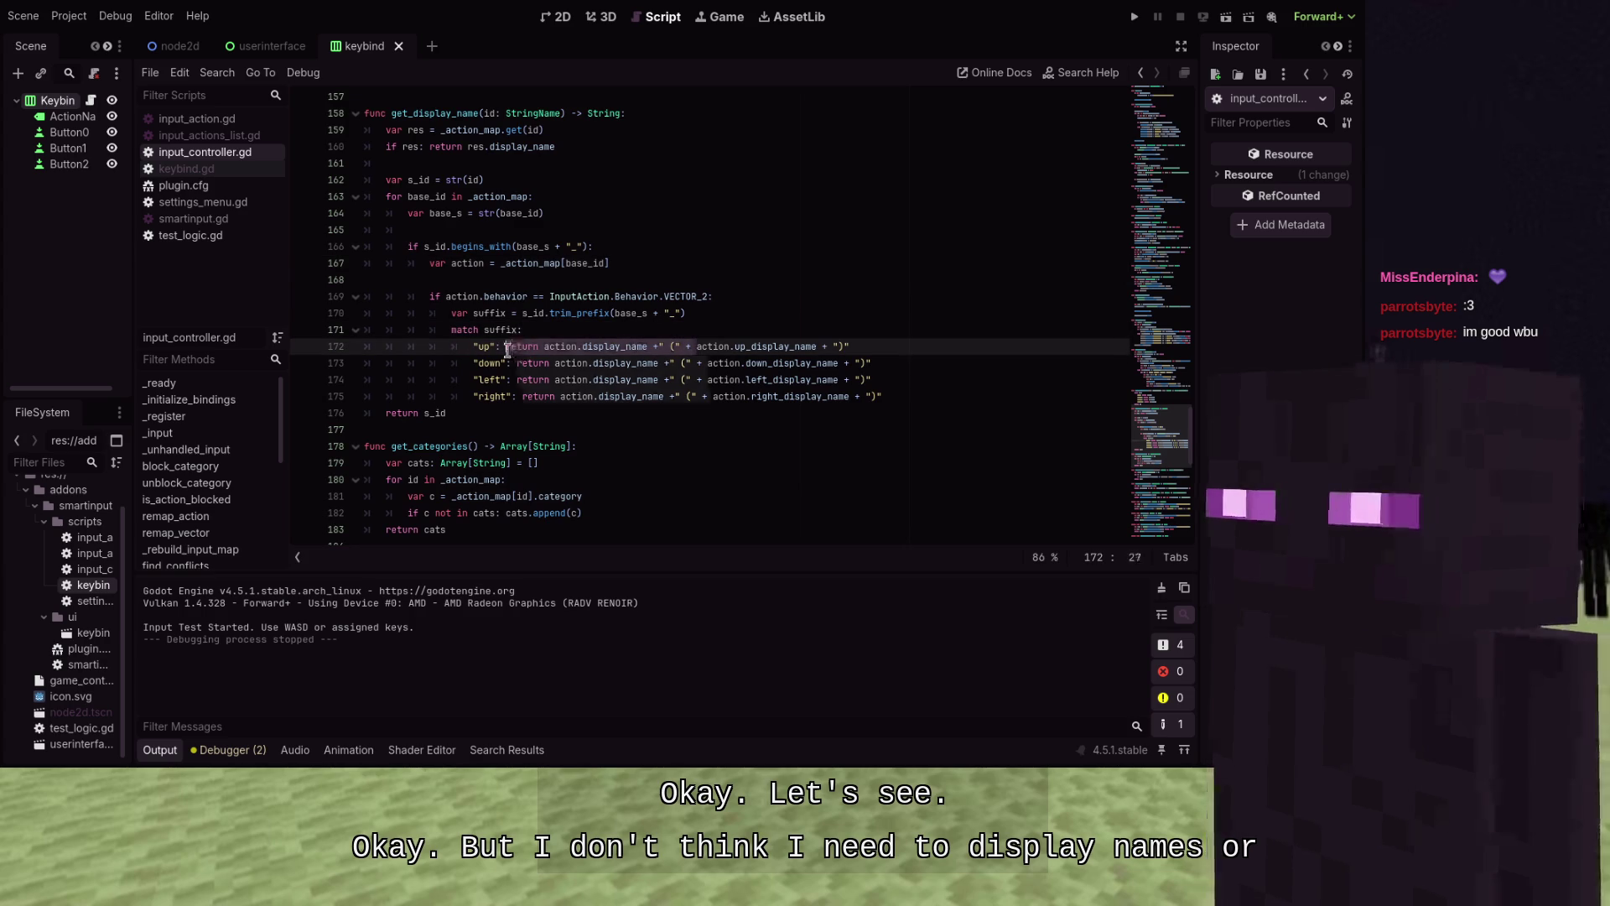
pyautogui.press('BackSpace')
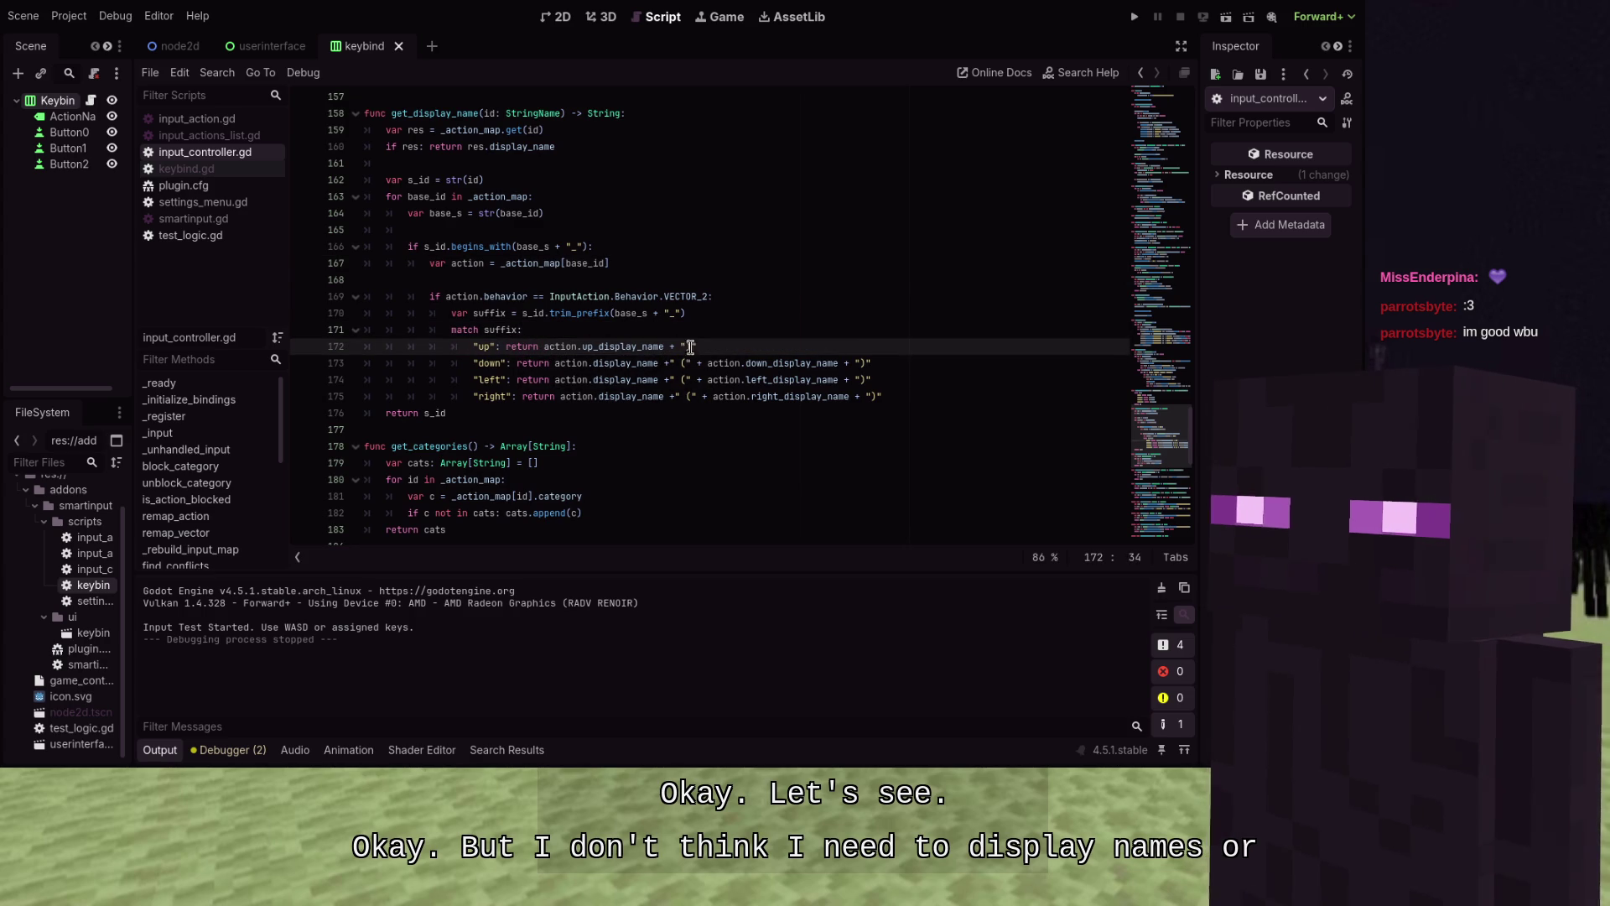
pyautogui.click(703, 346)
pyautogui.press('BackSpace')
pyautogui.press('BackSpace')
pyautogui.press('BackSpace')
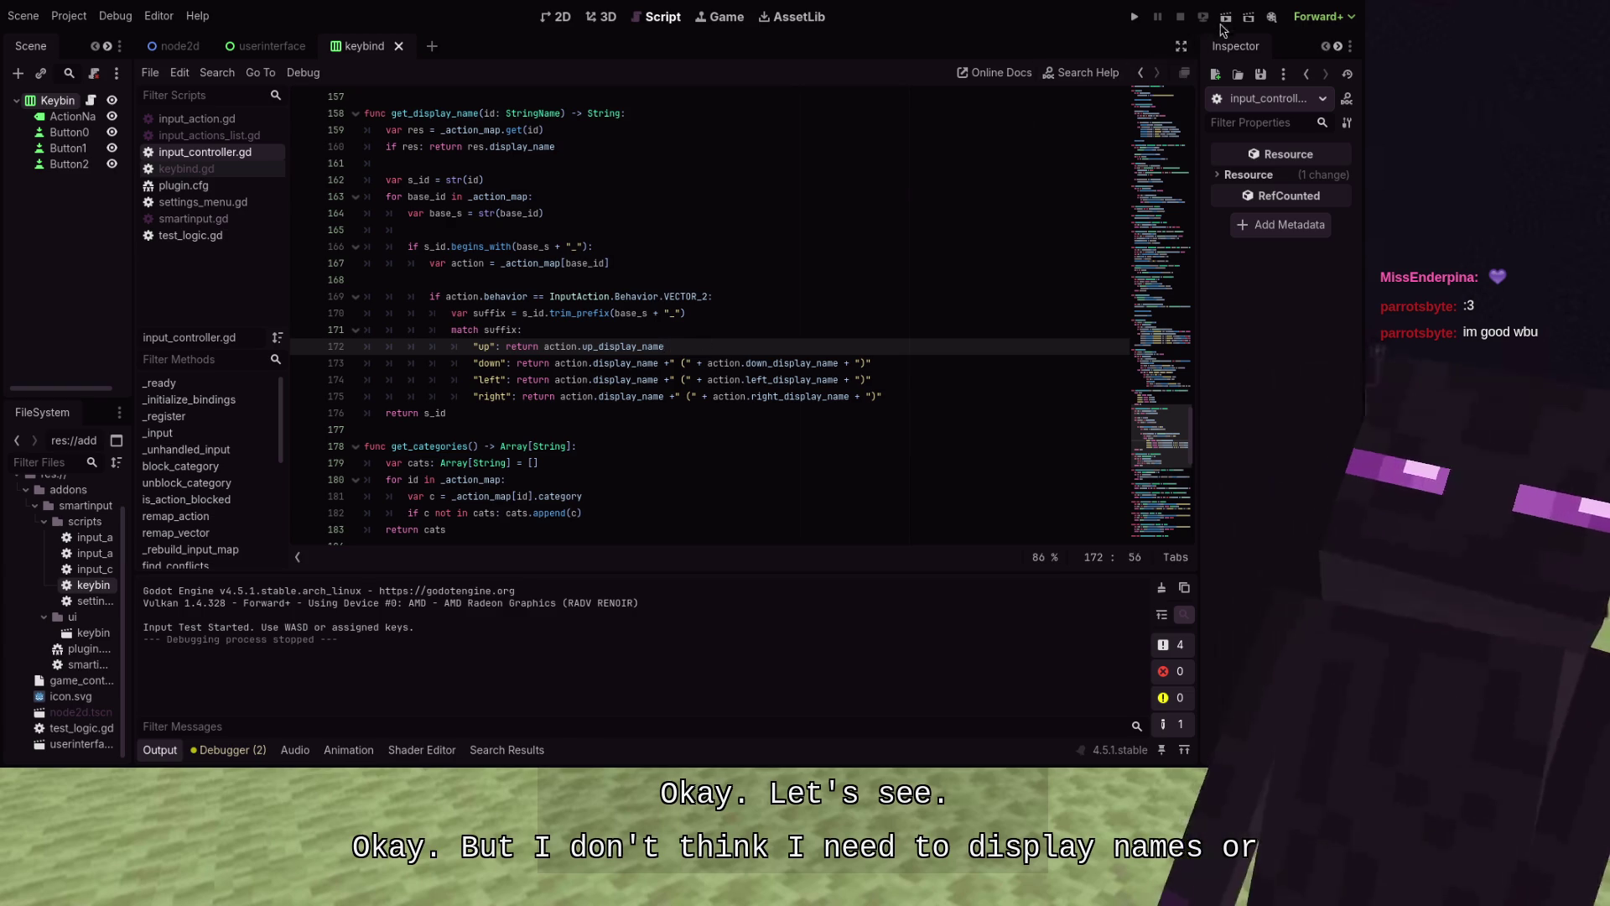
pyautogui.press('F5')
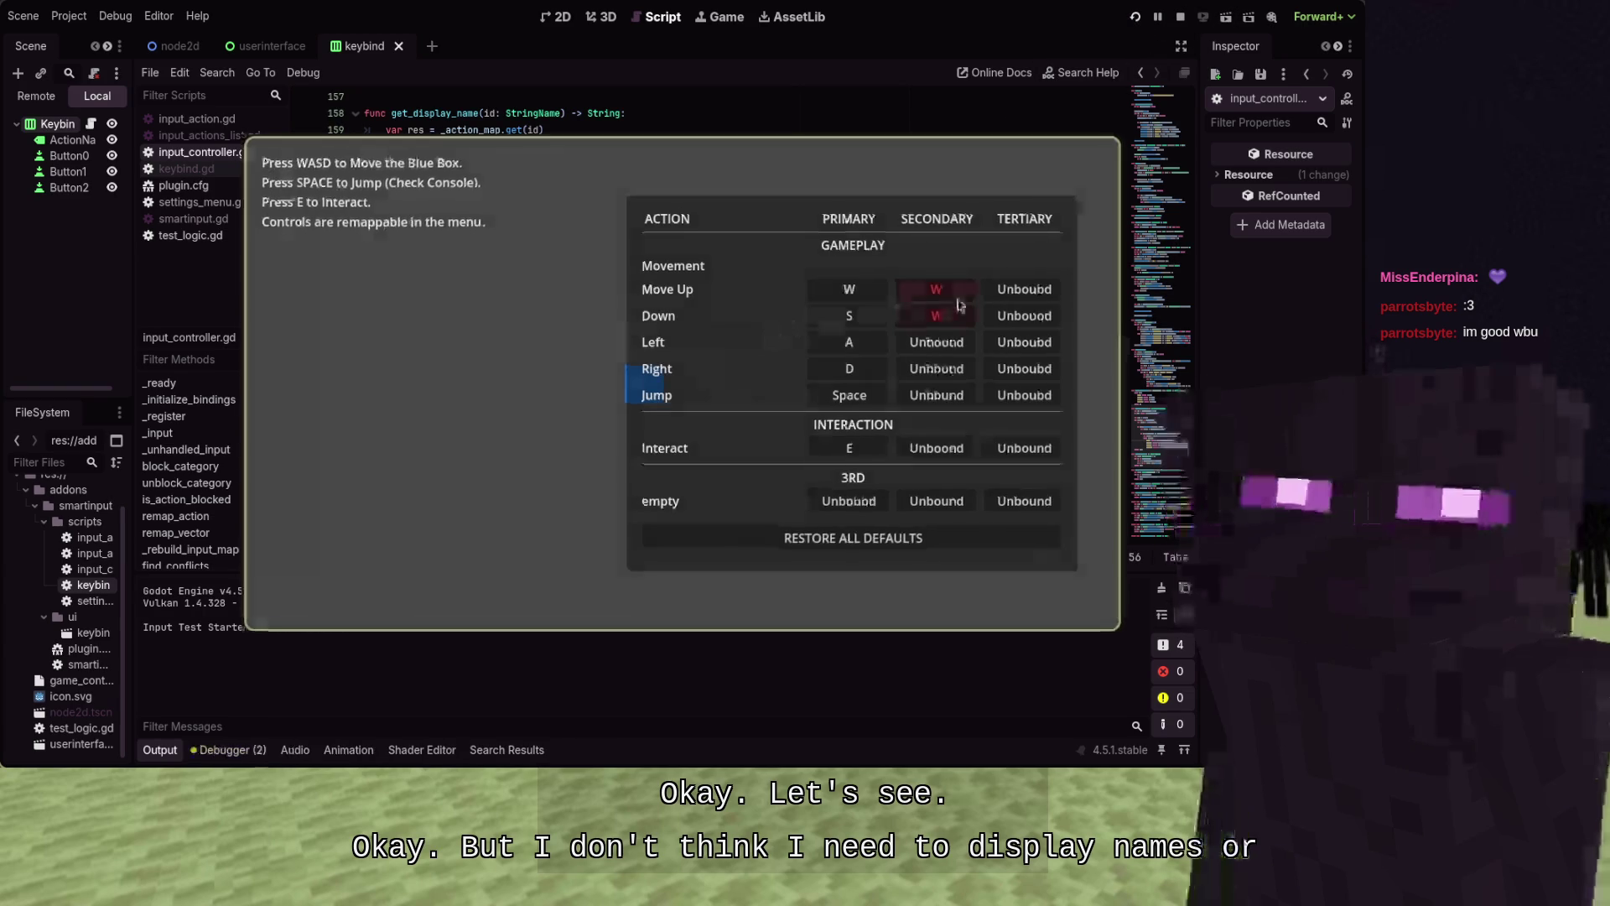
# In the running game, bind Space as Jump's secondary key, then stop the game
pyautogui.moveTo(956, 304)
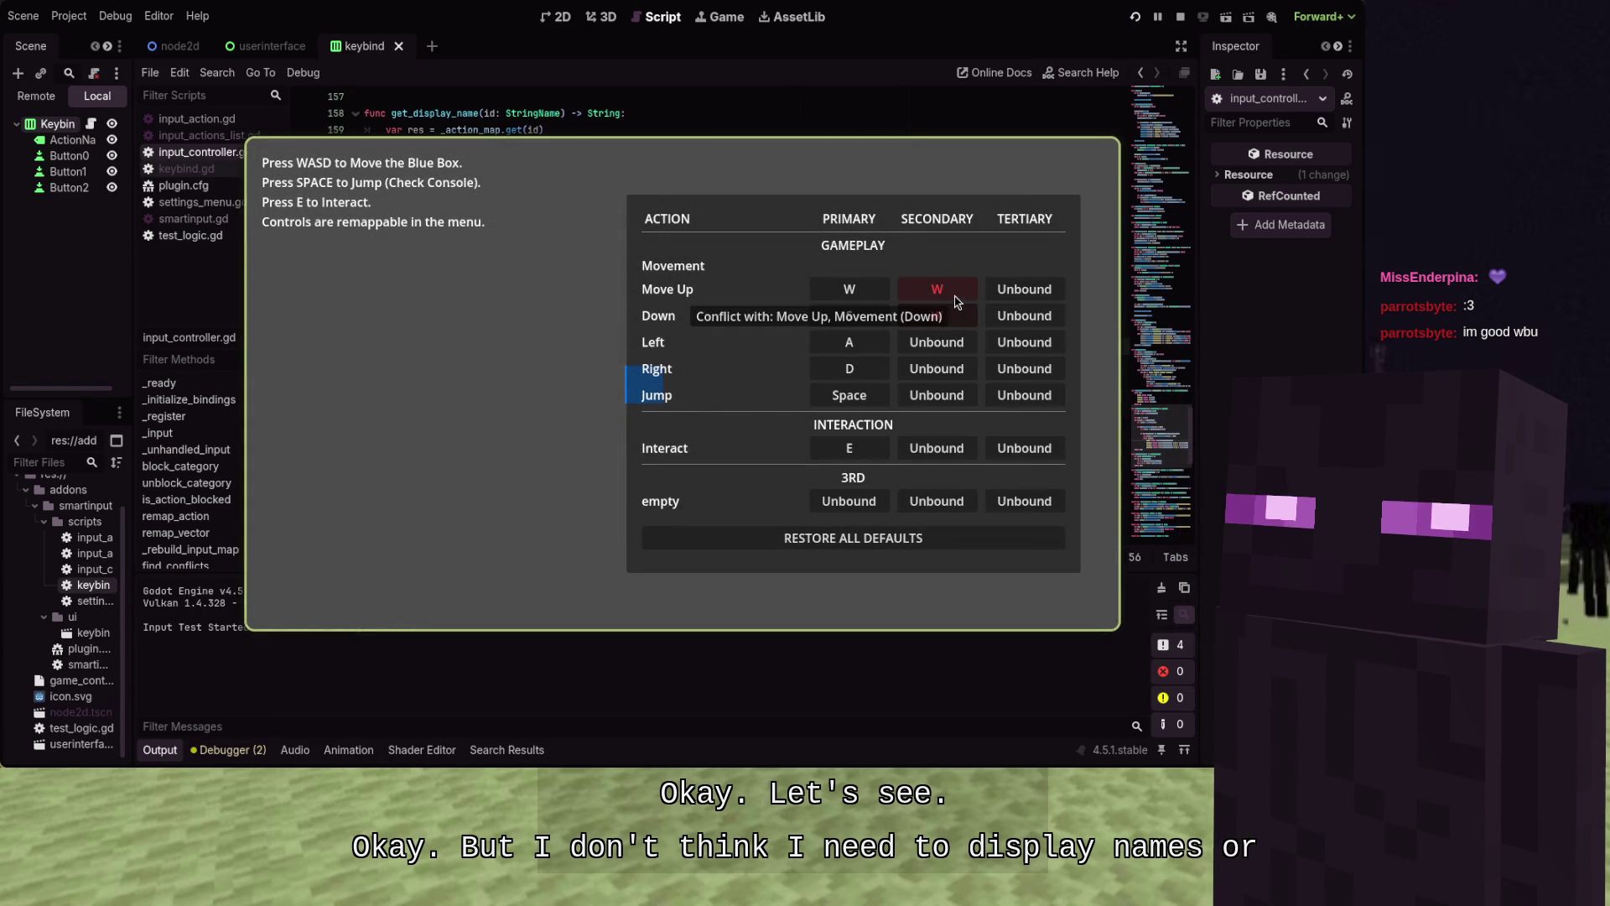
pyautogui.click(926, 396)
pyautogui.press('space')
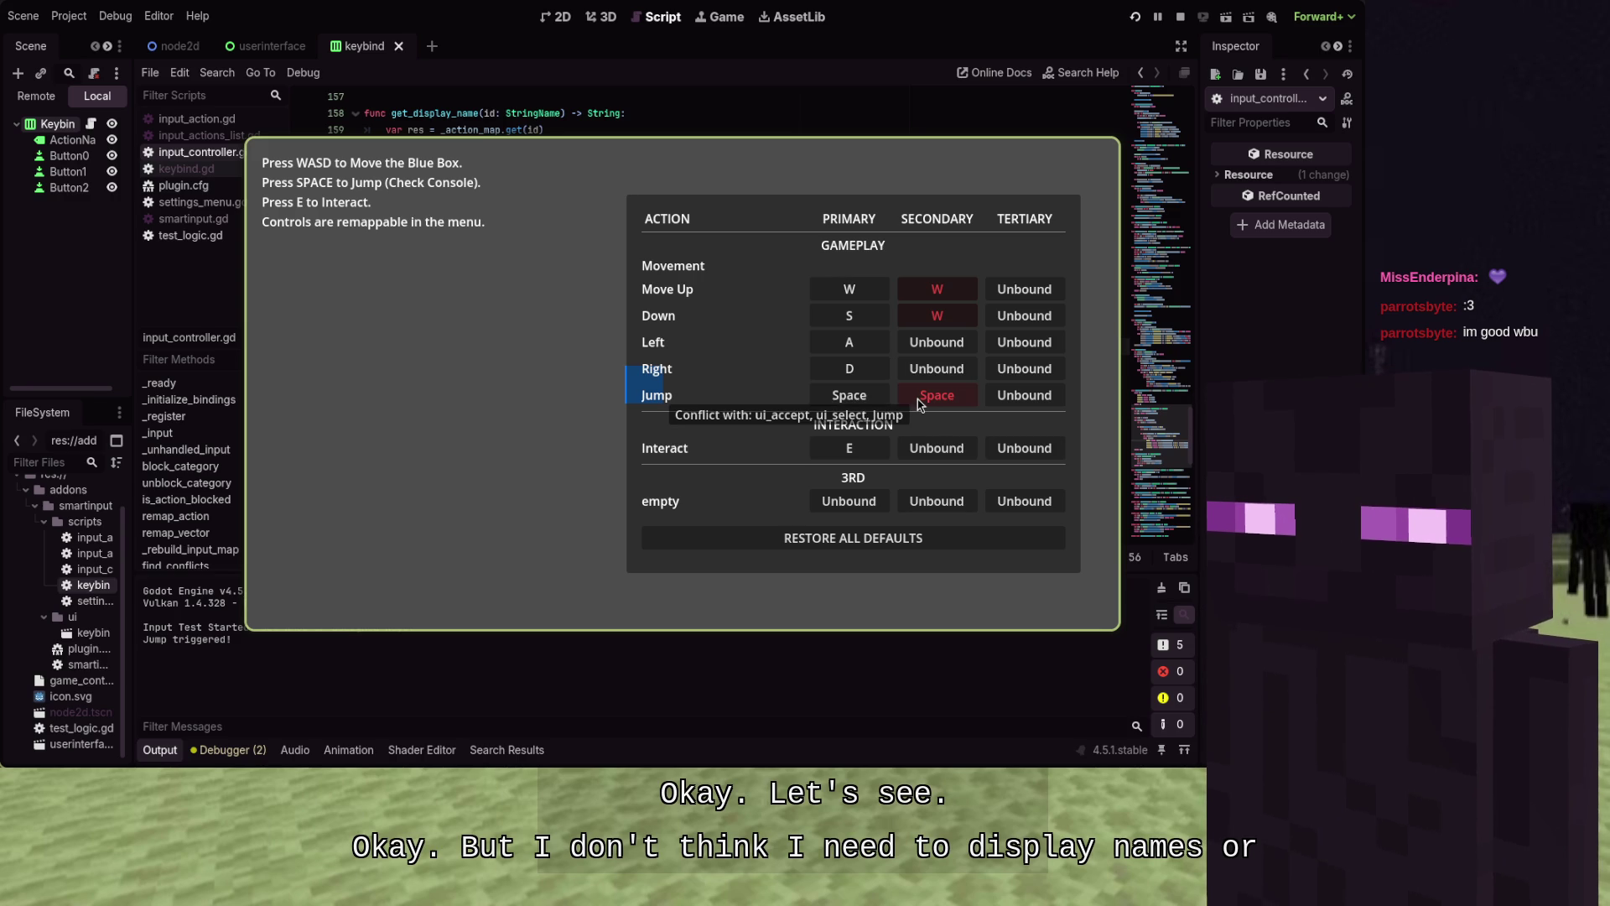
pyautogui.press('F8')
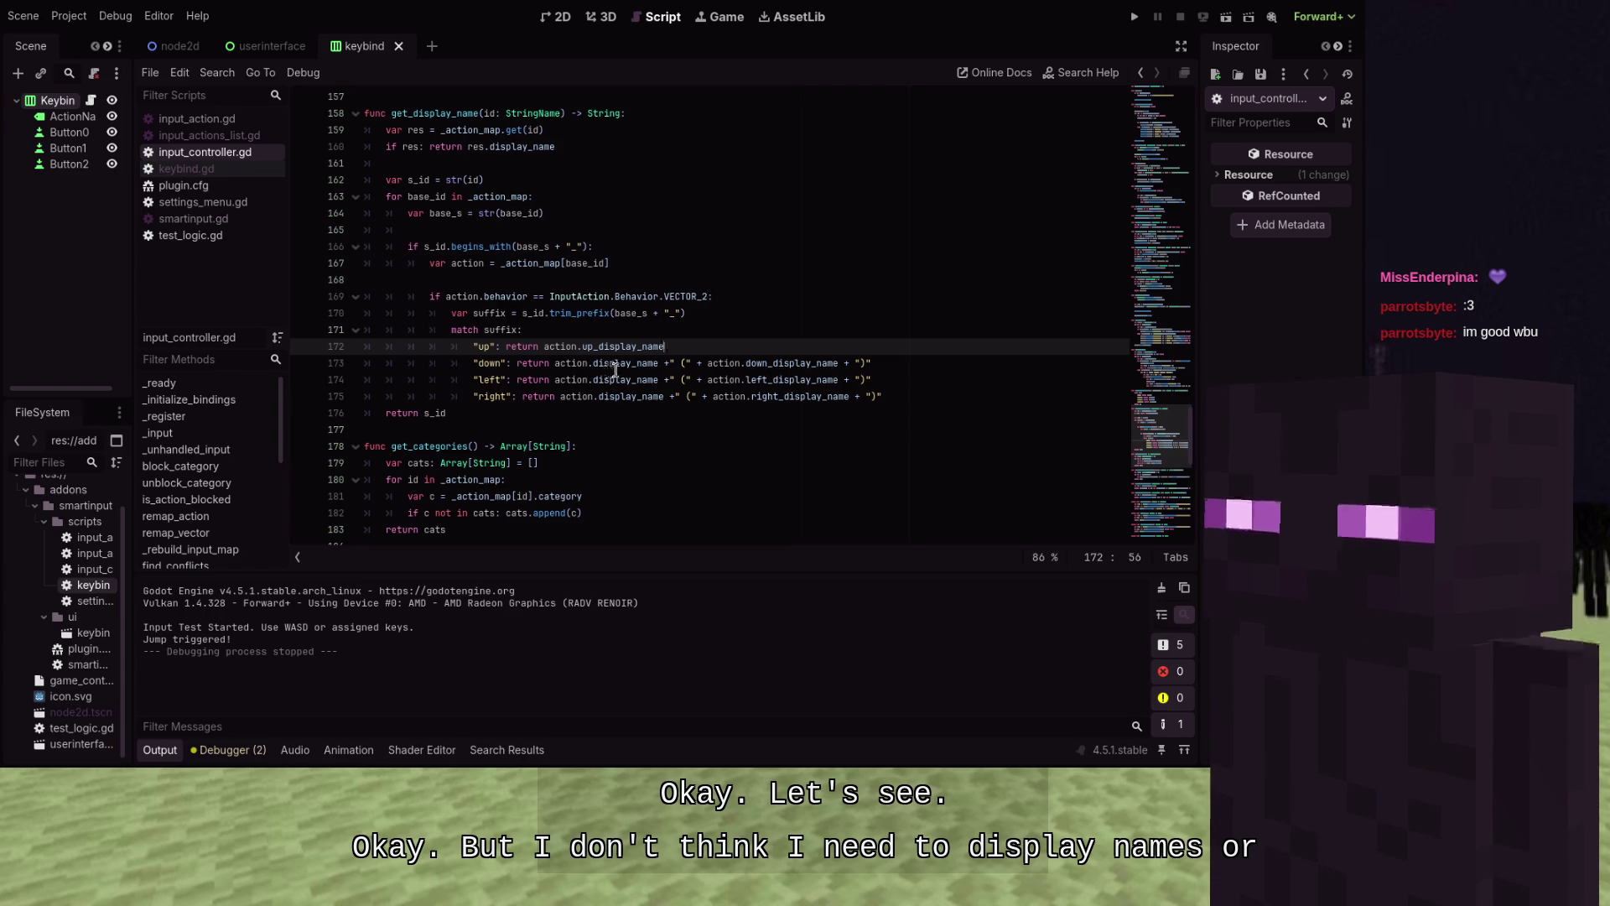
# Delete 'action.display_name + " (" +' from the down, left and right cases
pyautogui.click(707, 363)
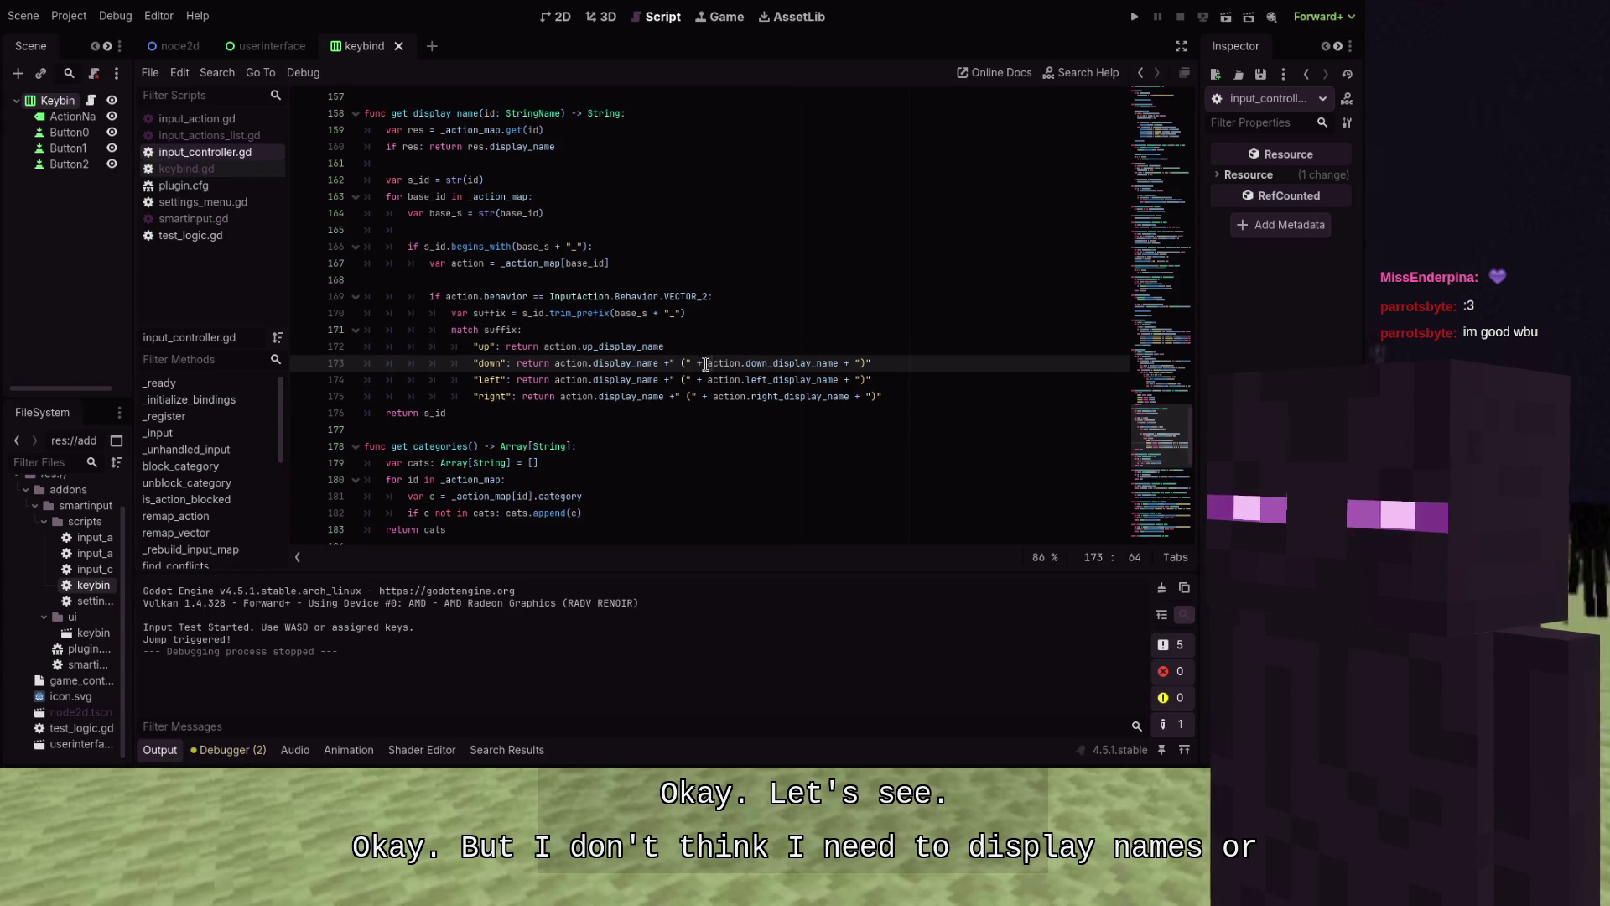
pyautogui.press('BackSpace')
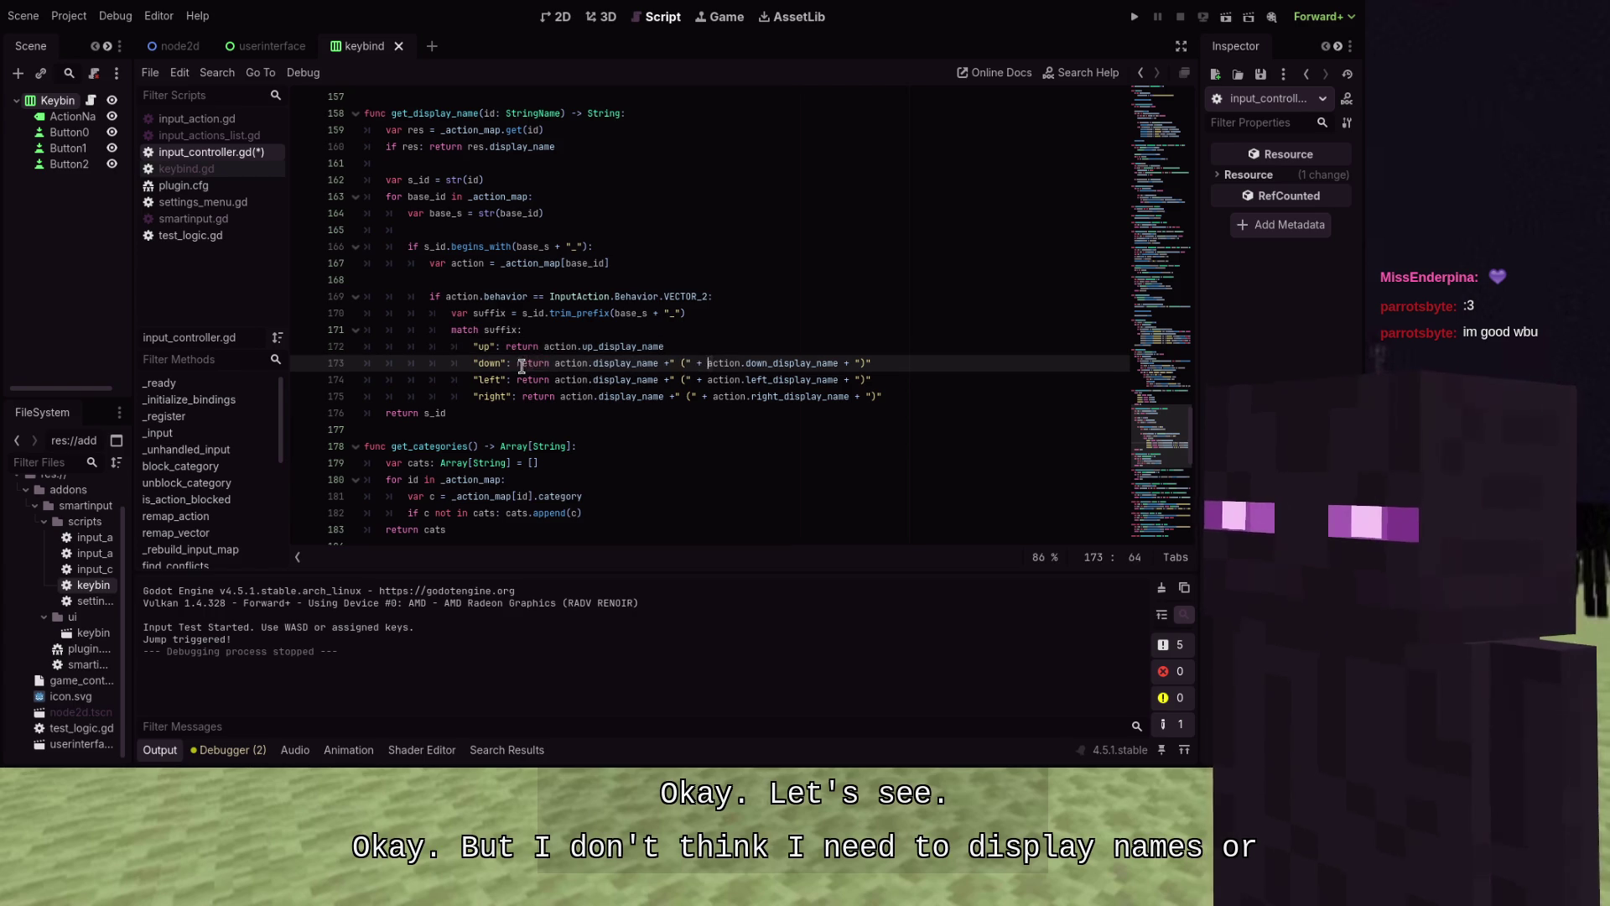
pyautogui.moveTo(554, 363); pyautogui.dragTo(707, 363)
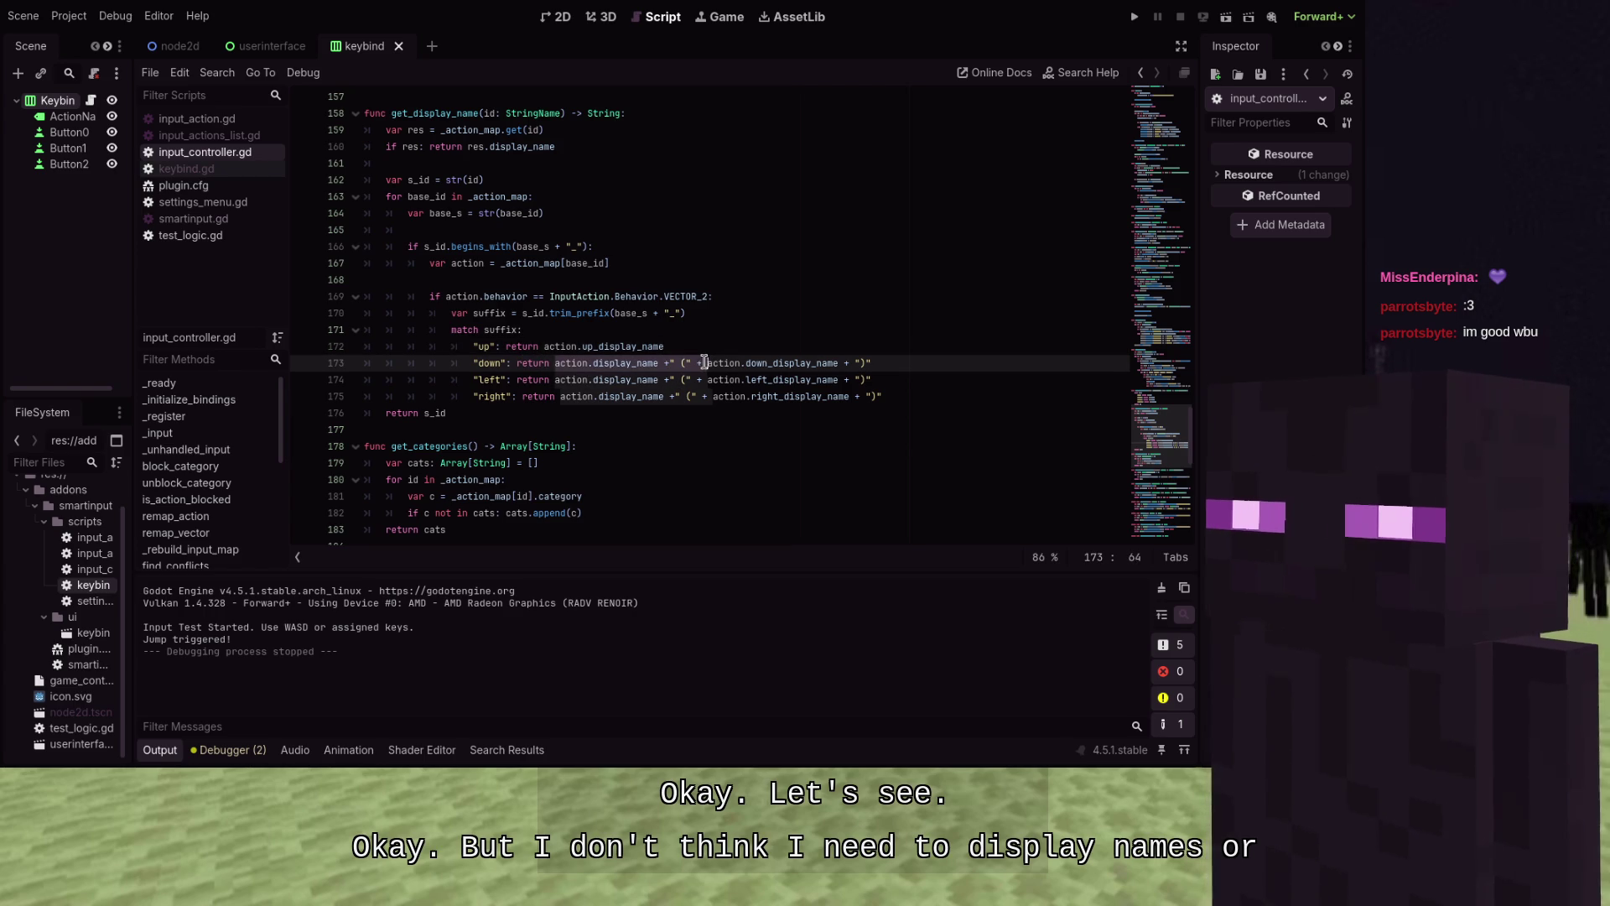
pyautogui.press('BackSpace')
pyautogui.moveTo(554, 380); pyautogui.dragTo(707, 378)
pyautogui.press('BackSpace')
pyautogui.moveTo(560, 397); pyautogui.dragTo(709, 400)
pyautogui.press('BackSpace')
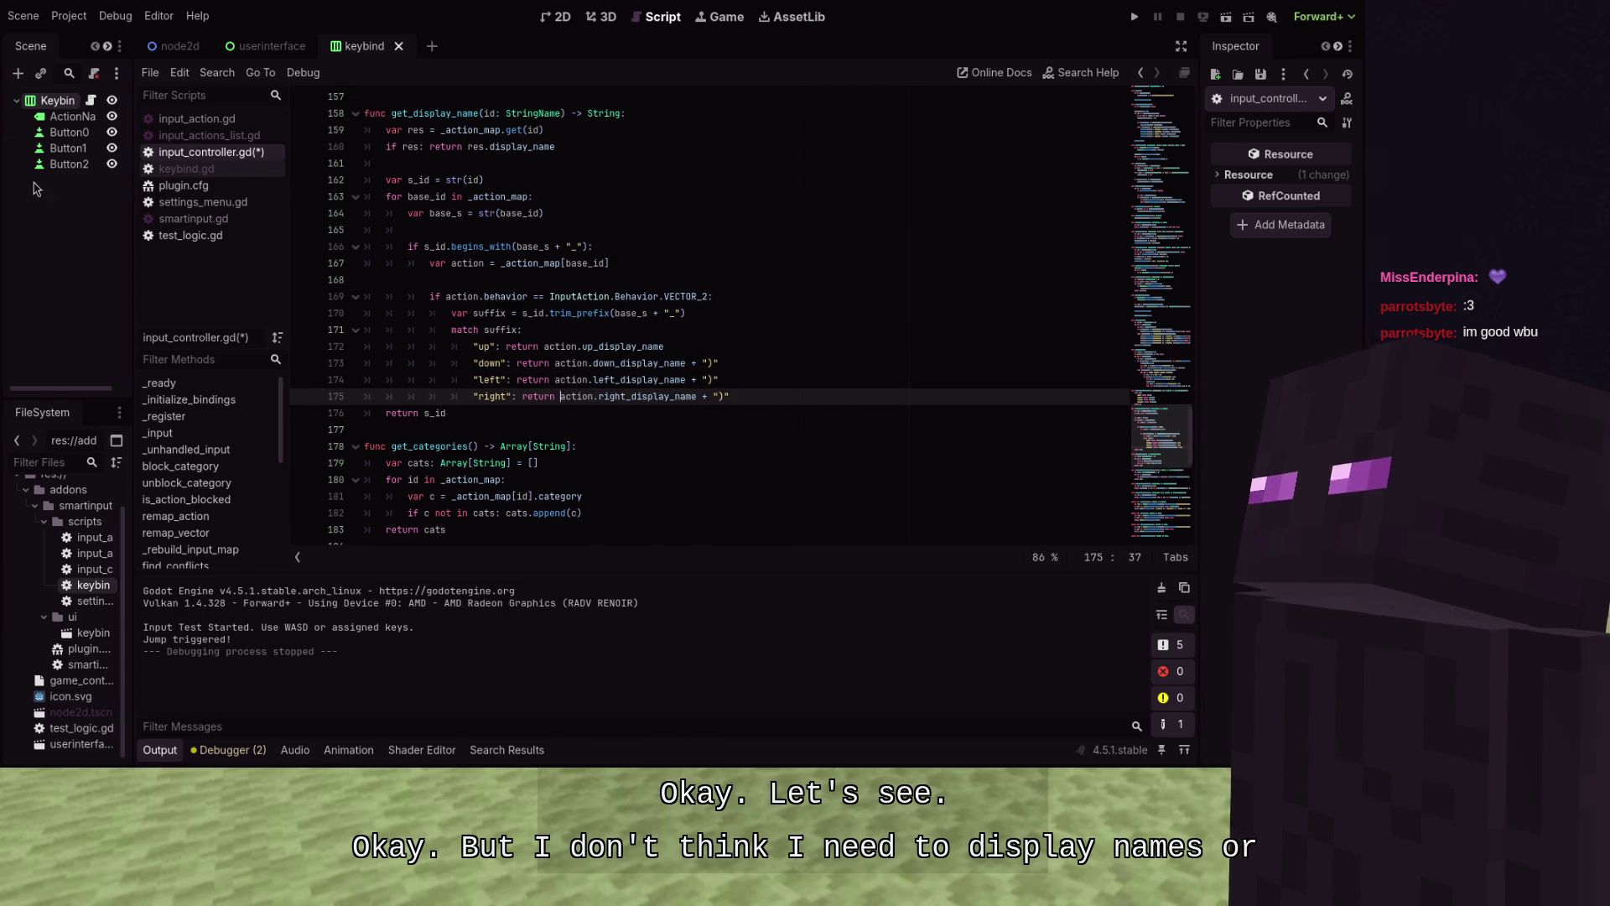
# Remove the trailing ' + ")"' from those cases and save input_controller.gd
pyautogui.hotkey('ctrl', 'z')
pyautogui.click(755, 380)
pyautogui.hotkey('ctrl', 'z')
pyautogui.hotkey('ctrl', 'z')
pyautogui.hotkey('ctrl', 'z')
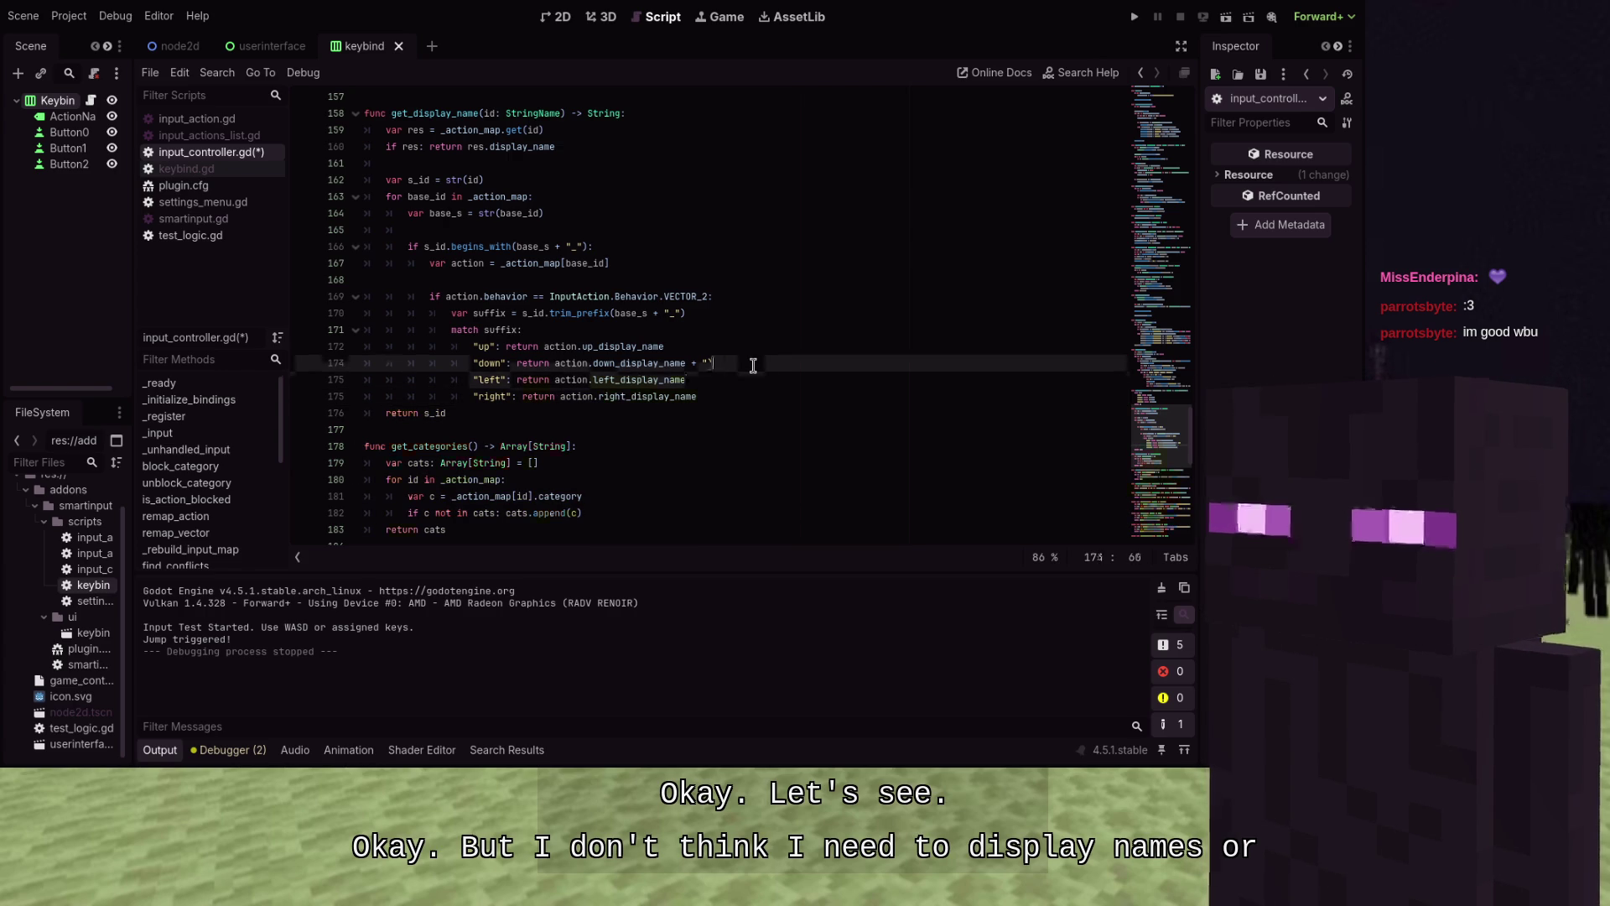
pyautogui.hotkey('ctrl', 'z')
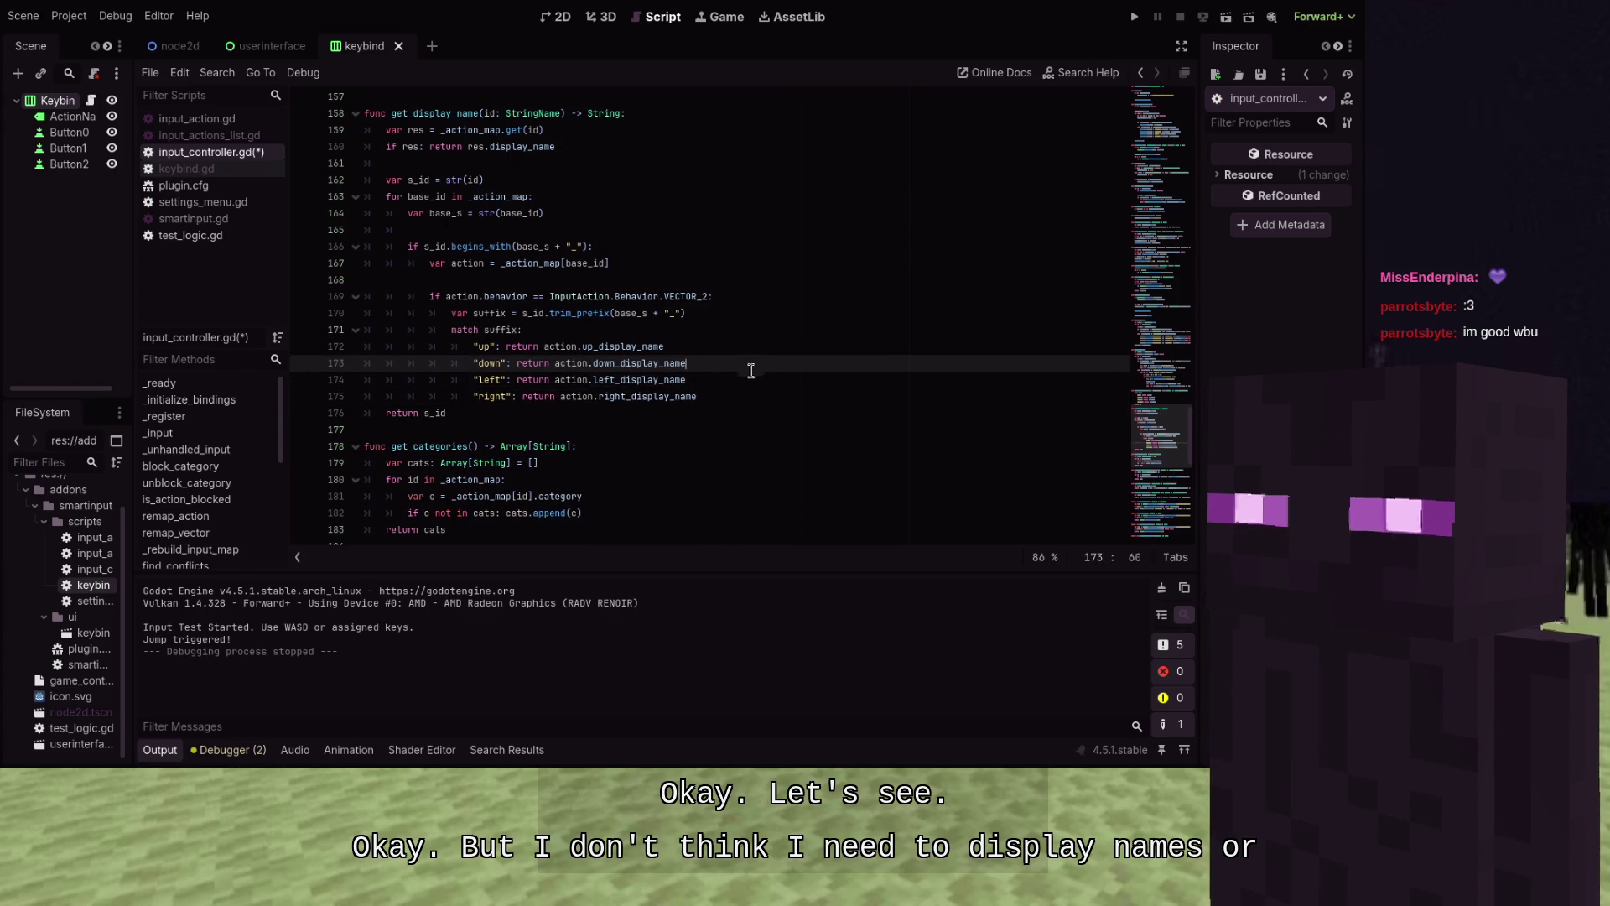
pyautogui.hotkey('ctrl', 's')
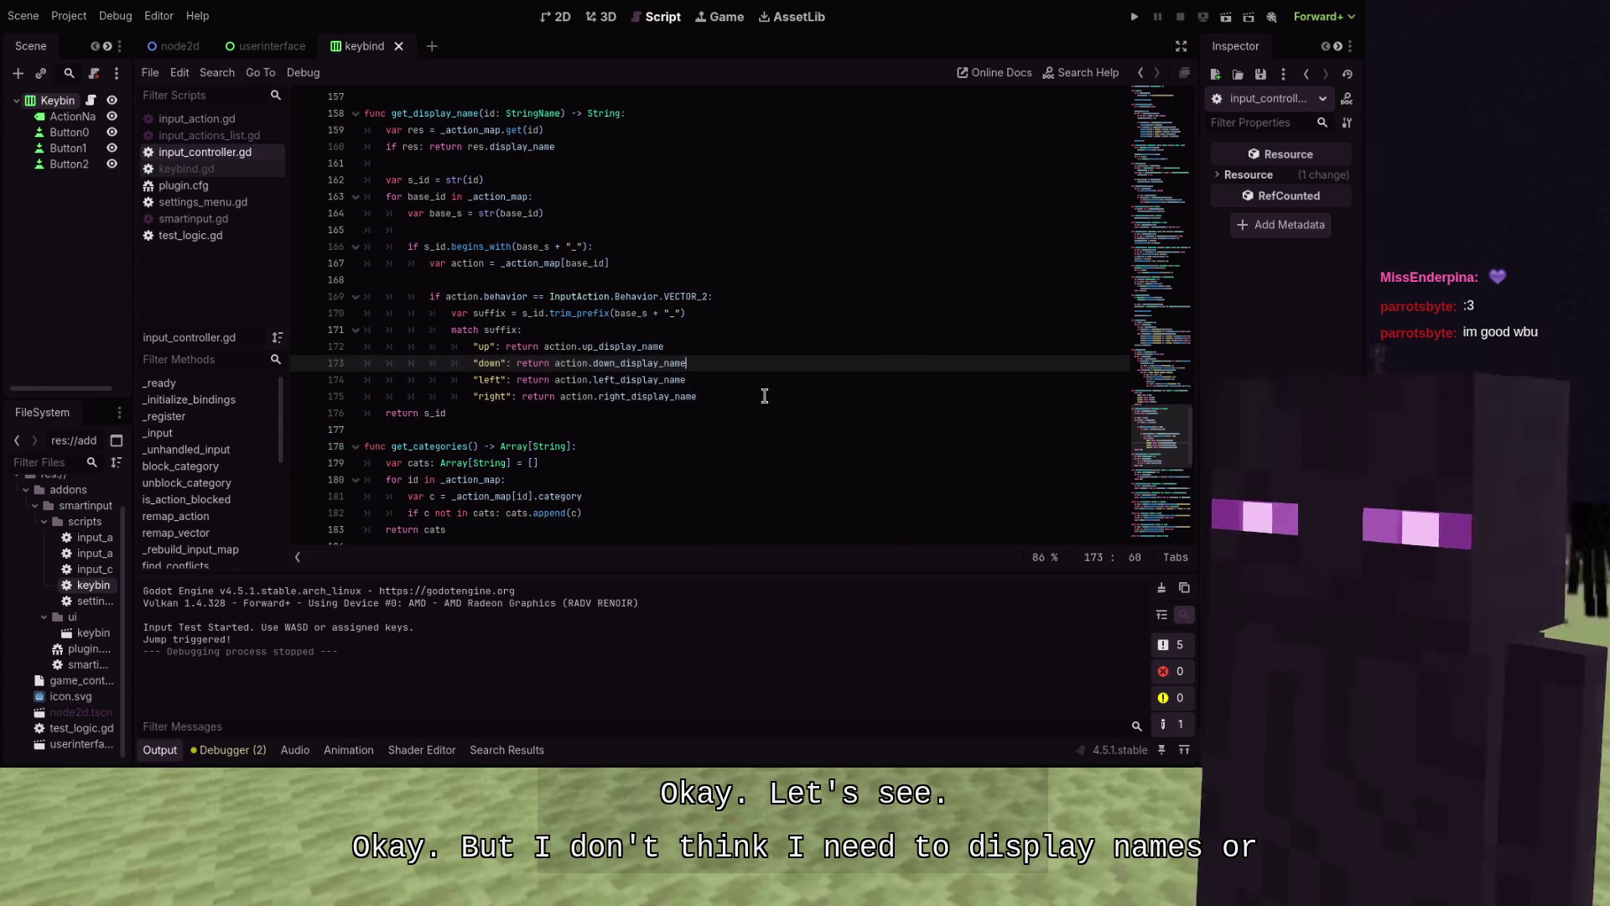
pyautogui.moveTo(761, 395)
pyautogui.mouseDown()
pyautogui.moveTo(320, 310)
pyautogui.moveTo(312, 329)
pyautogui.mouseUp()
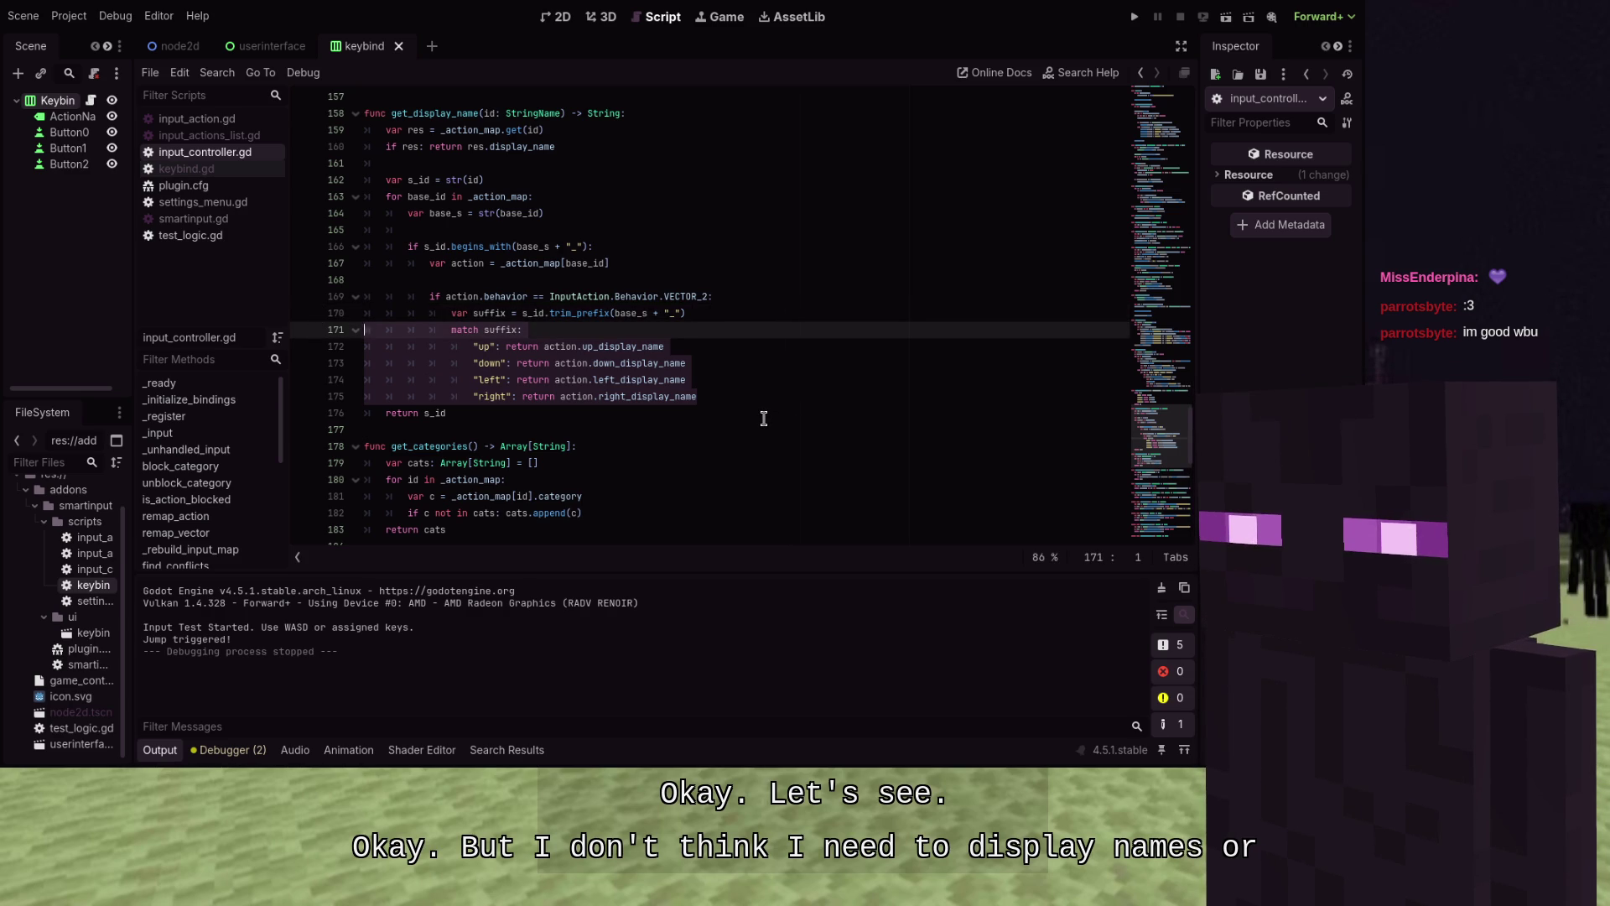
# Test-run the game without the direction match block, then restore the block
pyautogui.press('BackSpace')
pyautogui.press('BackSpace')
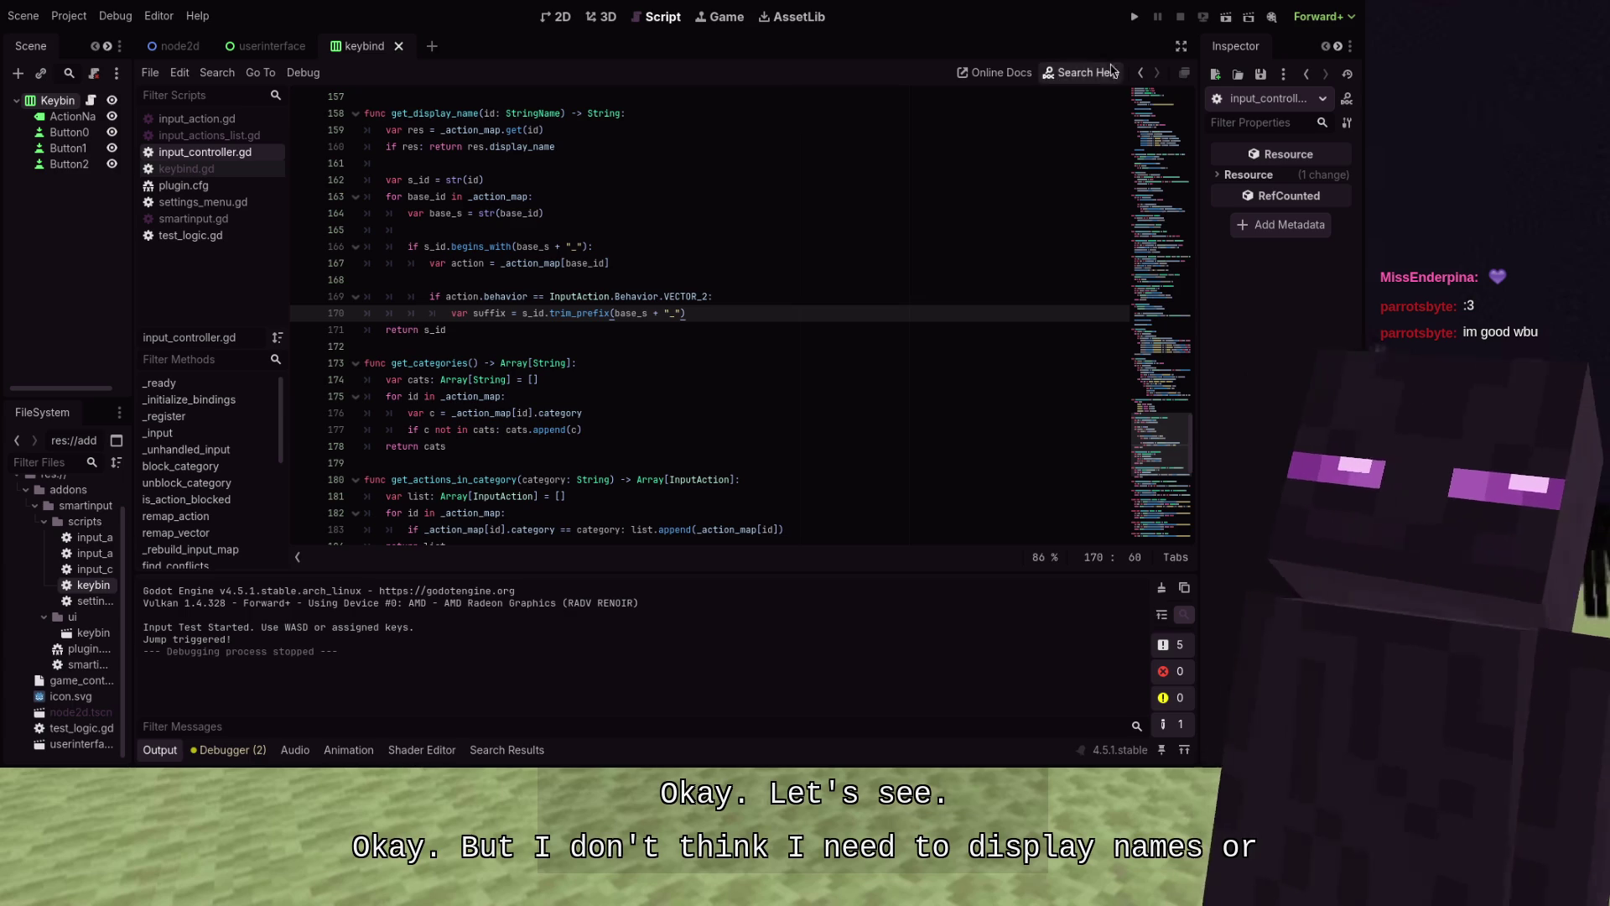
pyautogui.click(1134, 17)
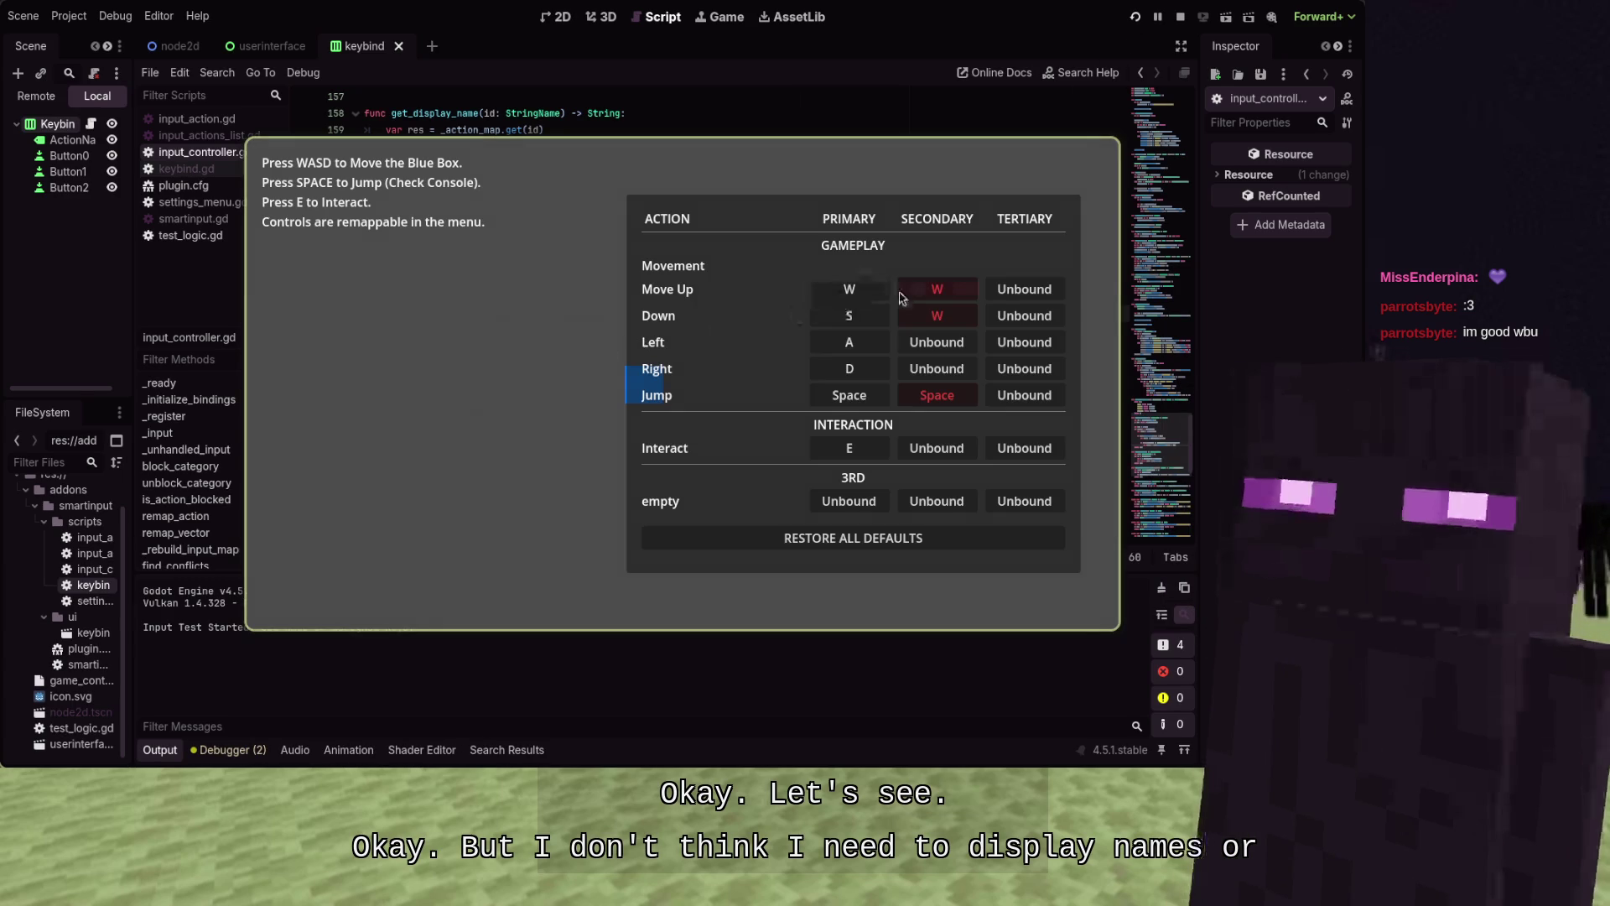
pyautogui.press('F8')
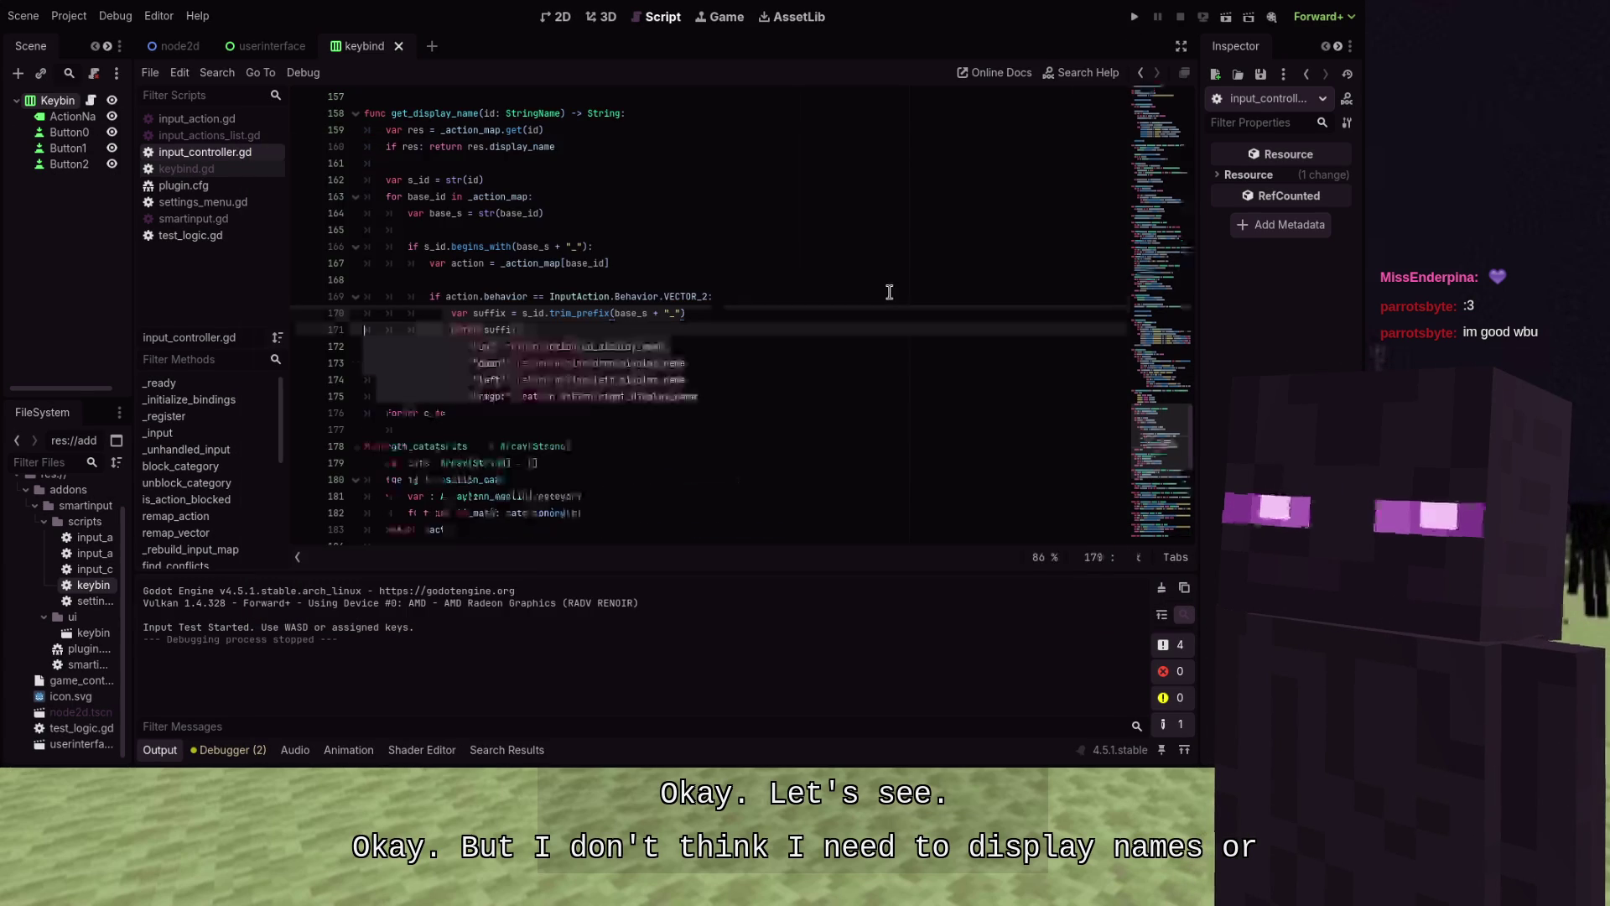
pyautogui.hotkey('ctrl', 'z')
# Run again, reset all bindings with RESTORE ALL DEFAULTS, and close the game
pyautogui.press('F5')
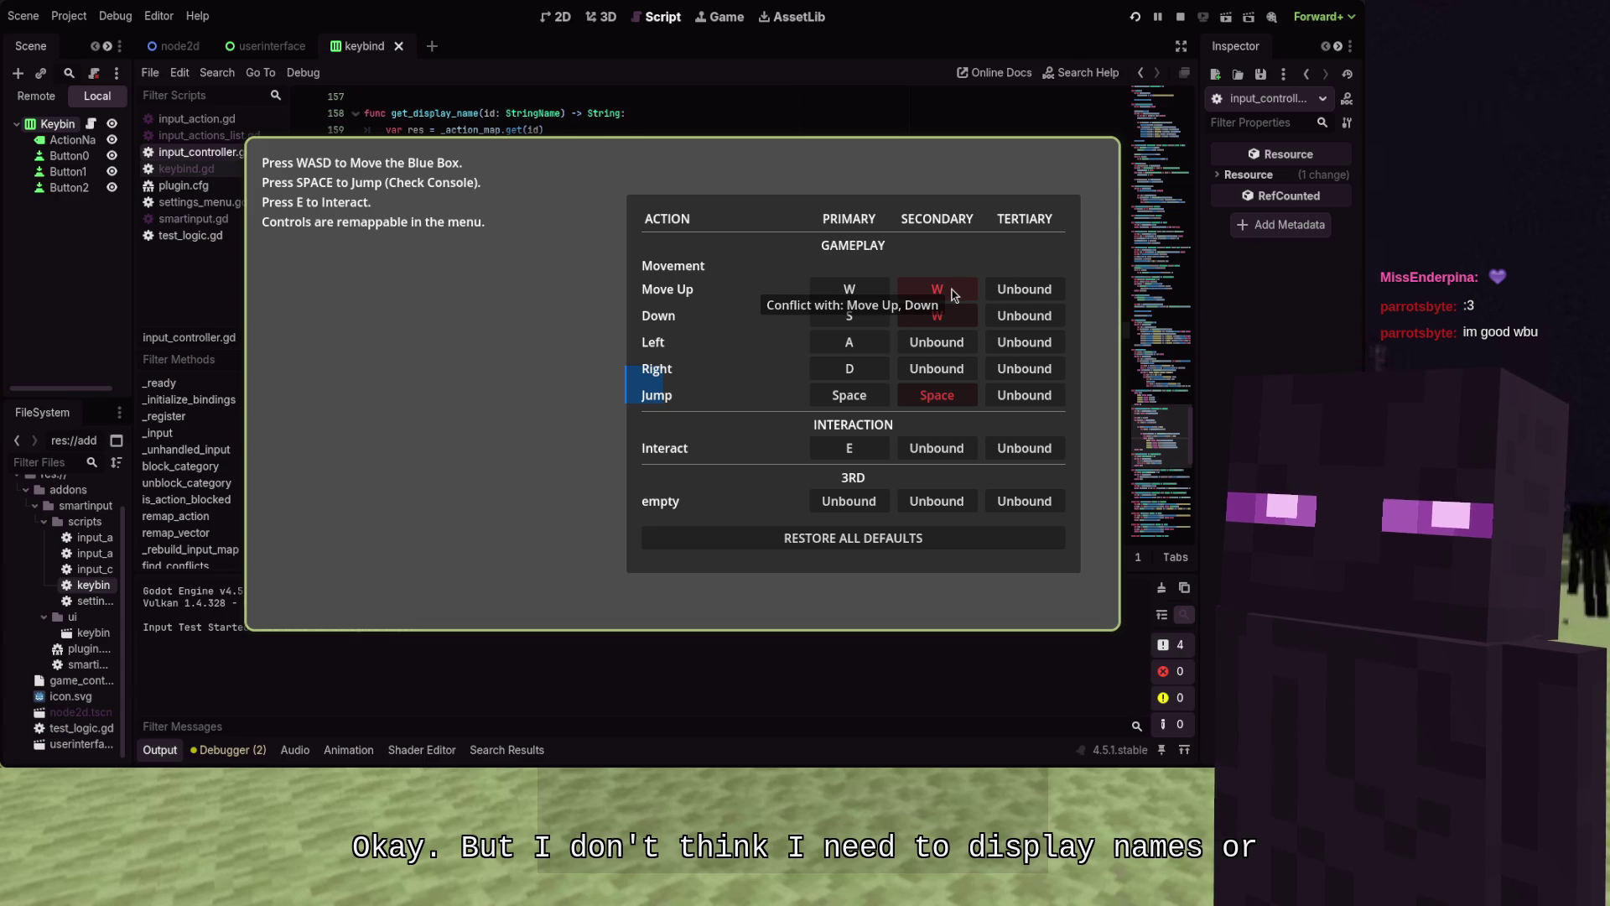
pyautogui.moveTo(954, 295); pyautogui.dragTo(849, 295)
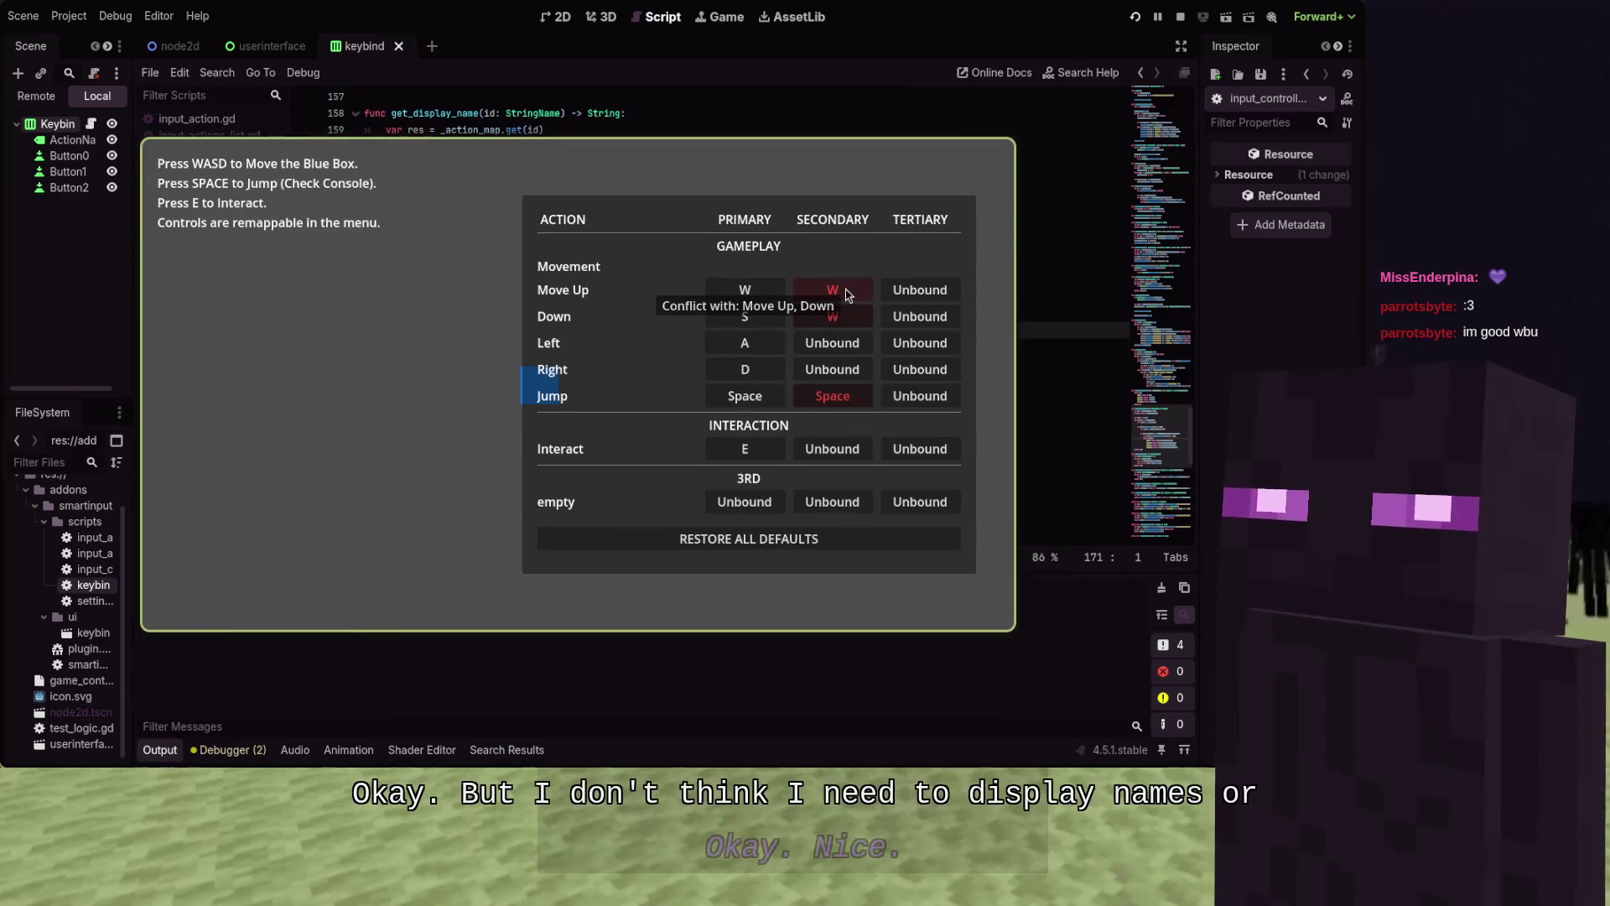
pyautogui.click(741, 544)
pyautogui.hotkey('alt', 'Tab')
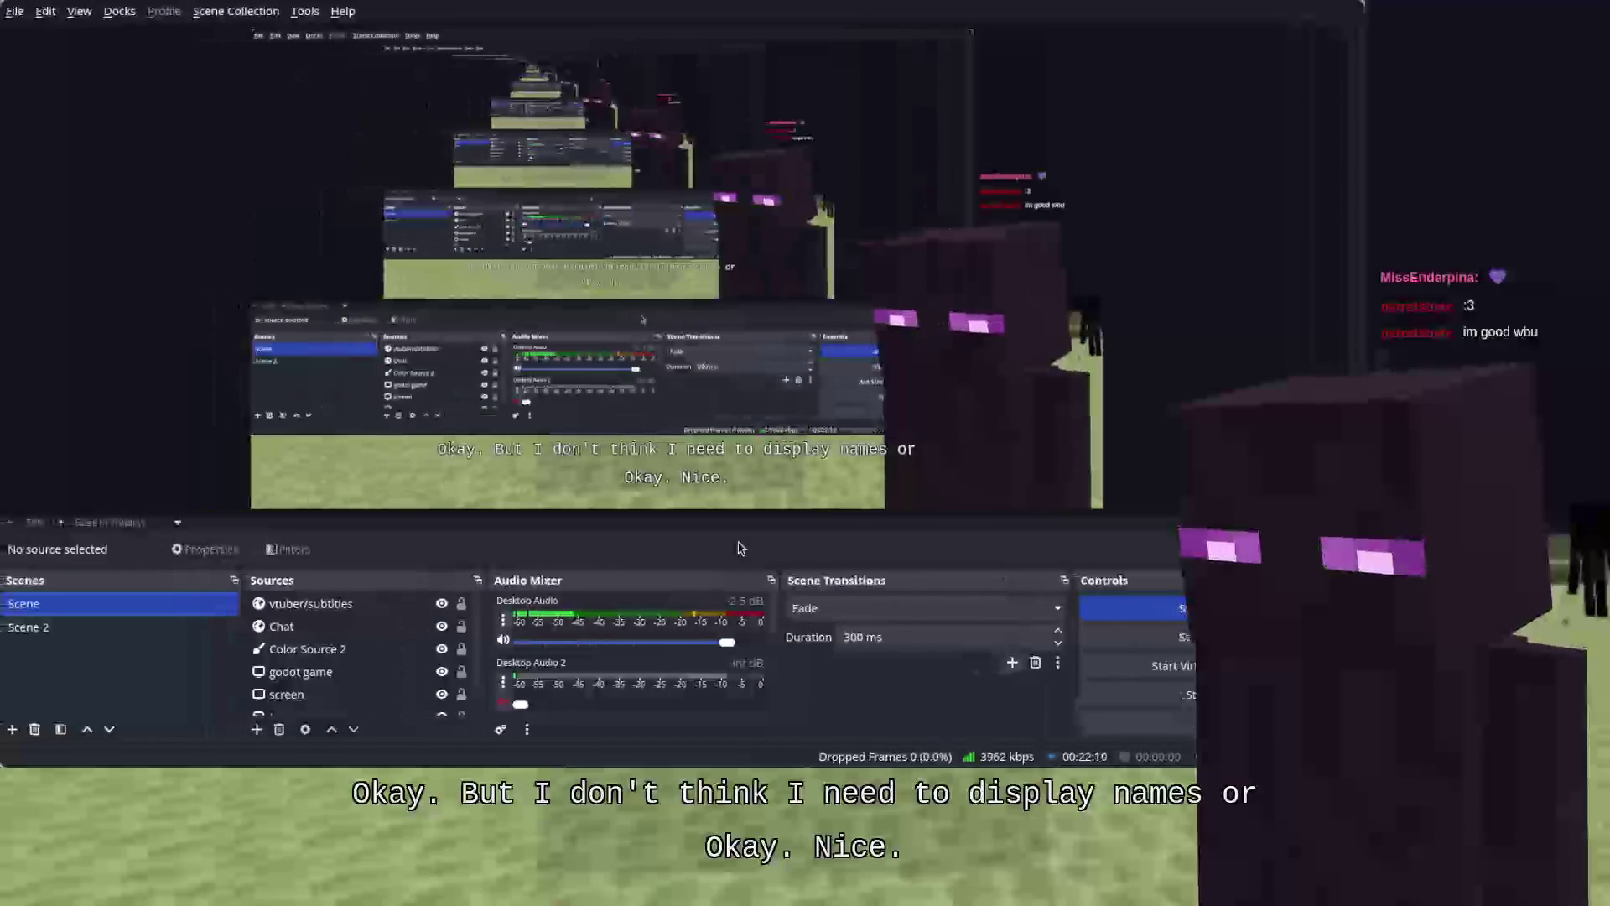
pyautogui.hotkey('alt', 'Tab')
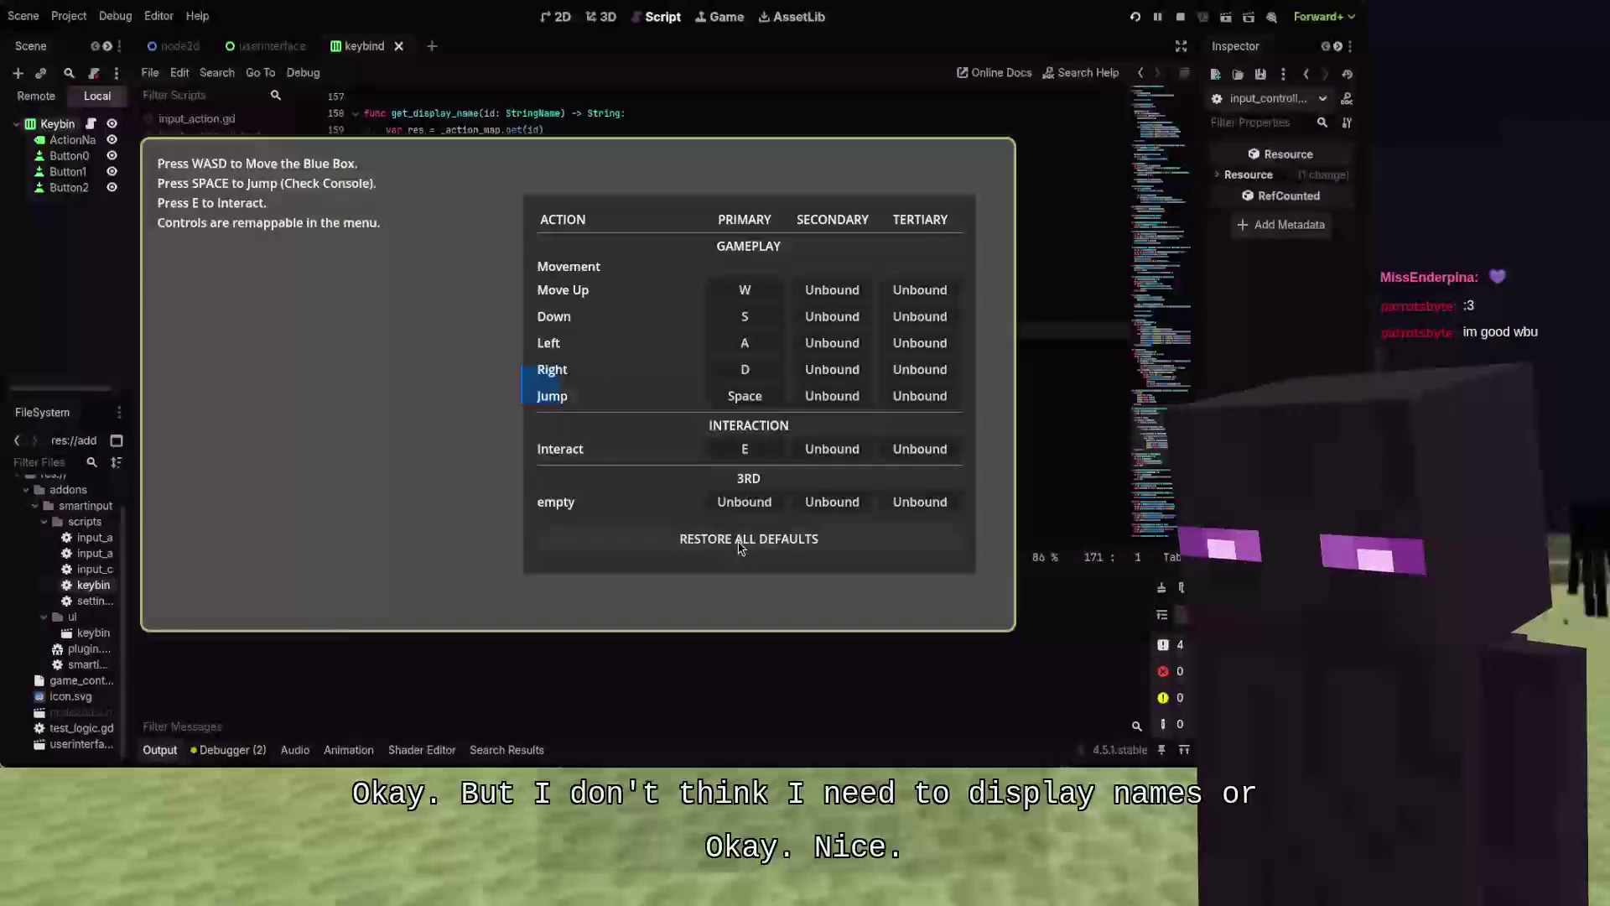
pyautogui.hotkey('alt', 'F4')
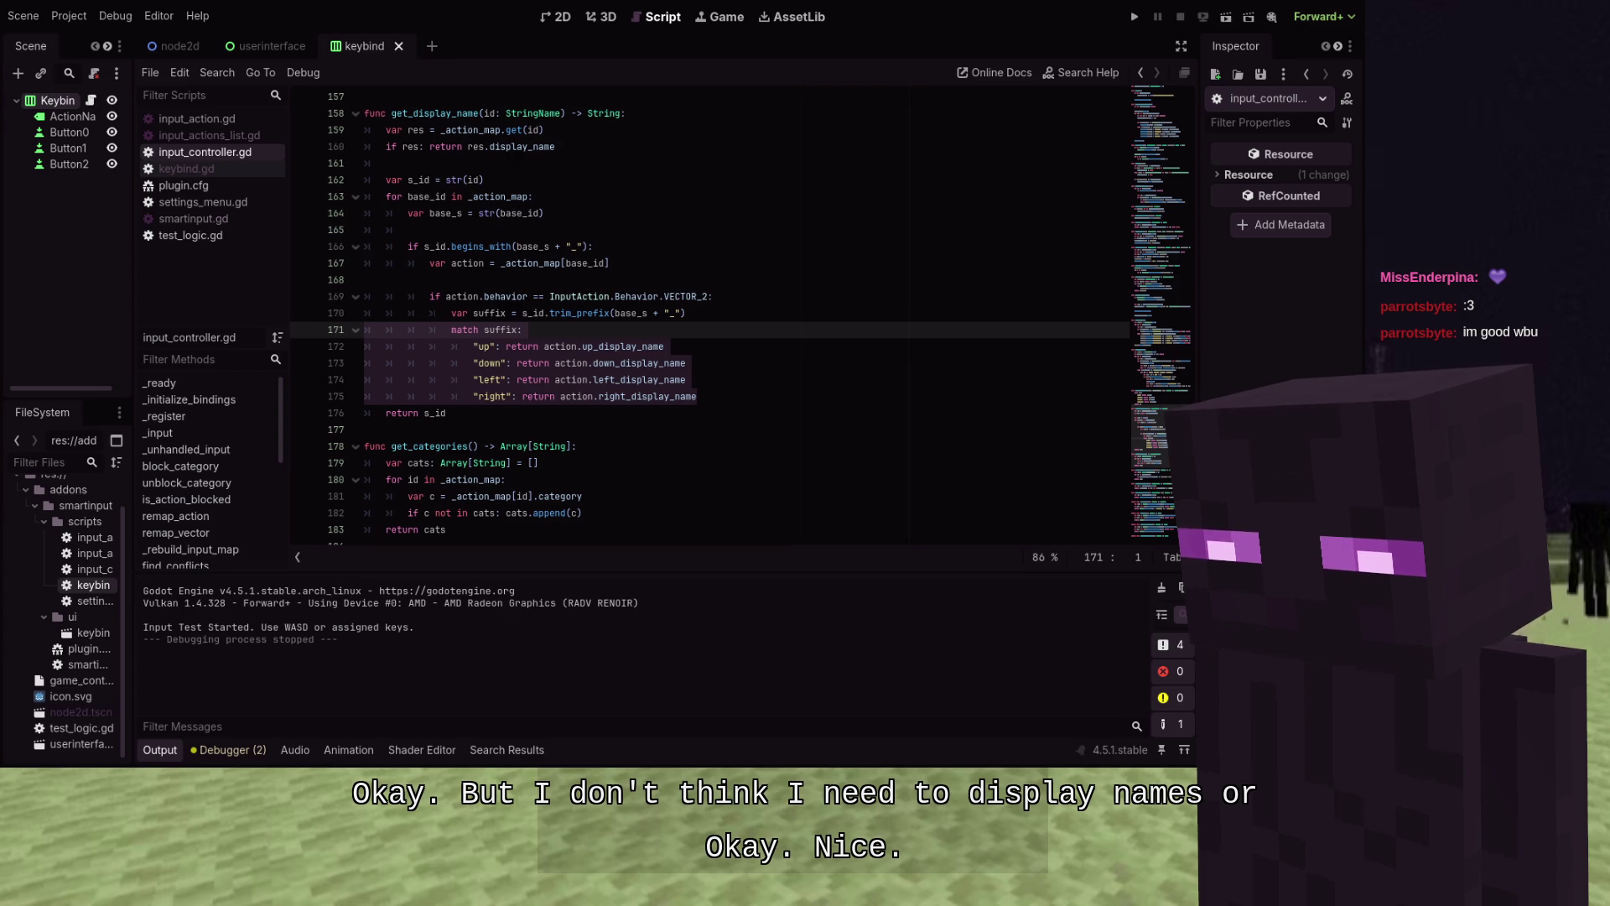
# Move into the get_categories function below get_display_name in input_controller.gd
pyautogui.click(741, 464)
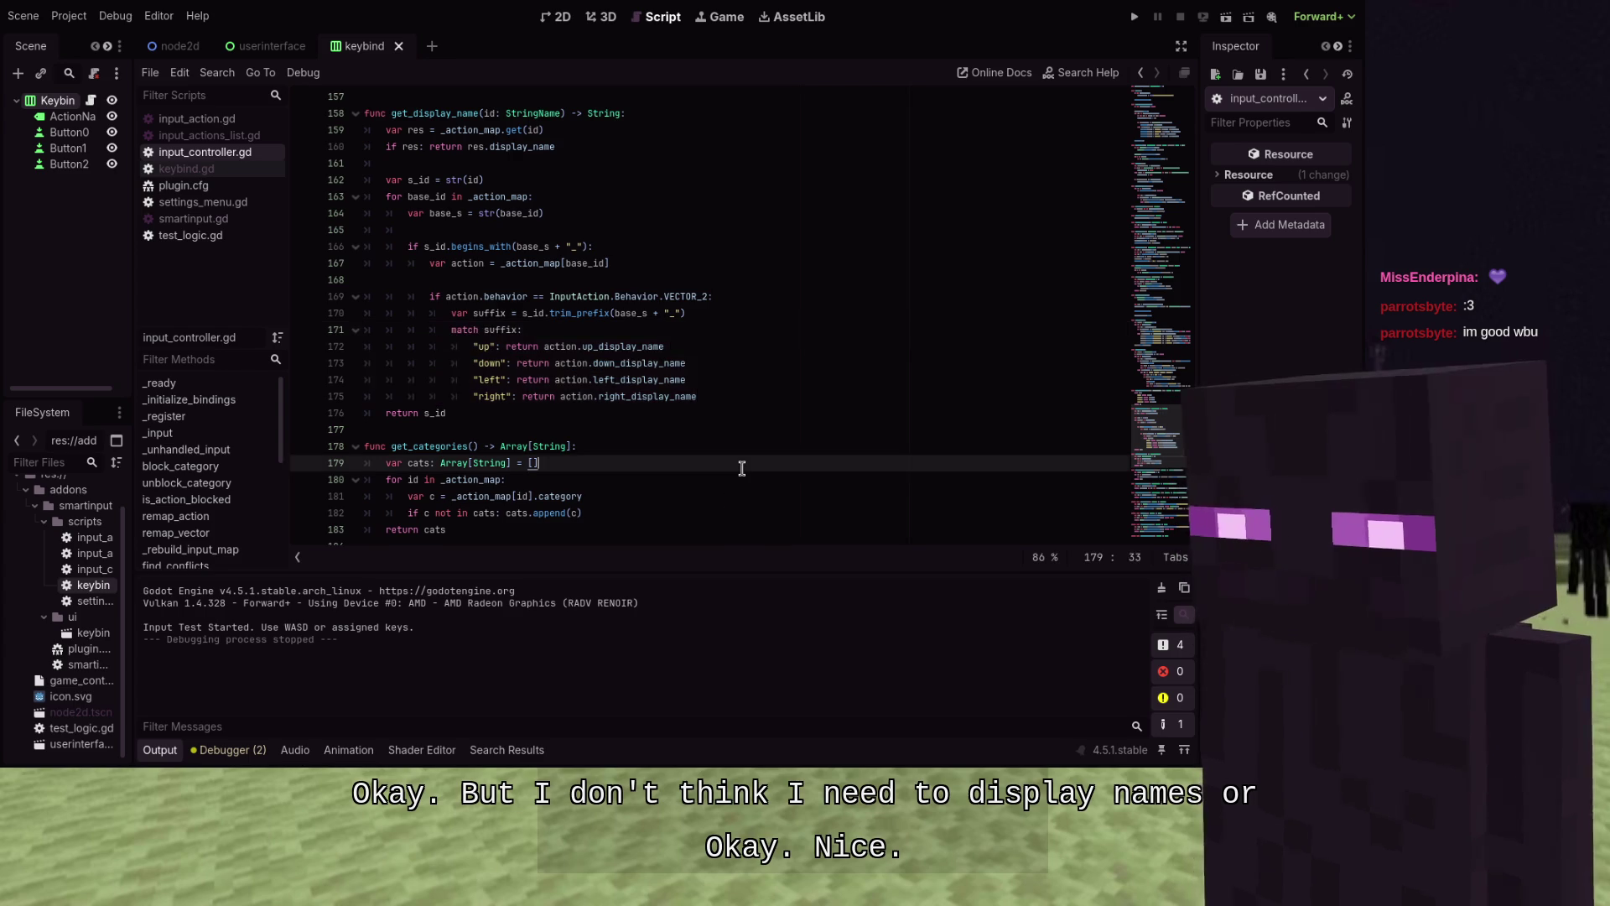
pyautogui.scroll(-1, 741, 468)
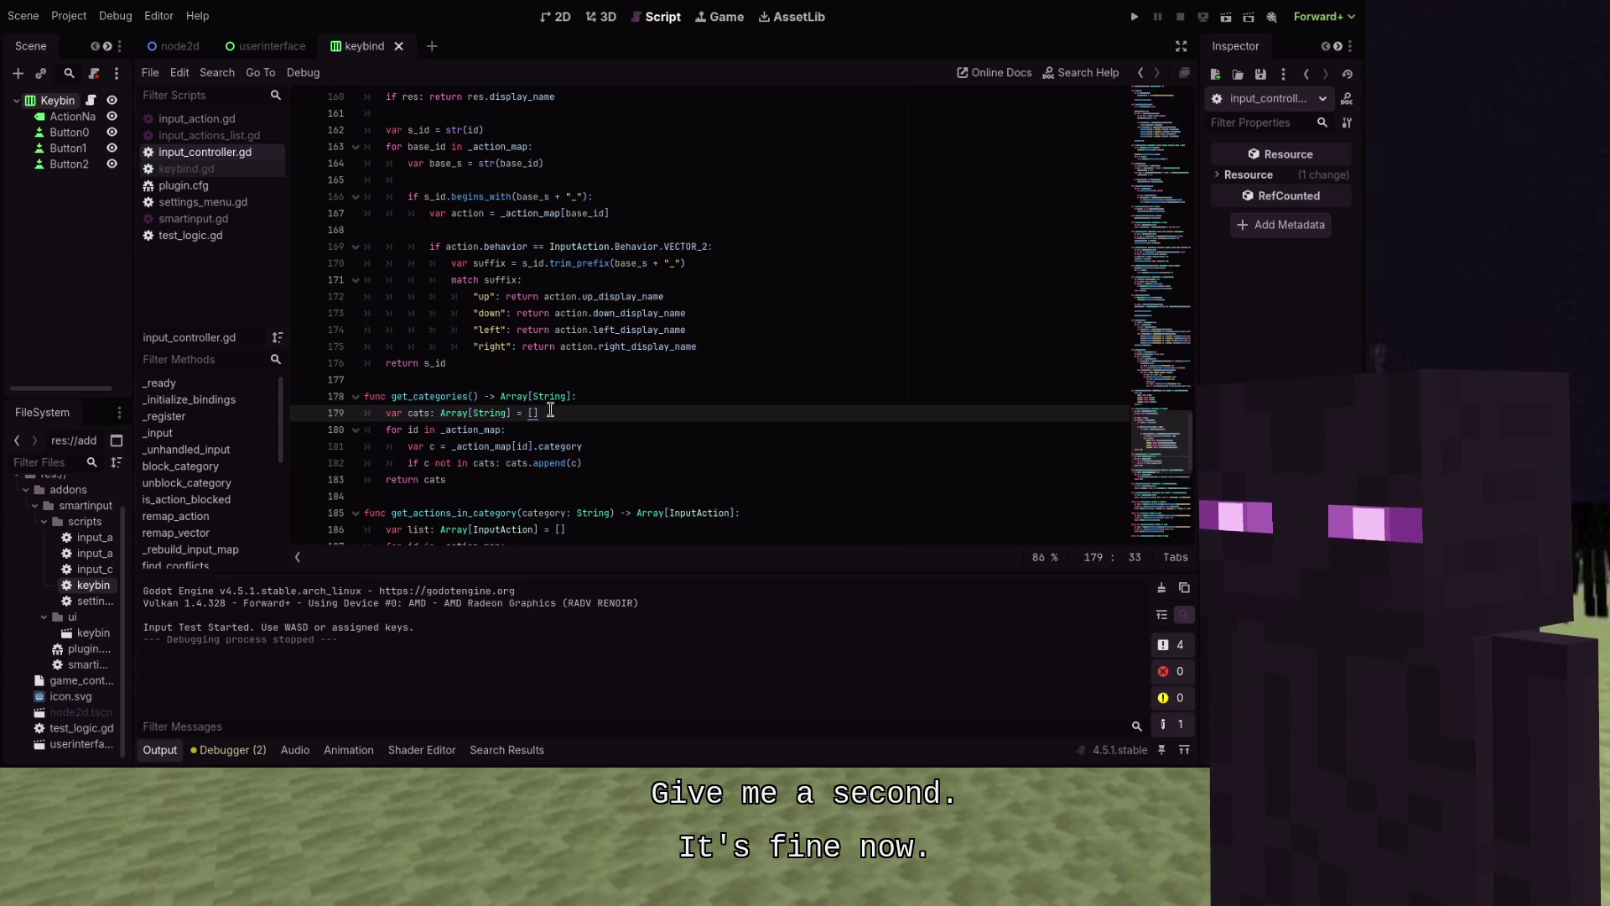
# Replace the early display-name return with an is_empty check plus a tr(id) capitalized fallback, then save
pyautogui.scroll(2, 553, 410)
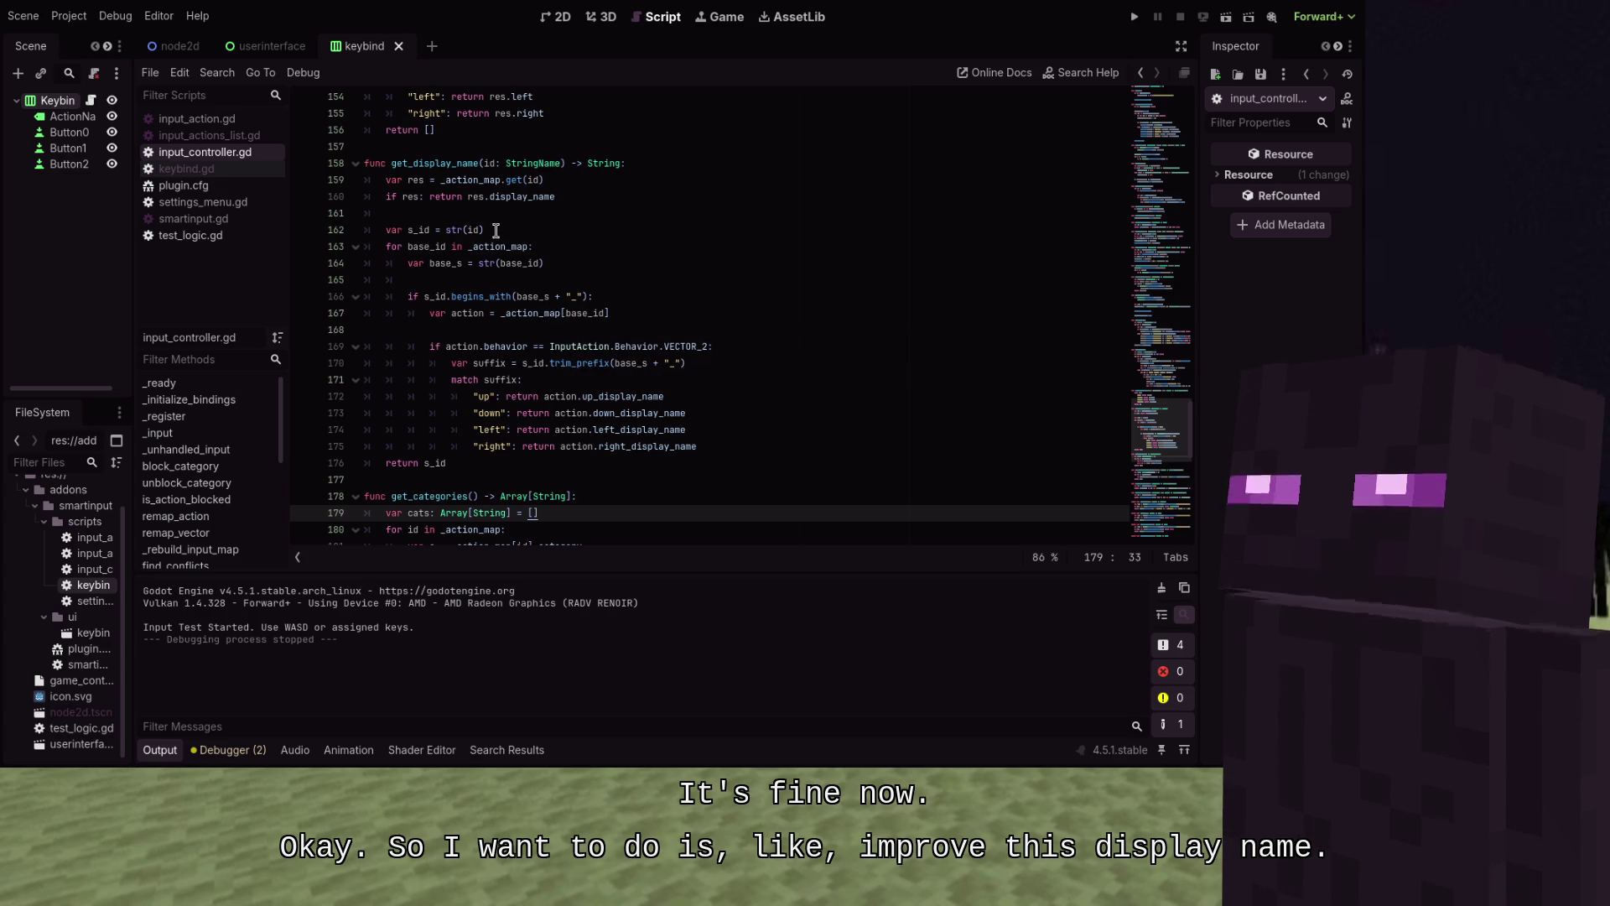
pyautogui.moveTo(554, 198); pyautogui.dragTo(428, 201)
pyautogui.press('BackSpace')
pyautogui.press('Return')
pyautogui.write('if not re')
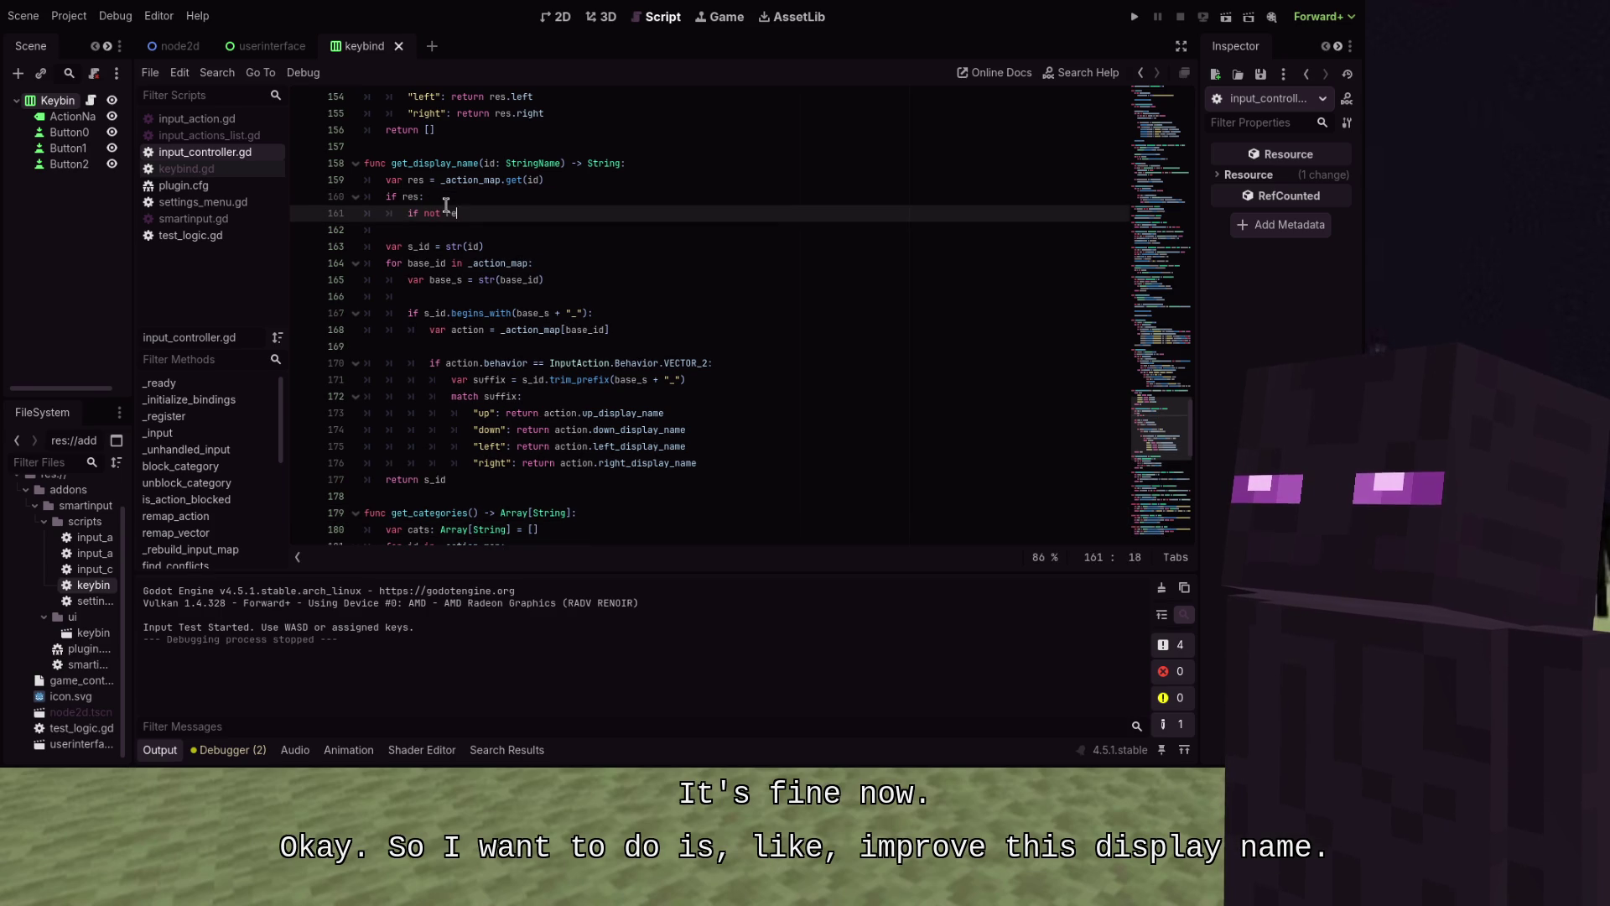
pyautogui.write('s.display_na')
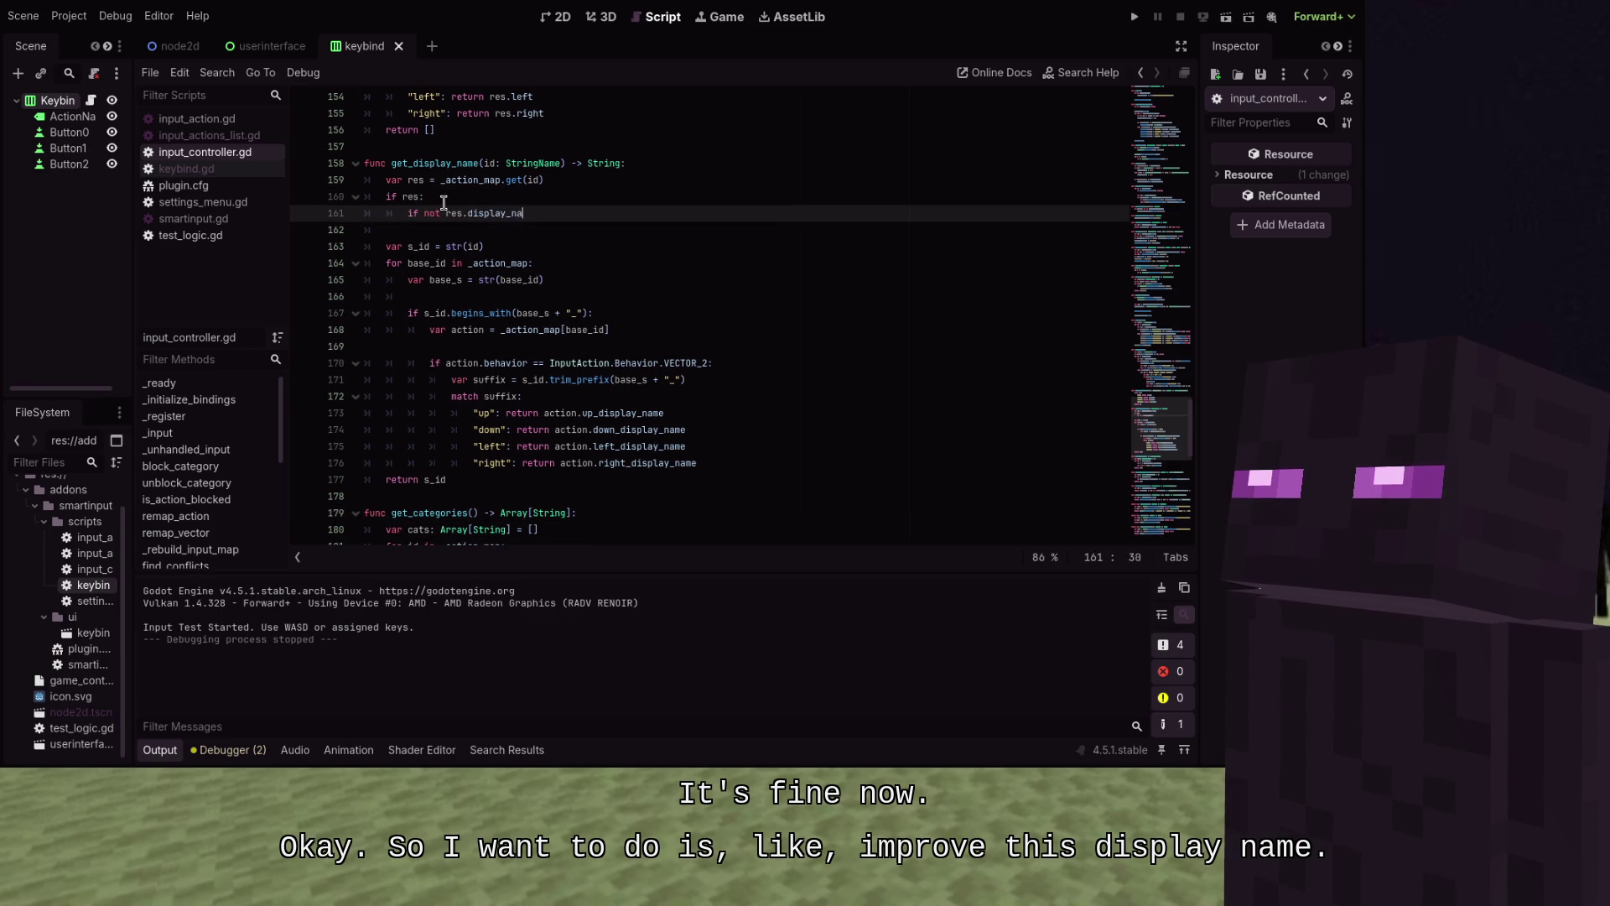
pyautogui.write('me.is_empt')
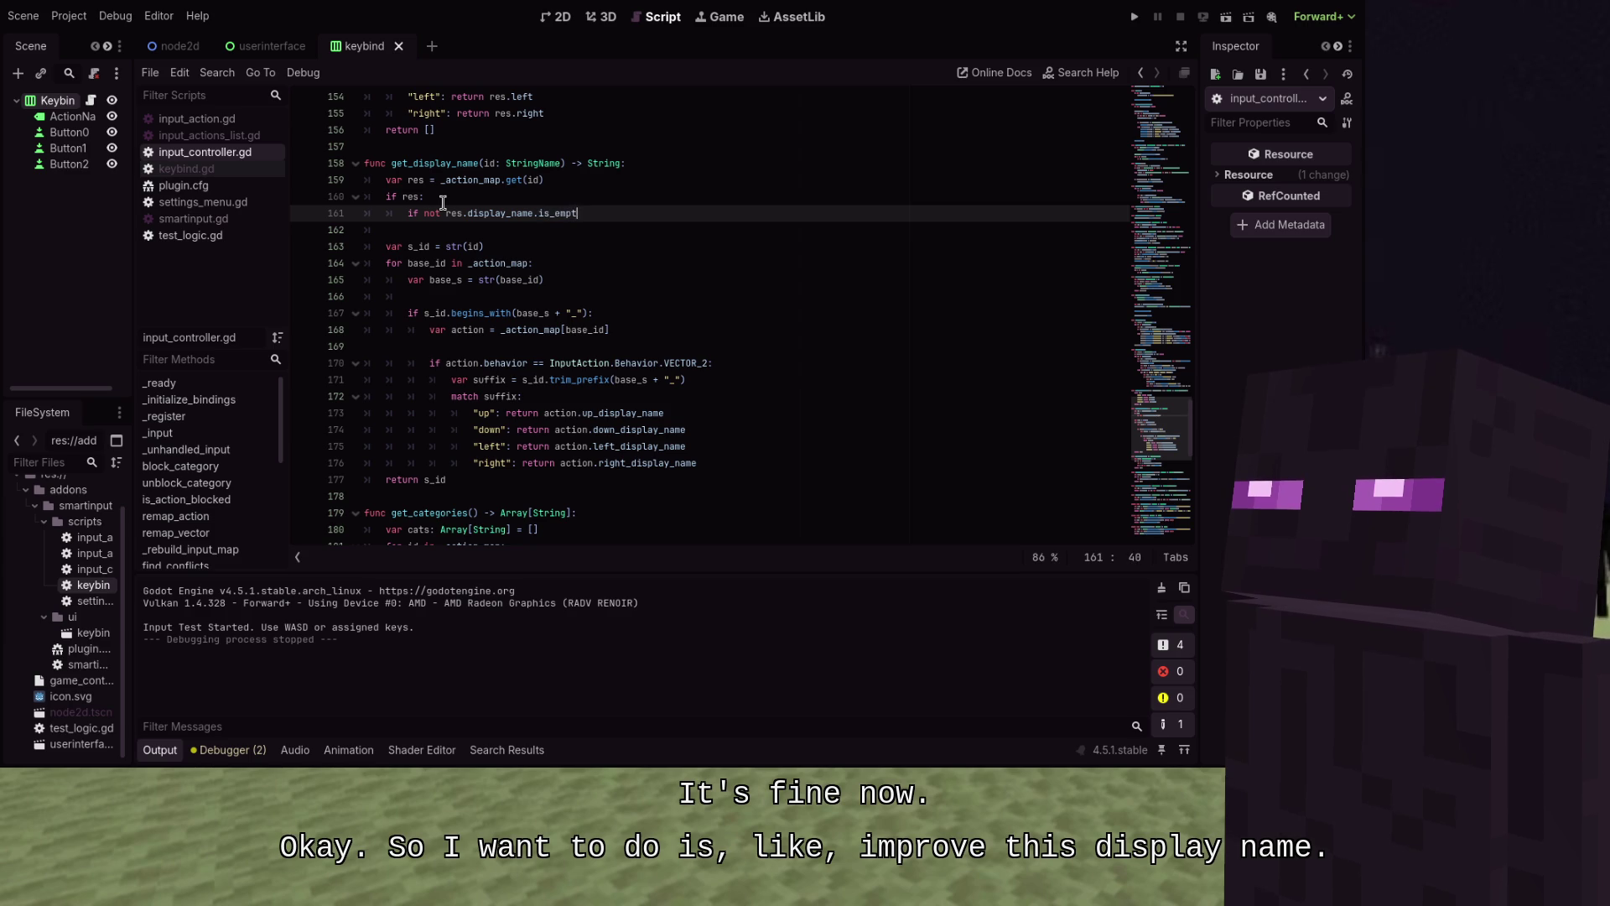
pyautogui.write('y():')
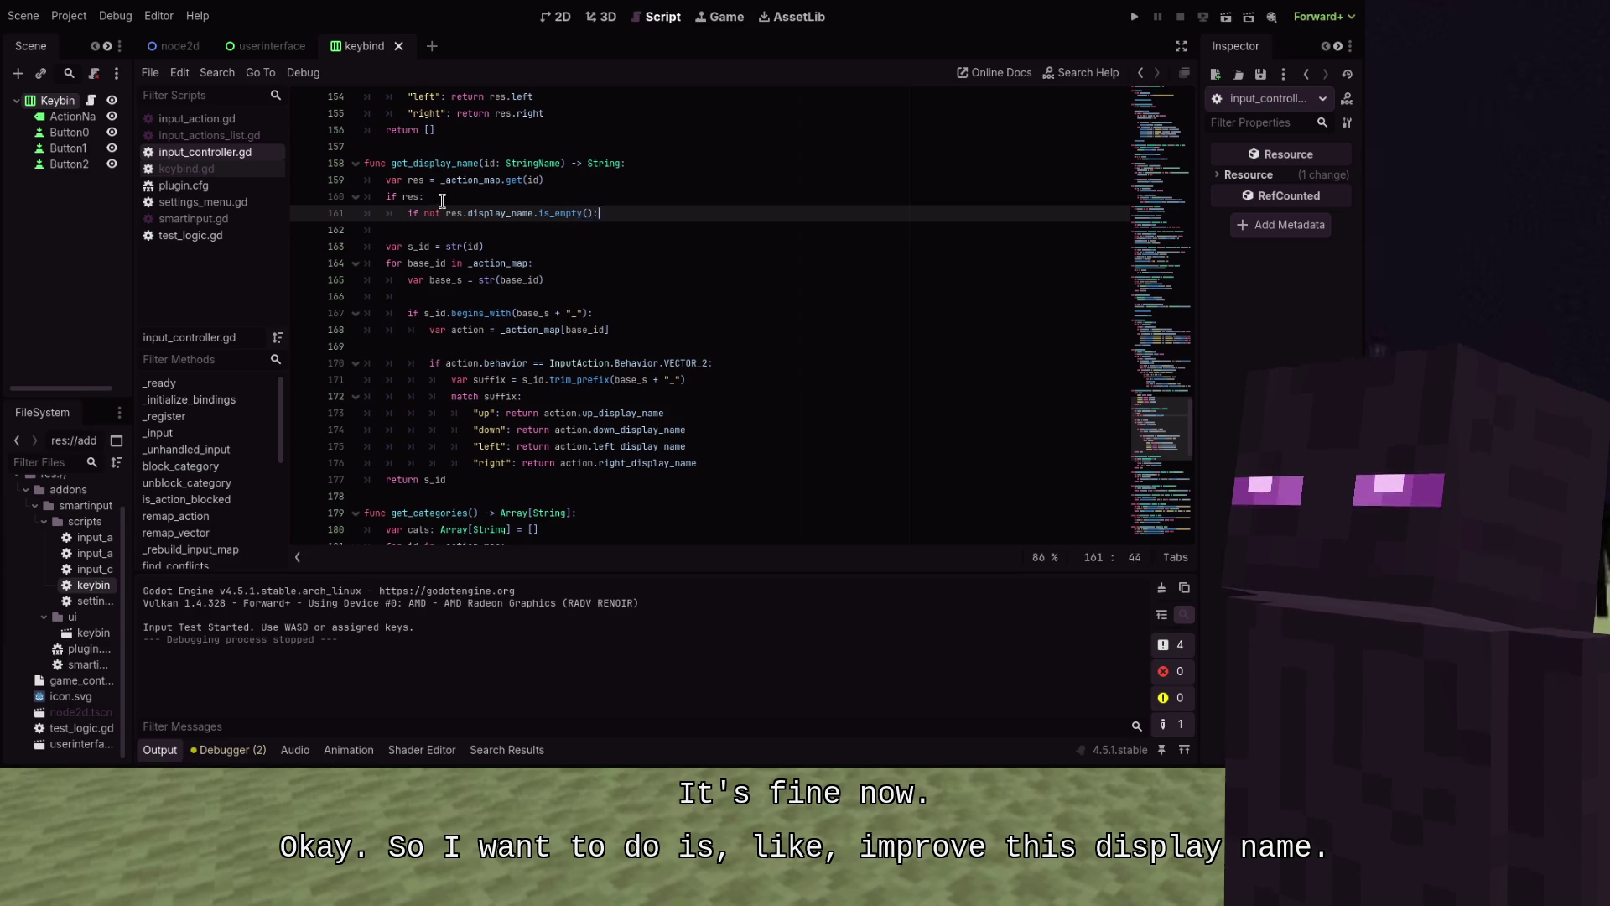
pyautogui.press('Return')
pyautogui.write('return res.display_')
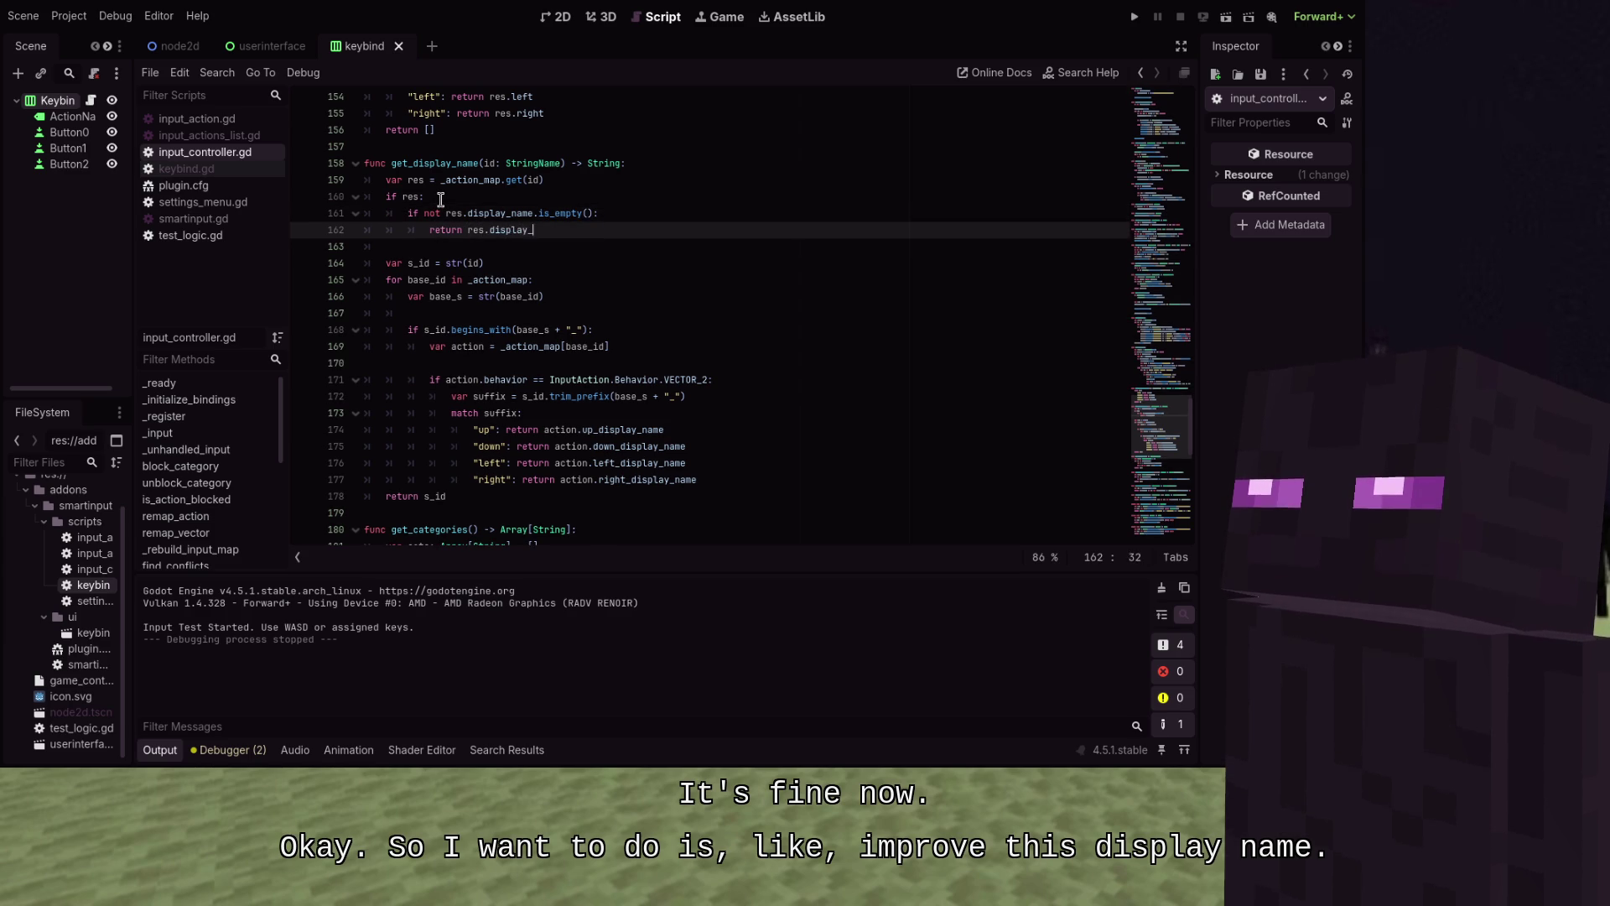
pyautogui.write('name')
pyautogui.press('Return')
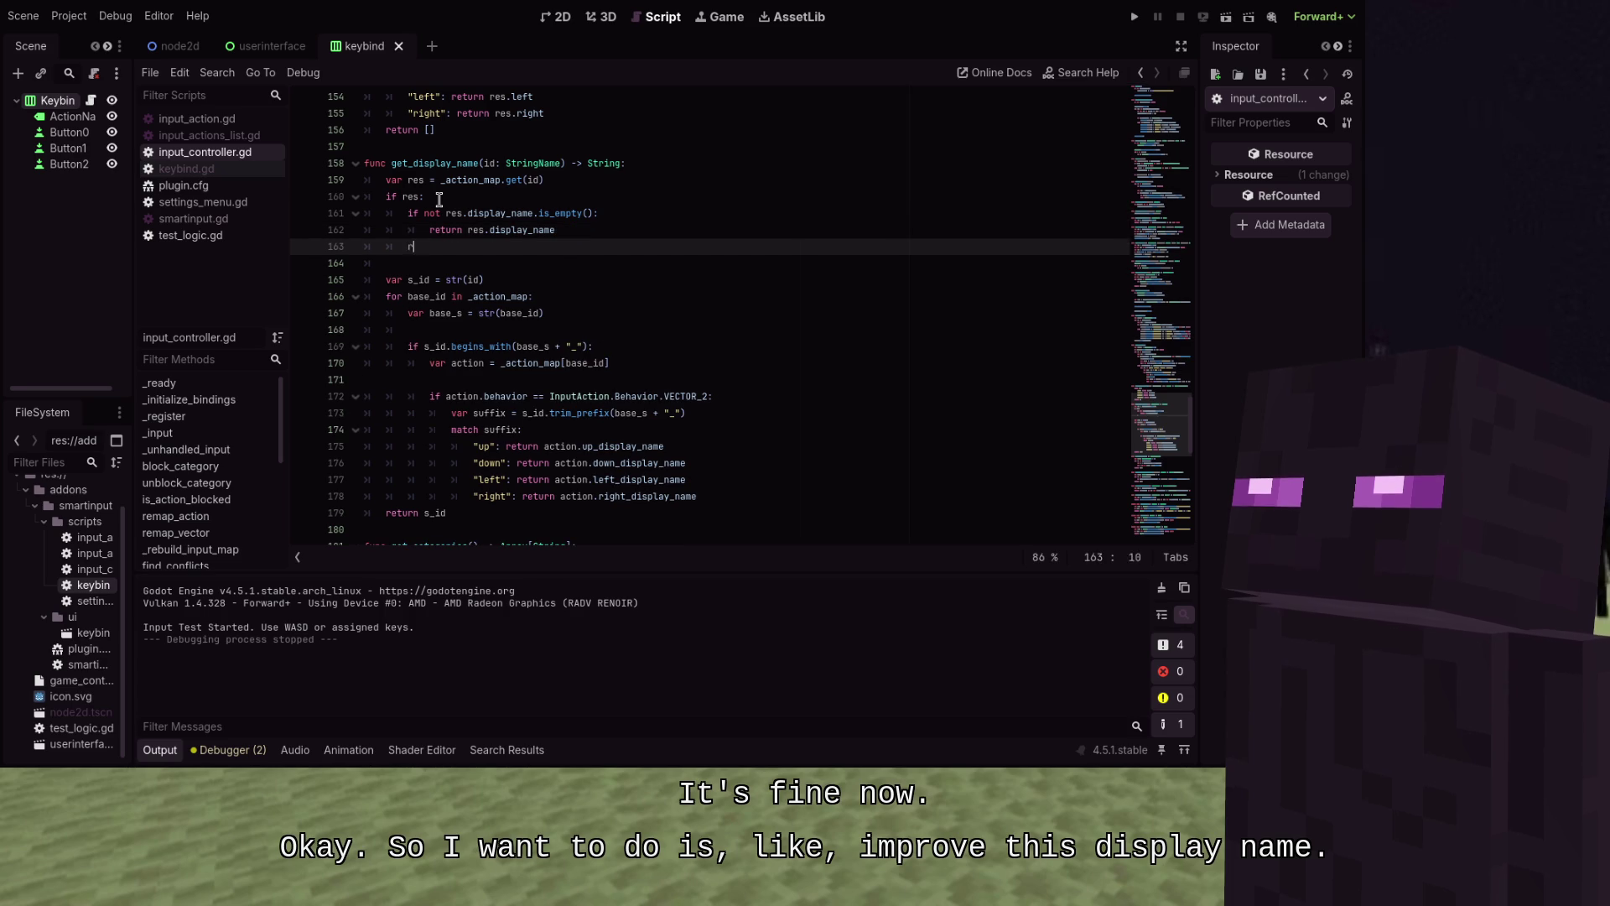
pyautogui.write('eturn str(id).c')
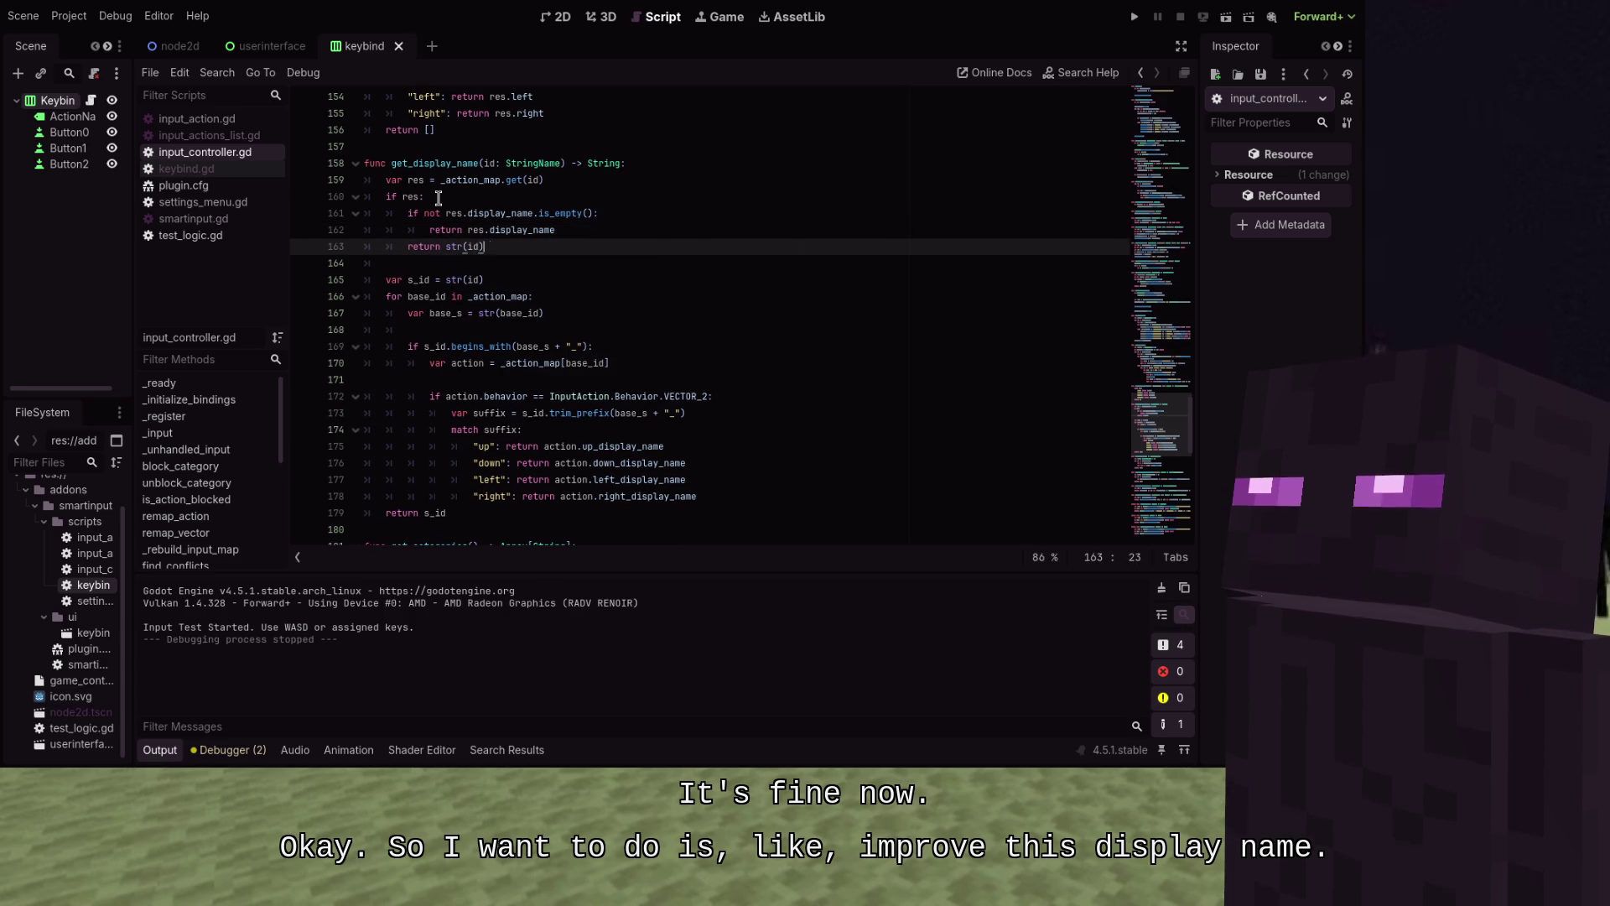
pyautogui.write('apticalize()')
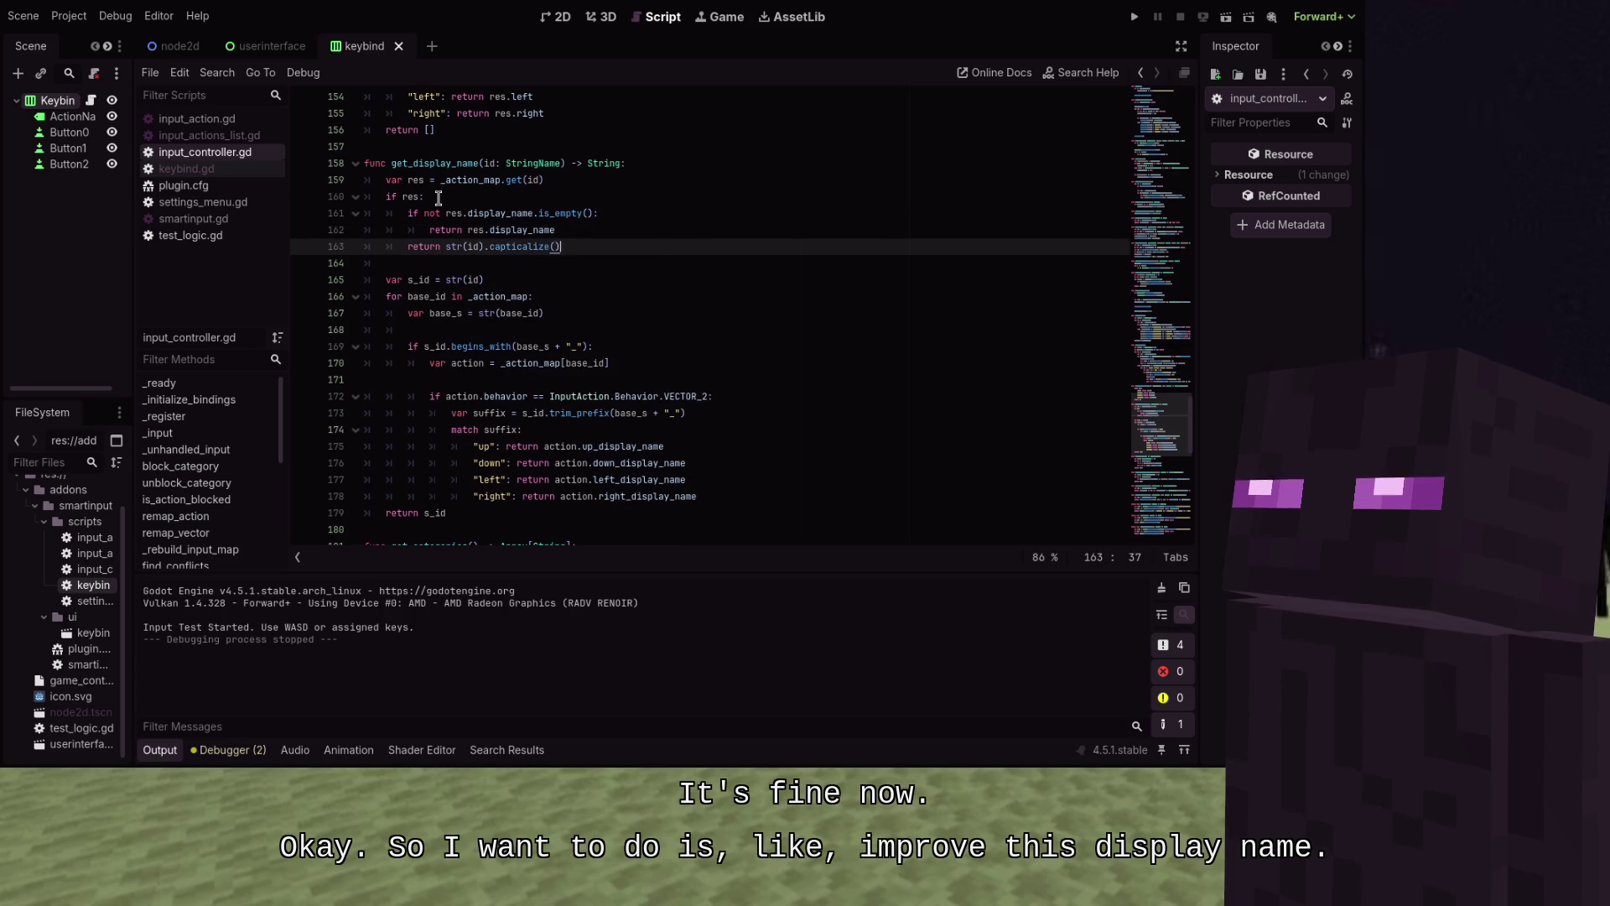
pyautogui.hotkey('ctrl', 's')
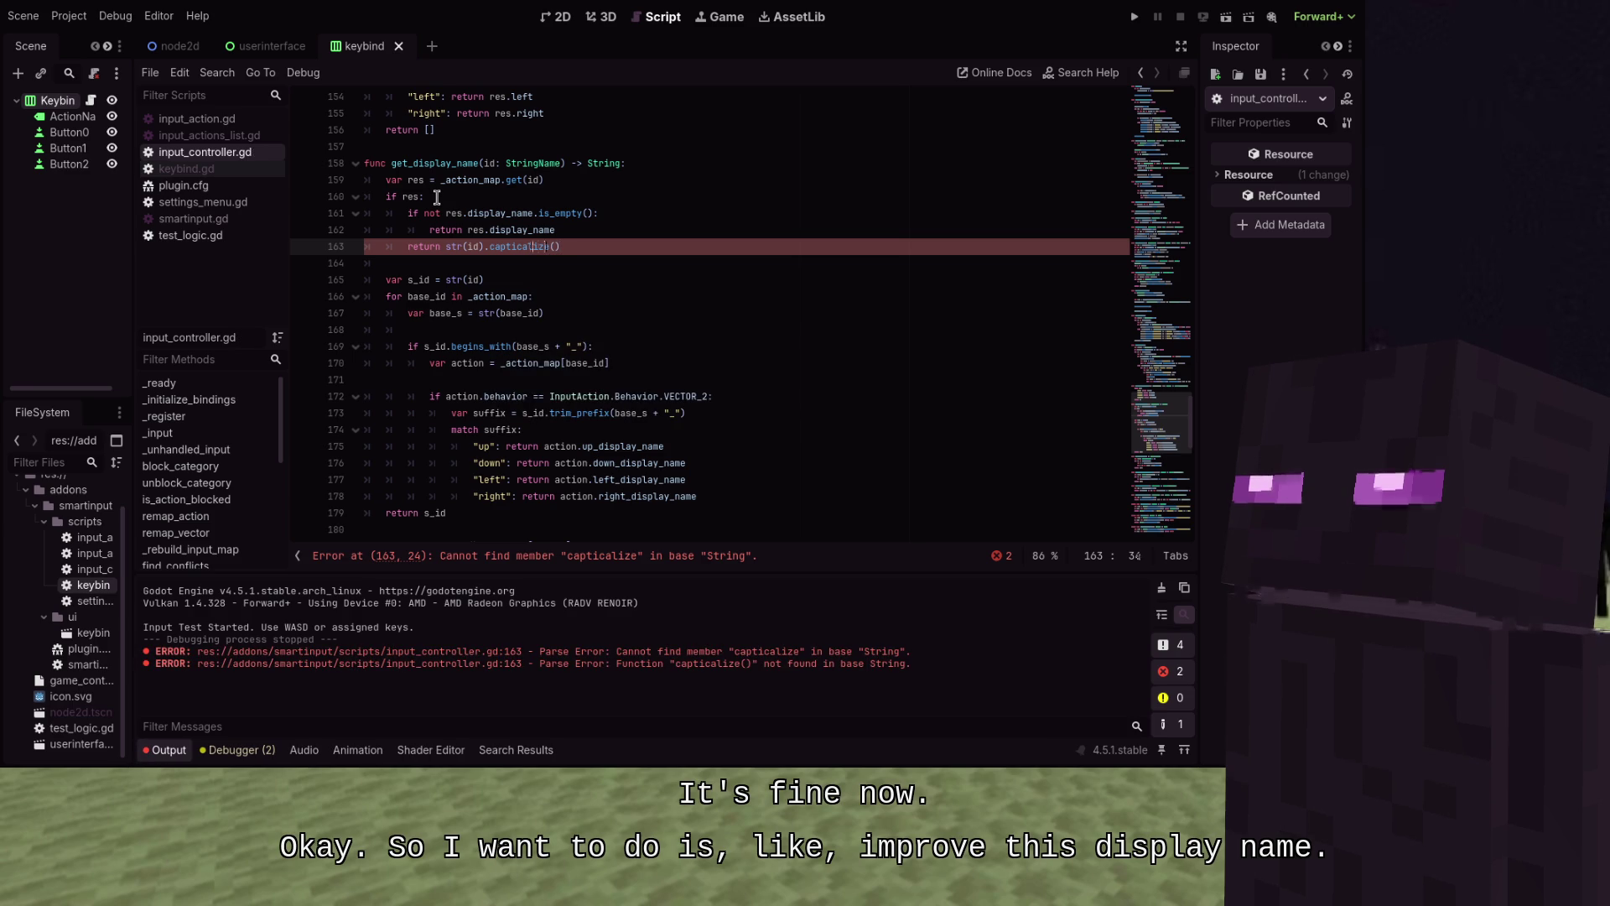
# Correct the 'capticalize' typo to 'capitalize' and save the script
pyautogui.press('Left')
pyautogui.press('Left')
pyautogui.press('Left')
pyautogui.press('BackSpace')
pyautogui.write('t')
pyautogui.hotkey('ctrl', 's')
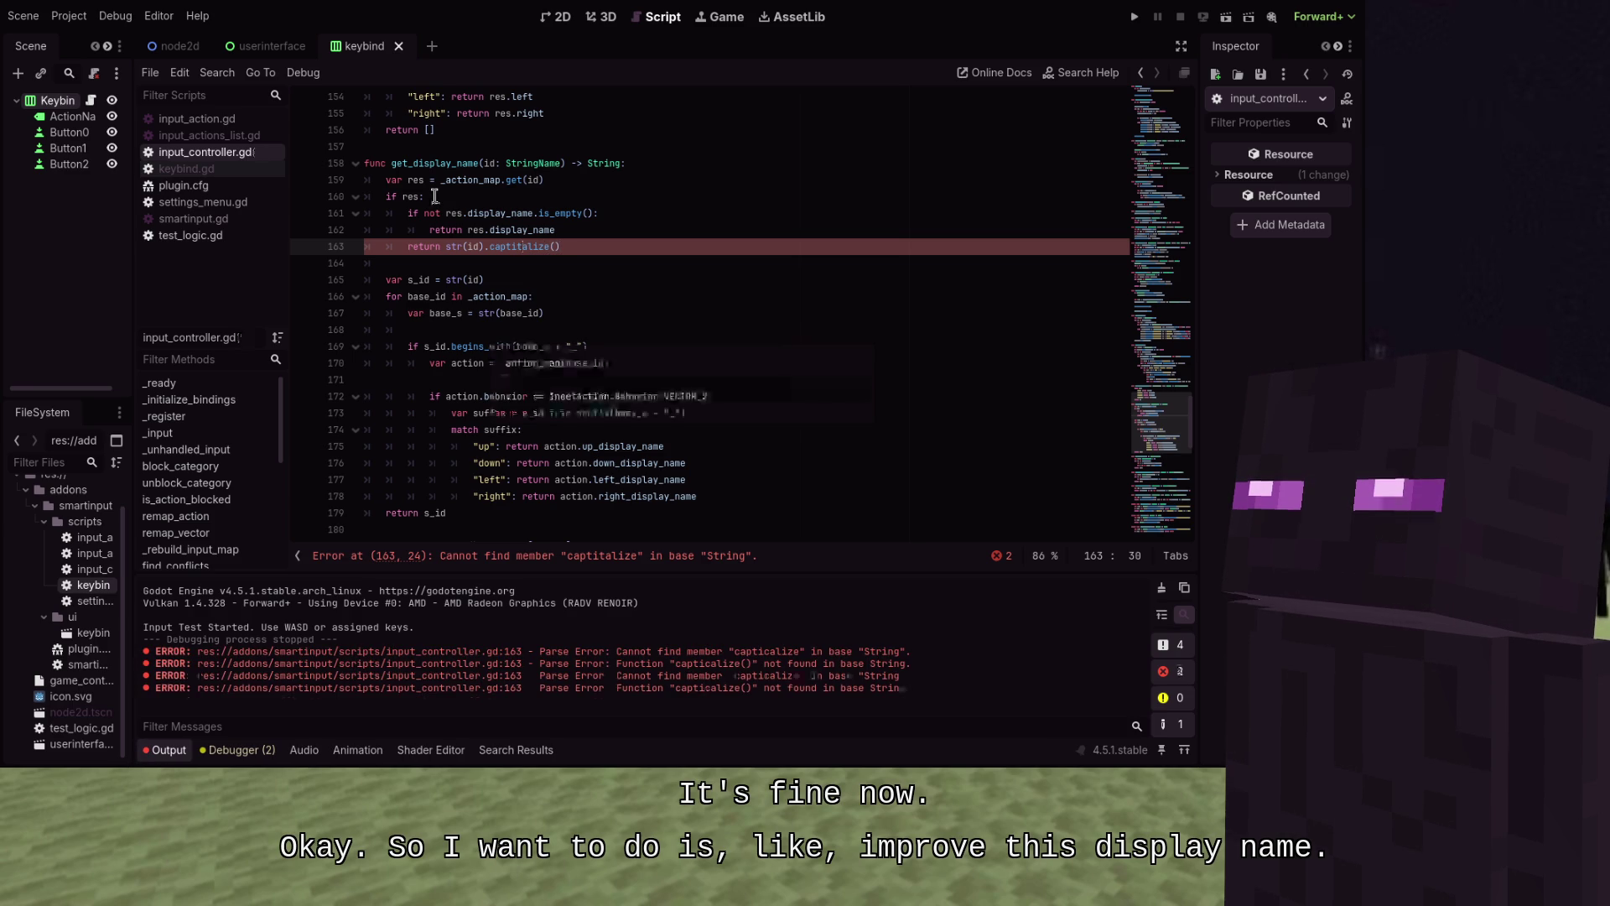
pyautogui.press('Left')
pyautogui.press('BackSpace')
pyautogui.press('Right')
pyautogui.press('Right')
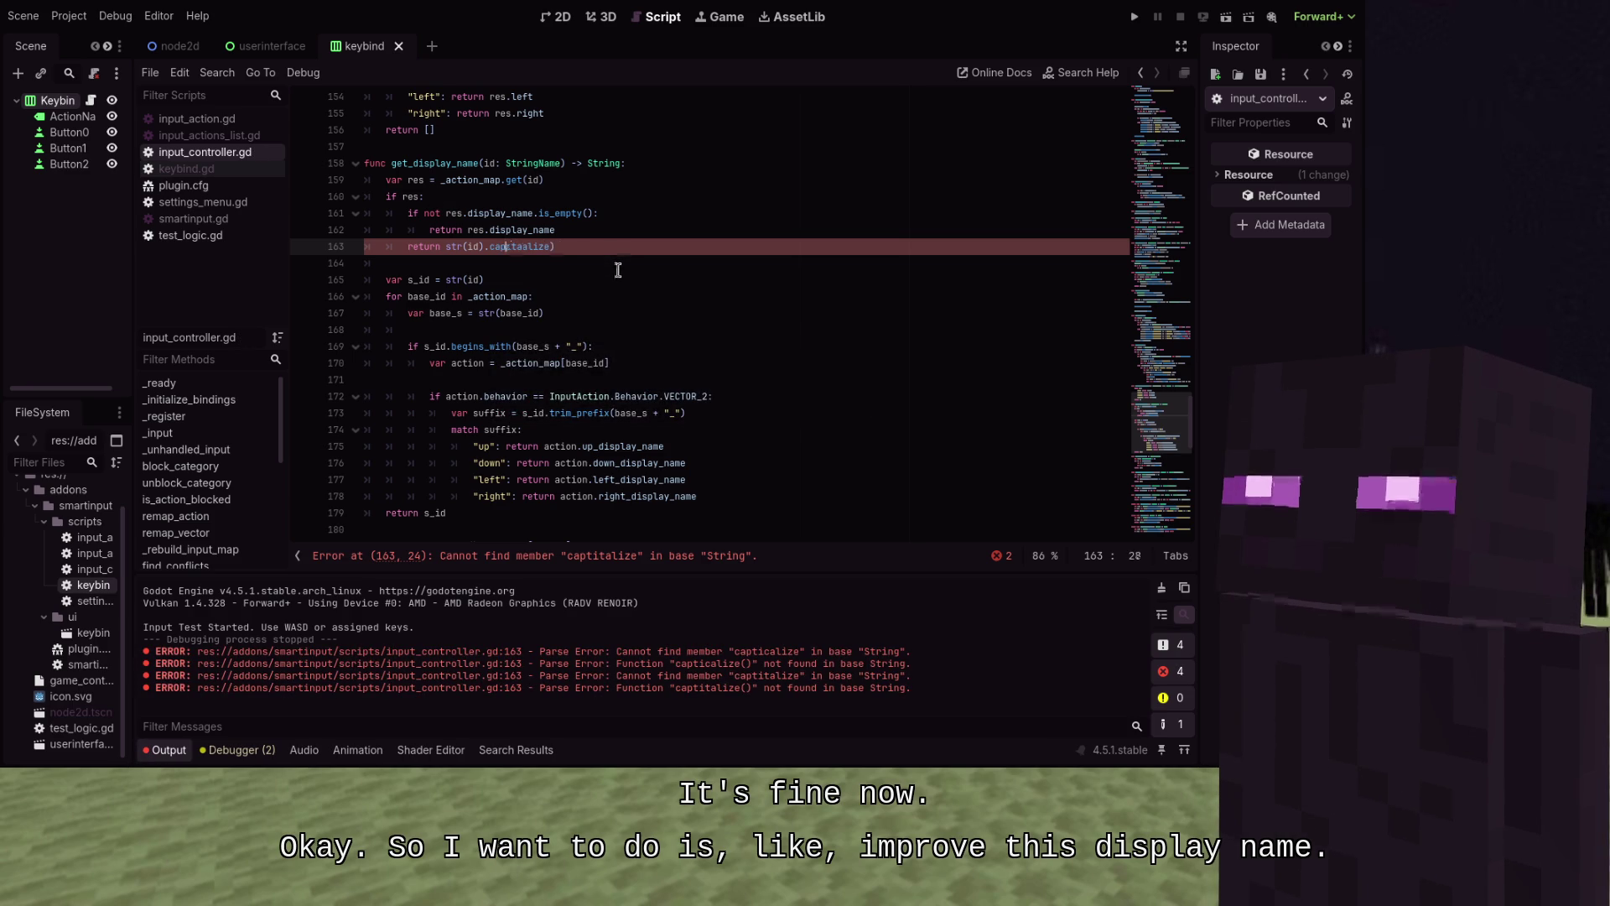
pyautogui.hotkey('ctrl', 's')
pyautogui.click(617, 269)
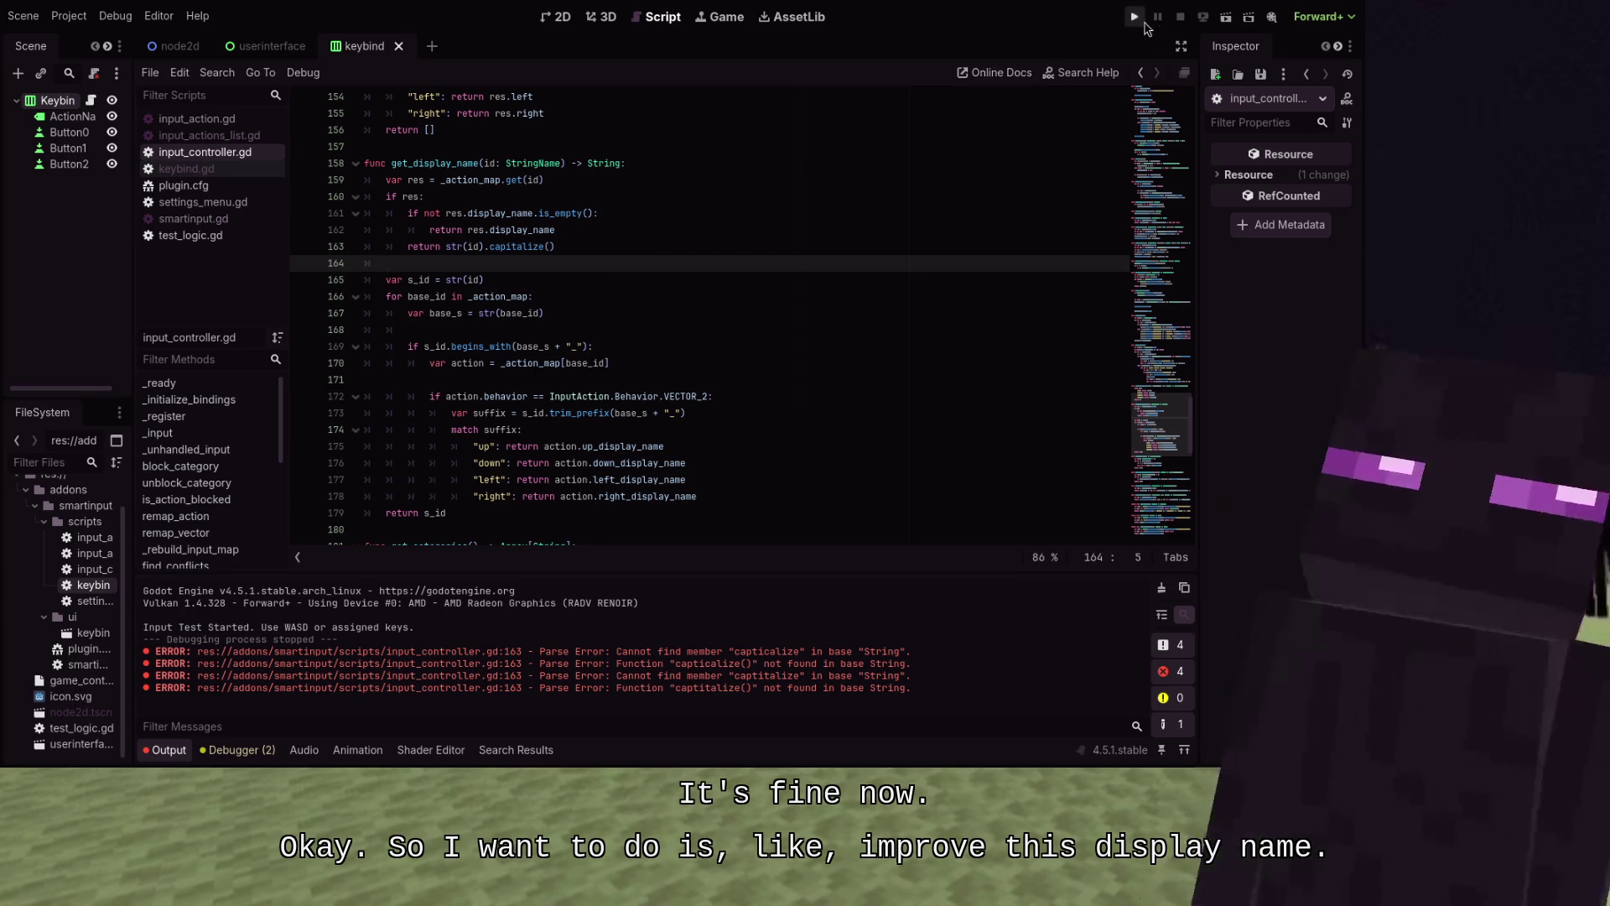
# In game_controls.tres, clear the Display Name of action 3
pyautogui.click(82, 680)
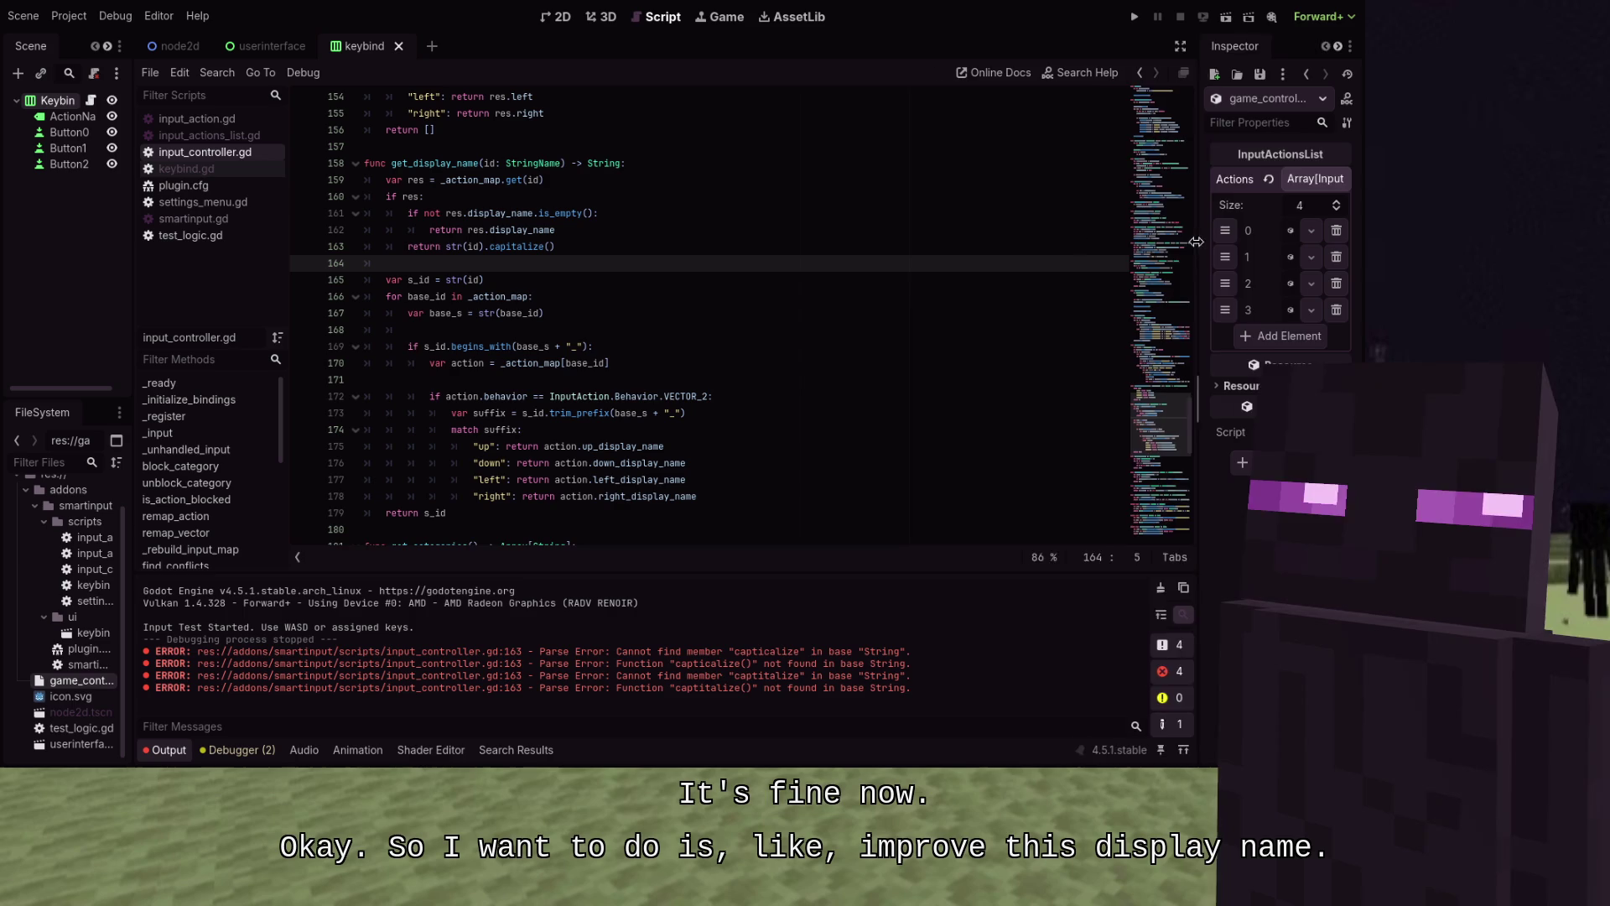
pyautogui.click(1280, 232)
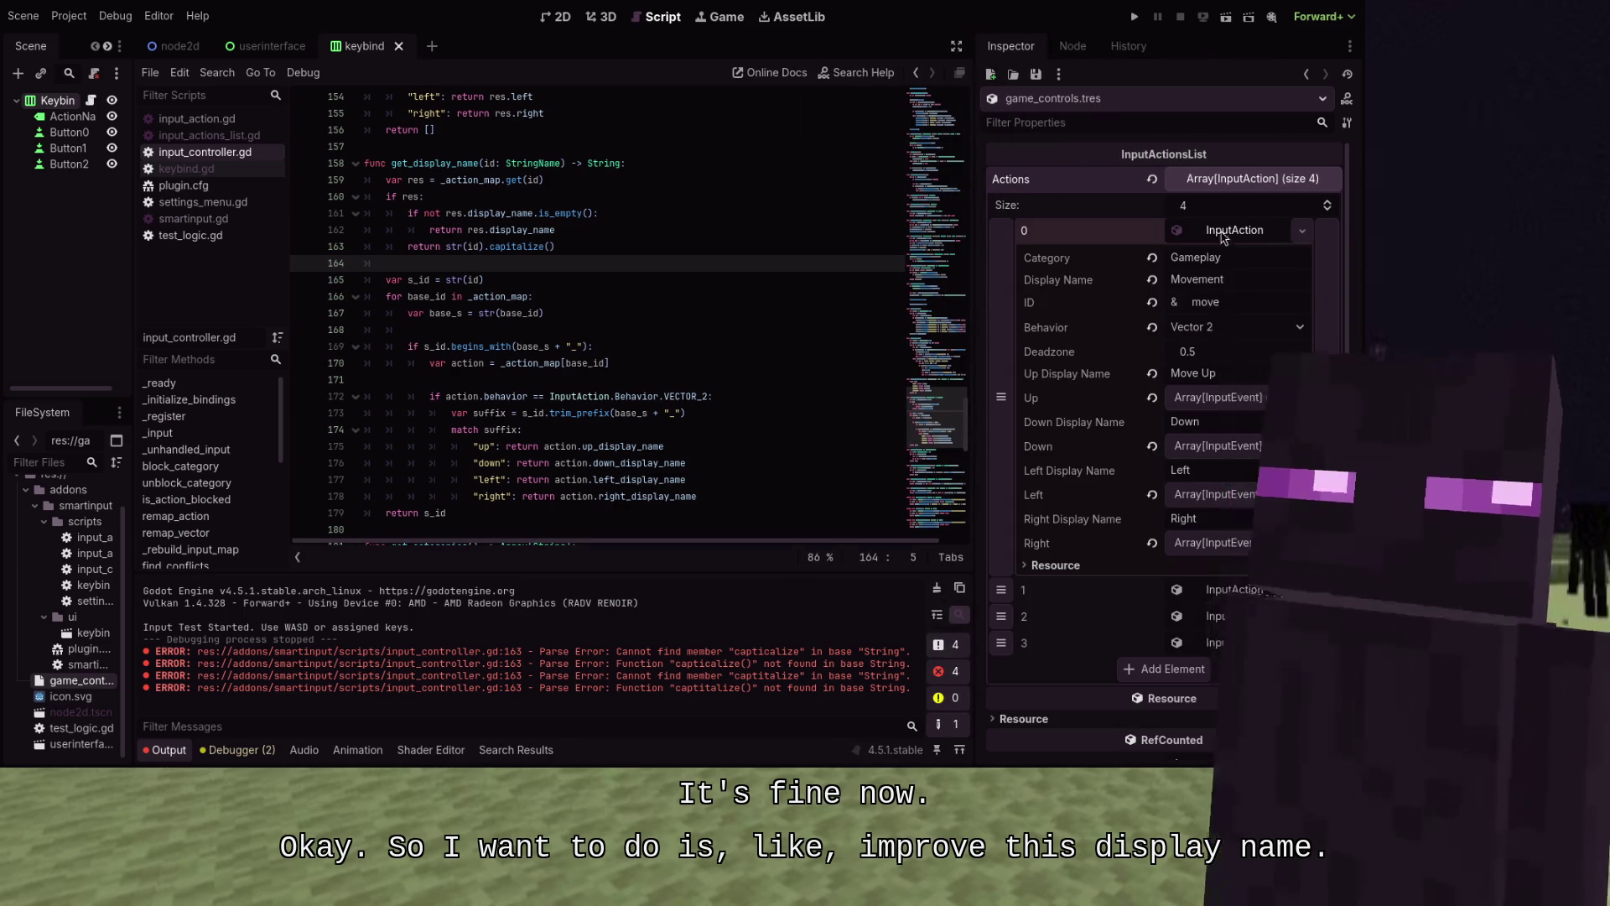
pyautogui.click(1280, 231)
pyautogui.click(1233, 310)
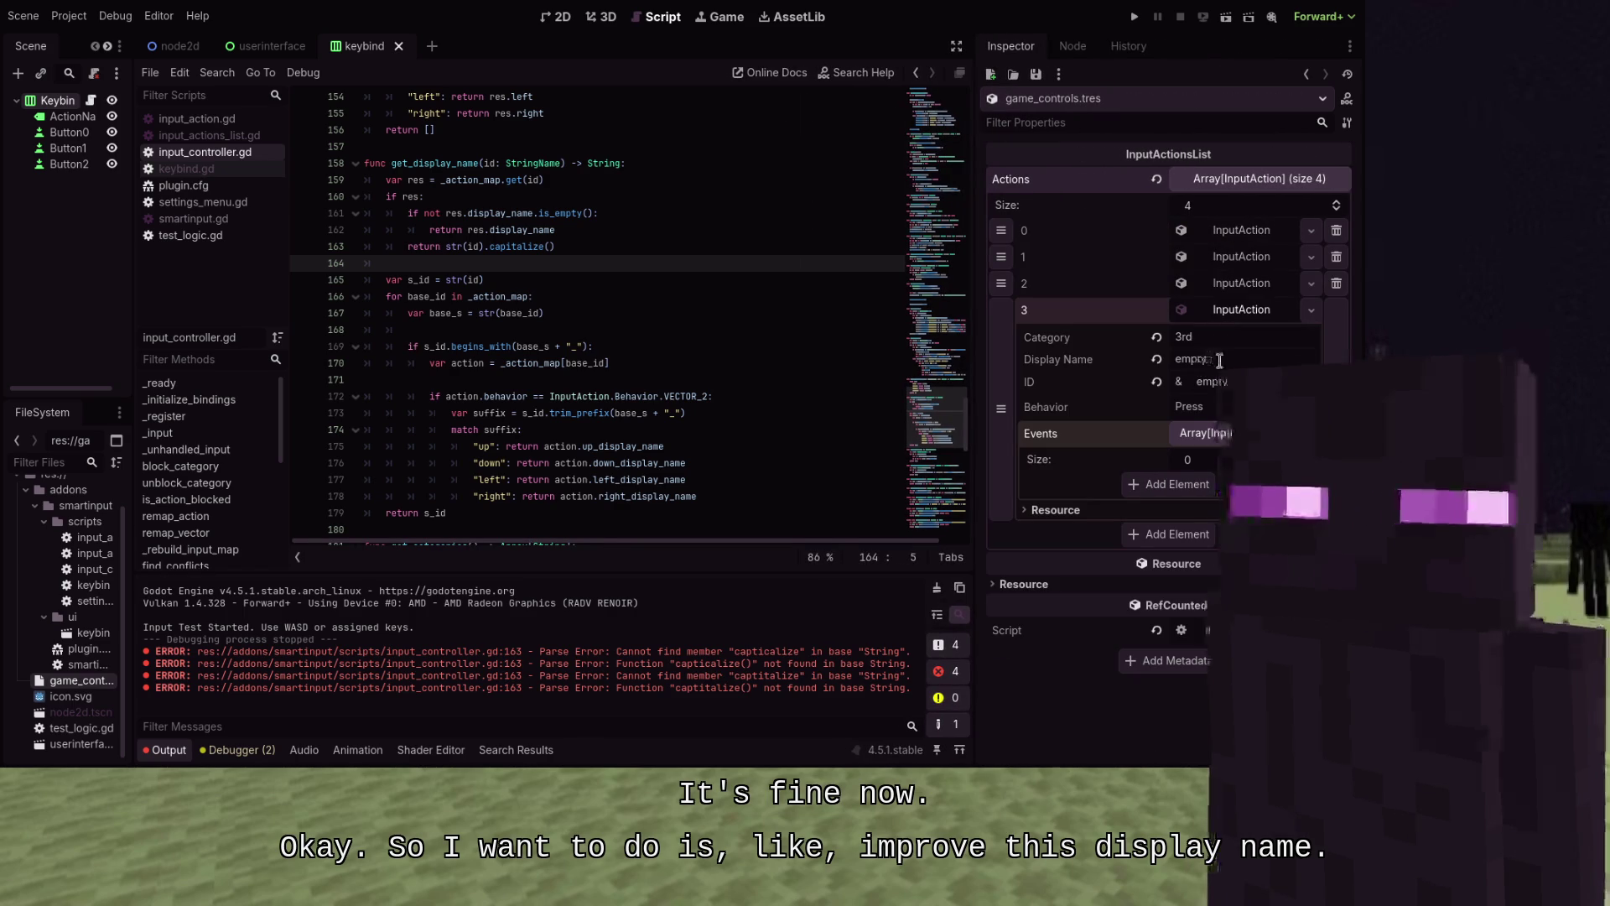
pyautogui.hotkey('ctrl', 'a')
pyautogui.press('BackSpace')
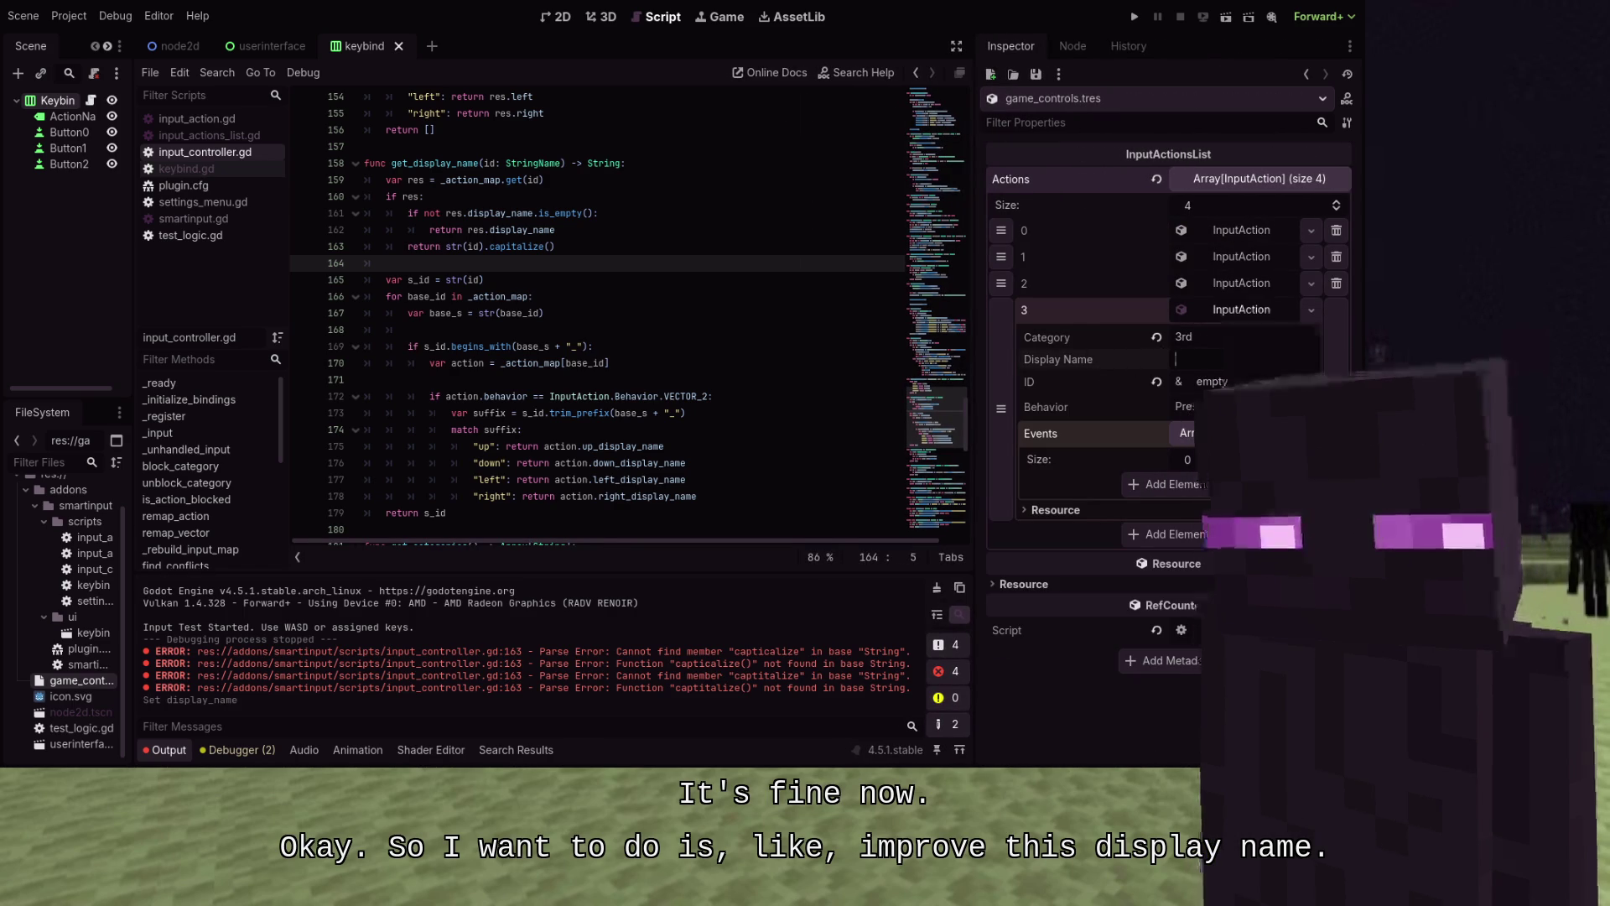
# Add a fifth unique action with Display Name 'empty' and run the project
pyautogui.click(1185, 535)
pyautogui.click(1241, 469)
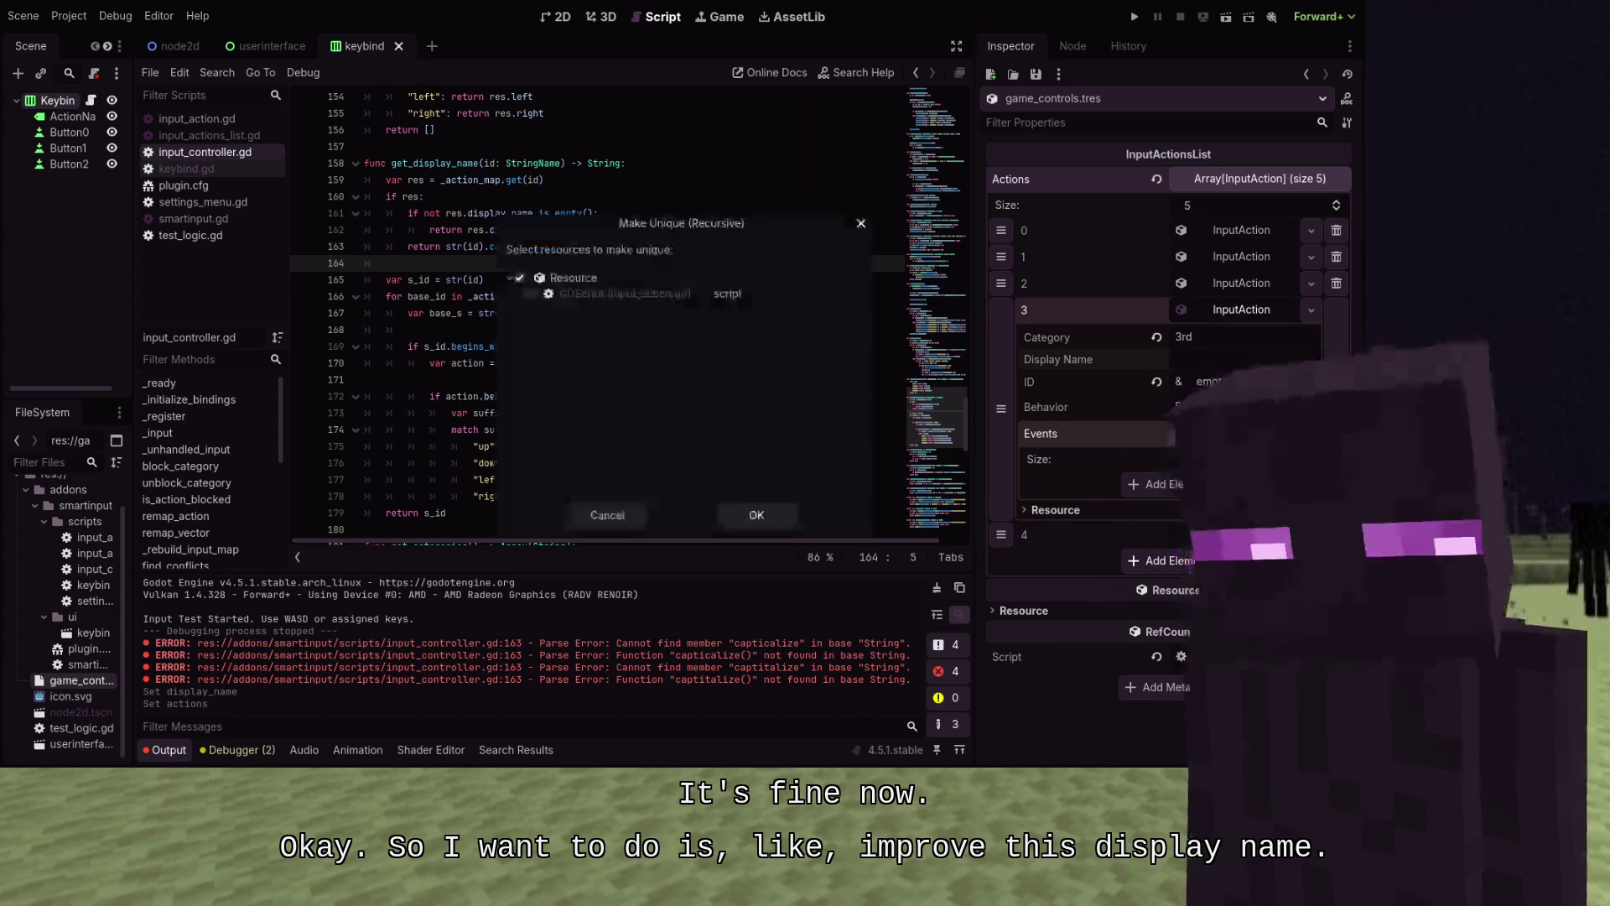
pyautogui.click(742, 520)
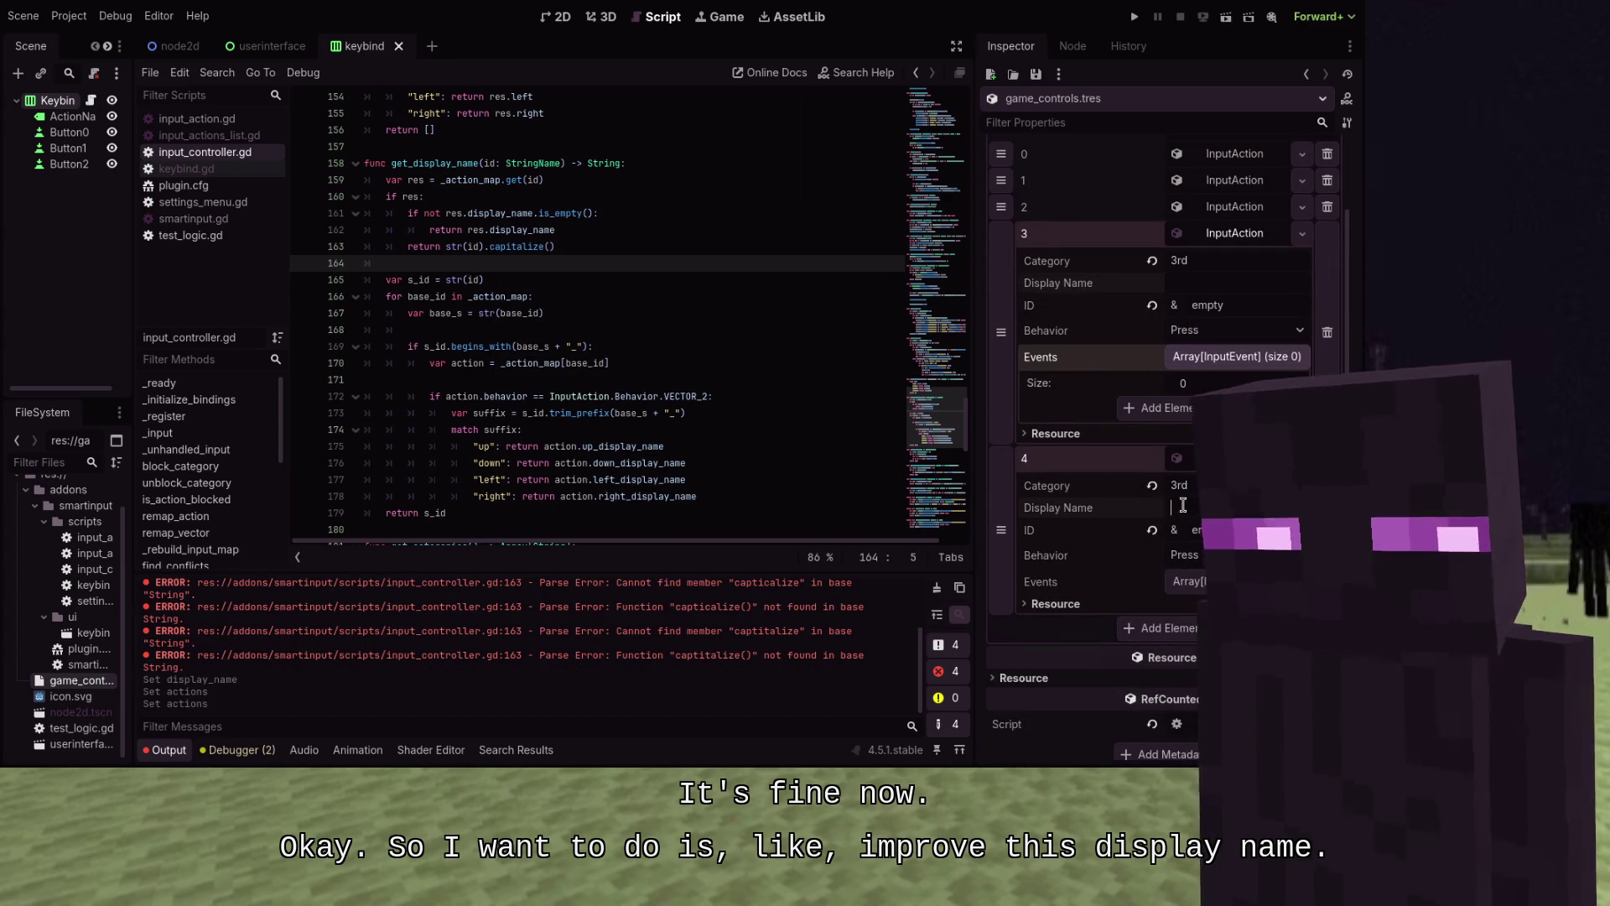
pyautogui.click(1182, 507)
pyautogui.write('empty')
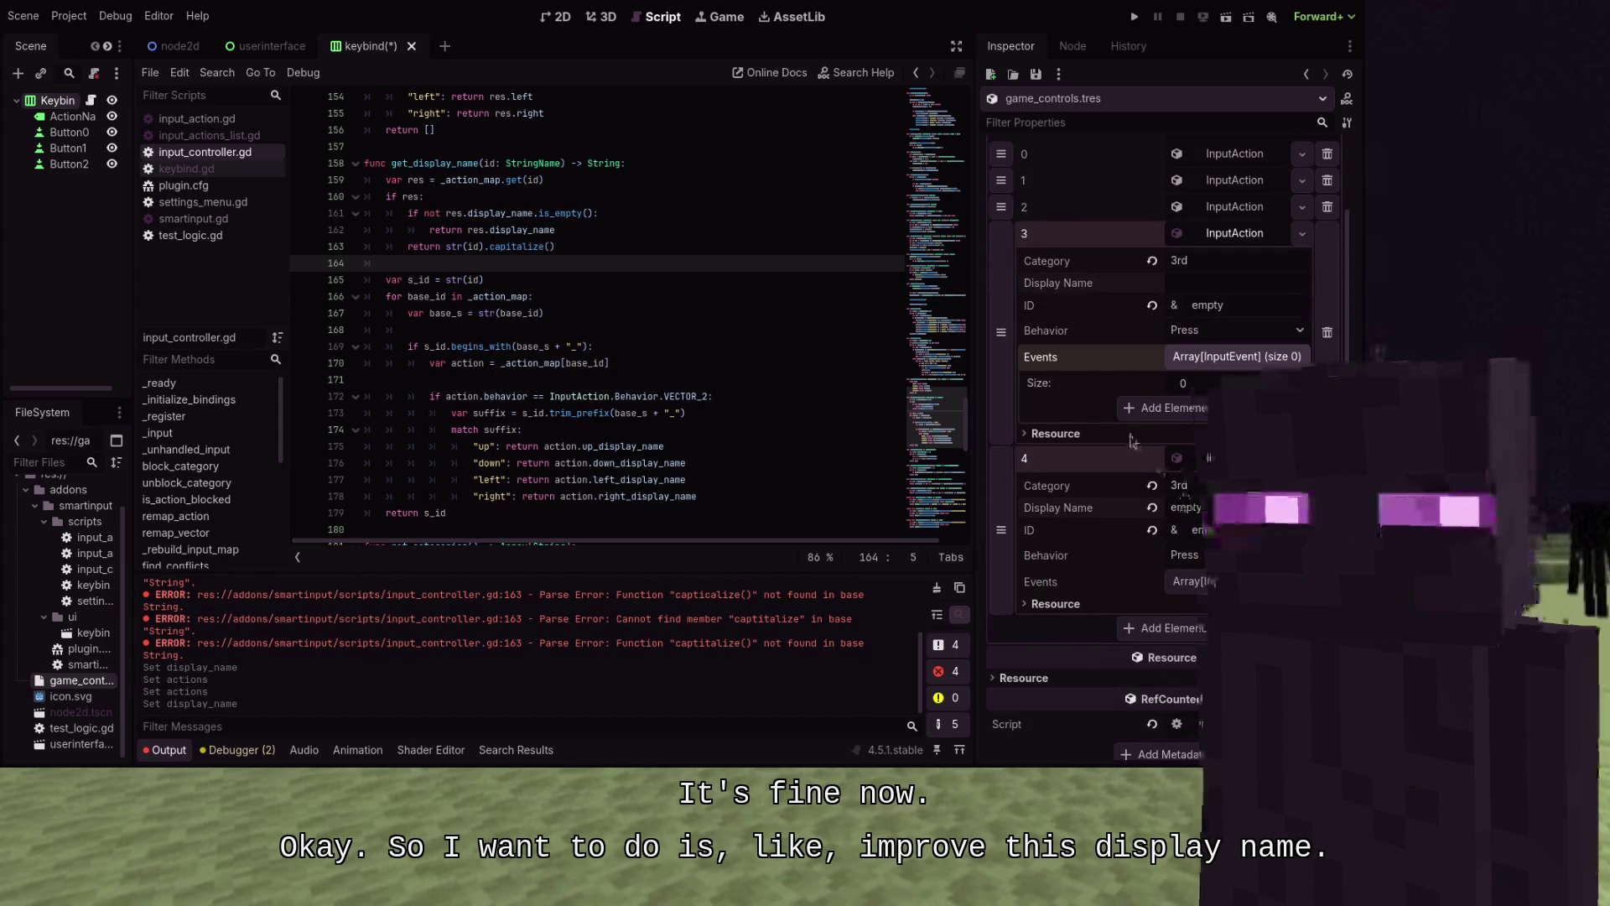
pyautogui.click(1135, 16)
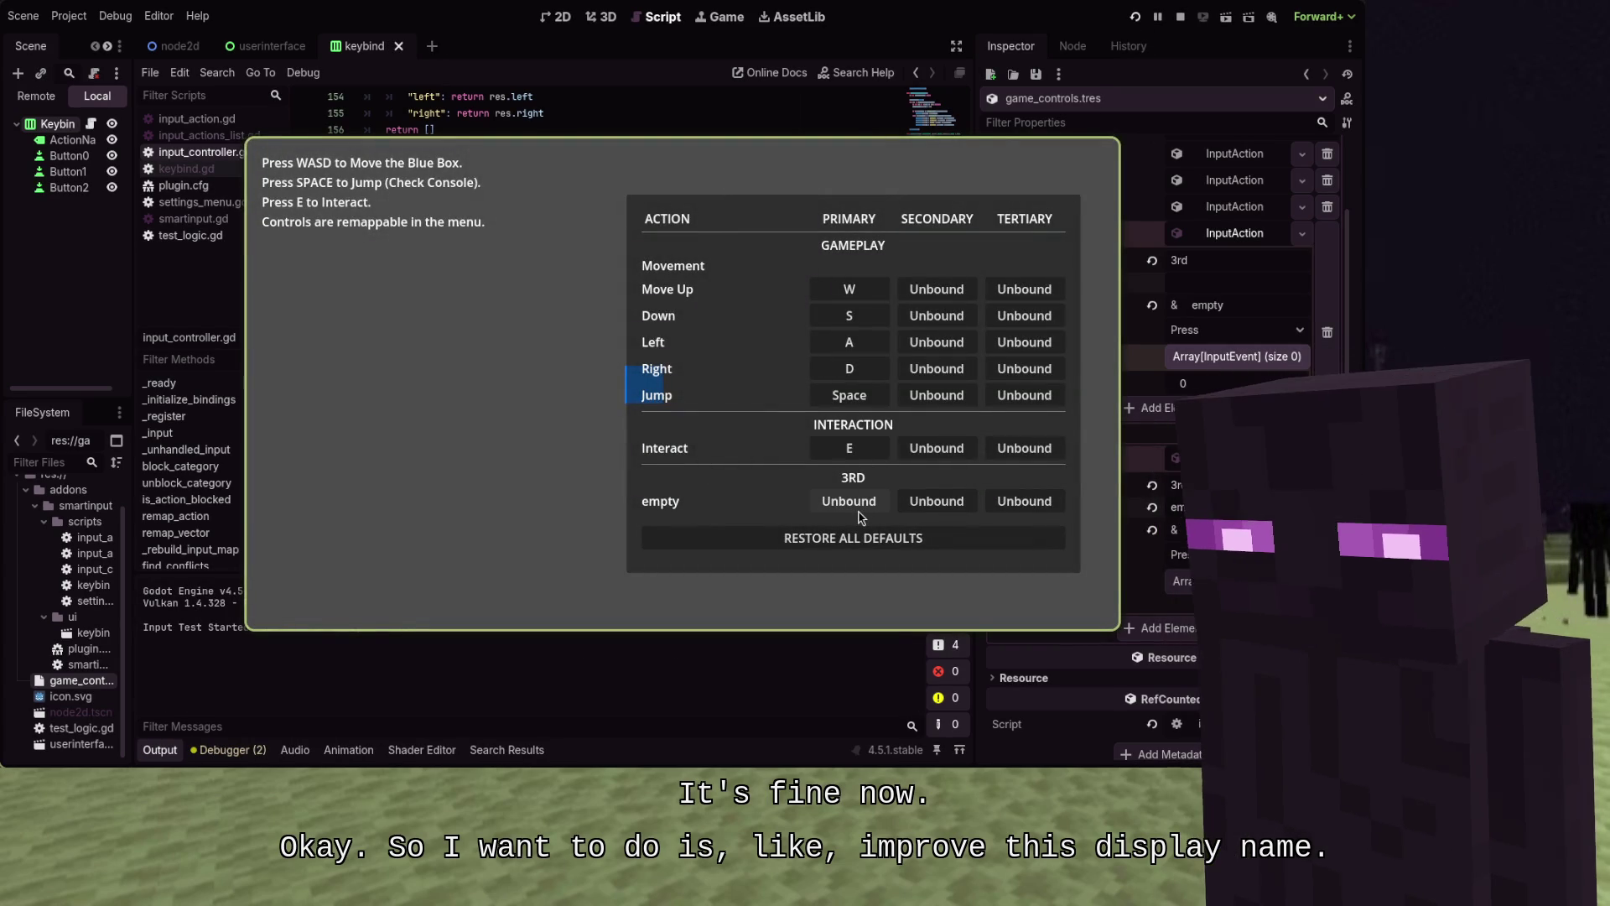
# Restart the game, bind W to the unnamed 3RD action's primary slot, then stop the game
pyautogui.click(1133, 18)
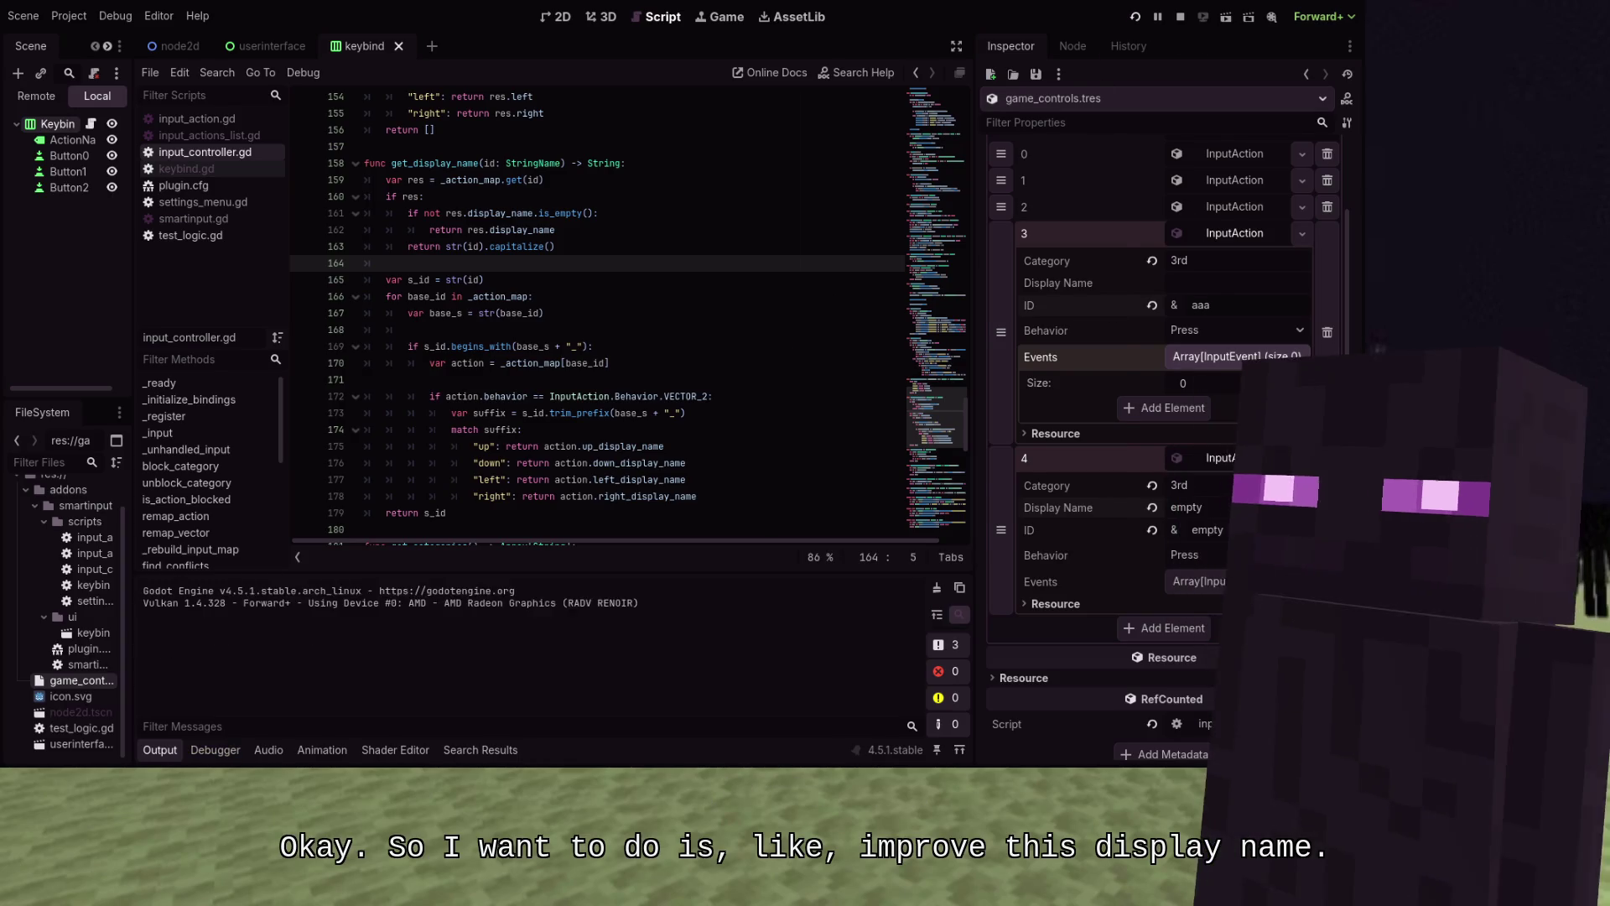
pyautogui.scroll(-1, 732, 488)
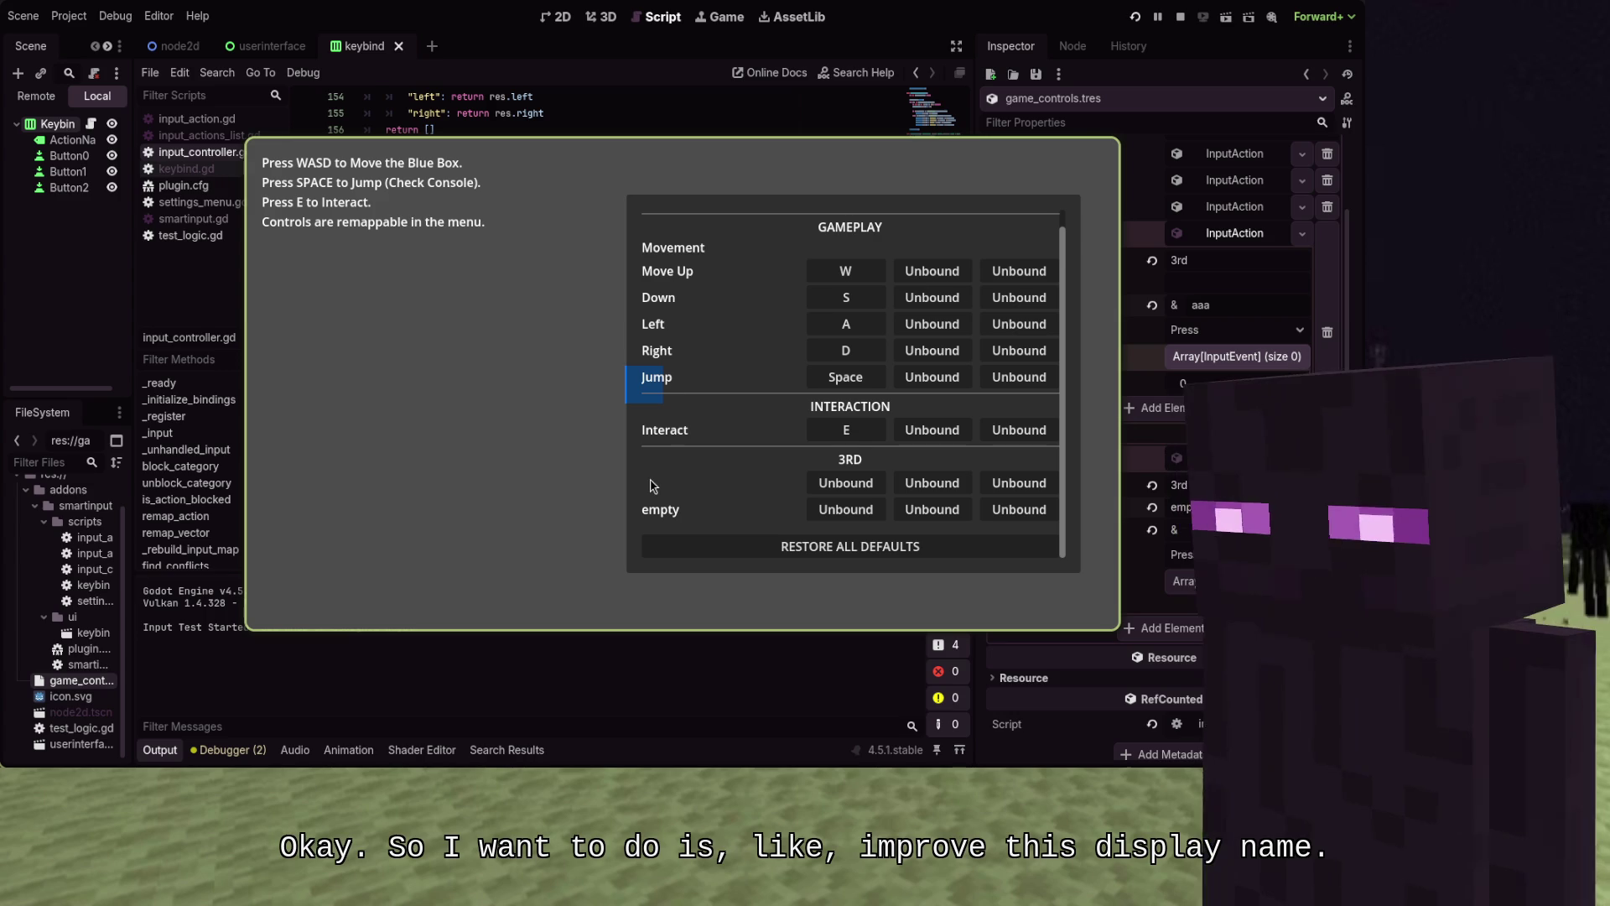
pyautogui.click(873, 483)
pyautogui.press('w')
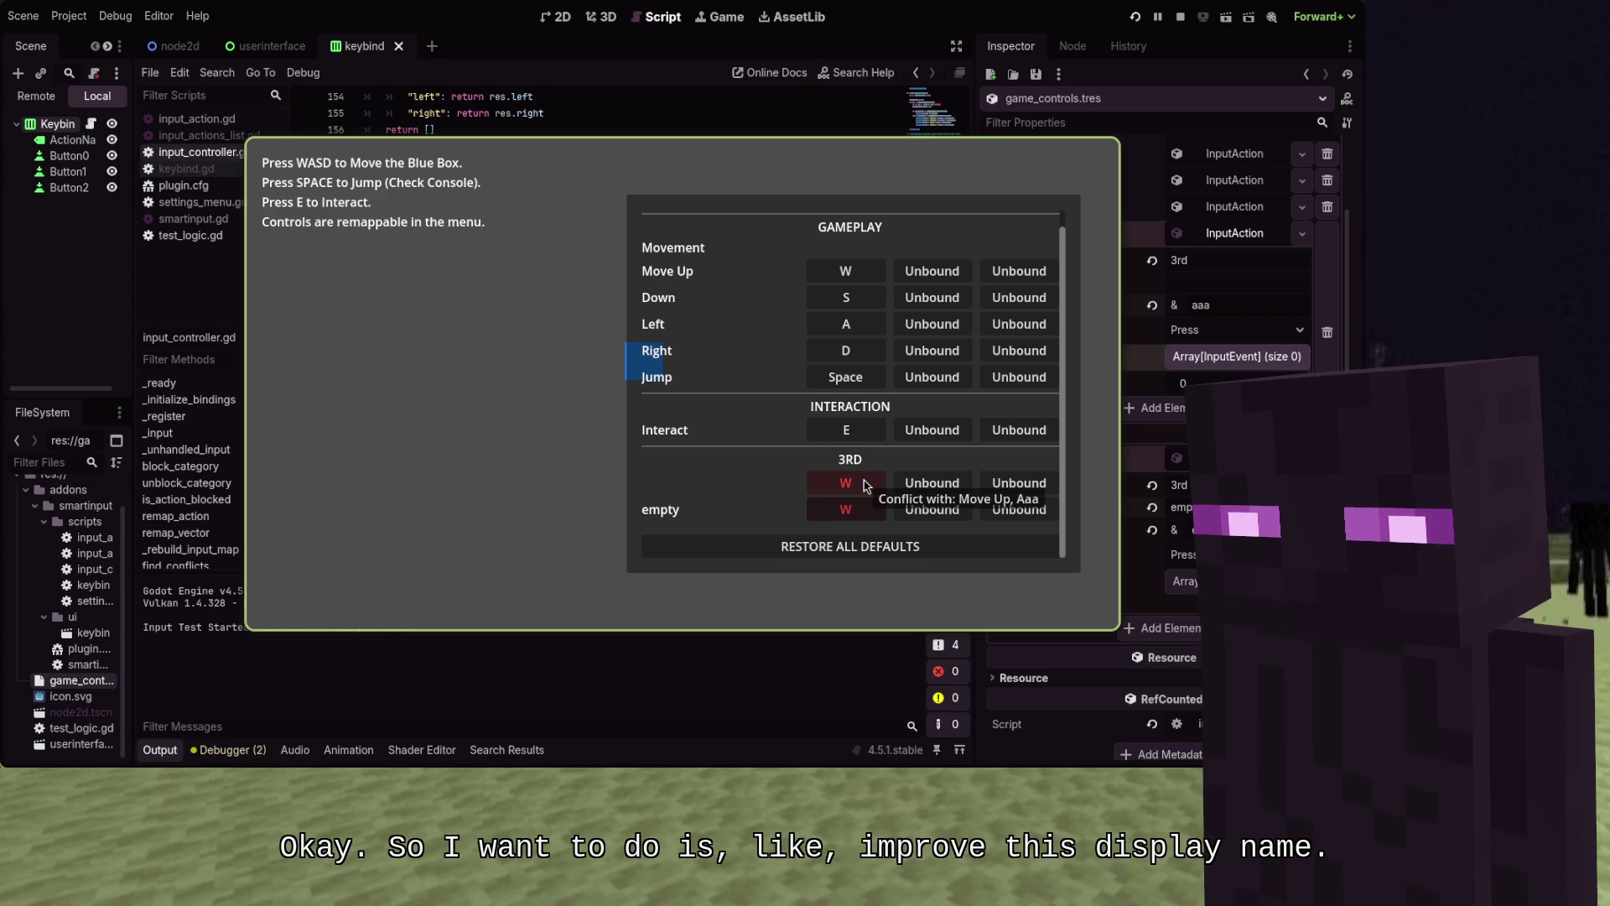
pyautogui.scroll(1, 860, 482)
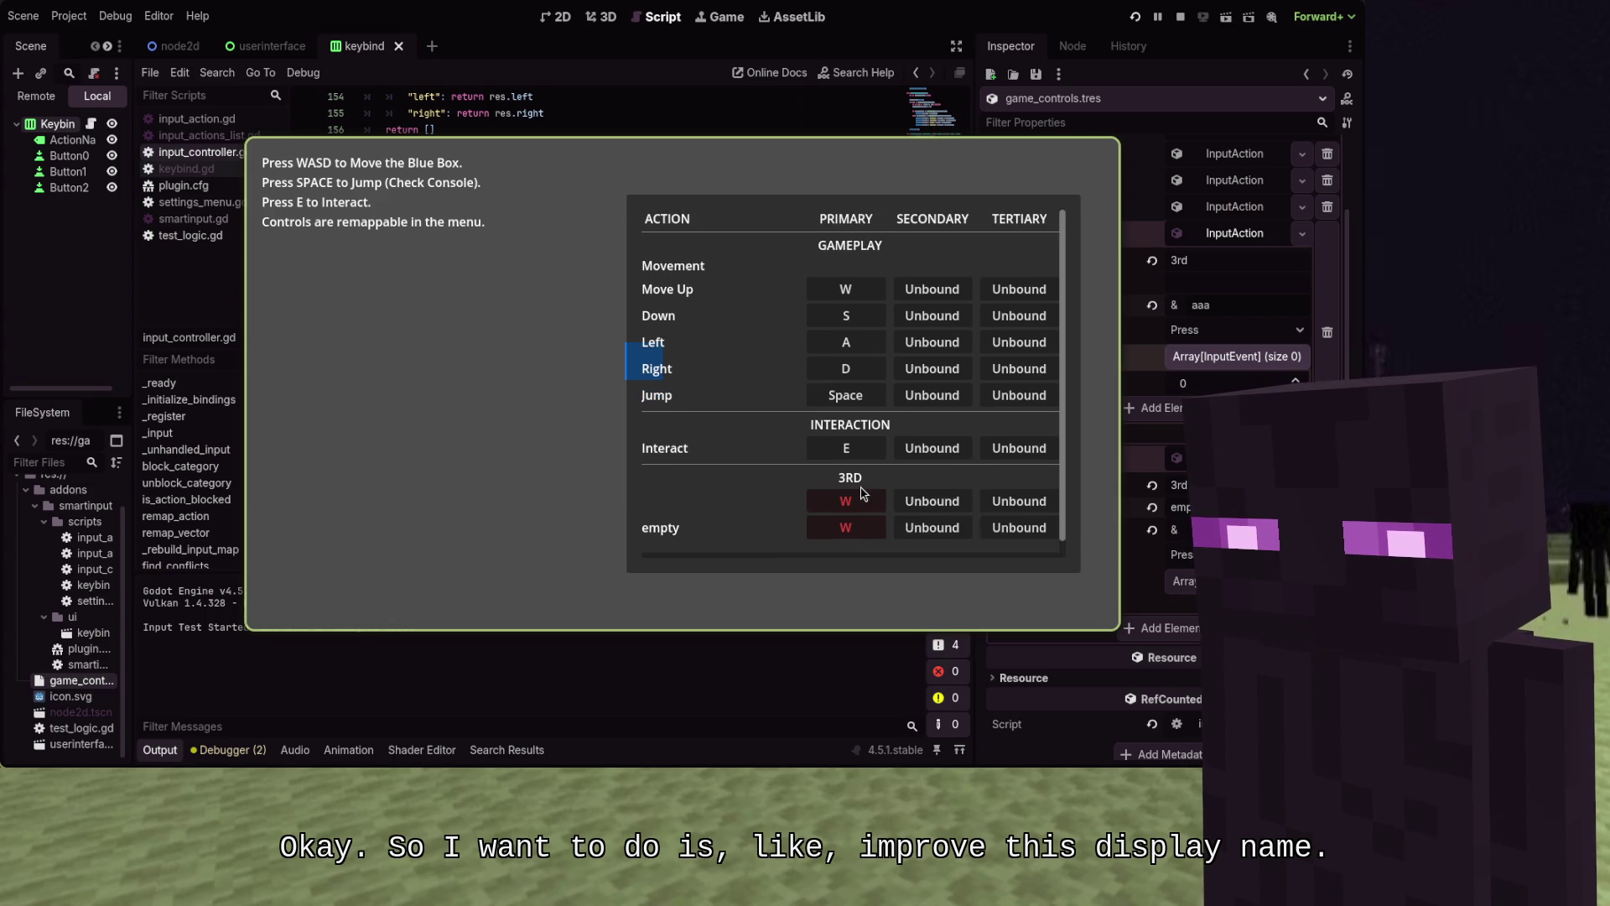
pyautogui.scroll(-1, 830, 458)
pyautogui.press('F8')
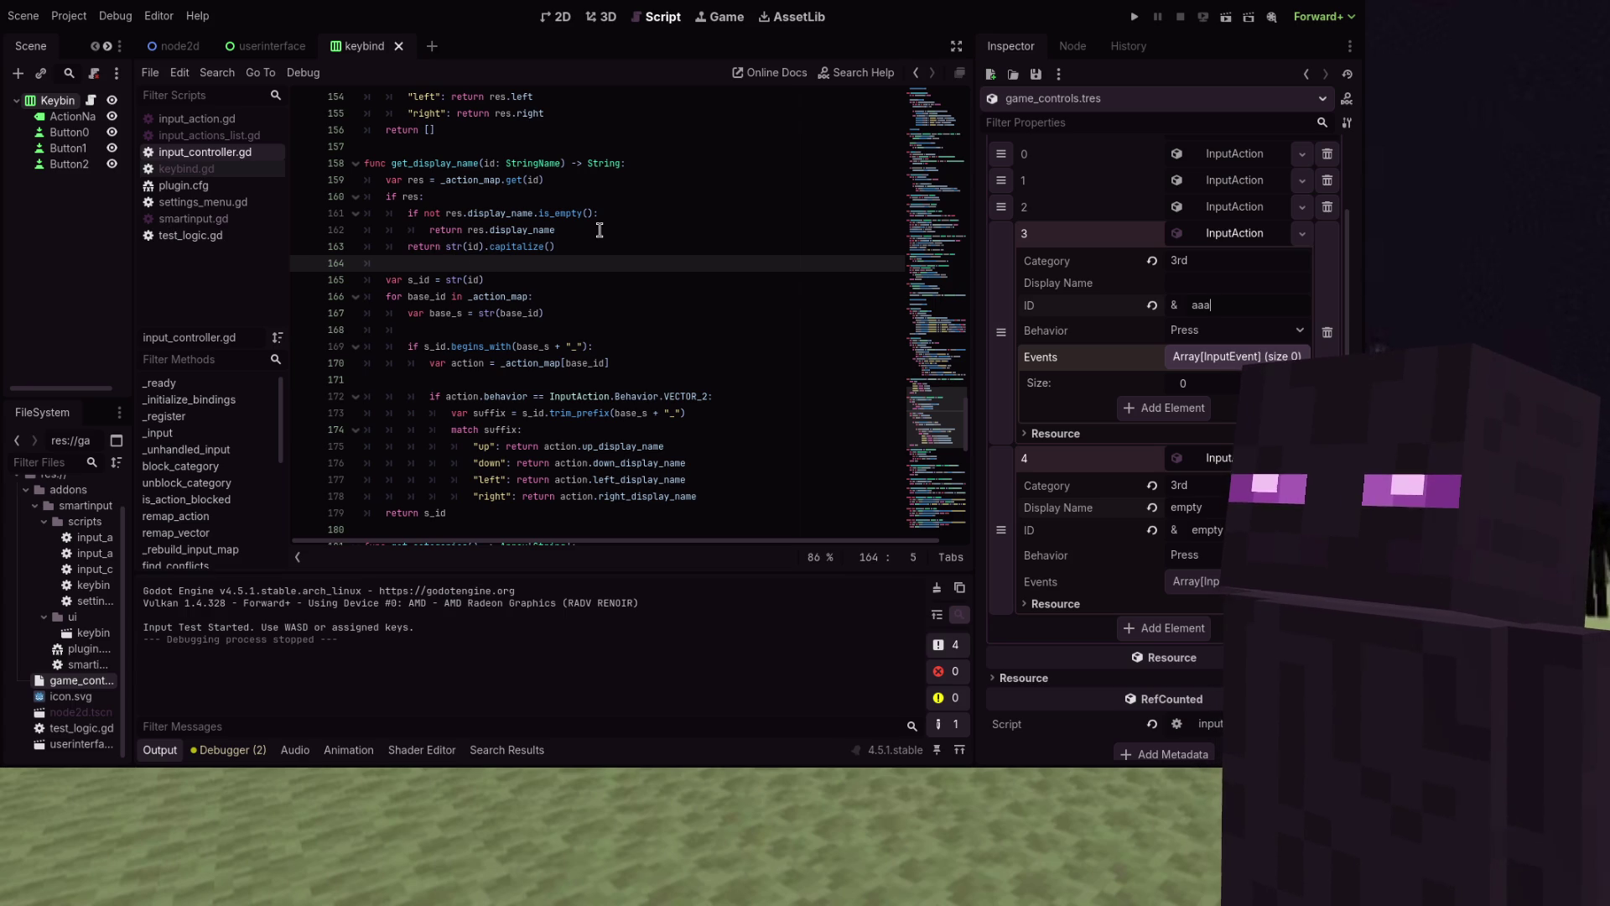
# Change the vector-action fallback to return s_id.capitalize()
pyautogui.click(575, 244)
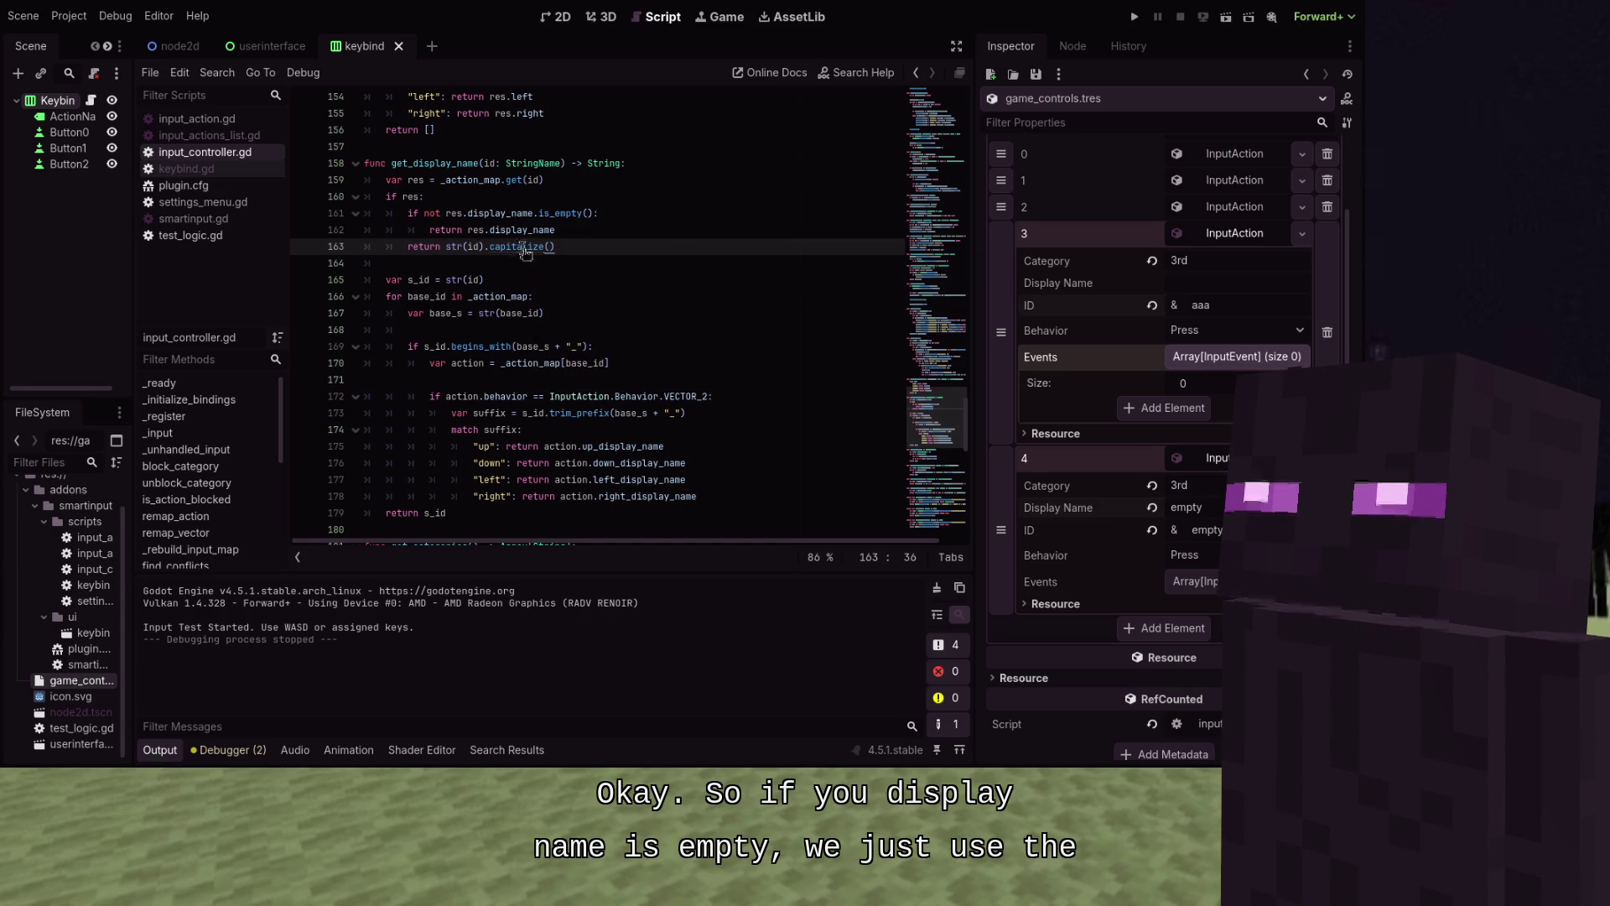
pyautogui.moveTo(526, 252)
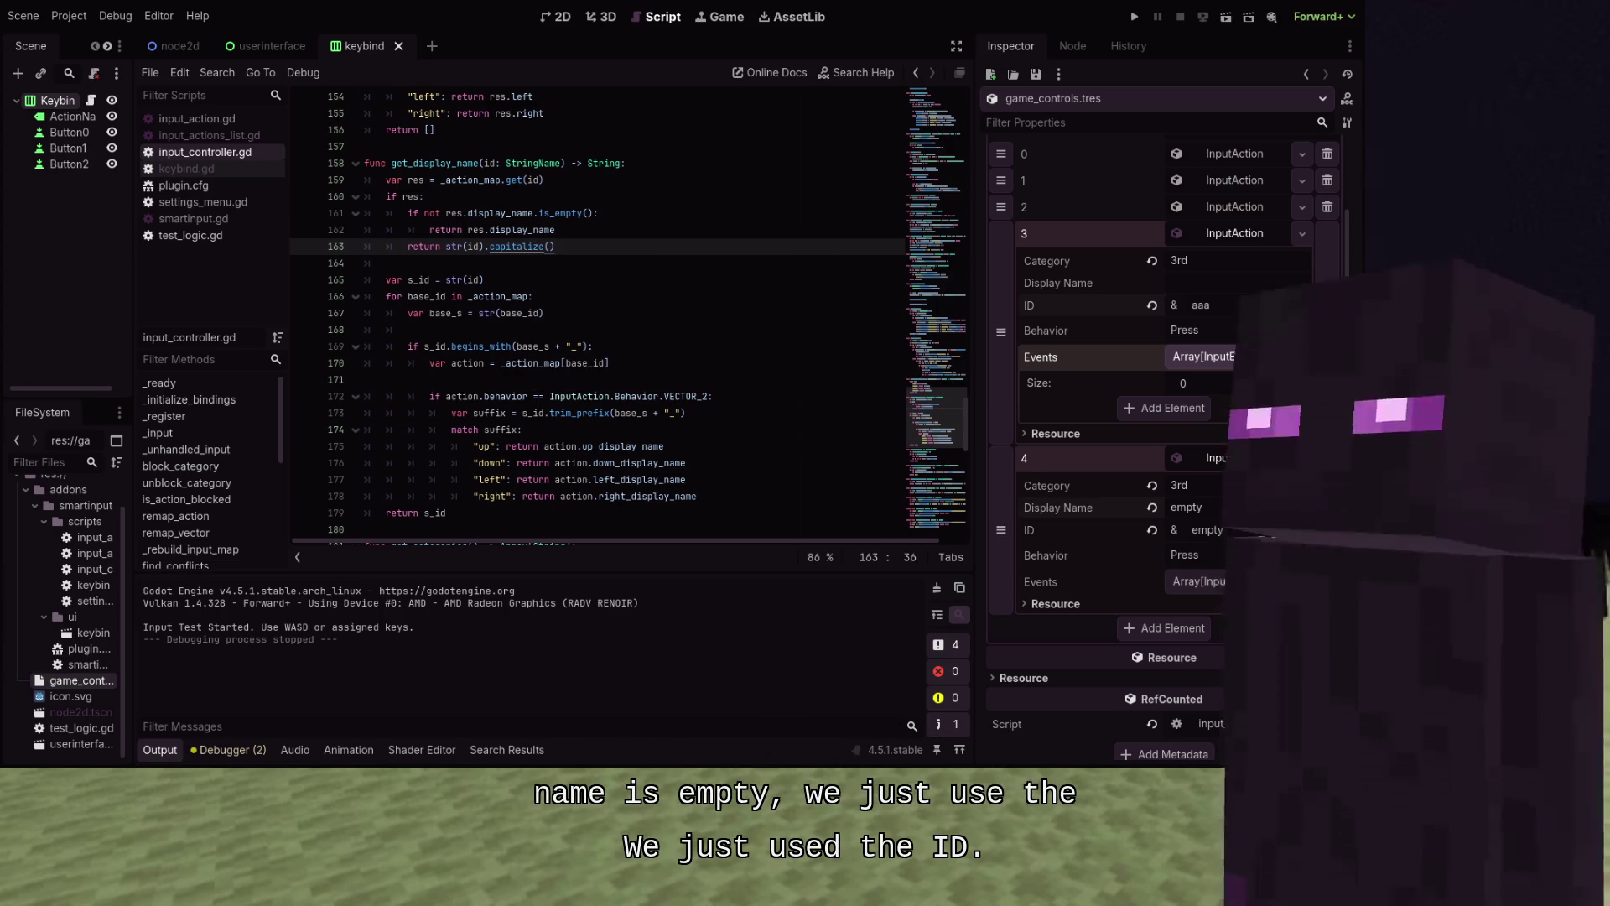
pyautogui.scroll(-1, 522, 248)
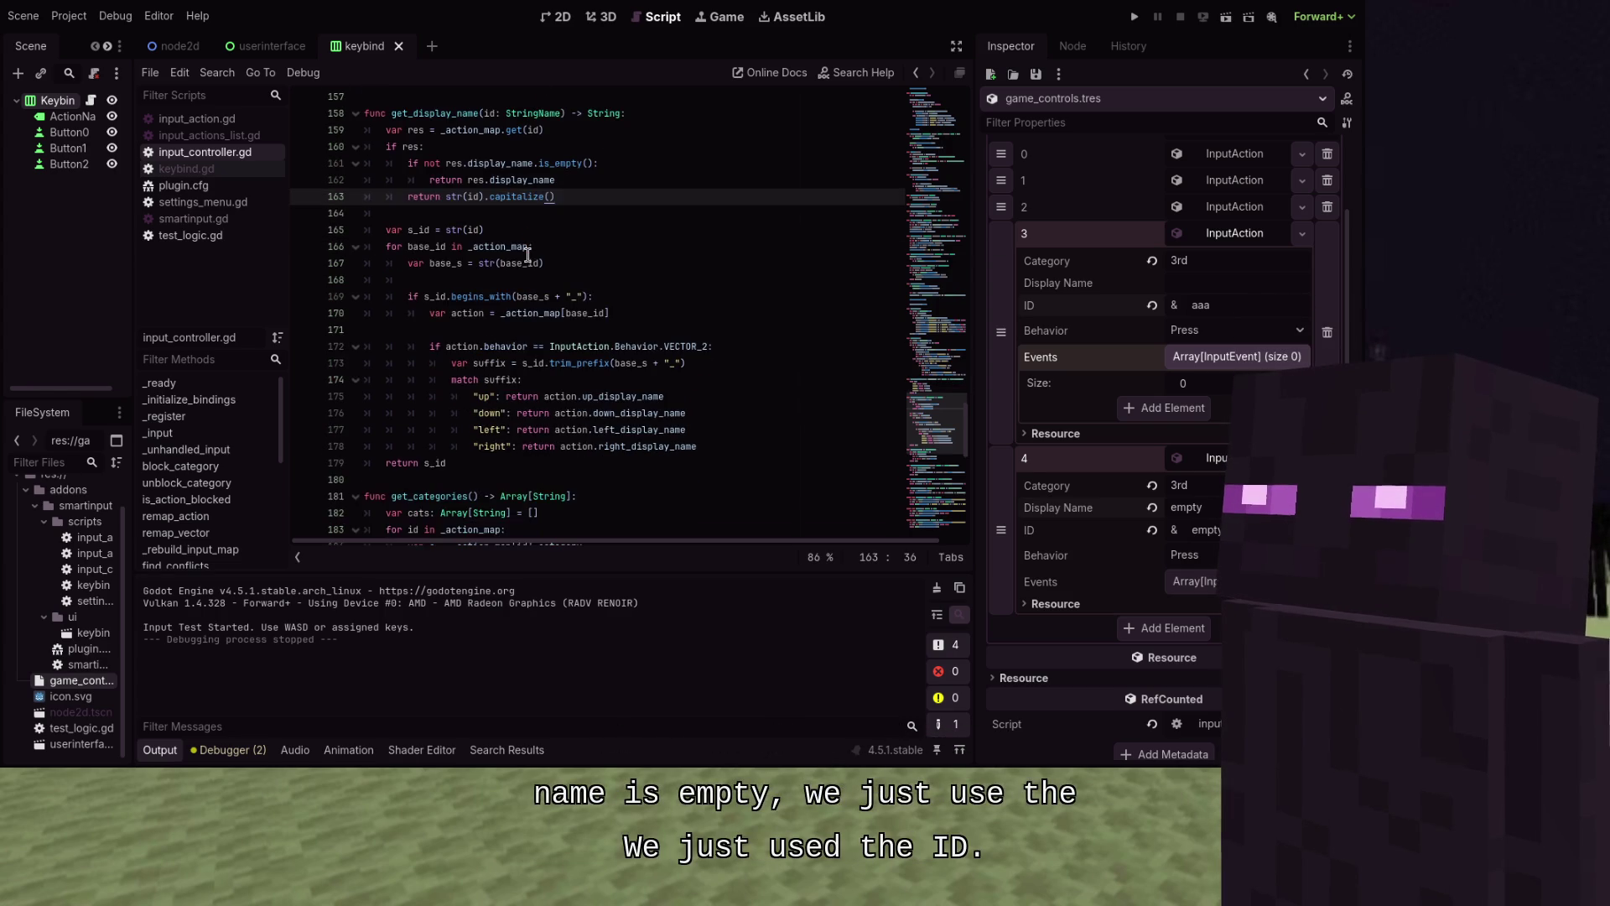
pyautogui.click(556, 238)
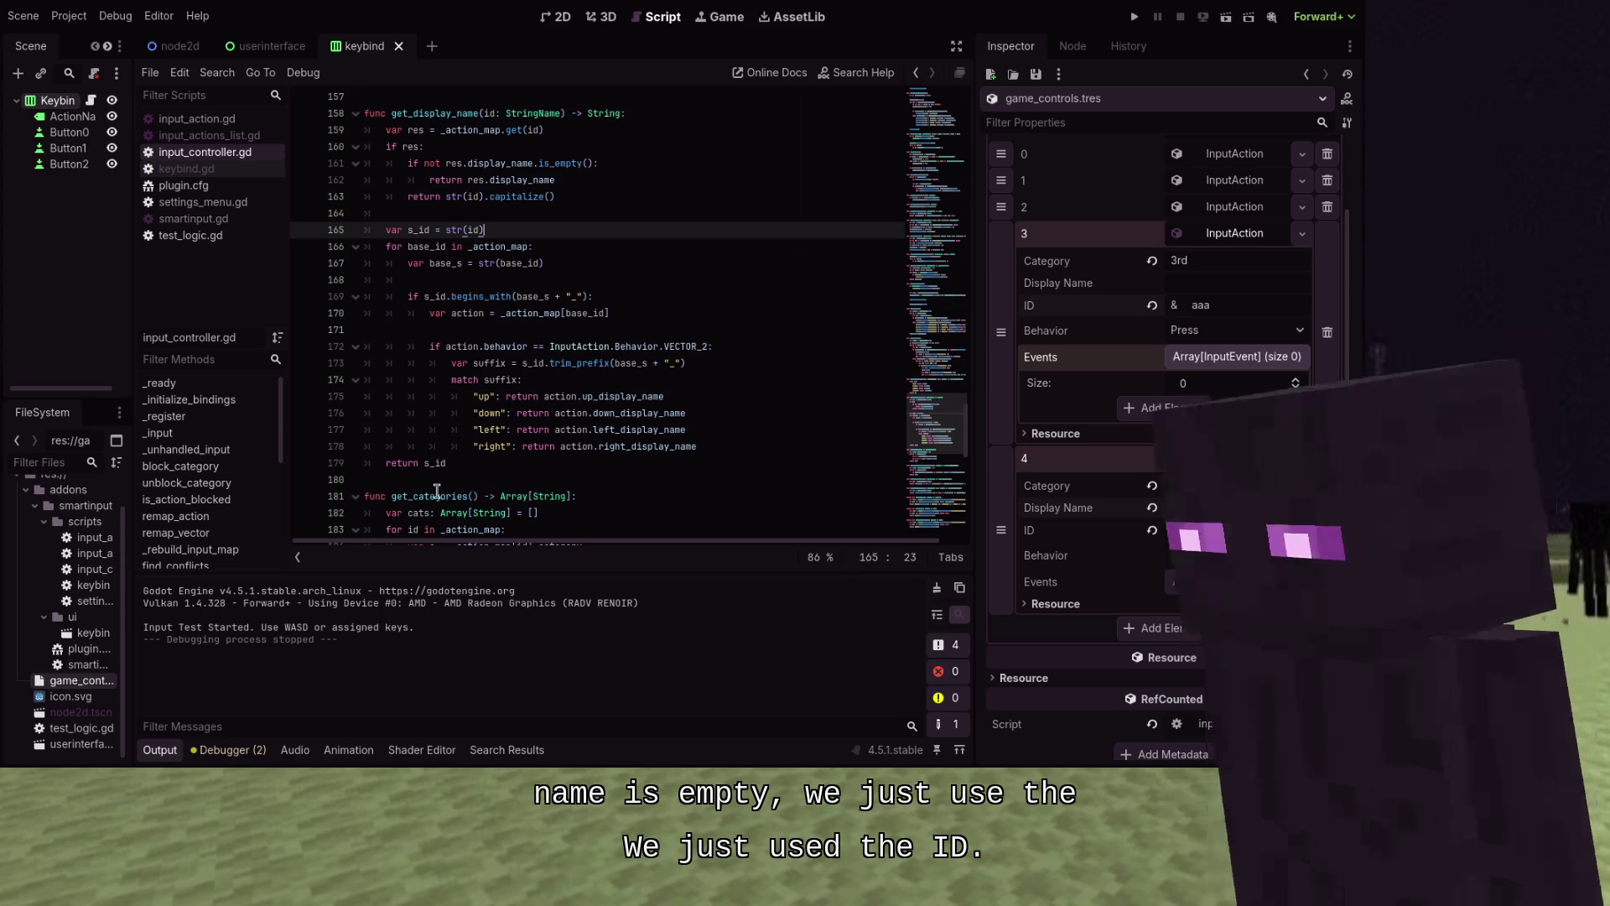
pyautogui.click(464, 465)
pyautogui.write('.capitalize')
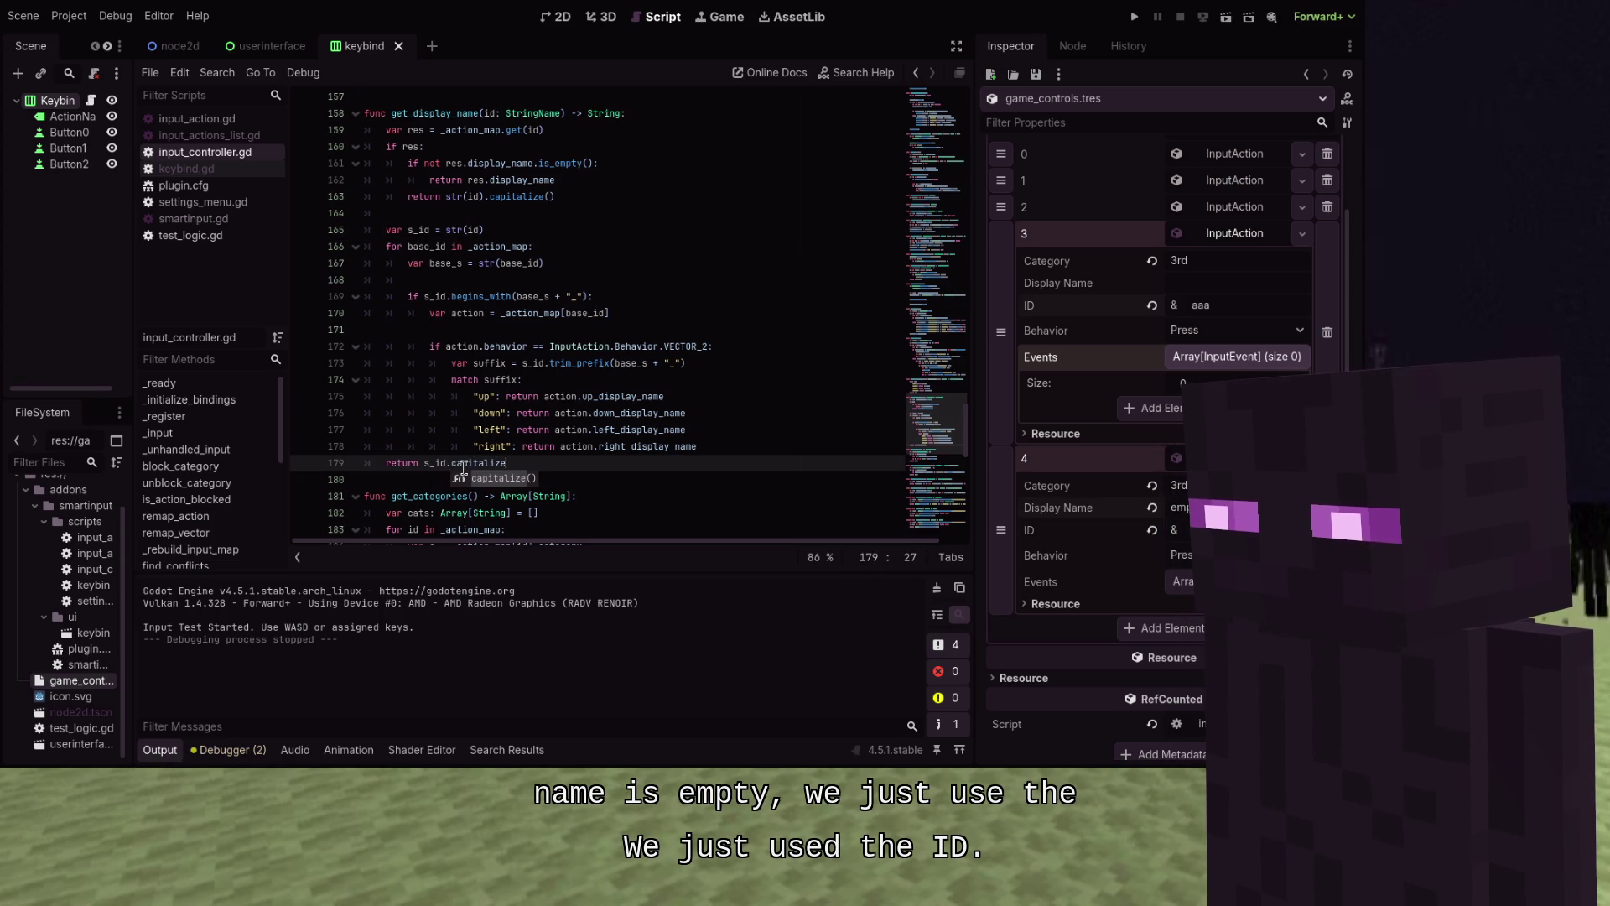
pyautogui.press('Return')
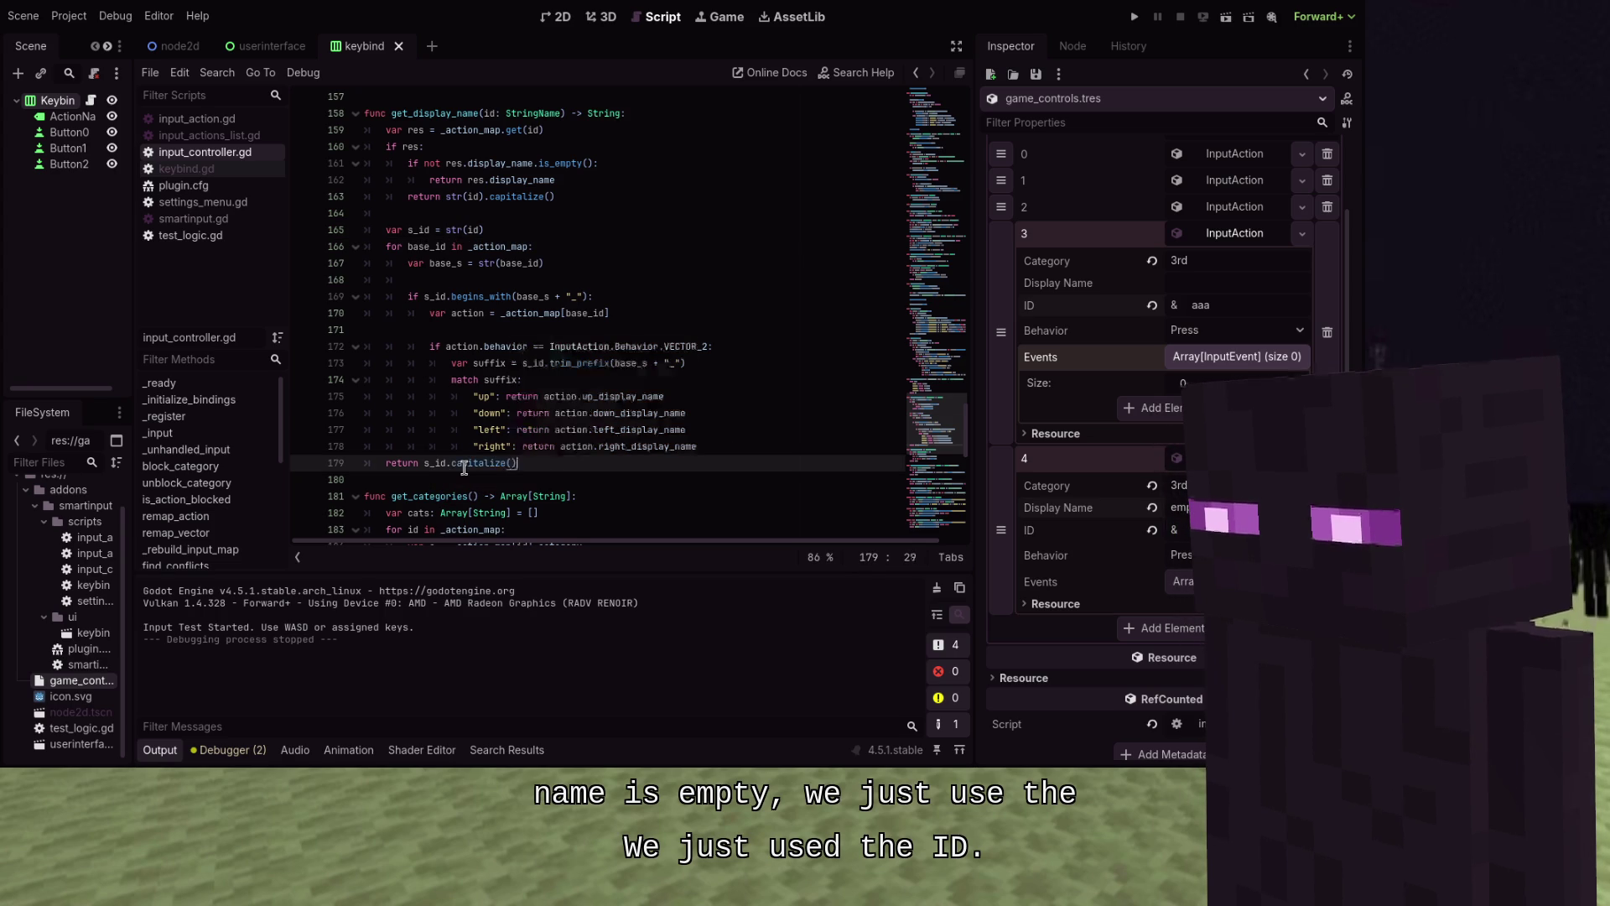
# Indent the base-name loop on lines 166–178 one level deeper
pyautogui.moveTo(738, 447)
pyautogui.mouseDown()
pyautogui.moveTo(403, 296)
pyautogui.moveTo(388, 250)
pyautogui.mouseUp()
pyautogui.press('Tab')
pyautogui.click(611, 230)
# Wrap the base_id loop in 'if "_" in s_id:' and save the script
pyautogui.press('Return')
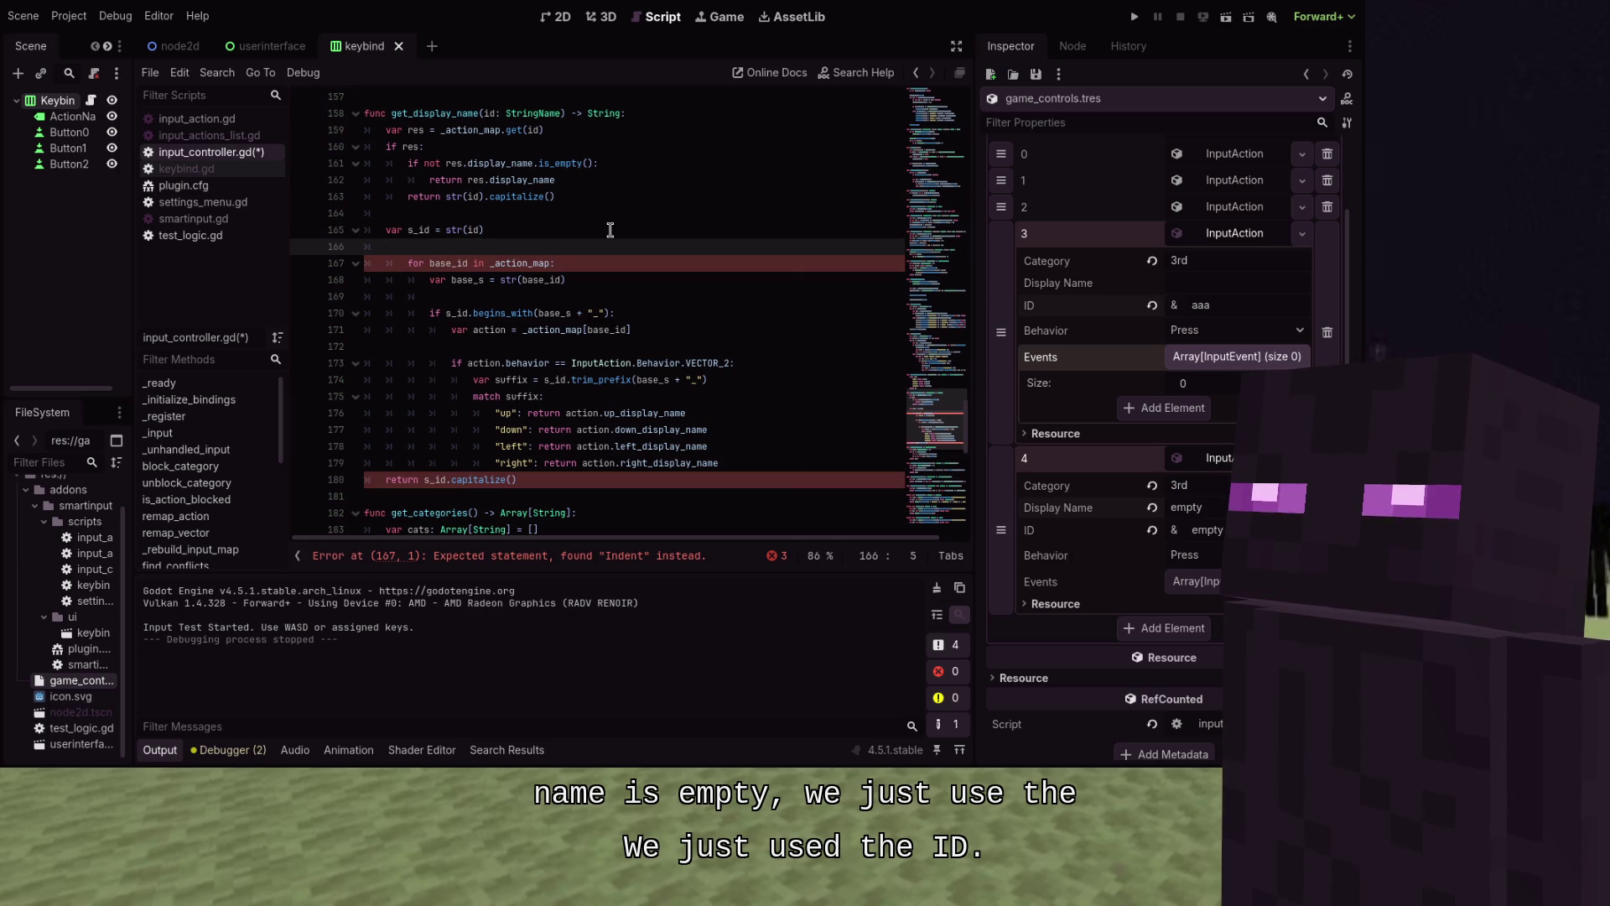
pyautogui.write('if "')
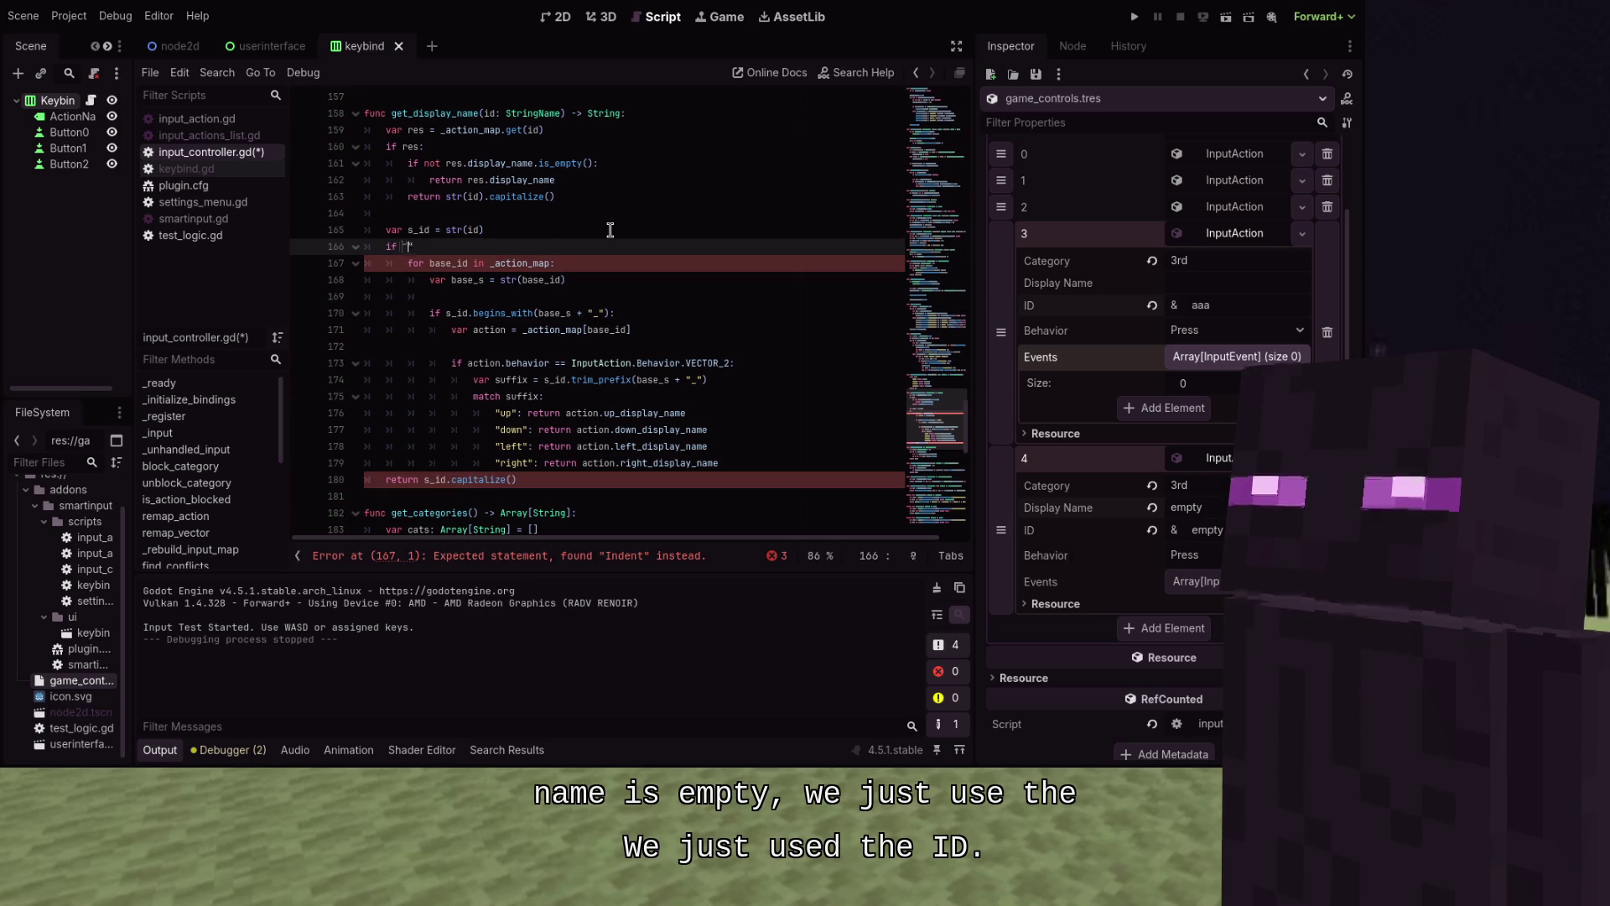
pyautogui.write('_" ')
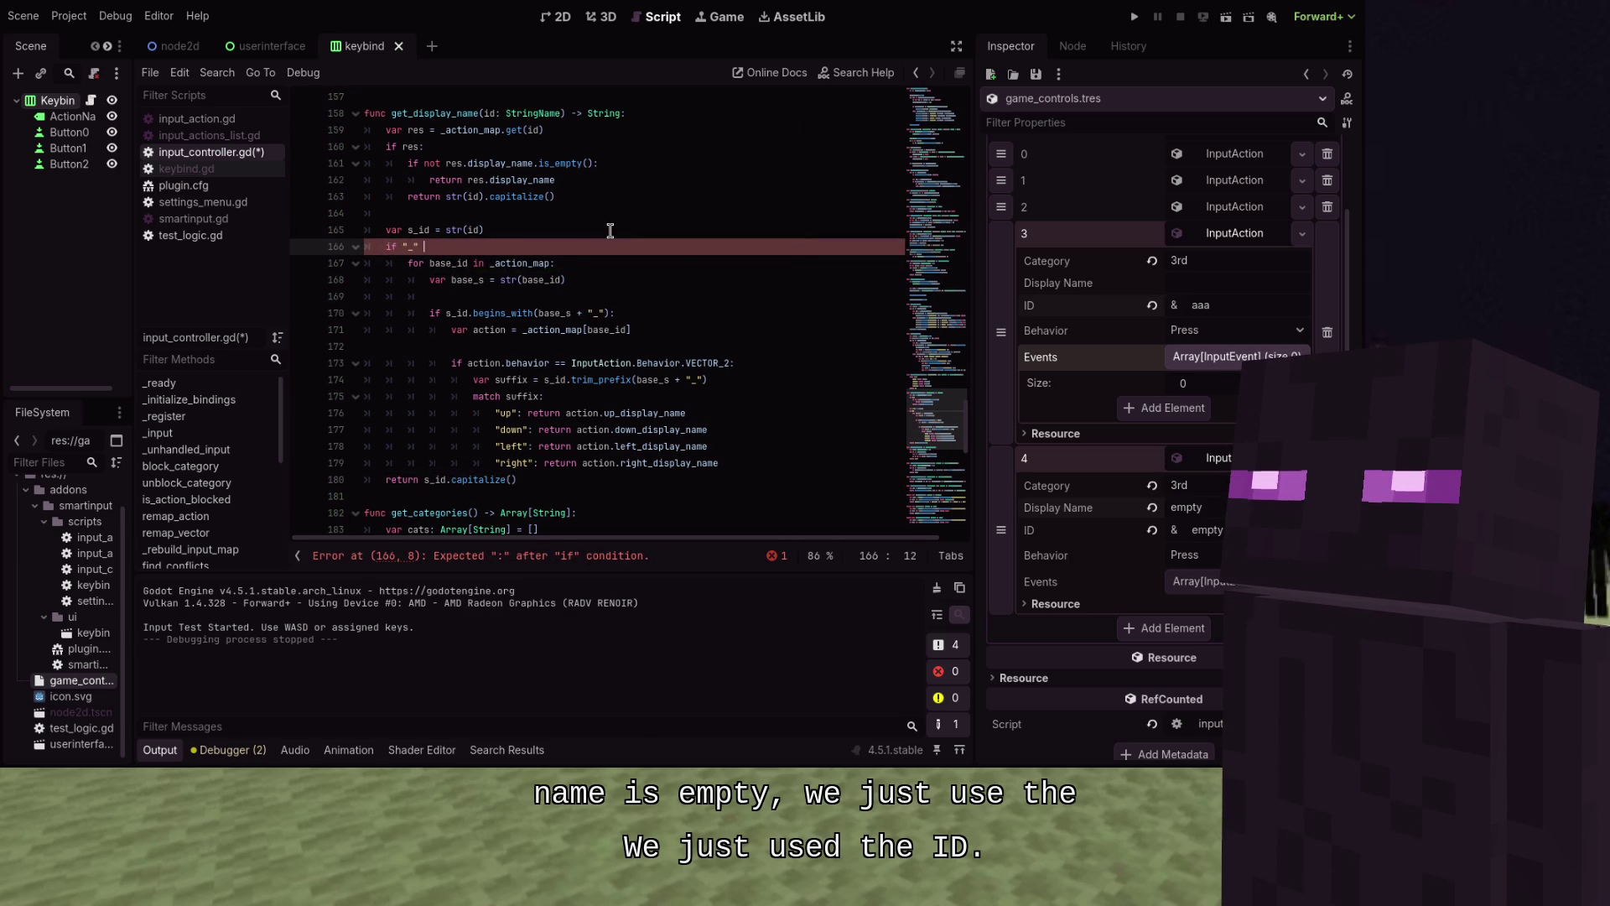
pyautogui.write('in s_id:')
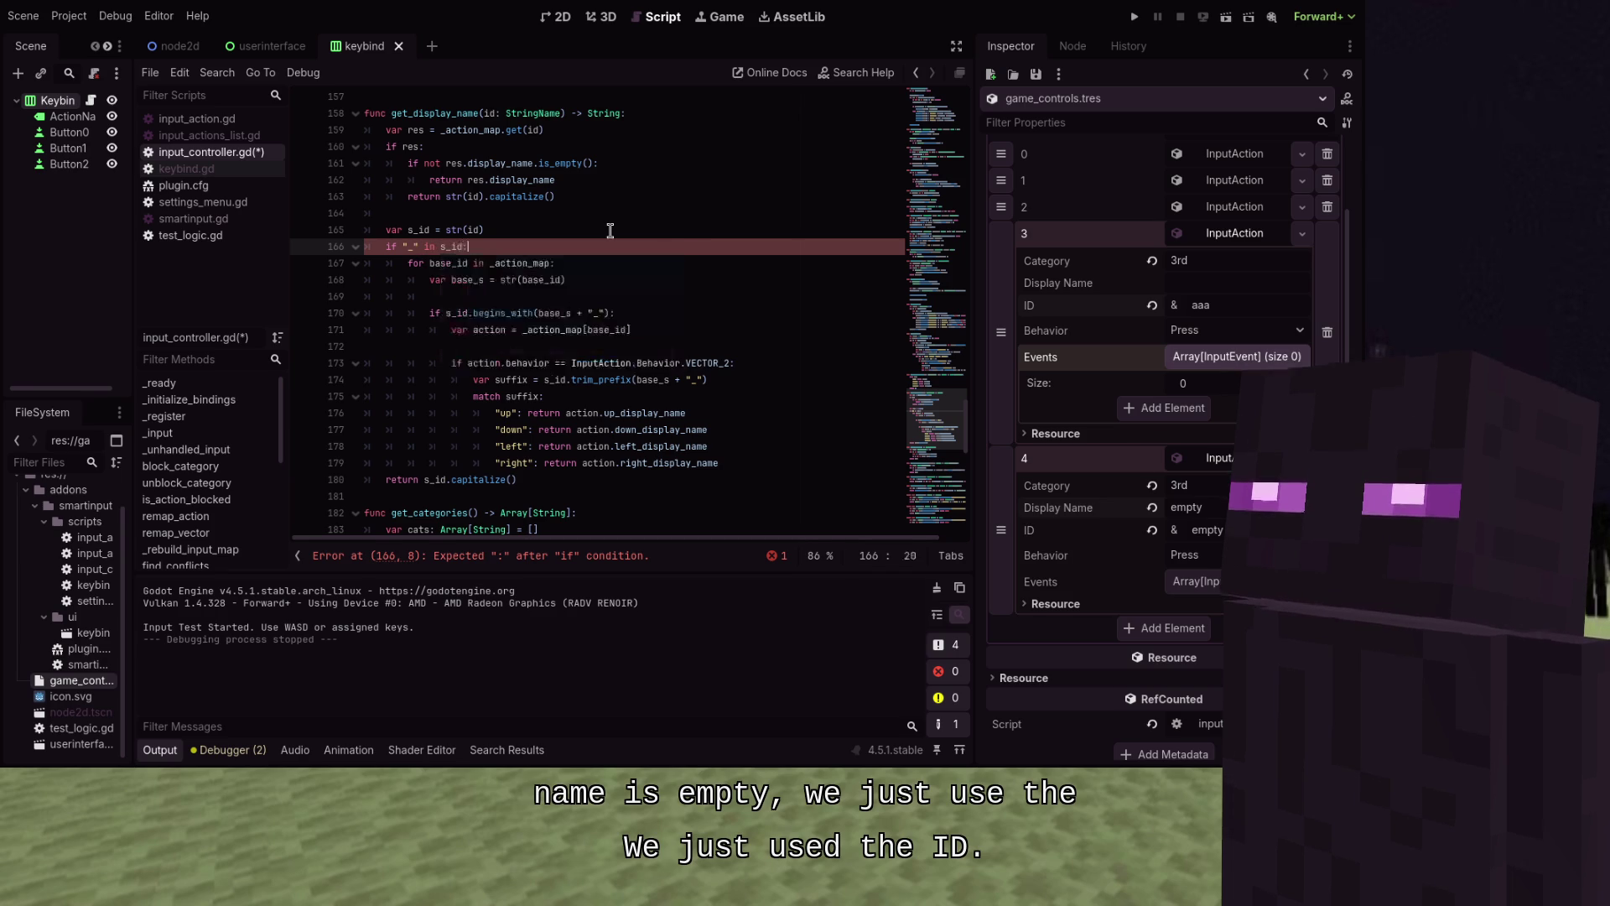
pyautogui.hotkey('ctrl', 's')
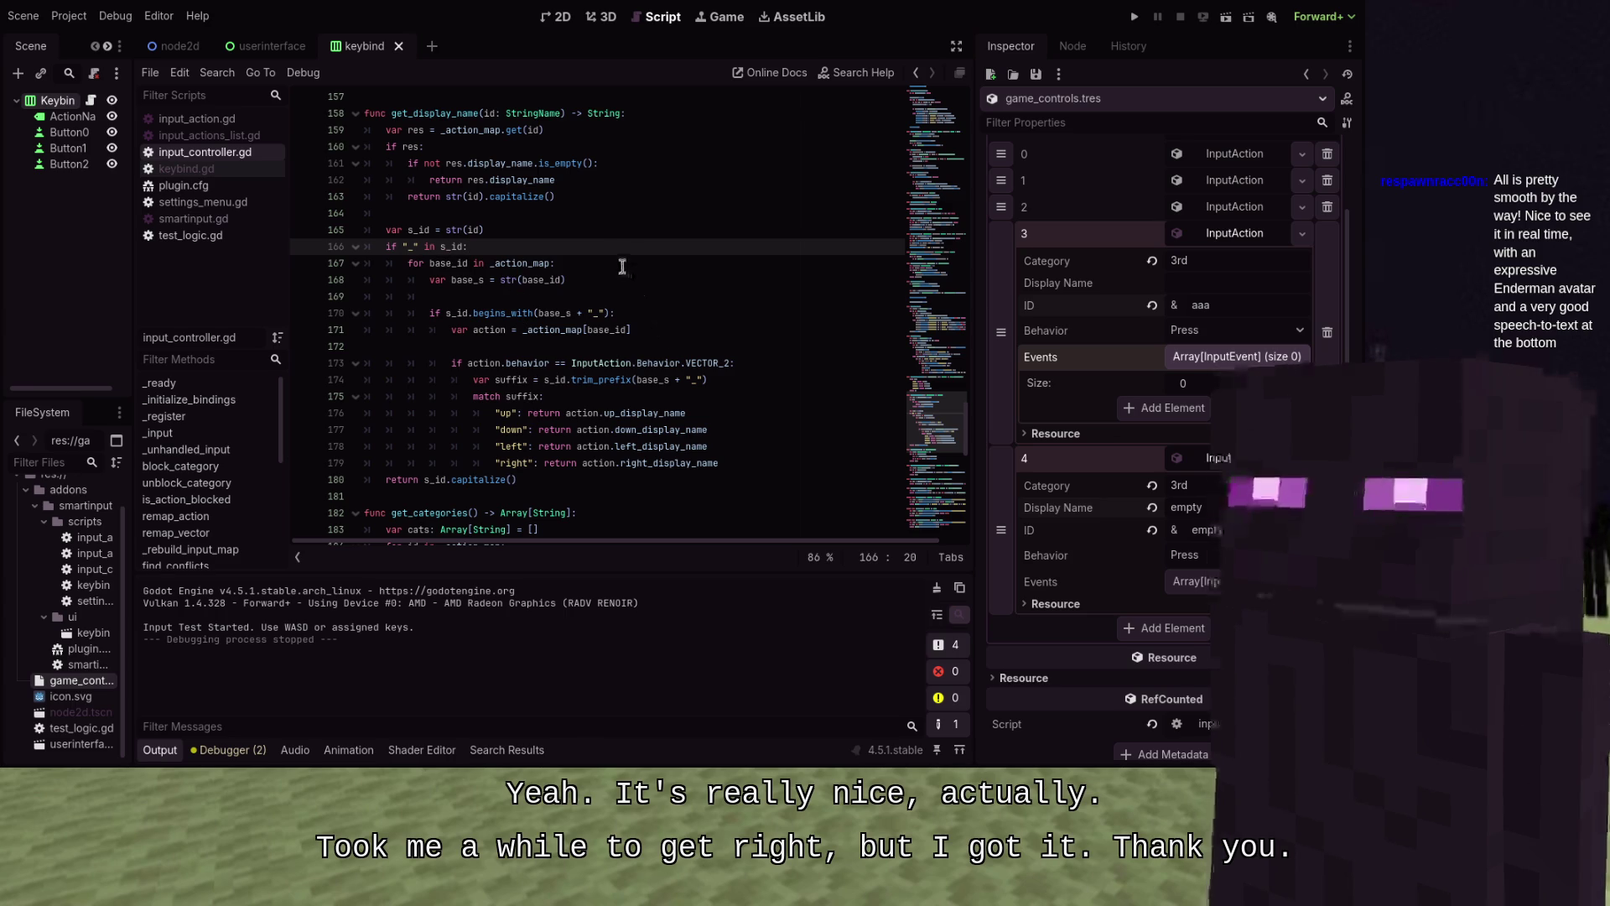
# Declare var dir_name = "" right after the suffix line
pyautogui.click(629, 295)
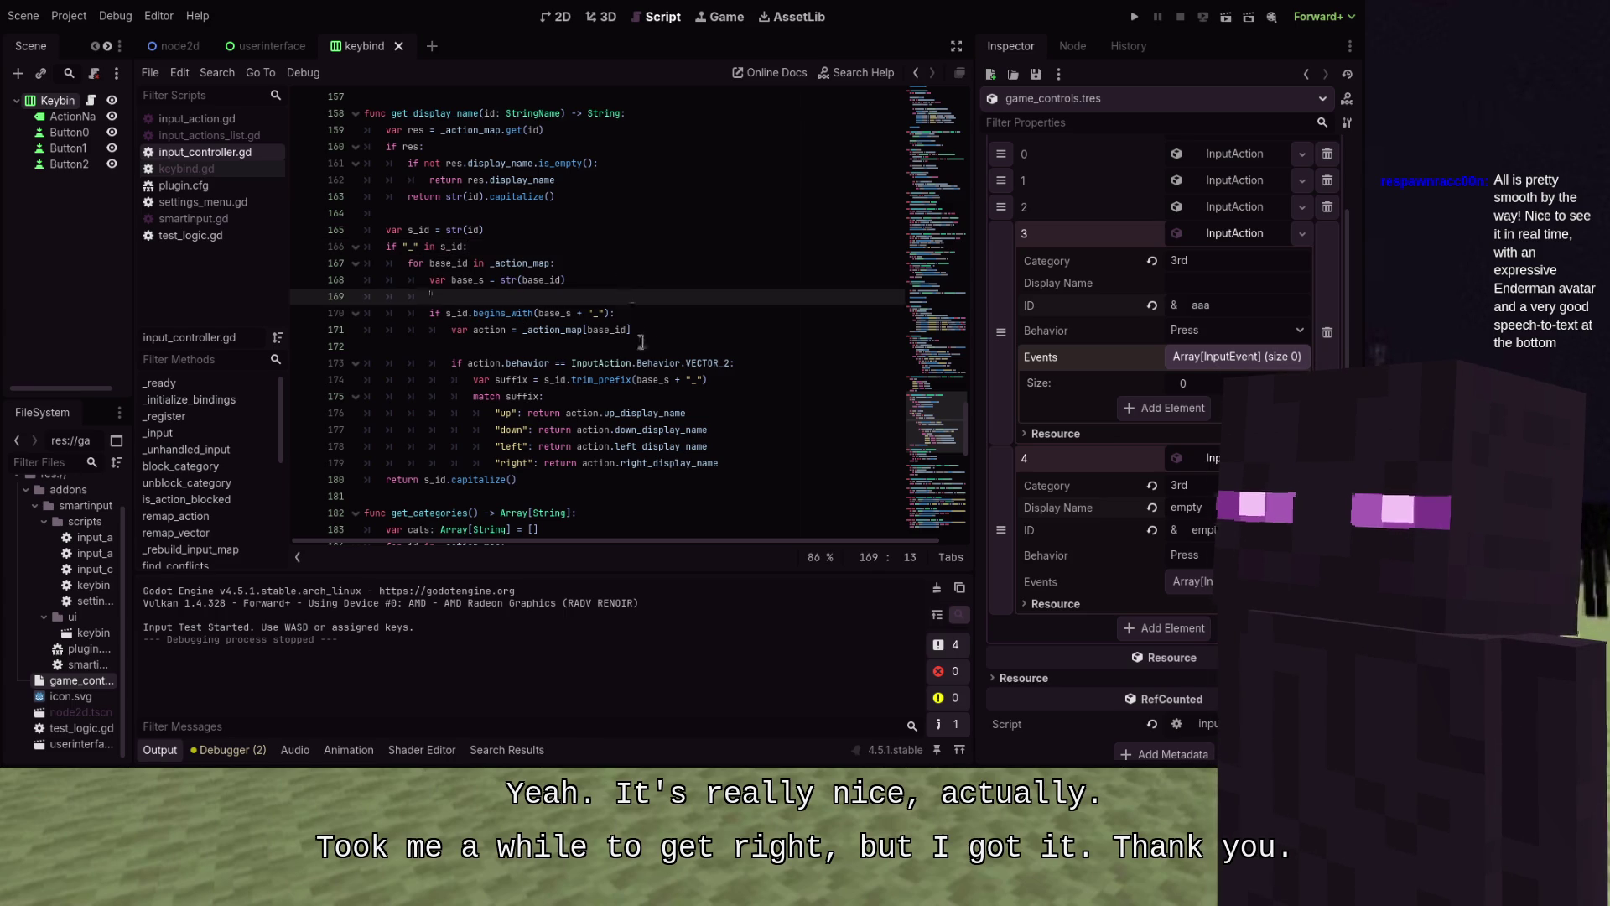
pyautogui.scroll(-1, 695, 338)
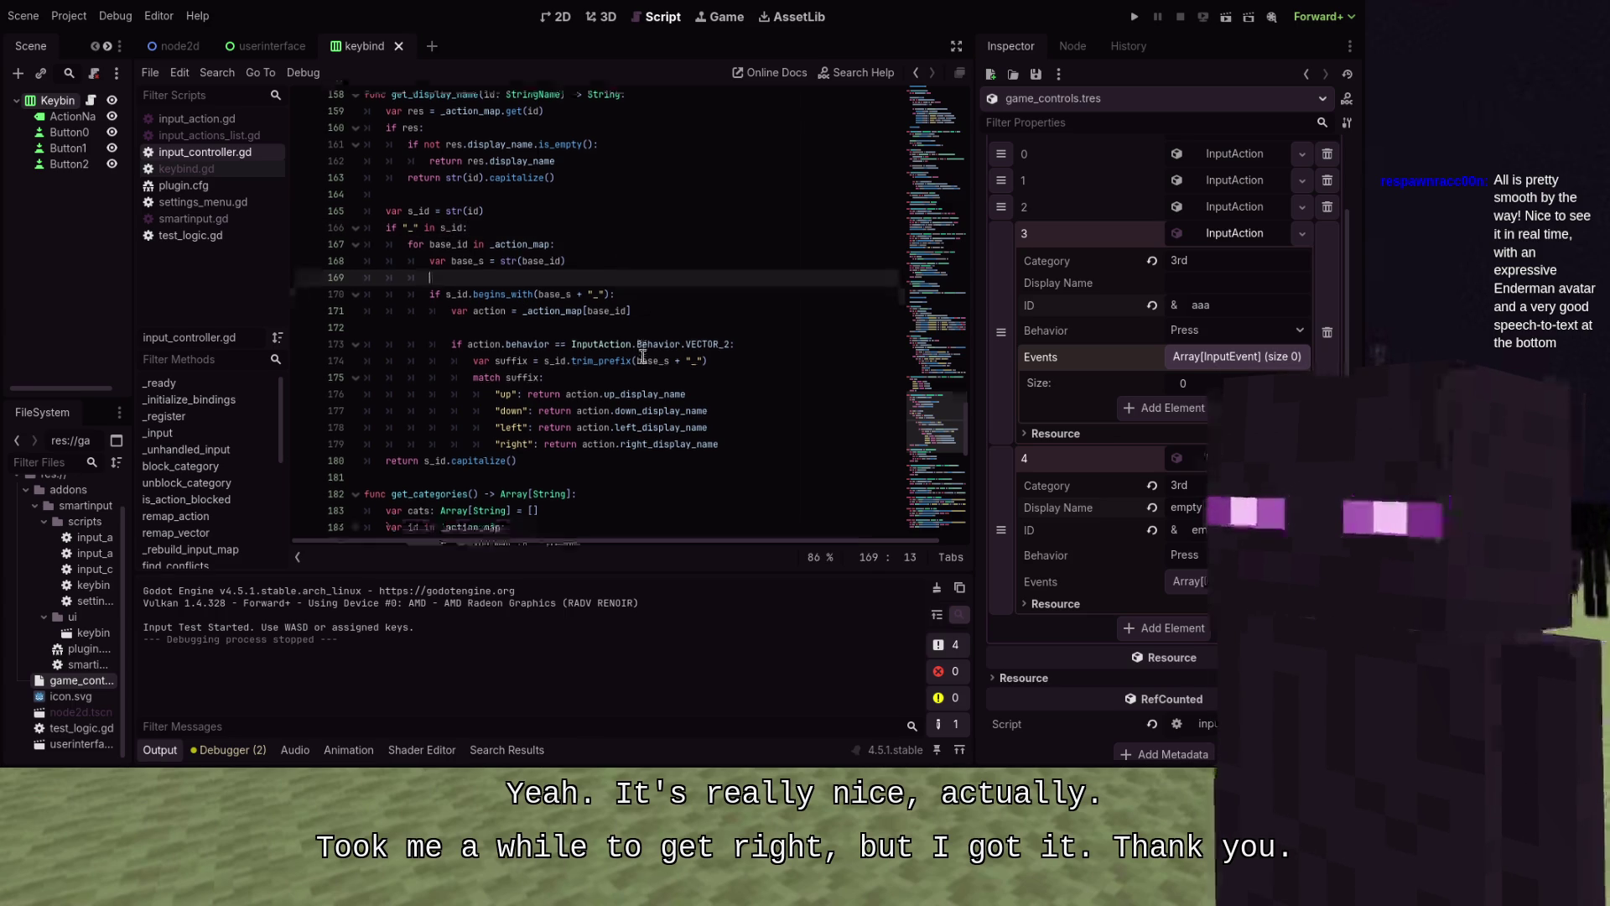
pyautogui.click(759, 324)
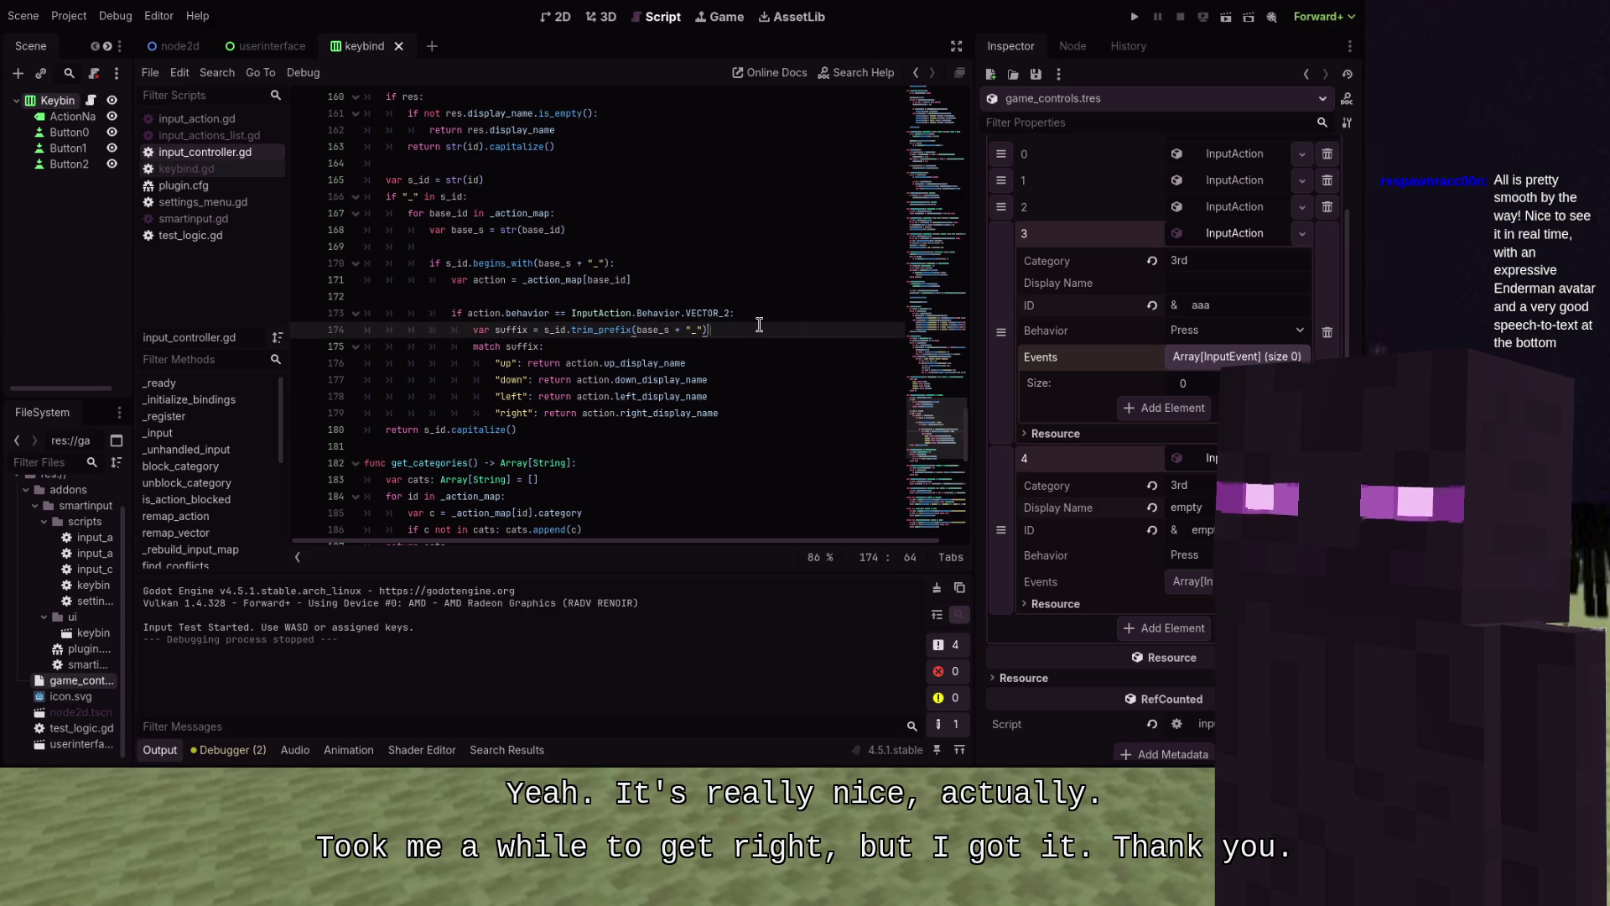
pyautogui.press('Return')
pyautogui.write('var dir_name')
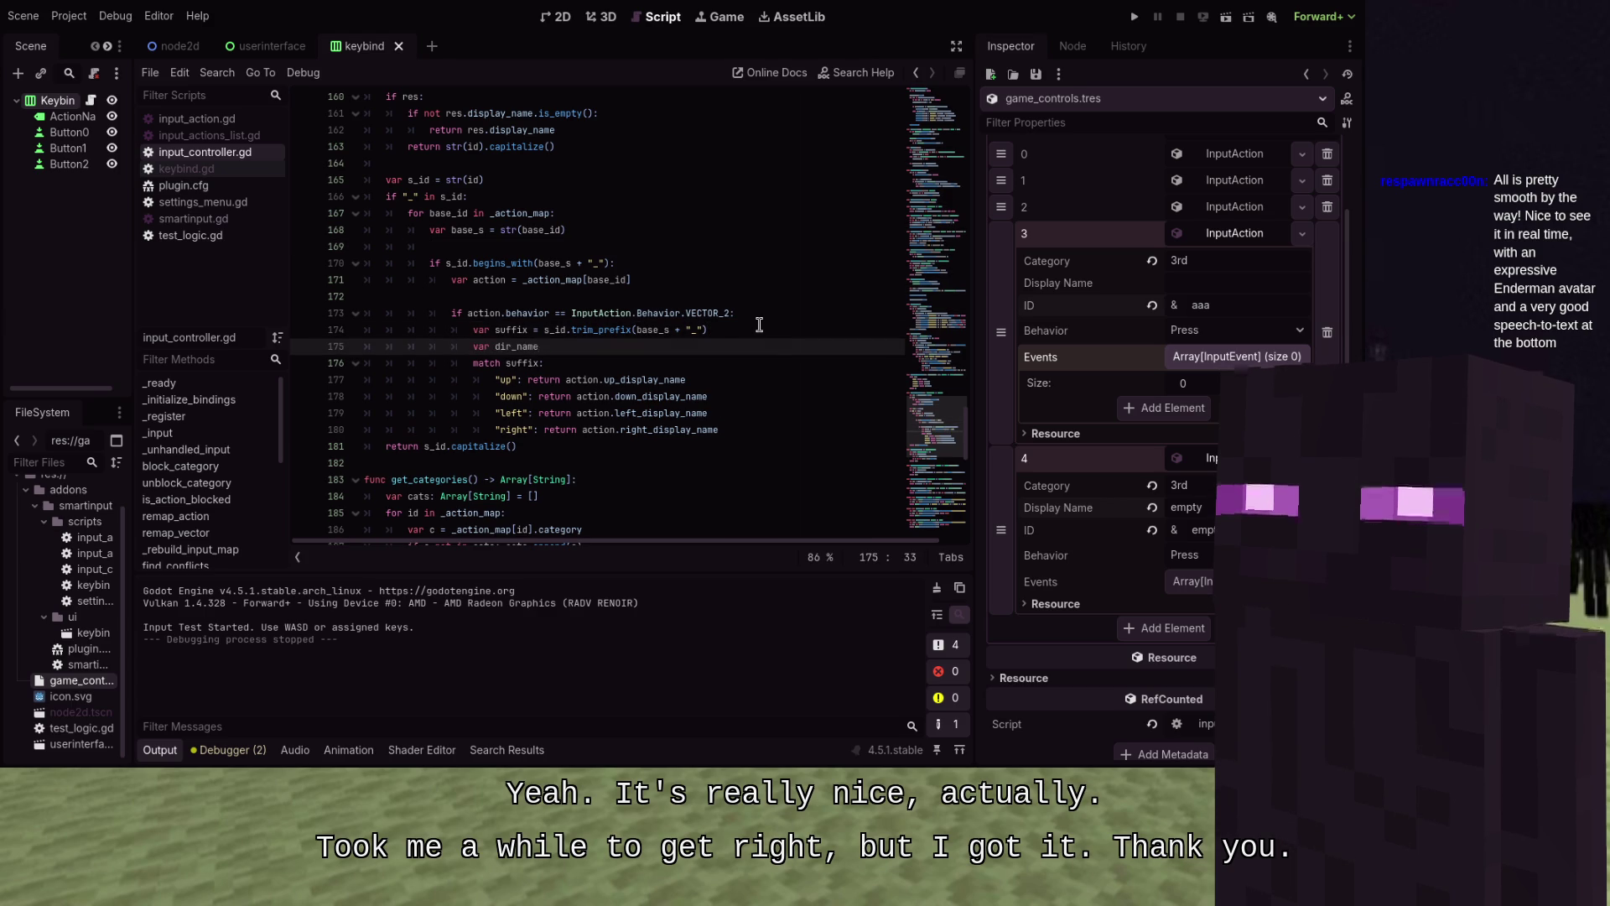
pyautogui.write('= "')
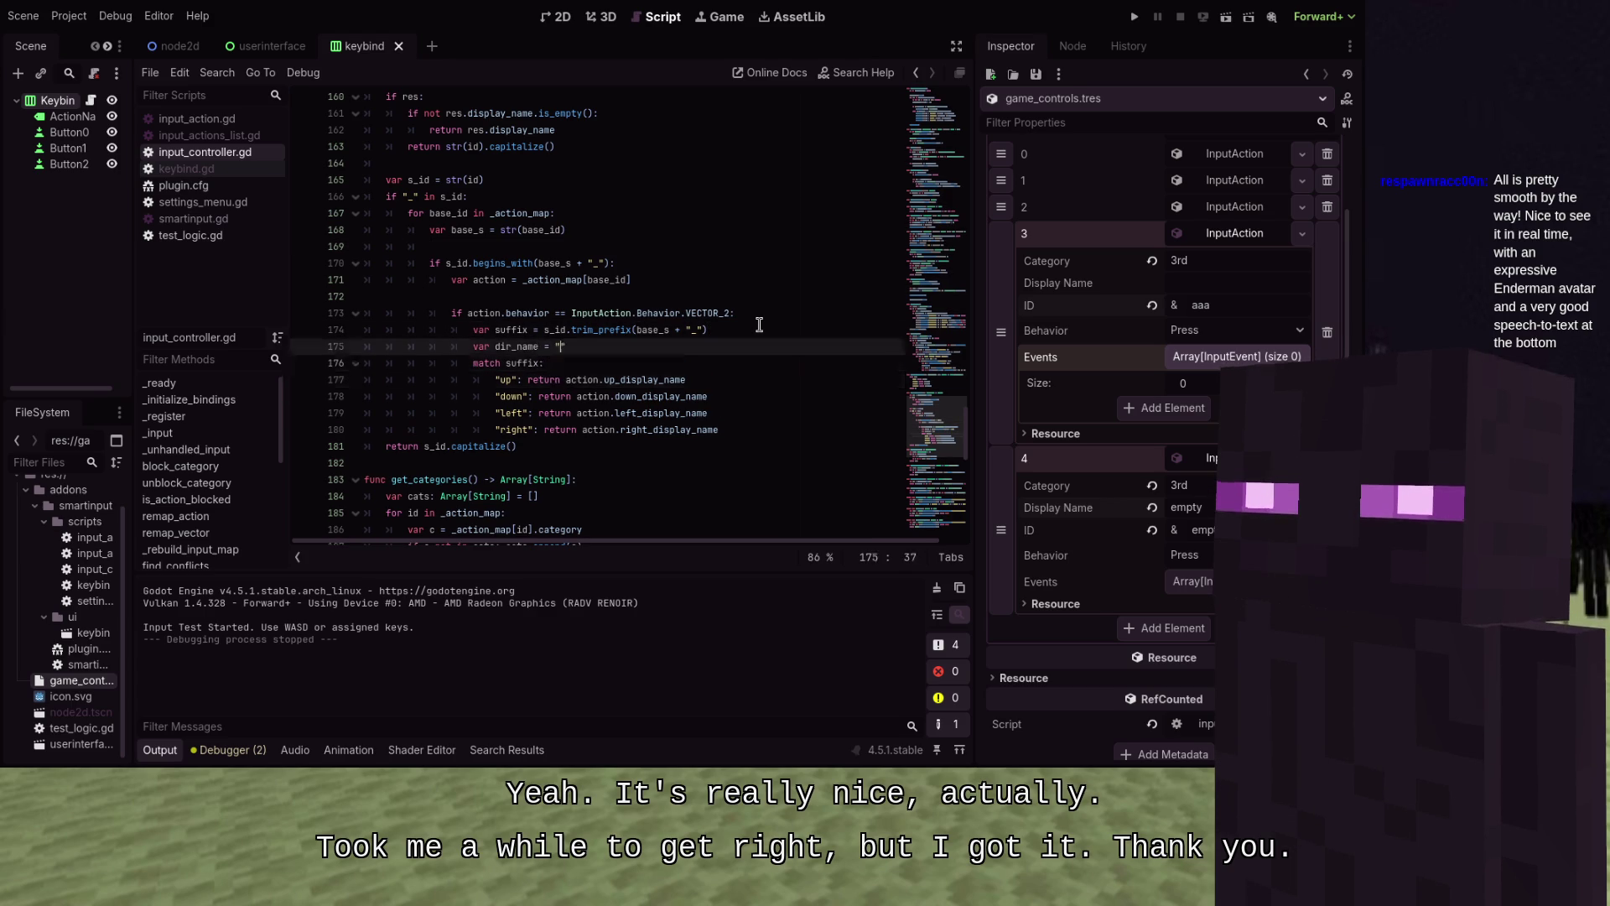
pyautogui.press('Down')
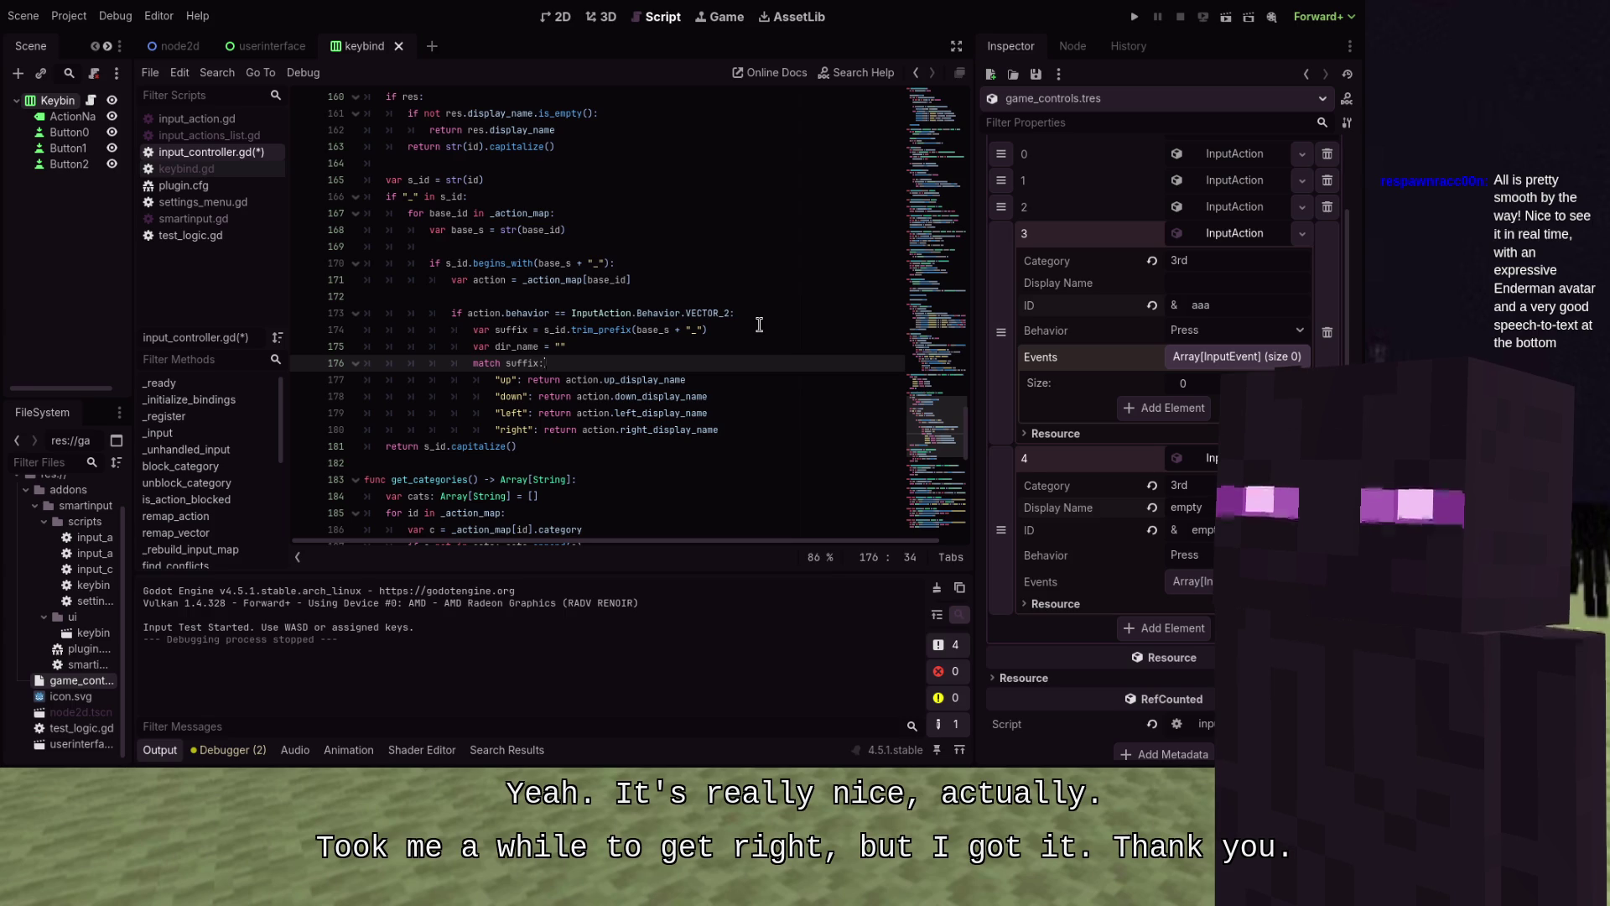
# Replace the return in the up, down, left and right match branches with 'dir_name ='
pyautogui.click(551, 385)
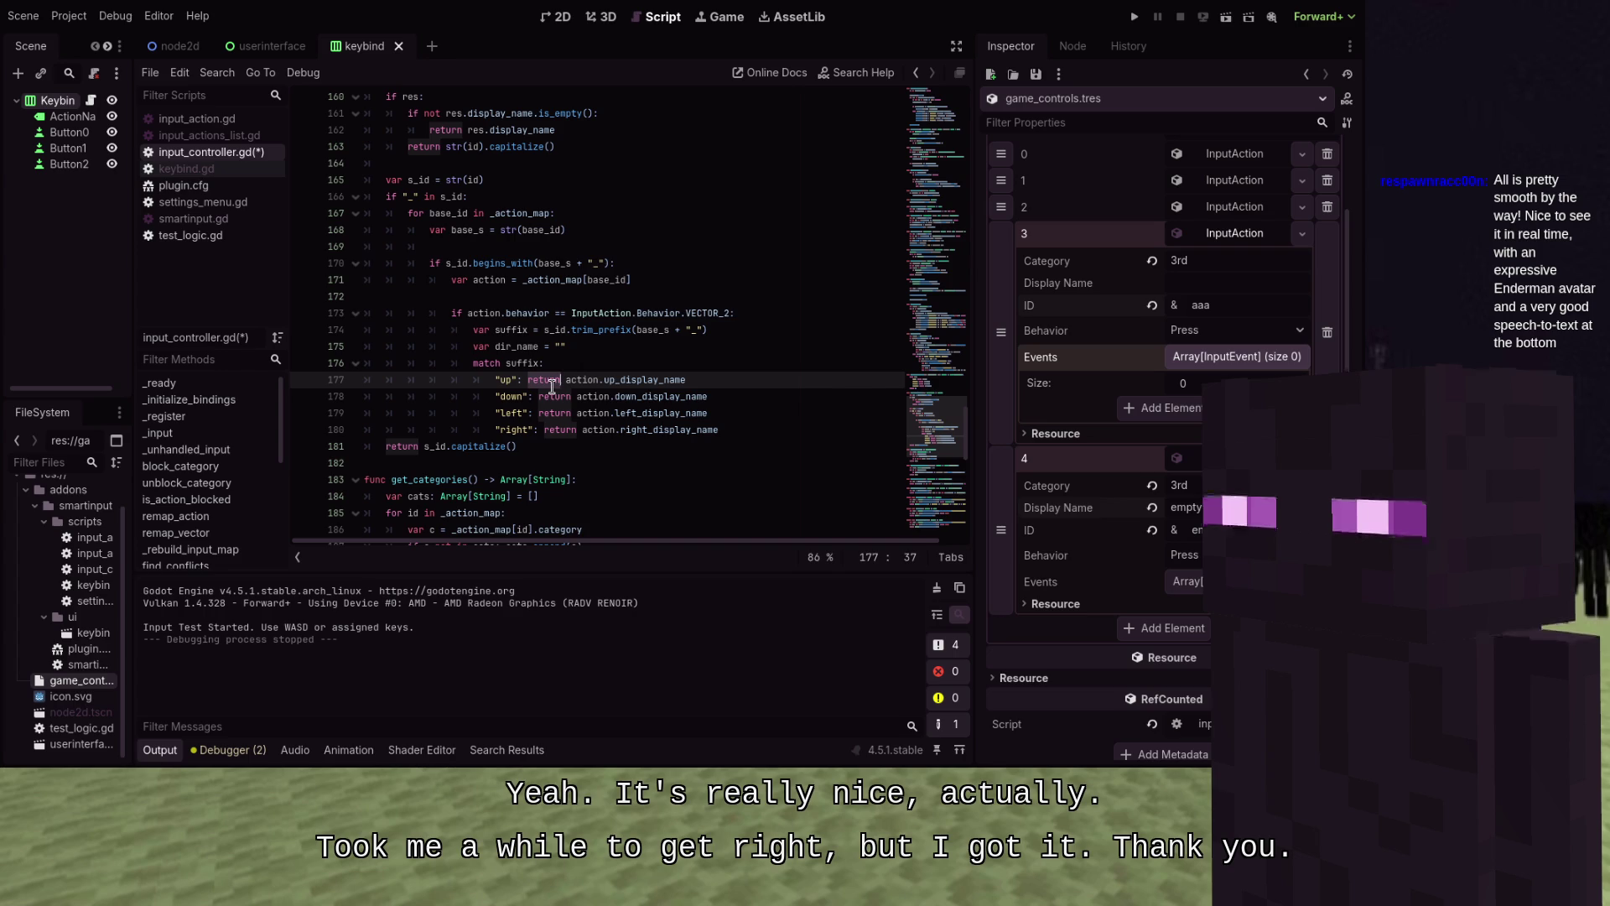
pyautogui.hotkey('ctrl', 'BackSpace')
pyautogui.write('dir_')
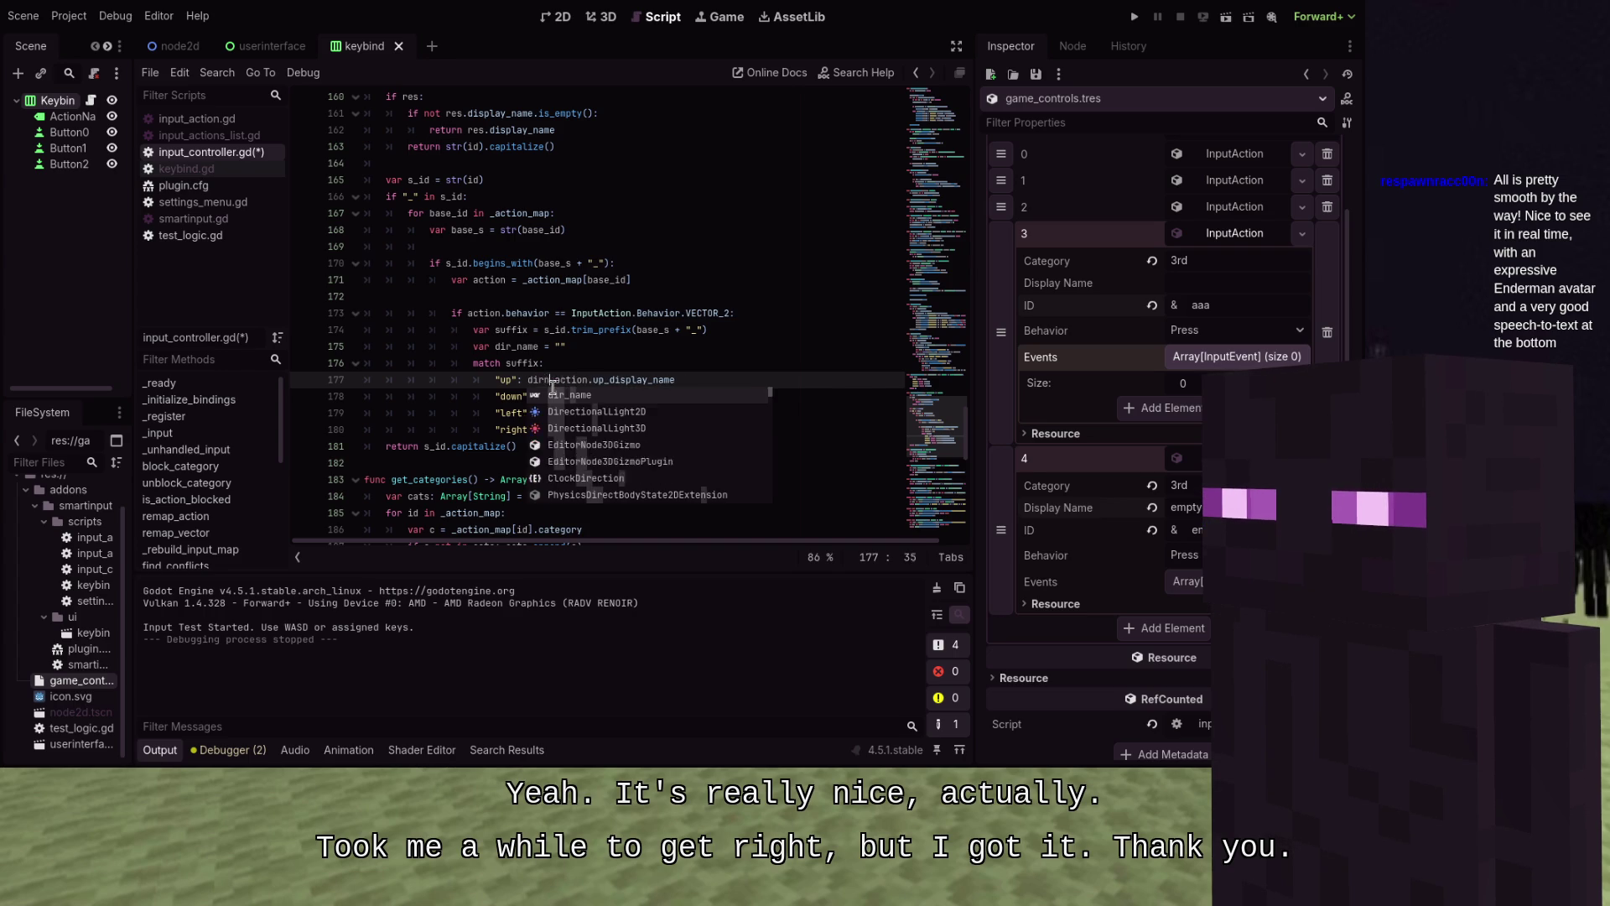
pyautogui.press('Return')
pyautogui.write('=')
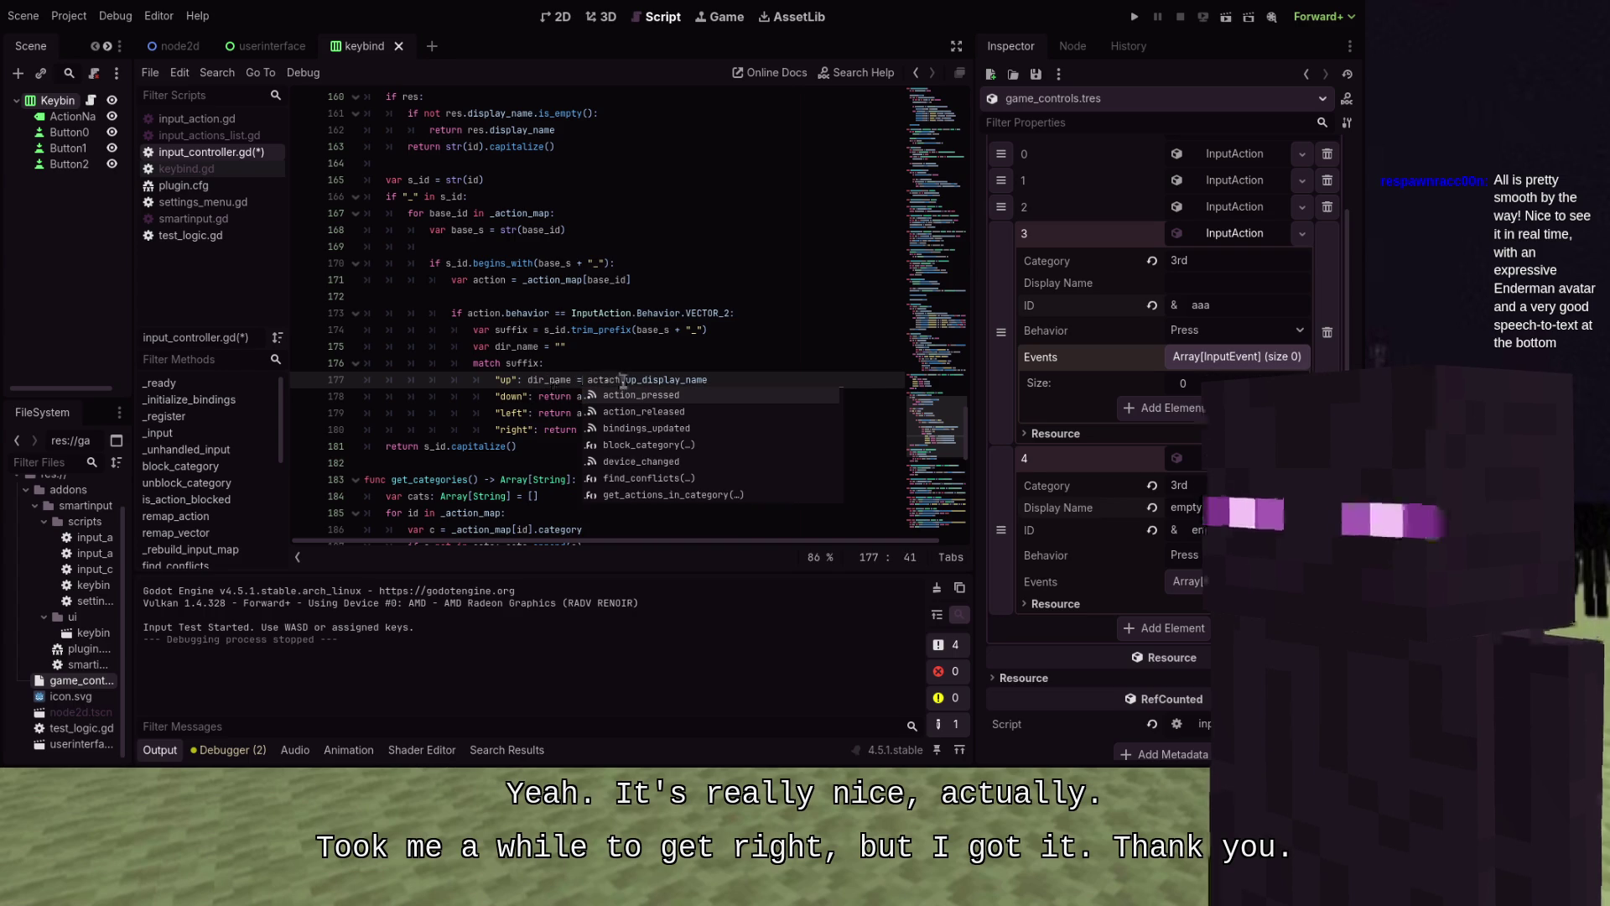
pyautogui.hotkey('ctrl', 'Left')
pyautogui.hotkey('ctrl', 'Left')
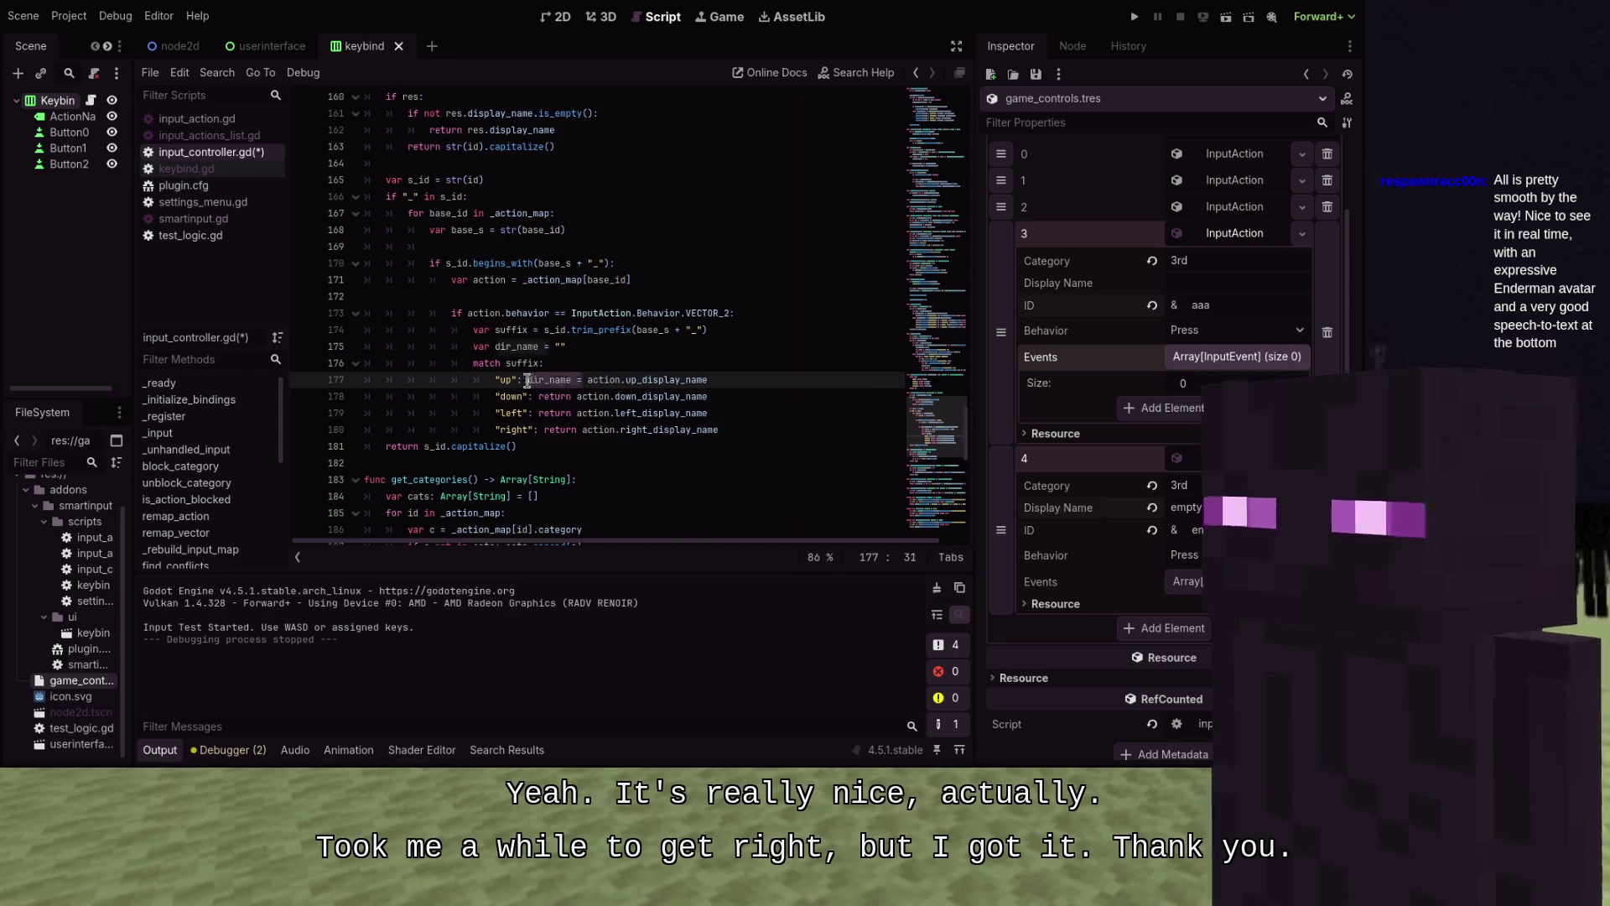
pyautogui.hotkey('ctrl', 'c')
pyautogui.doubleClick(555, 429)
pyautogui.hotkey('ctrl', 'v')
pyautogui.doubleClick(555, 412)
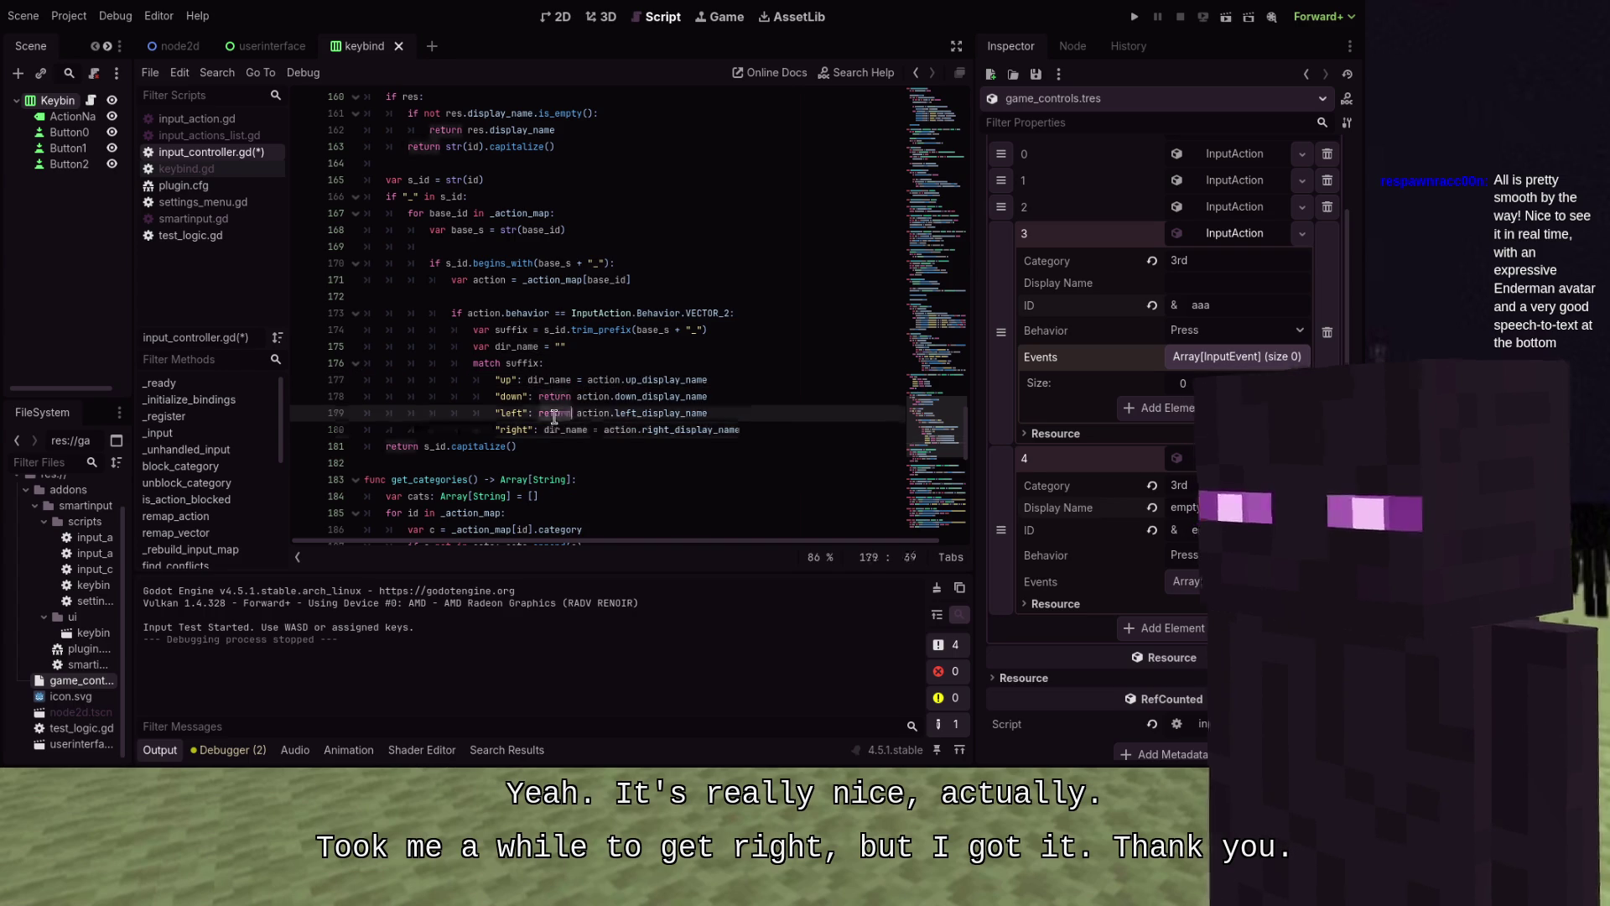
pyautogui.hotkey('ctrl', 'v')
pyautogui.click(553, 397)
pyautogui.doubleClick(554, 397)
pyautogui.hotkey('ctrl', 'v')
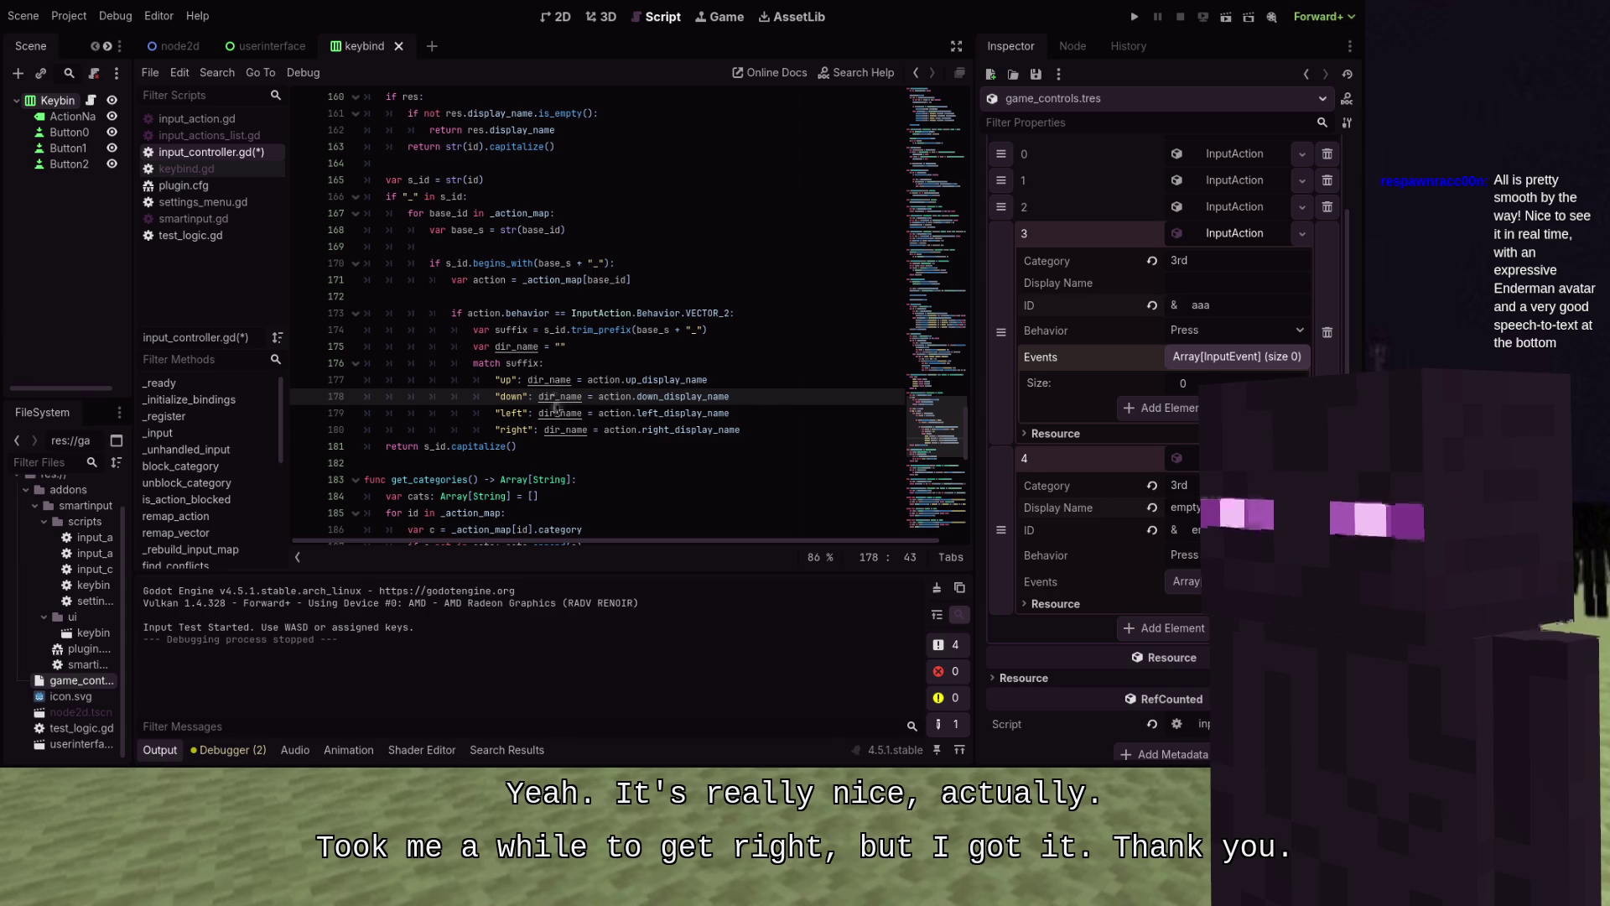
# Start an 'if not' line below the direction match block
pyautogui.moveTo(557, 406)
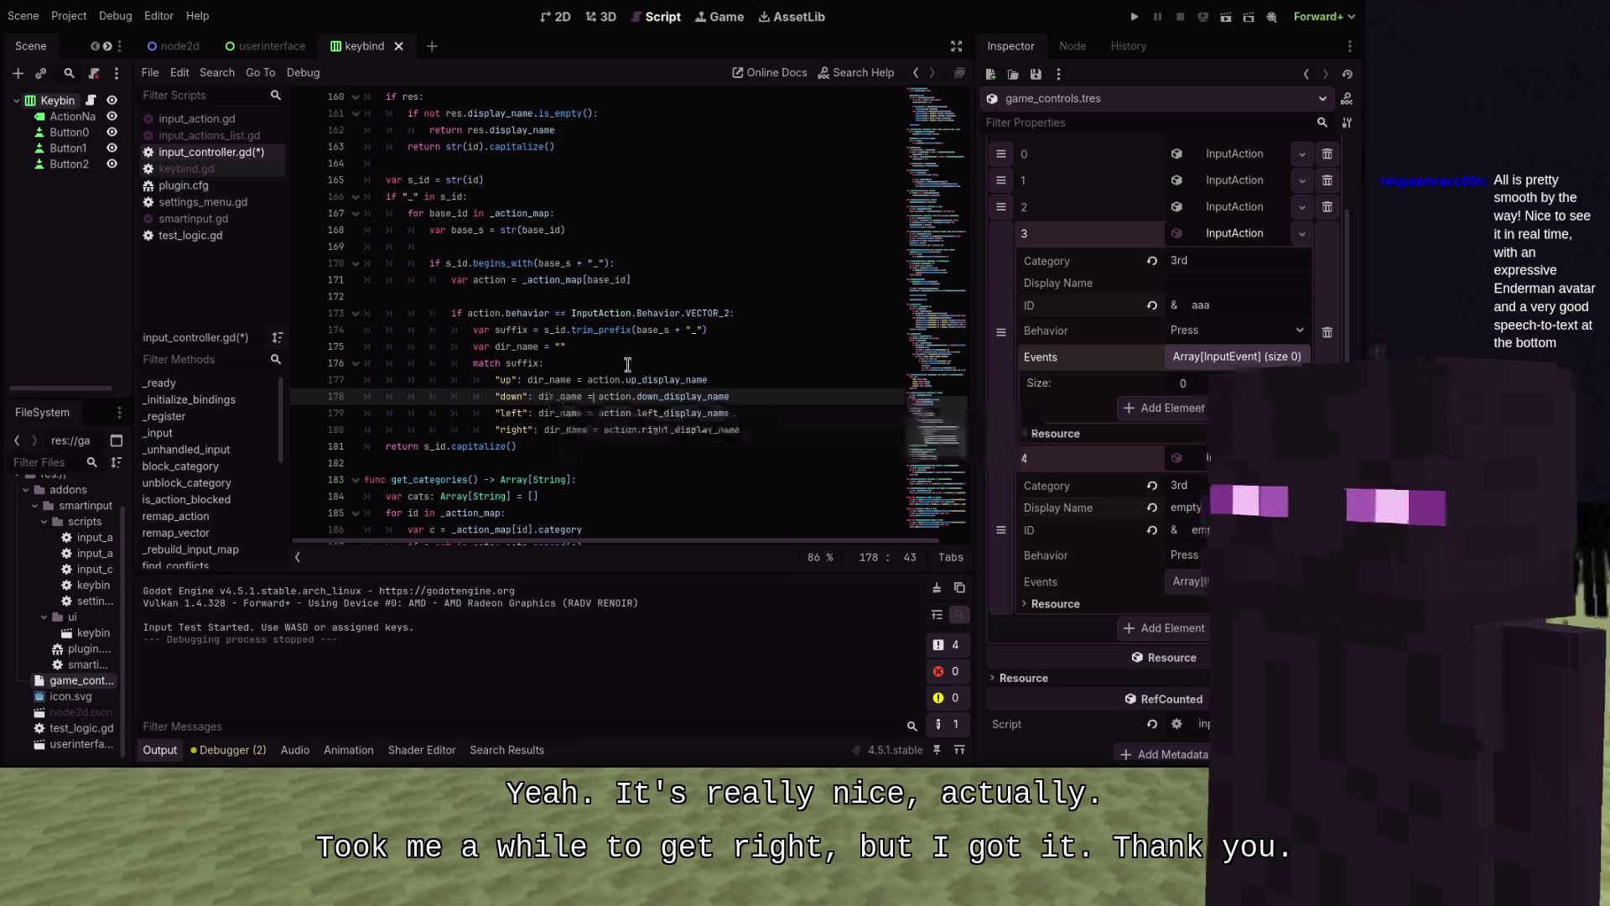
pyautogui.scroll(-1, 518, 392)
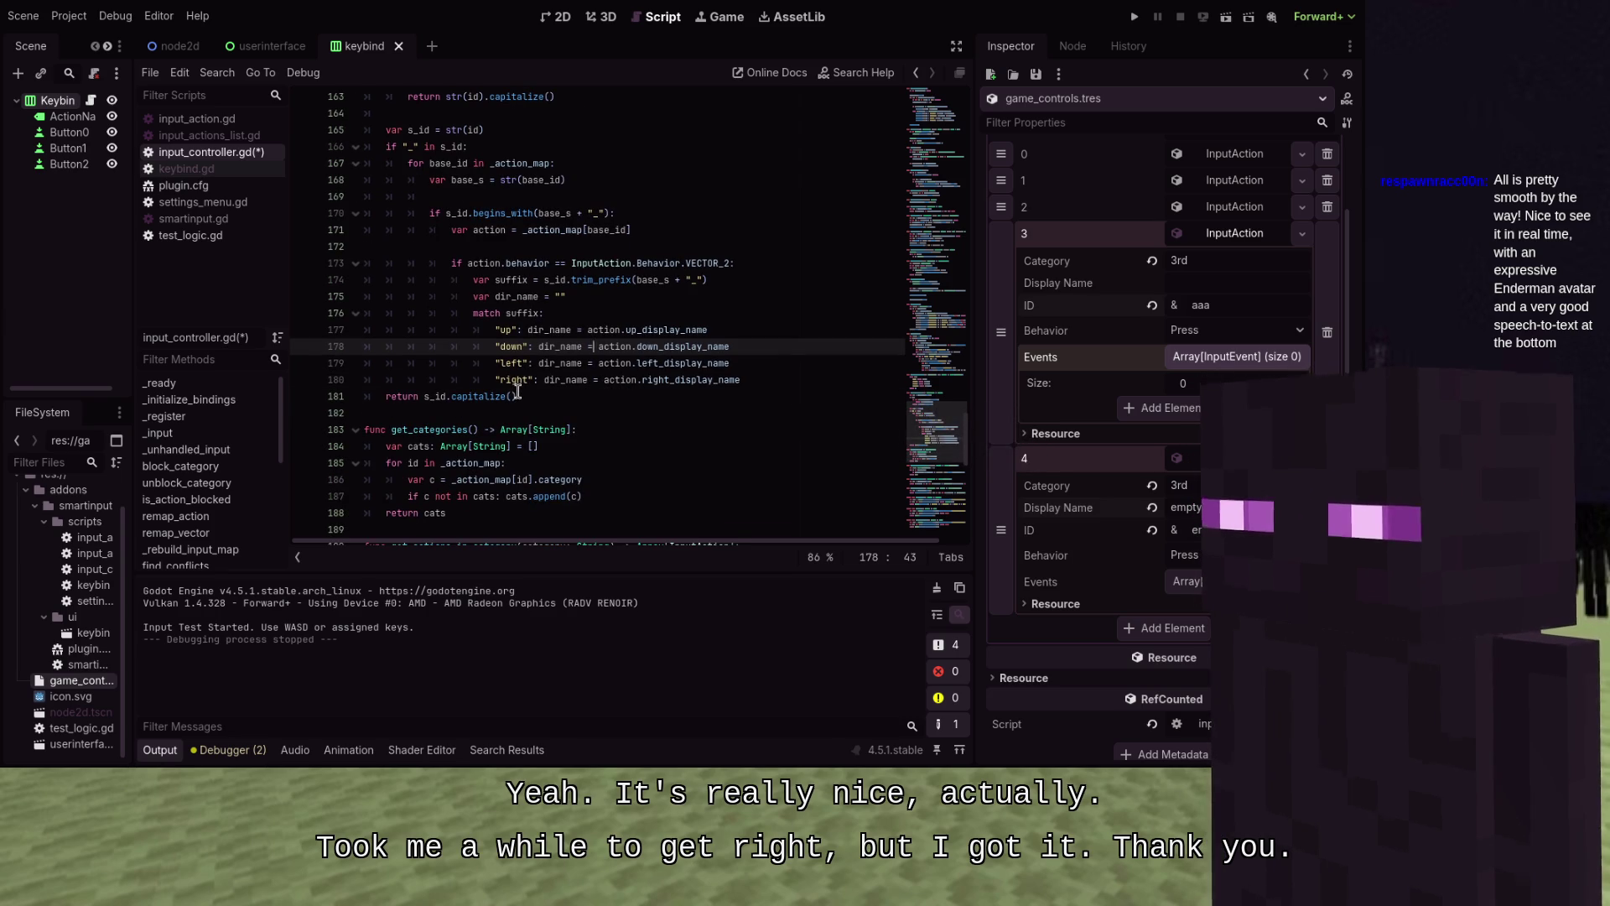
pyautogui.scroll(-1, 518, 391)
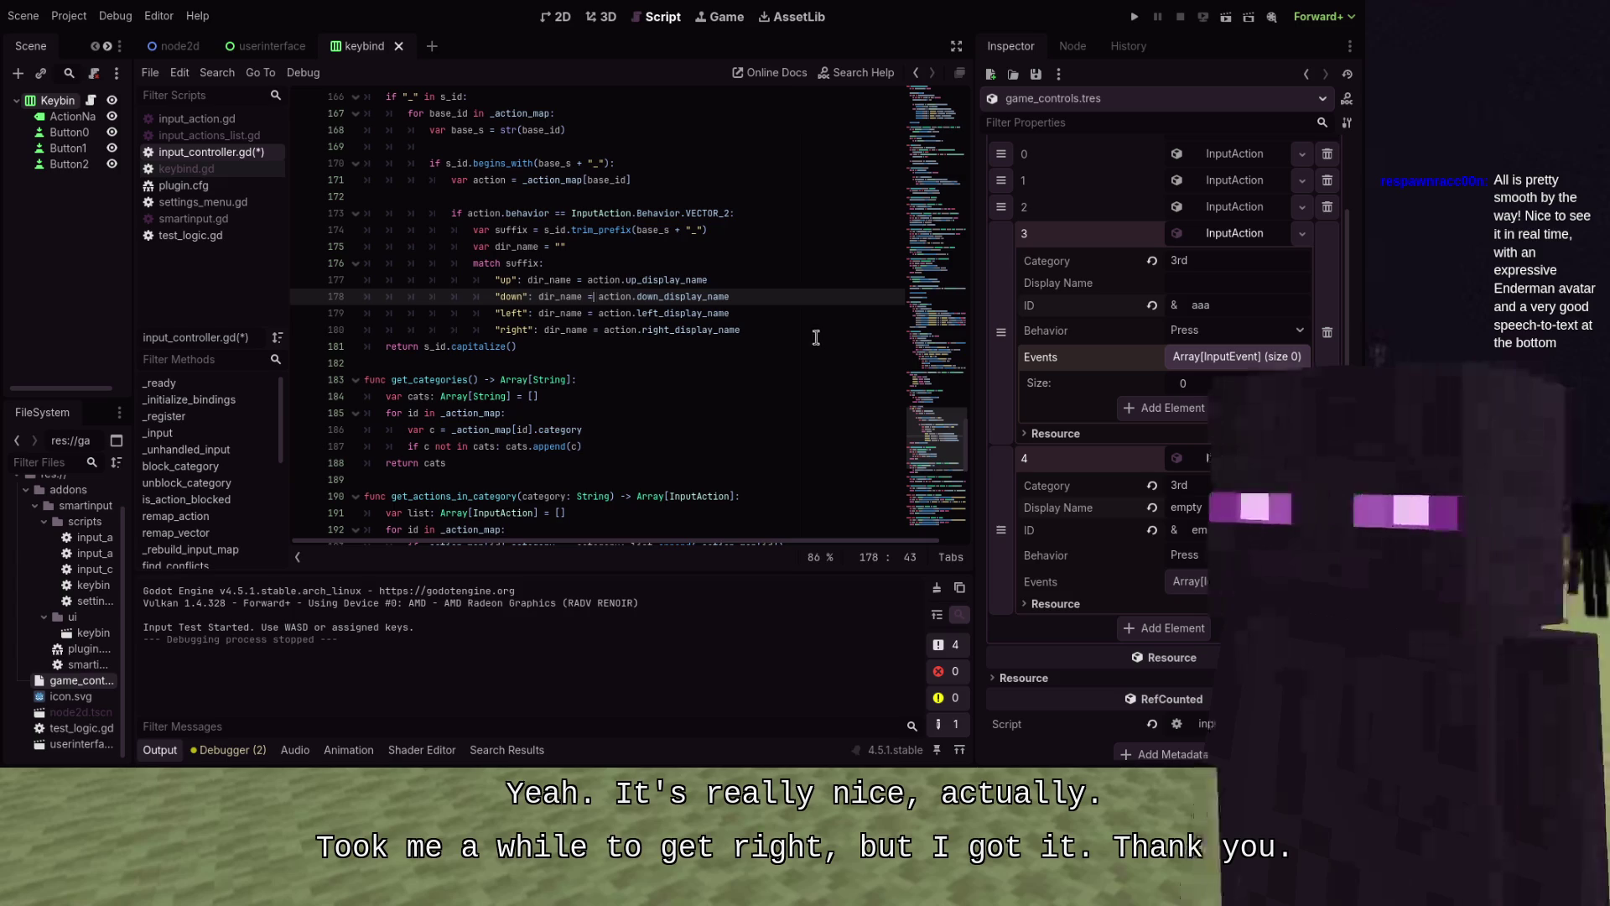
pyautogui.click(818, 334)
pyautogui.press('Return')
pyautogui.press('Return')
pyautogui.write('if not dir')
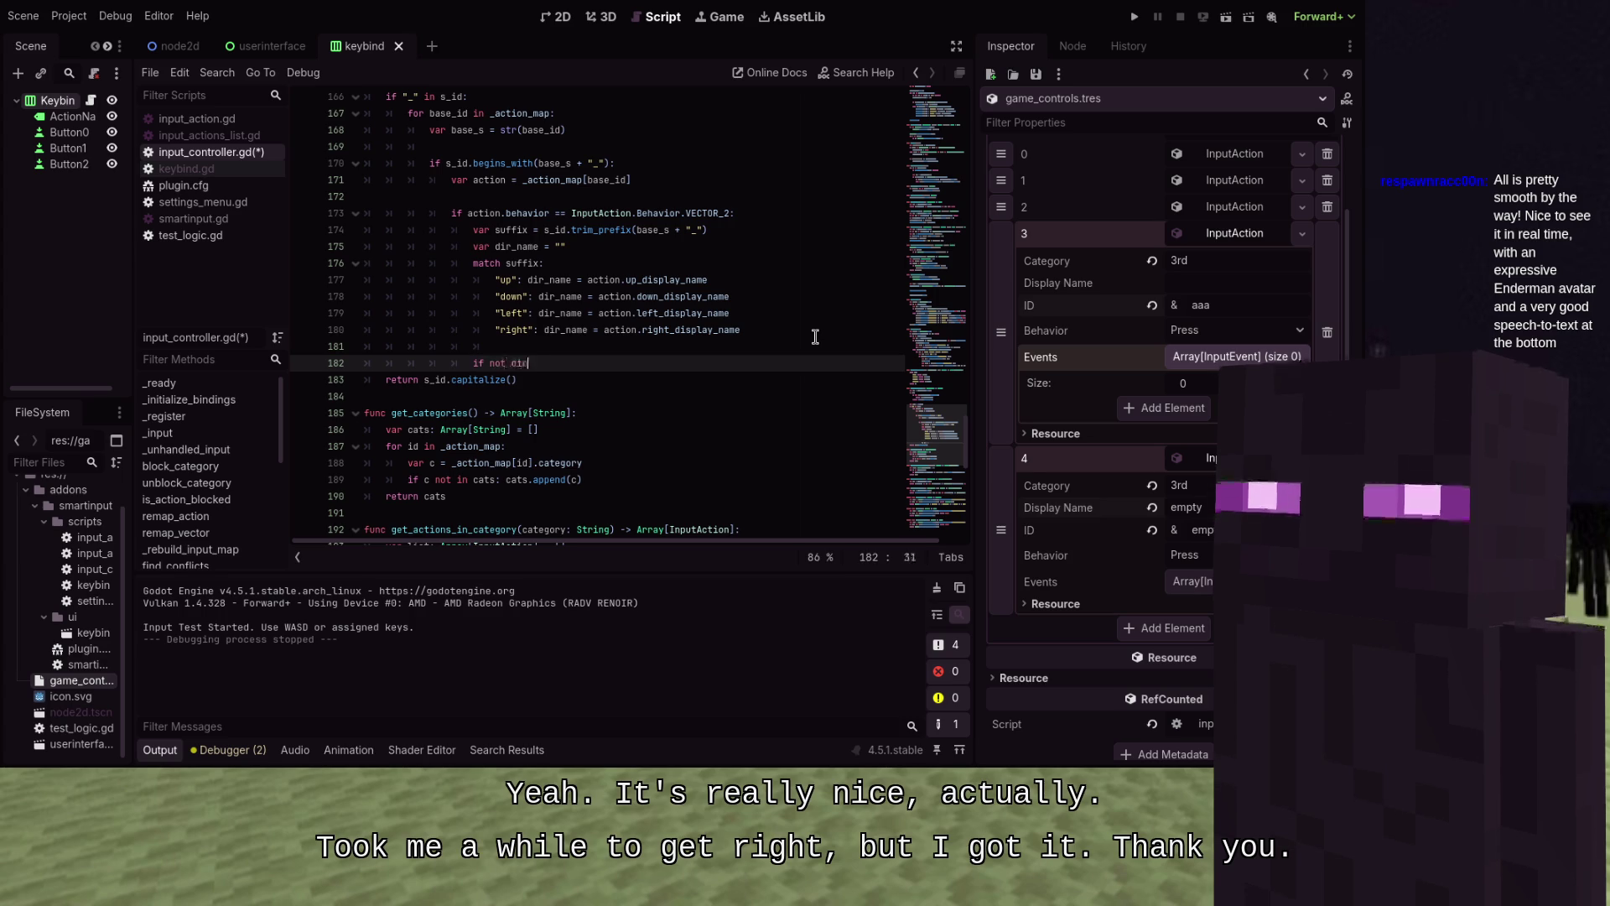
# Complete 'if not dir_name.is_empty():', begin 'var base_name =' inside it, and widen the code area
pyautogui.write('_name.')
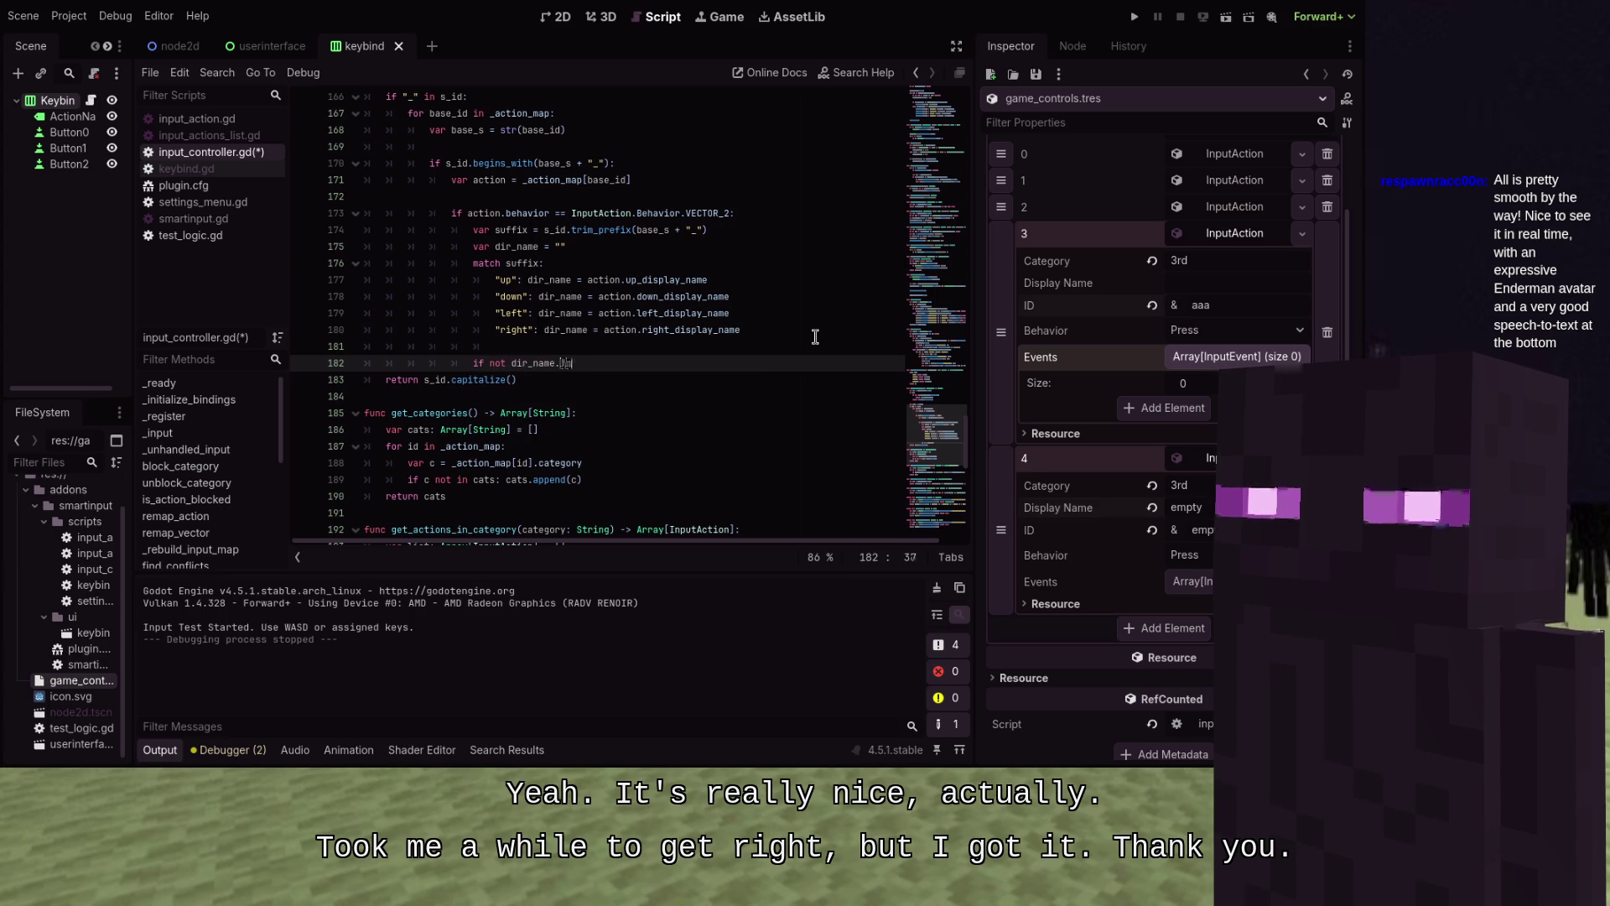
pyautogui.write('is')
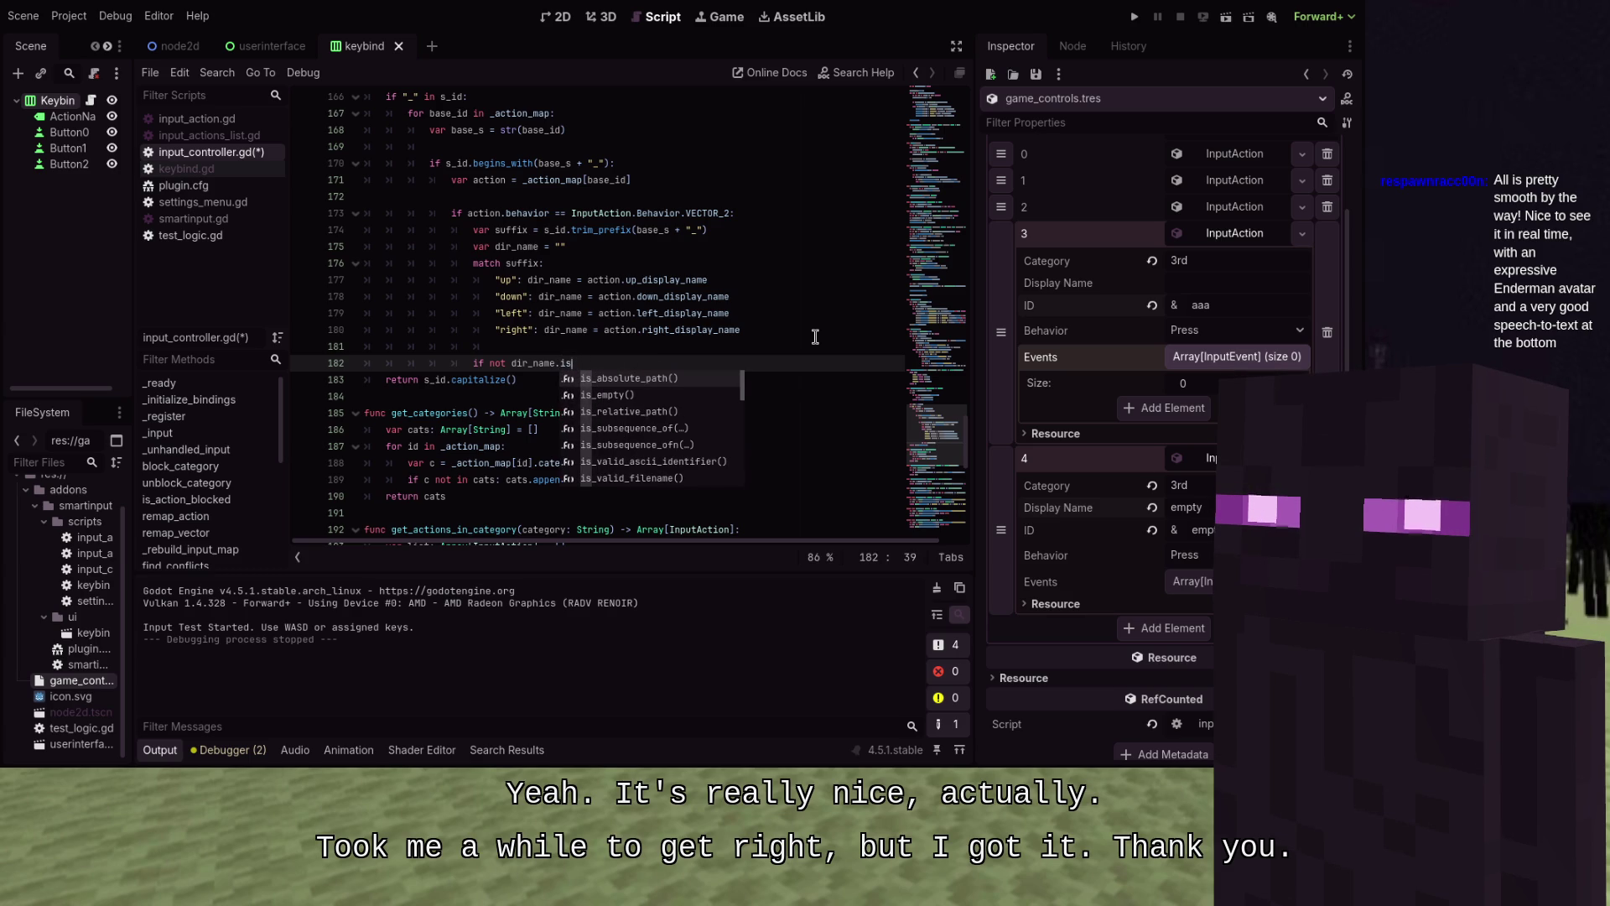
pyautogui.write('_em')
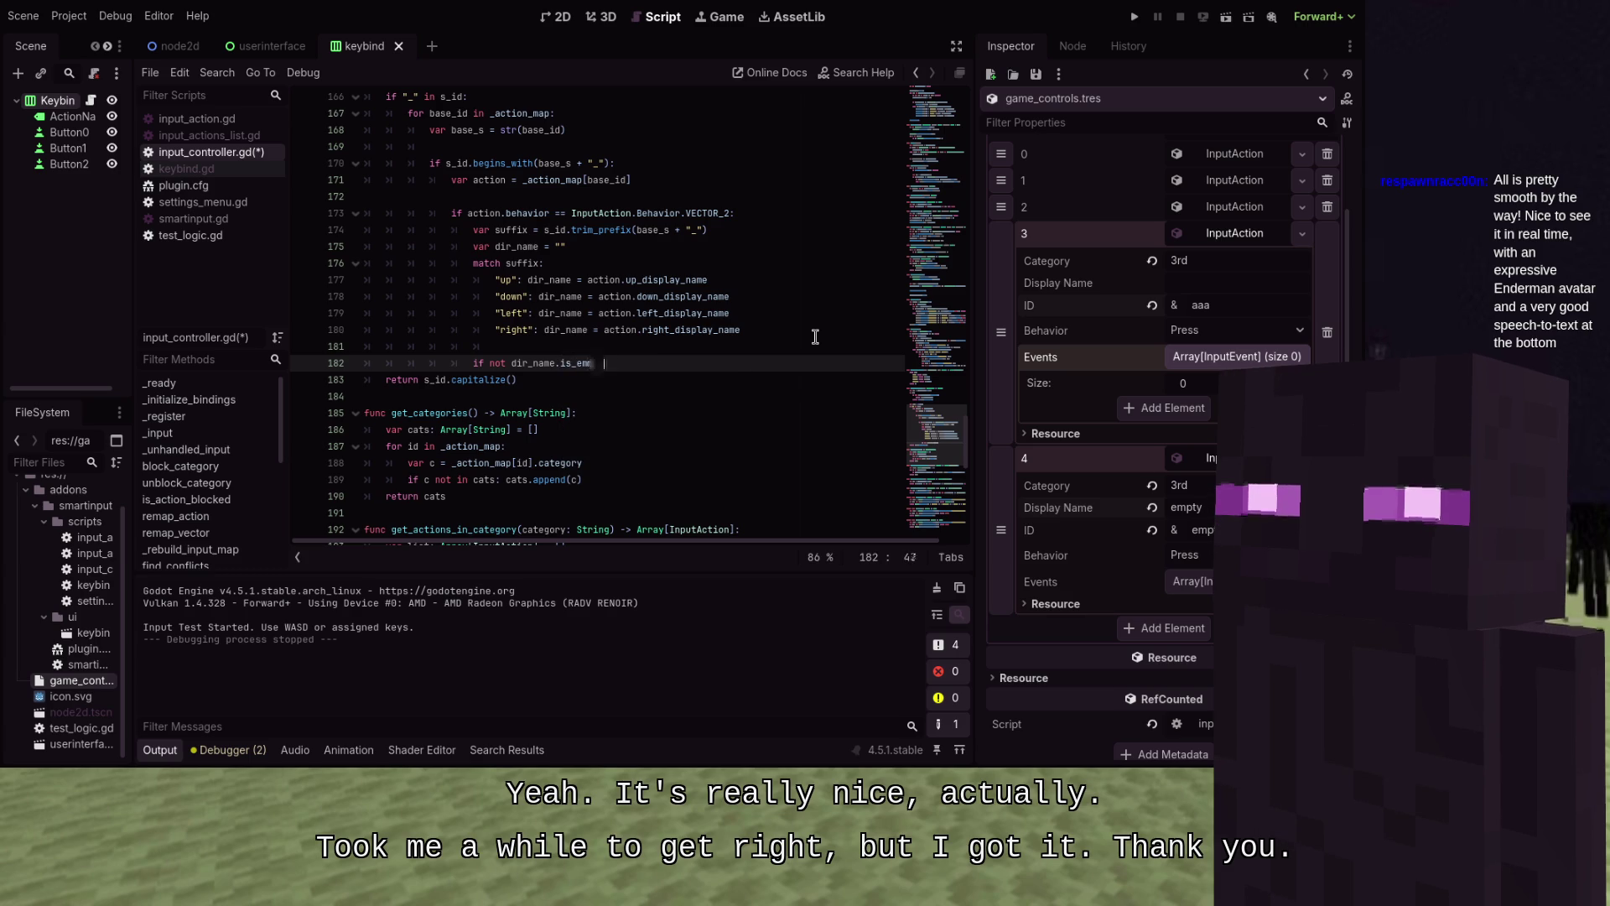
pyautogui.write('pty(')
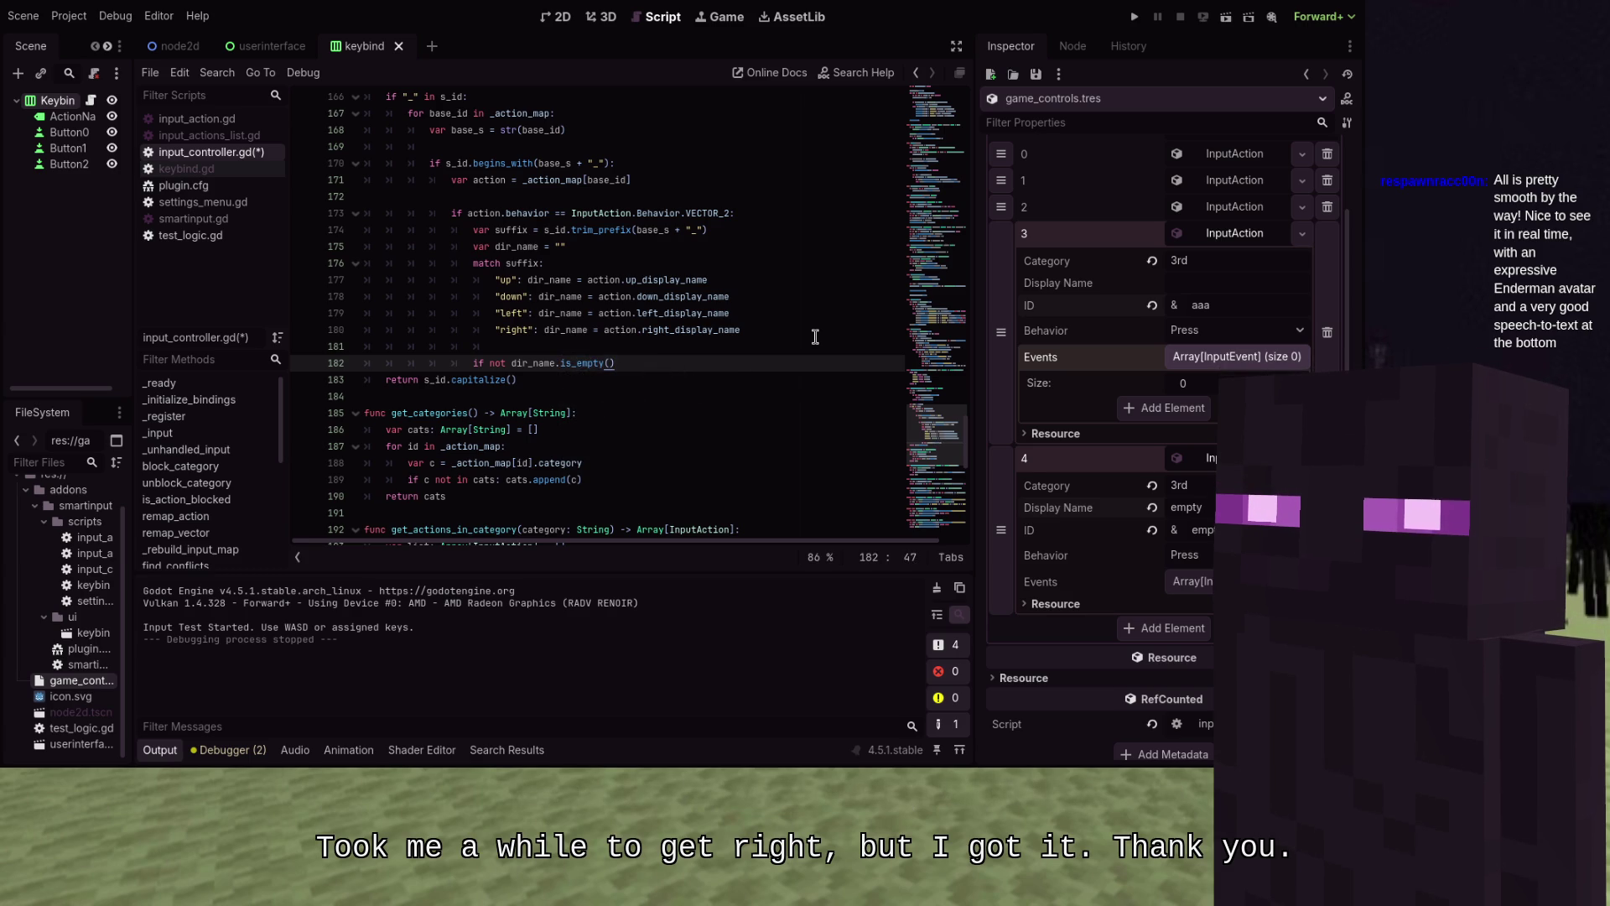
pyautogui.press('Return')
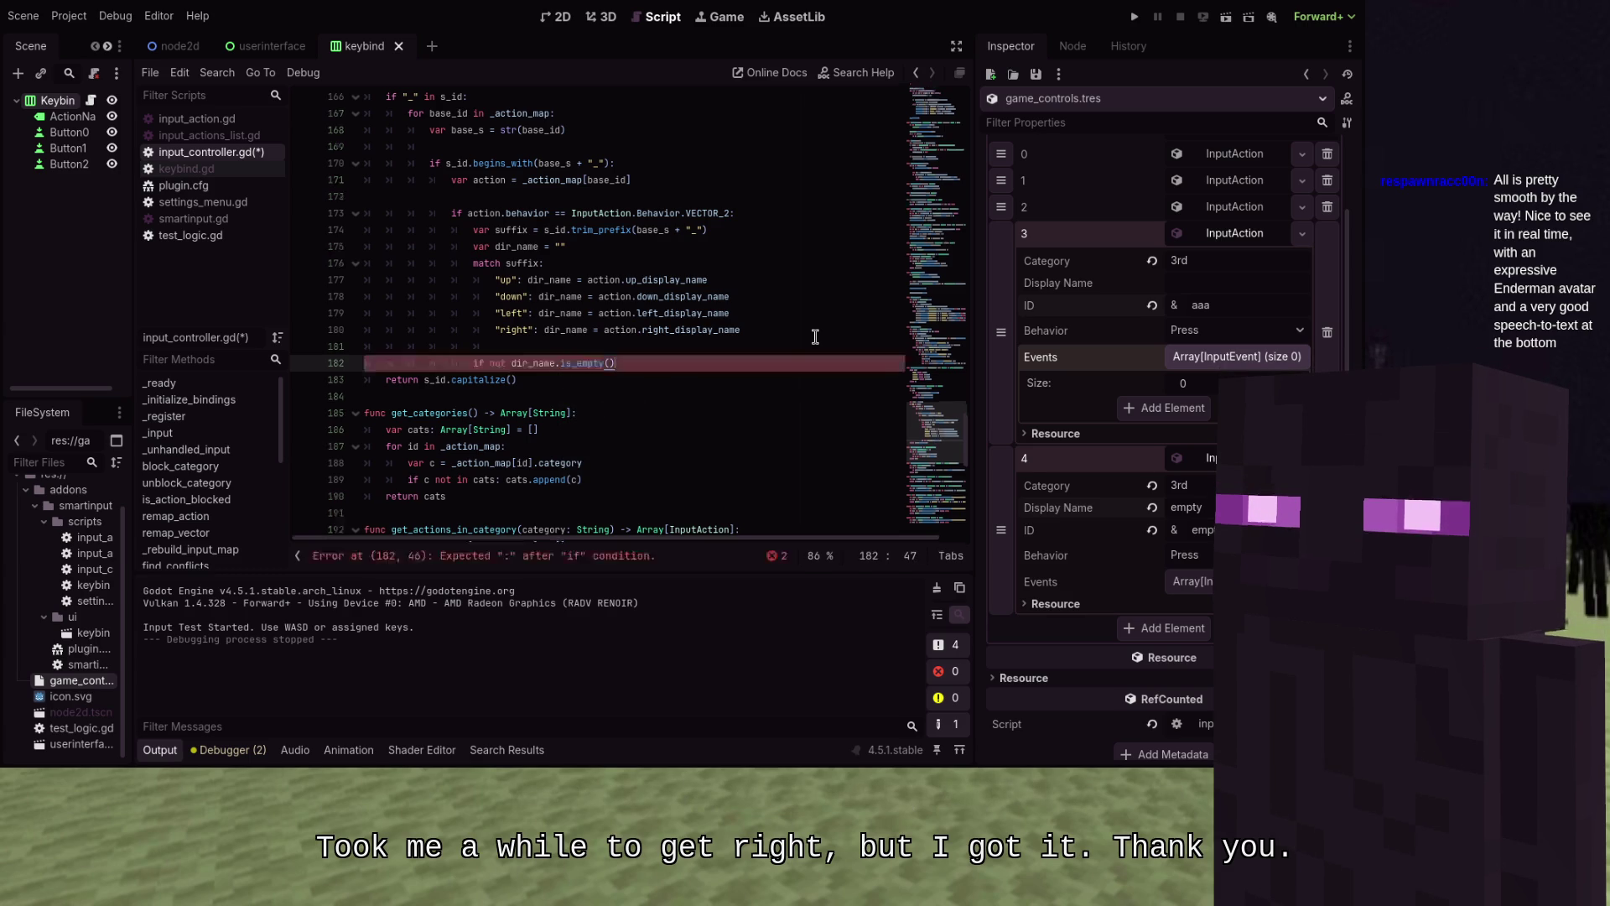
pyautogui.write(':')
pyautogui.press('Return')
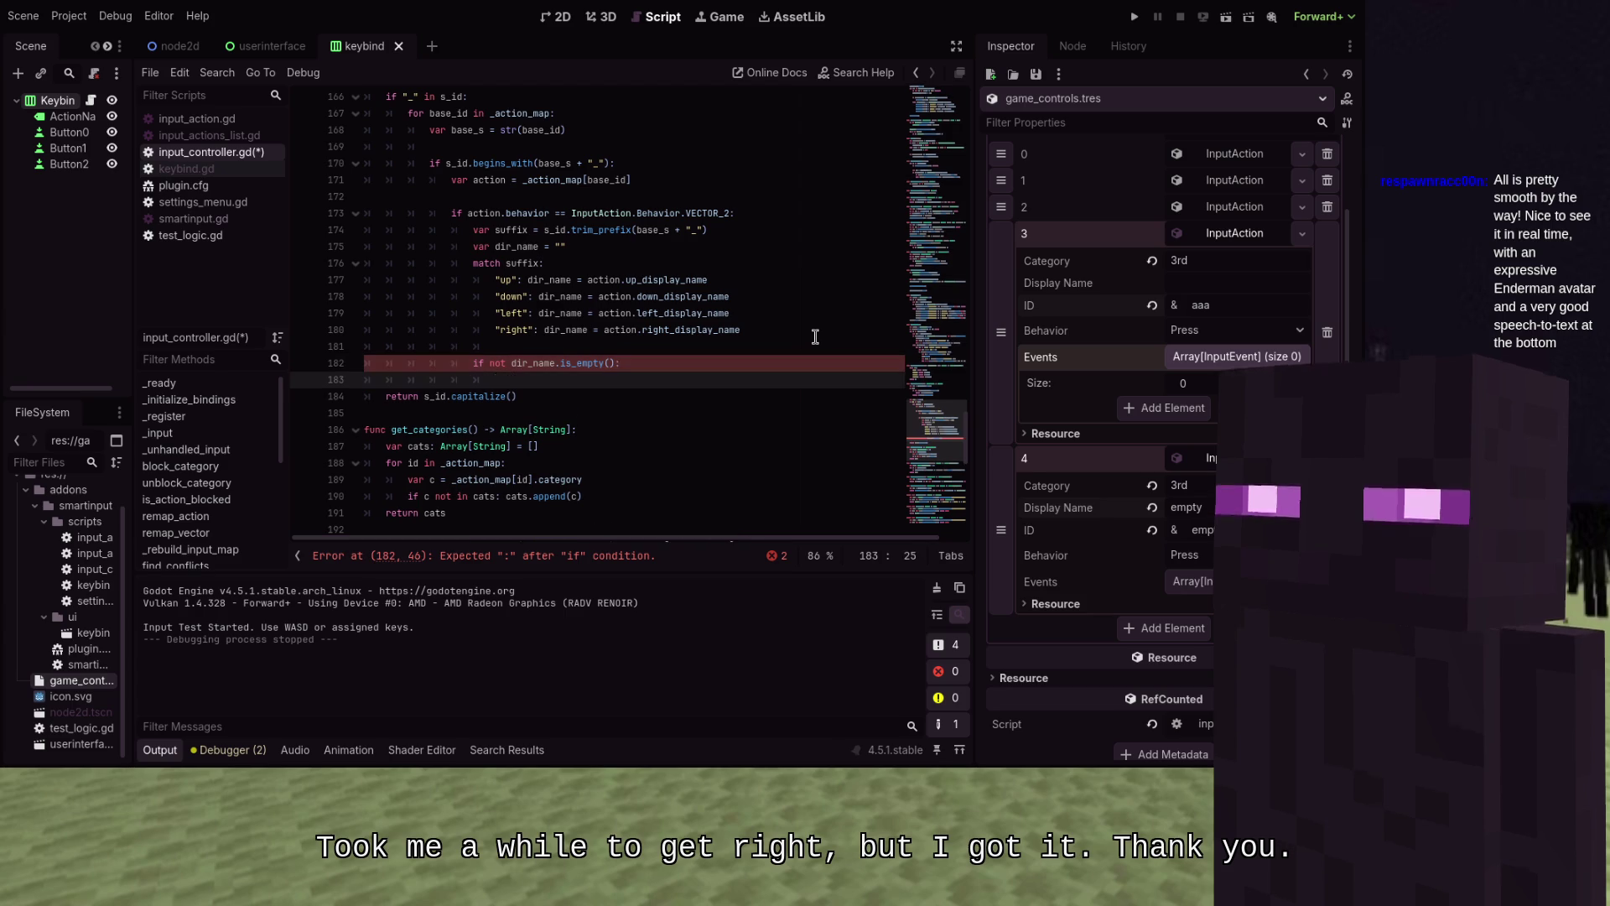
pyautogui.write('va')
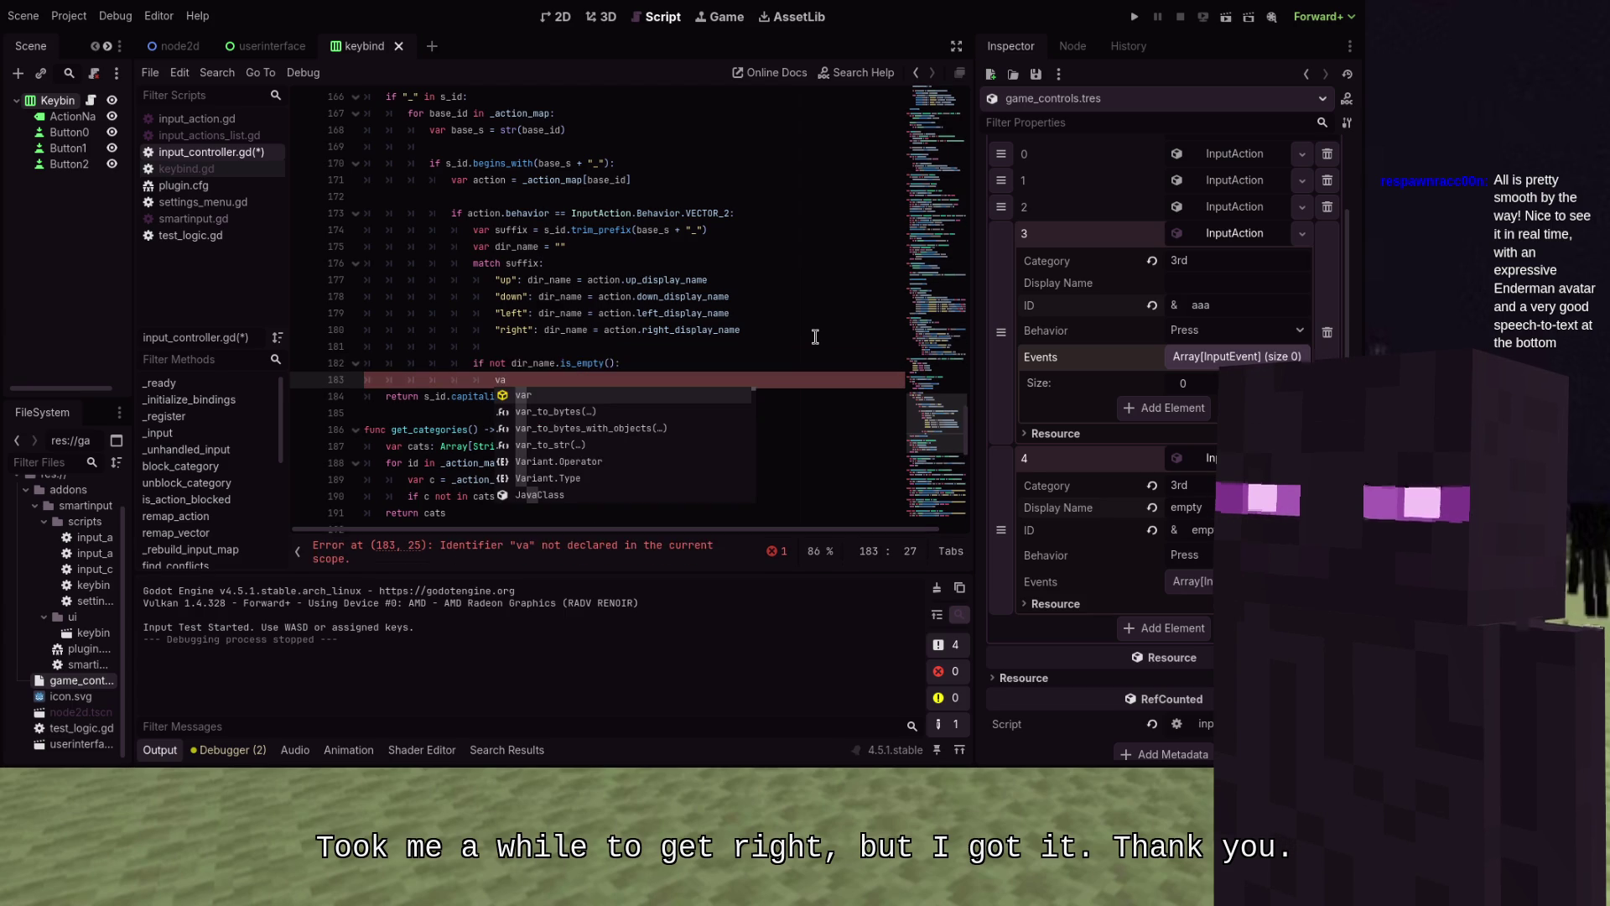
pyautogui.write('r base')
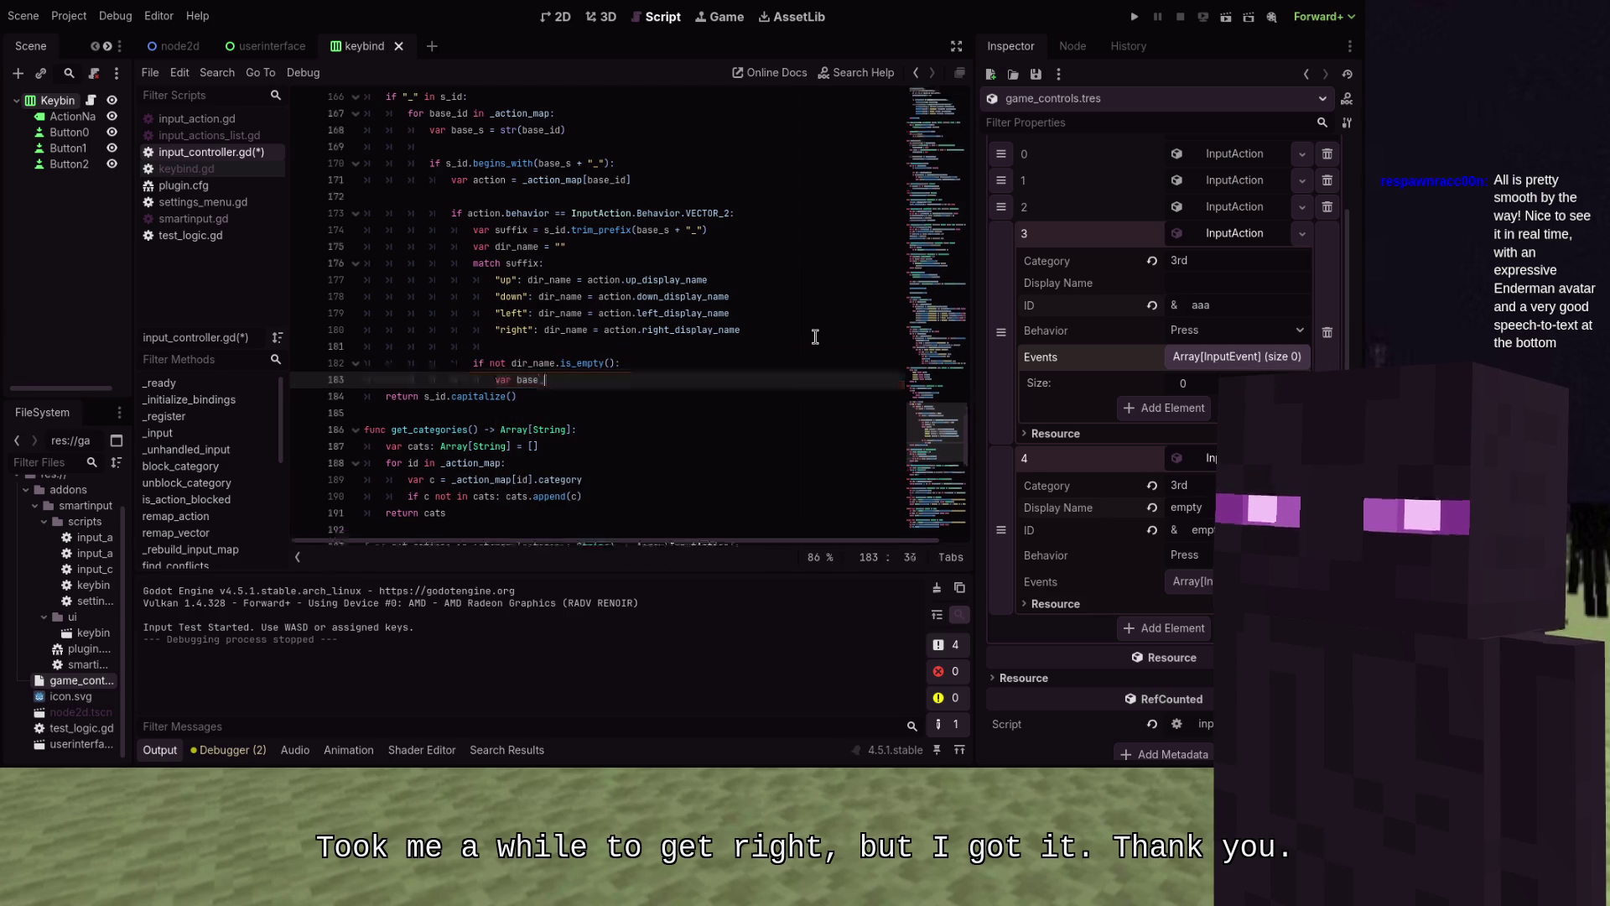
pyautogui.write('_name =')
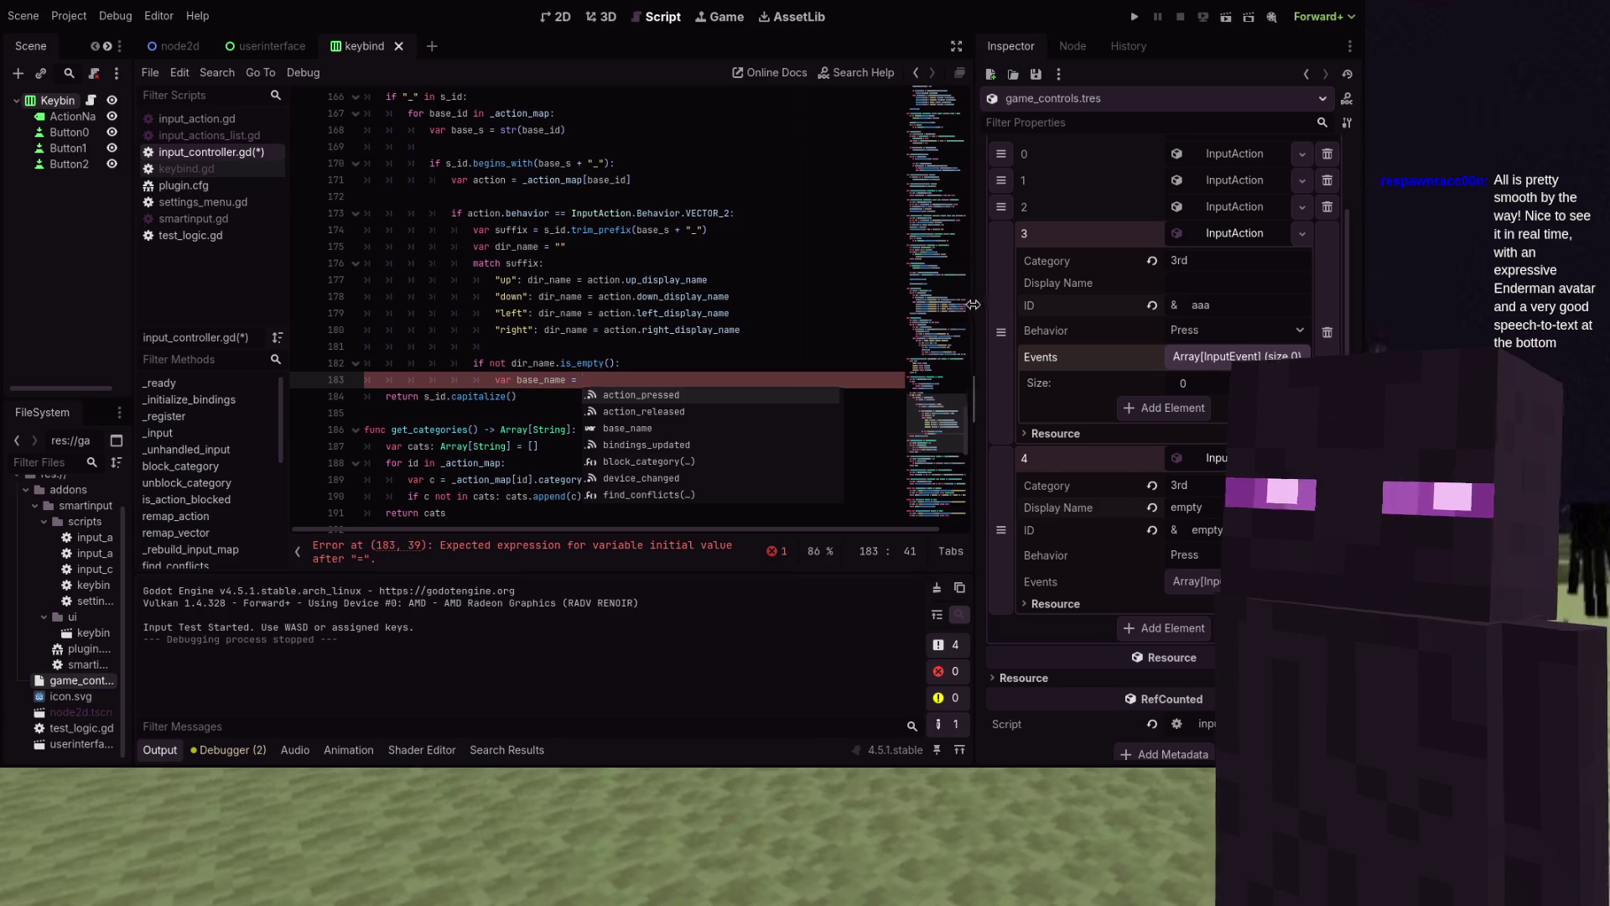
pyautogui.moveTo(973, 305); pyautogui.dragTo(1106, 307)
# Narrow the script list and collapse the bottom output panel to give the code more room
pyautogui.click(804, 284)
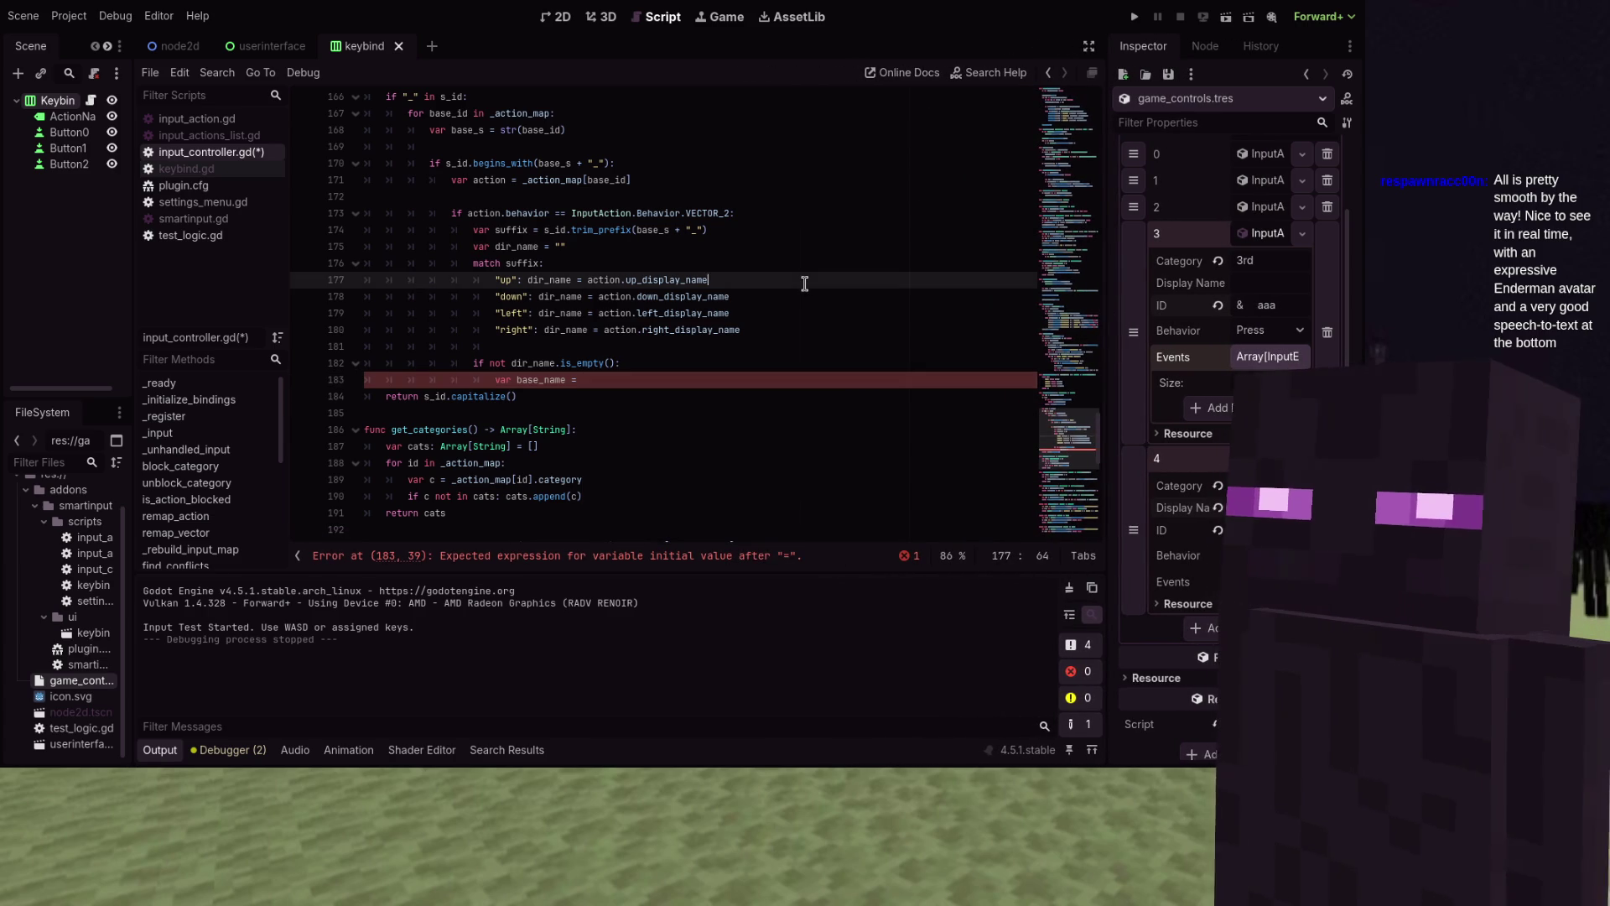
pyautogui.scroll(1, 804, 283)
pyautogui.scroll(1, 803, 284)
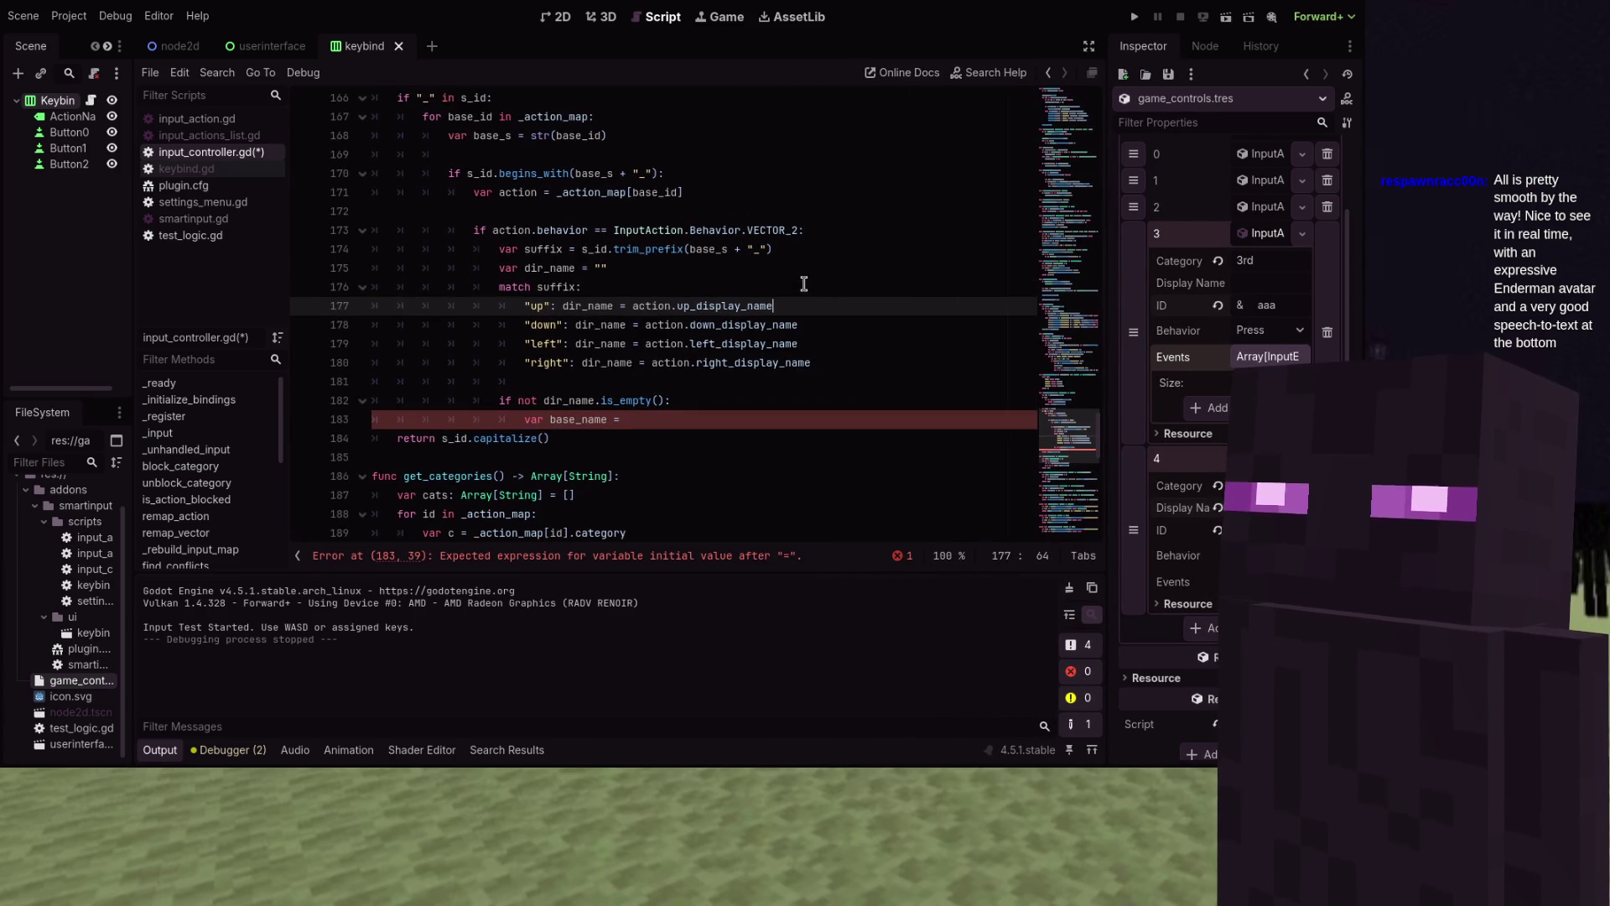
pyautogui.scroll(-2, 701, 342)
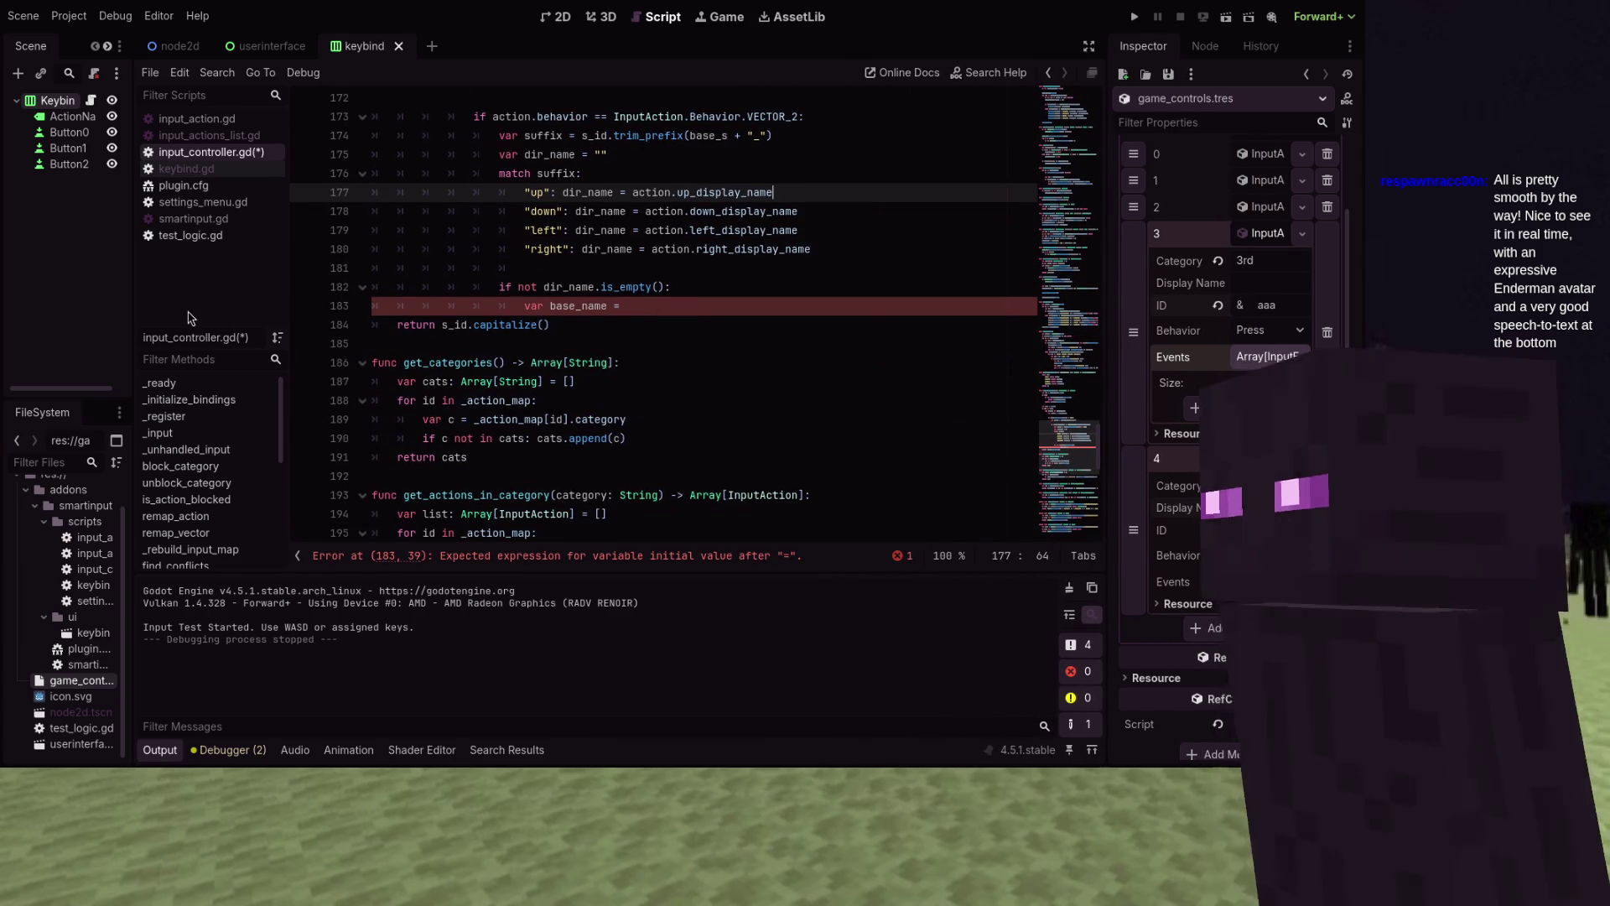
pyautogui.moveTo(290, 276); pyautogui.dragTo(191, 277)
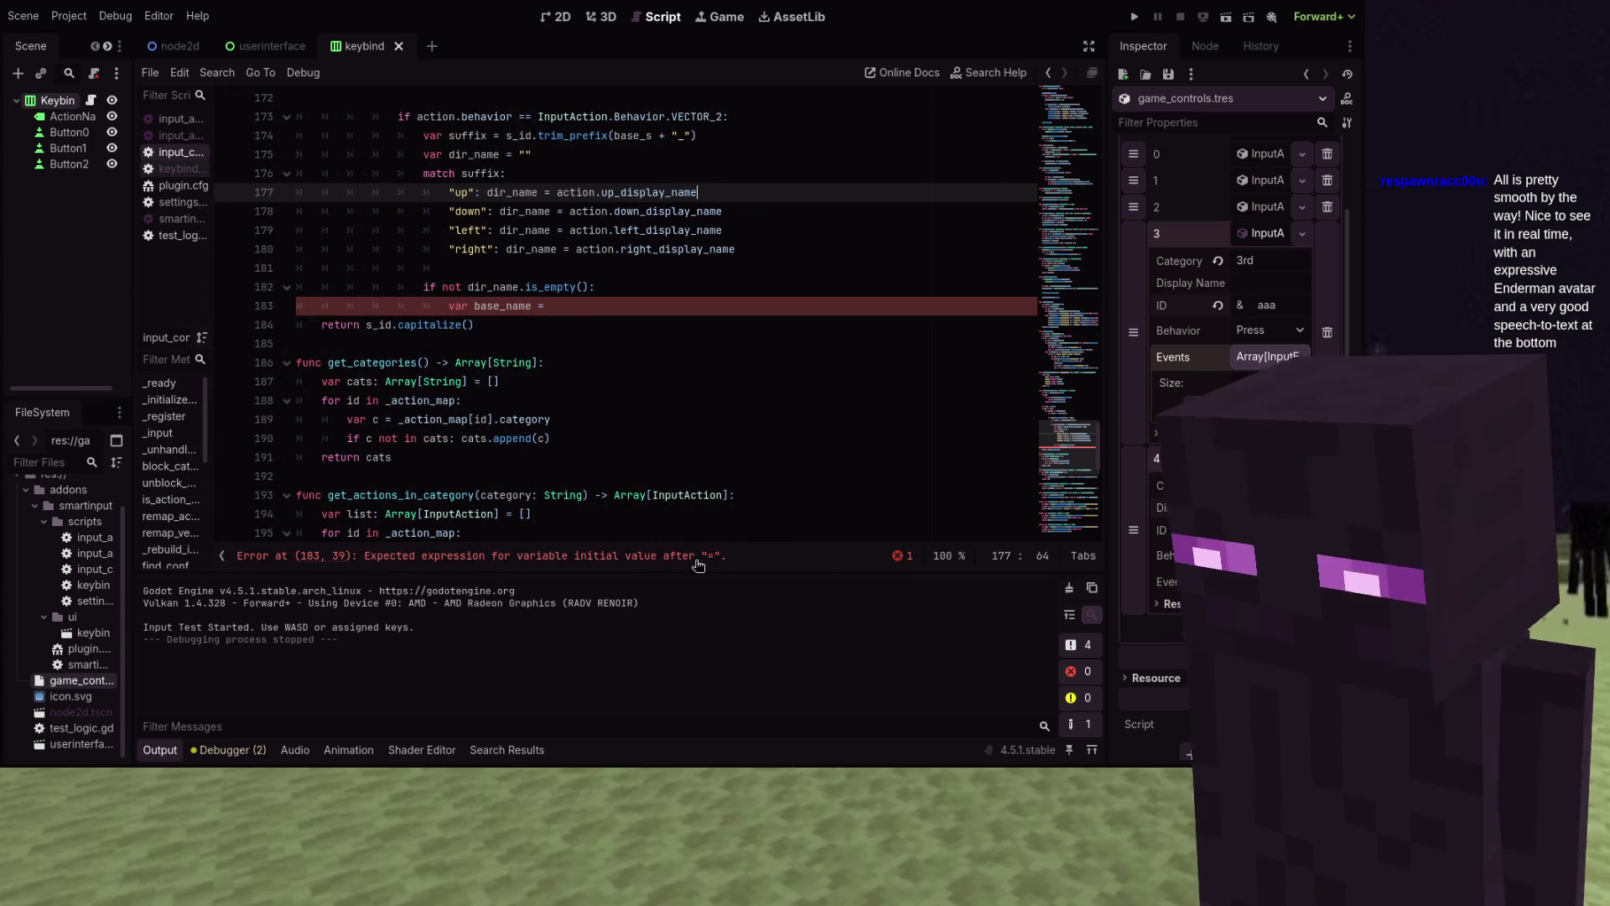
pyautogui.click(149, 755)
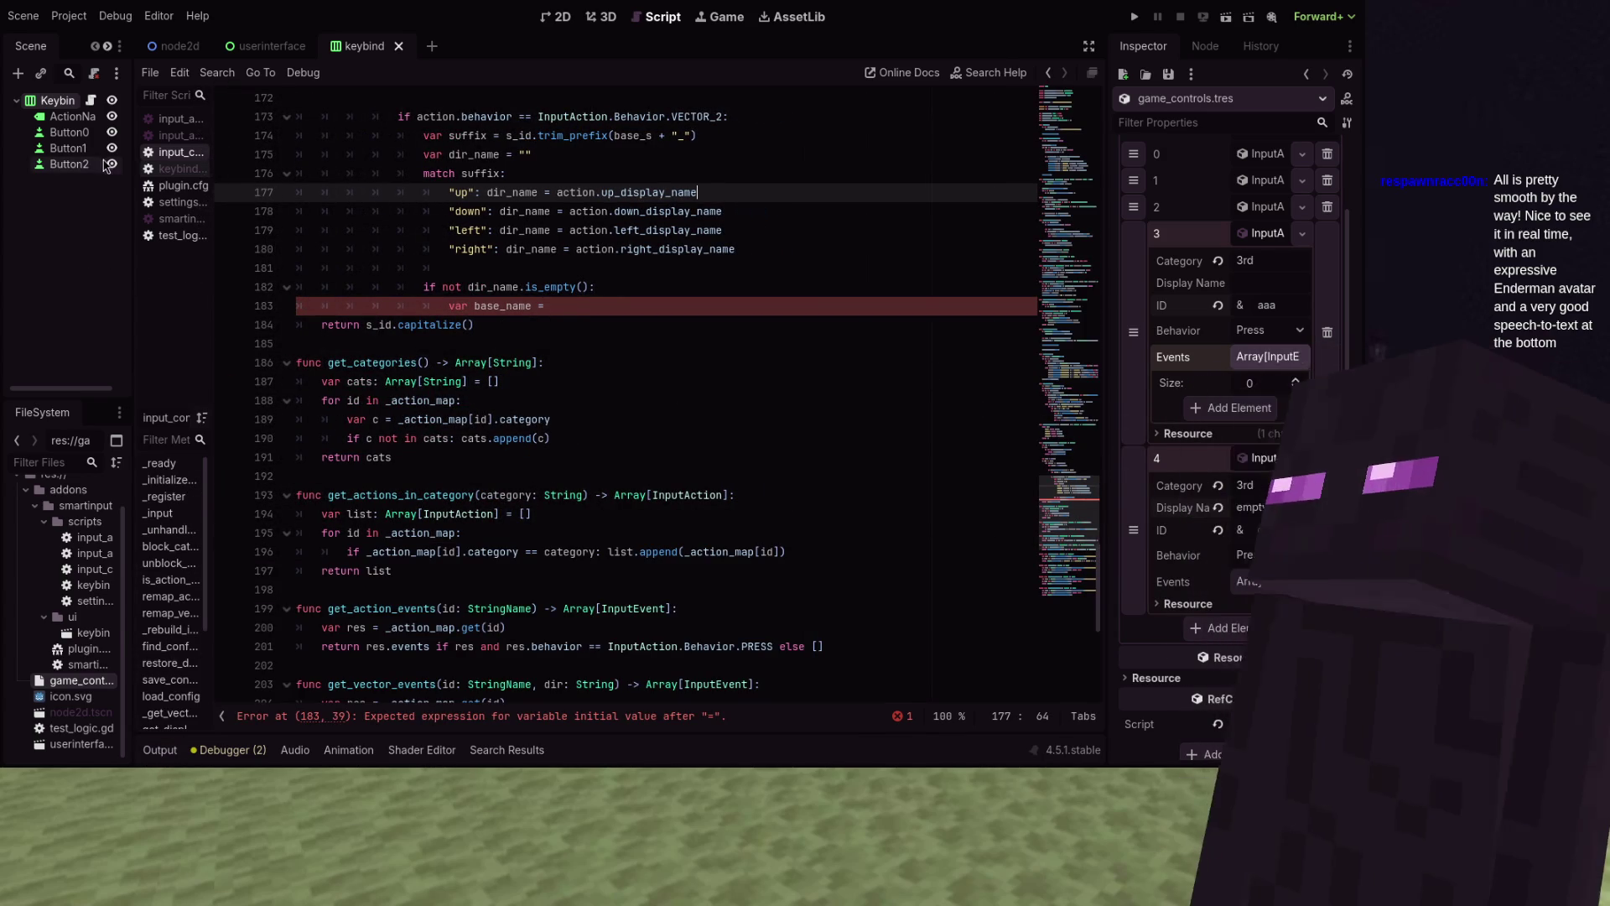
pyautogui.hscroll(1, 107, 166)
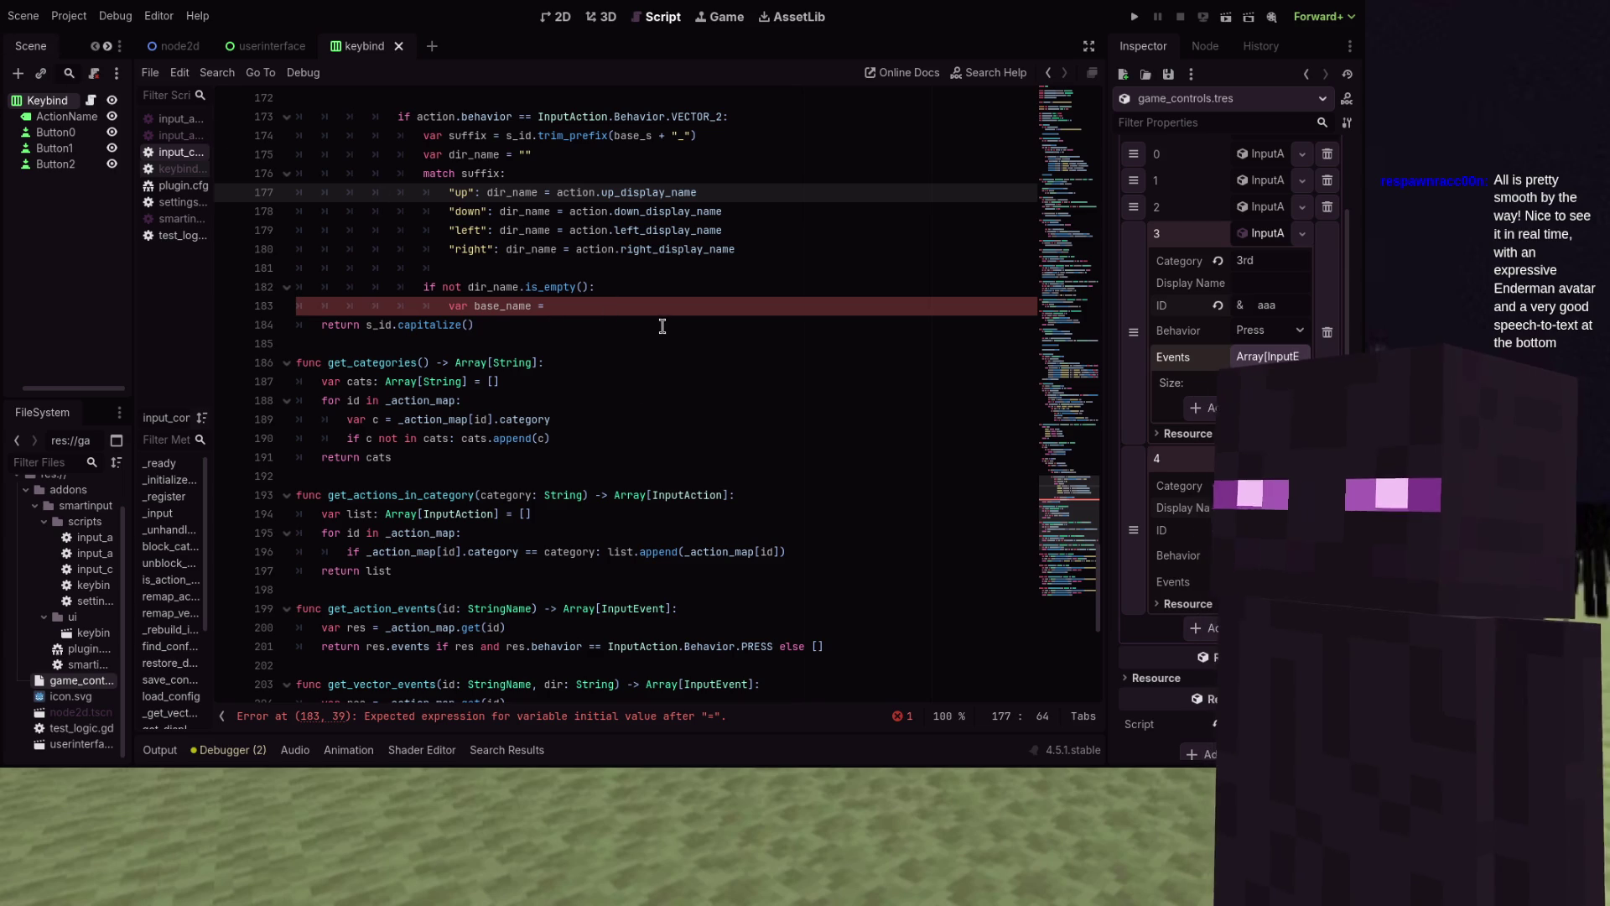
# Continue line 183 as 'var base_name = action.' and dismiss the completion popup
pyautogui.click(688, 308)
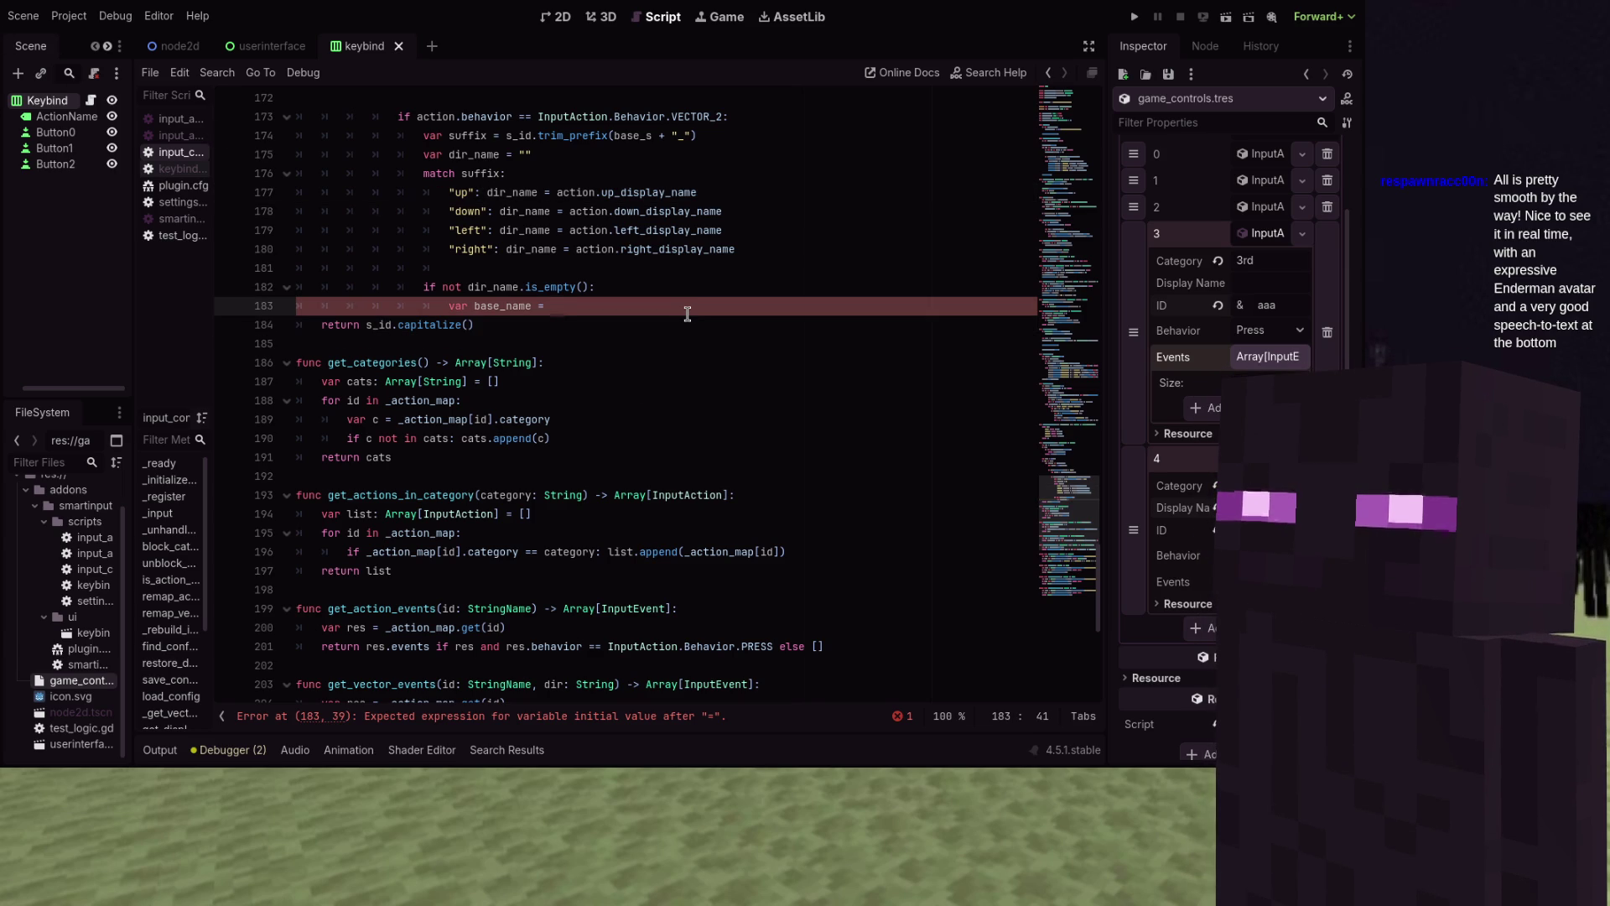
pyautogui.write('ac')
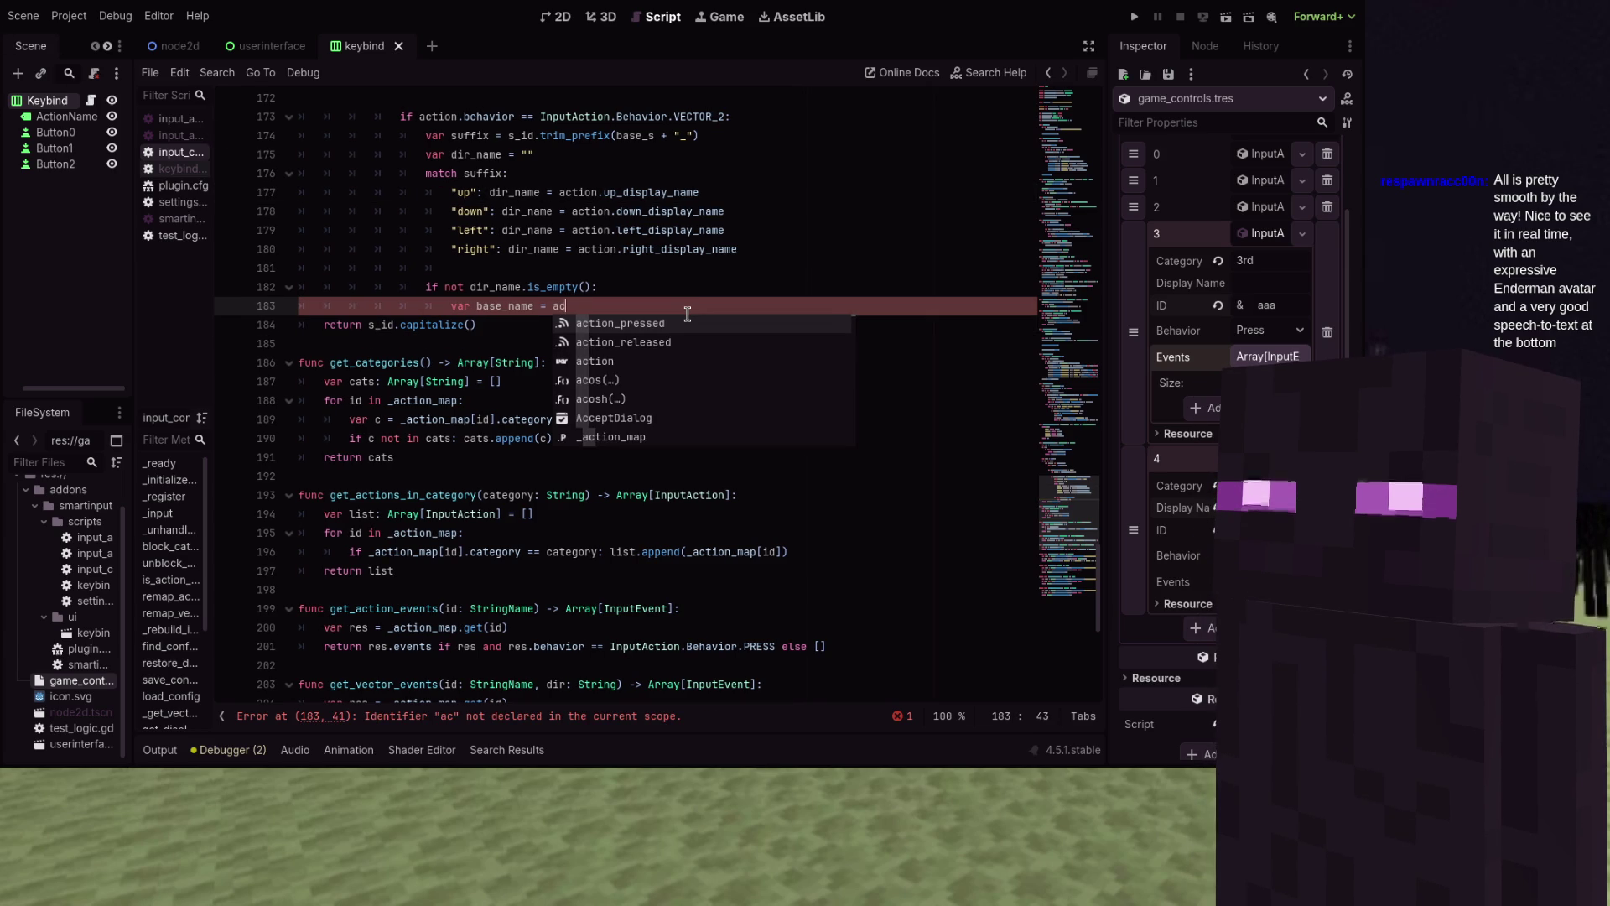
pyautogui.write('tion.')
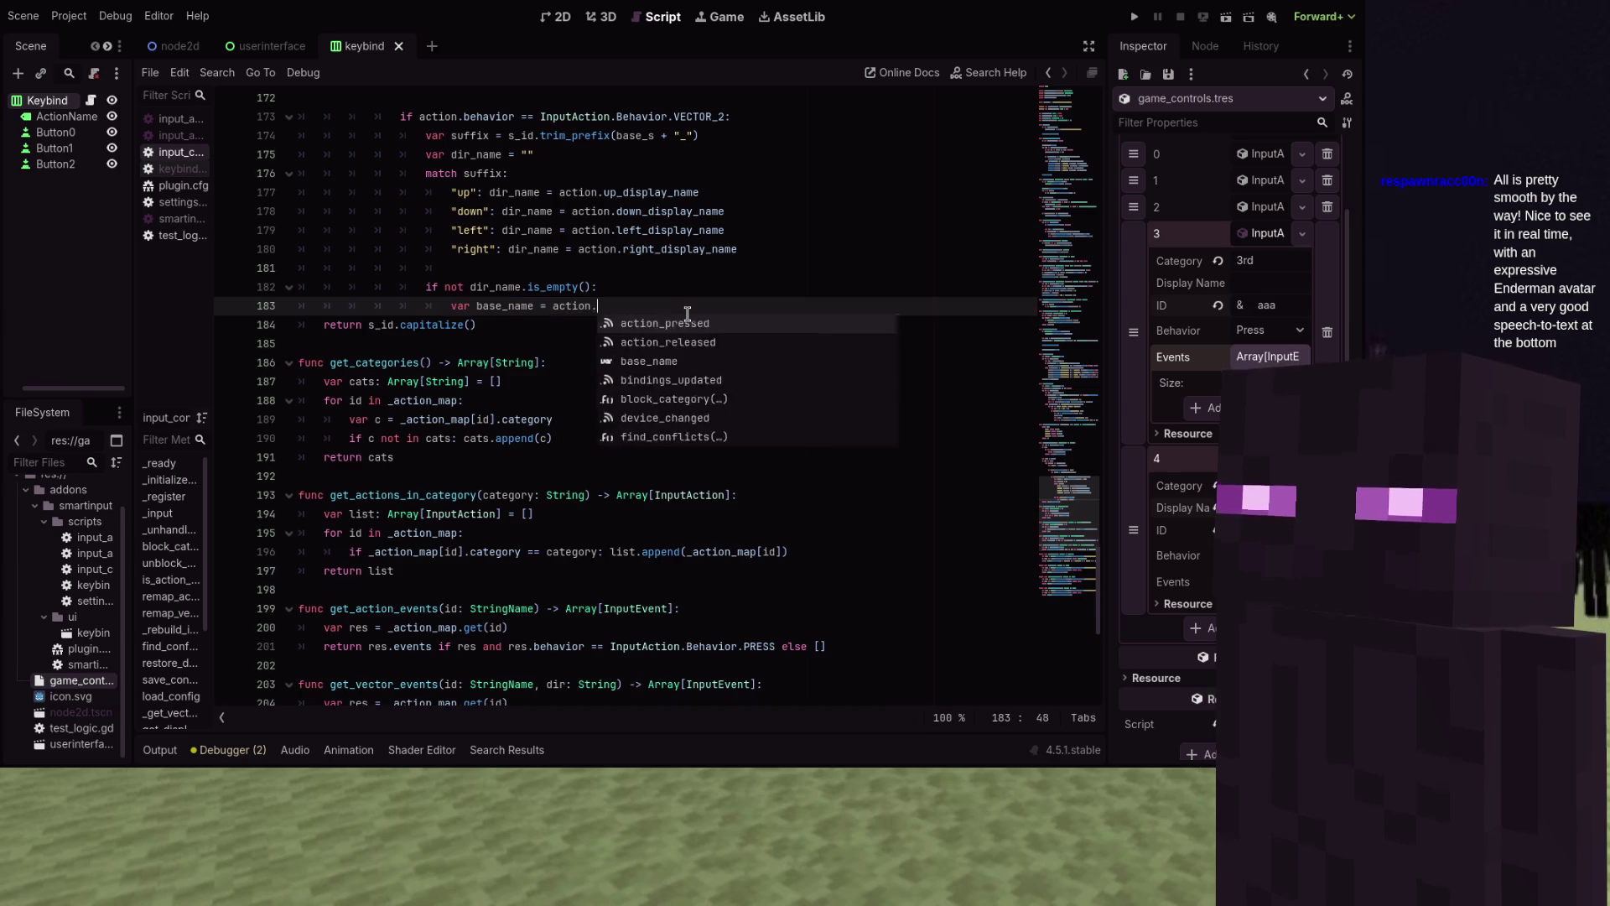
pyautogui.press('Escape')
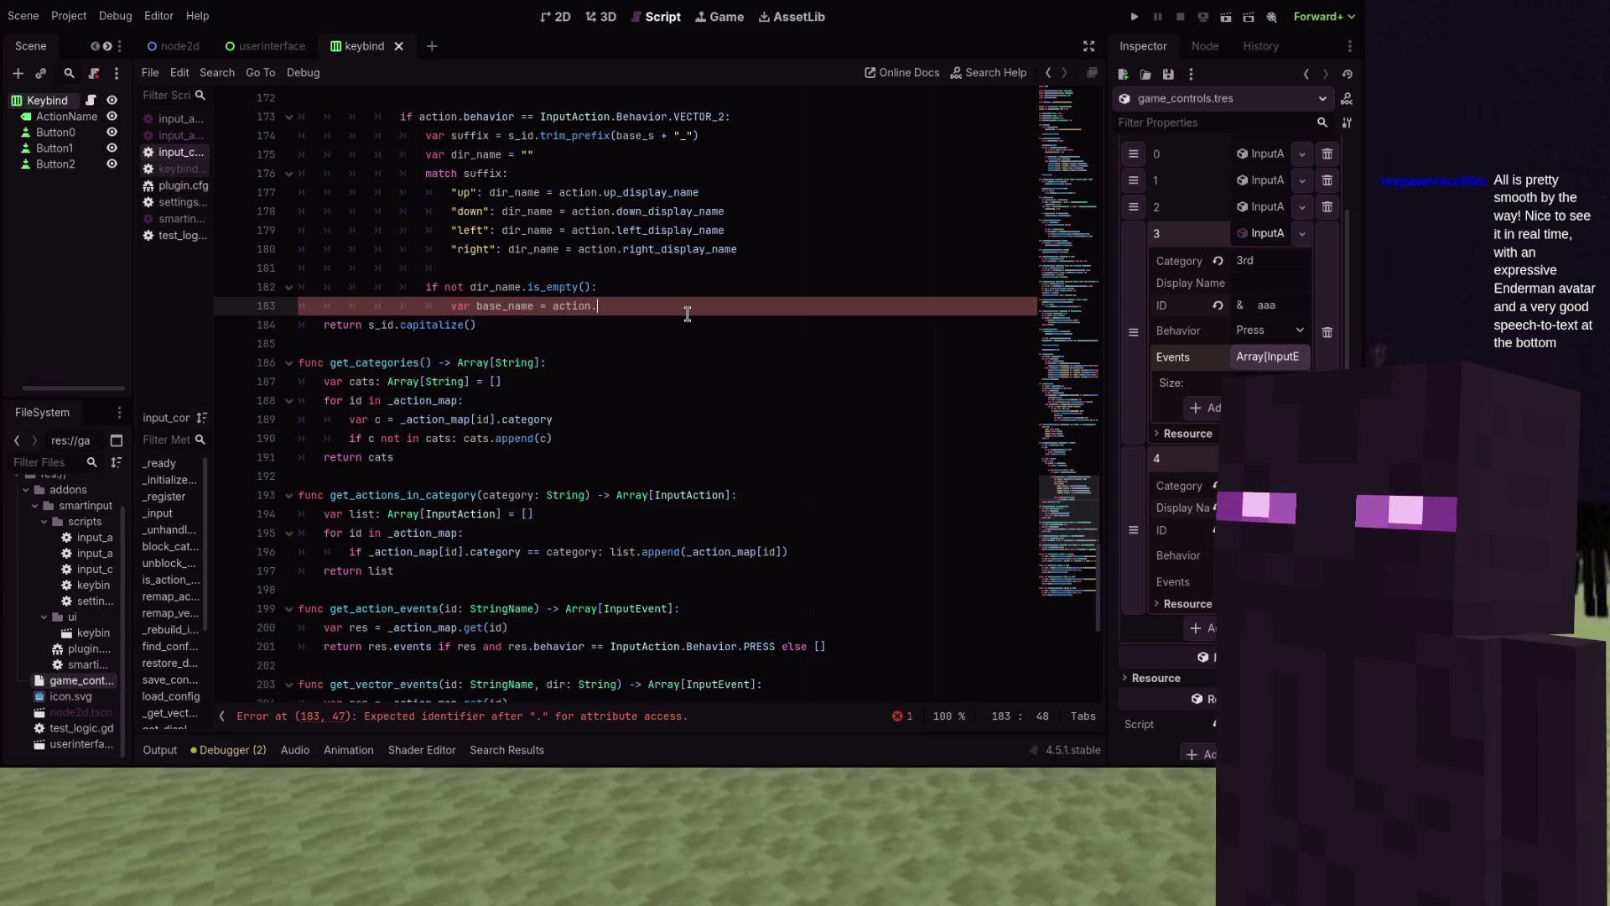
pyautogui.scroll(3, 687, 314)
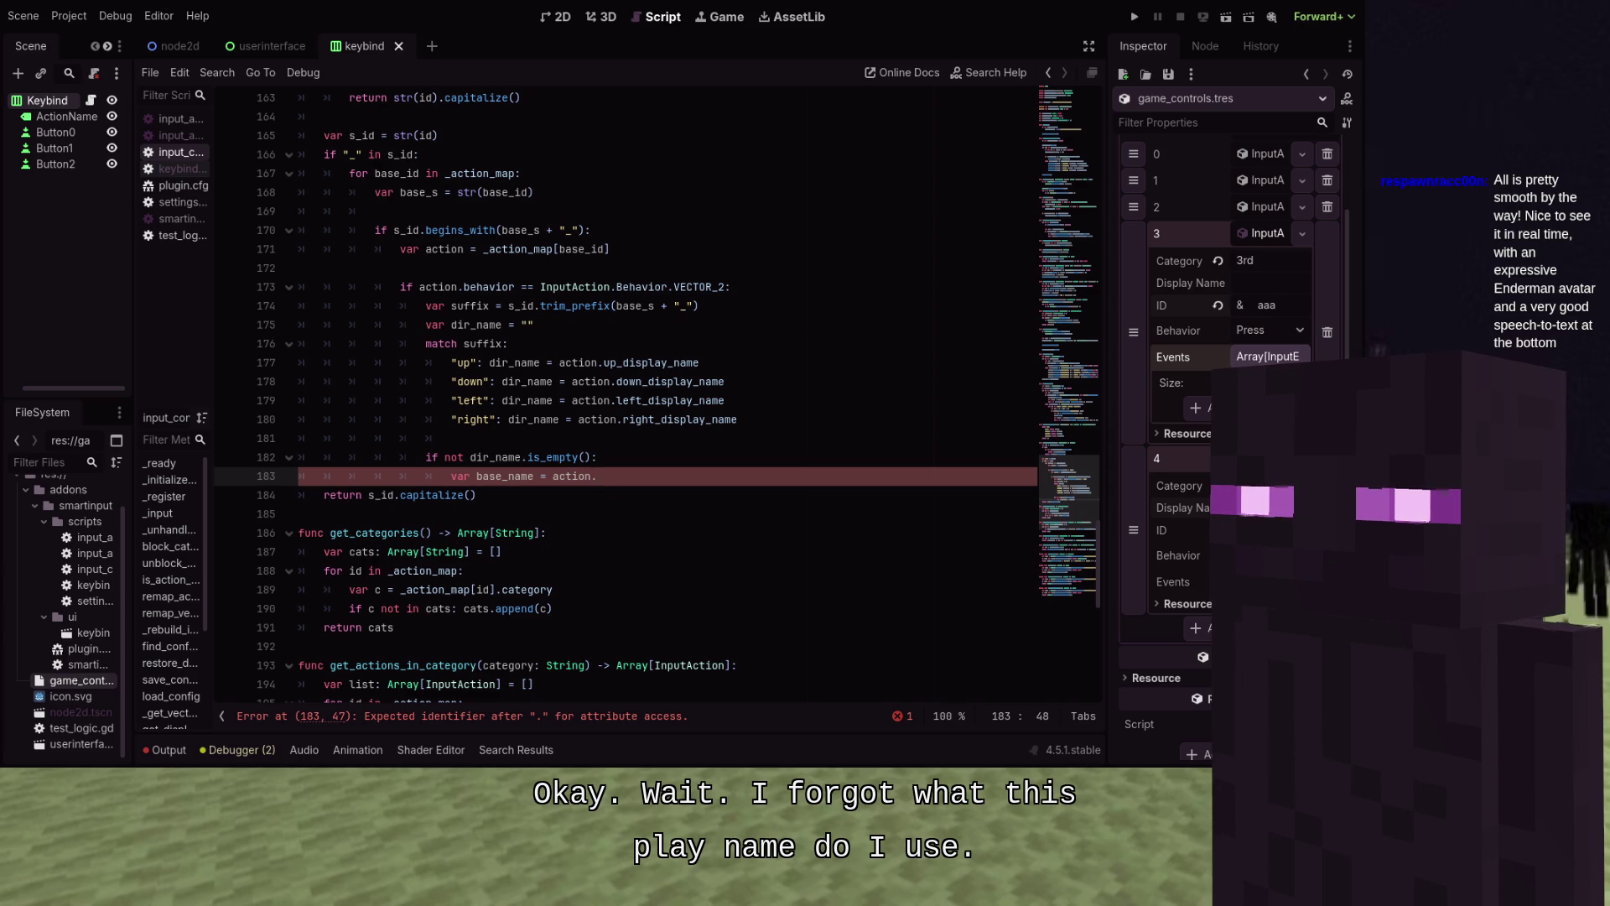
pyautogui.press('BackSpace')
pyautogui.press('BackSpace')
pyautogui.press('BackSpace')
pyautogui.hotkey('ctrl', 'z')
pyautogui.hotkey('ctrl', 'z')
pyautogui.hotkey('ctrl', 'z')
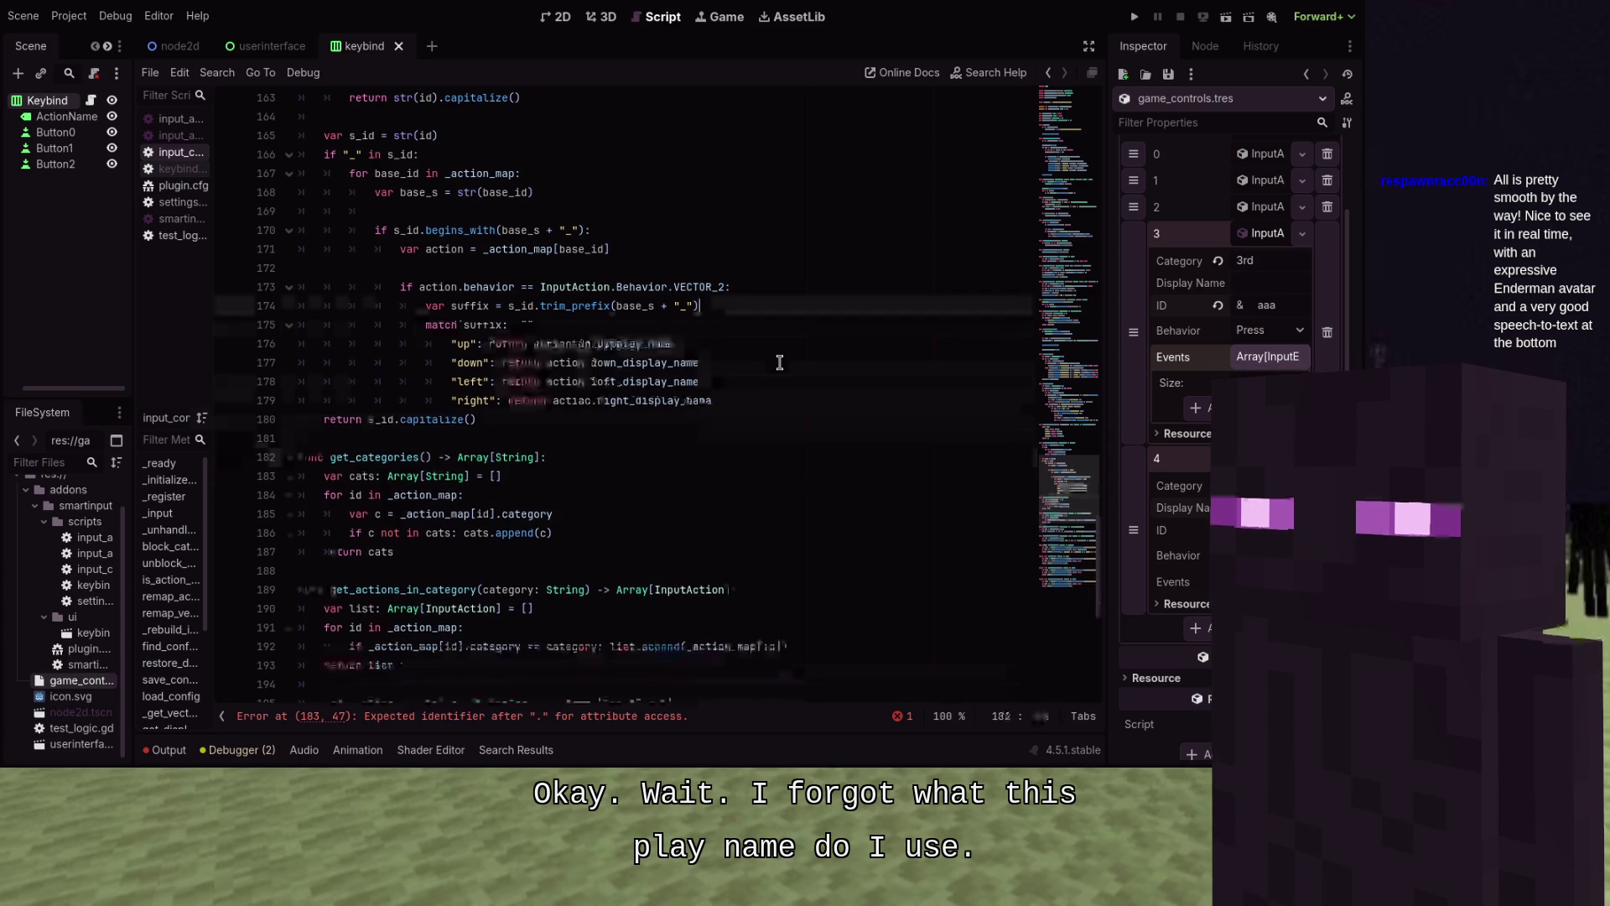
pyautogui.hotkey('ctrl', 'z')
pyautogui.hotkey('ctrl', 'z')
pyautogui.hotkey('ctrl', 'z')
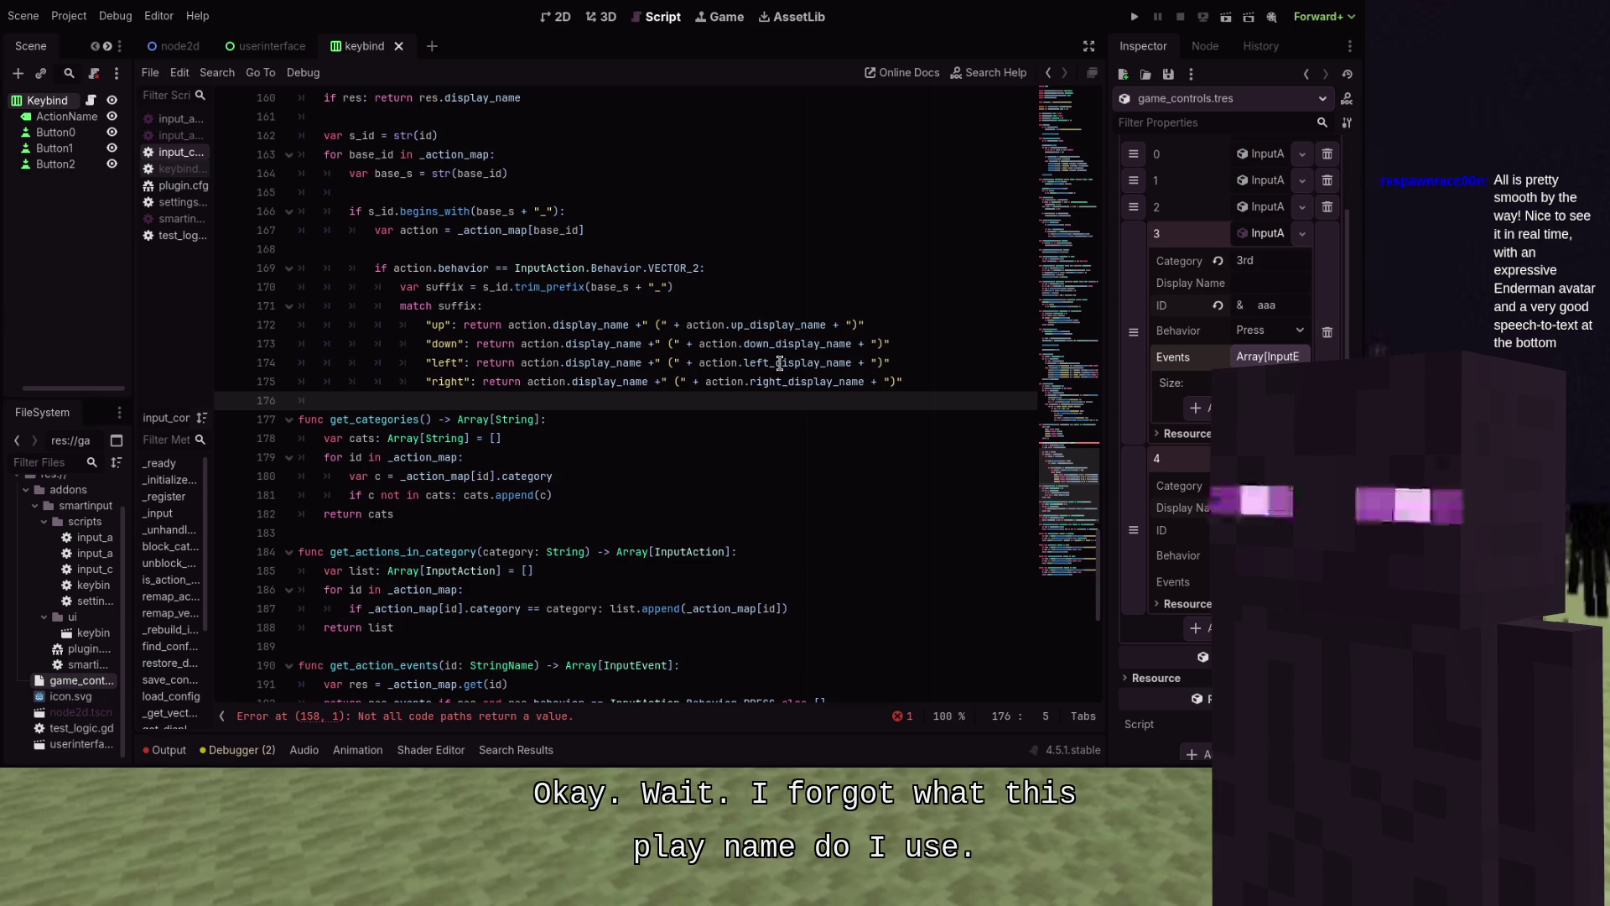
pyautogui.write('return s_id')
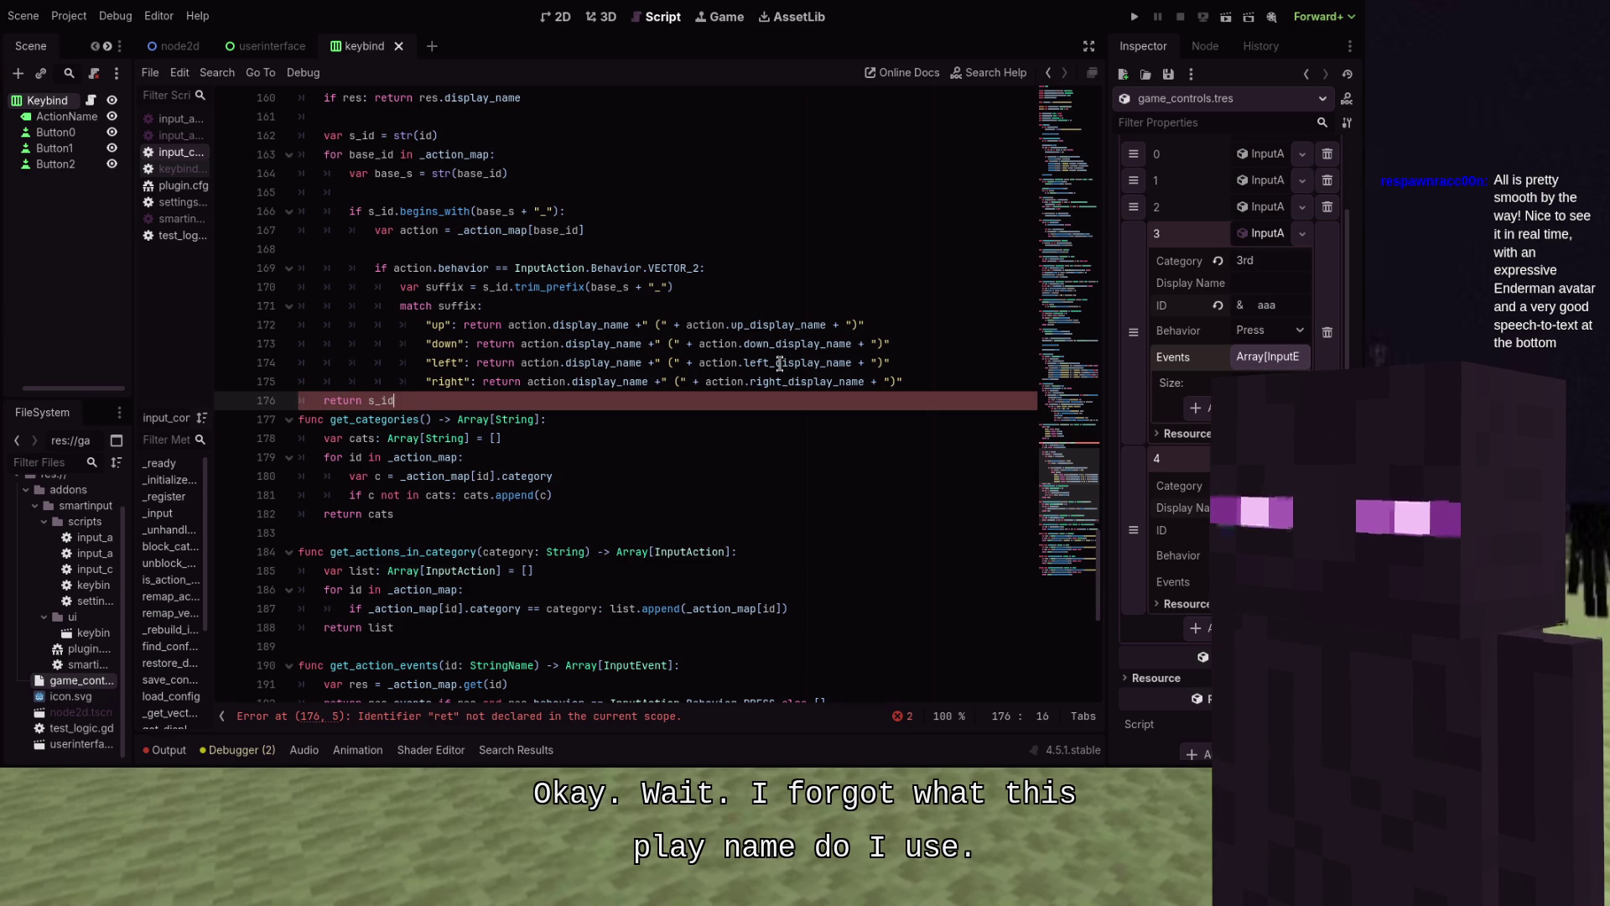
pyautogui.press('Return')
pyautogui.hotkey('ctrl', 'z')
pyautogui.hotkey('ctrl', 'z')
pyautogui.hotkey('ctrl', 'z')
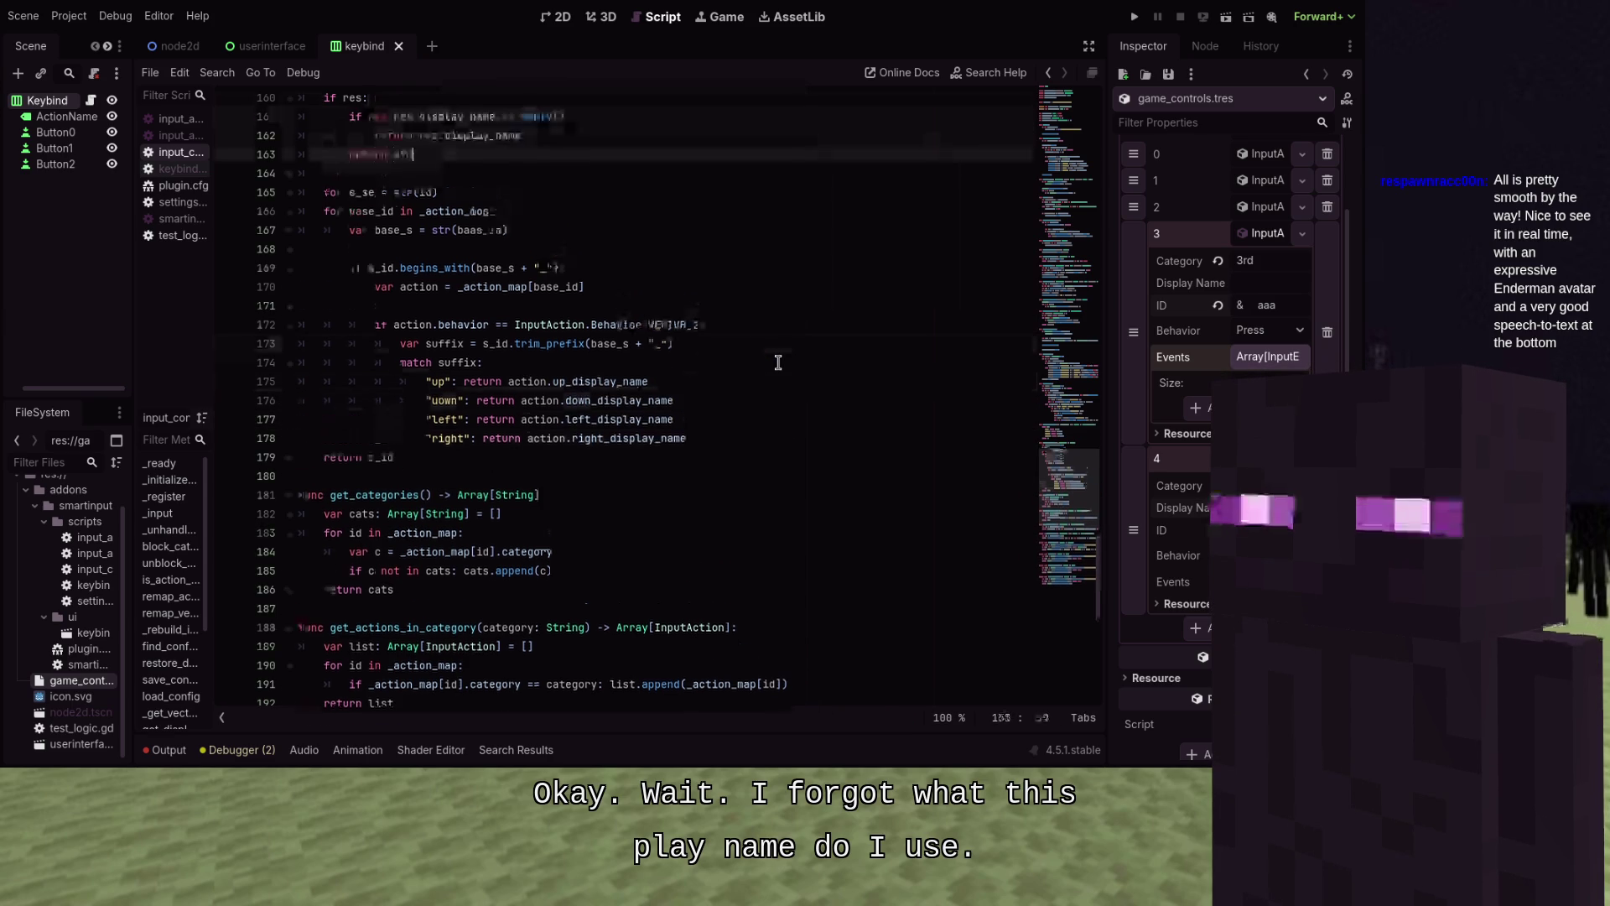
pyautogui.hotkey('ctrl', 'shift', 'z')
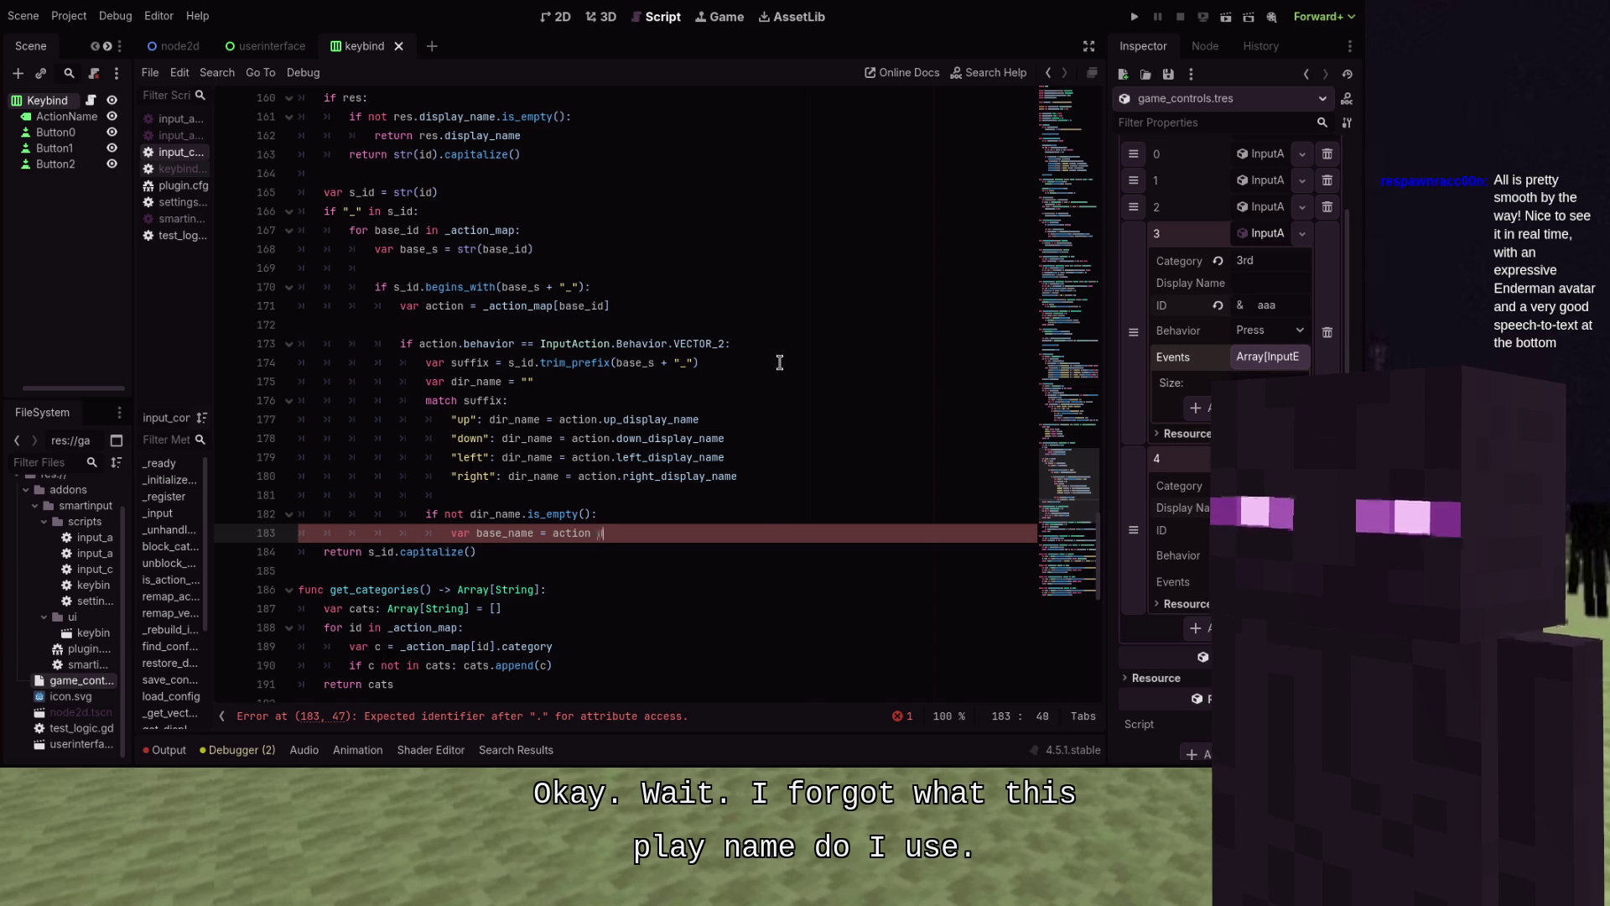
# Set base_name to the display name or capitalized base id, return dir_name, and run the game
pyautogui.write('display_')
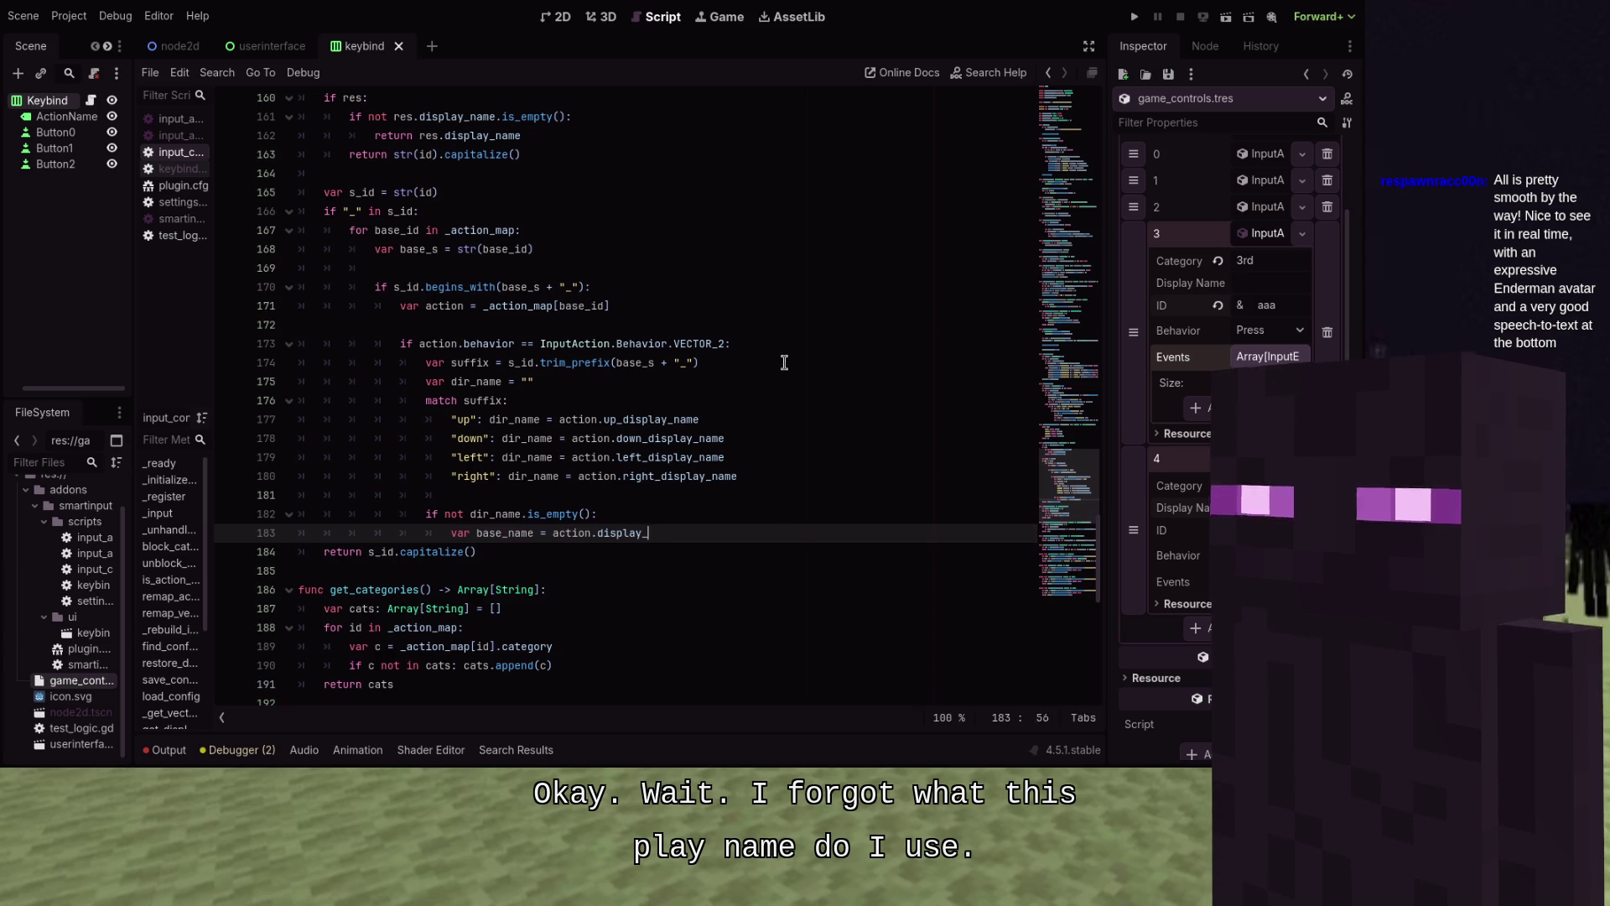
pyautogui.write('t action.display_')
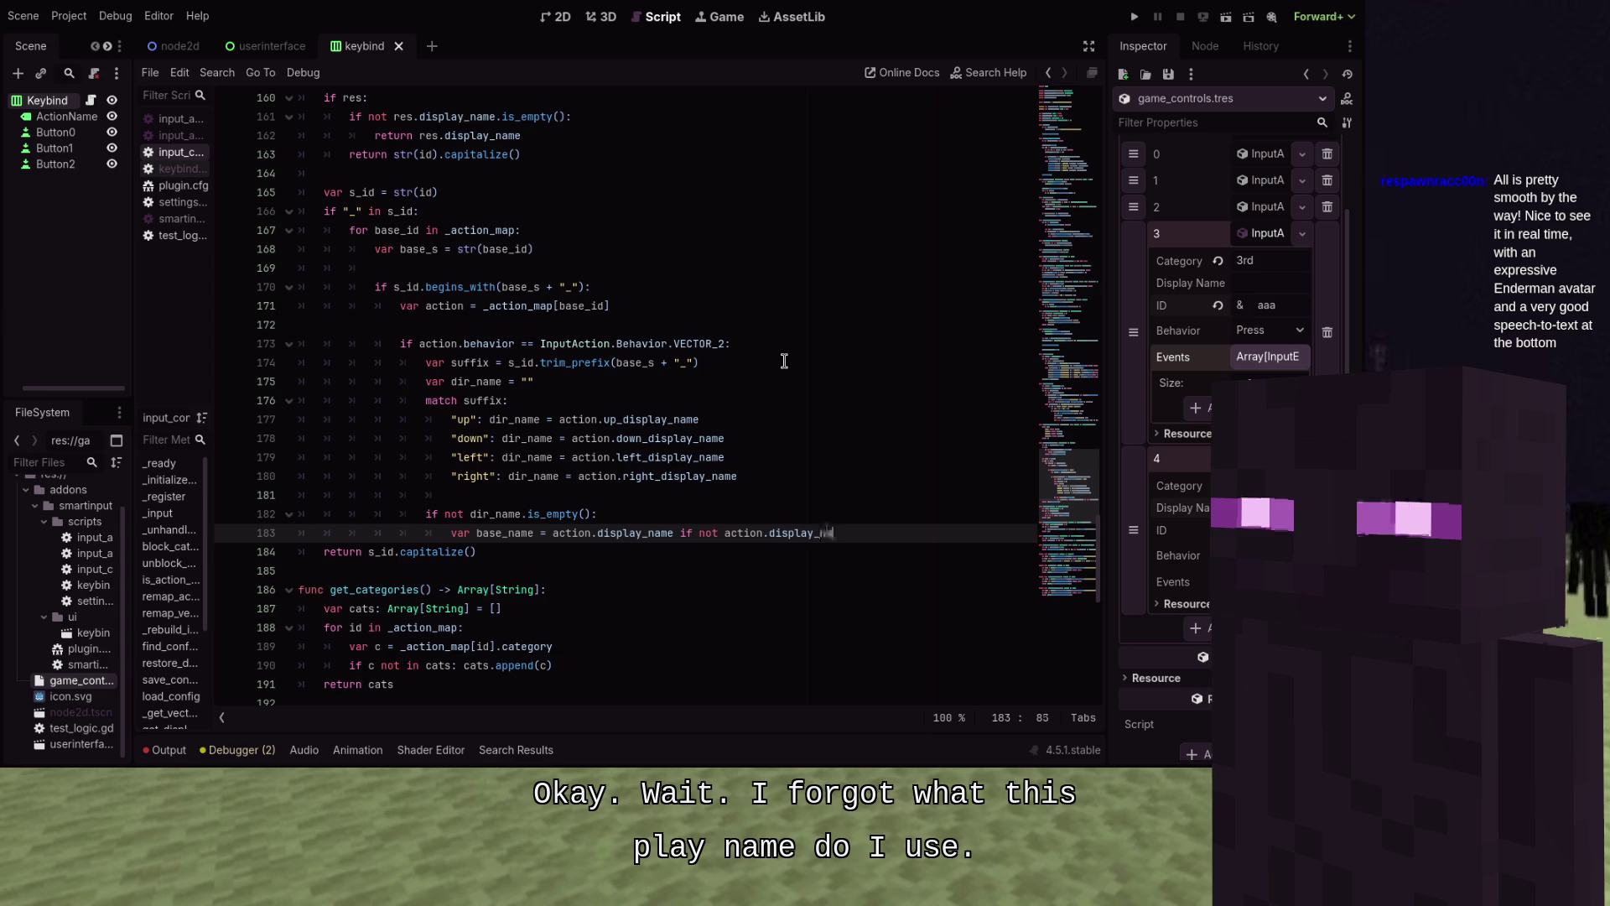
pyautogui.write('ame.i')
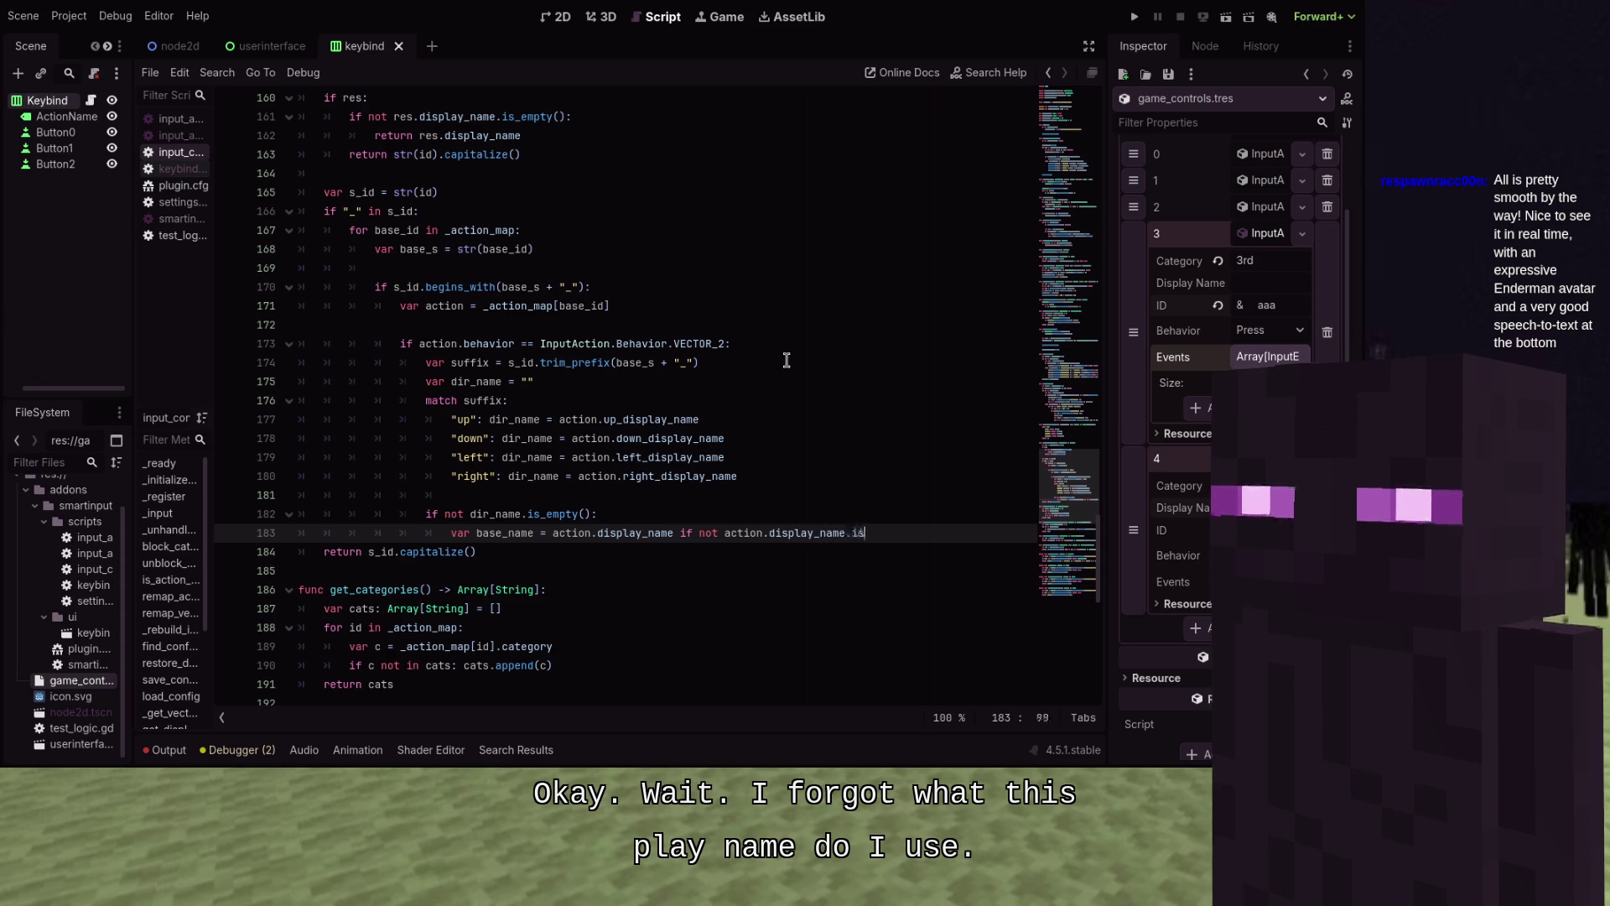
pyautogui.write('s')
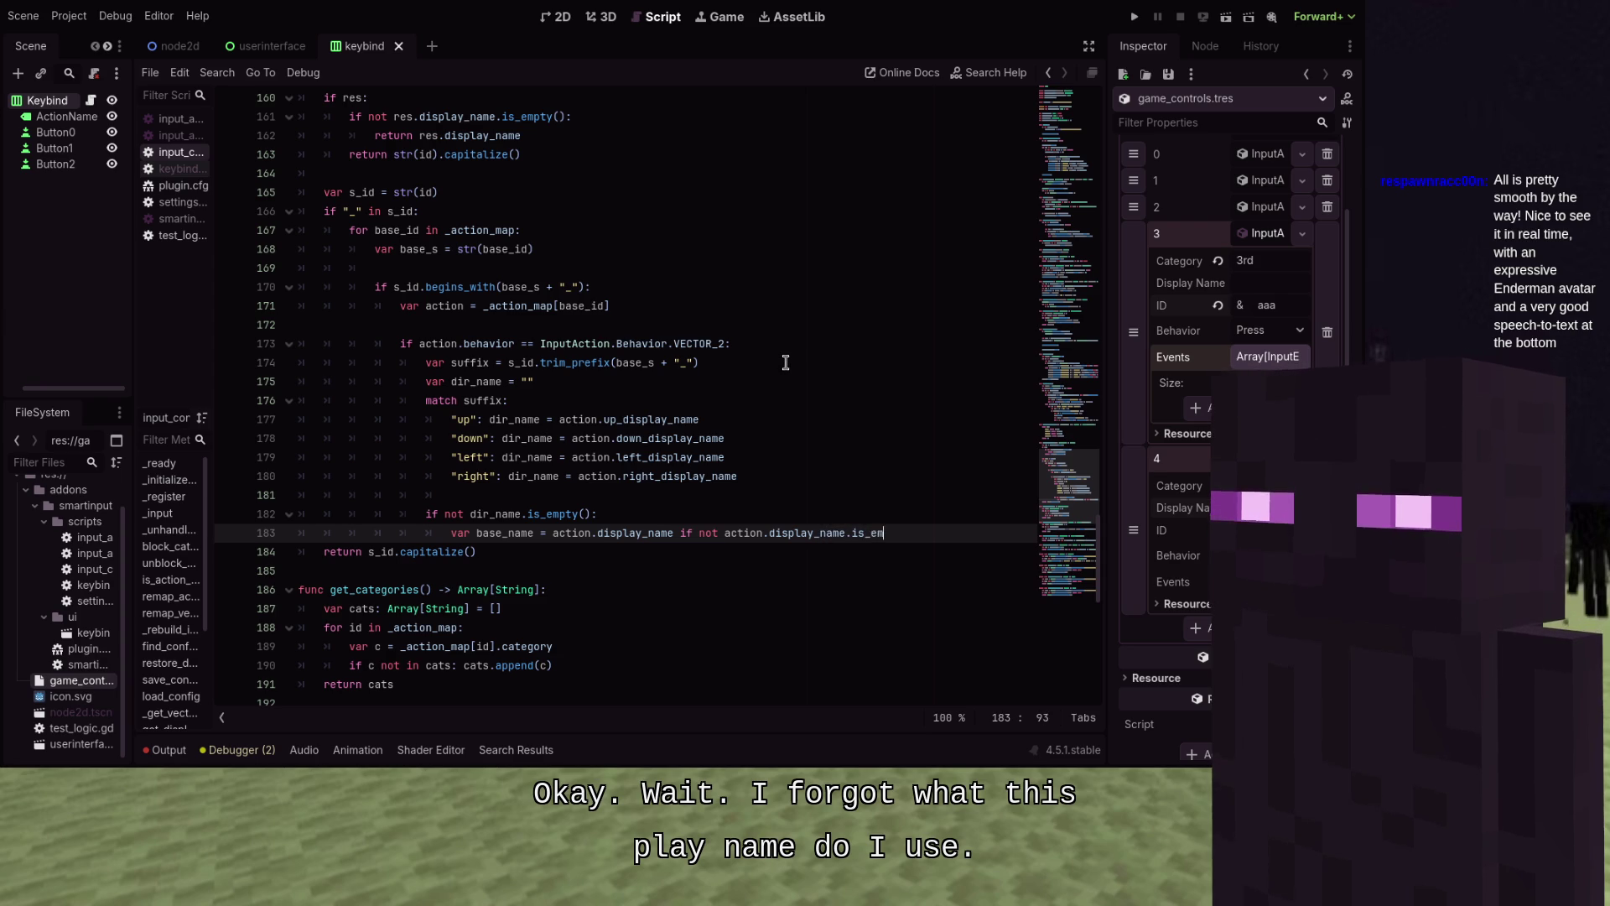
pyautogui.write('()')
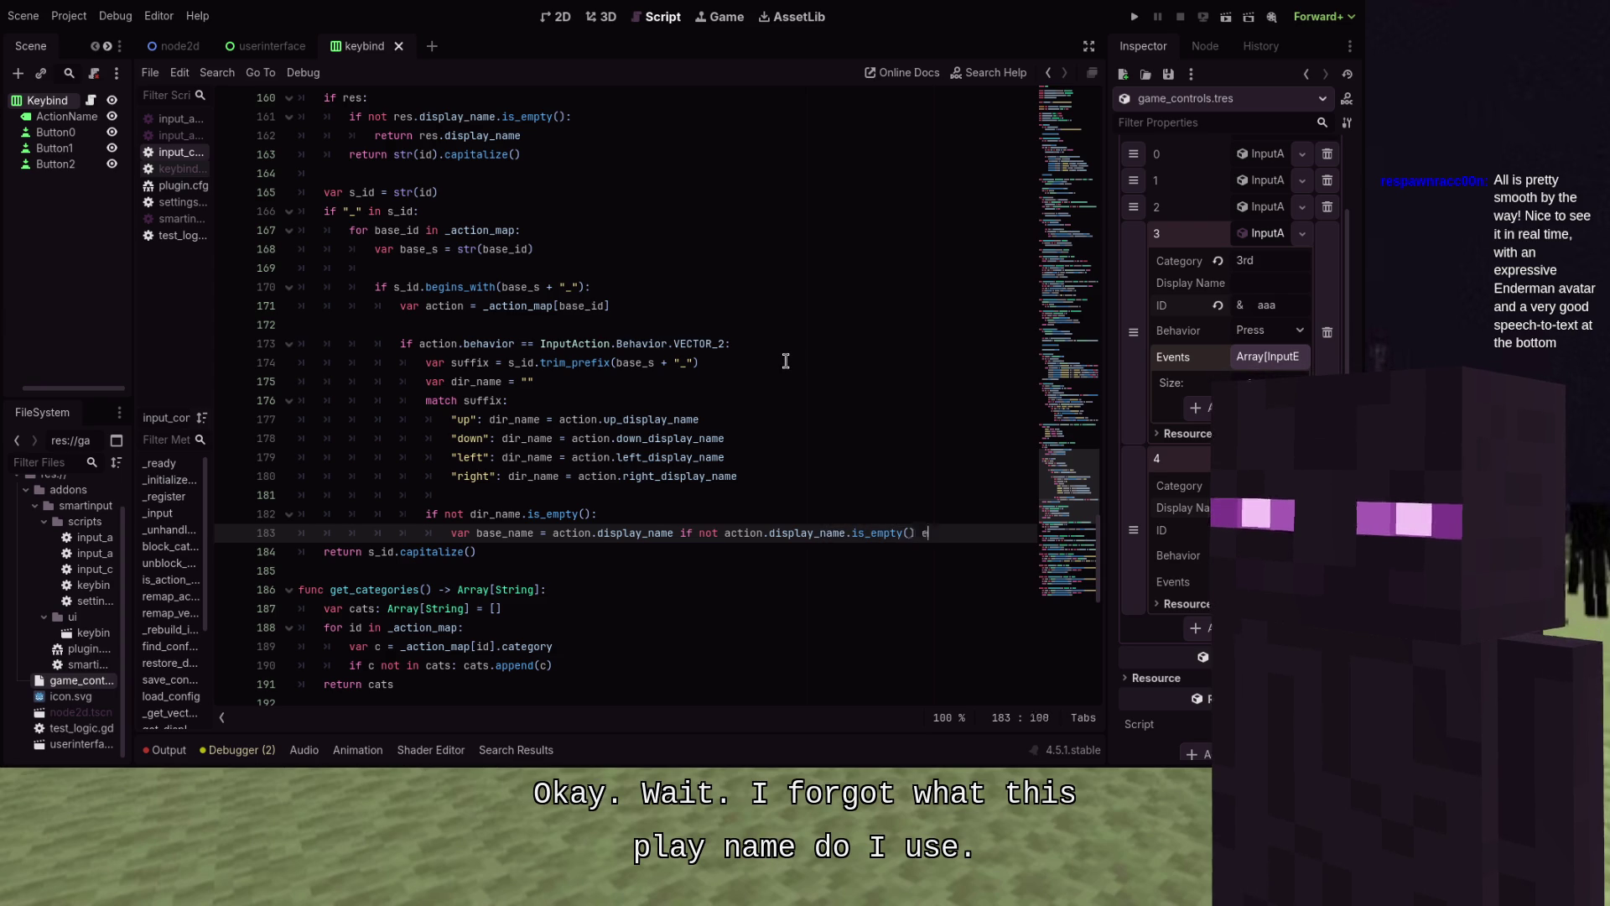
pyautogui.write('e base_')
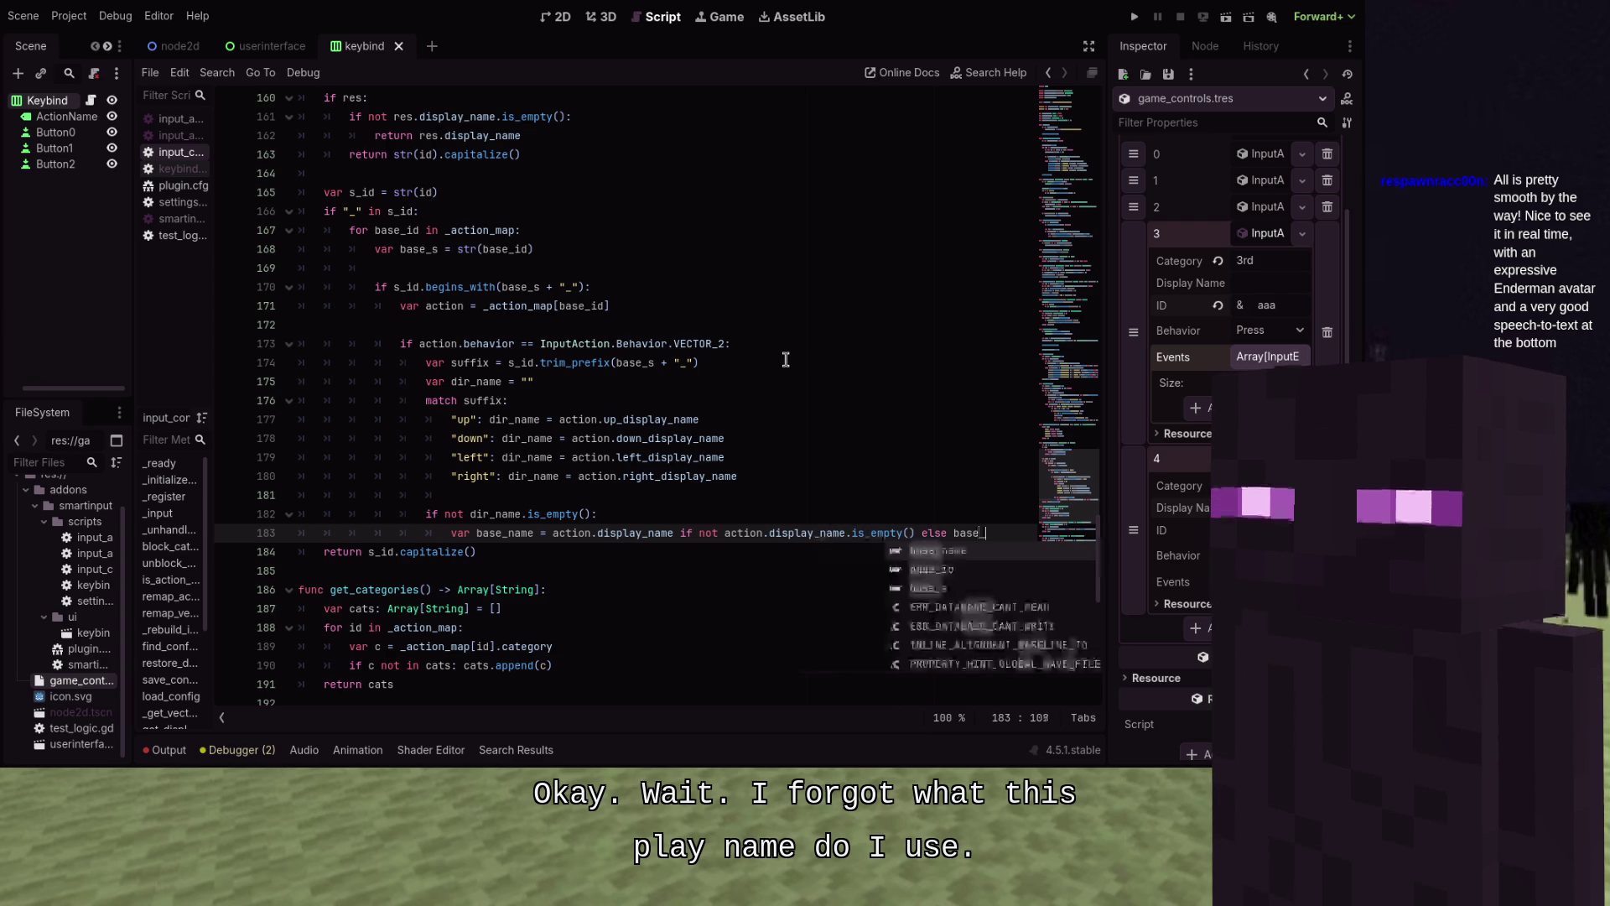
pyautogui.write('sapi')
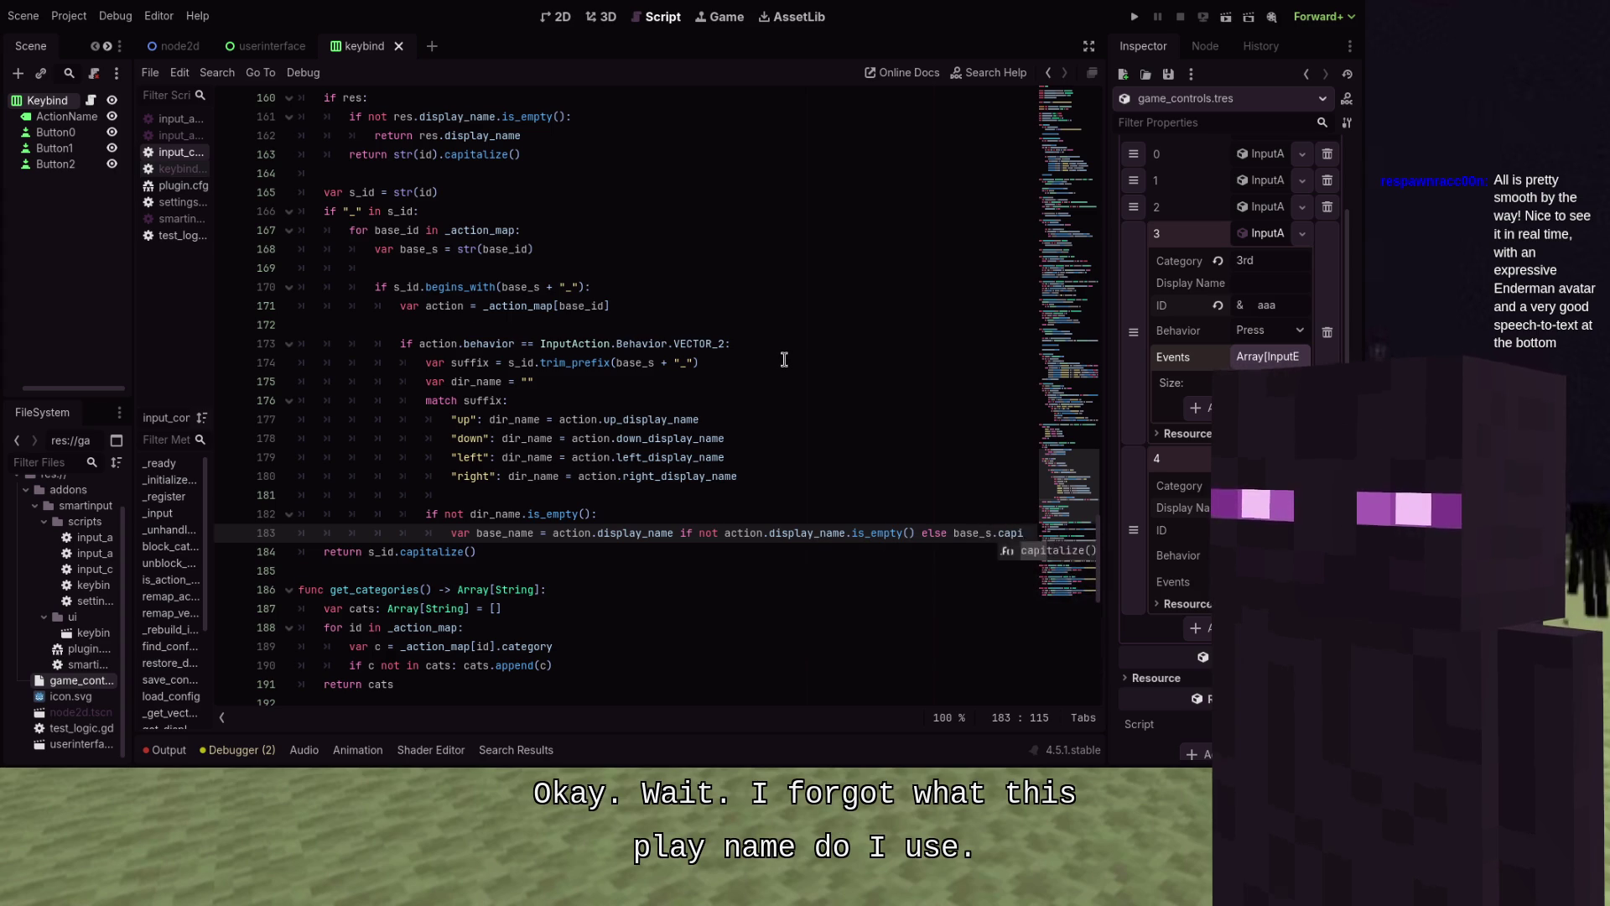
pyautogui.press('Return')
pyautogui.press('Return')
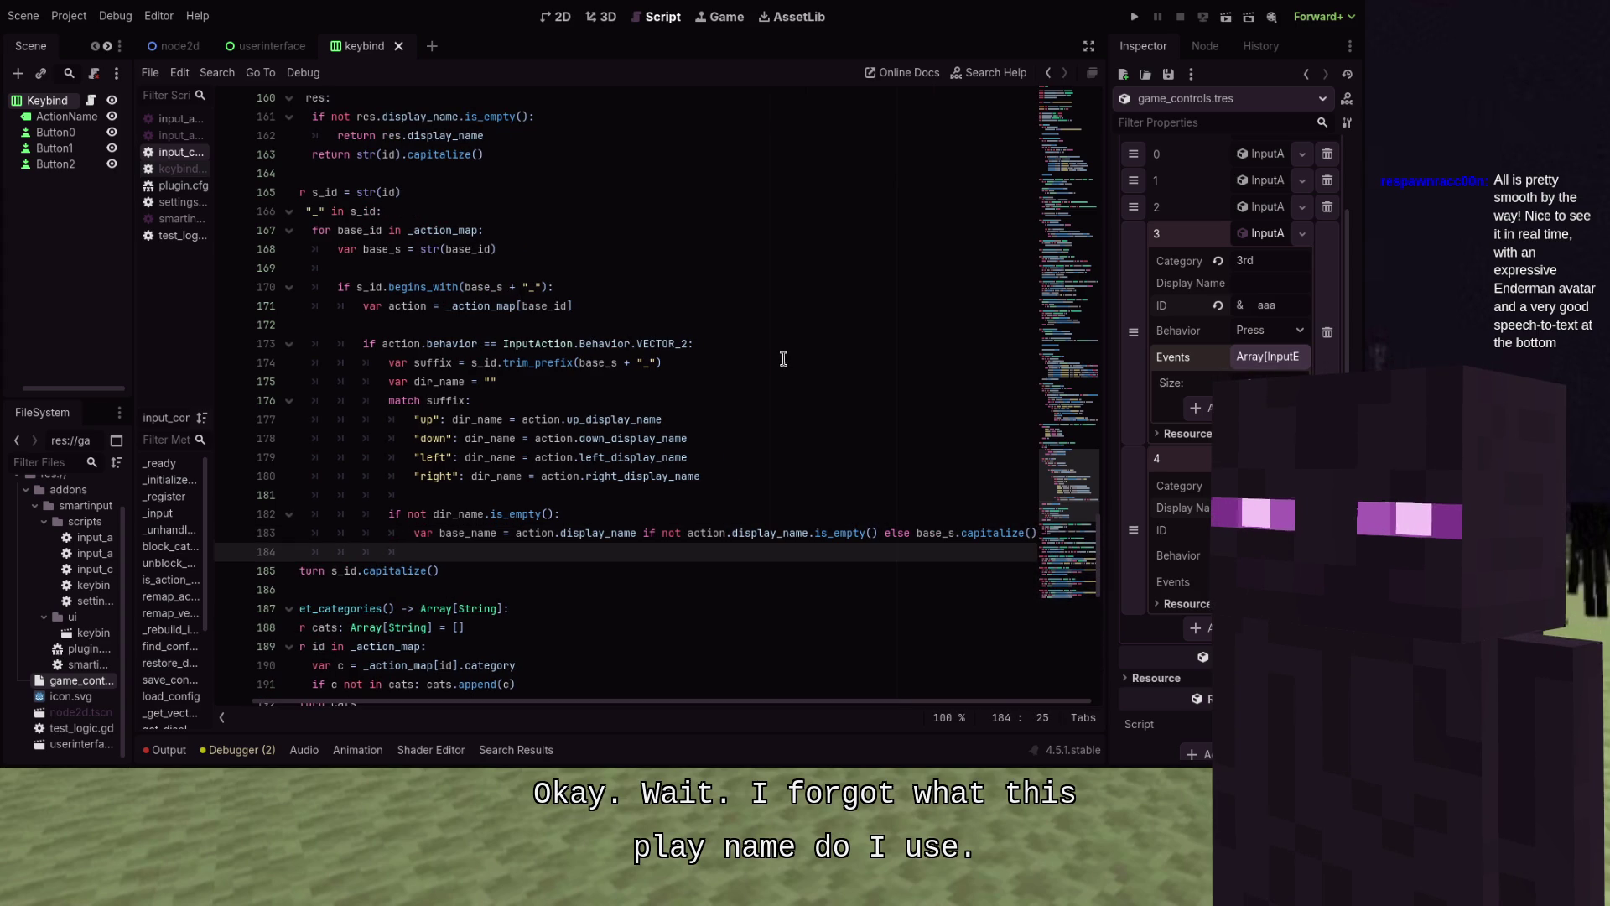
pyautogui.write('rt')
pyautogui.press('BackSpace')
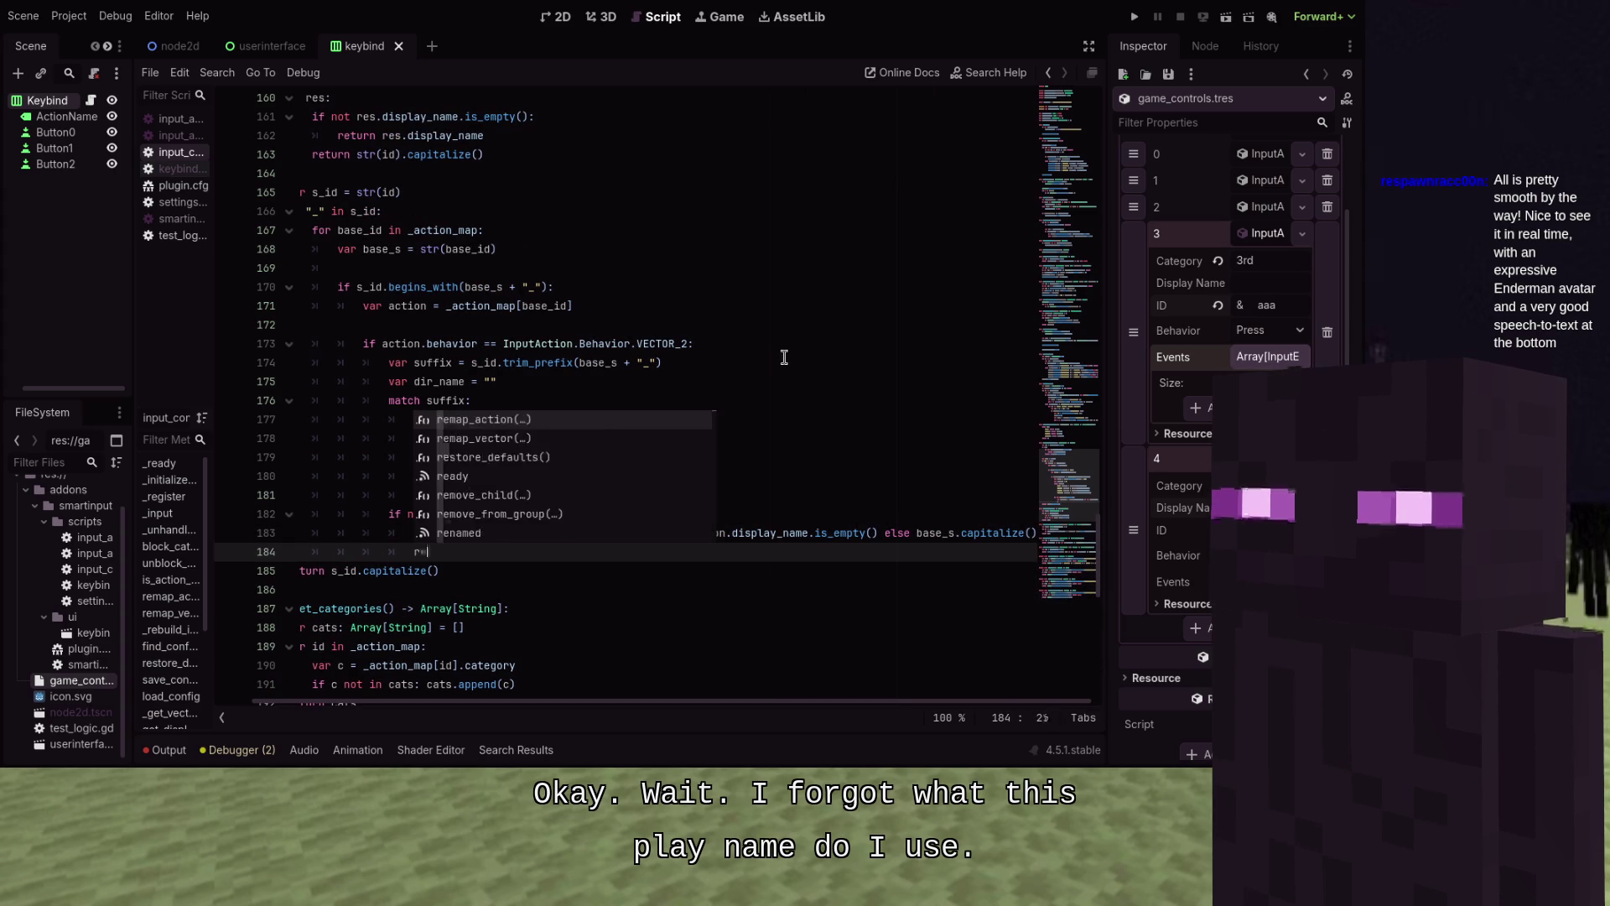
pyautogui.write('eturn')
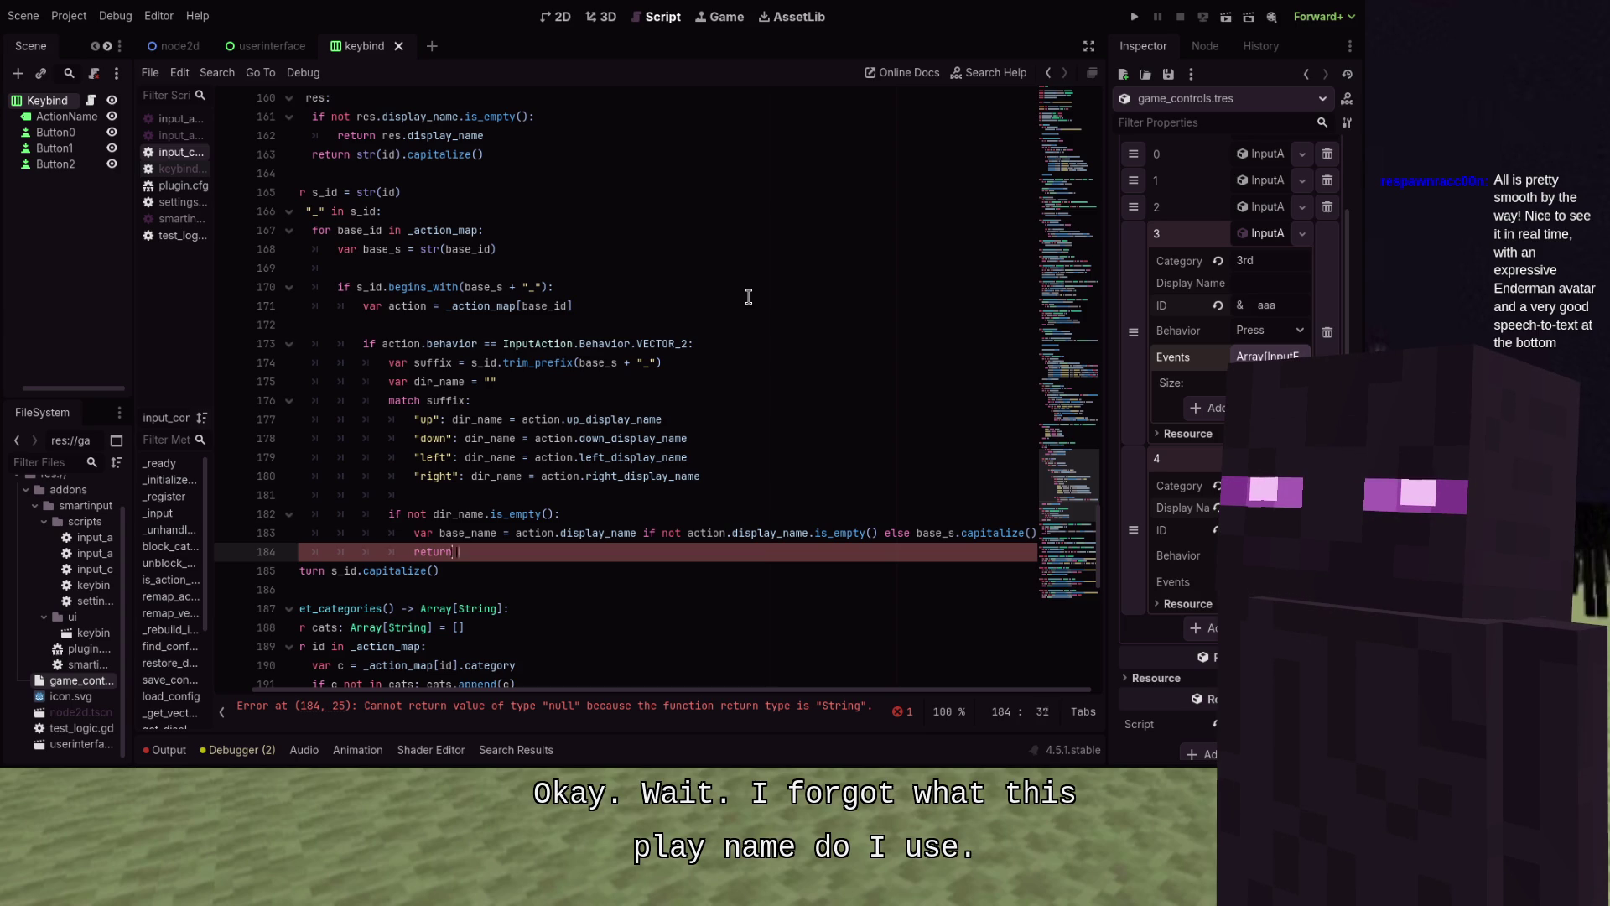
pyautogui.write('dor')
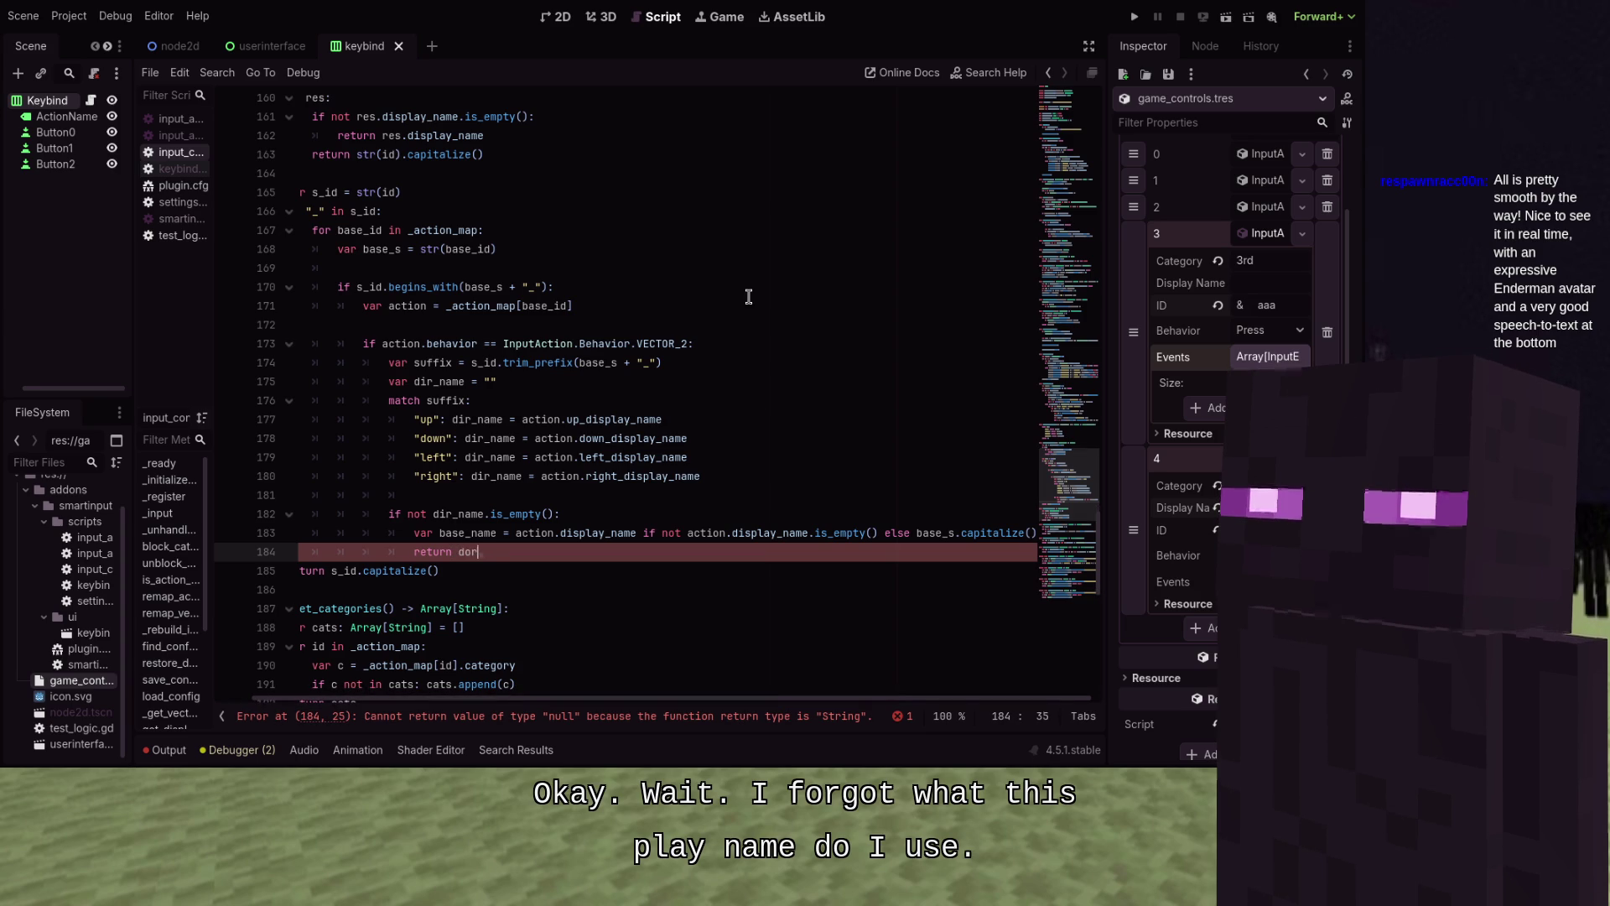
pyautogui.press('Return')
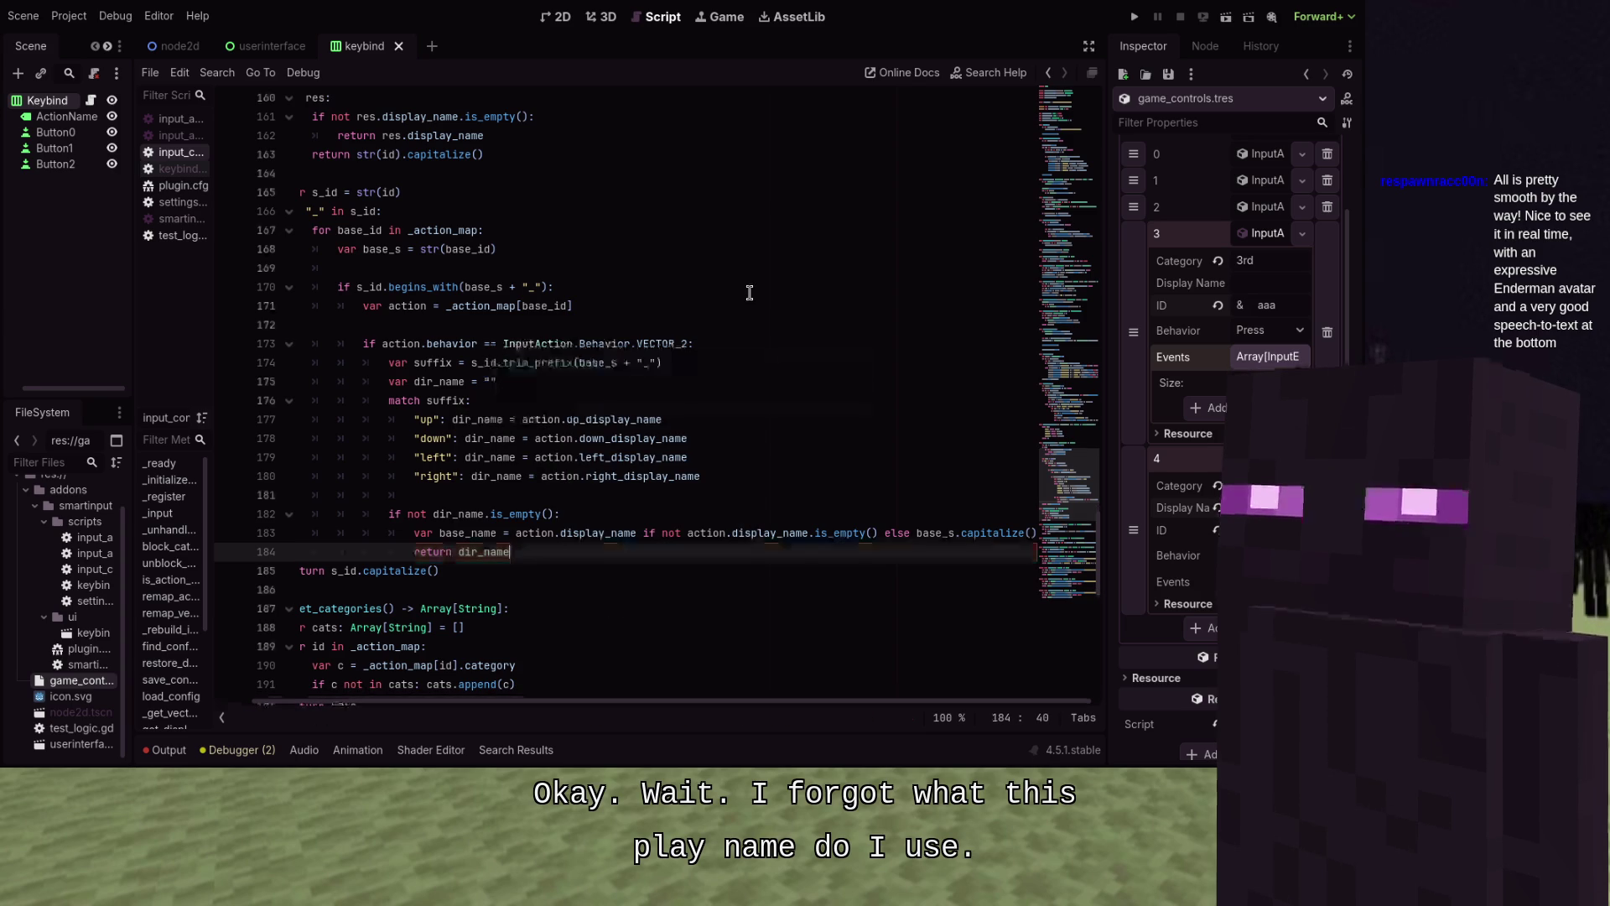
pyautogui.press('F5')
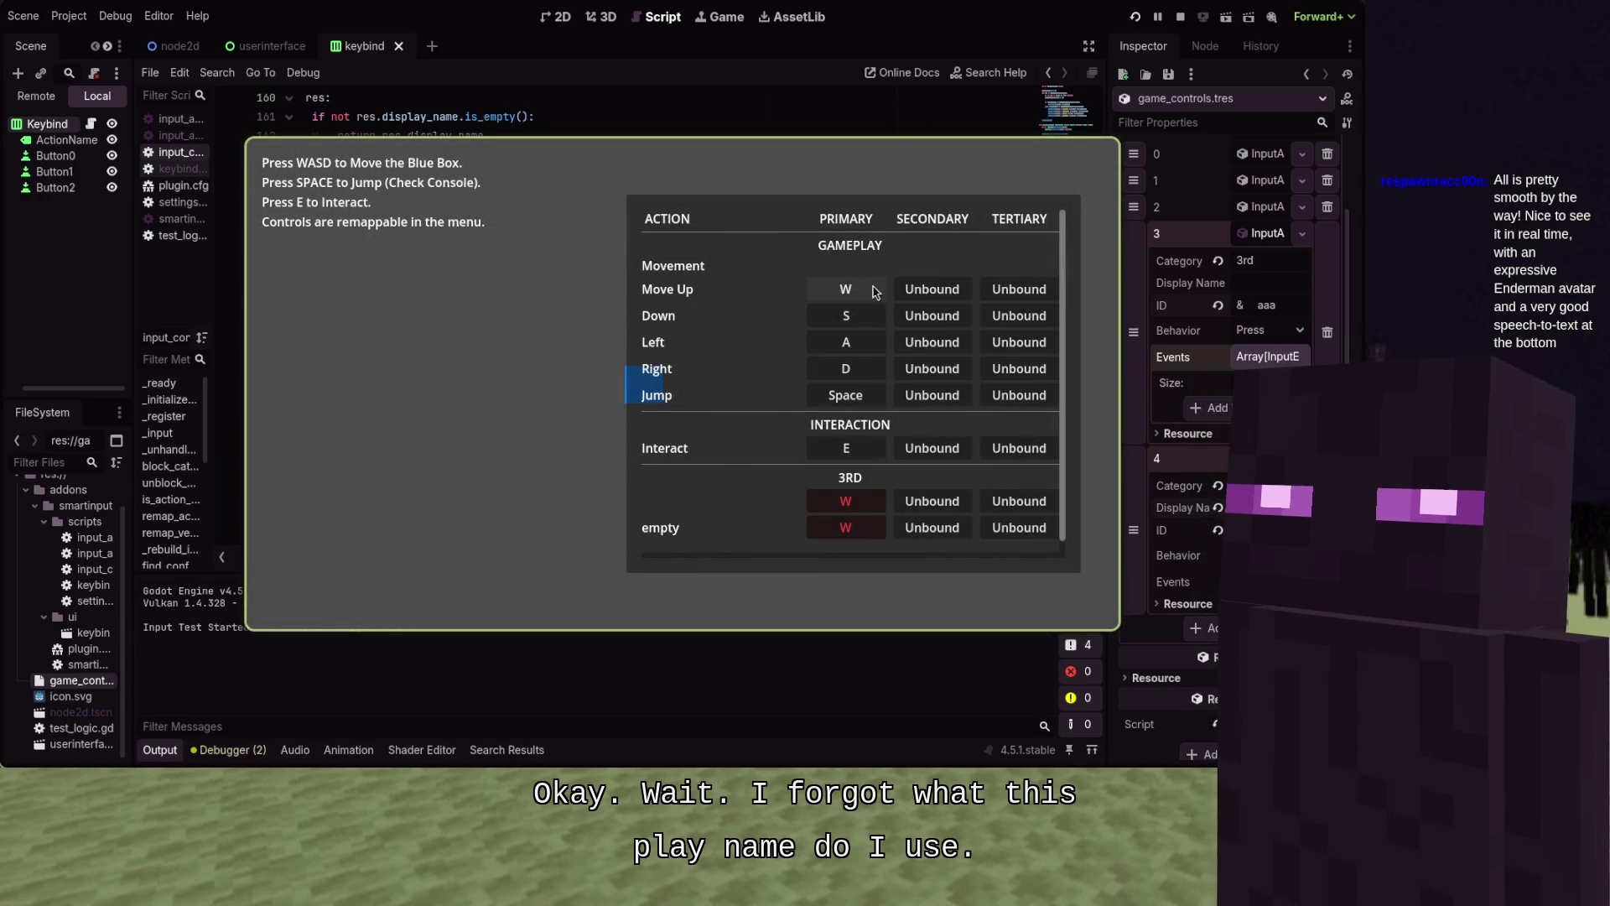
# Inspect the red W conflict in the 3RD row of the keybind menu, then close the game
pyautogui.moveTo(852, 509)
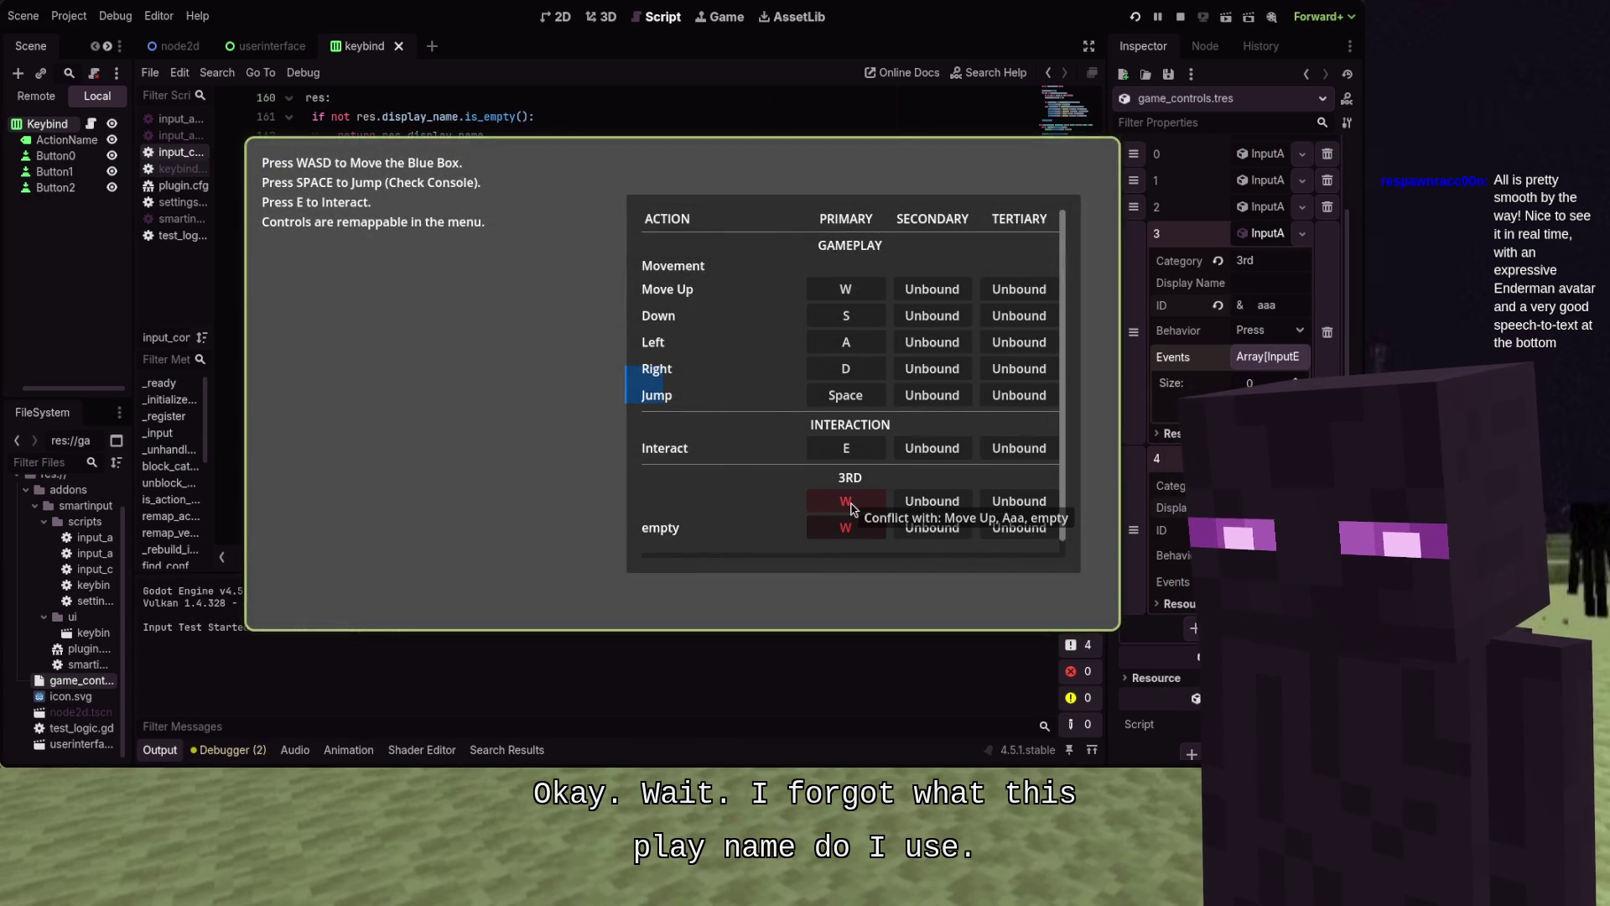
pyautogui.hotkey('alt', 'F4')
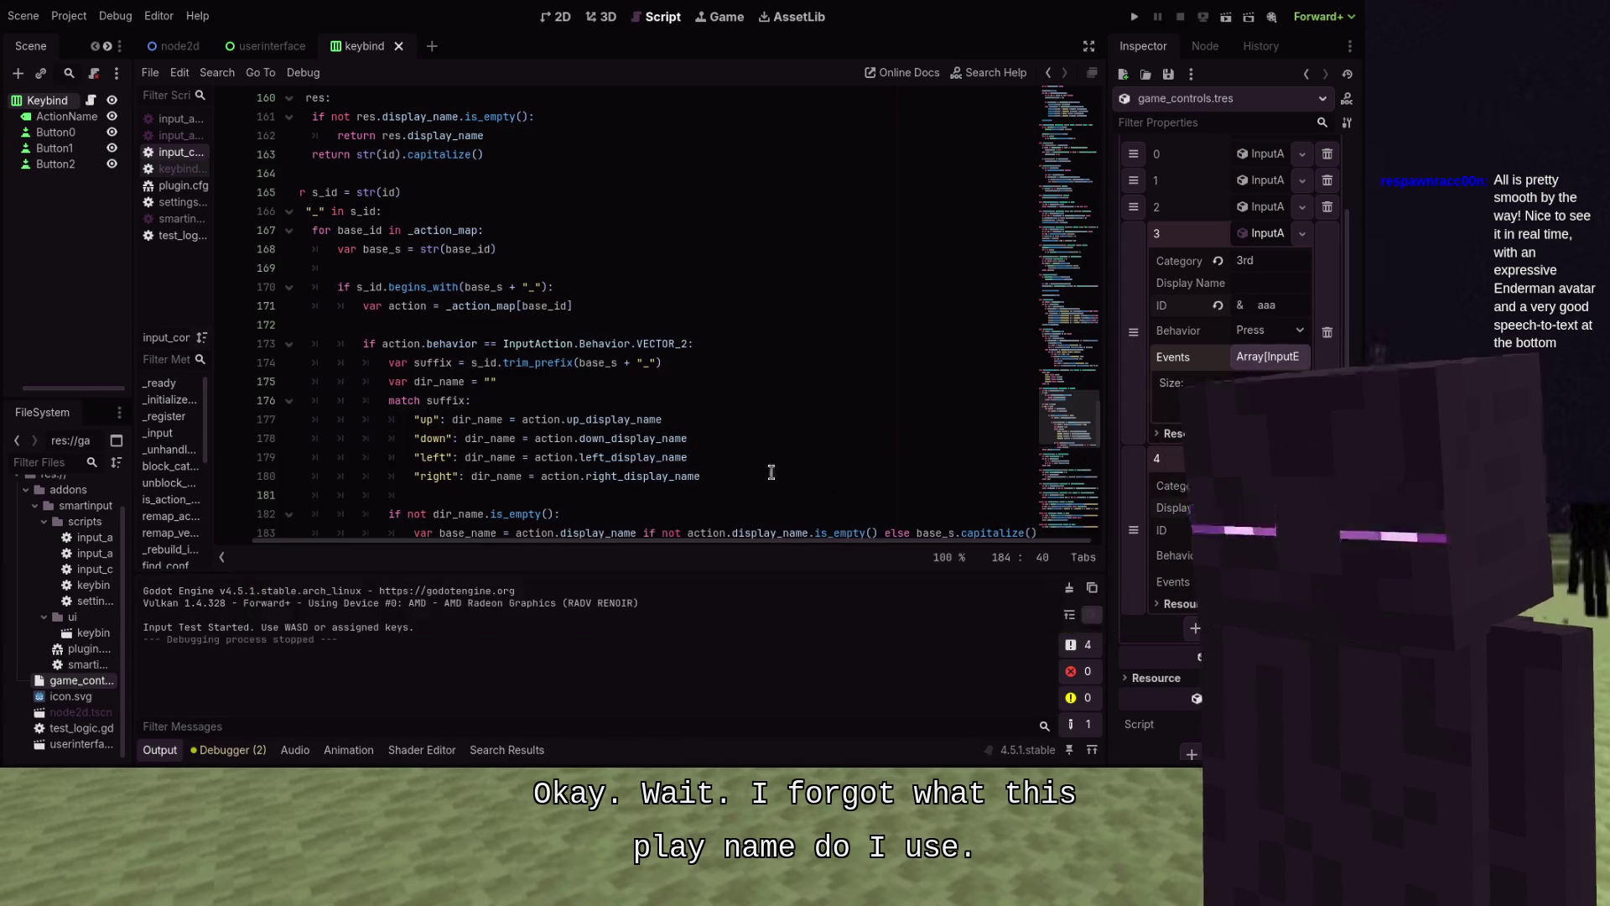
pyautogui.scroll(-2, 772, 472)
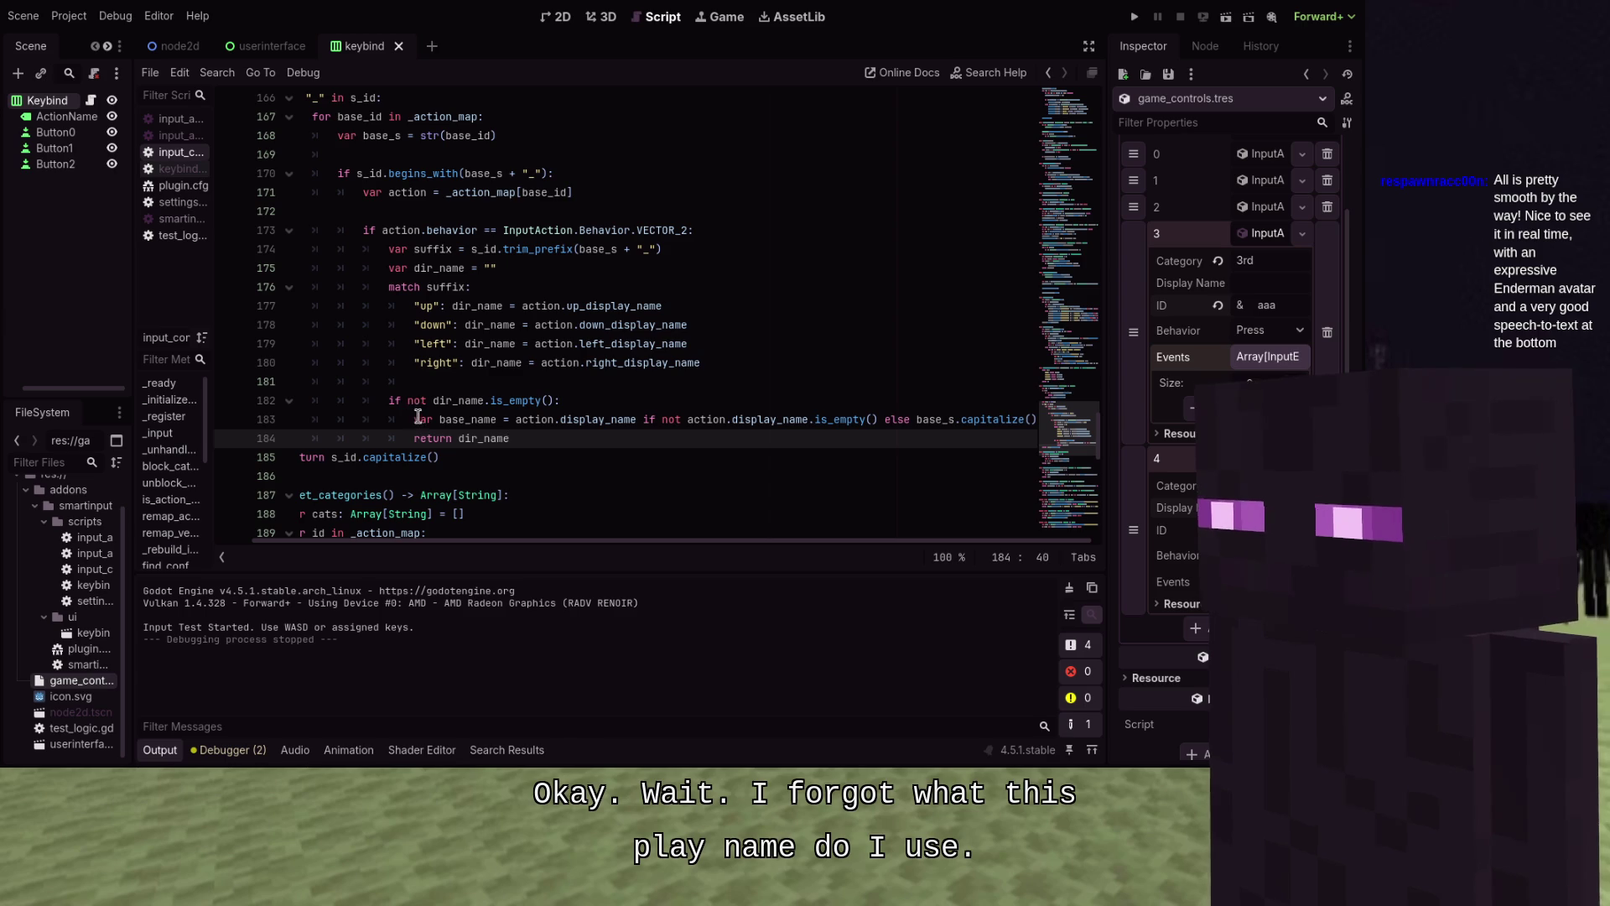
# Drop 'return dir_name', put the base_name assignment after the direction assignments, and begin an 'if not b' line
pyautogui.moveTo(418, 417); pyautogui.dragTo(1065, 415)
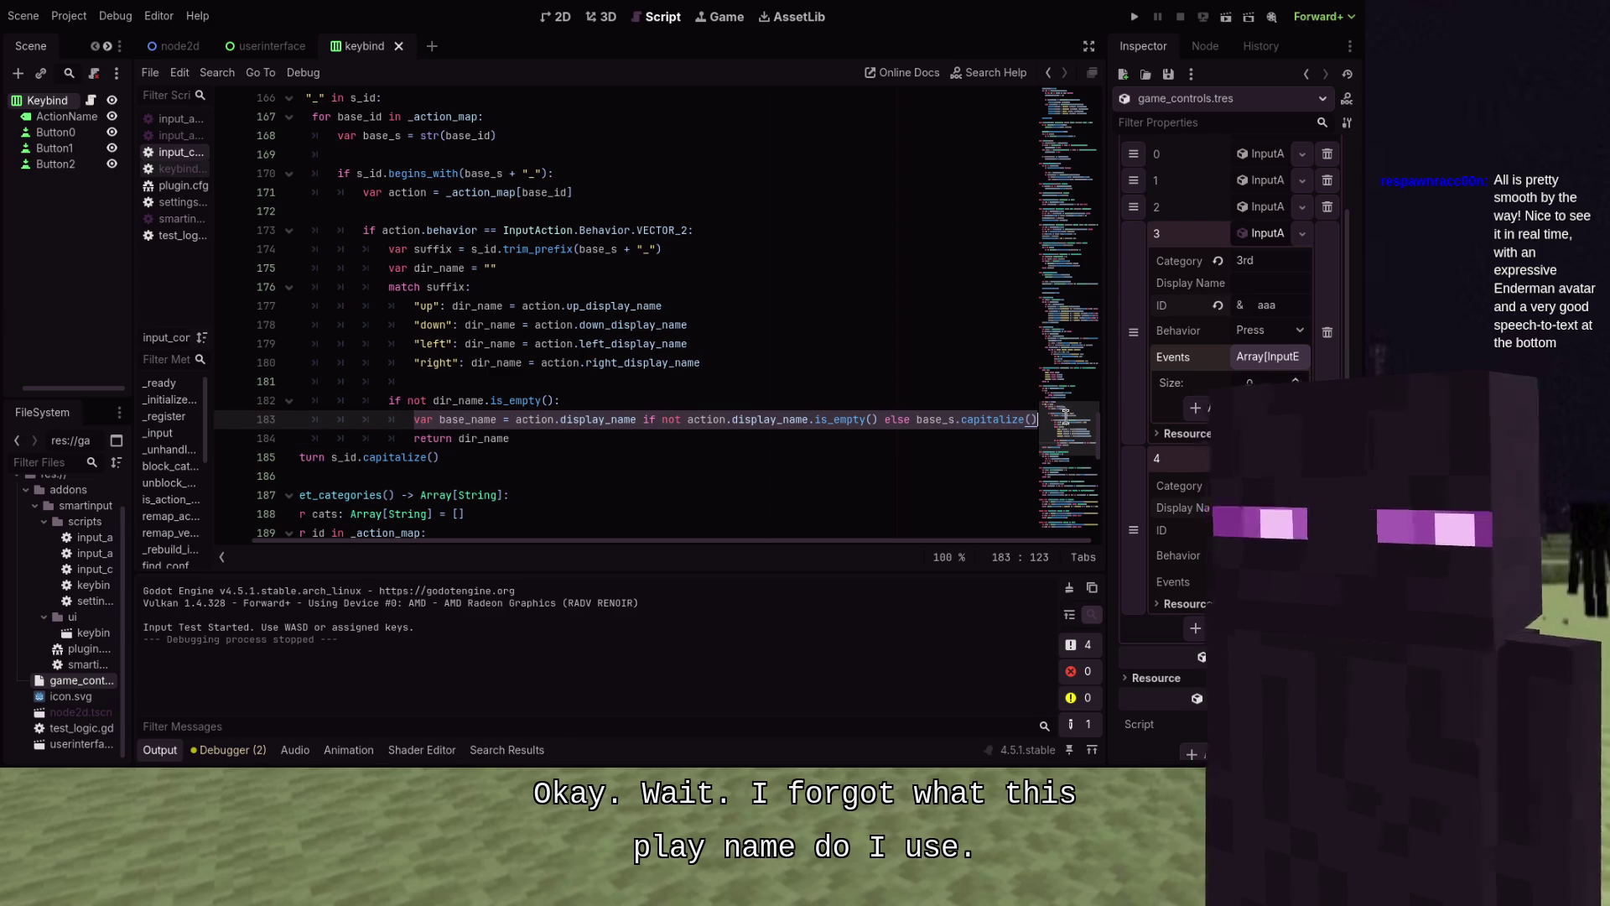
pyautogui.click(640, 445)
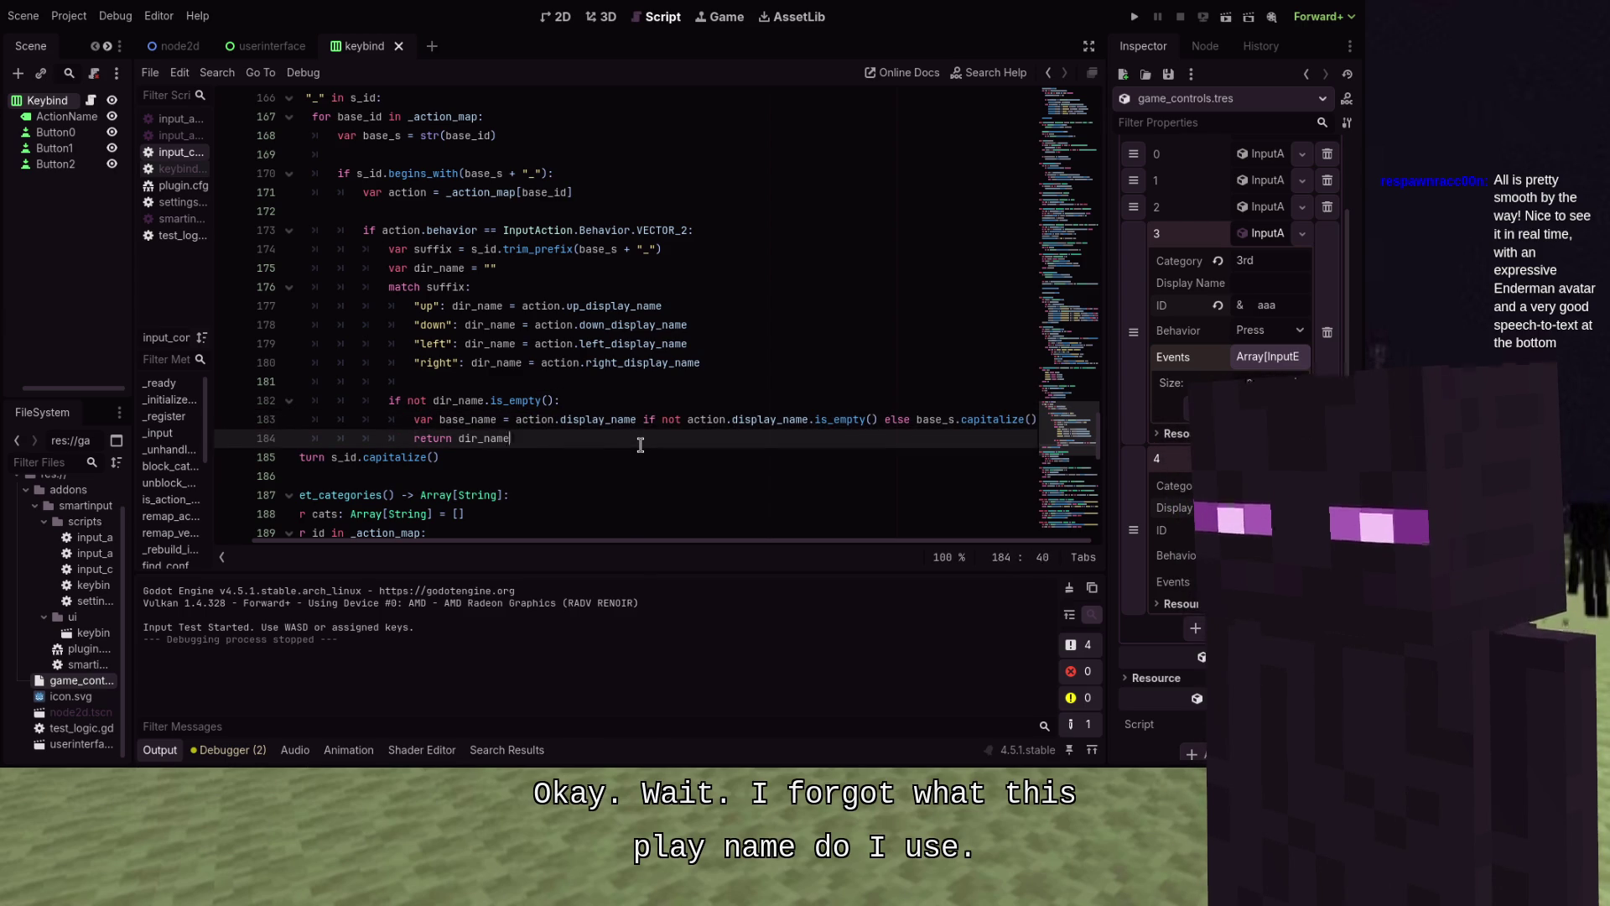
pyautogui.moveTo(639, 445)
pyautogui.mouseDown()
pyautogui.moveTo(420, 423)
pyautogui.moveTo(413, 438)
pyautogui.mouseUp()
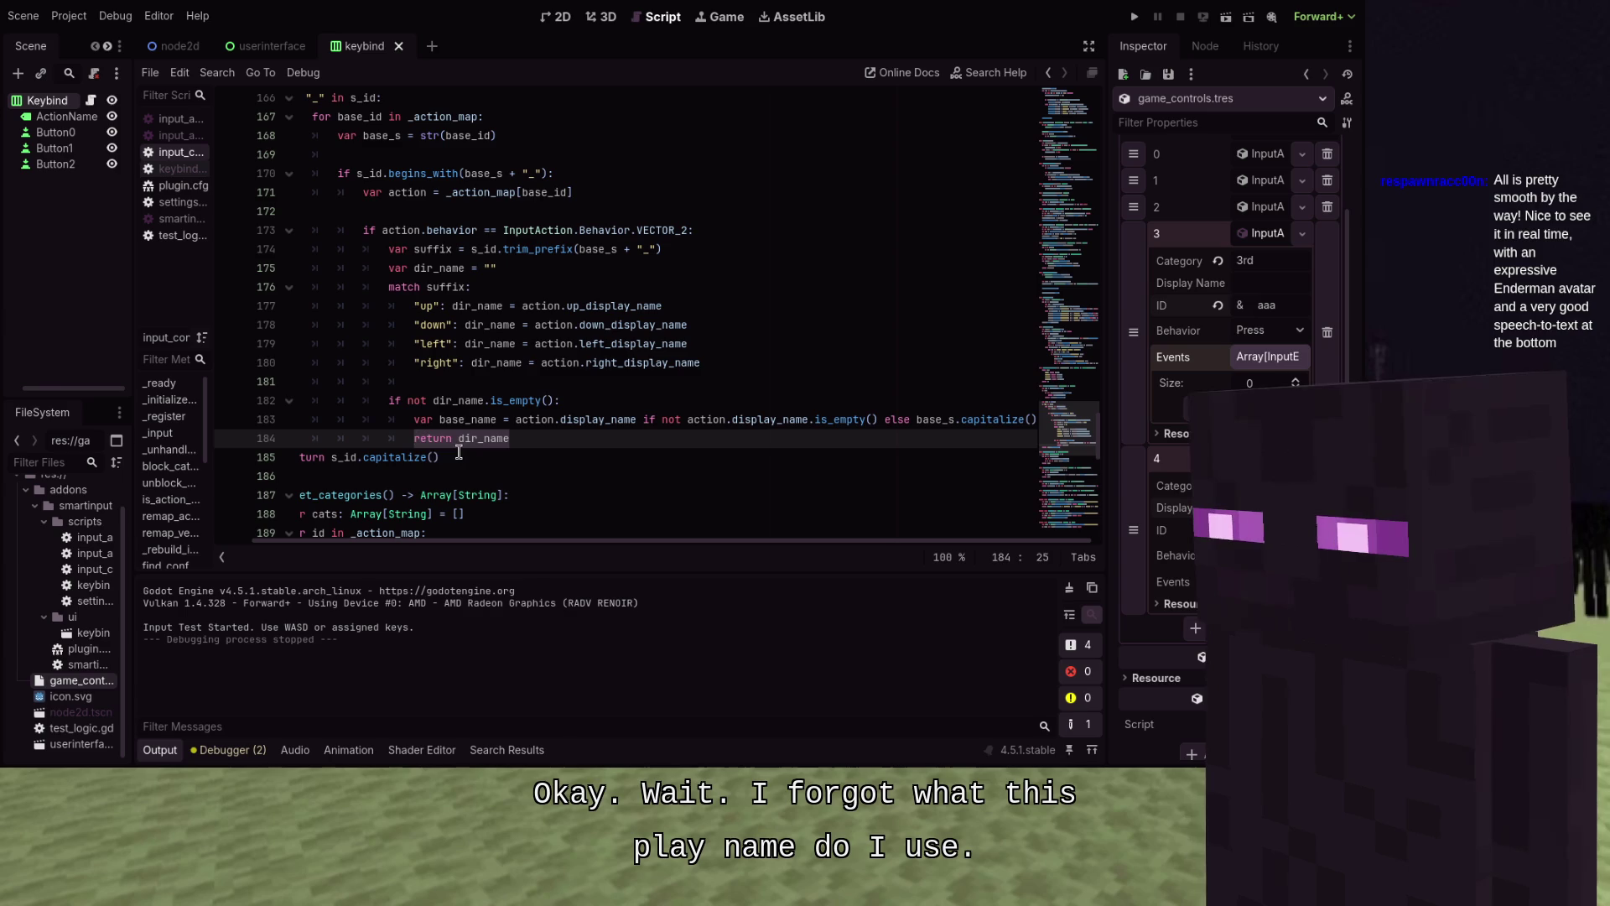
pyautogui.press('BackSpace')
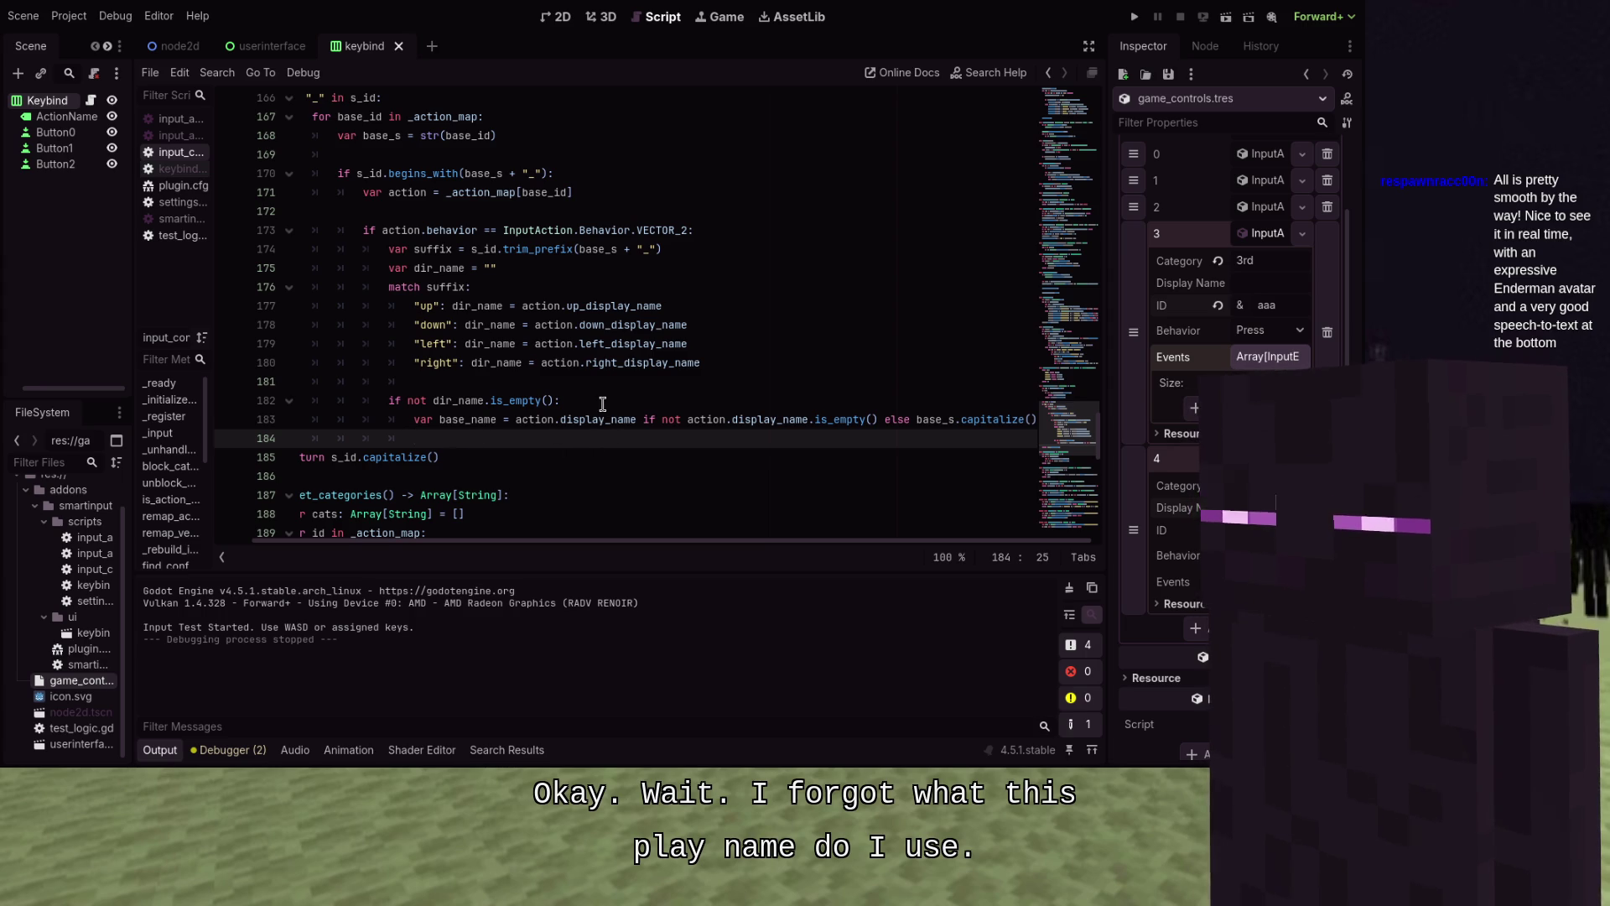
pyautogui.click(592, 376)
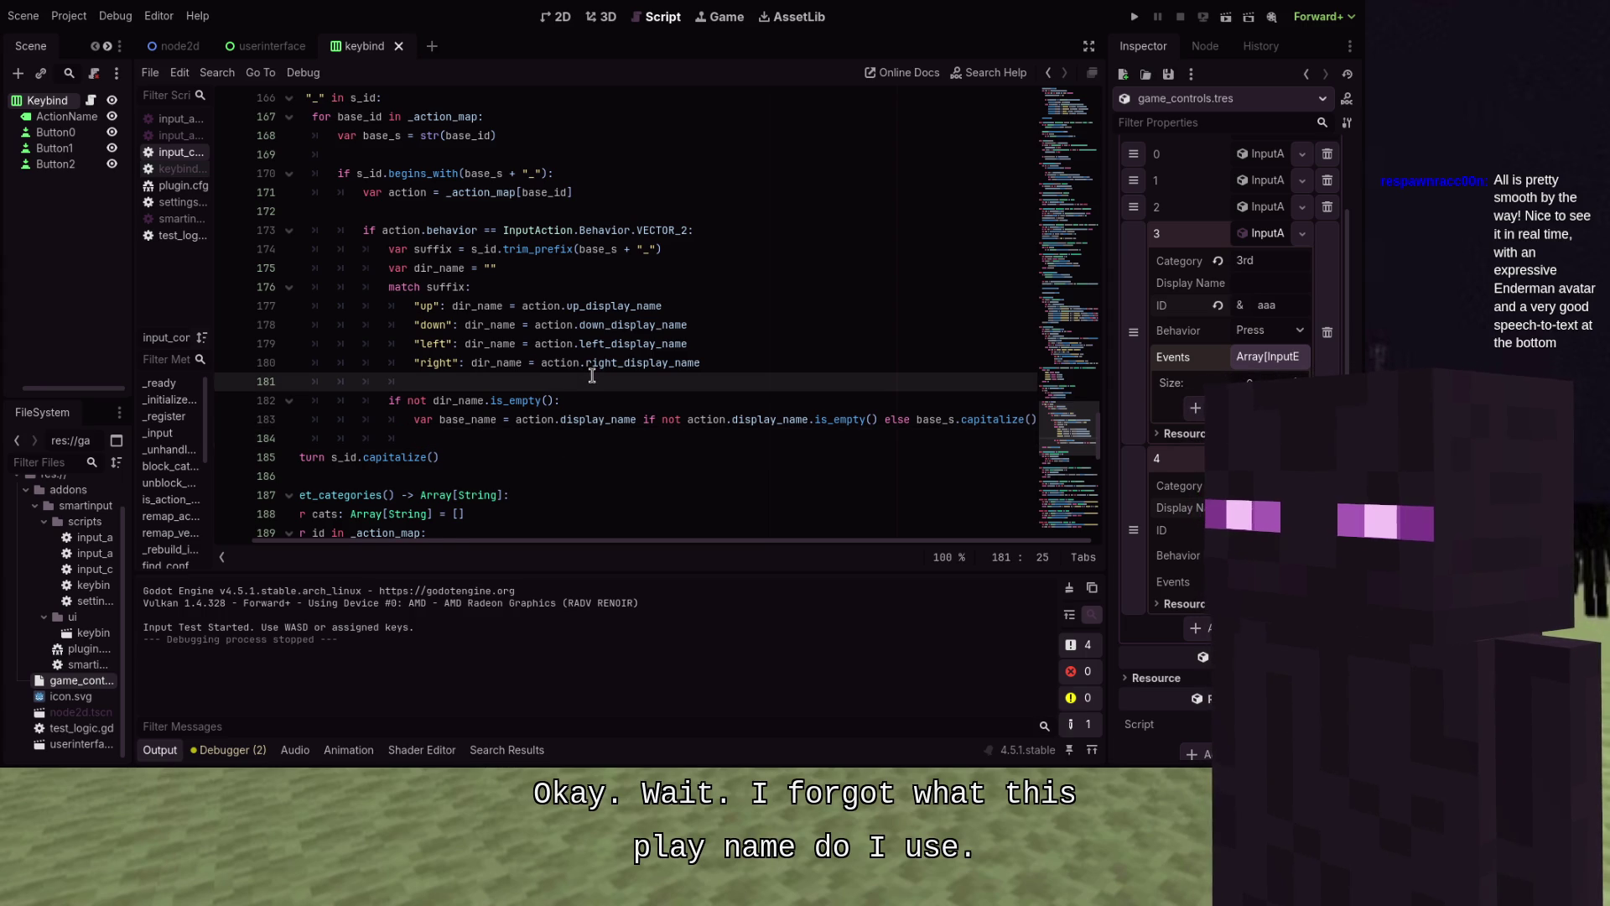
pyautogui.press('Return')
pyautogui.write('if not')
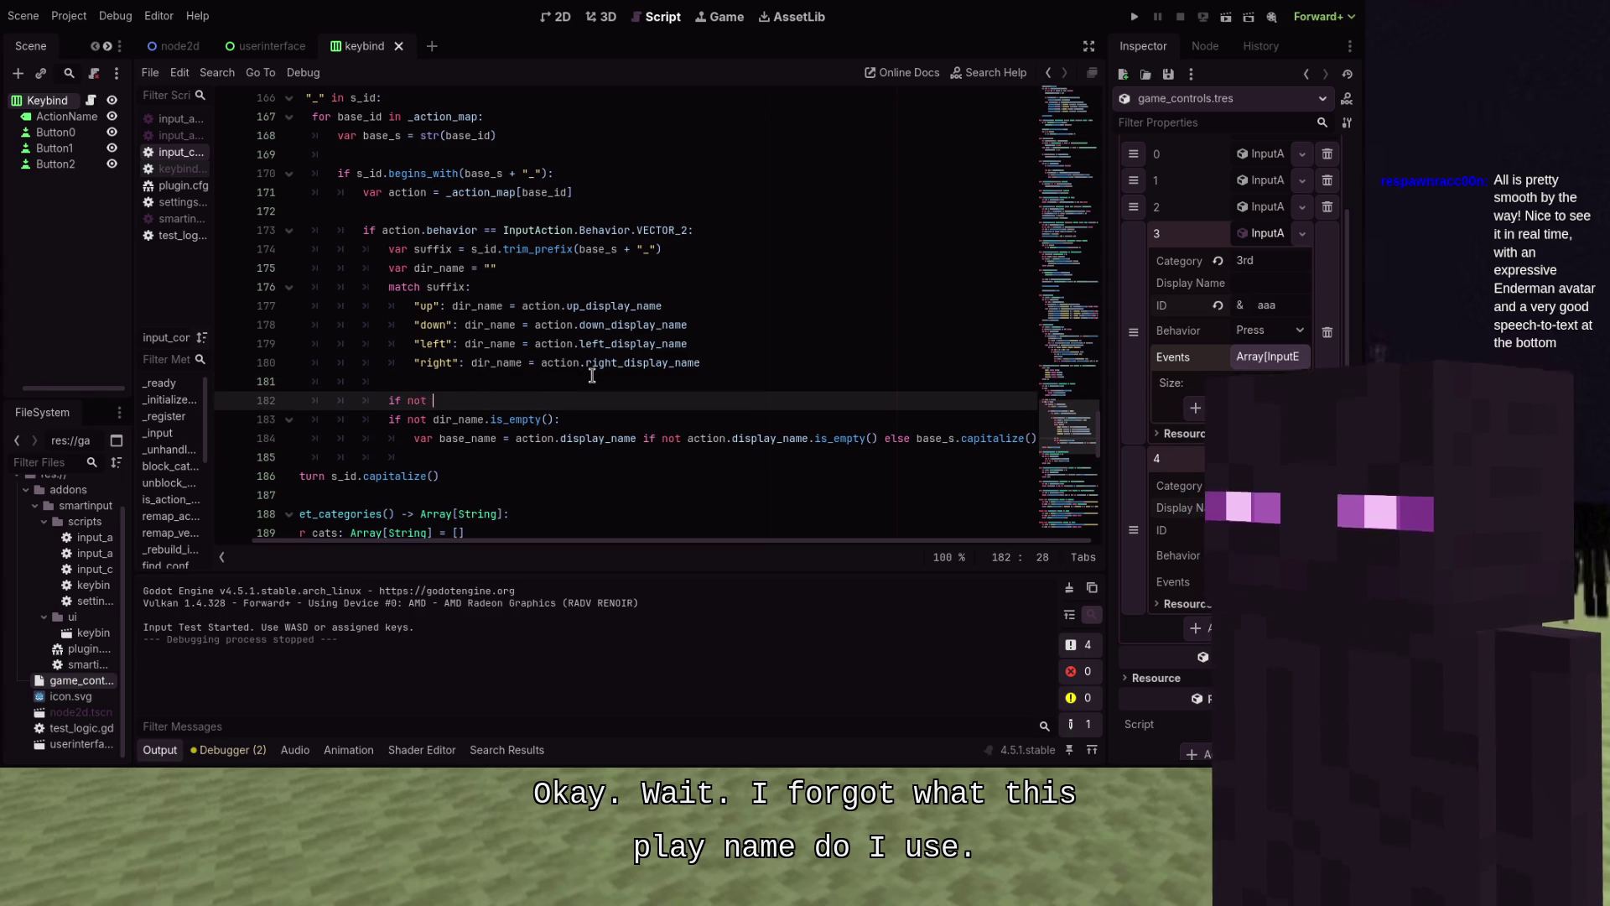
pyautogui.write('b')
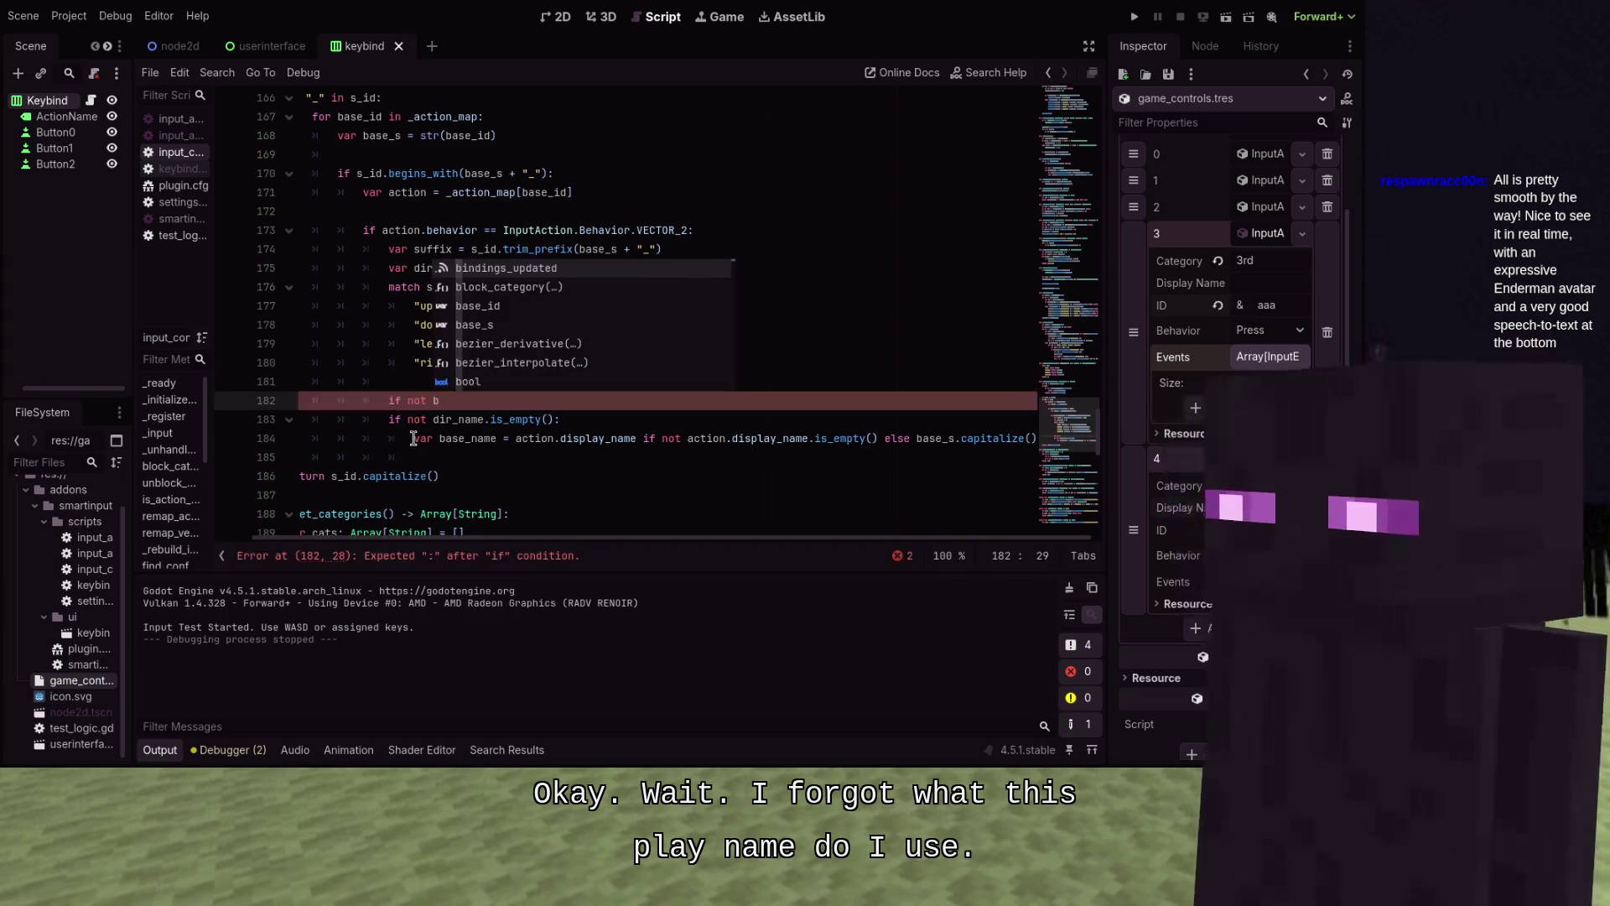
pyautogui.moveTo(414, 438)
pyautogui.mouseDown()
pyautogui.moveTo(1078, 434)
pyautogui.moveTo(560, 378)
pyautogui.mouseUp()
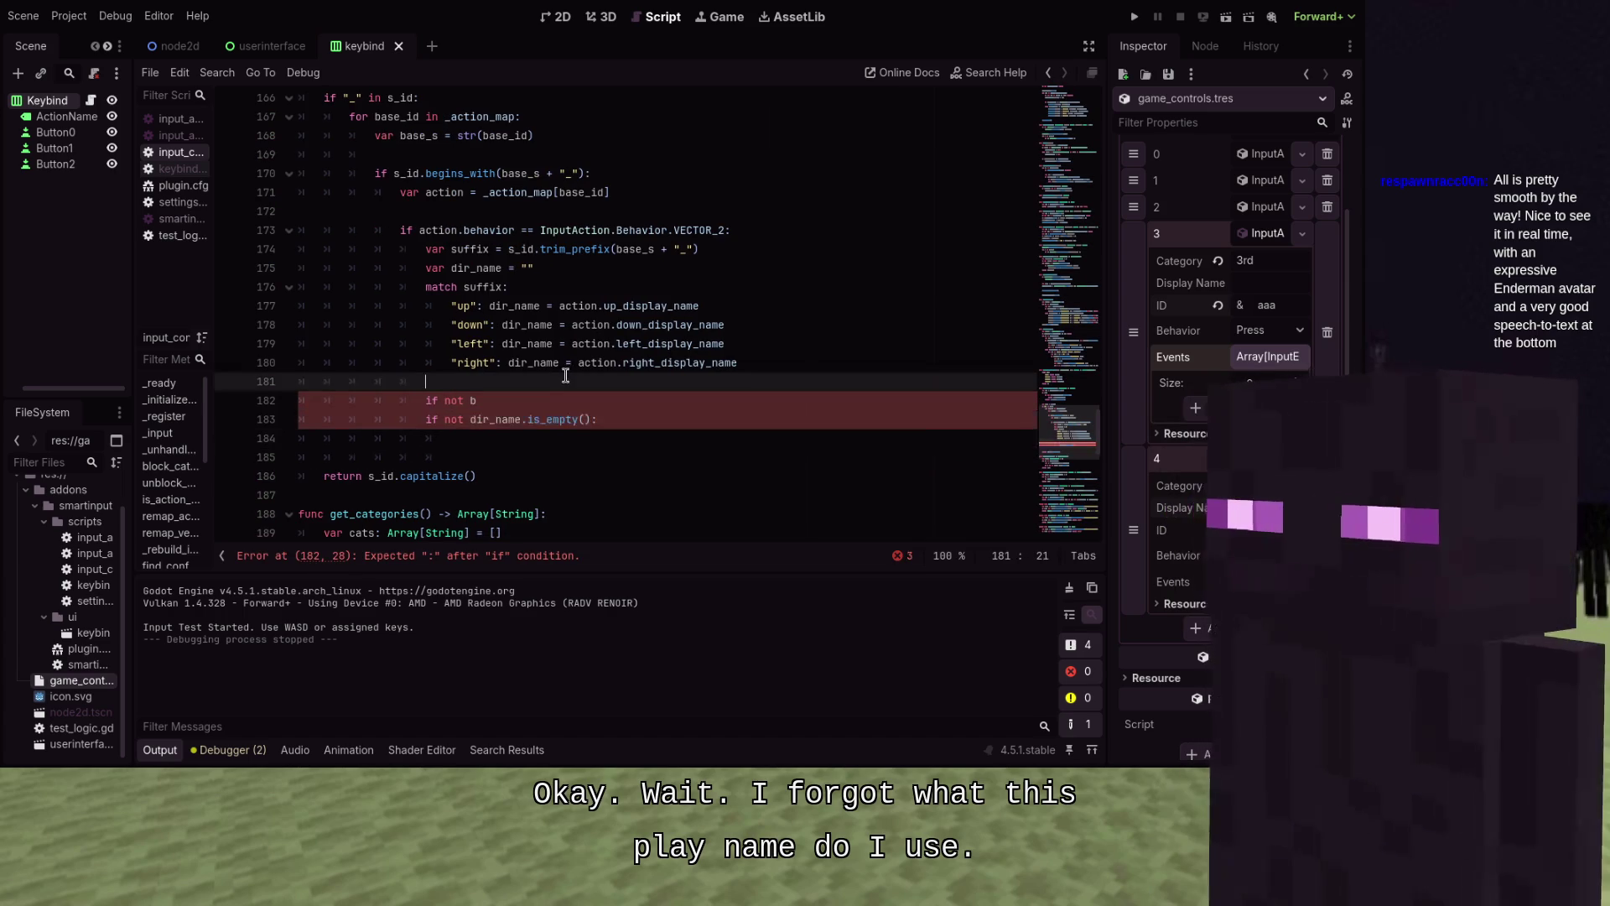
pyautogui.click(779, 369)
pyautogui.press('Return')
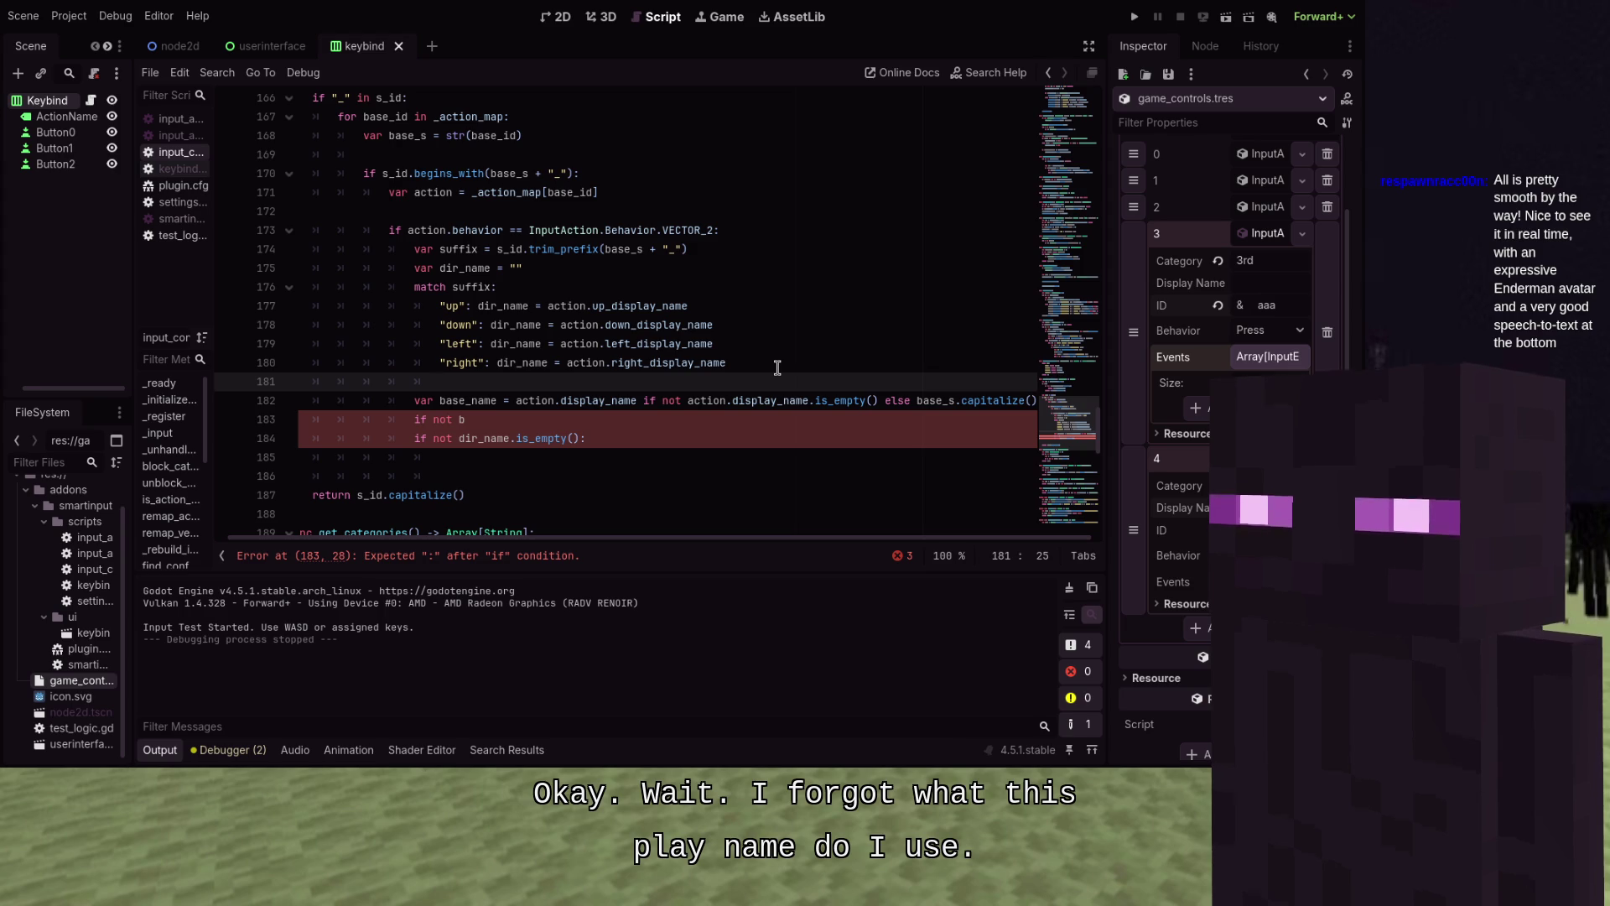
# Complete the condition as 'if not base_name.is_empty(): return base_name'
pyautogui.click(479, 424)
pyautogui.write('ase_')
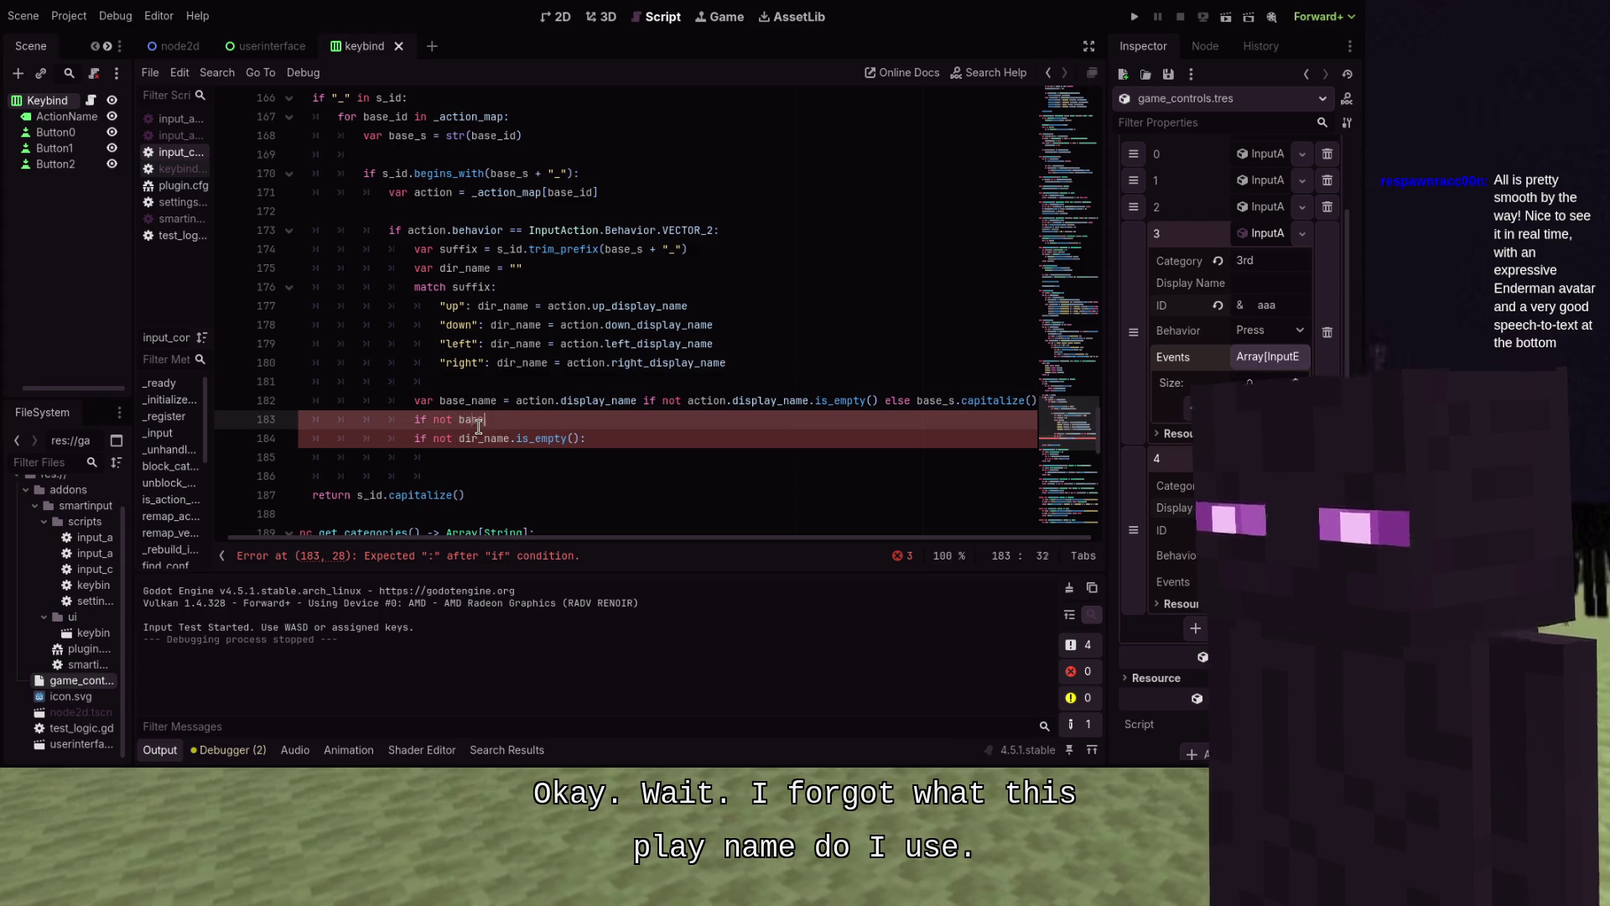
pyautogui.press('Return')
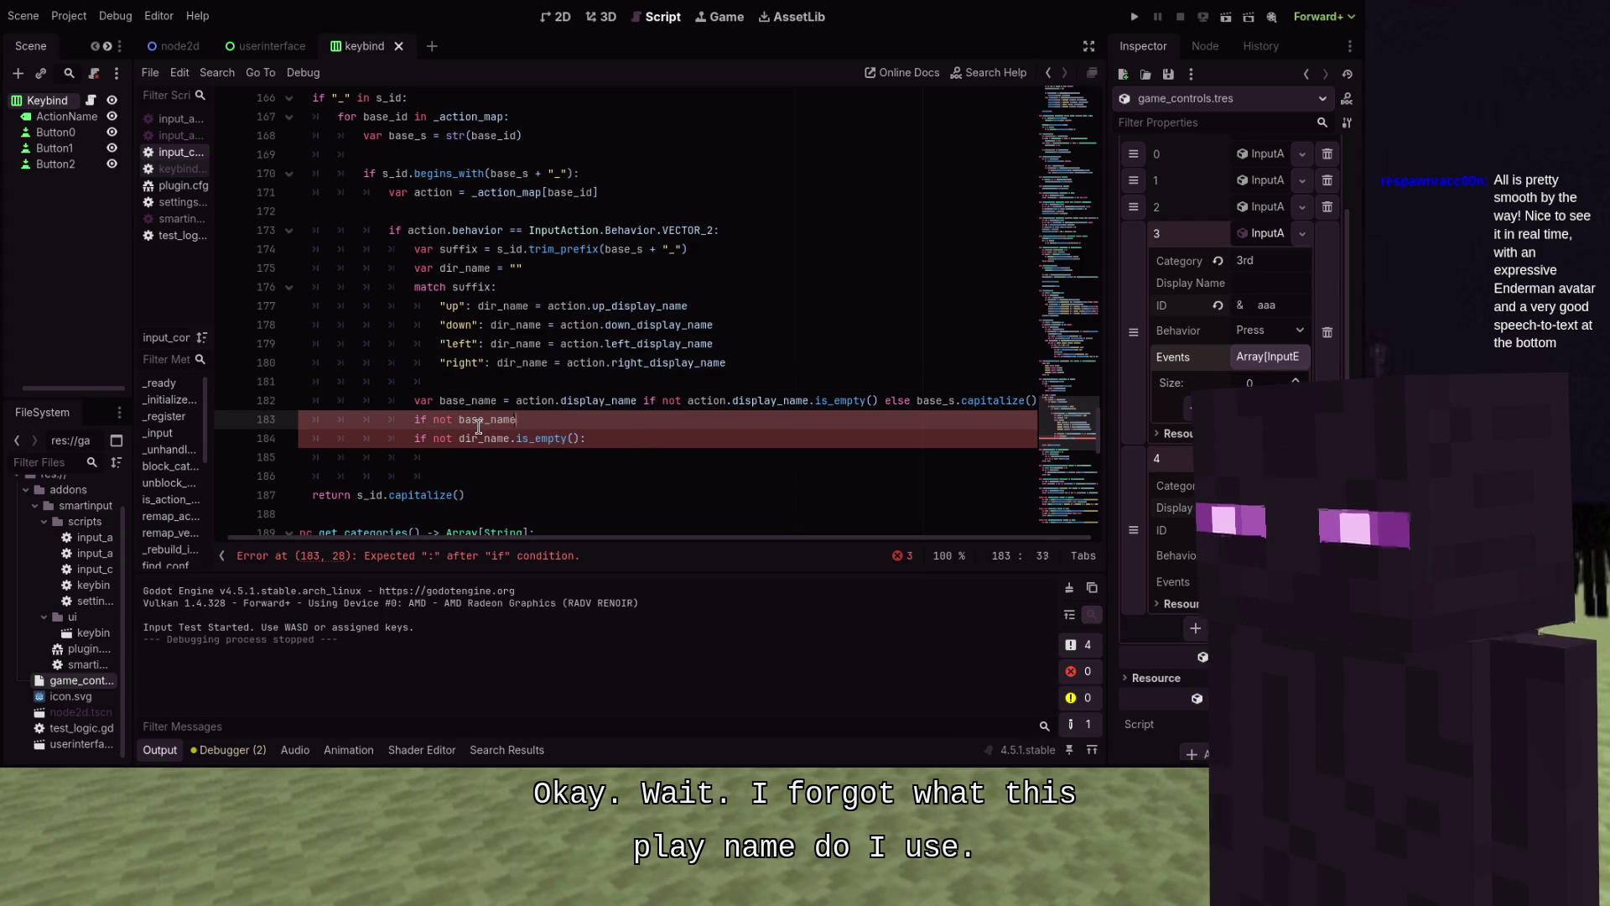
pyautogui.write('.is_empty():')
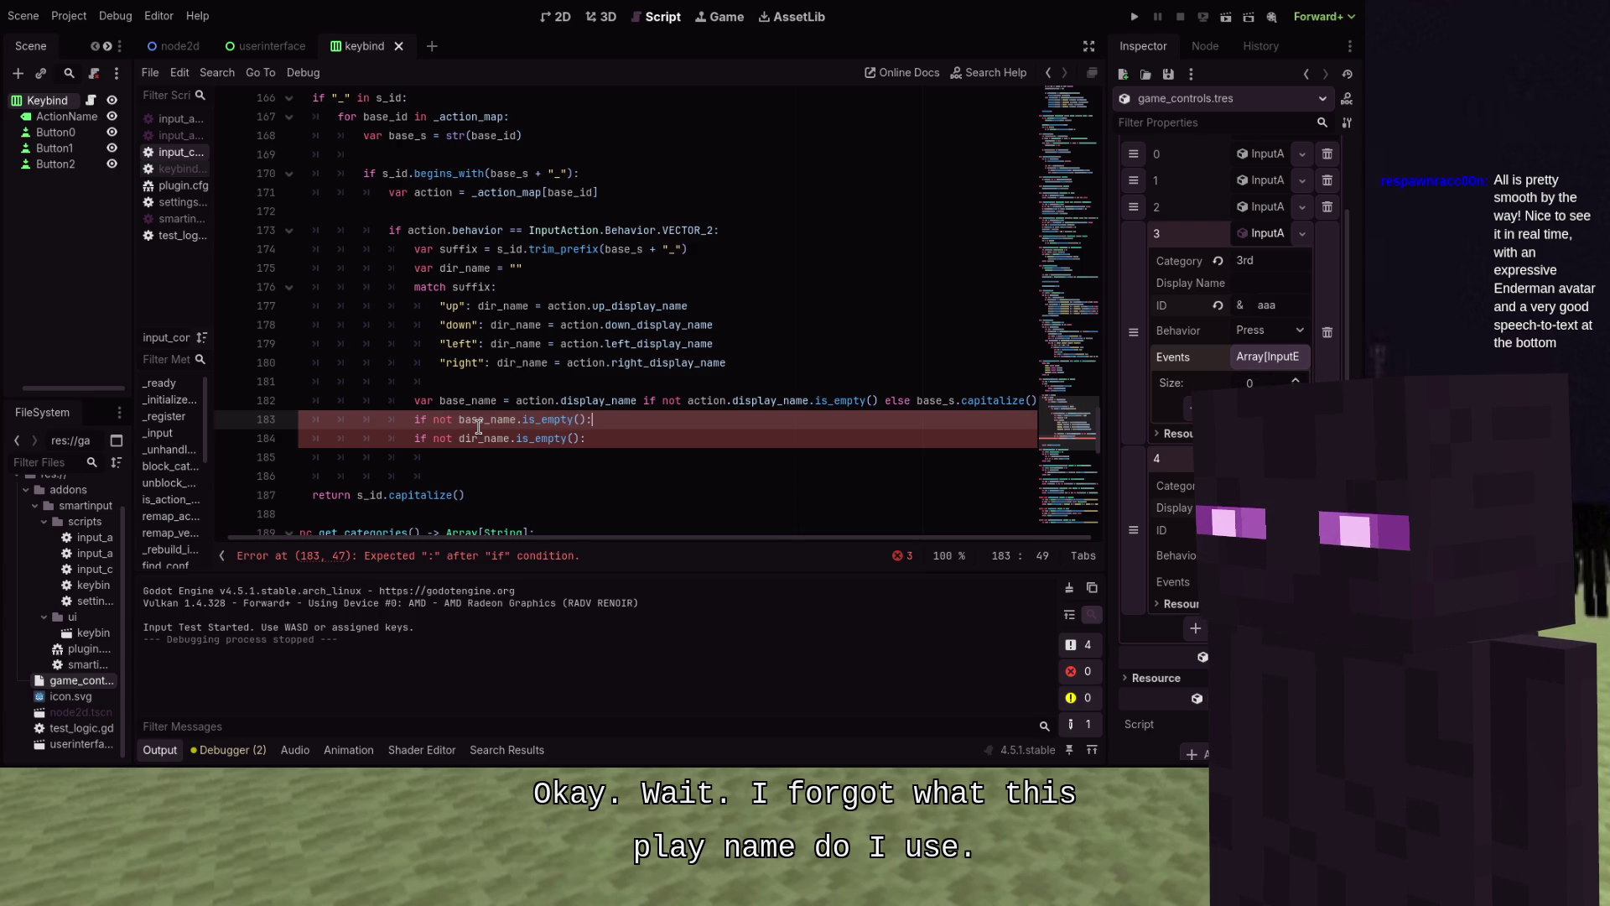
pyautogui.press('Return')
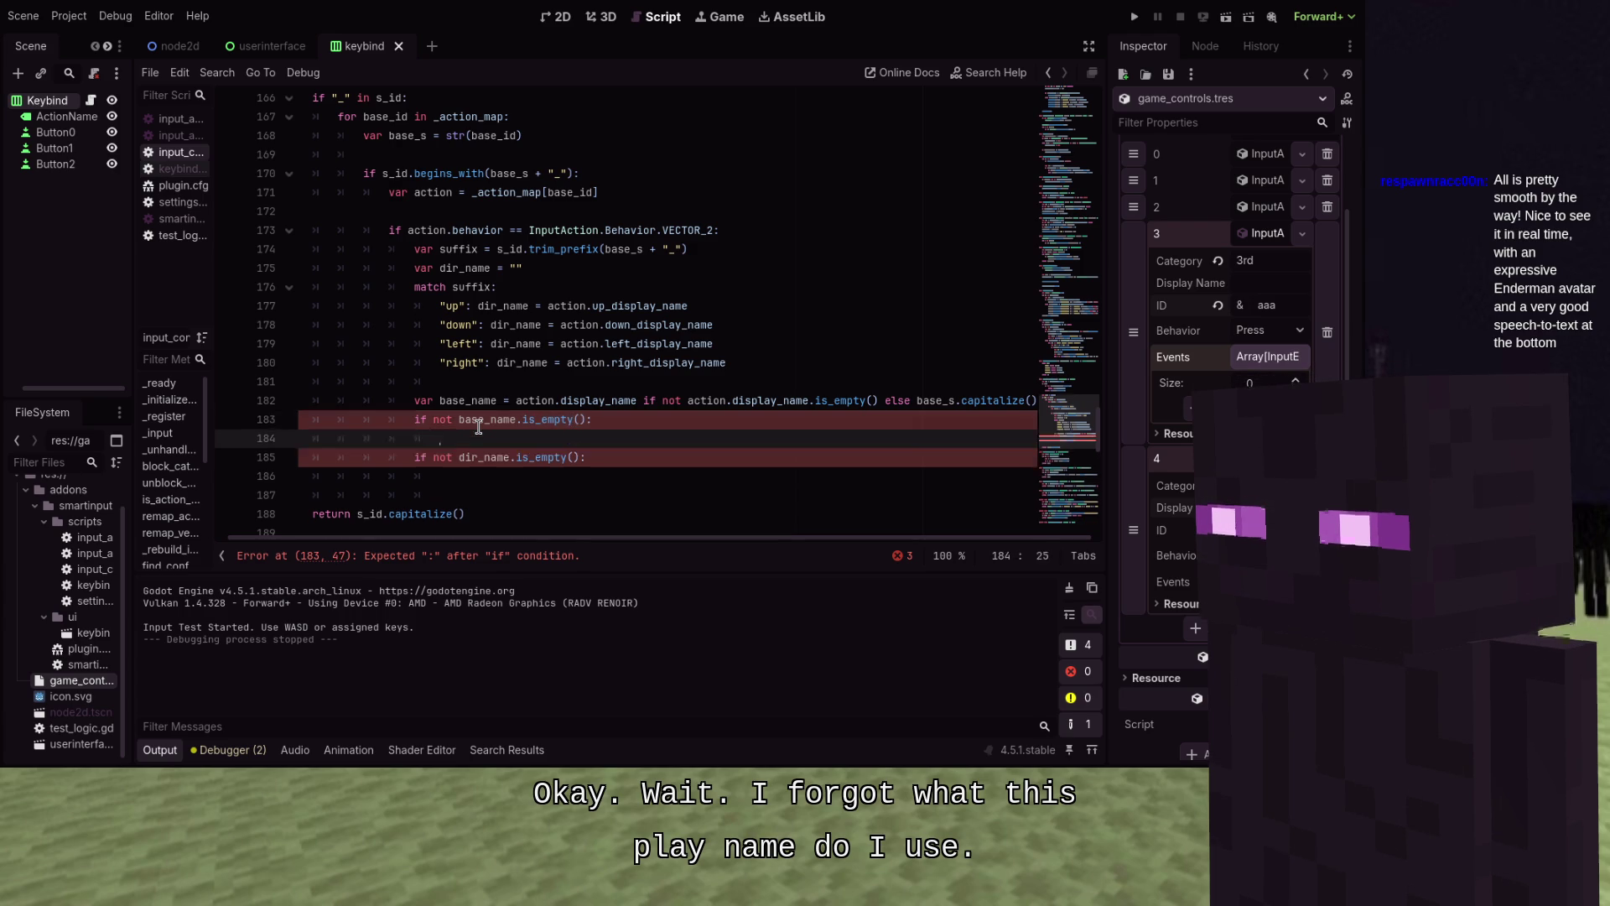
pyautogui.write('return bas')
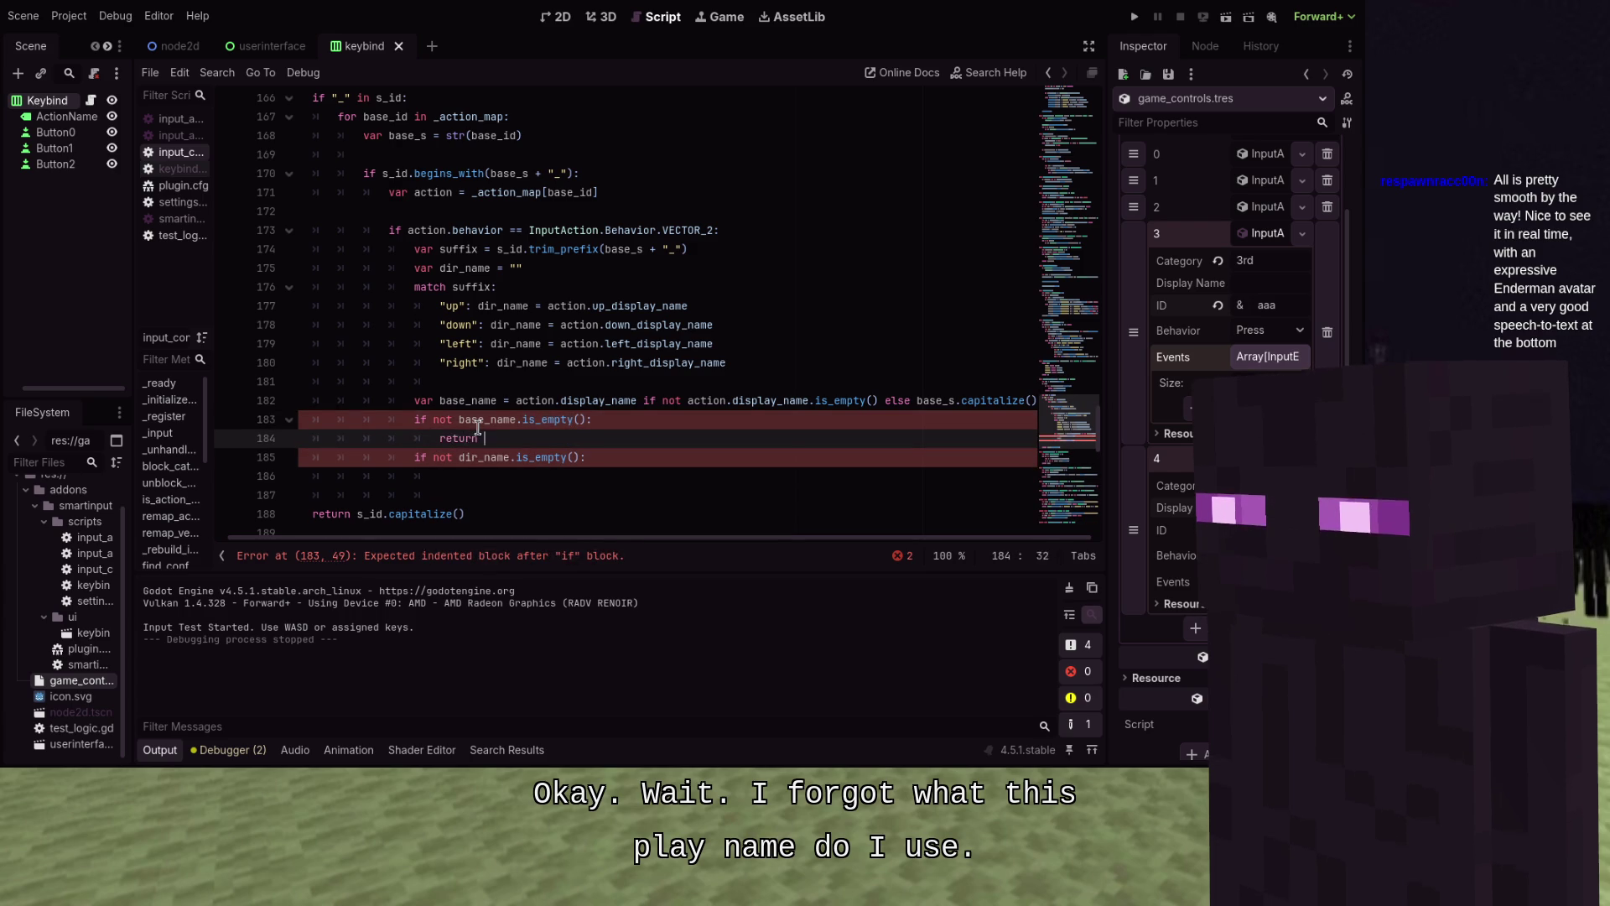
pyautogui.write('e_name')
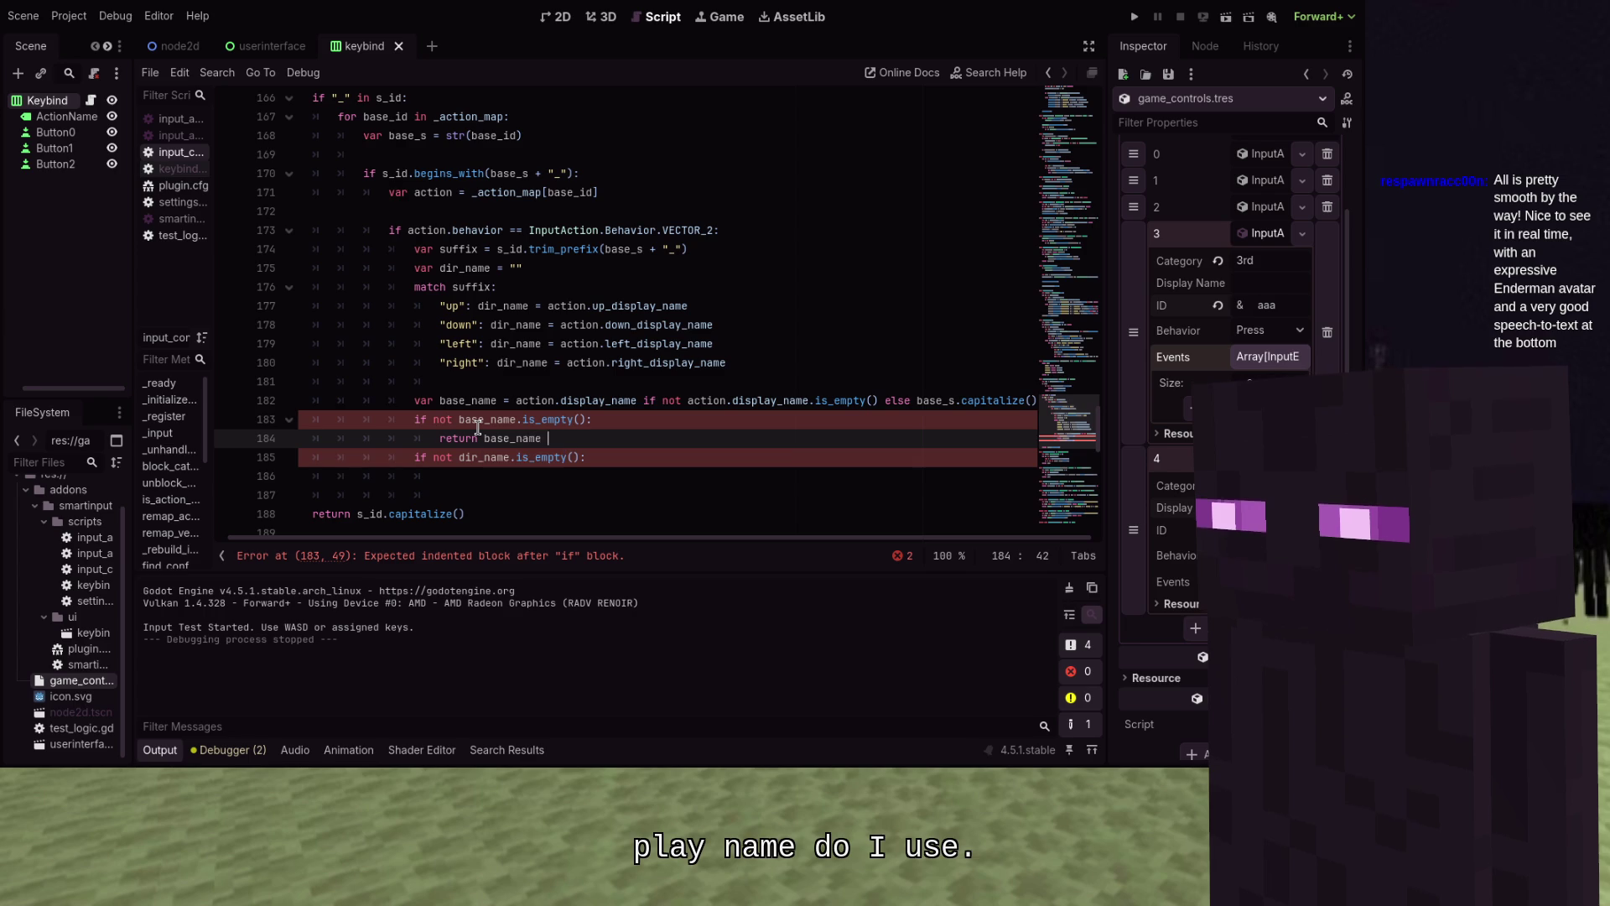
pyautogui.press('Return')
pyautogui.write('else')
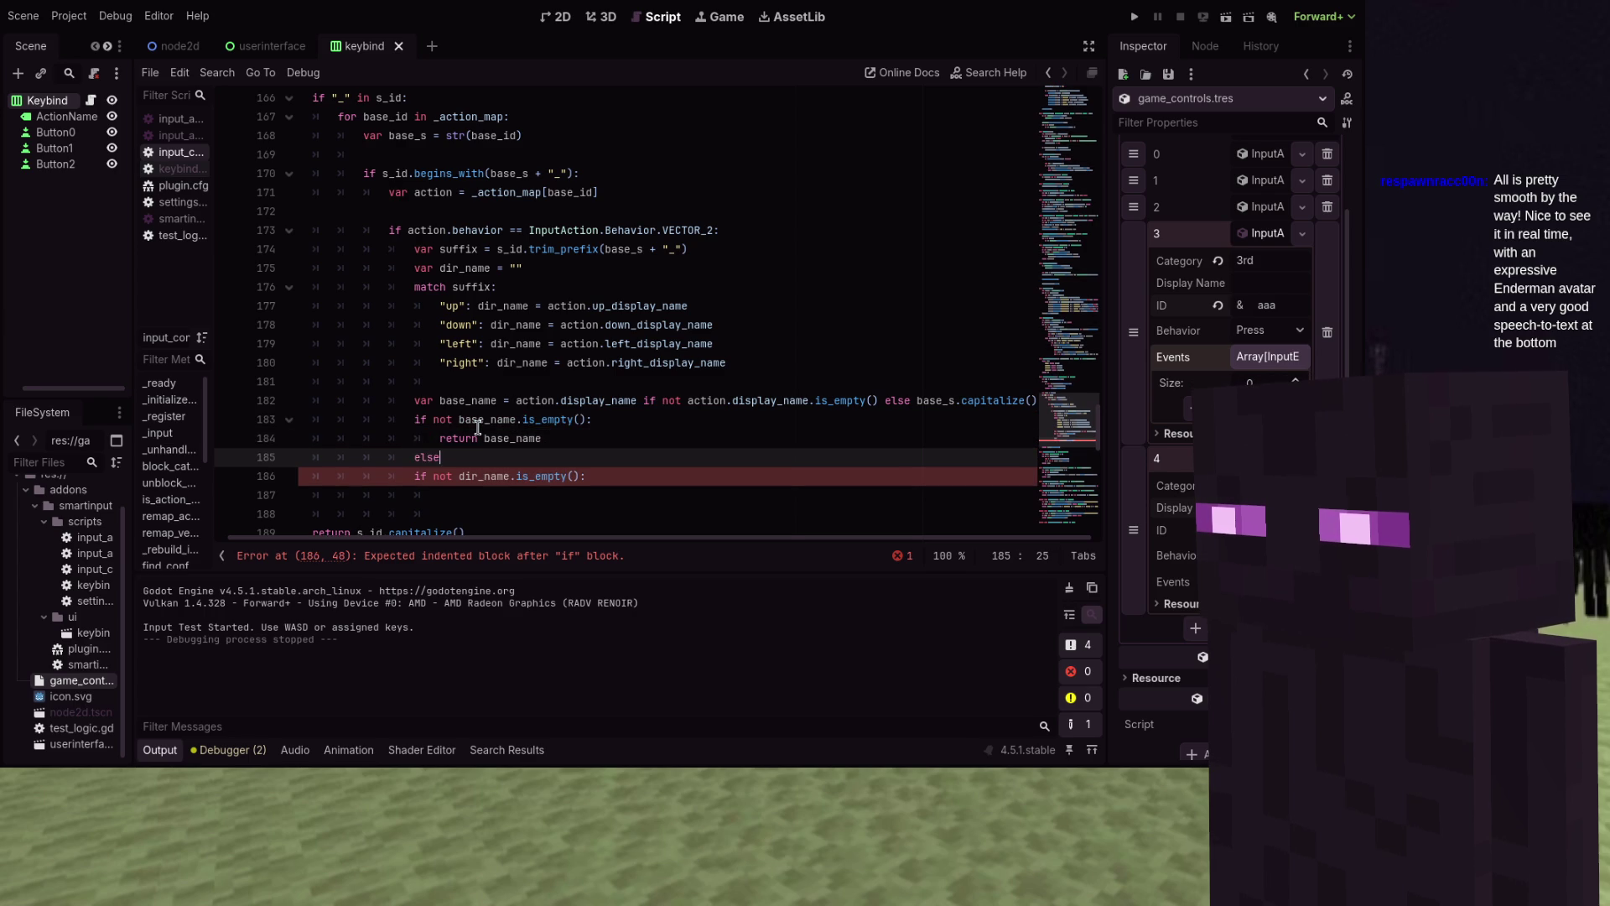
# Turn the following check into 'elif dir_name.is_empty(): return dir_name'
pyautogui.press('Down')
pyautogui.press('Right')
pyautogui.press('Right')
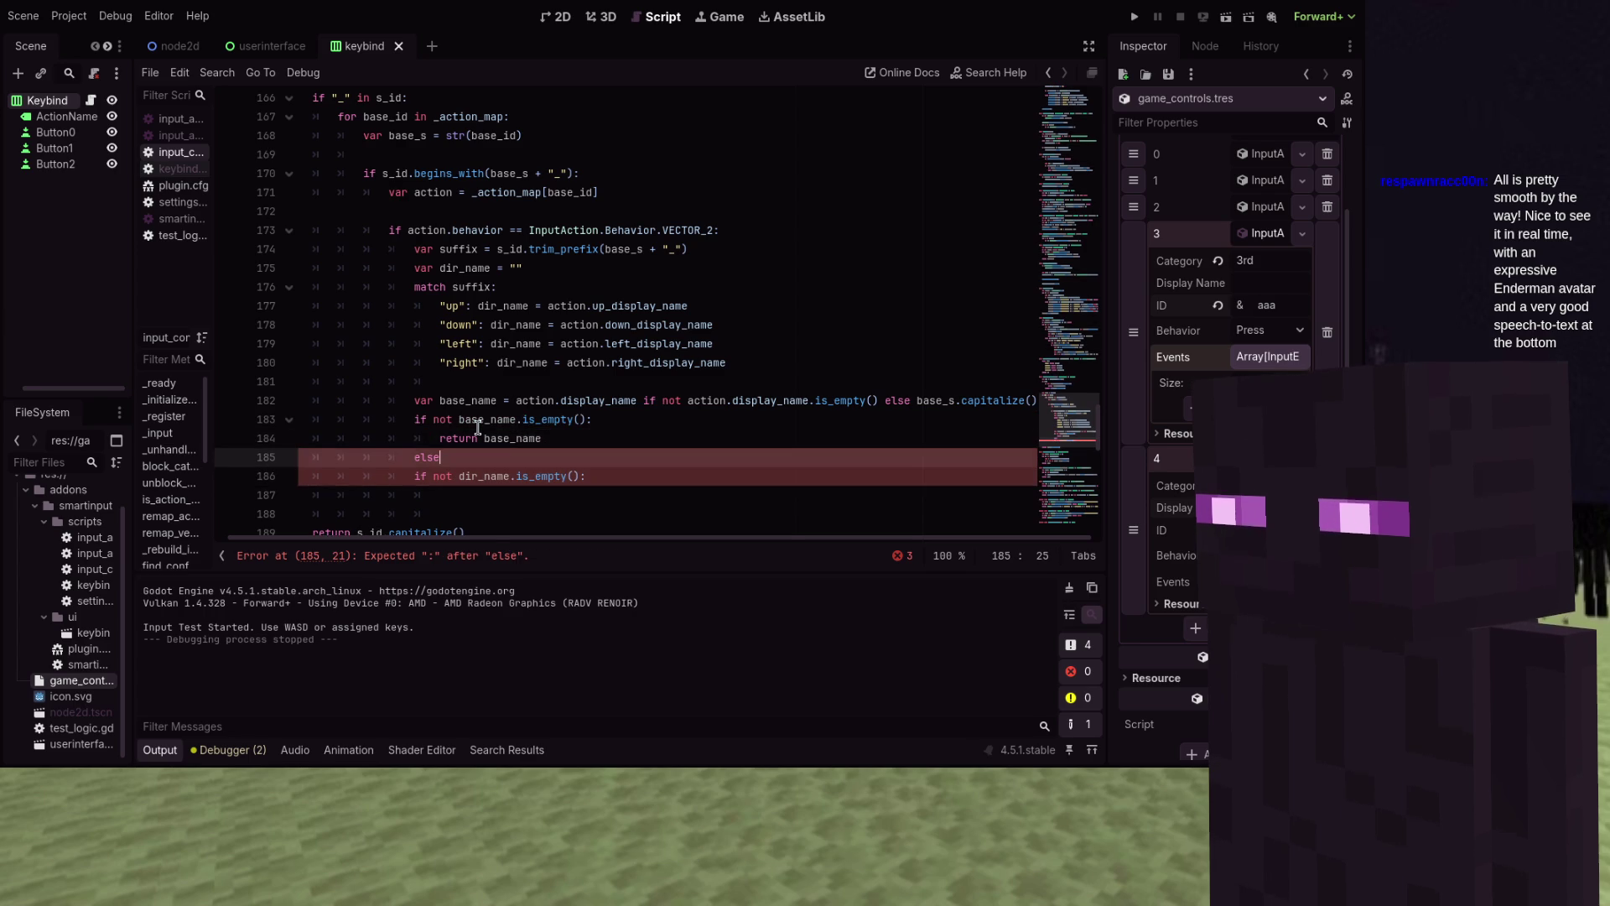
pyautogui.press('Up')
pyautogui.press('BackSpace')
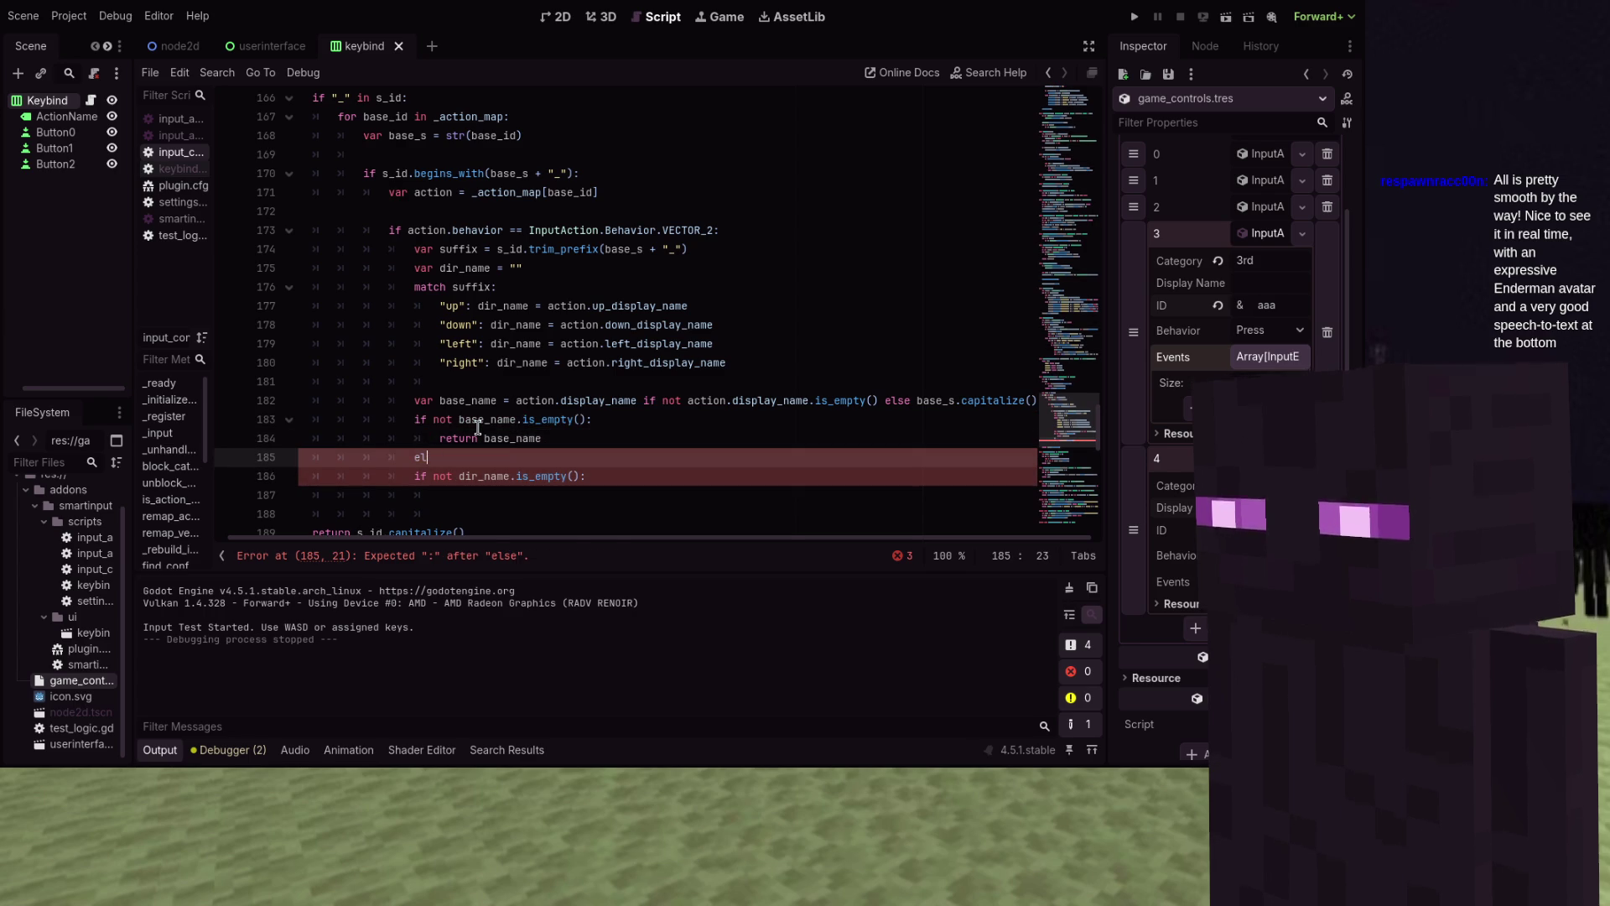
pyautogui.write('if')
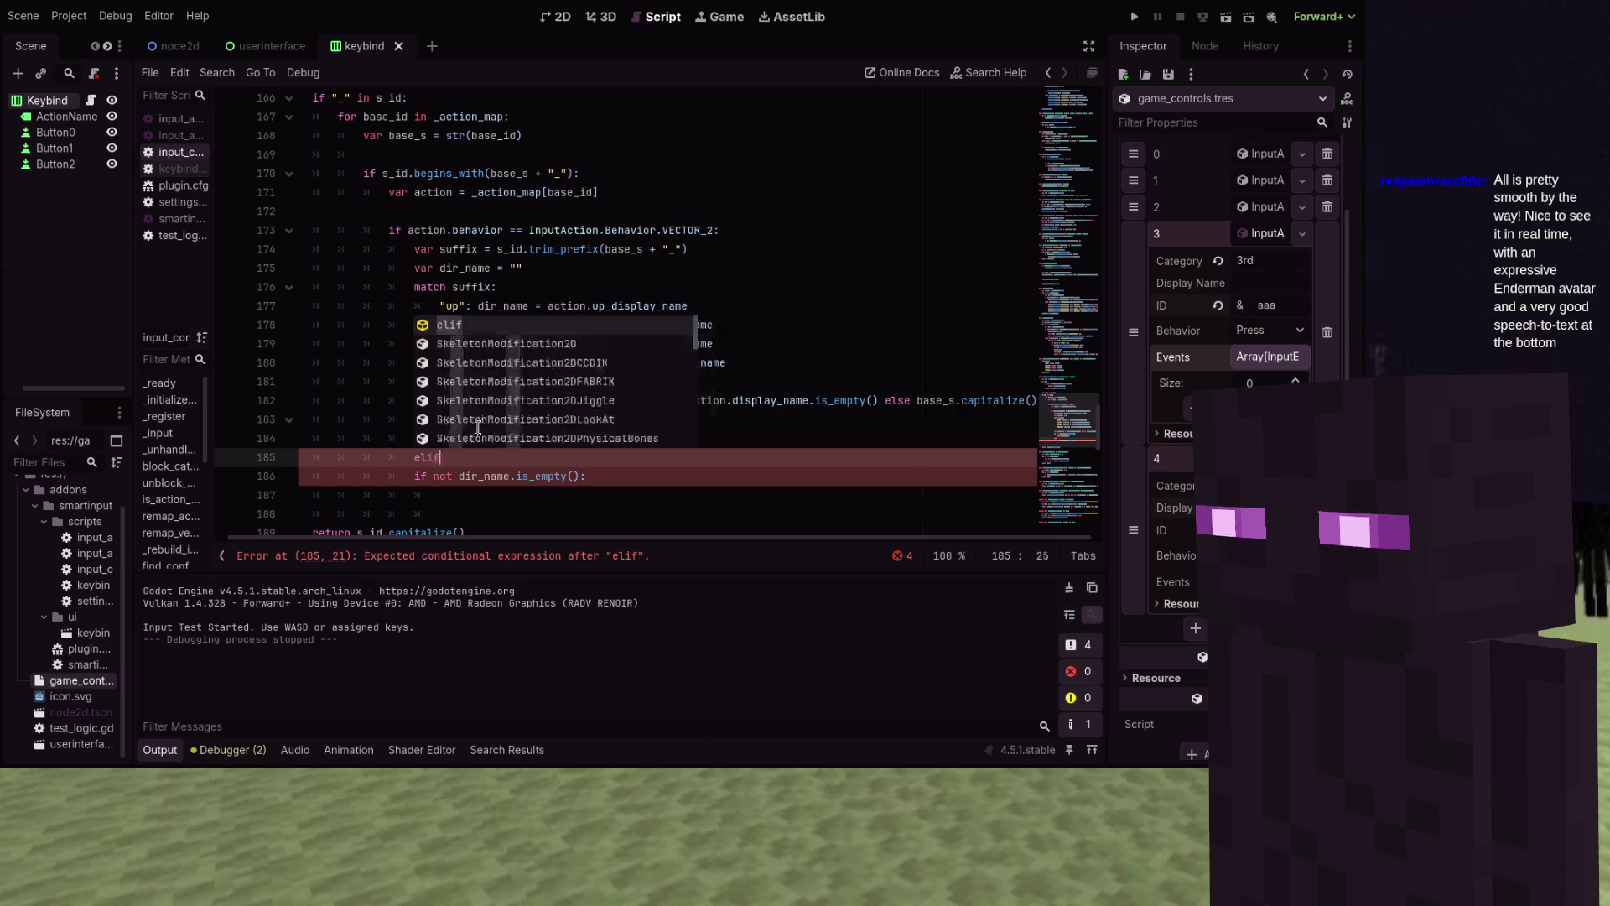
pyautogui.press('Escape')
pyautogui.press('Down')
pyautogui.press('BackSpace')
pyautogui.press('BackSpace')
pyautogui.press('BackSpace')
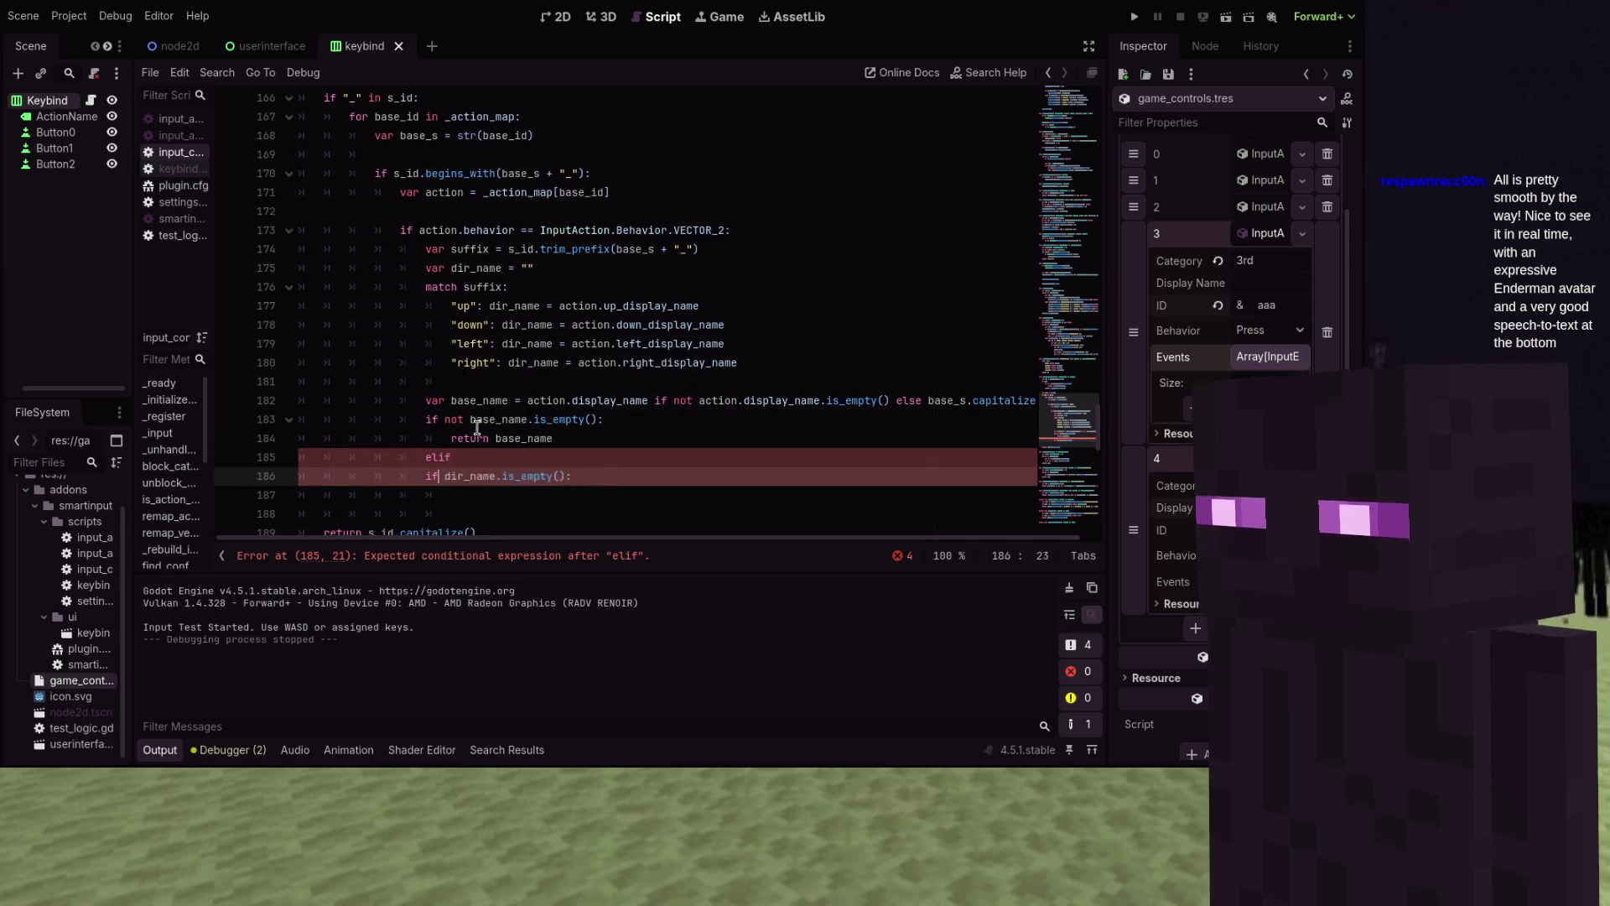
pyautogui.write('elif dir_')
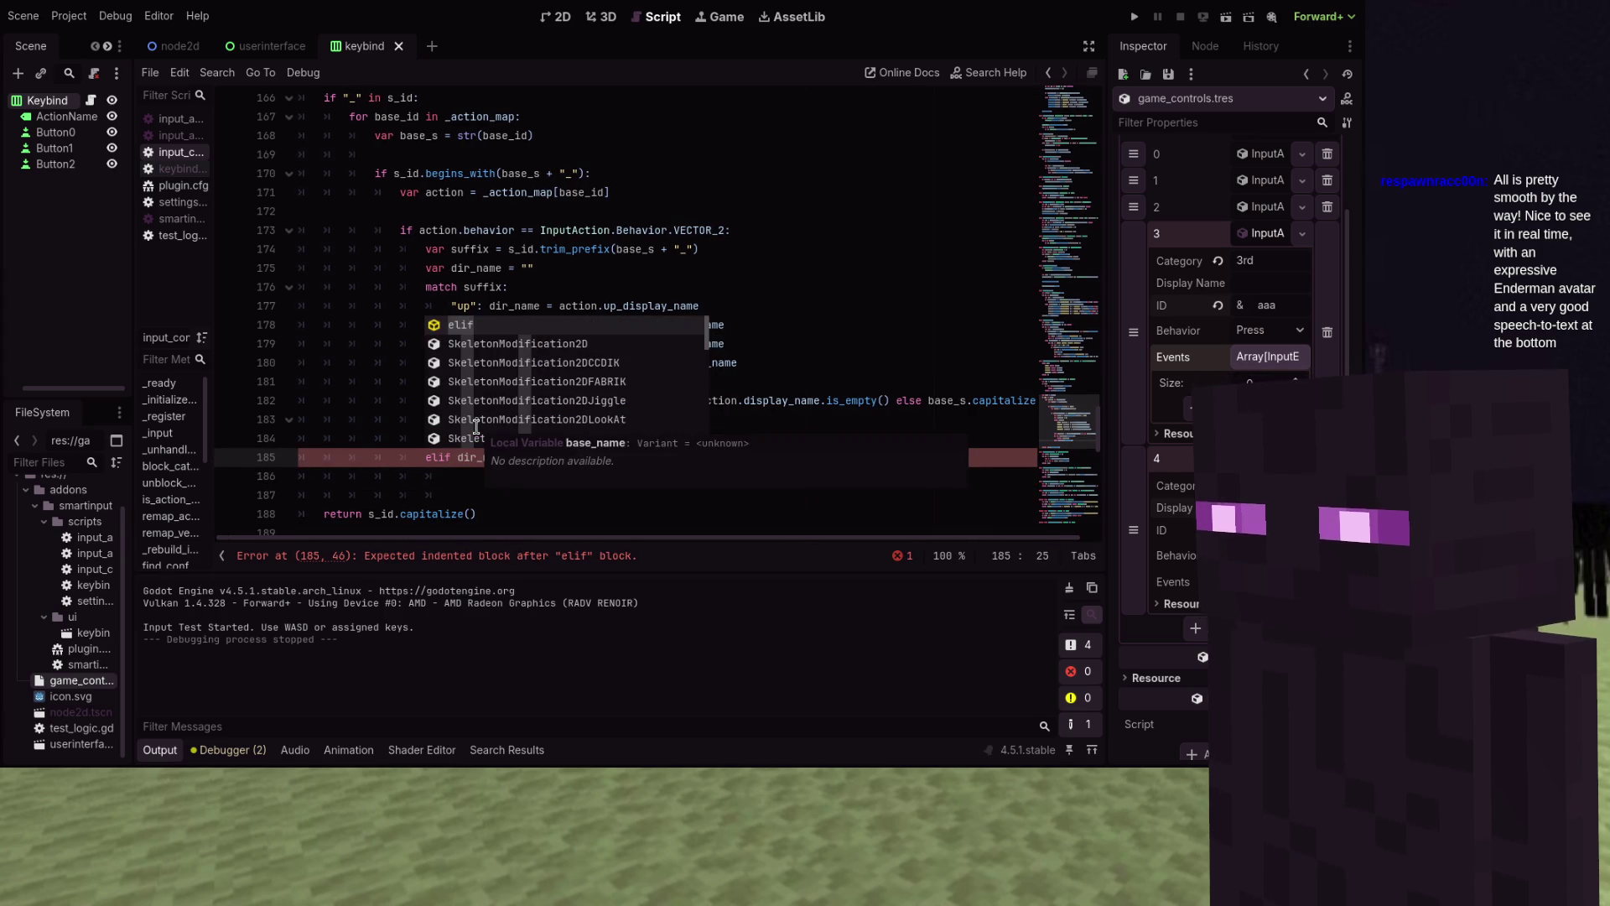
pyautogui.press('Escape')
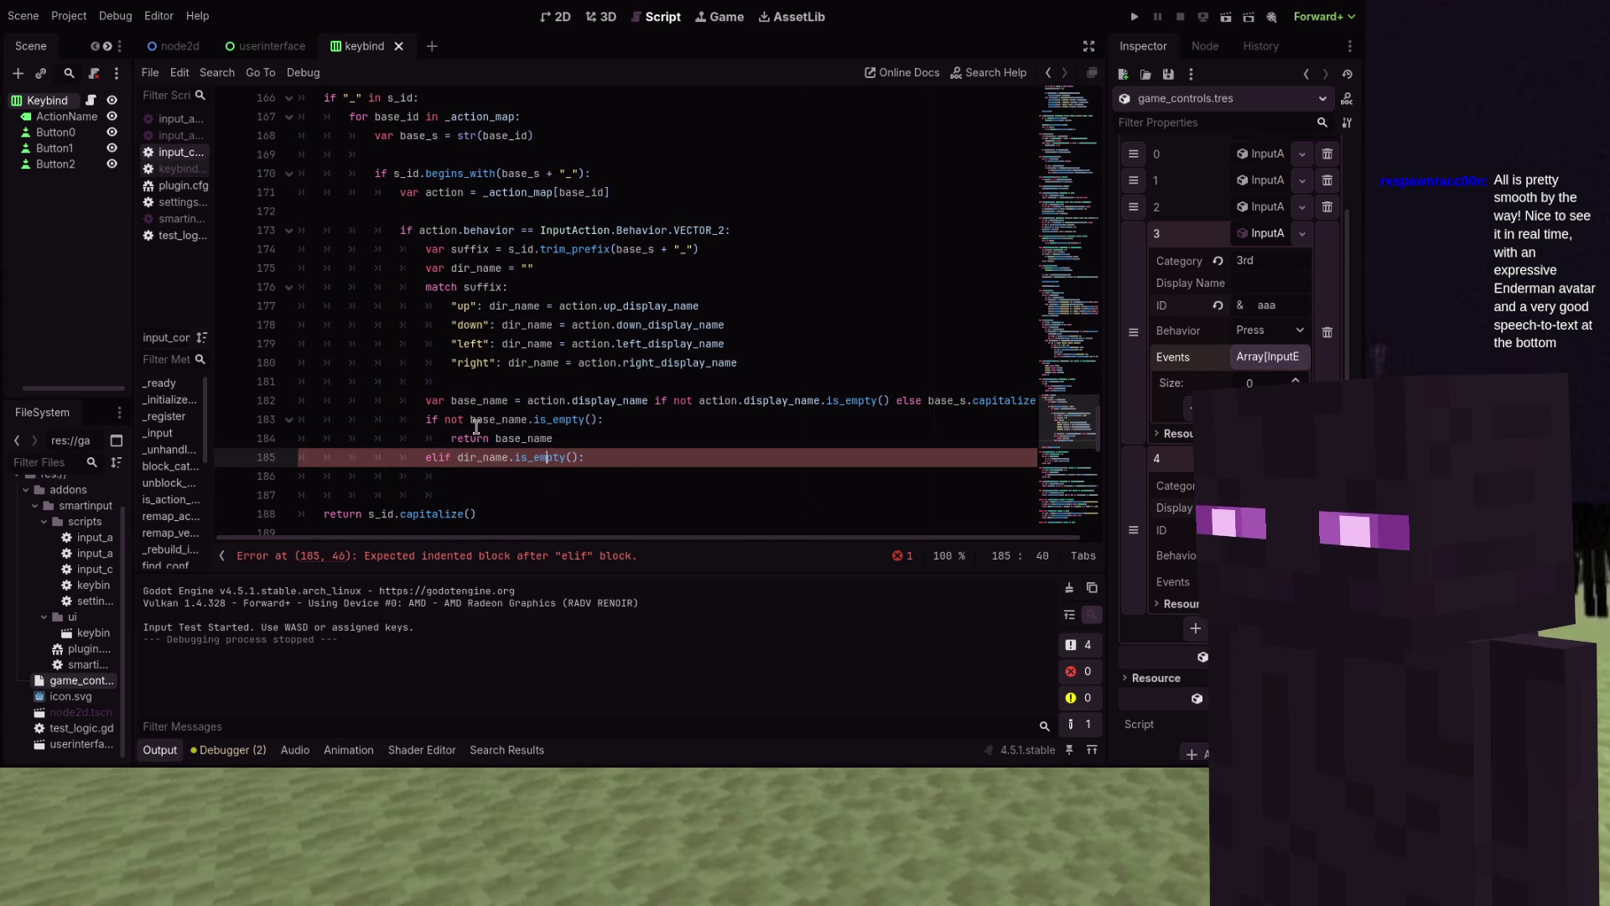
pyautogui.press('Return')
pyautogui.write('ret')
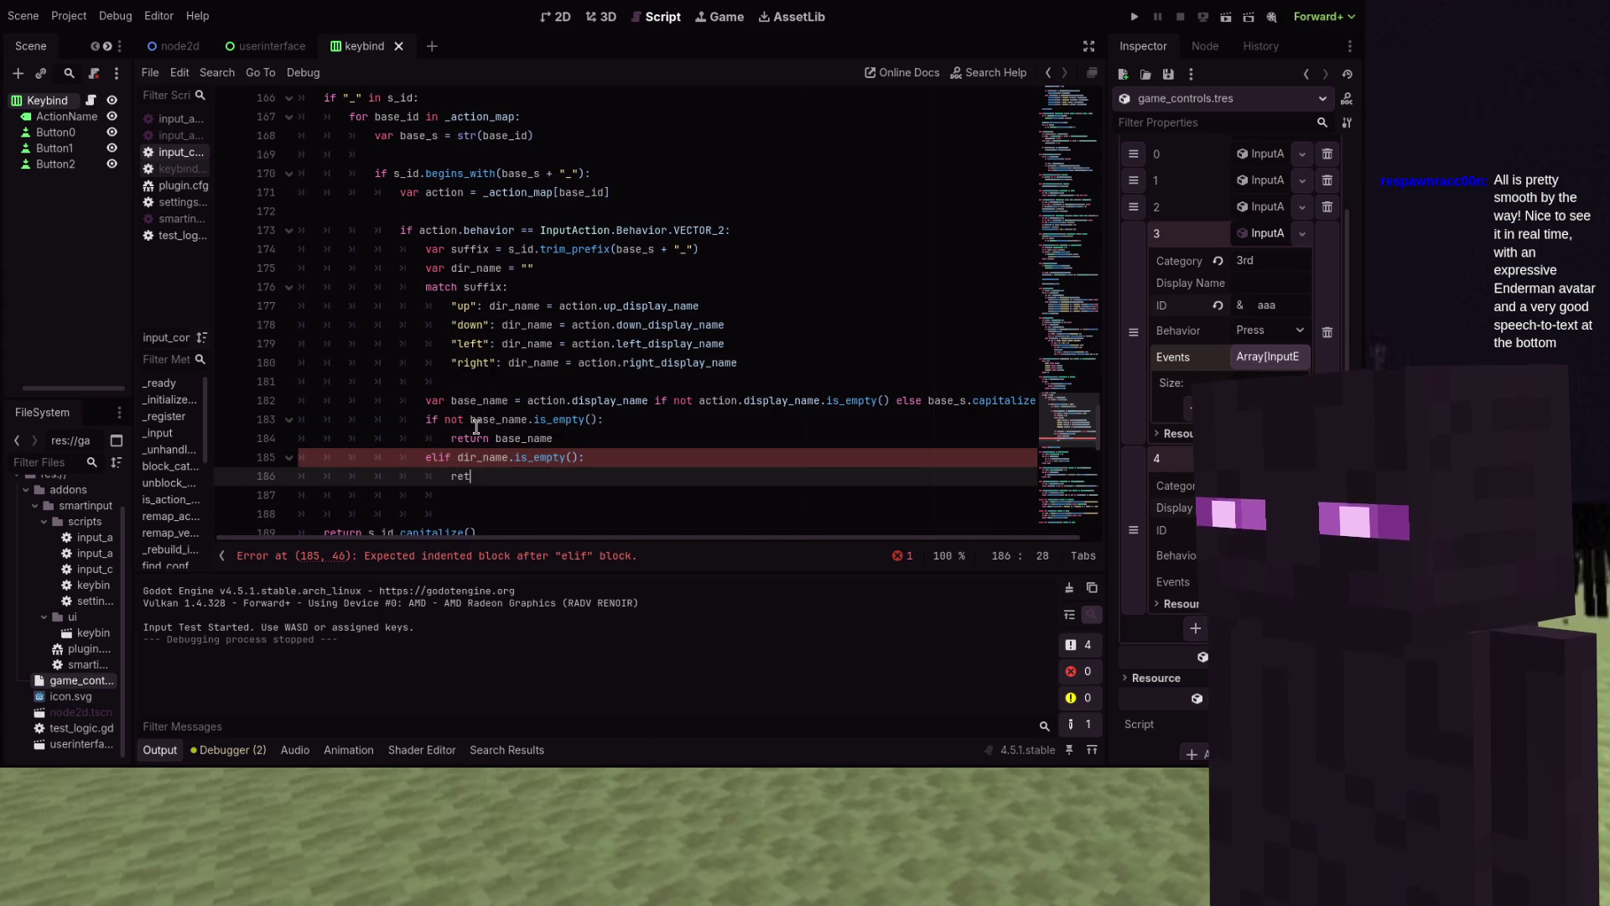
pyautogui.write('urn dir_name')
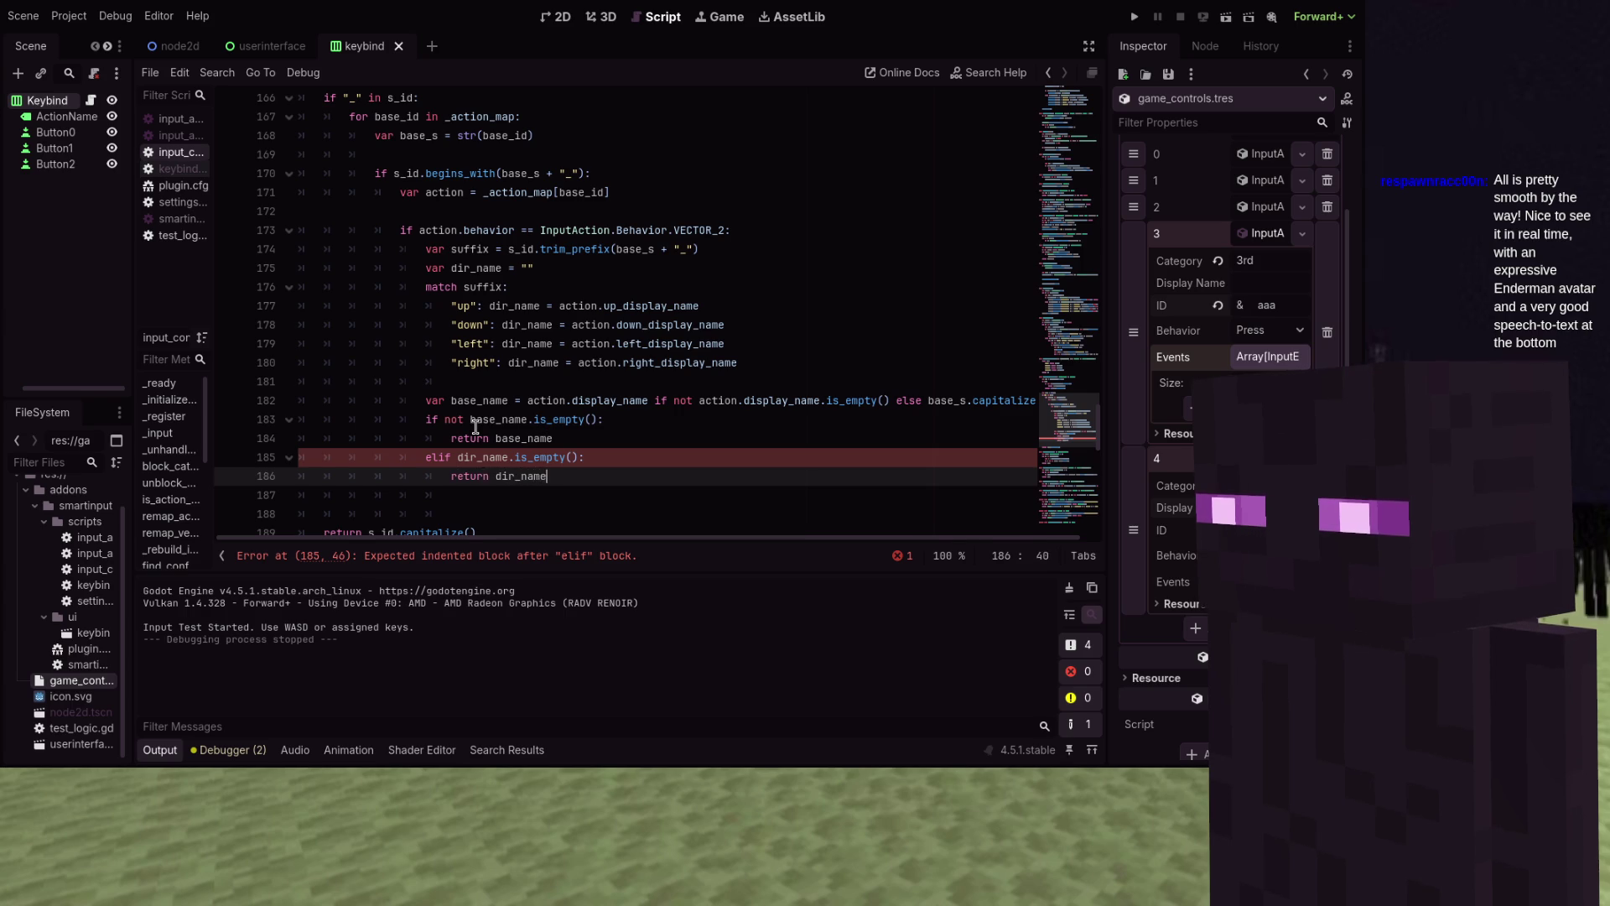
pyautogui.scroll(-1, 503, 370)
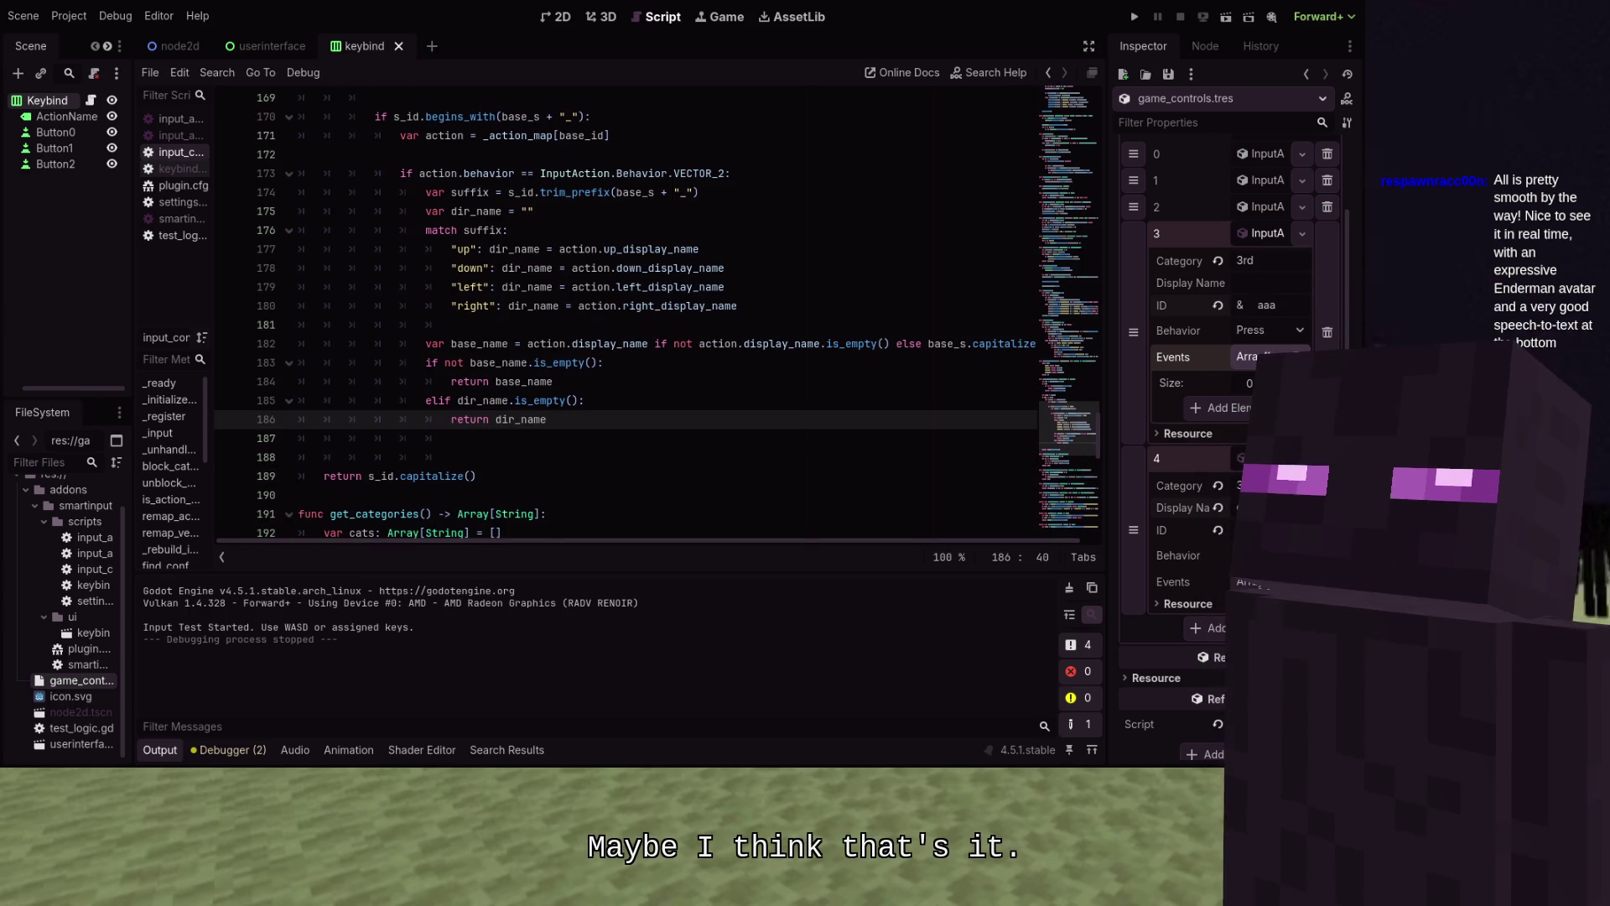
pyautogui.click(1129, 15)
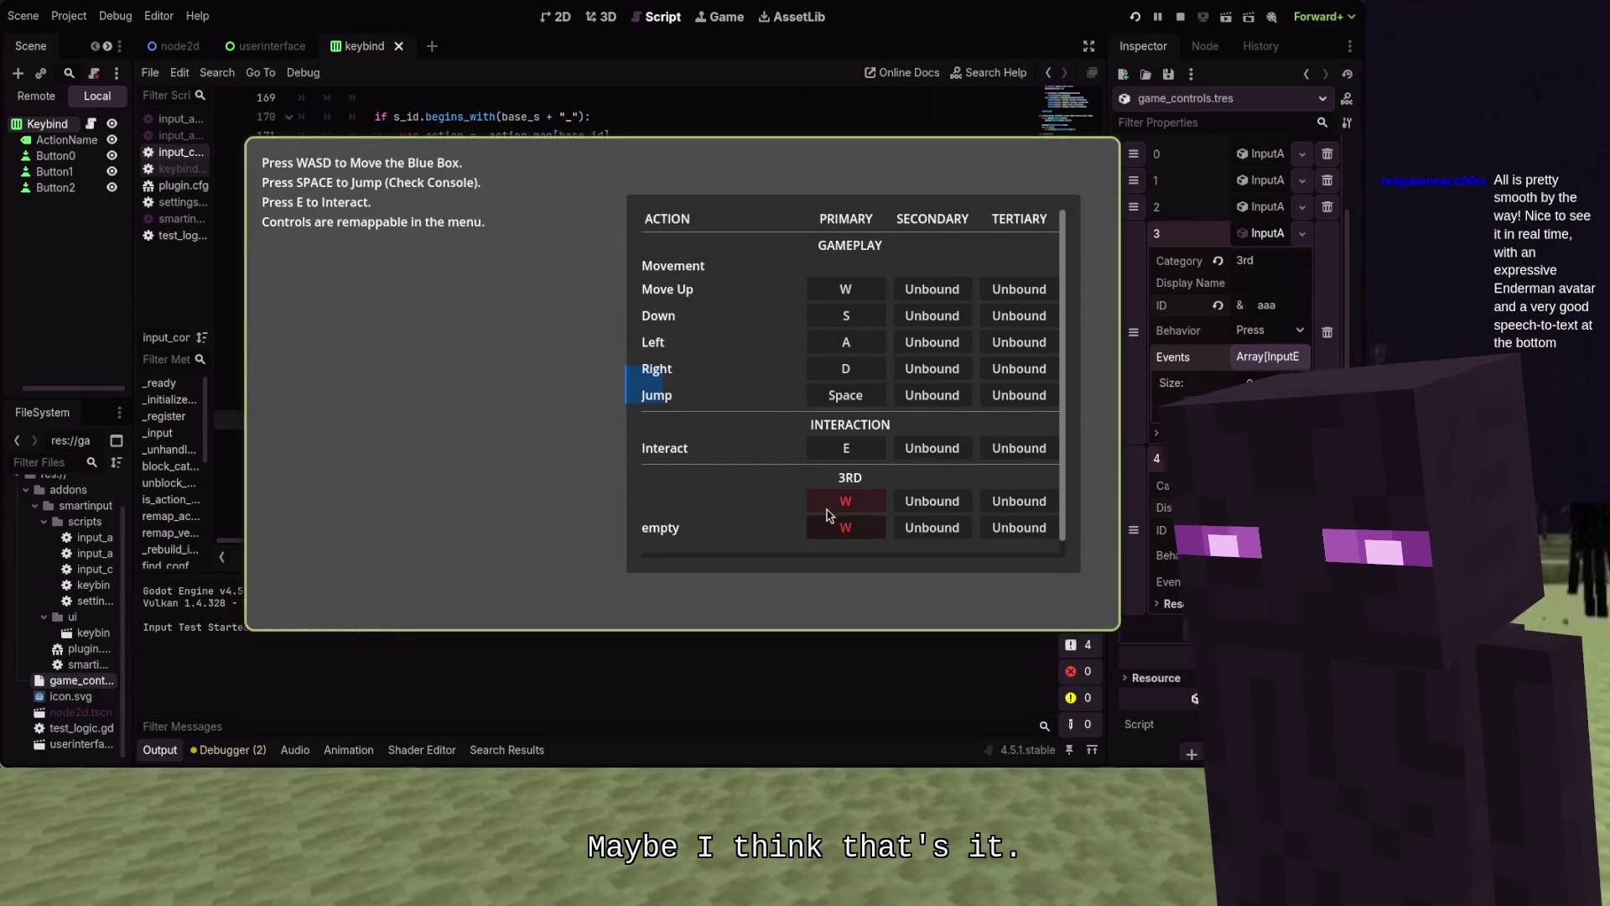
pyautogui.moveTo(827, 514)
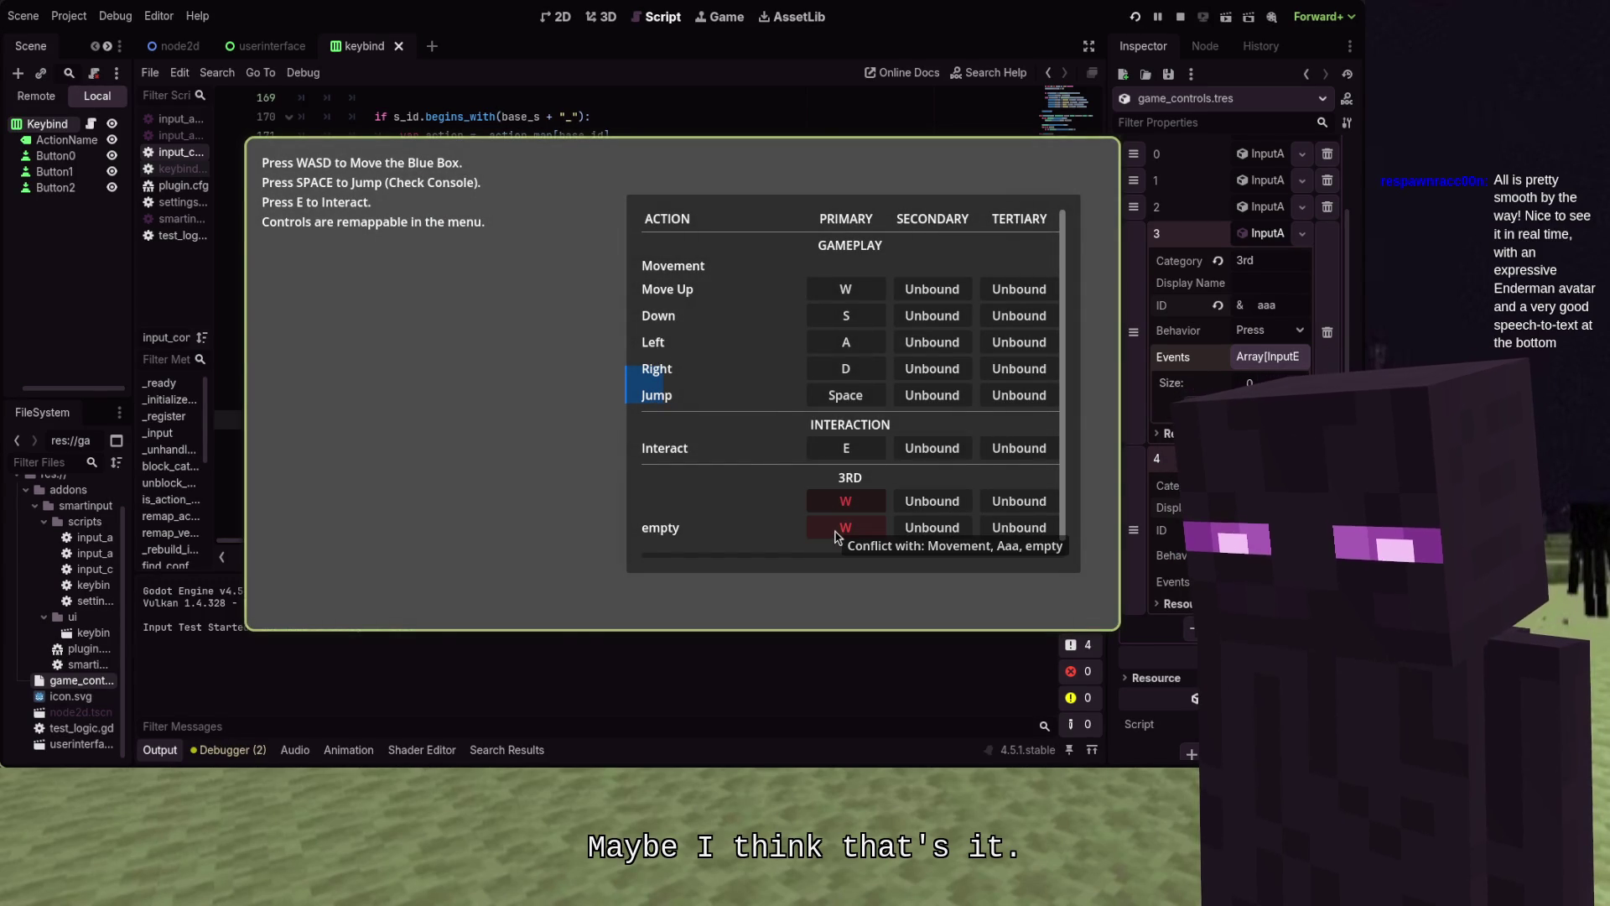
pyautogui.press('F8')
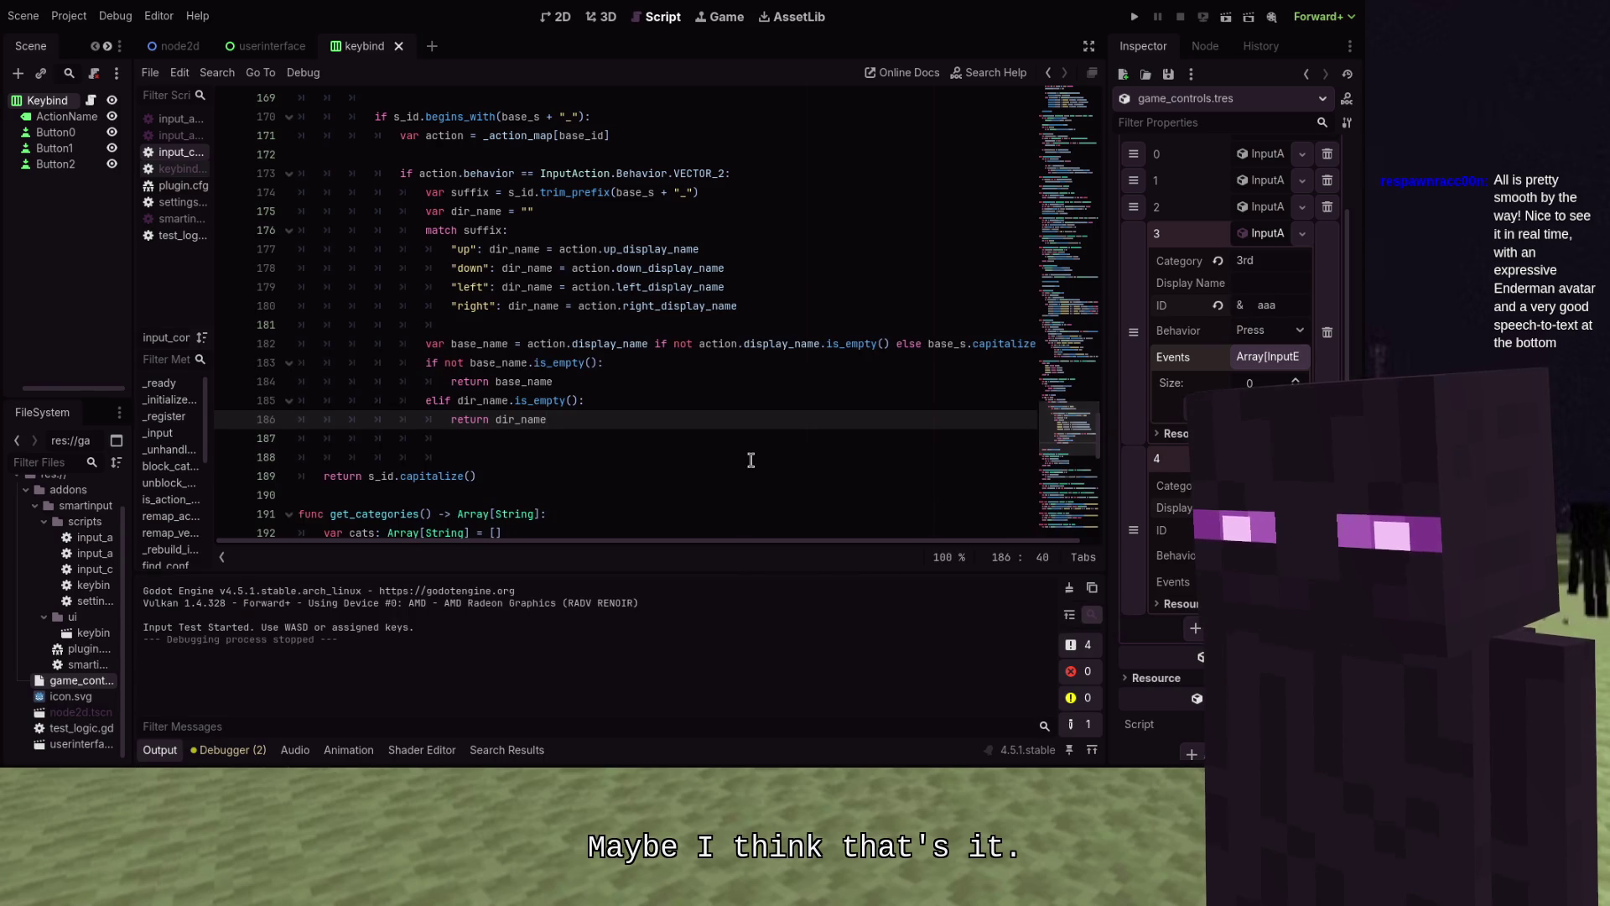
# Change the elif to check 'not dir_name.is_empty()' and launch the game to view the keybind menu
pyautogui.click(600, 384)
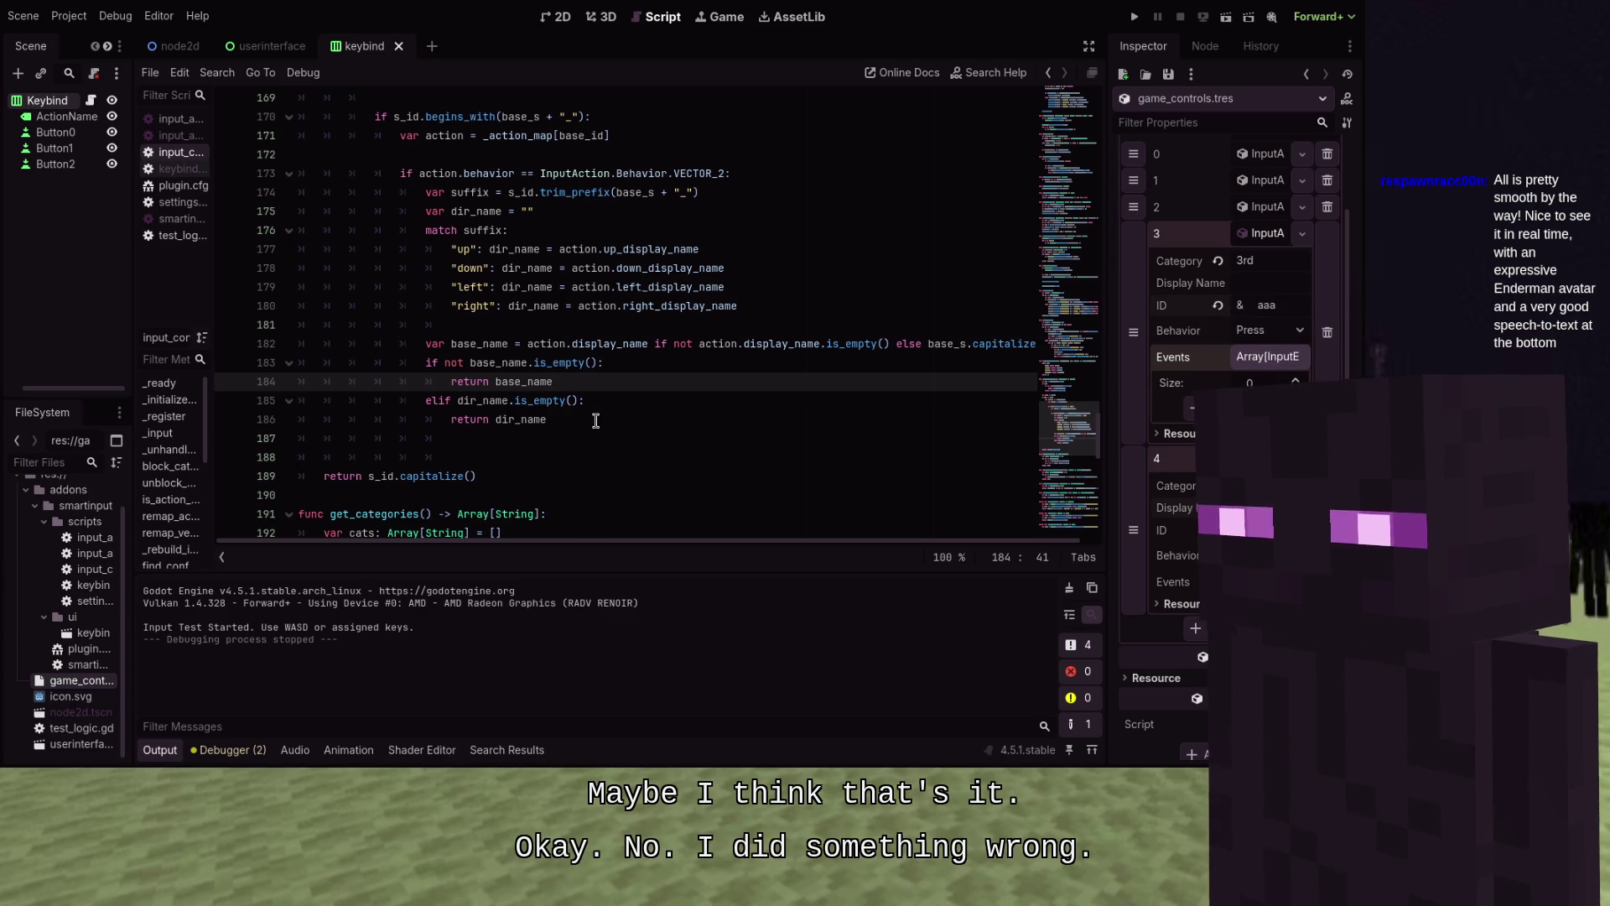
pyautogui.click(673, 359)
pyautogui.press('Return')
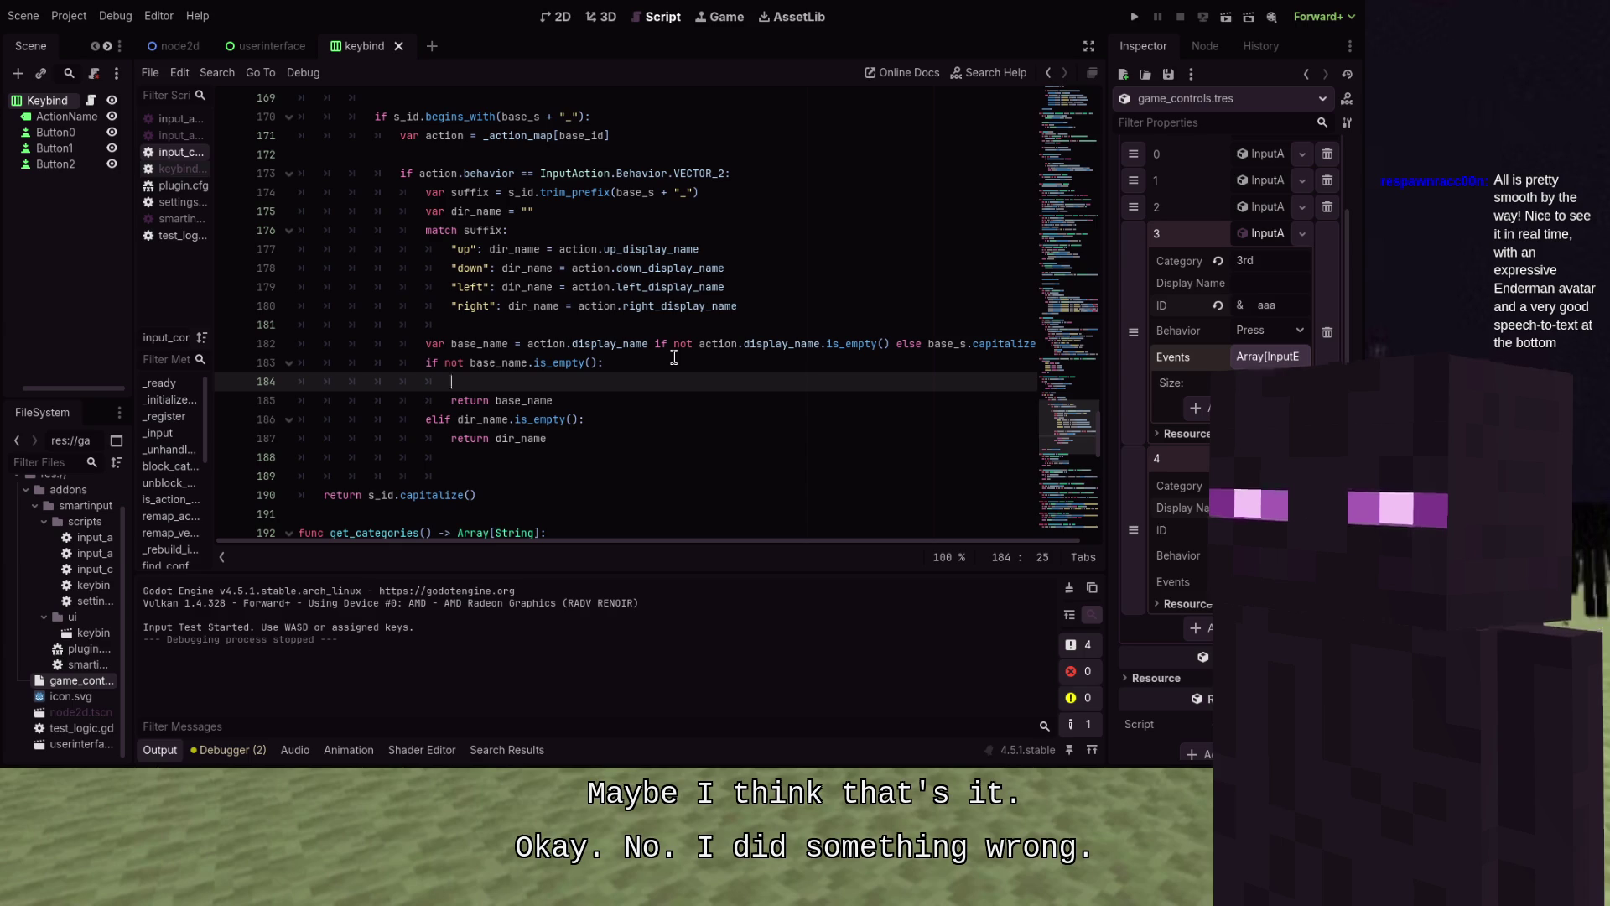
pyautogui.write('ifdir_name')
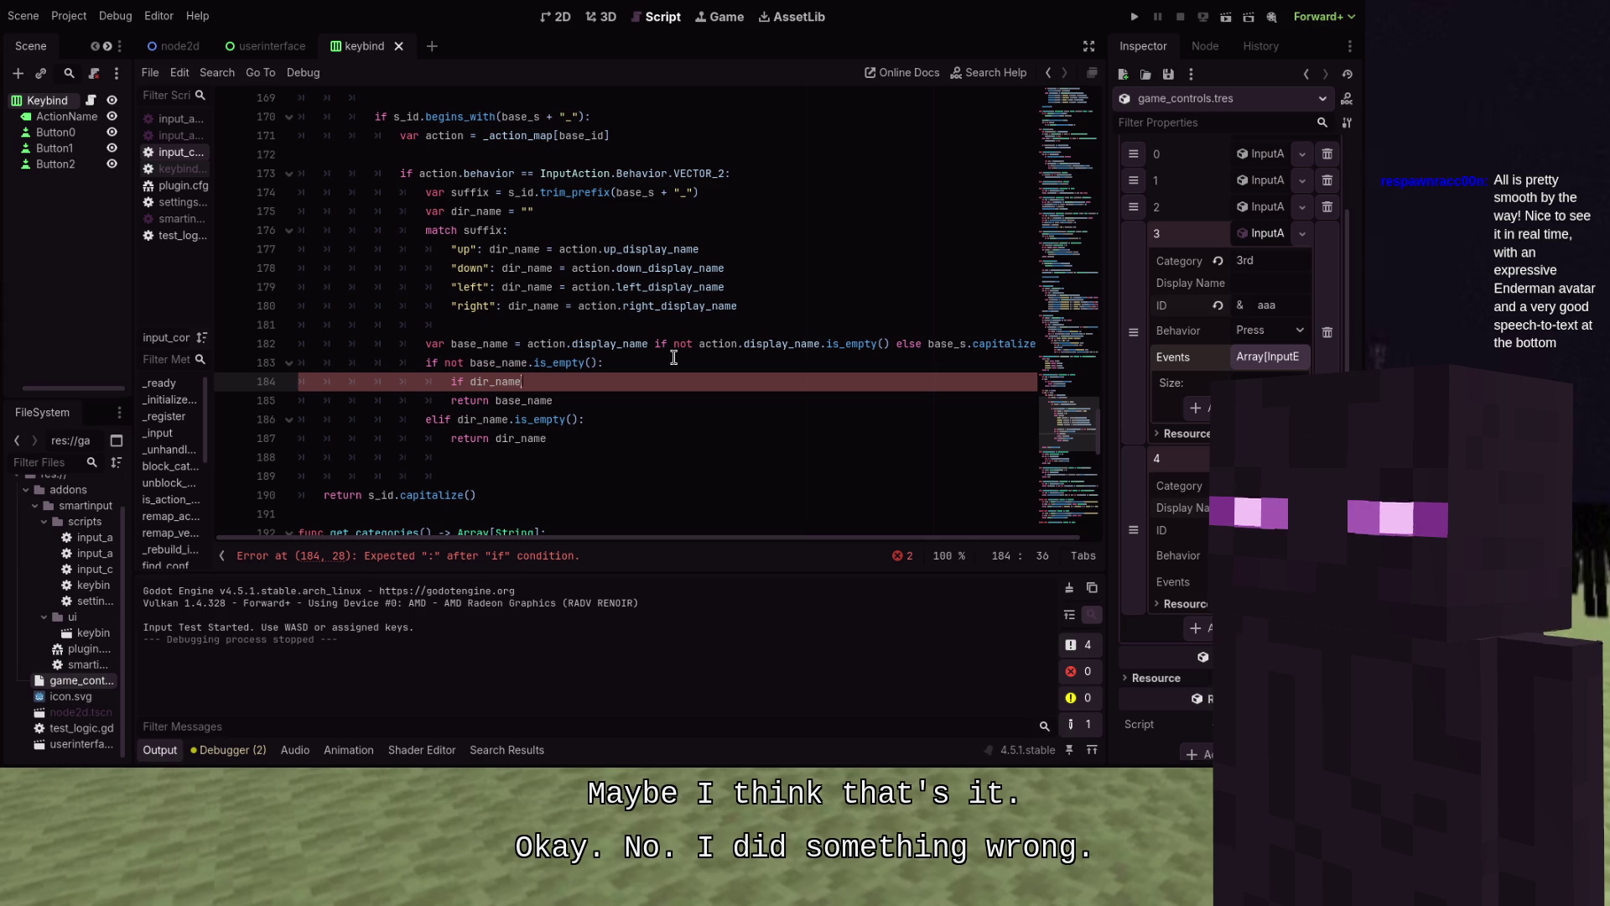
pyautogui.press('BackSpace')
pyautogui.press('BackSpace')
pyautogui.press('BackSpace')
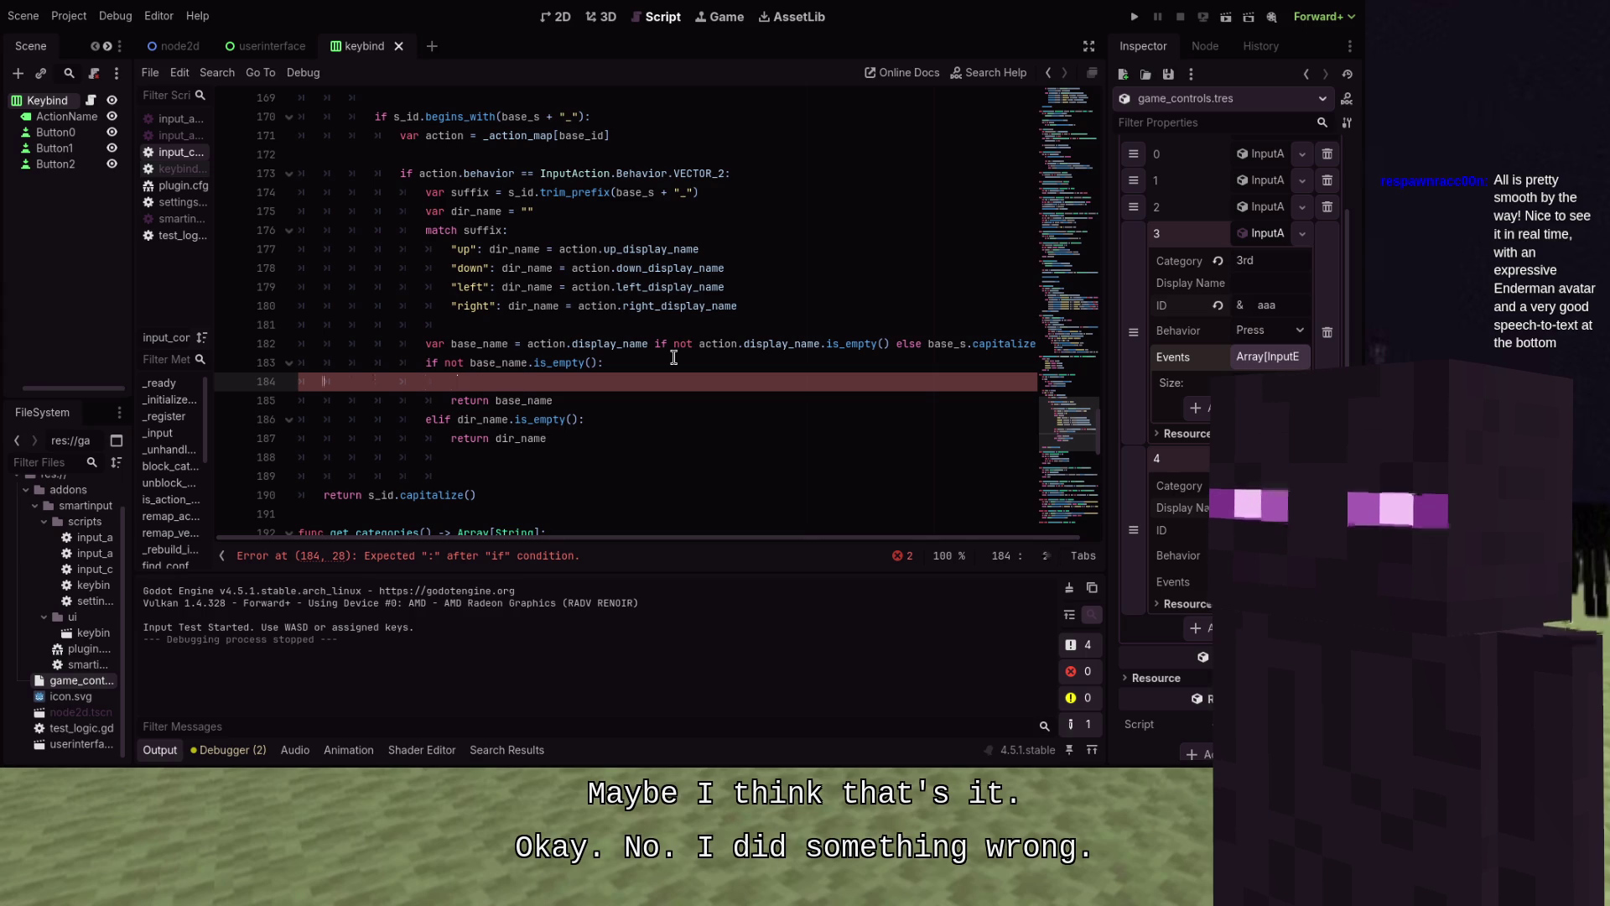
pyautogui.press('BackSpace')
pyautogui.press('BackSpace')
pyautogui.press('BackSpace')
pyautogui.press('Down')
pyautogui.press('Down')
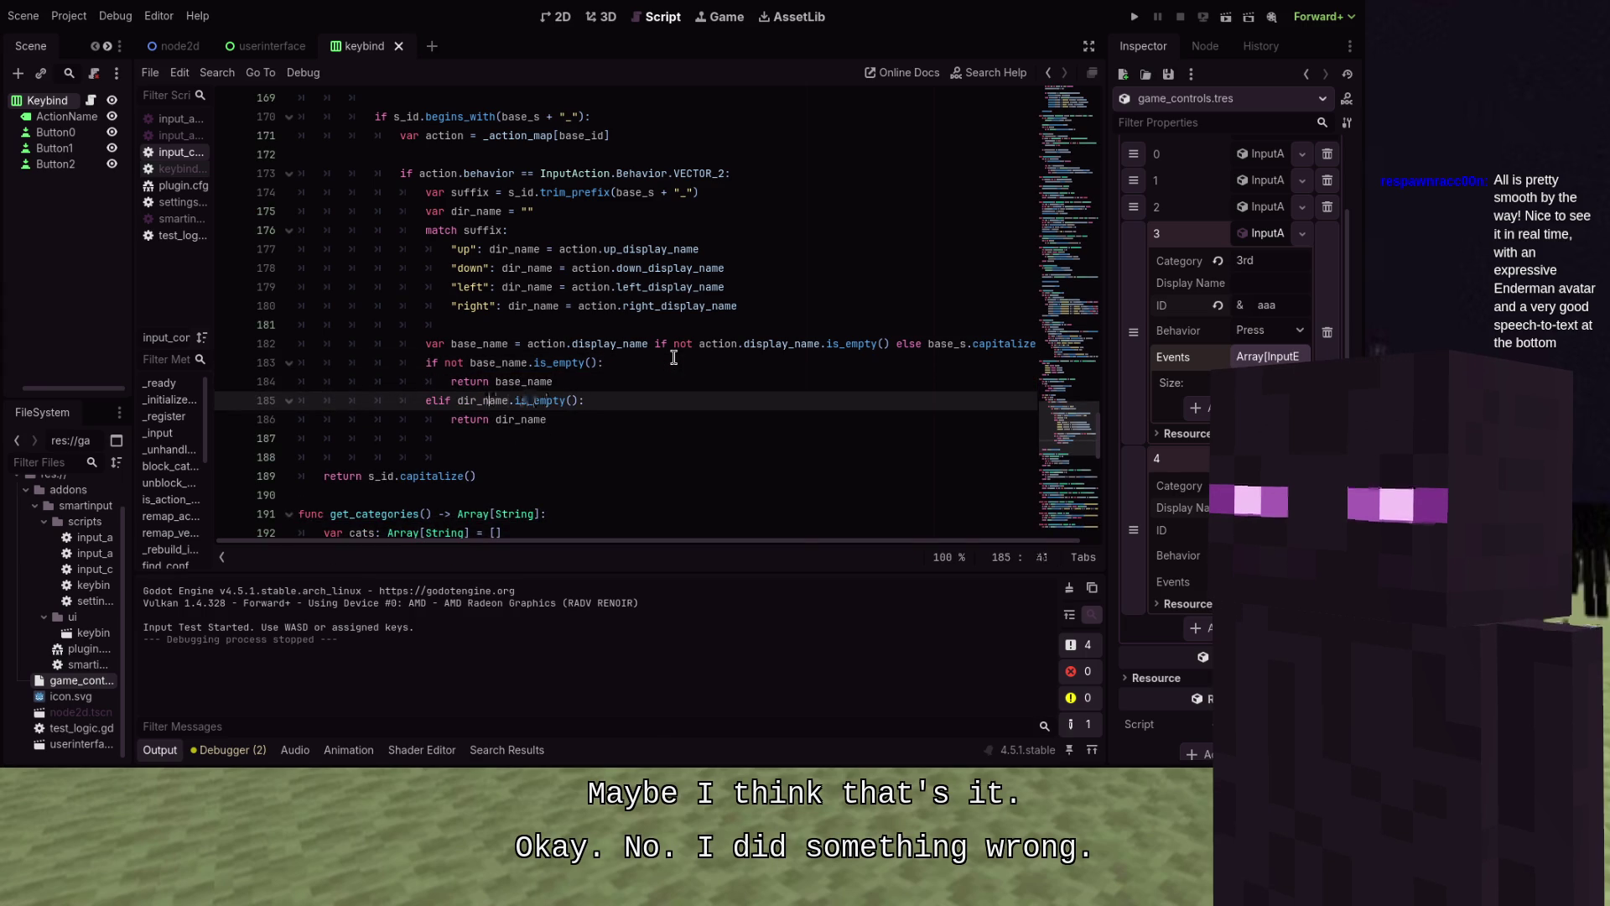
pyautogui.hotkey('ctrl', 'Left')
pyautogui.write('not')
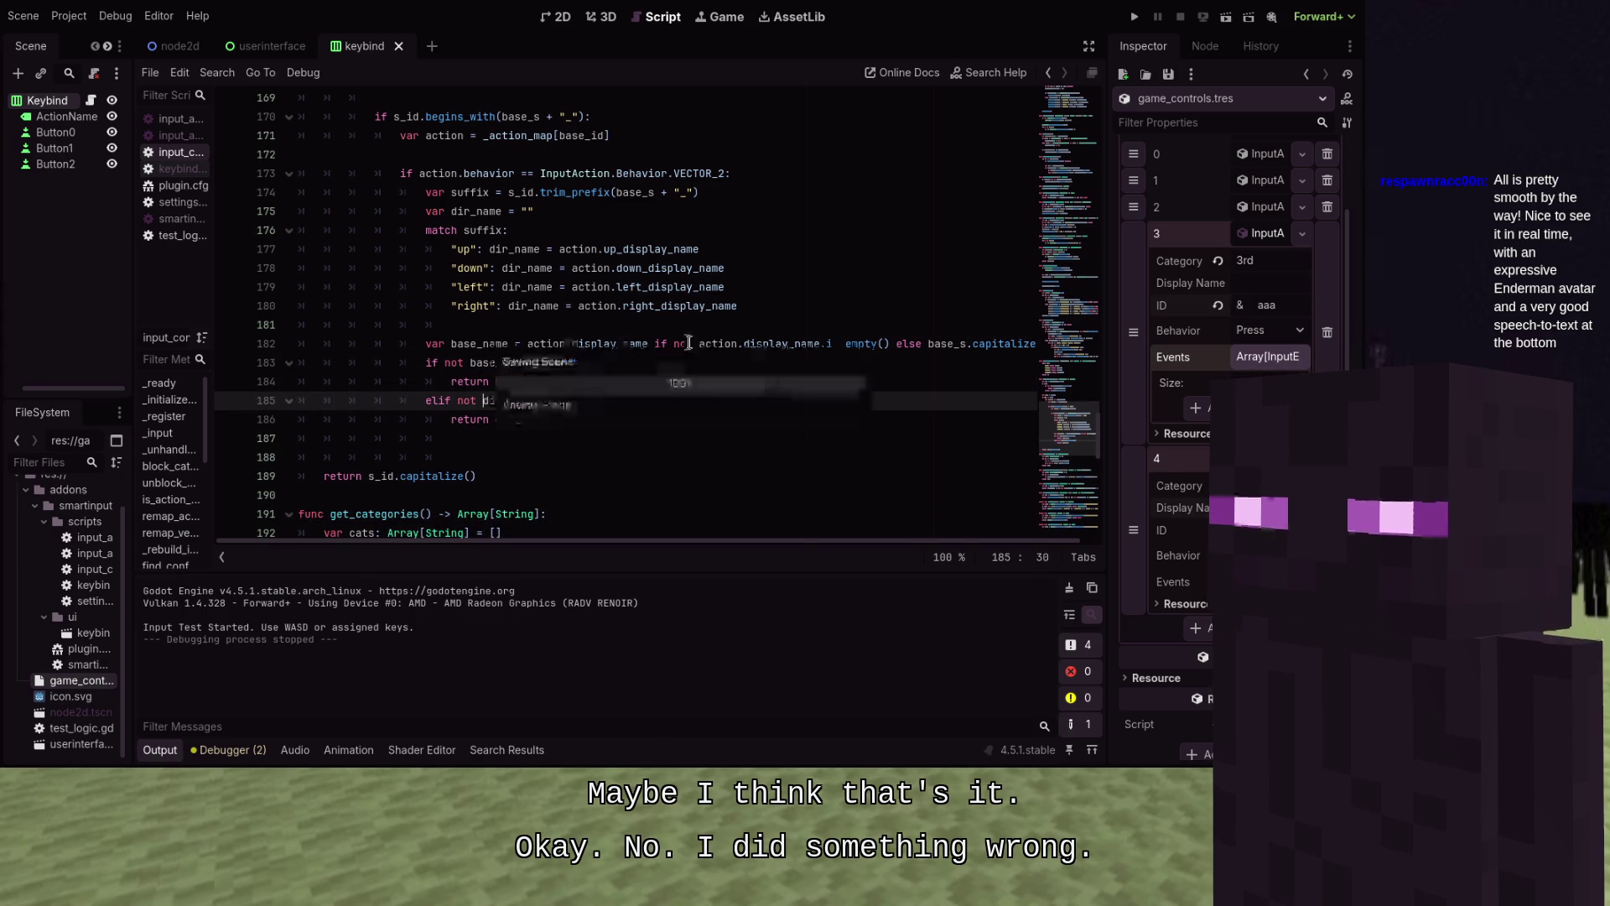
pyautogui.click(1142, 15)
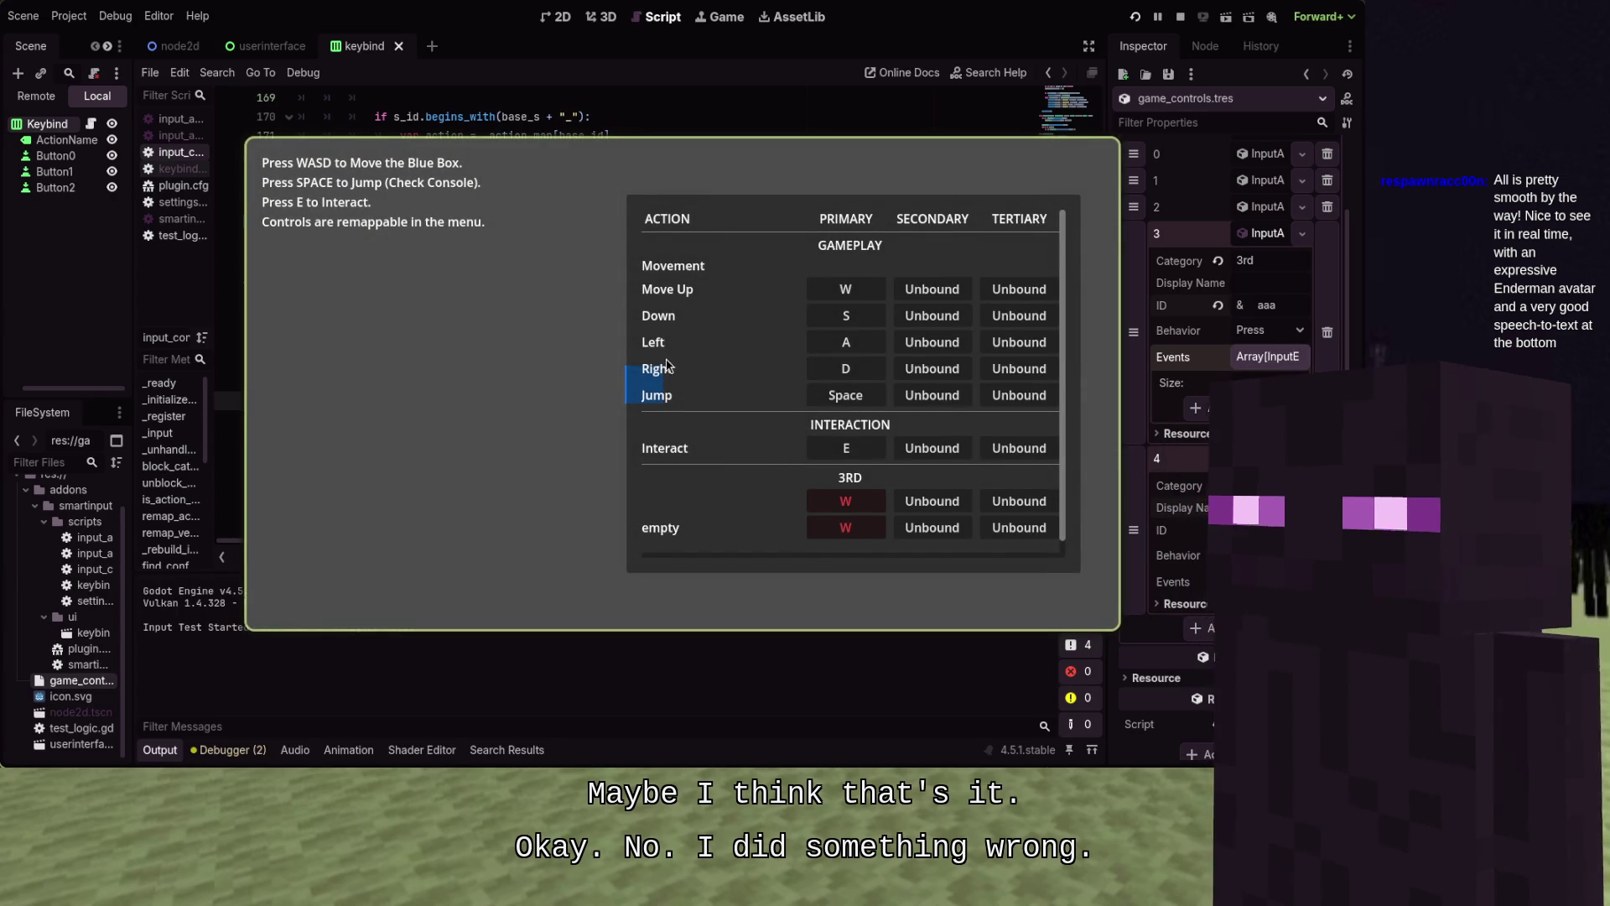
# Stop the running game with F8 to return to the keybind script
pyautogui.press('F8')
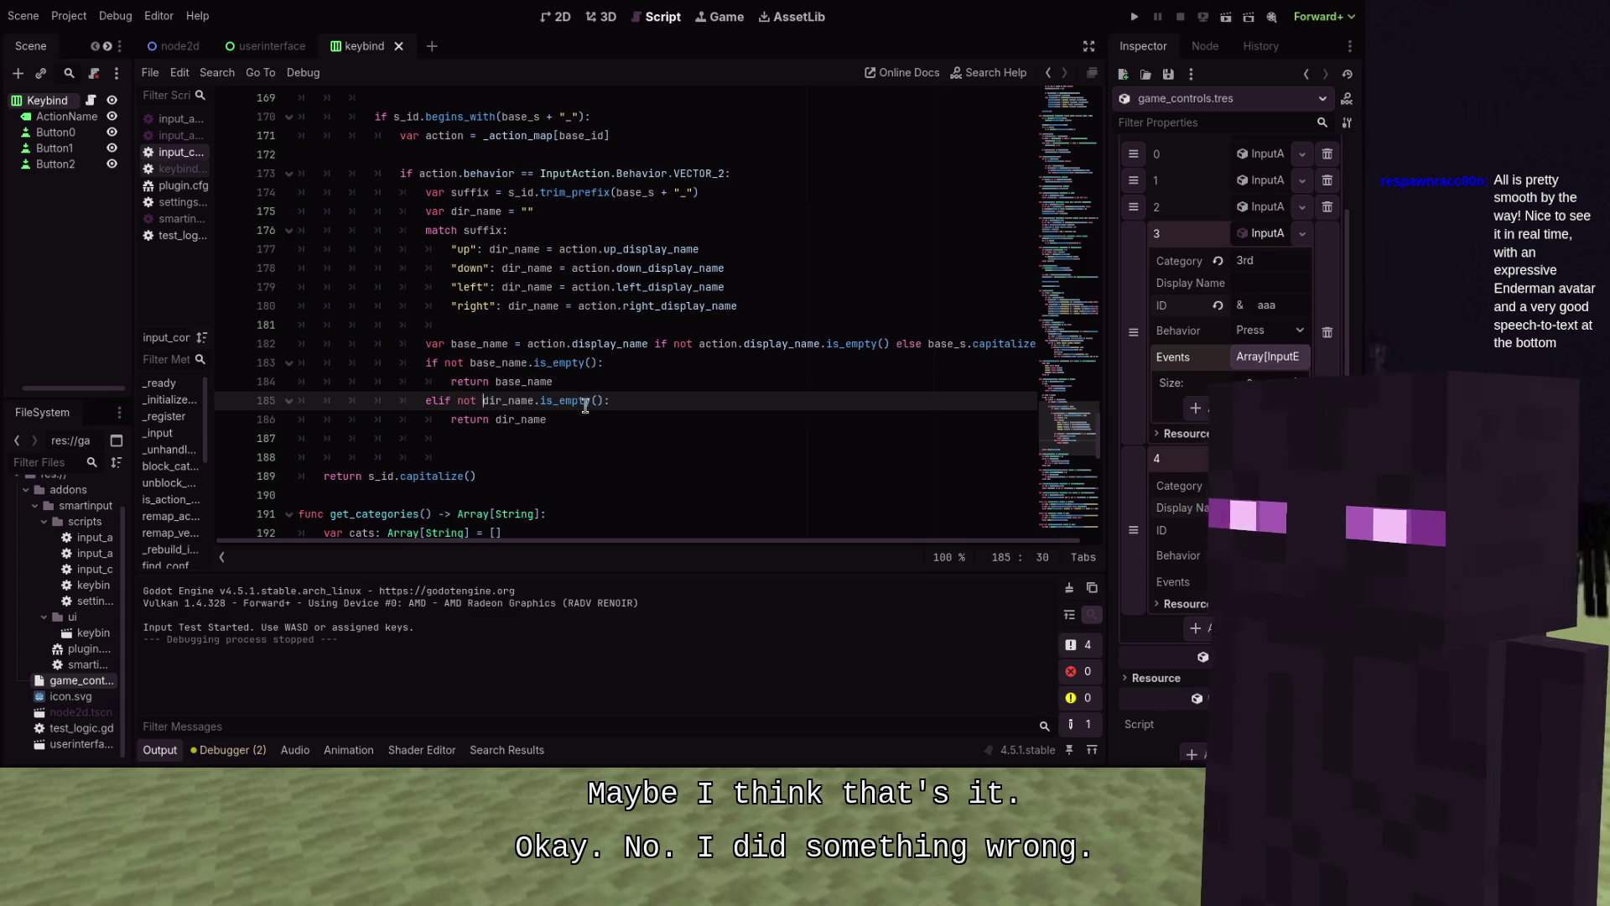
# Delete the old dir_name elif and replace the base_name check with 'if not dir_name.is_empty():' before return base_name
pyautogui.moveTo(554, 419); pyautogui.dragTo(384, 411)
pyautogui.press('BackSpace')
pyautogui.click(676, 355)
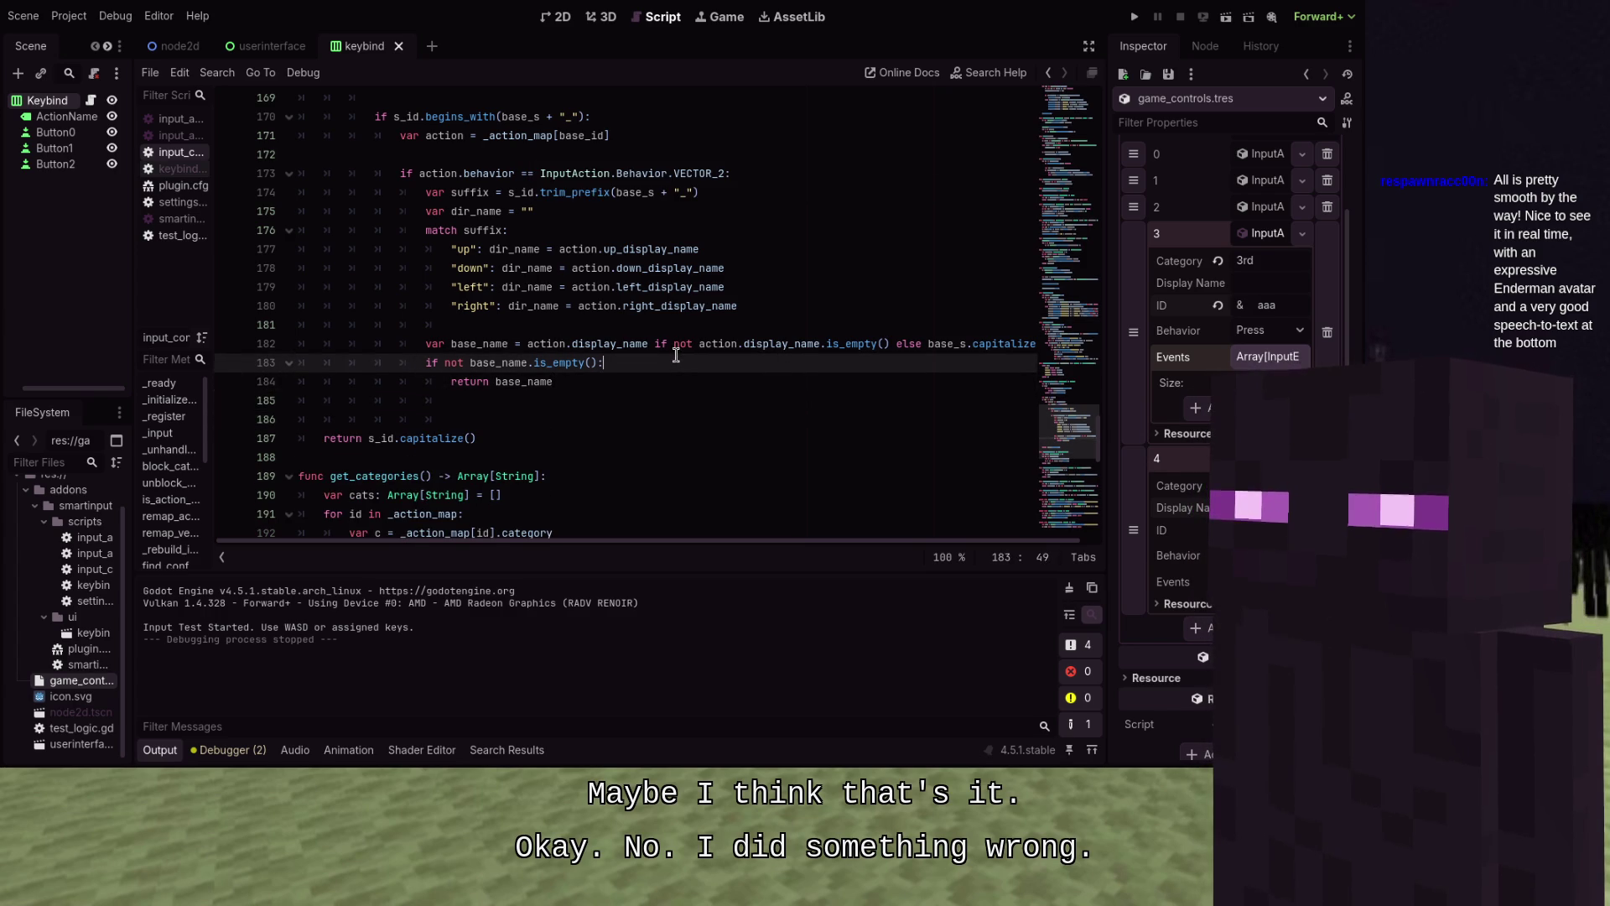
pyautogui.press('Down')
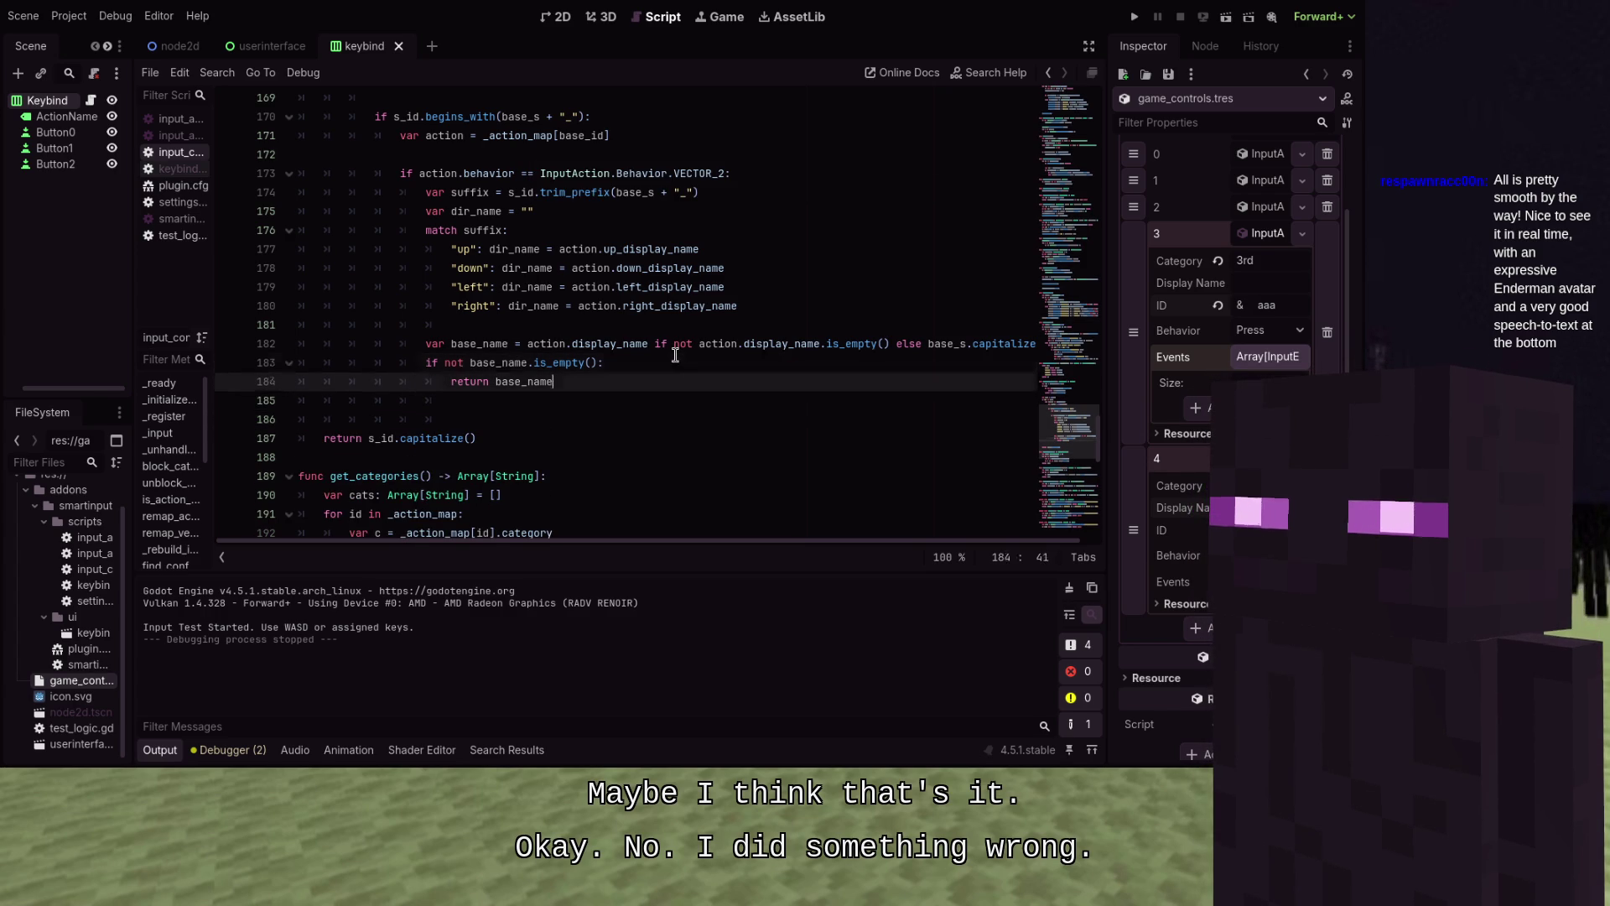
pyautogui.press('Up')
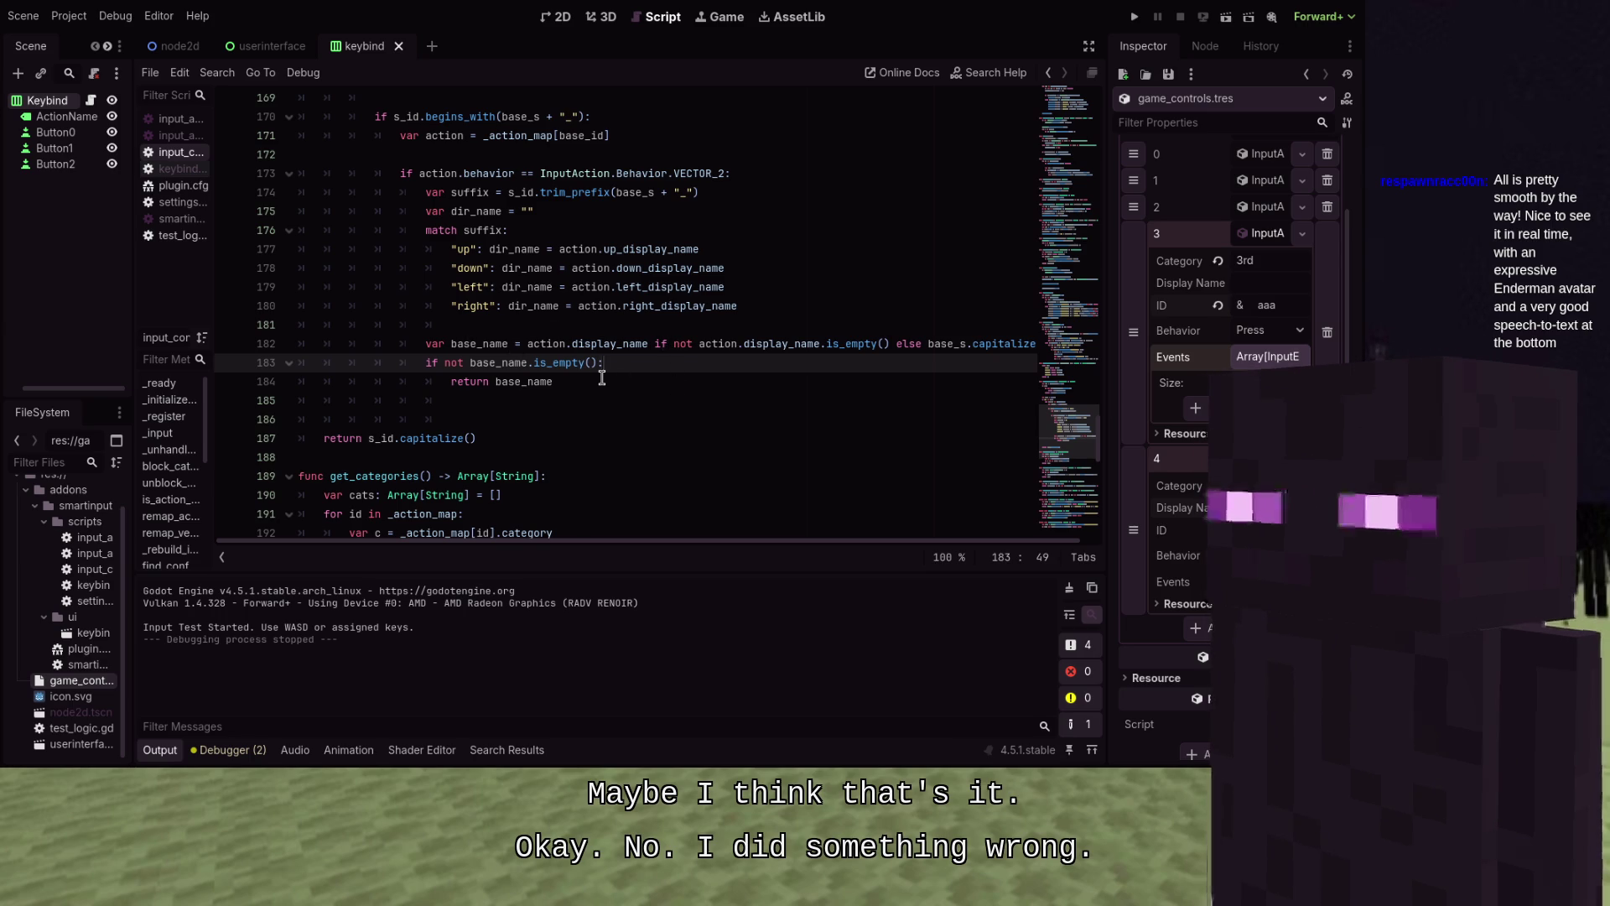
pyautogui.press('Return')
pyautogui.write('if')
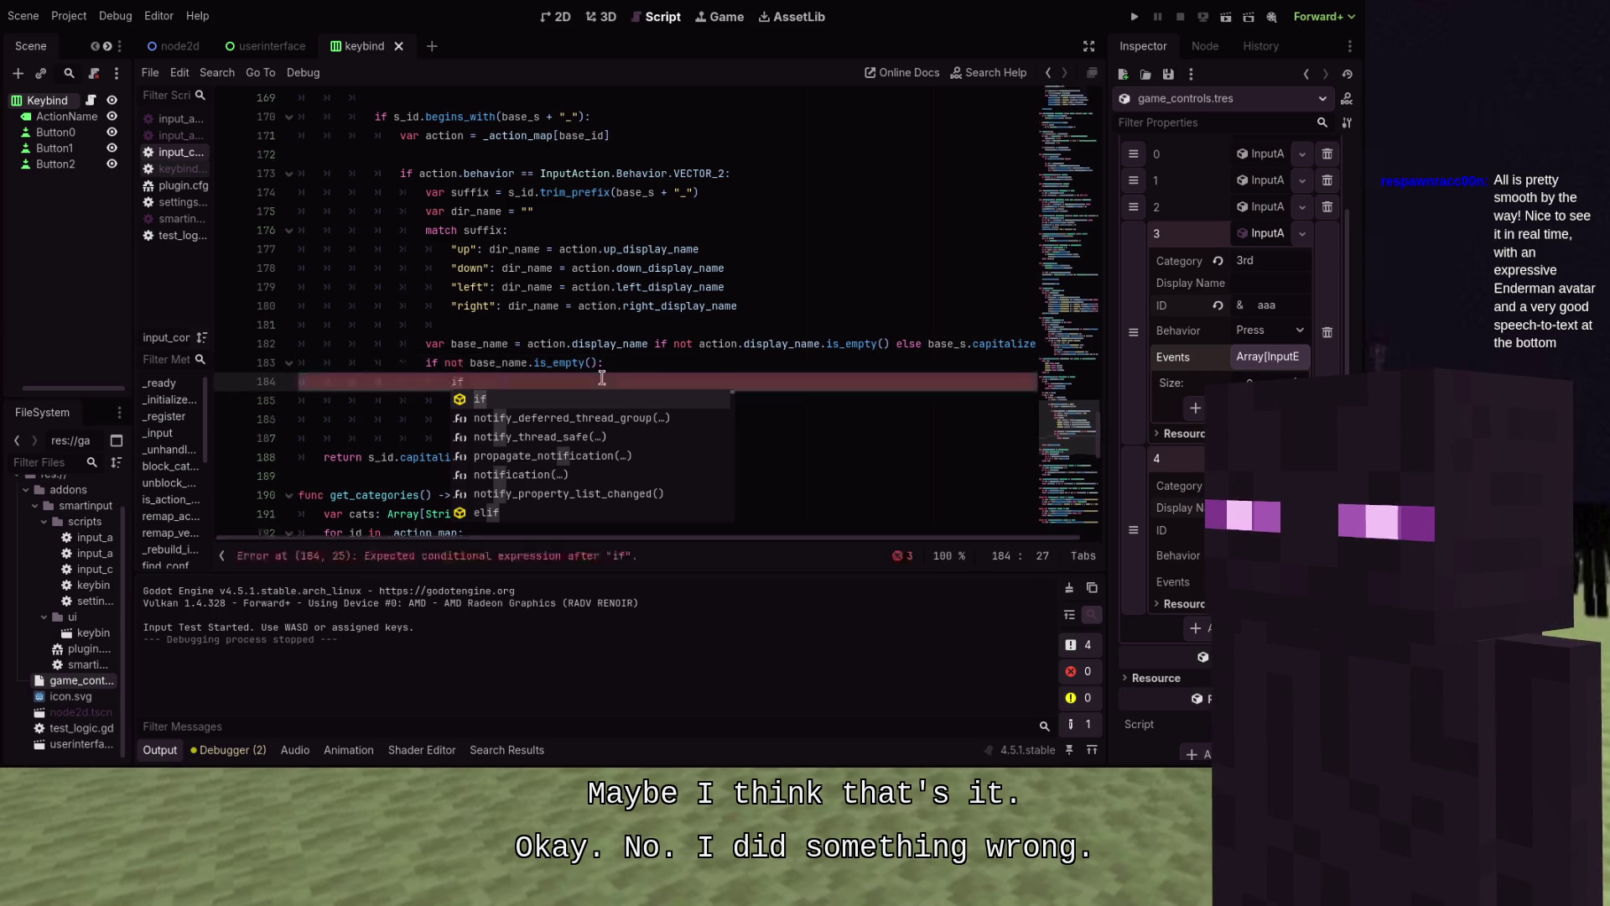
pyautogui.write(' not ')
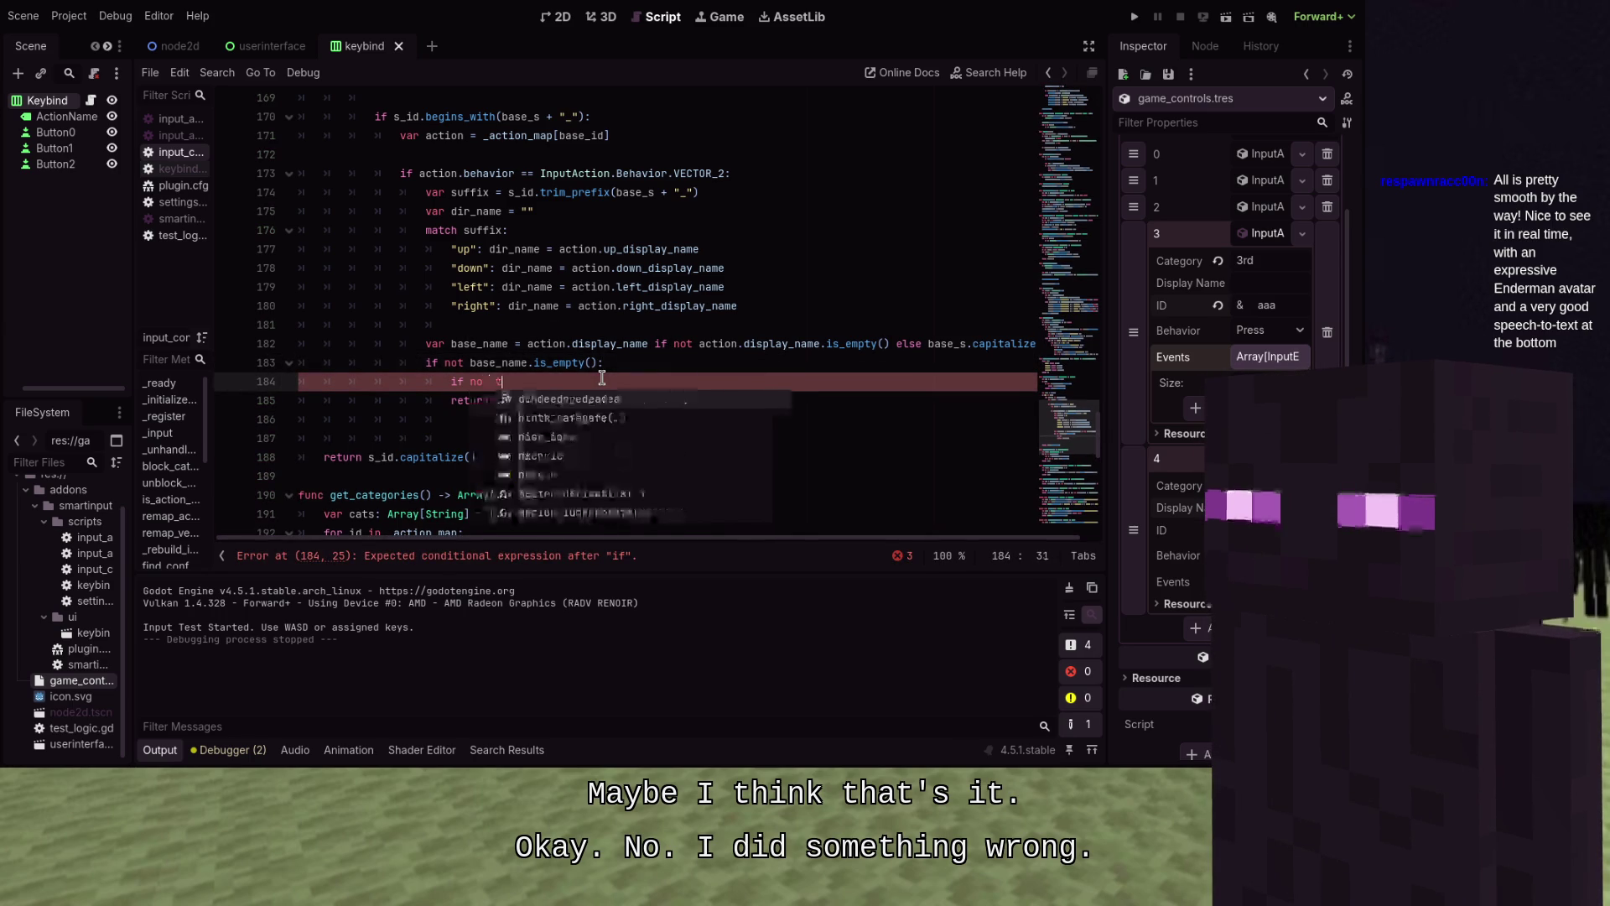
pyautogui.write('dir_')
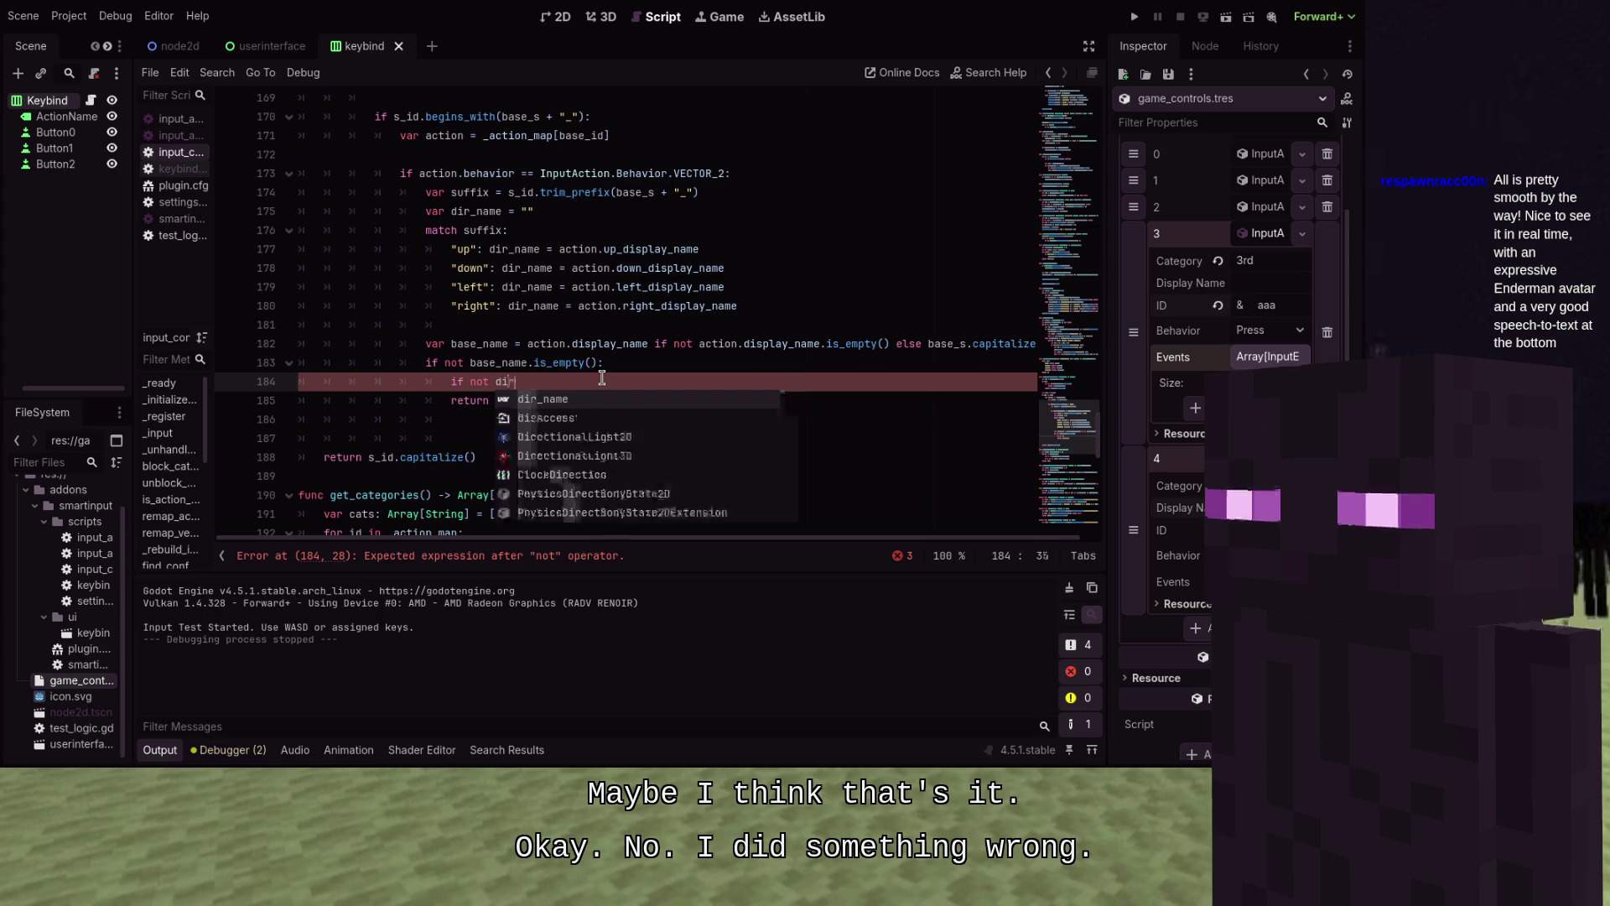
pyautogui.press('Return')
pyautogui.write('_emm')
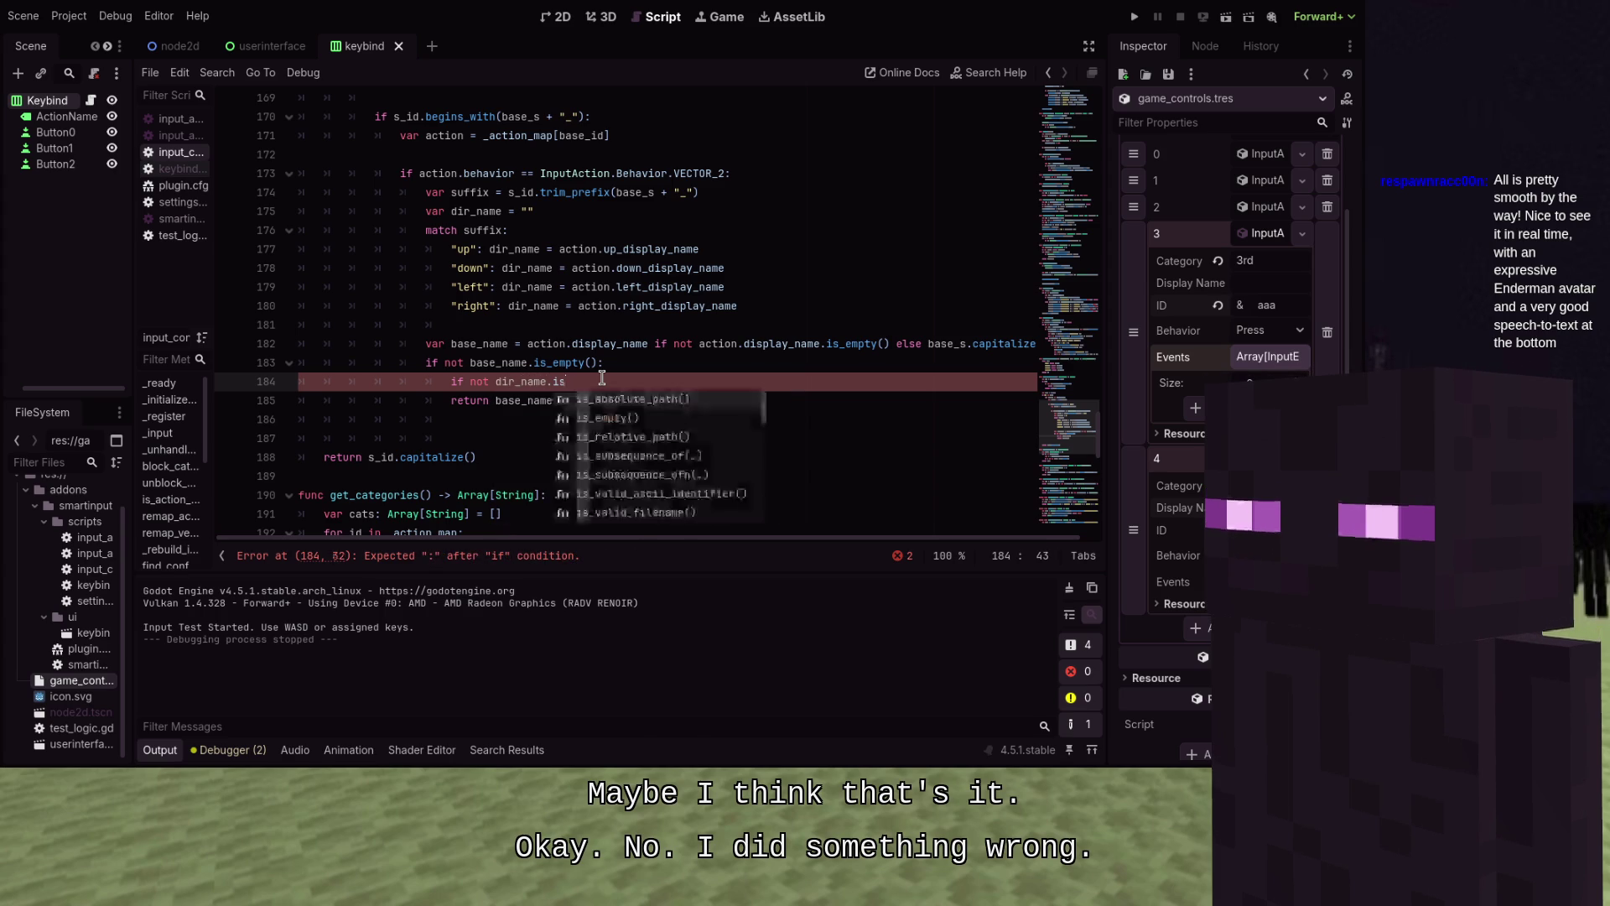
pyautogui.write('ty(')
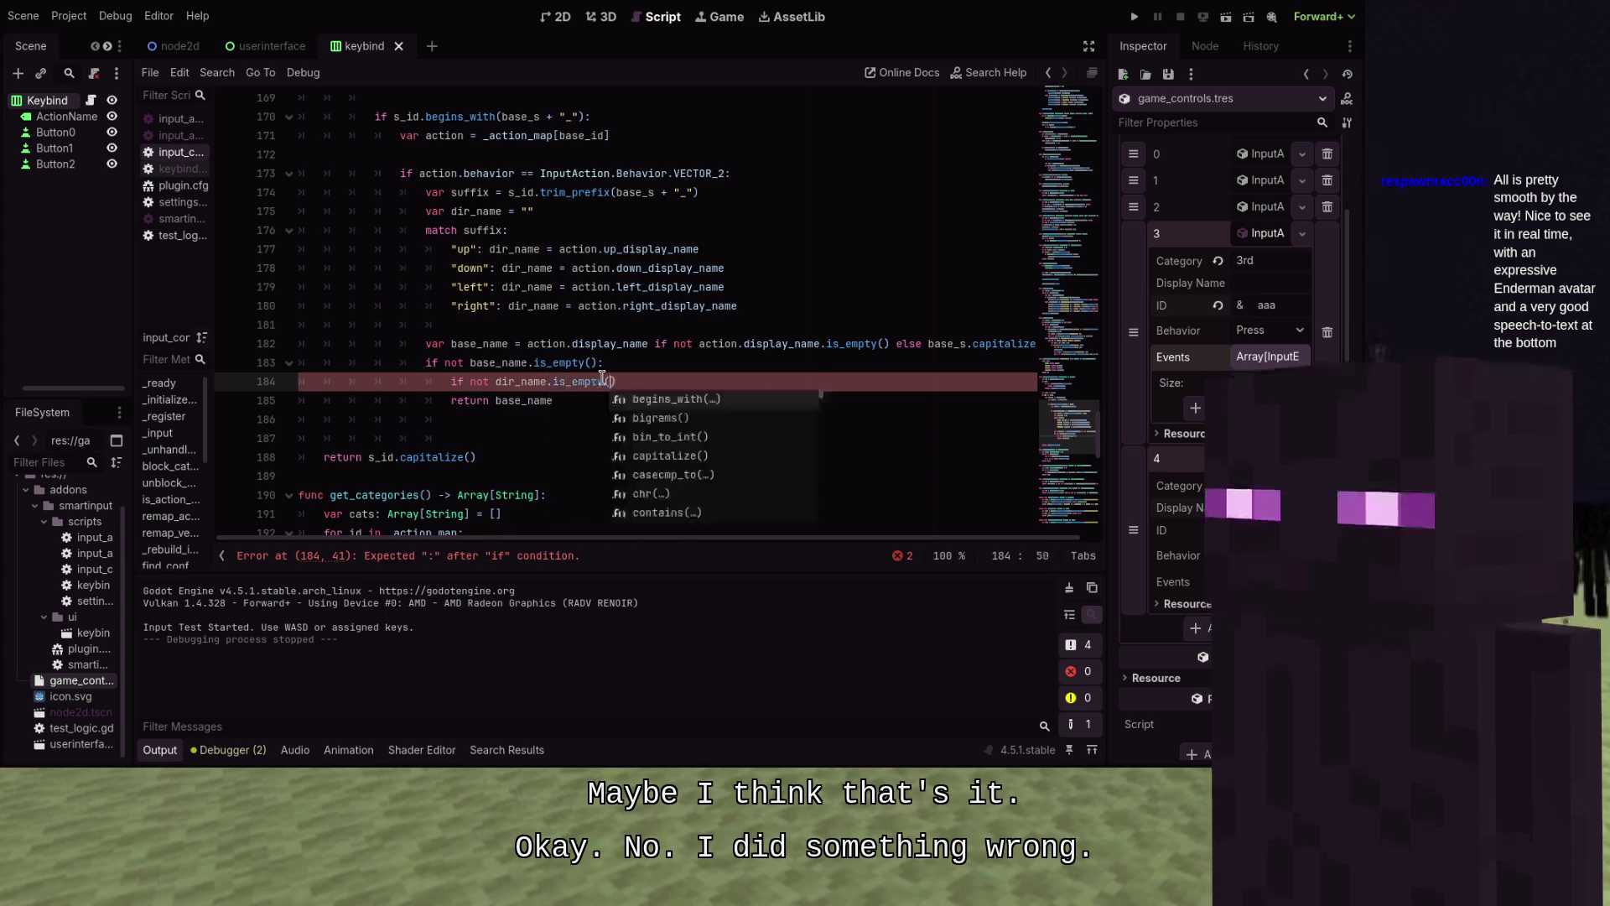
pyautogui.press('Return')
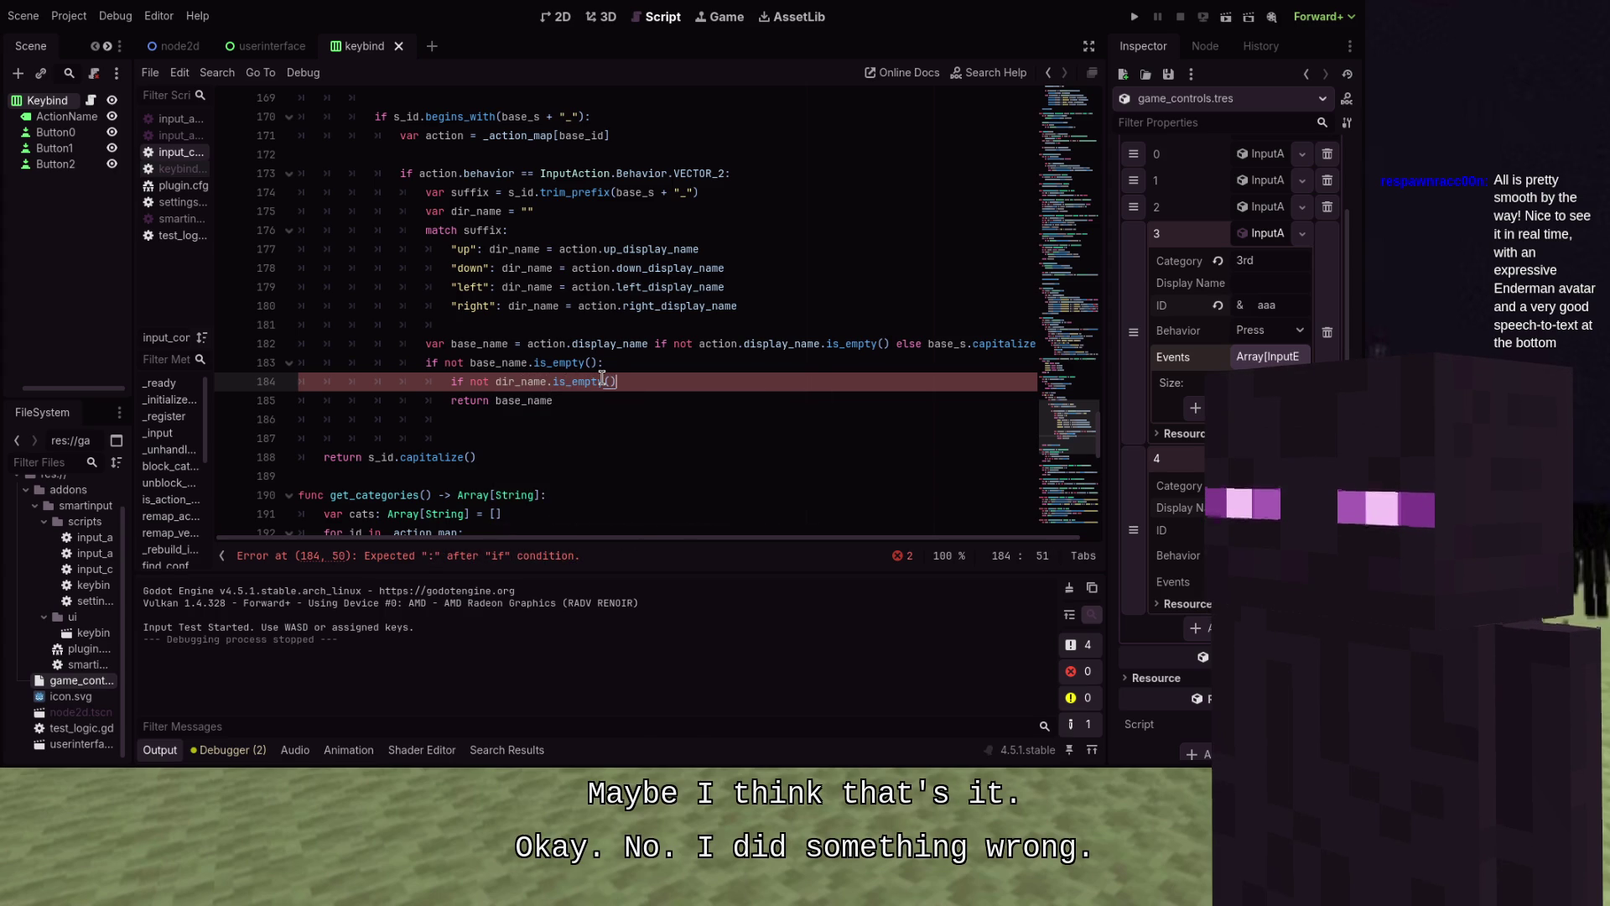
pyautogui.press('Home')
pyautogui.press('BackSpace')
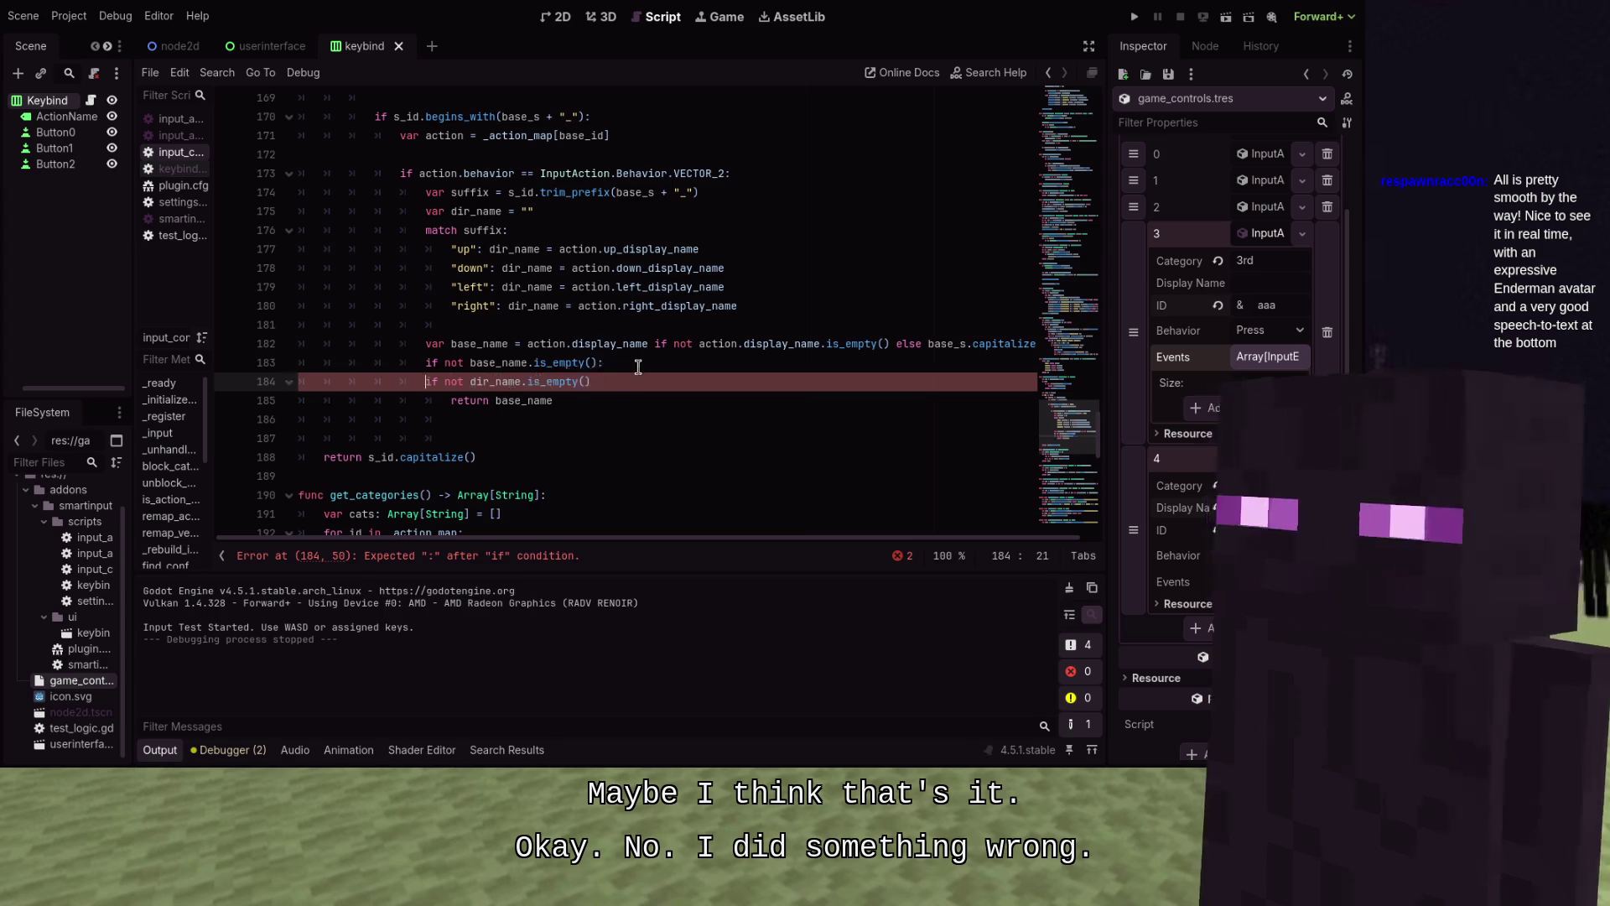
pyautogui.tripleClick(638, 366)
pyautogui.press('BackSpace')
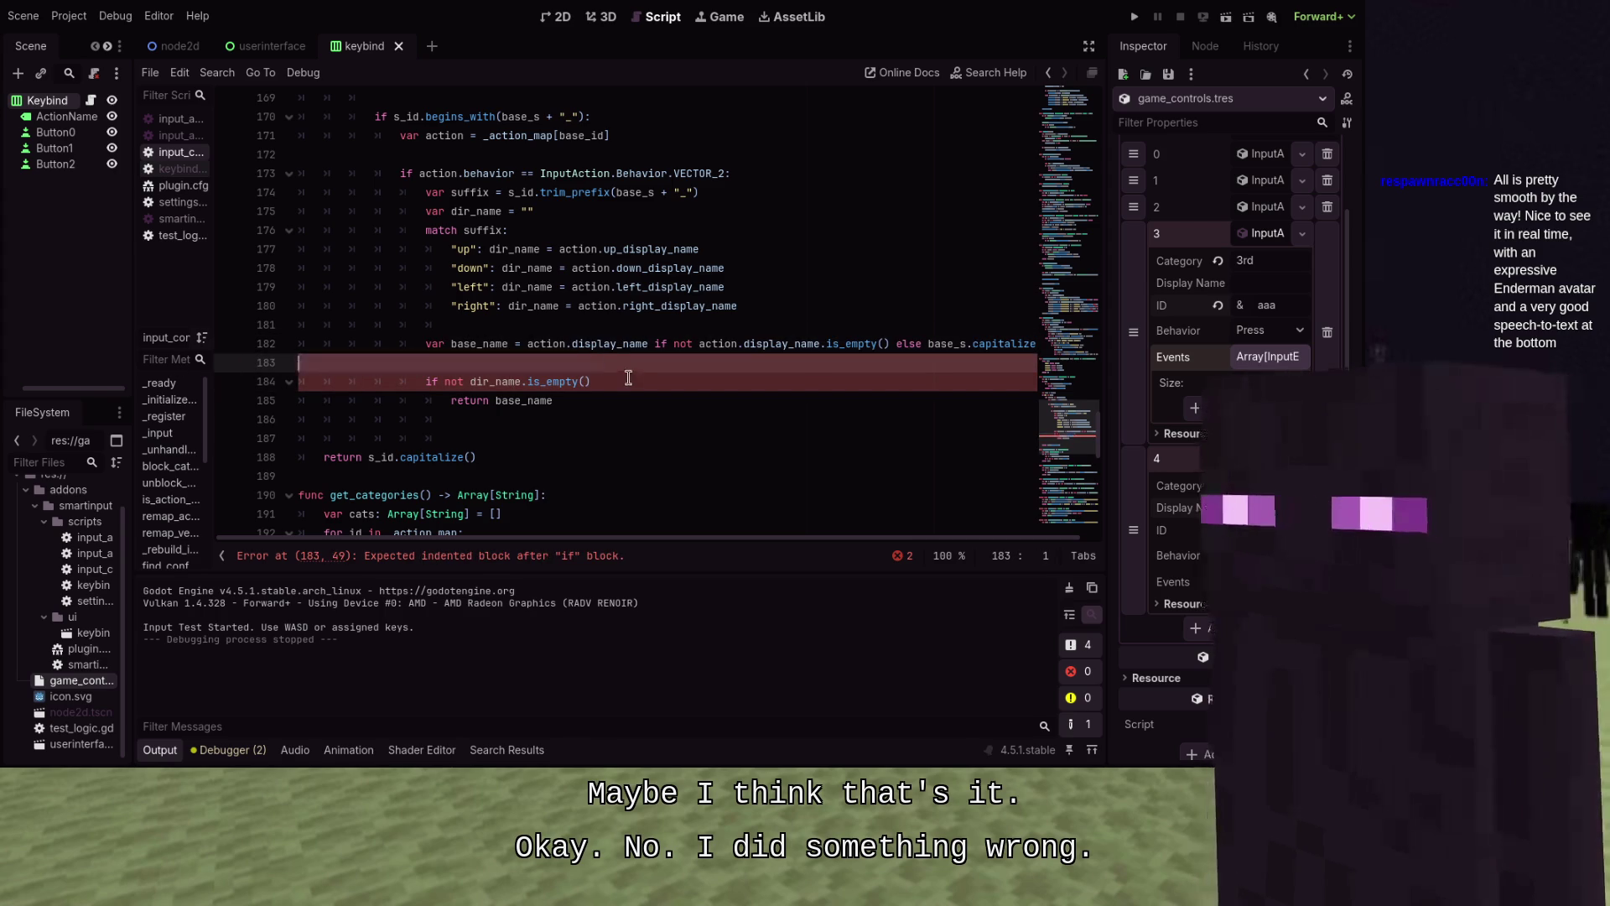
# Add an 'elif not base_name.is_empty():' branch on line 186 with a return line beneath it
pyautogui.click(611, 427)
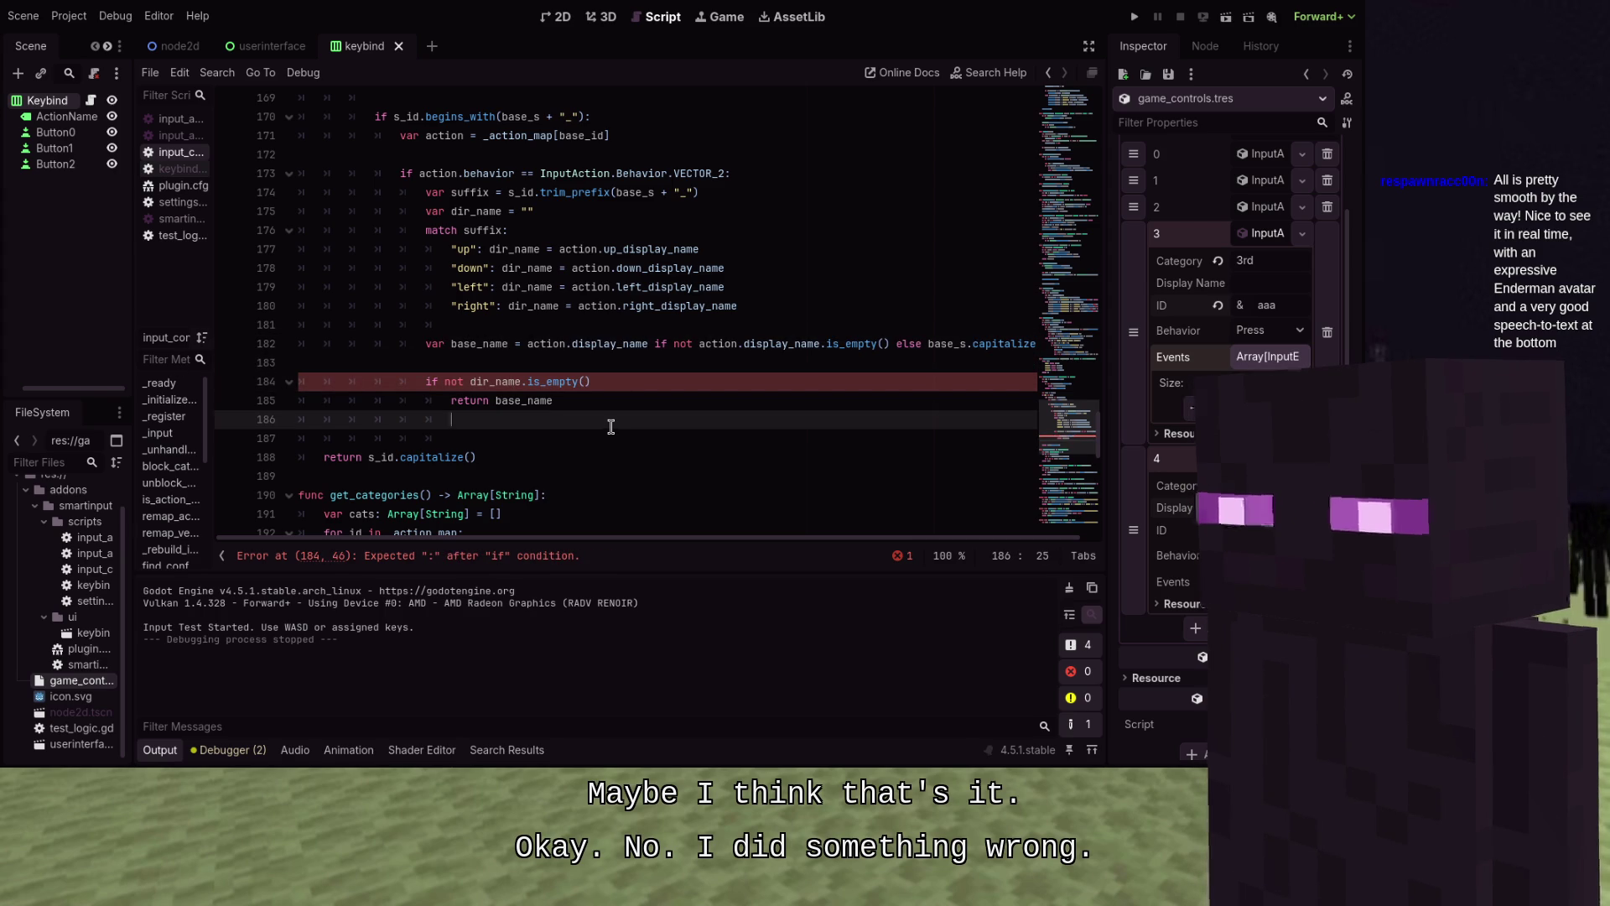
pyautogui.press('BackSpace')
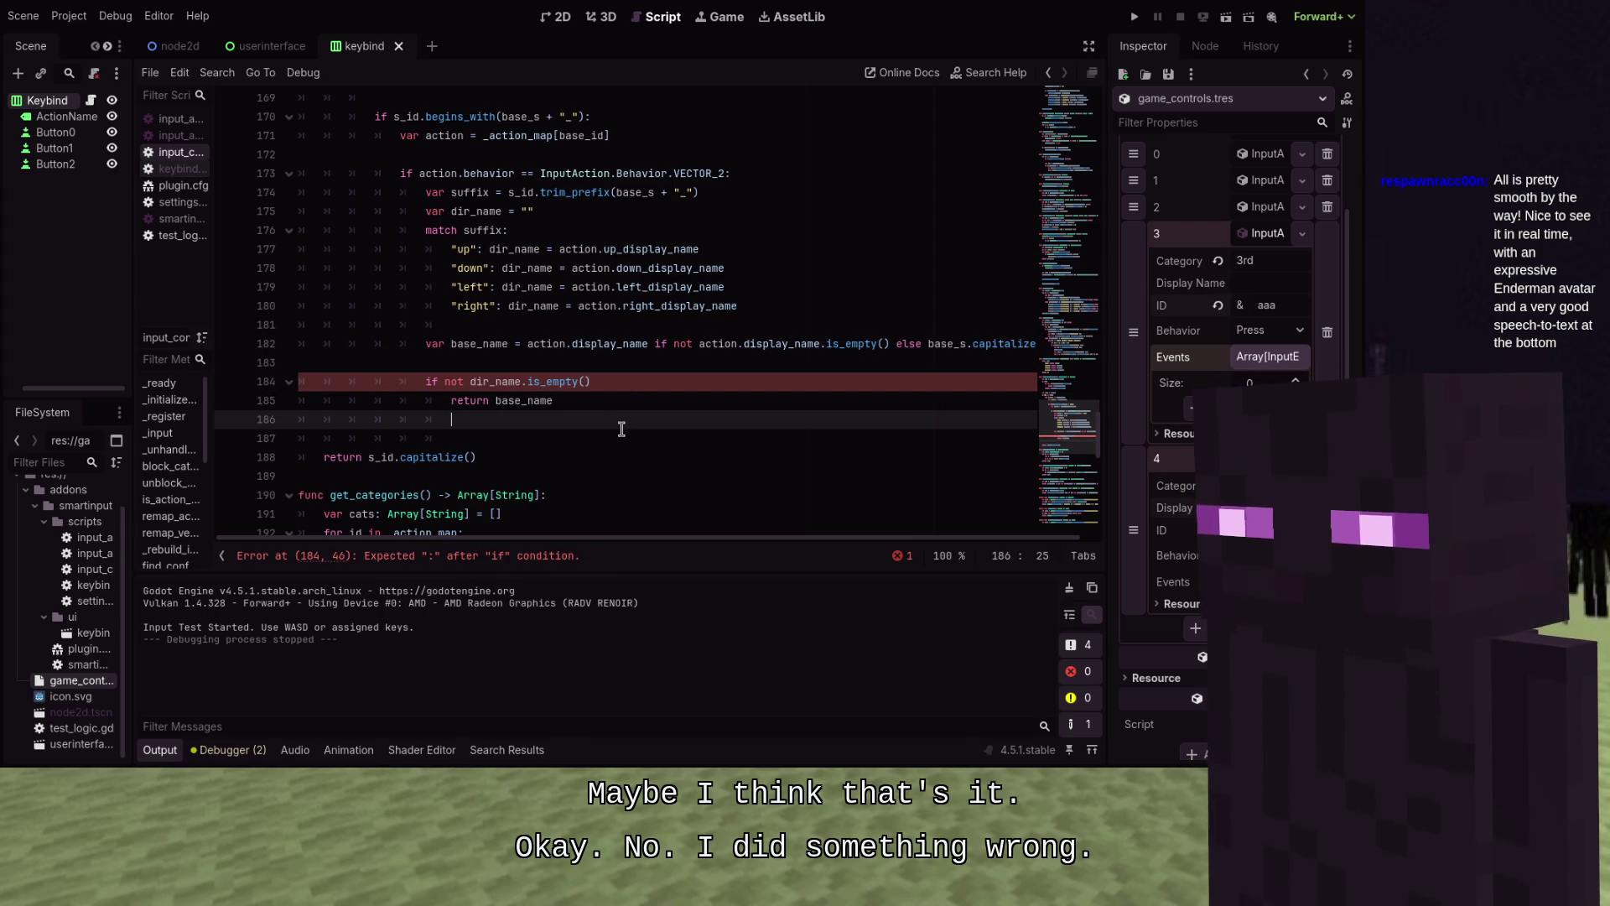
pyautogui.write('esle')
pyautogui.press('BackSpace')
pyautogui.press('BackSpace')
pyautogui.press('BackSpace')
pyautogui.write('elif not ')
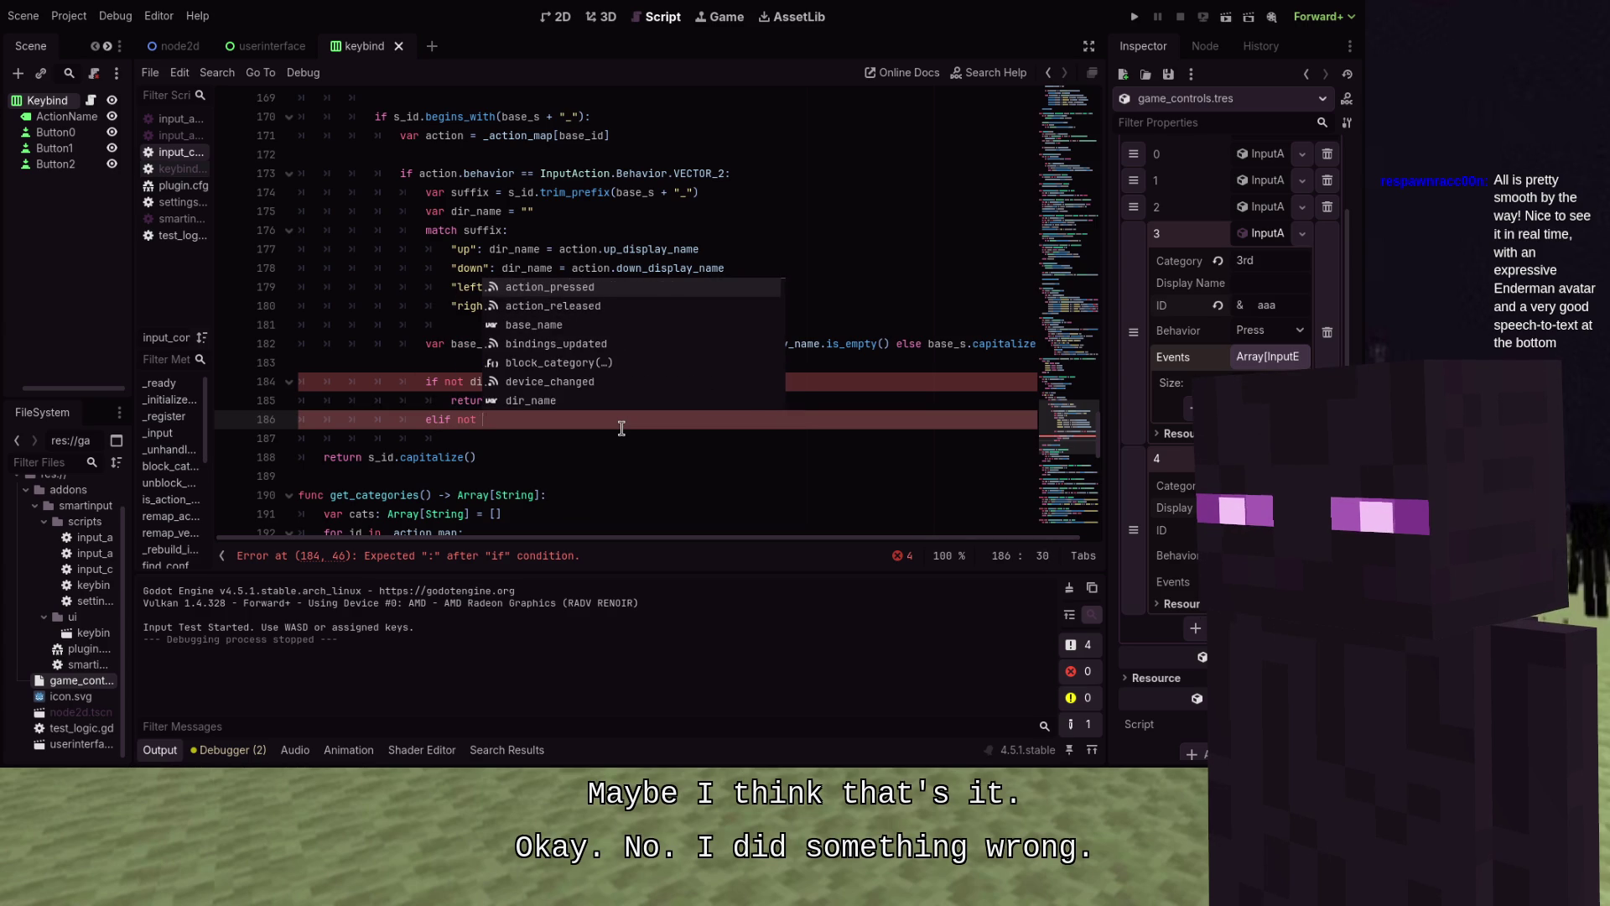
pyautogui.write('base_NAM')
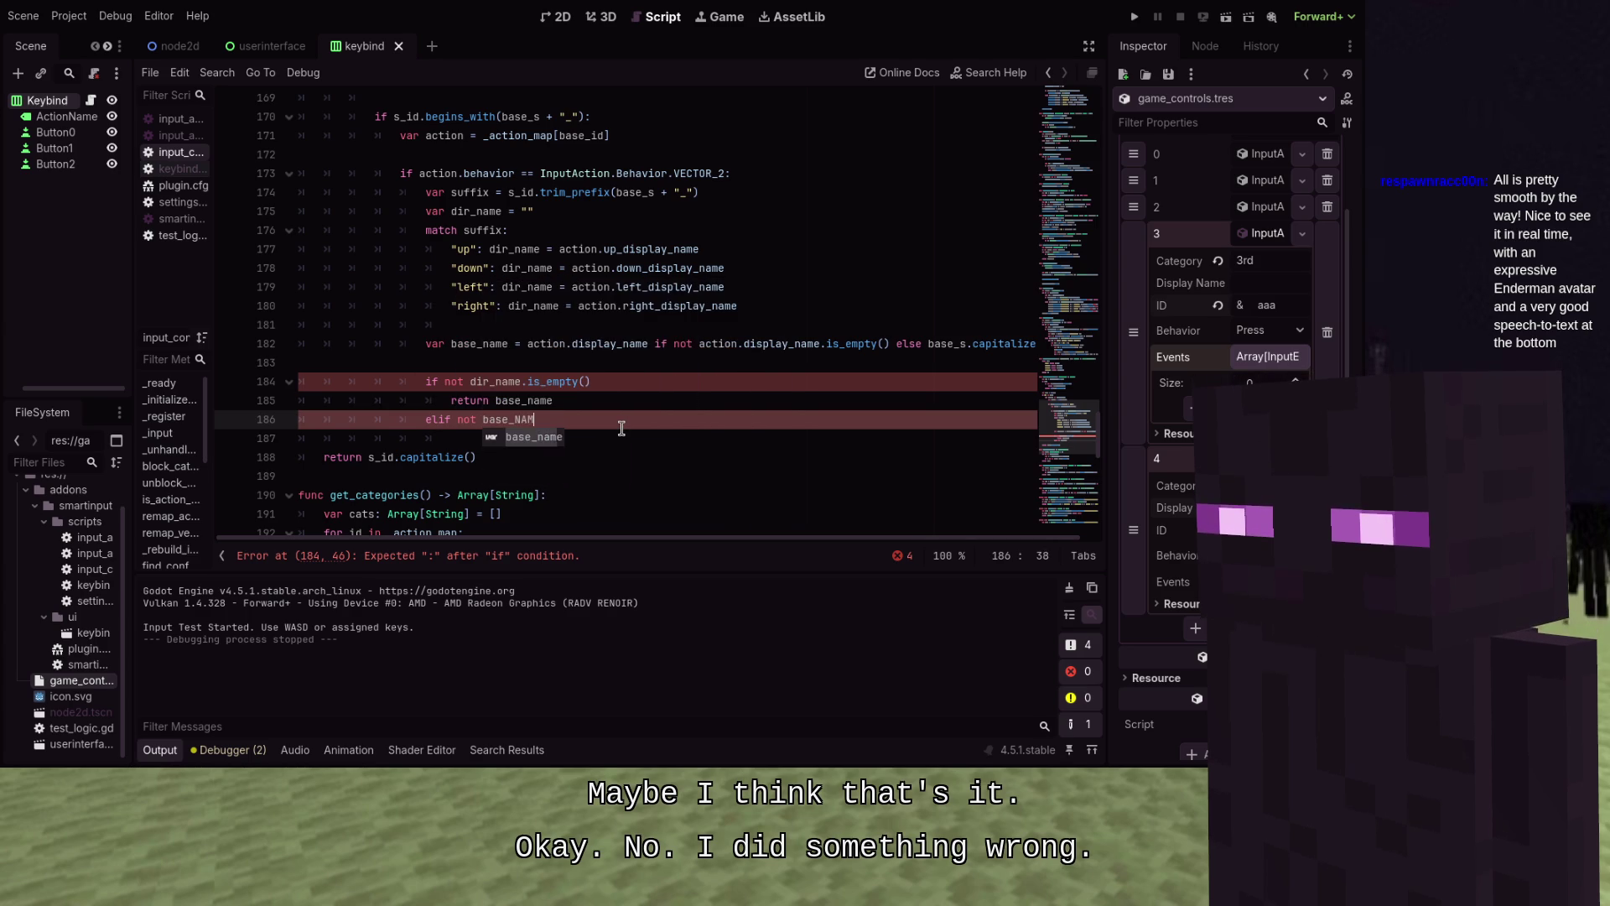
pyautogui.write('E')
pyautogui.press('Return')
pyautogui.write('.')
pyautogui.press('Escape')
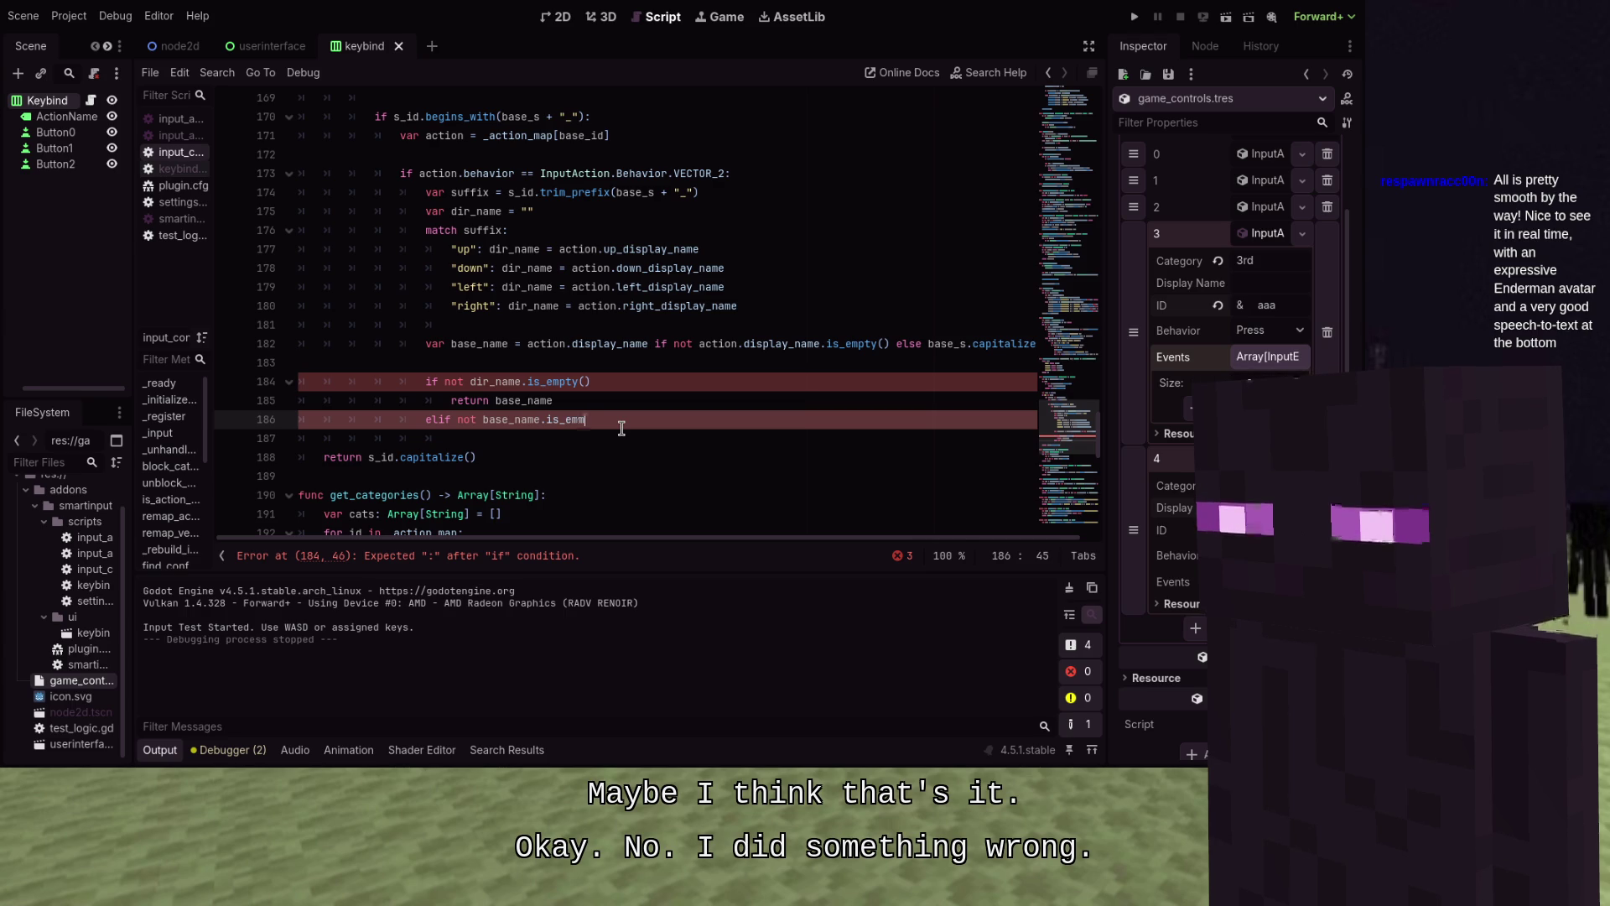
pyautogui.press('BackSpace')
pyautogui.write('pty()')
pyautogui.press('Up')
pyautogui.press('Up')
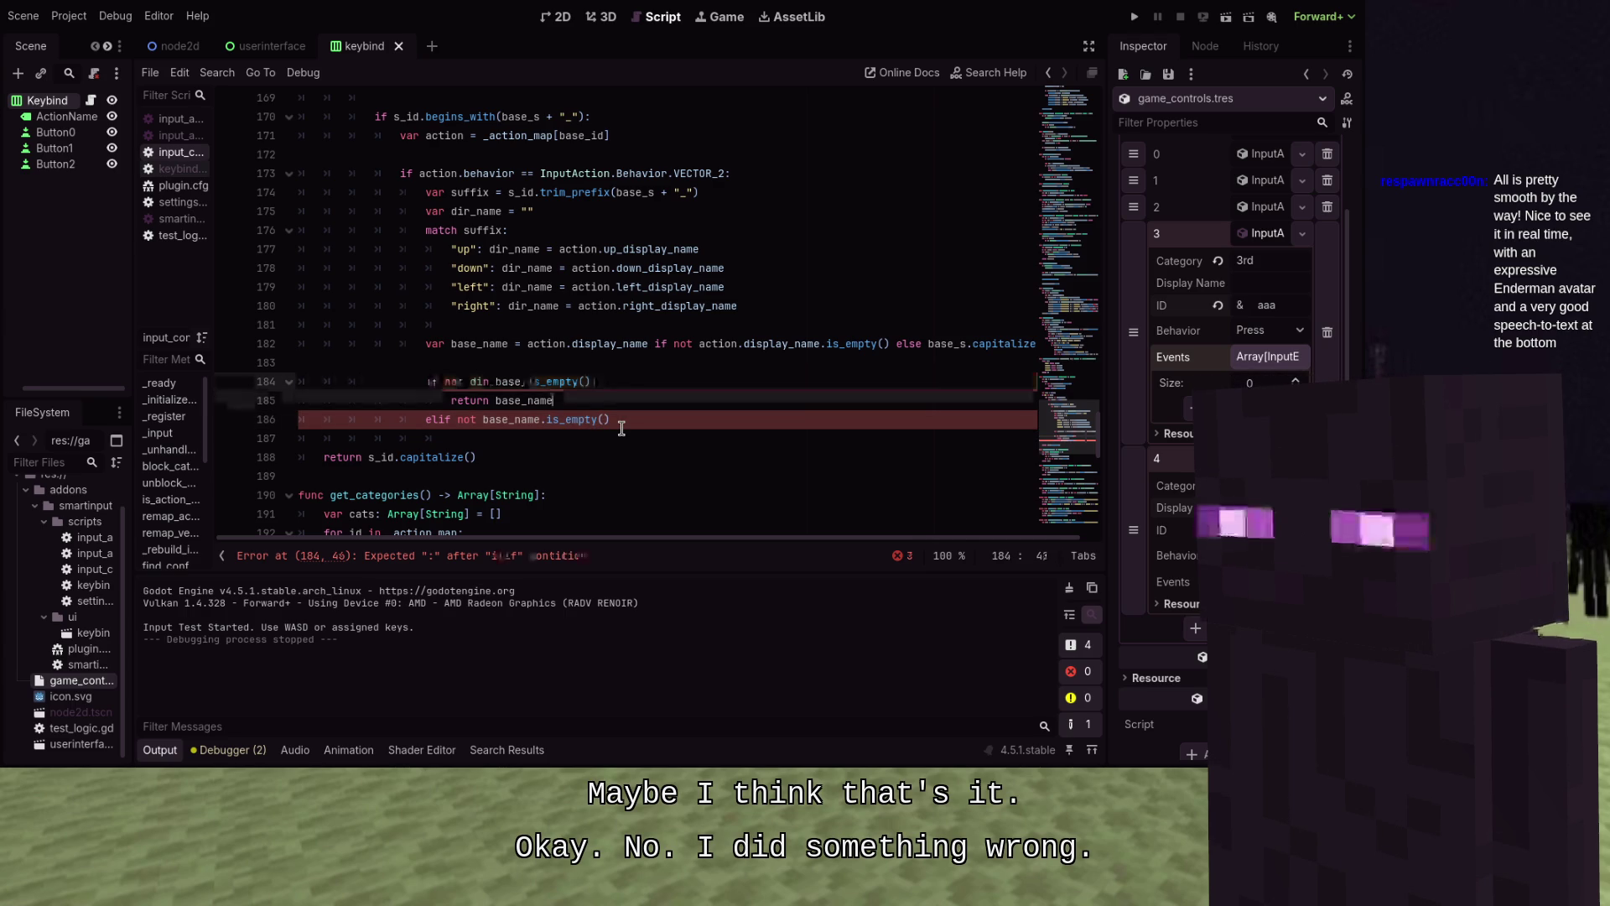
pyautogui.press('Down')
pyautogui.press('Down')
pyautogui.write(':')
pyautogui.press('Return')
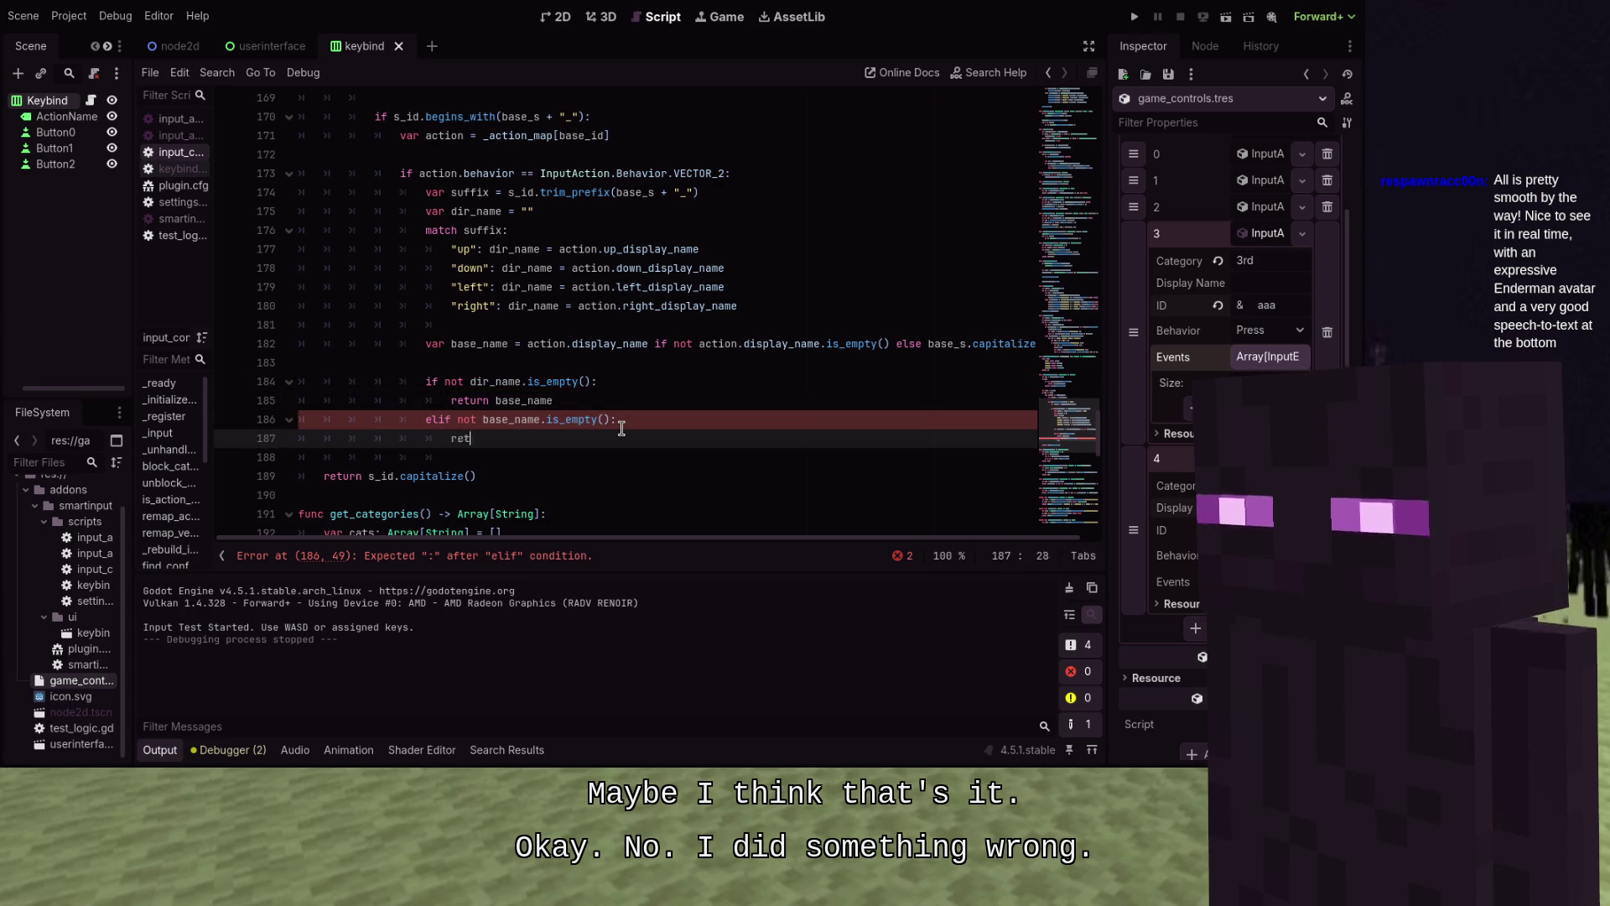
pyautogui.write('urn')
# Swap that branch's condition for dir_name, then rewrite the line as 'else dir_name:'
pyautogui.press('Up')
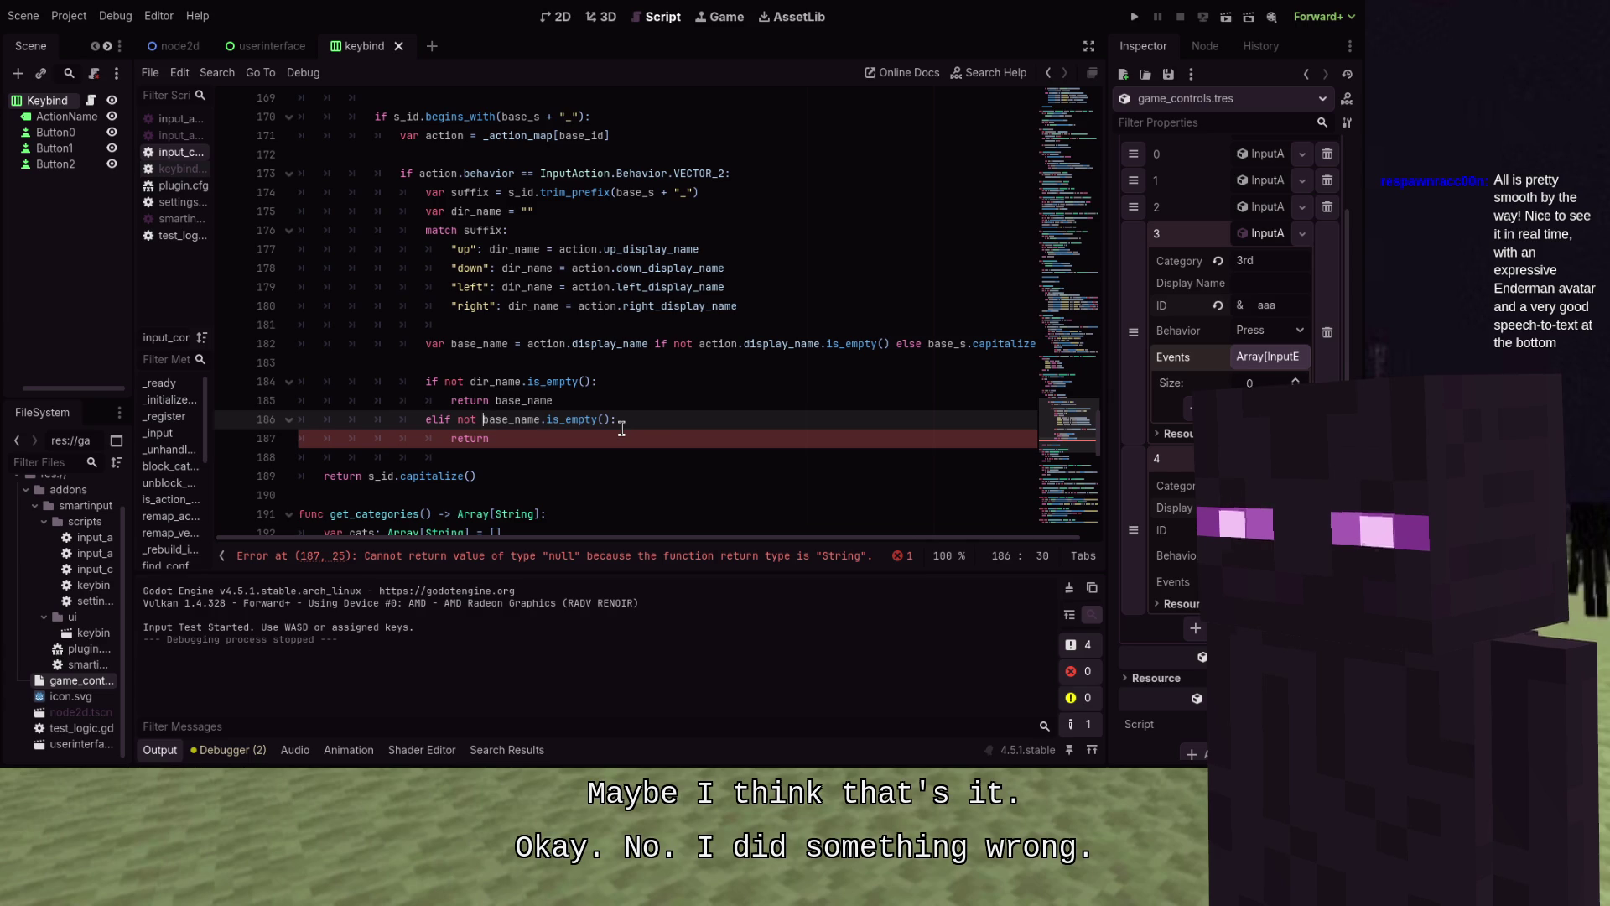
pyautogui.hotkey('ctrl', 'shift', 'Right')
pyautogui.press('BackSpace')
pyautogui.hotkey('ctrl', 'BackSpace')
pyautogui.write('d')
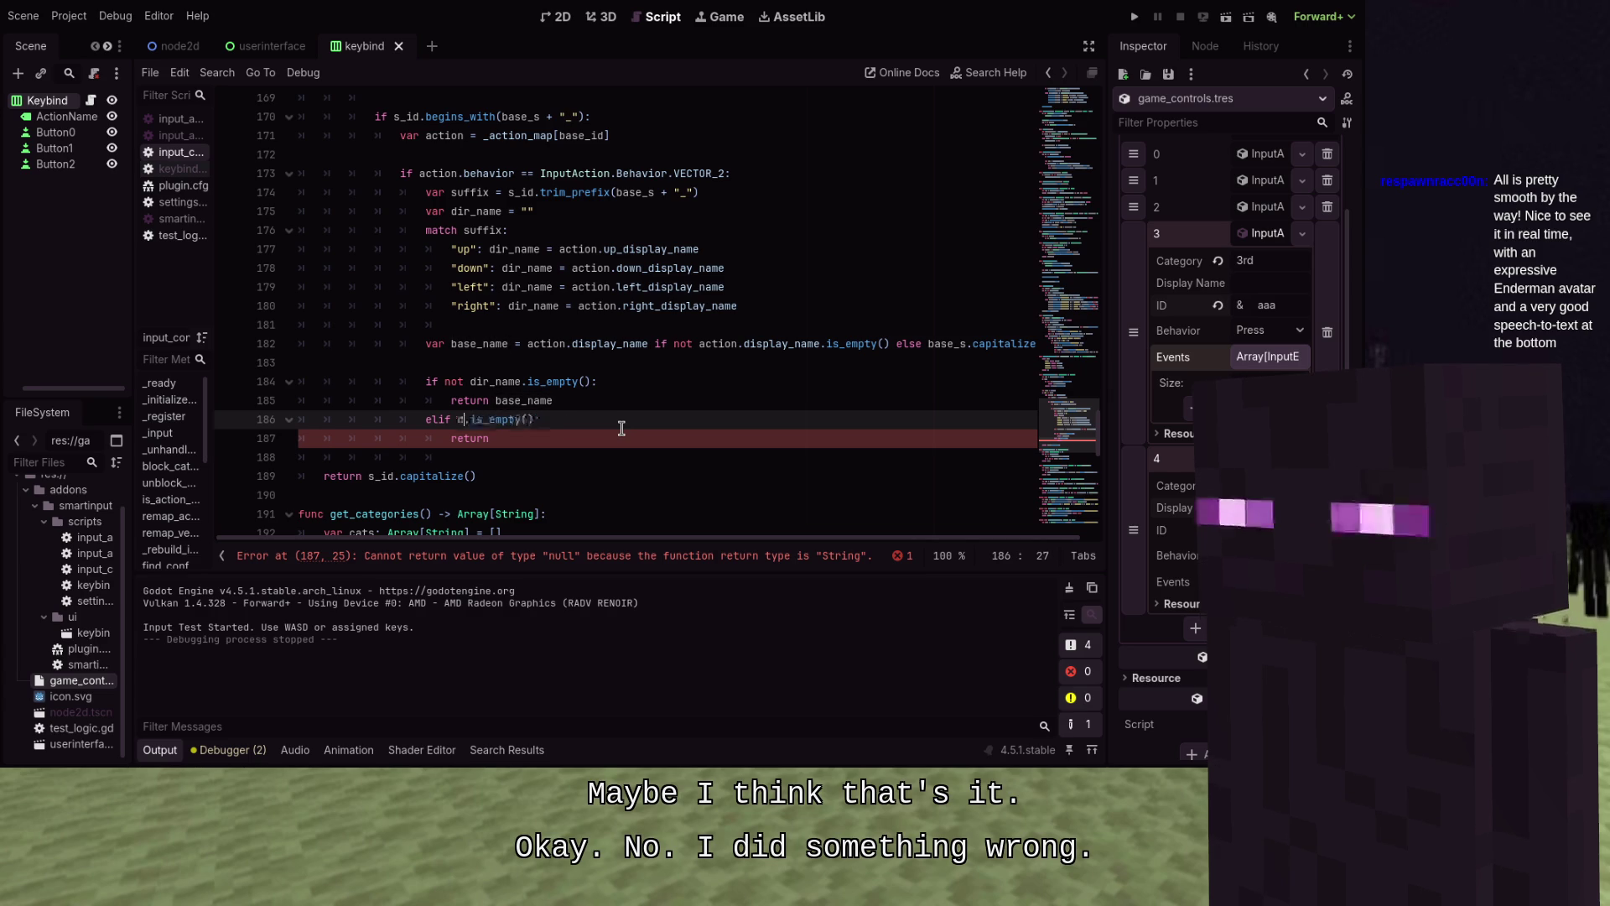
pyautogui.write('ir_name')
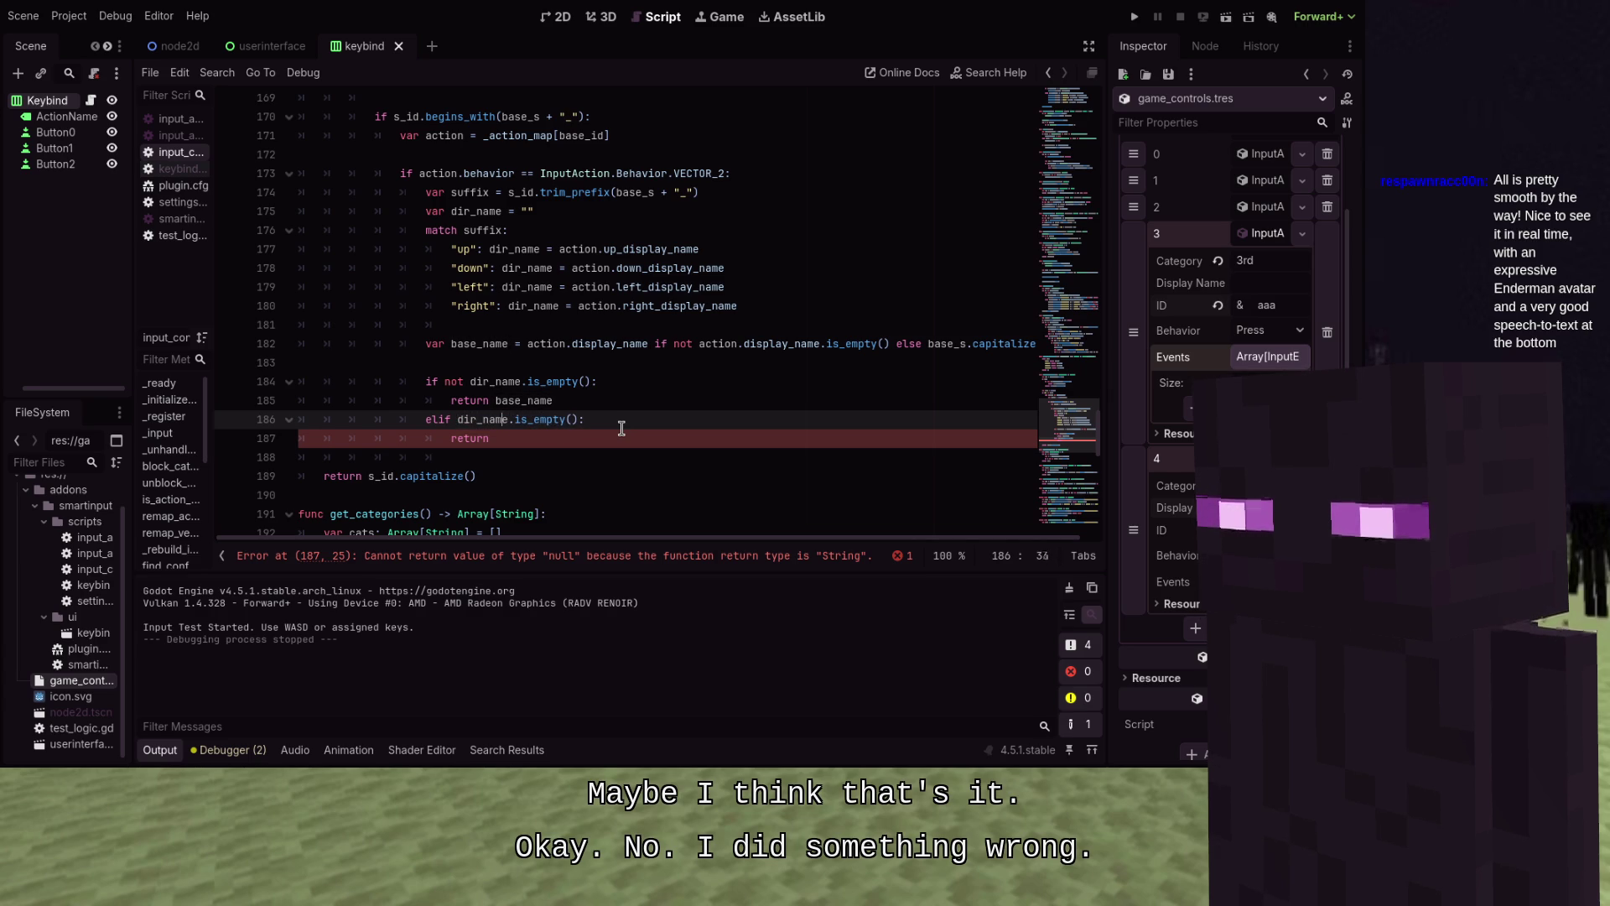
pyautogui.press('Down')
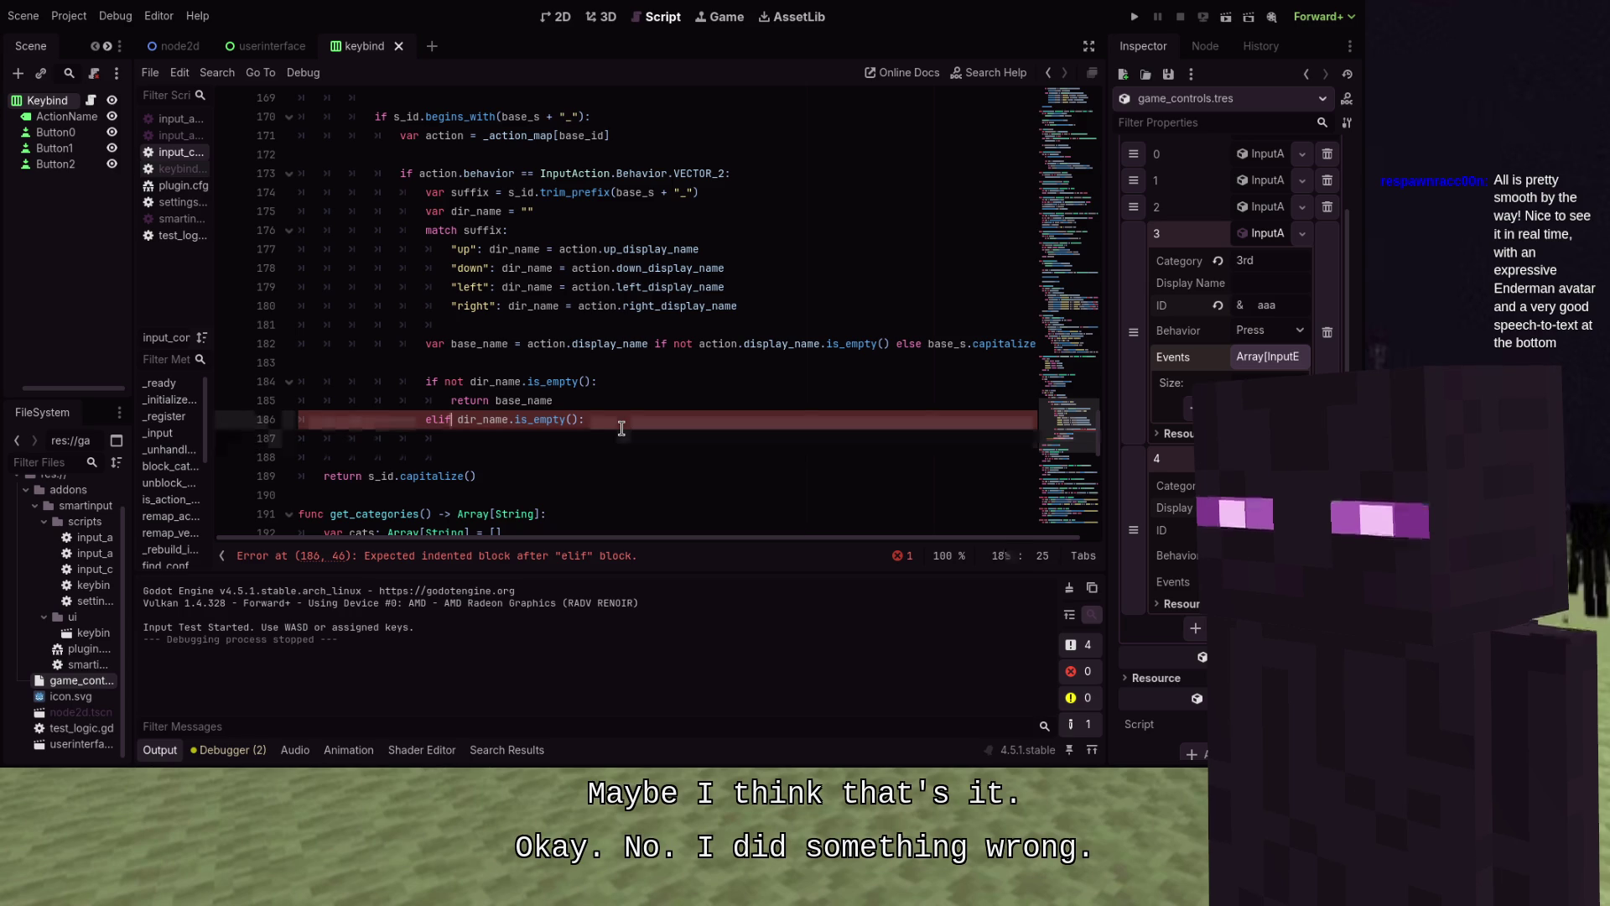
pyautogui.press('Up')
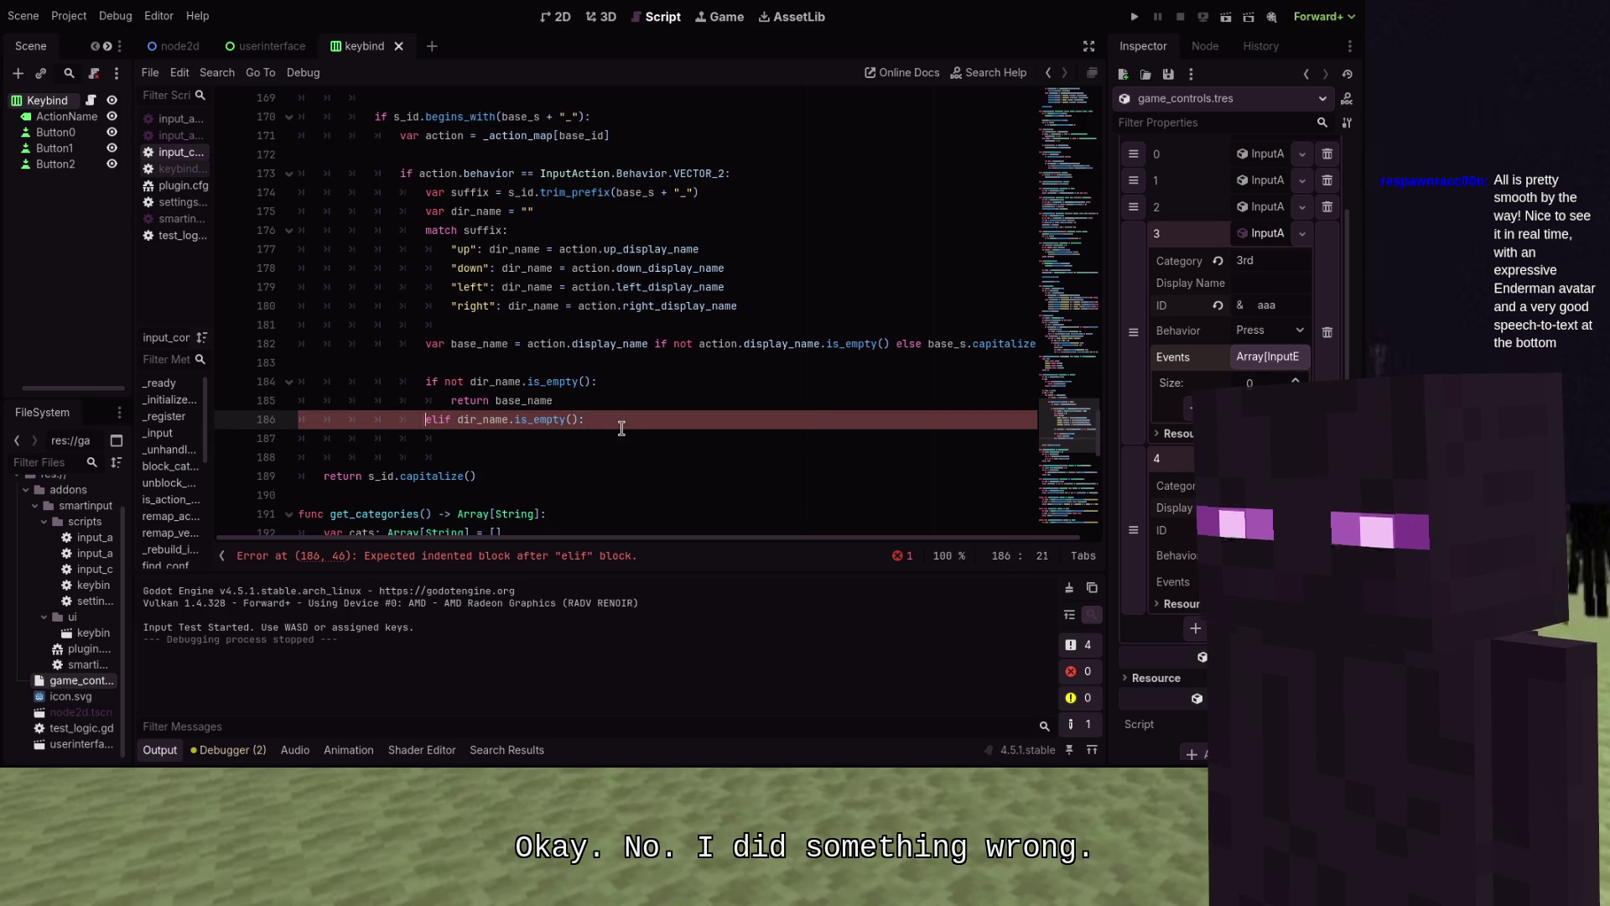
pyautogui.hotkey('shift', 'End')
pyautogui.write('else dir_name')
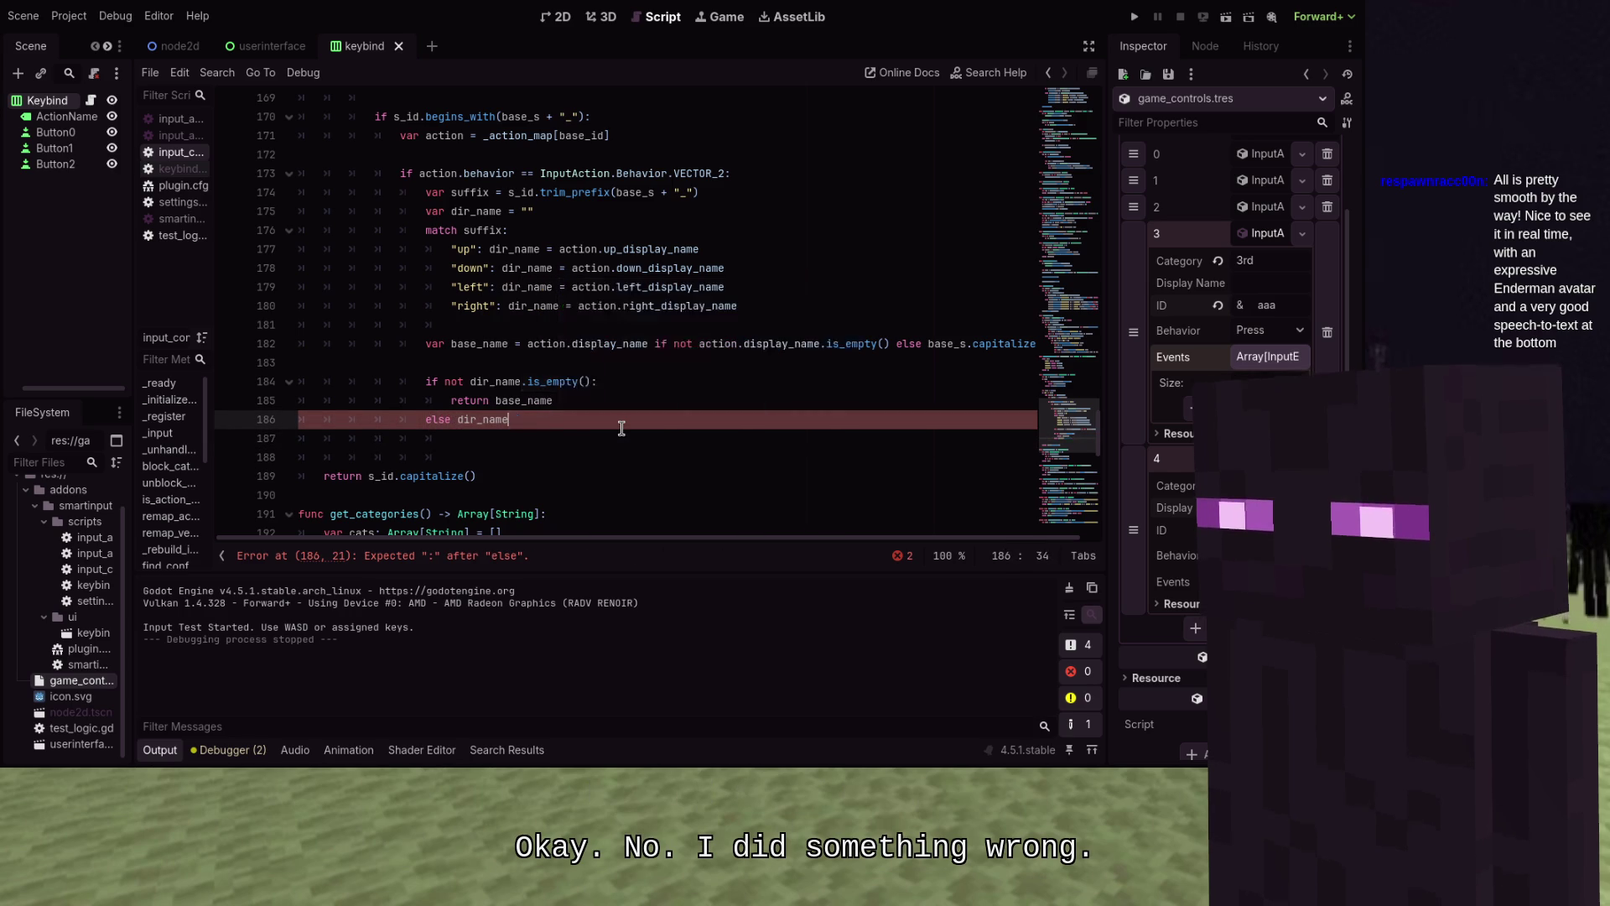
pyautogui.write(':')
# Change line 185 to return dir_name and start the else branch's body
pyautogui.press('Return')
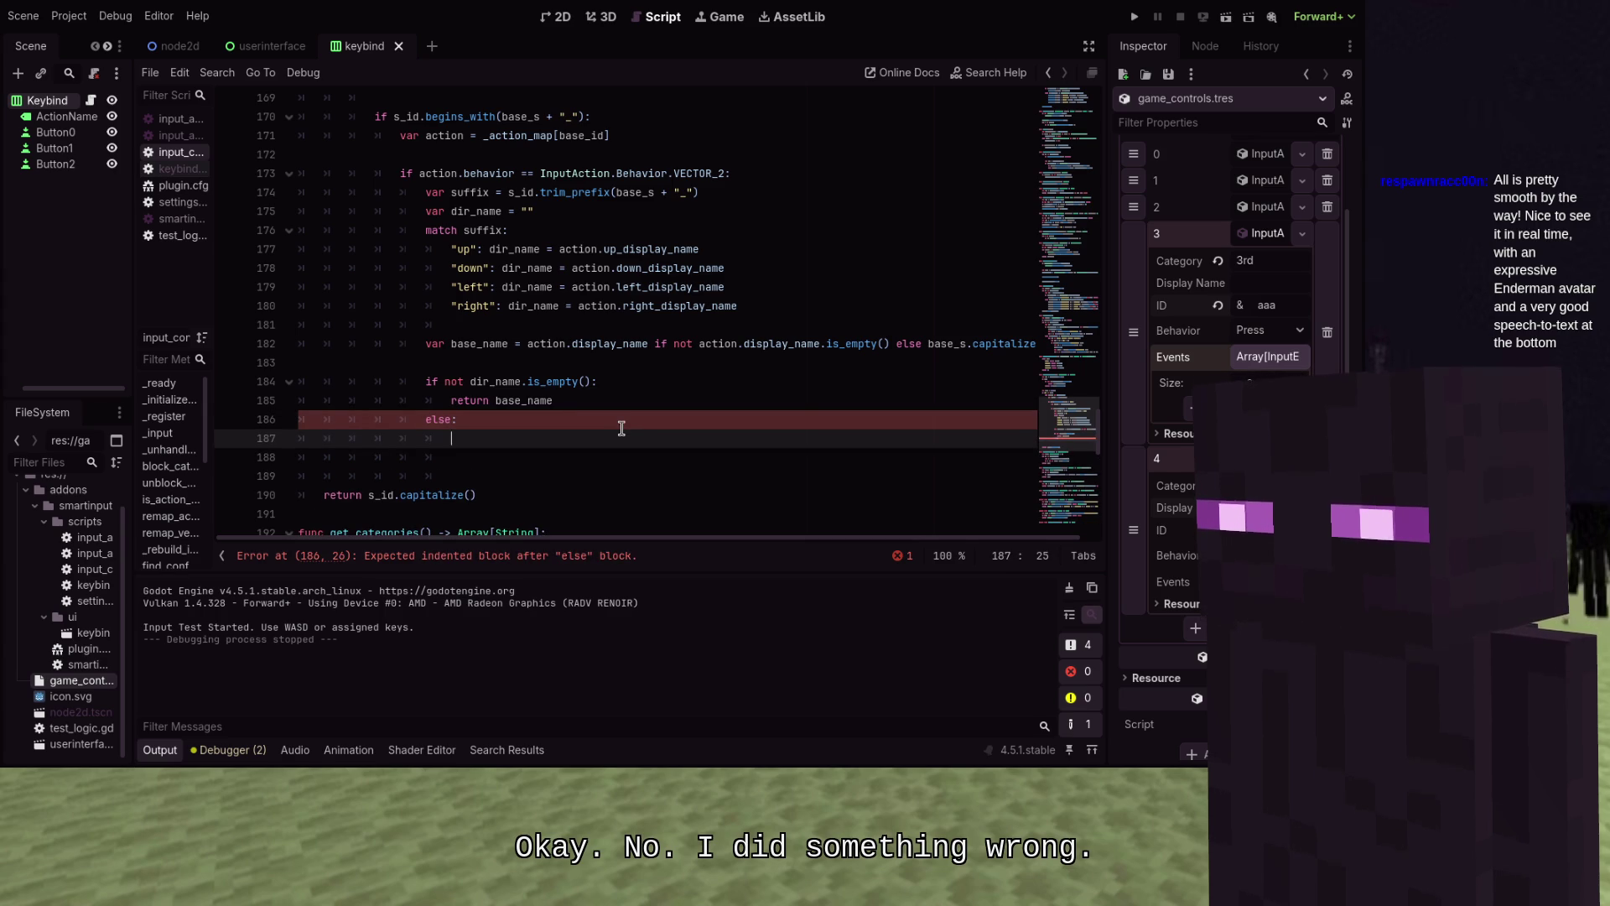
pyautogui.write('r')
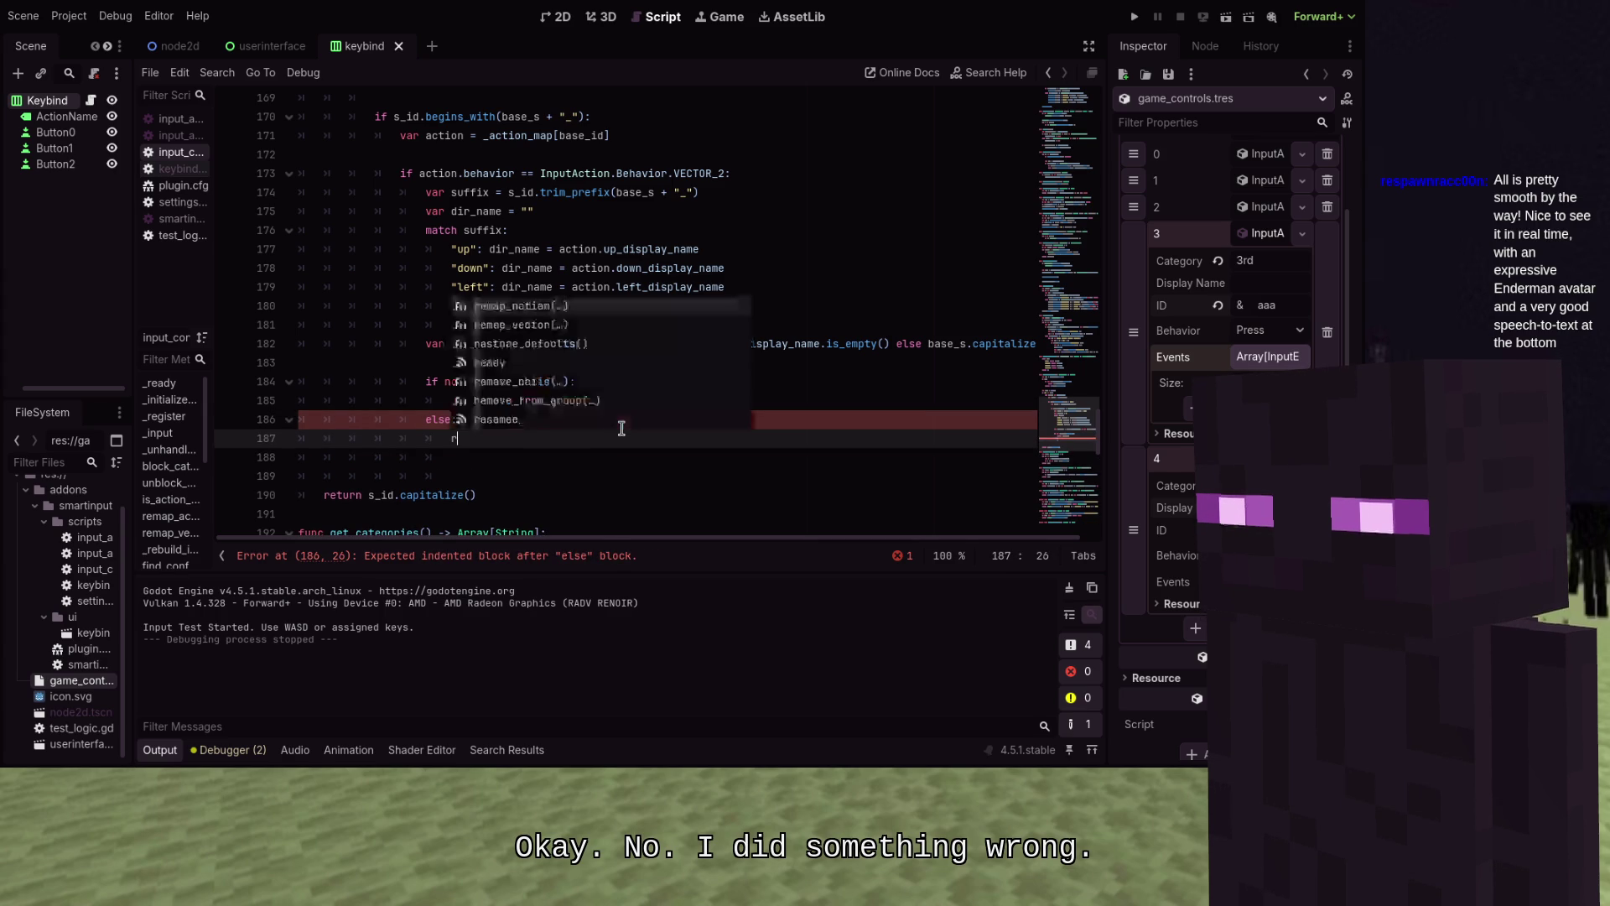
pyautogui.press('Return')
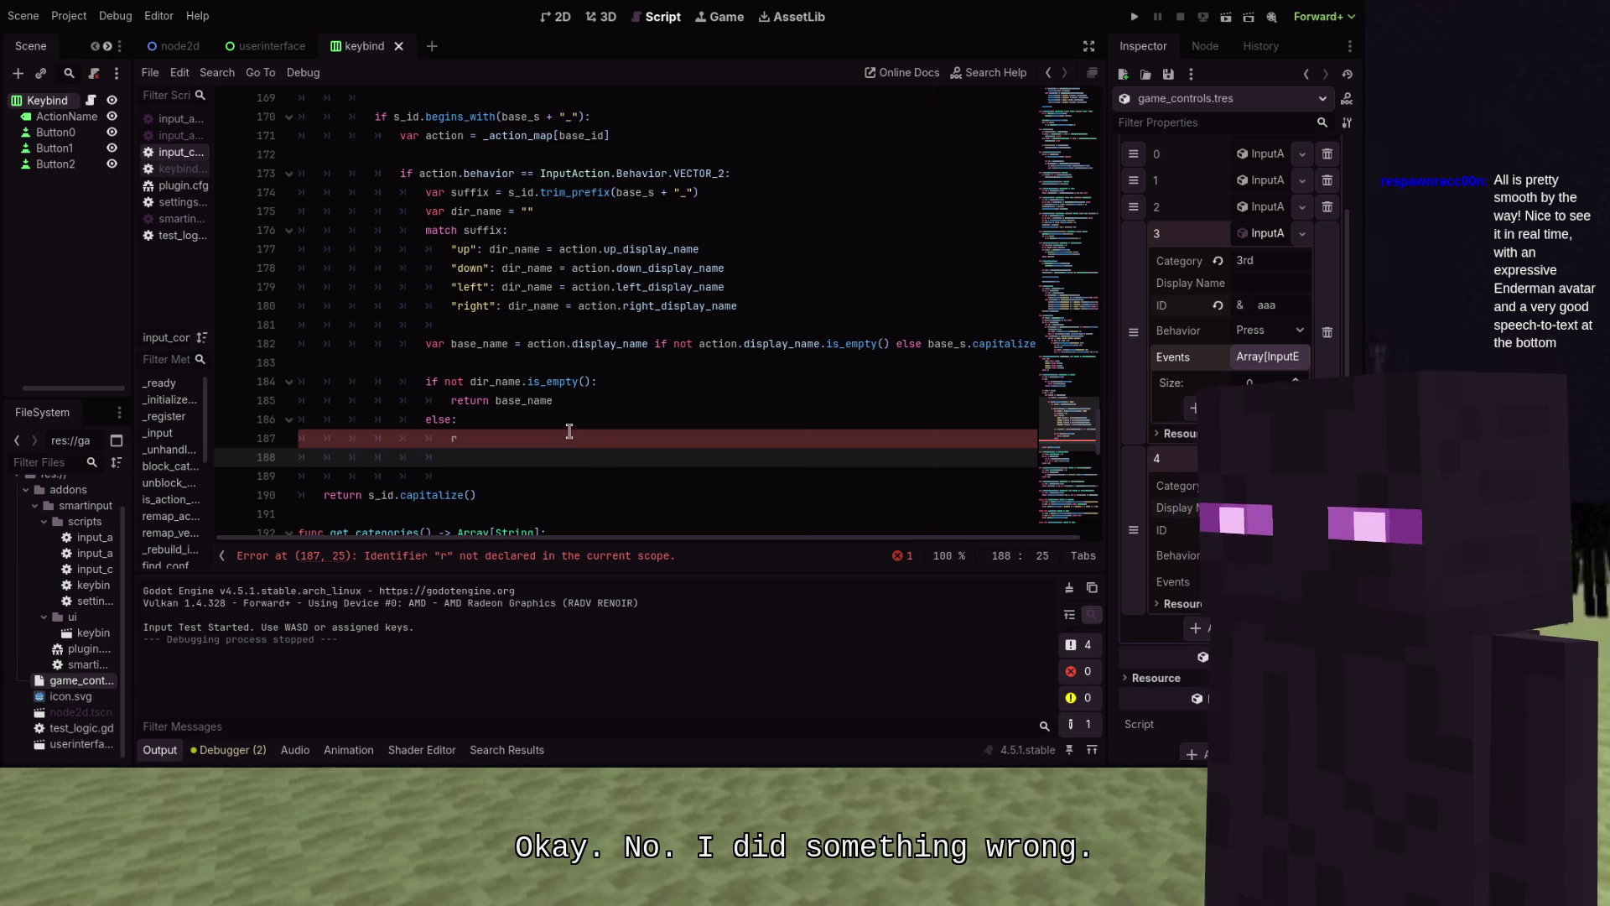
pyautogui.doubleClick(539, 401)
pyautogui.write('dir')
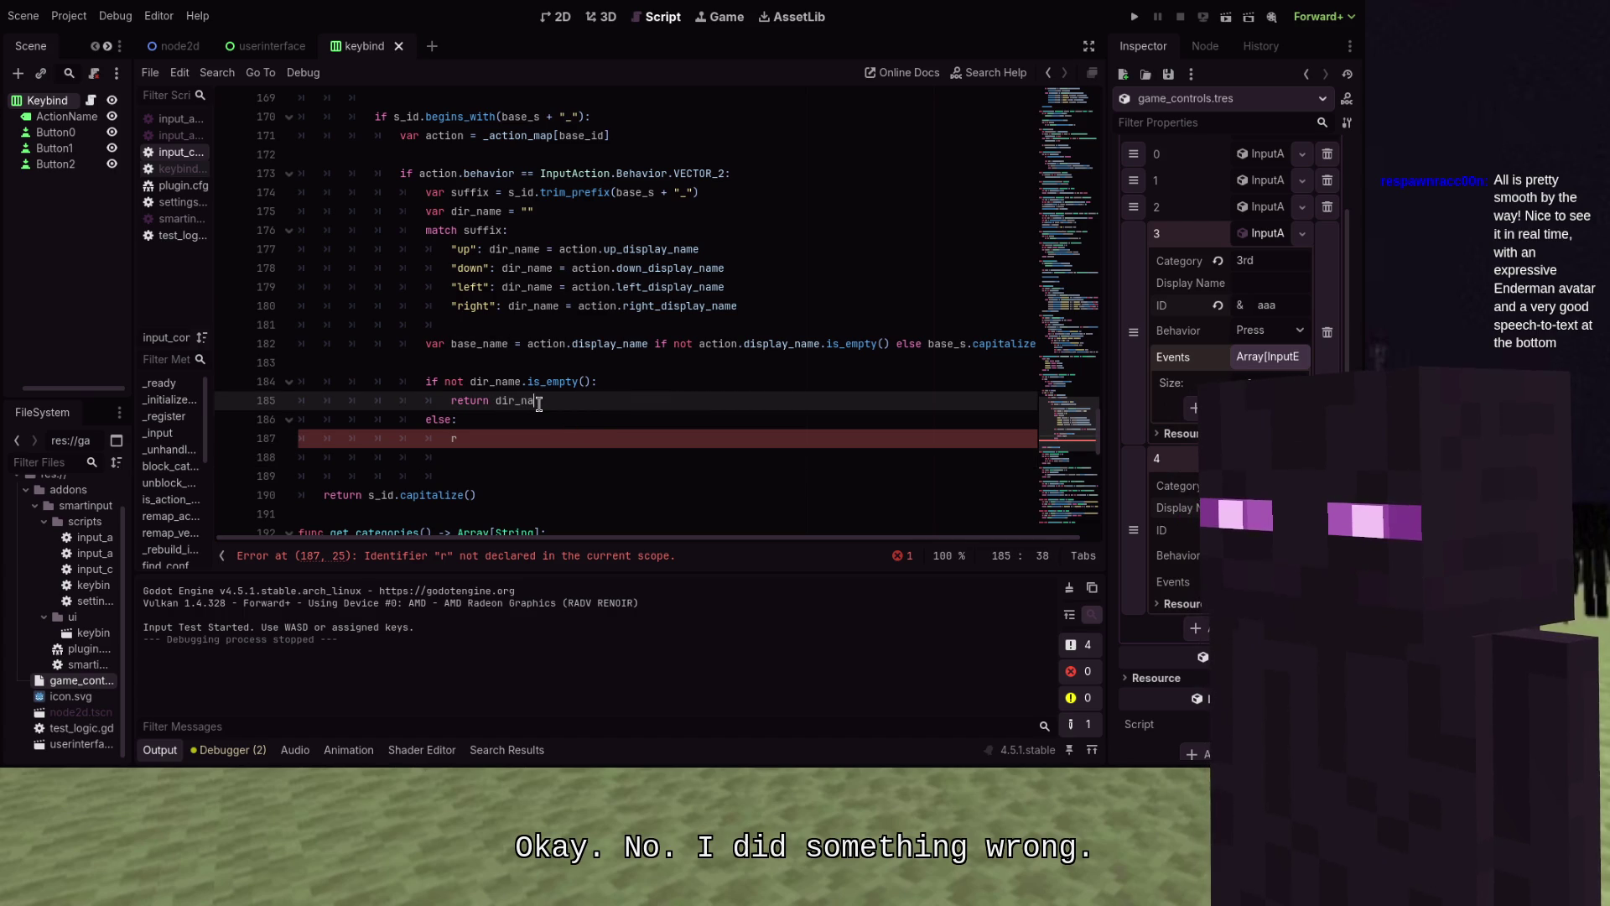
# Under else, add 'if not base_name.is_empty(): return base_name' followed by 'else: return ""'
pyautogui.press('Down')
pyautogui.press('Down')
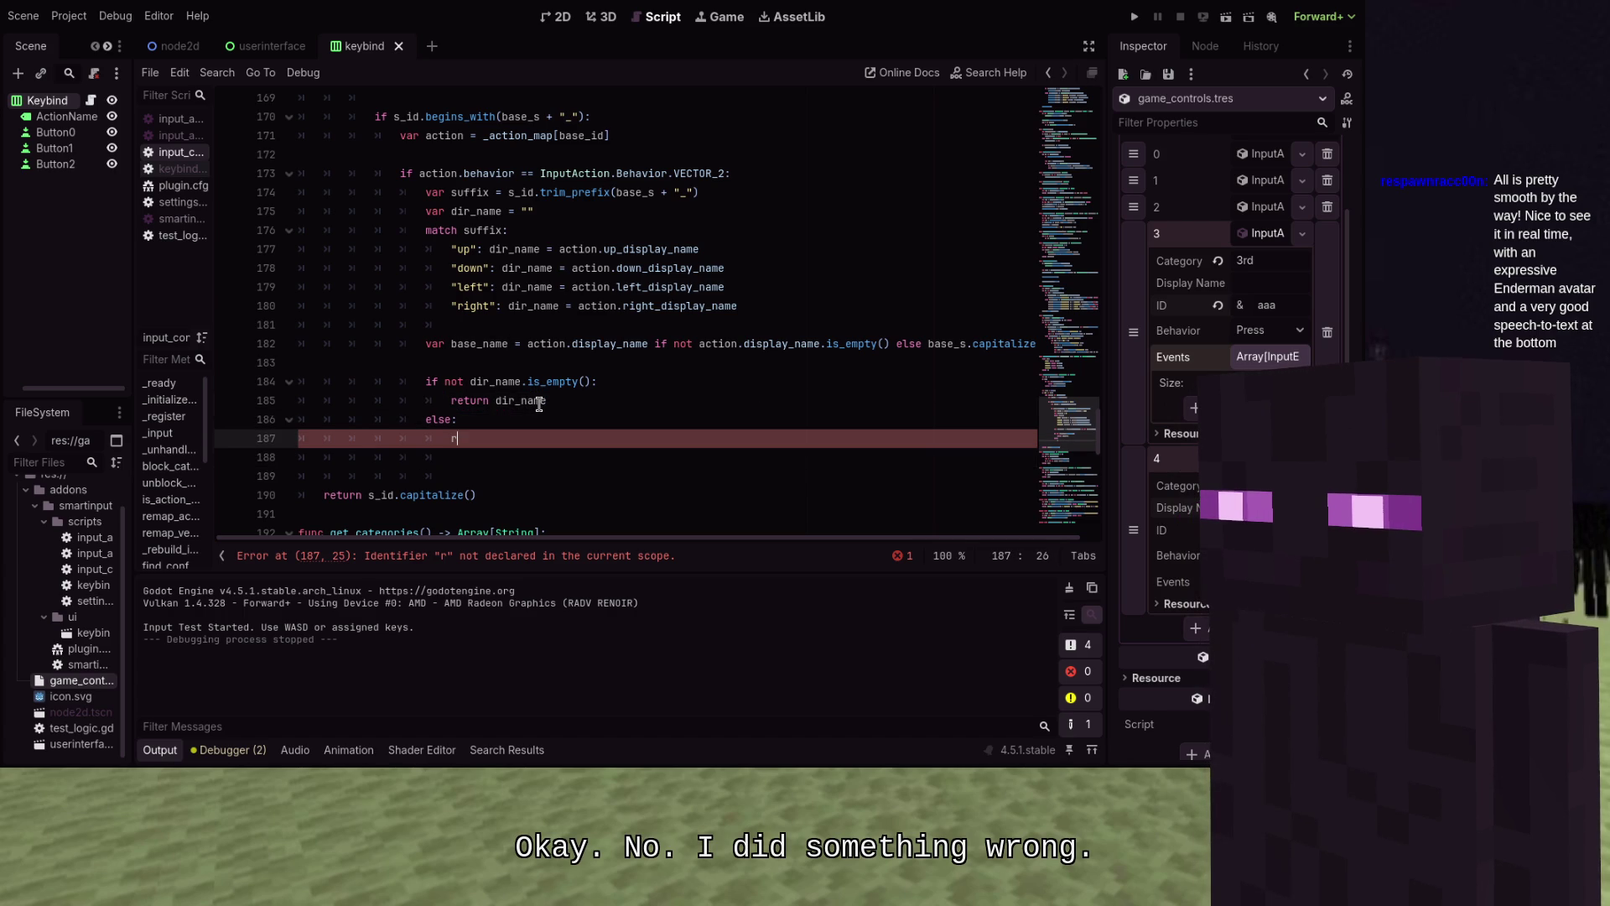
pyautogui.press('BackSpace')
pyautogui.press('BackSpace')
pyautogui.press('BackSpace')
pyautogui.write('if:')
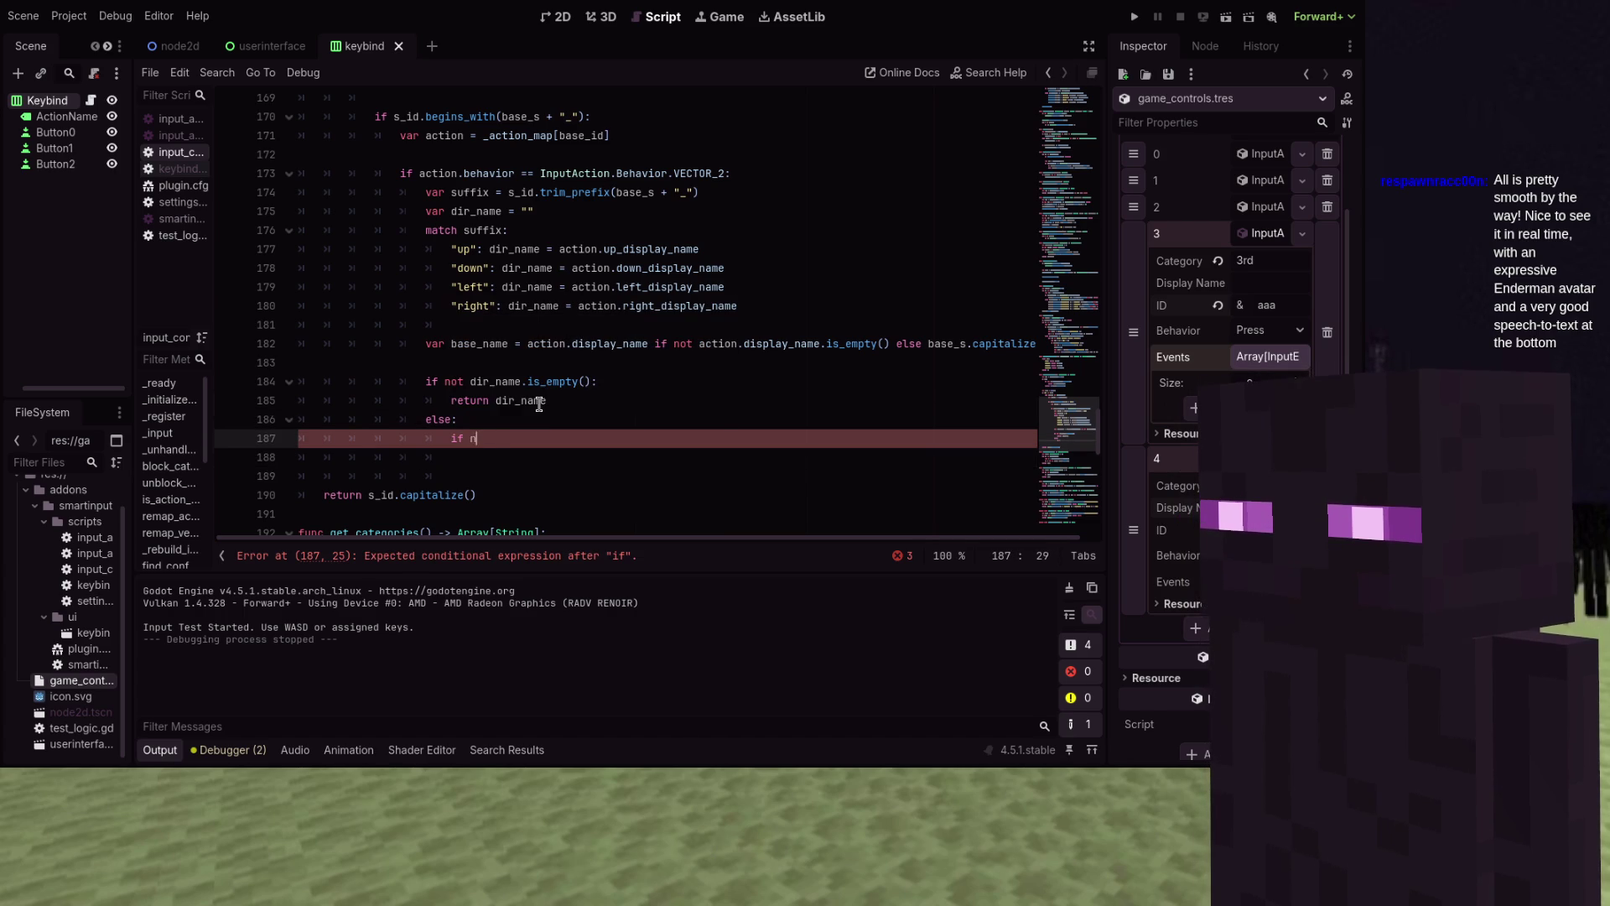
pyautogui.write('ot base_n')
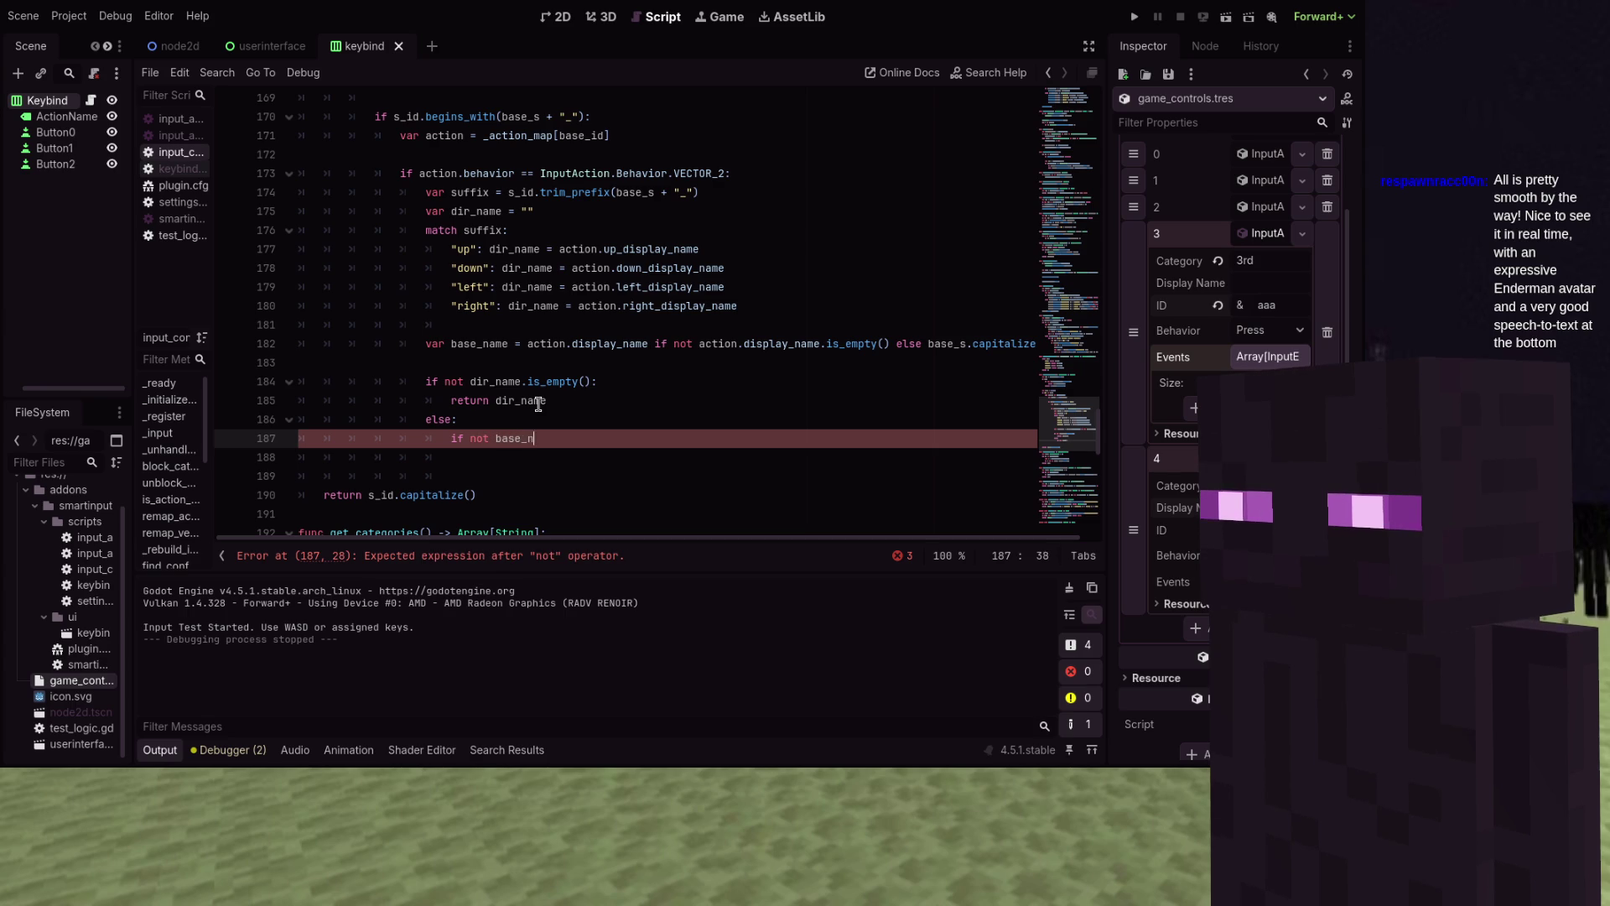
pyautogui.write('ame.is_empt')
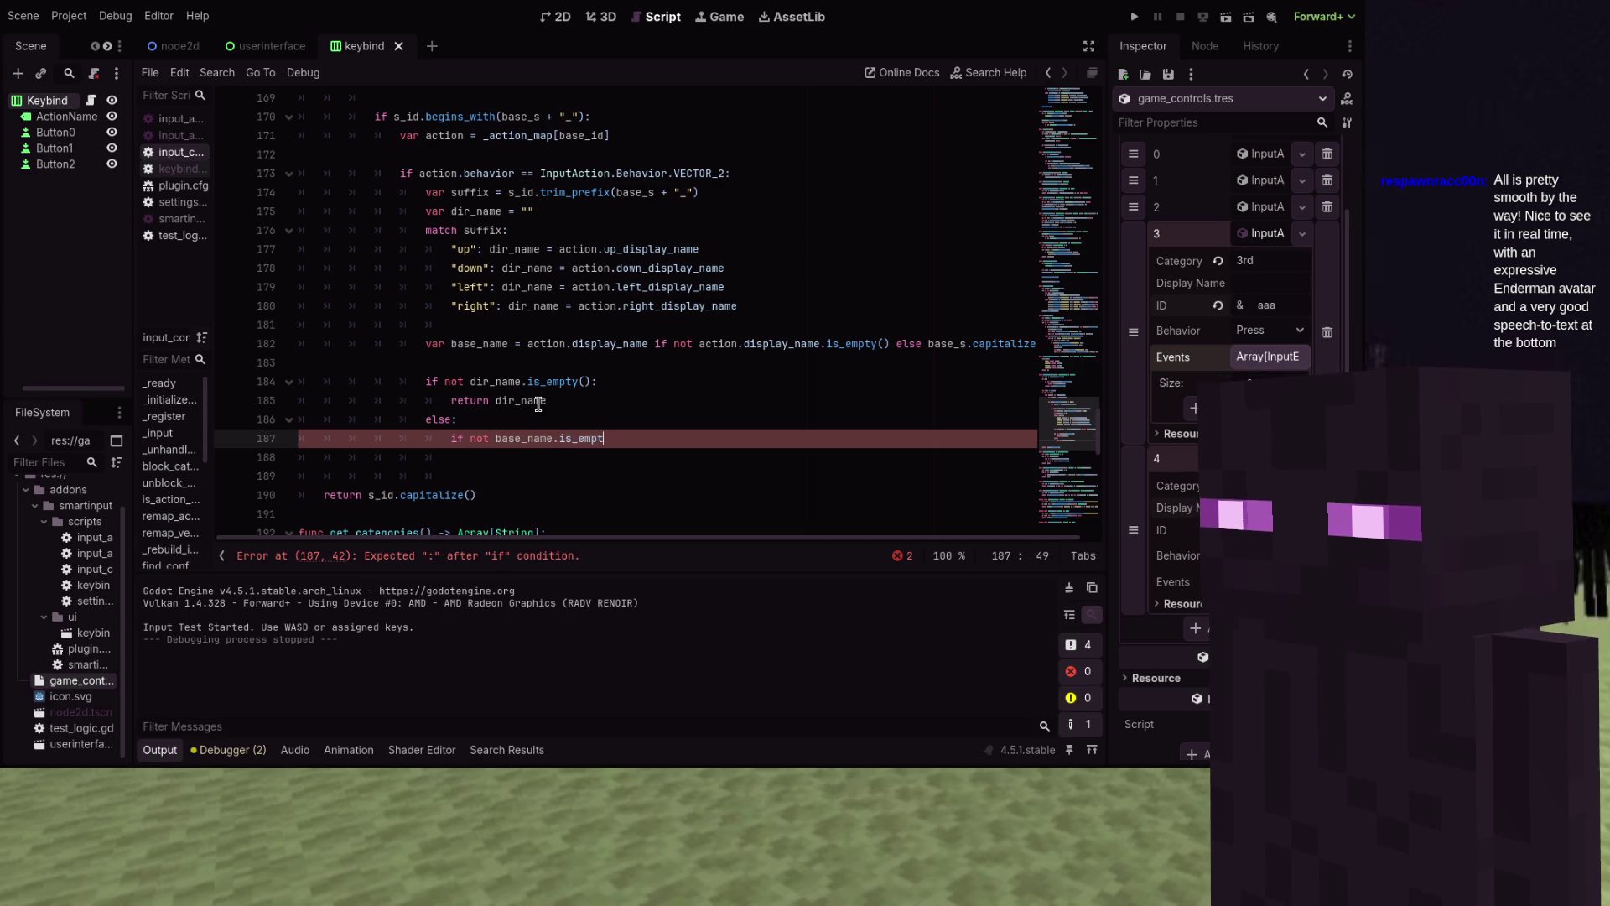
pyautogui.write('y():')
pyautogui.press('Return')
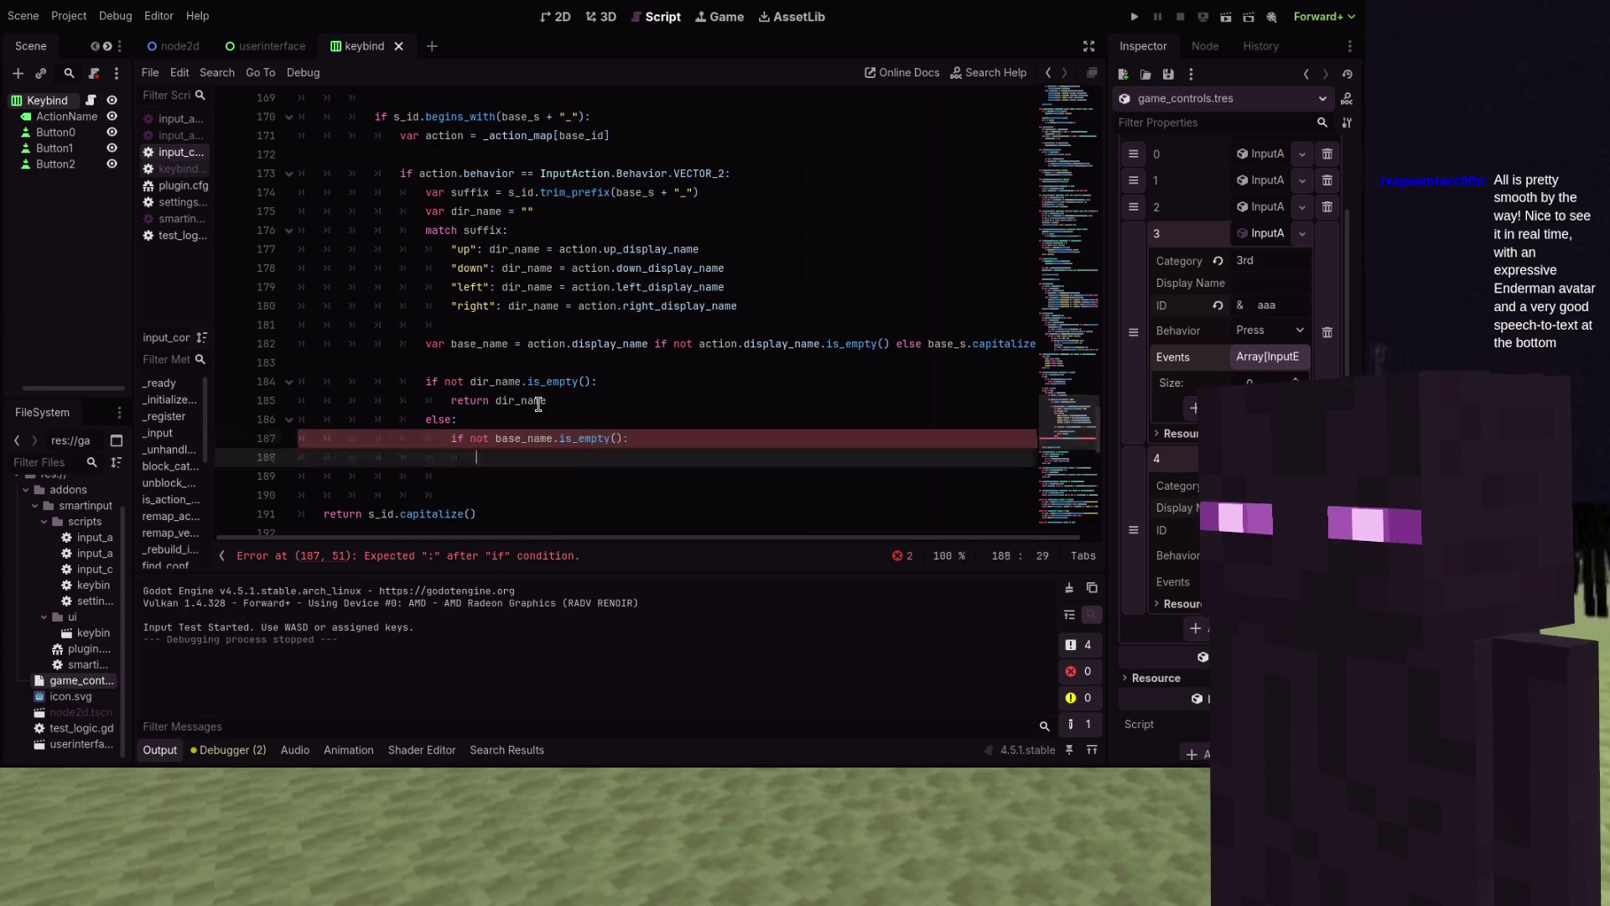
pyautogui.write('return base_name')
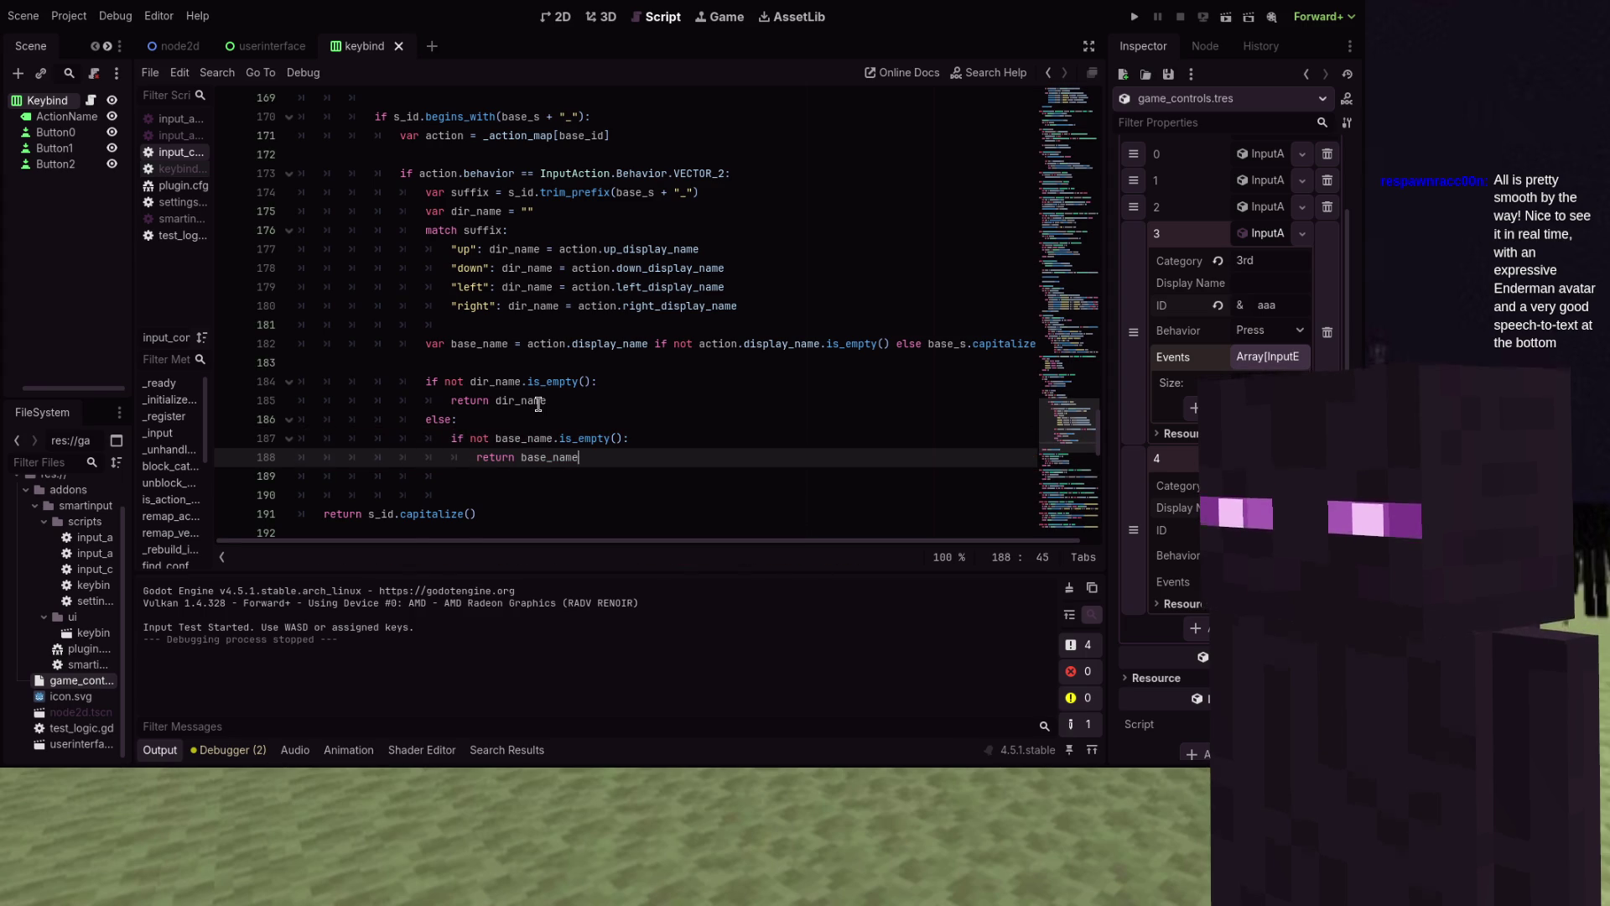
pyautogui.press('Return')
pyautogui.write('lse ')
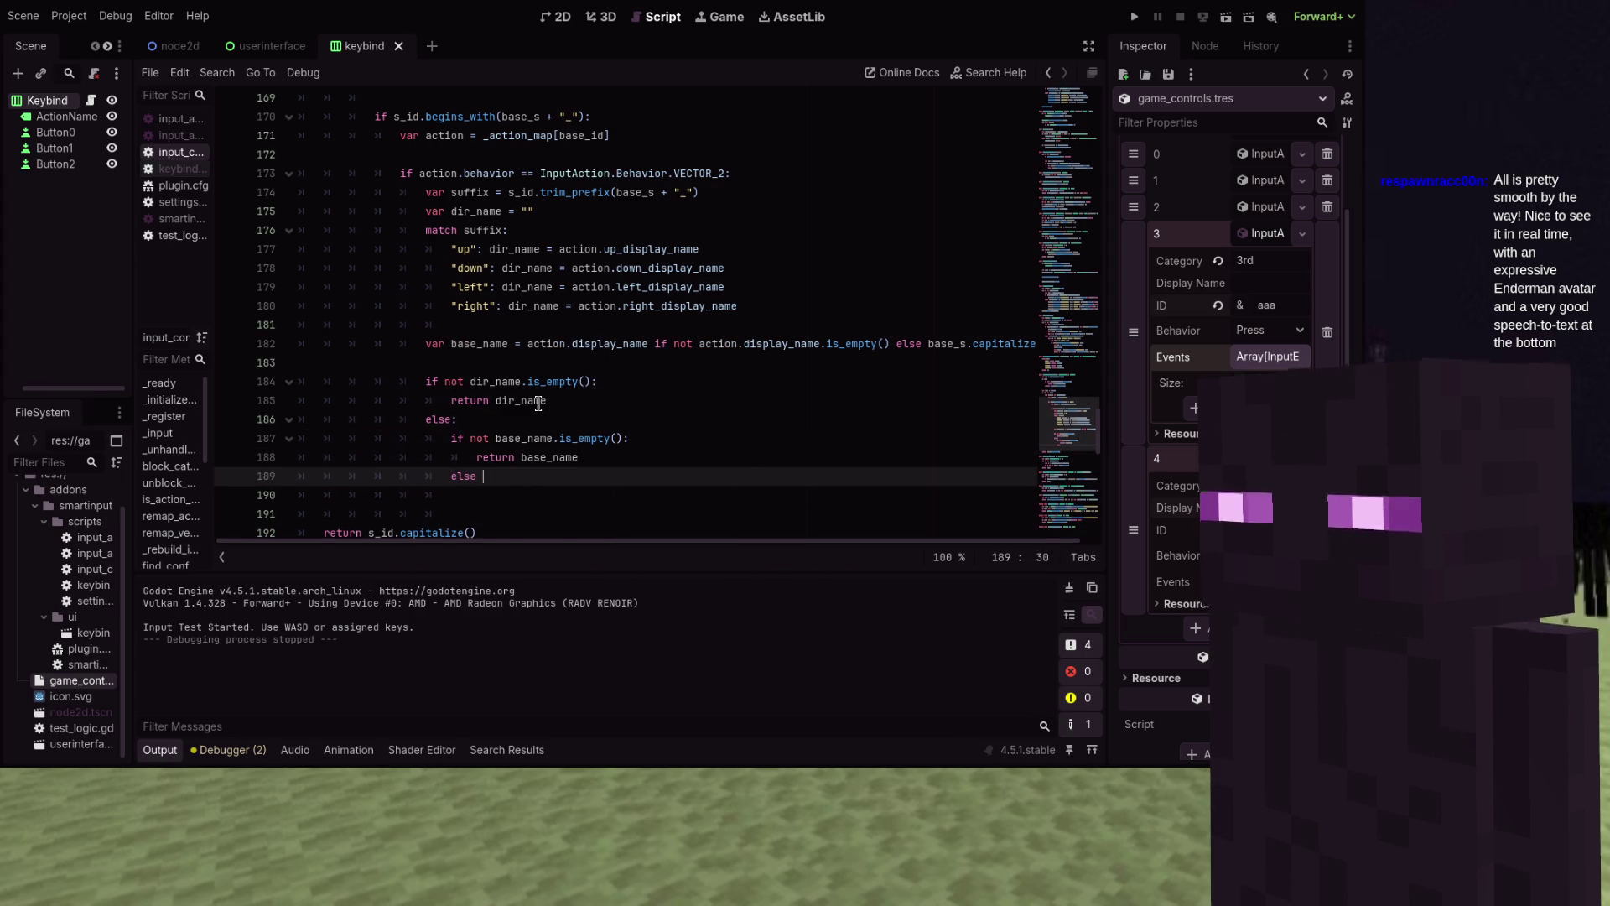
pyautogui.write('e return')
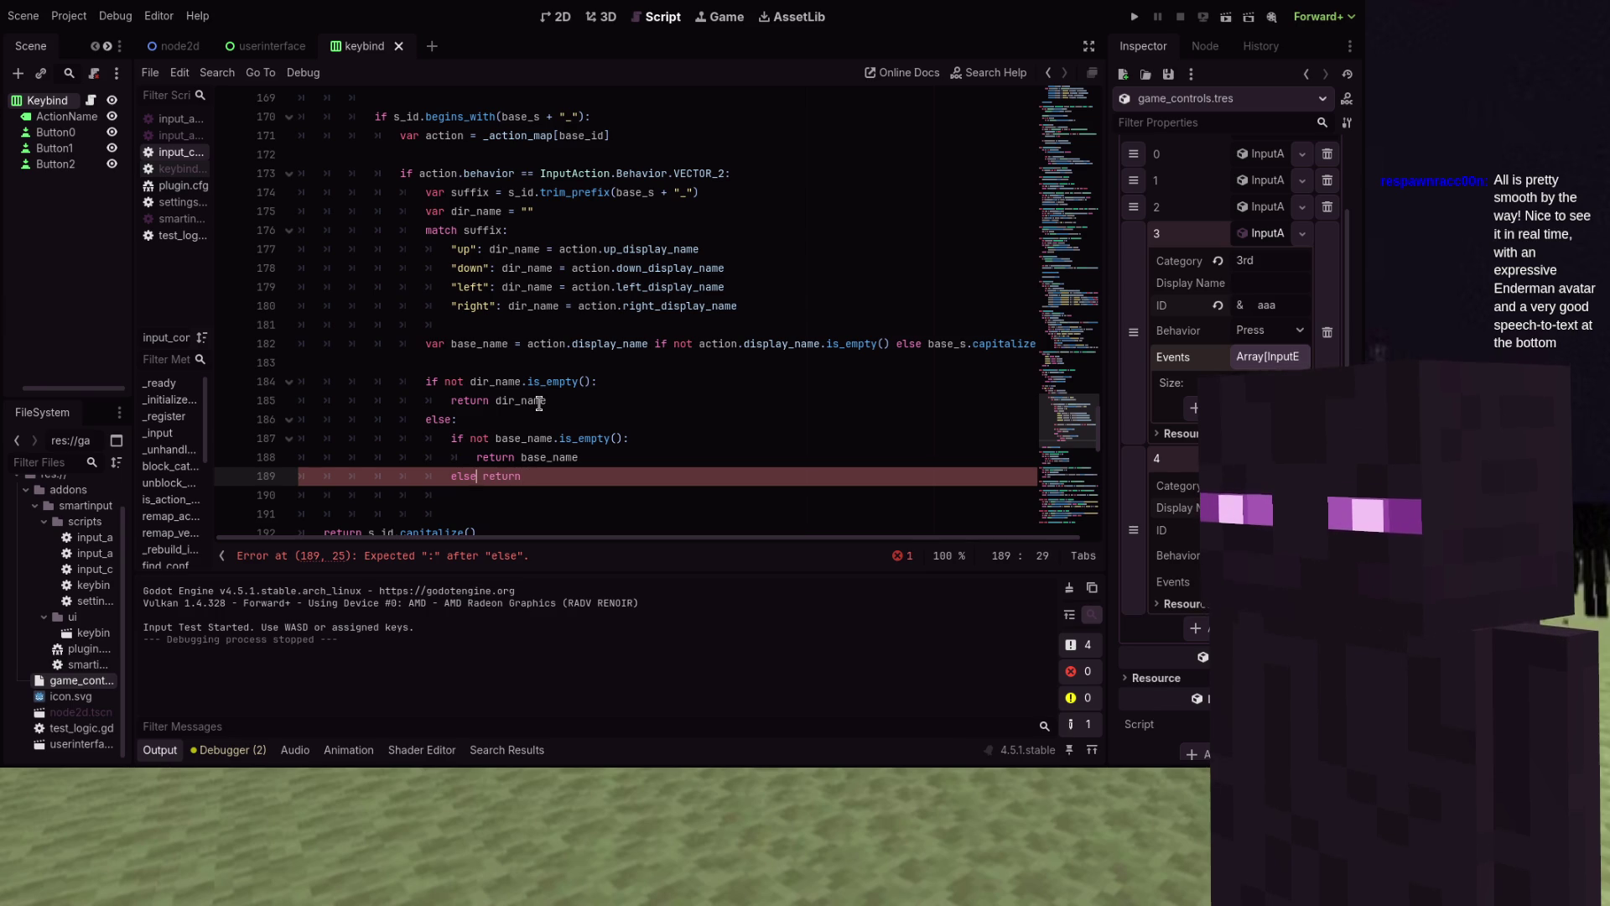
pyautogui.write(':')
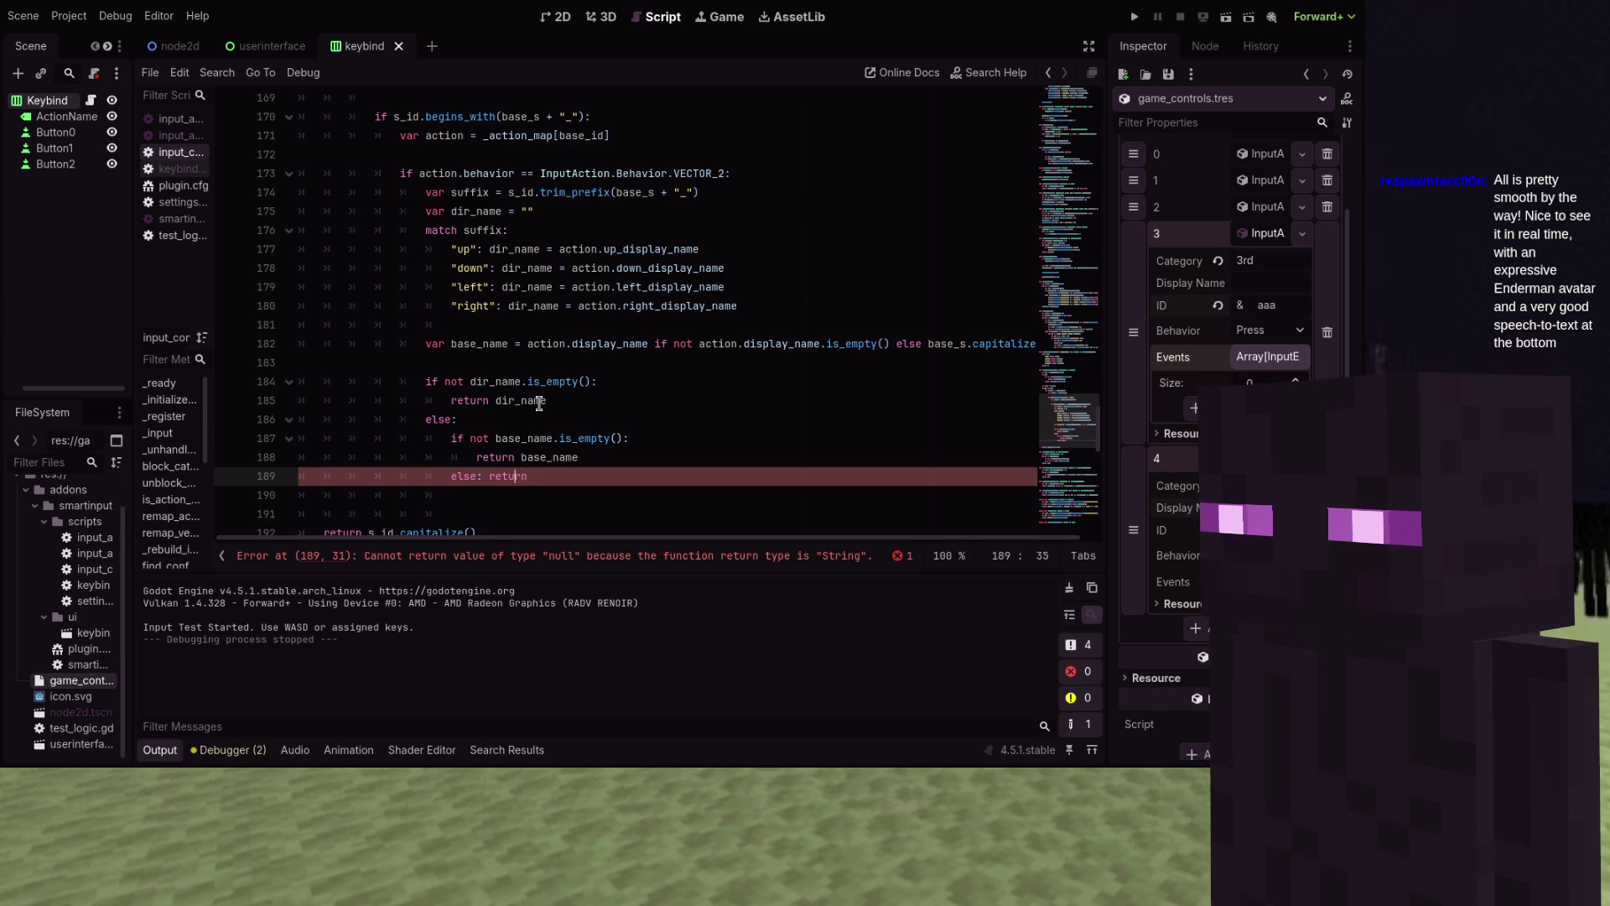
pyautogui.press('Down')
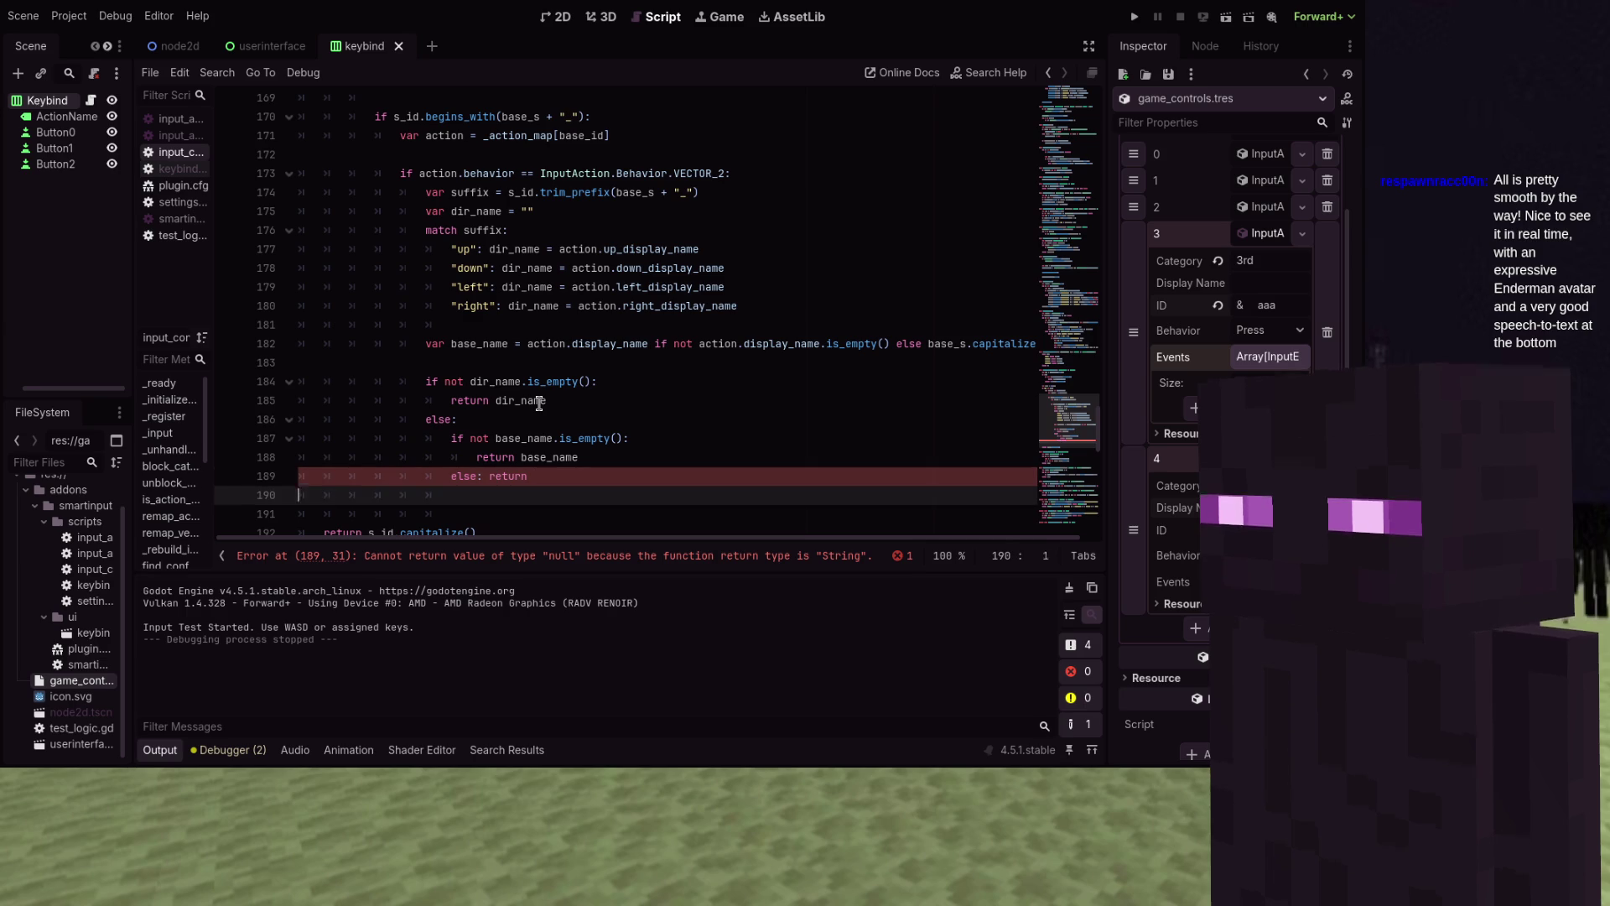
pyautogui.press('Left')
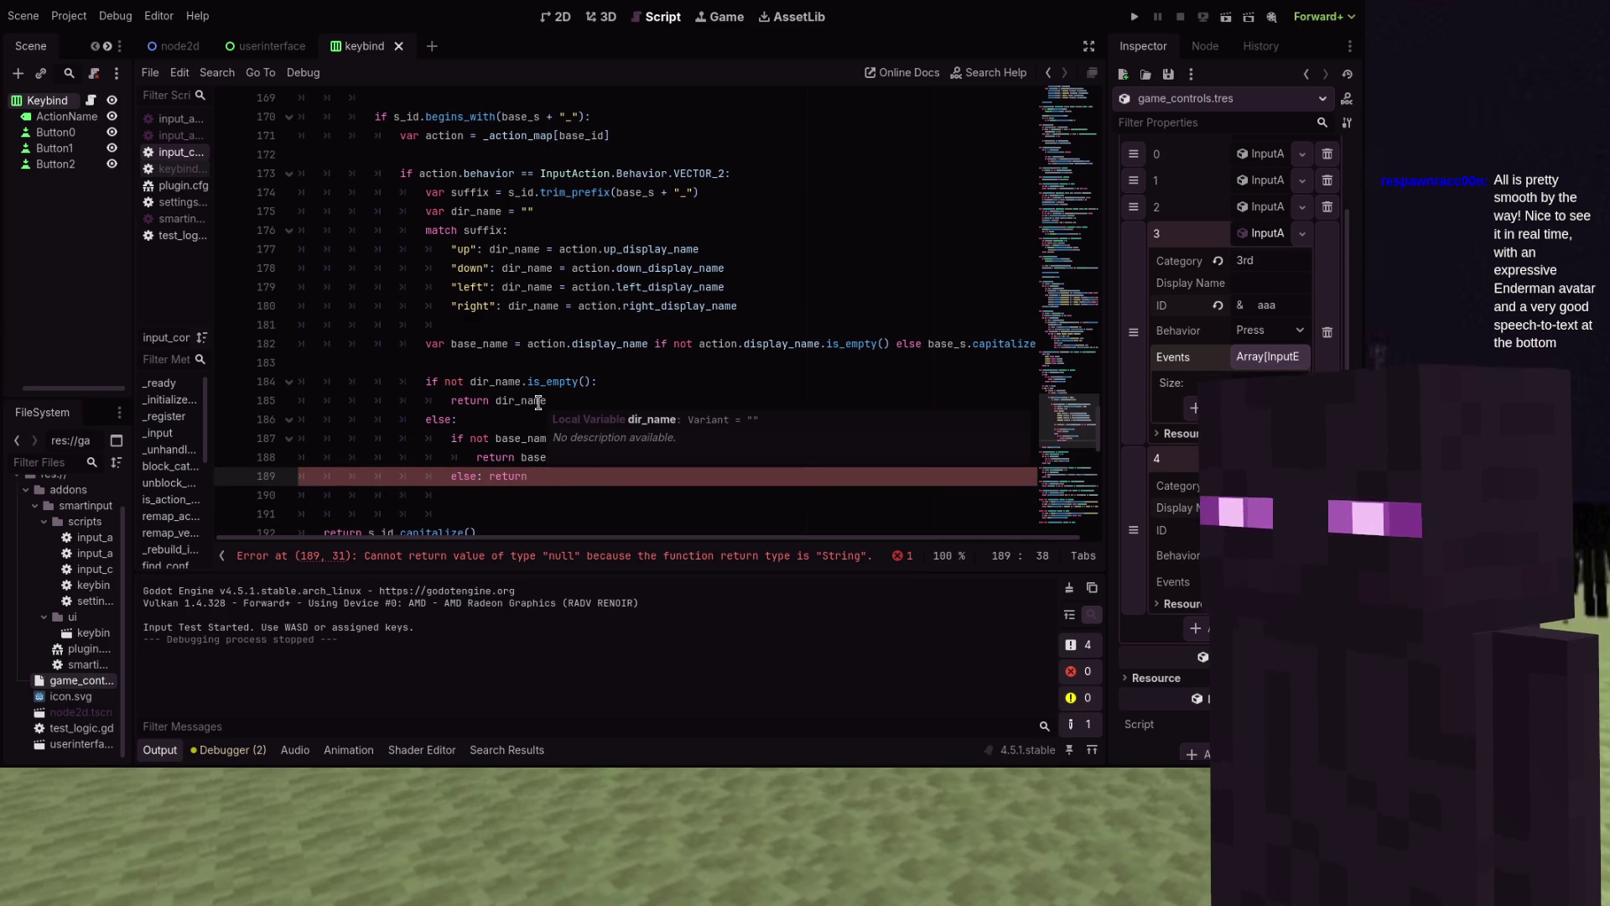
pyautogui.write('"')
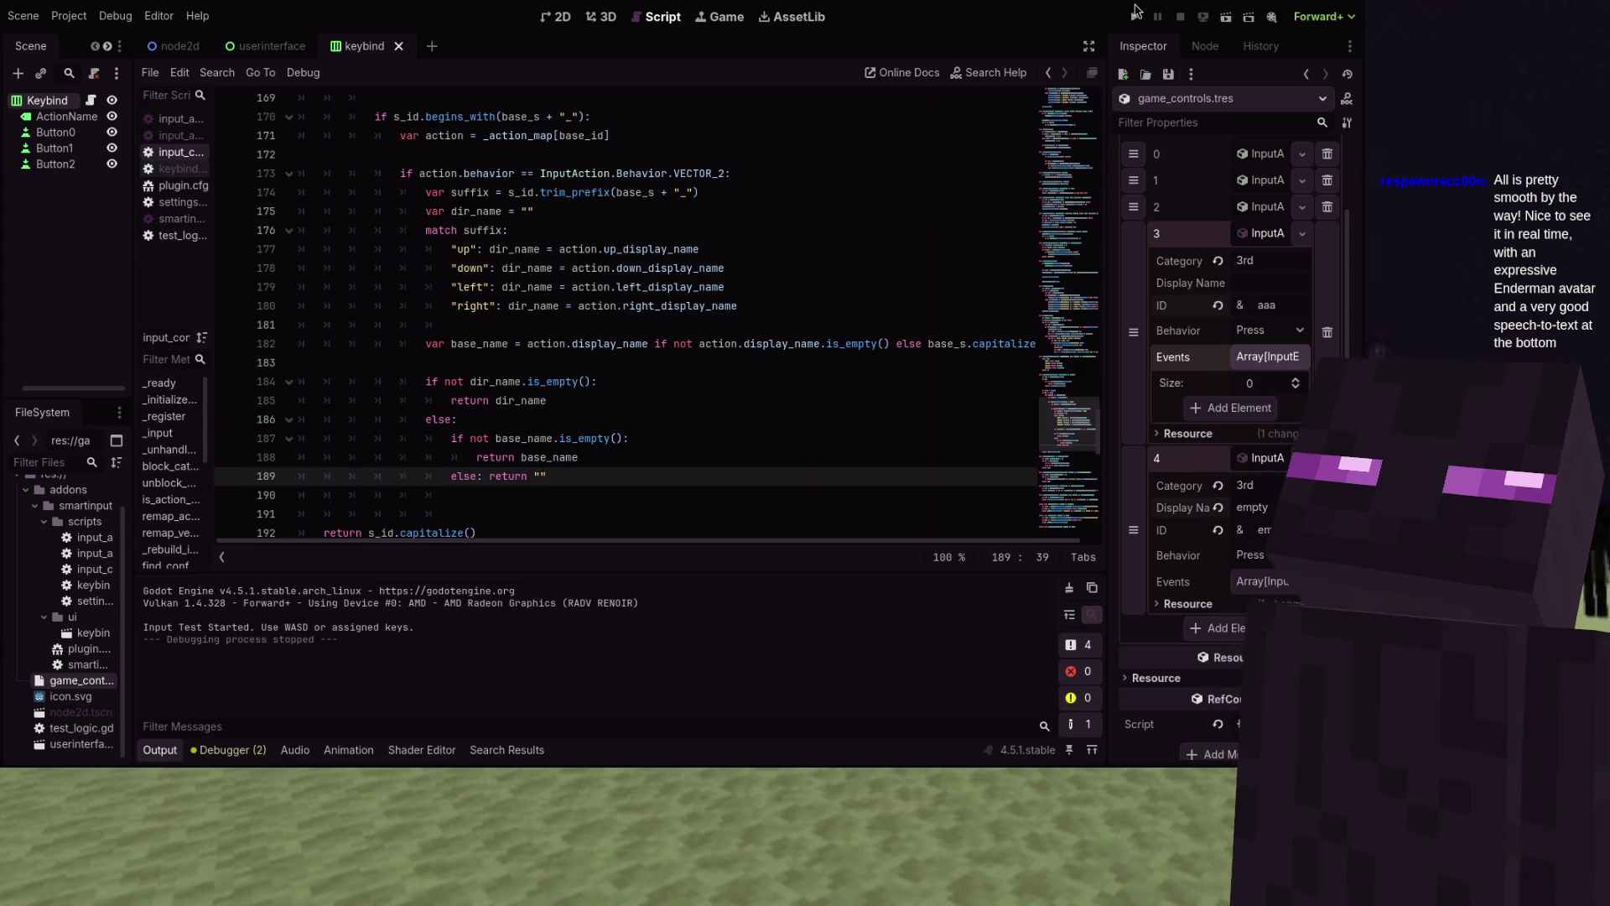
# Run the game to check the keybind menu's action names, stop it with F8, and relaunch
pyautogui.click(1134, 16)
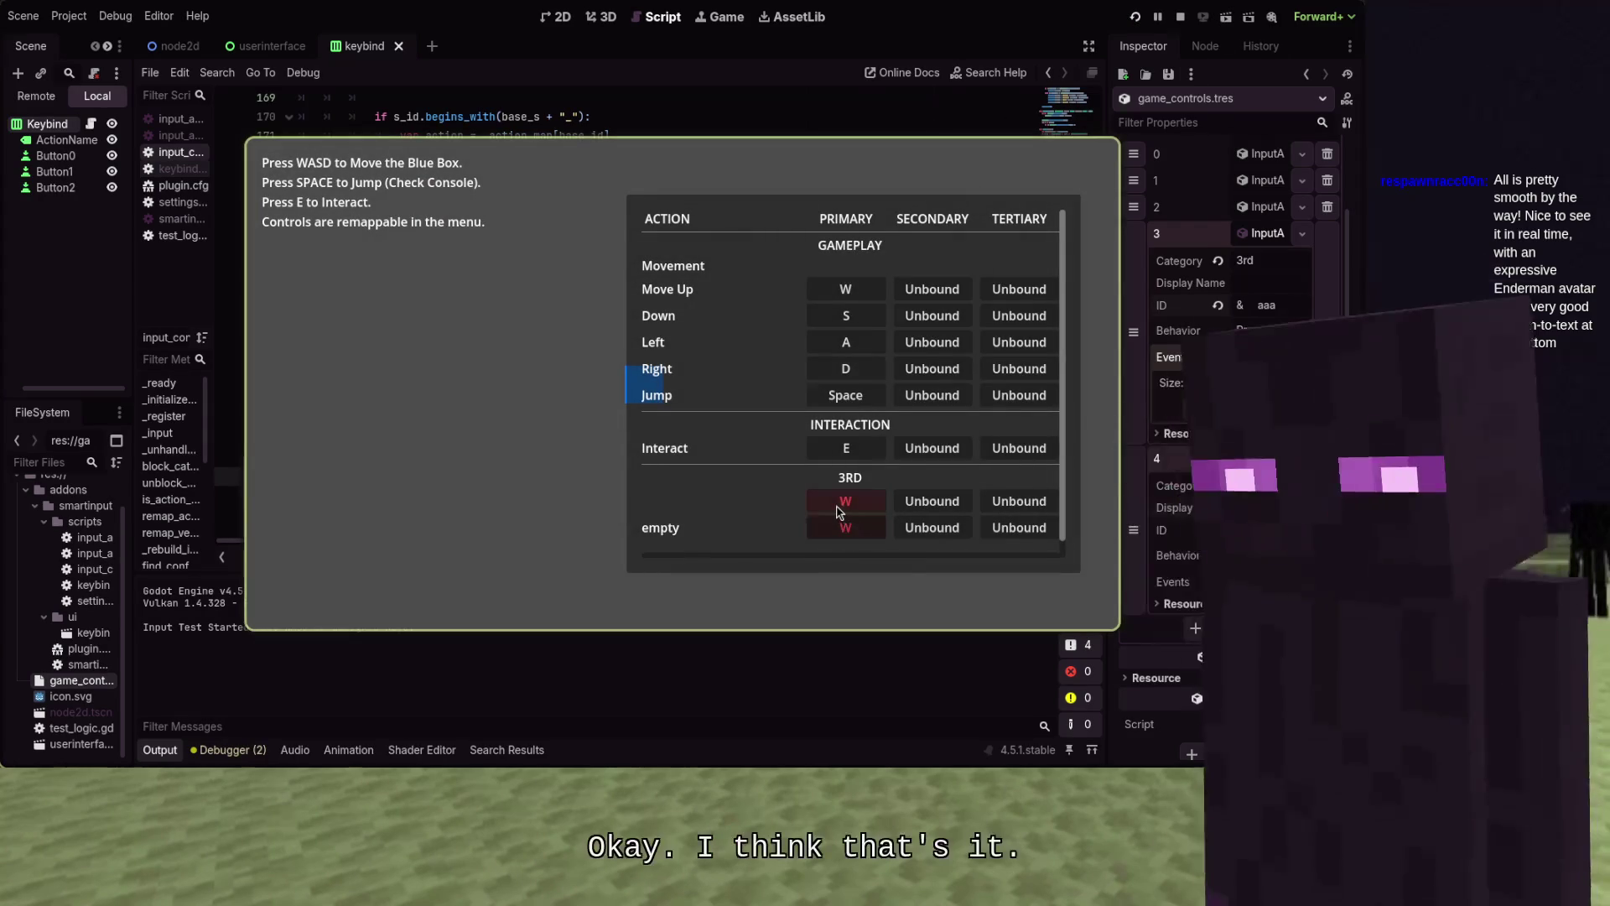
pyautogui.moveTo(839, 512)
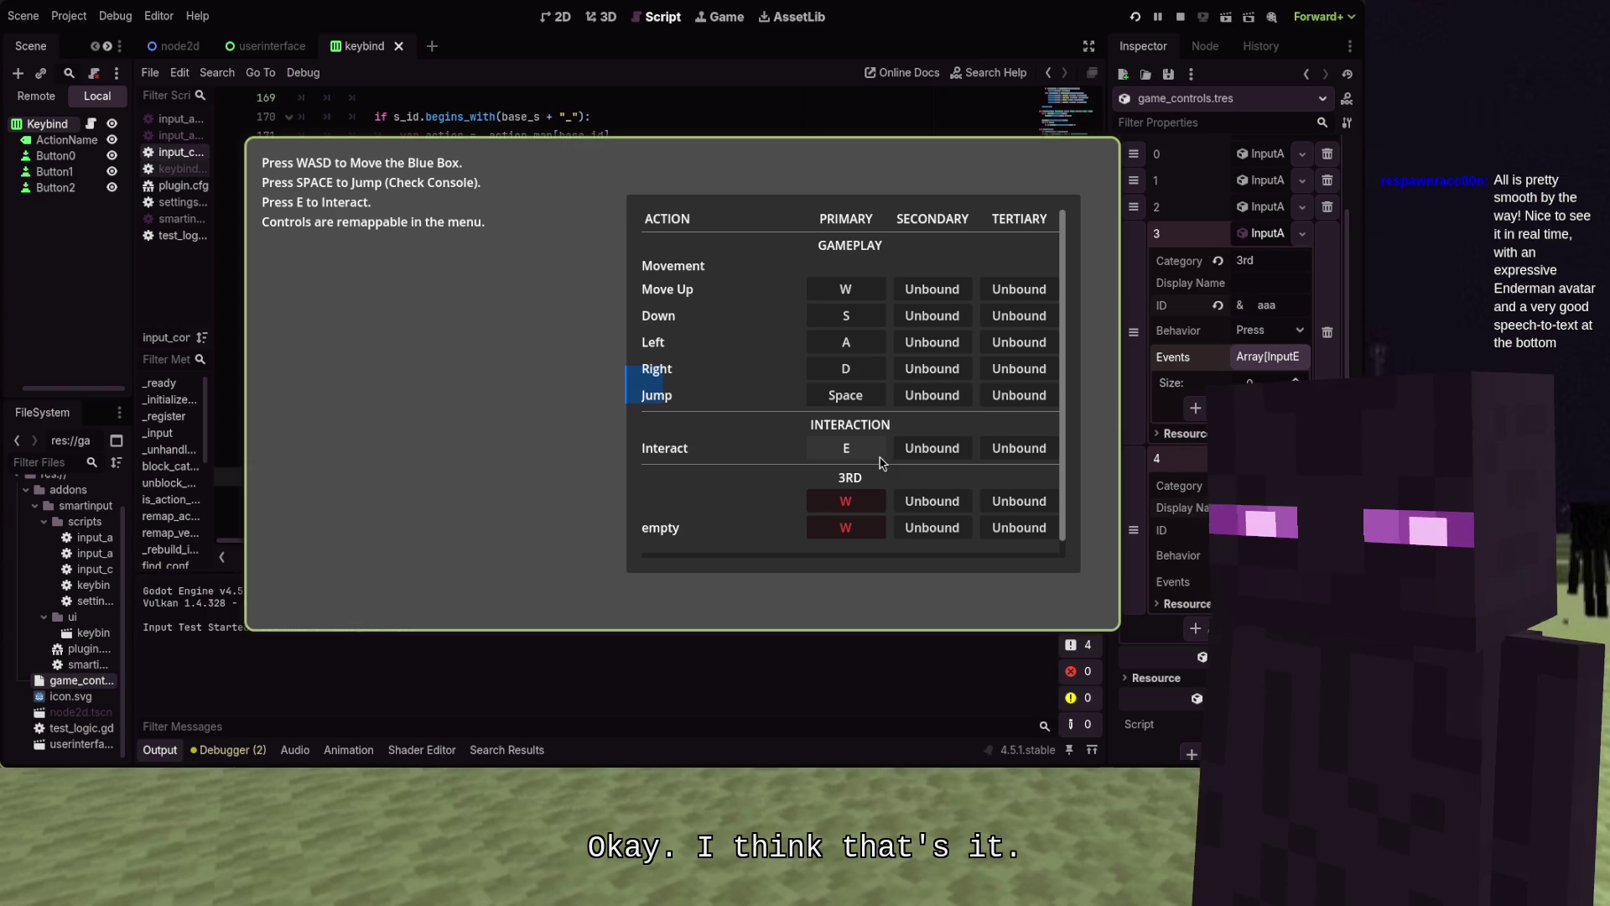
pyautogui.press('F8')
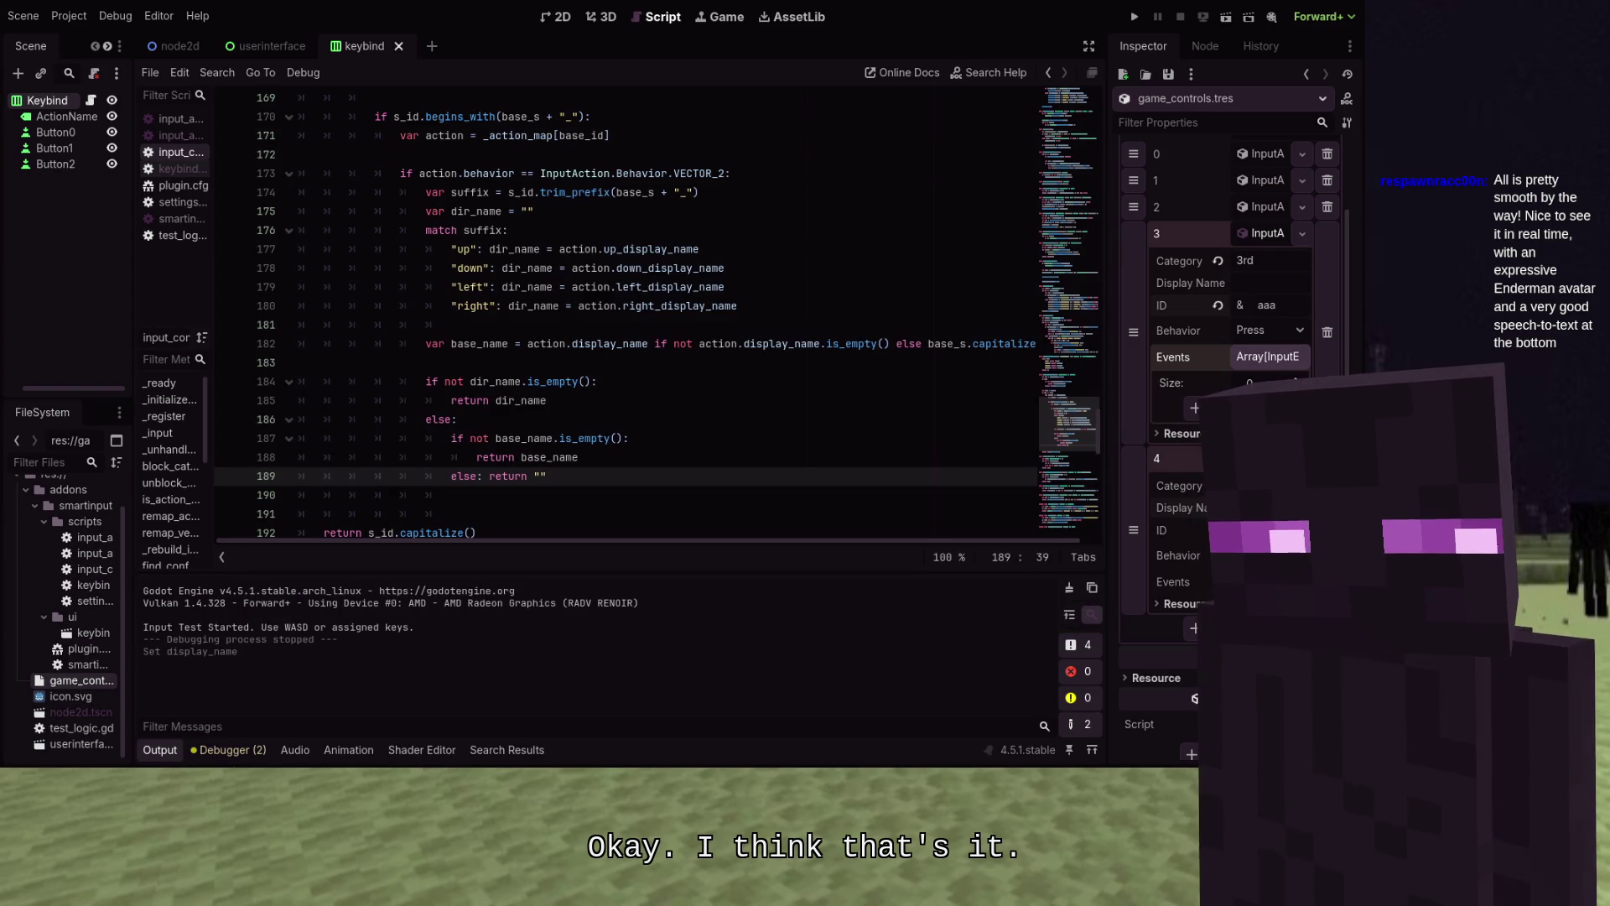
pyautogui.click(1134, 16)
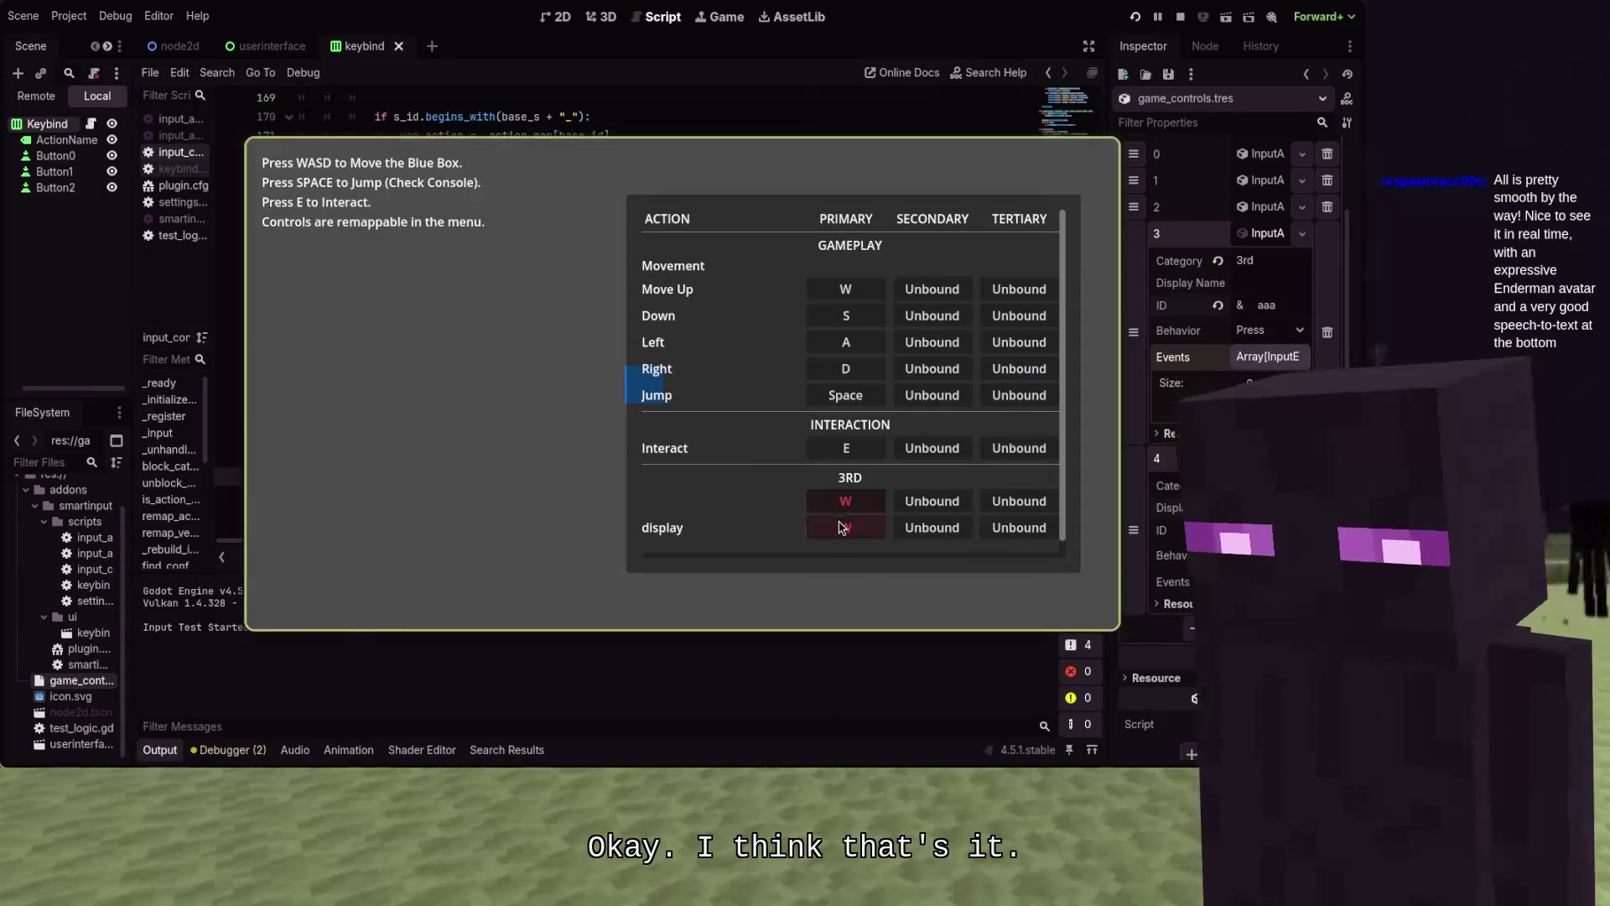
# Switch back from OBS to Godot, stop the game, and scroll the script up to get_display_name
pyautogui.hotkey('alt', 'Tab')
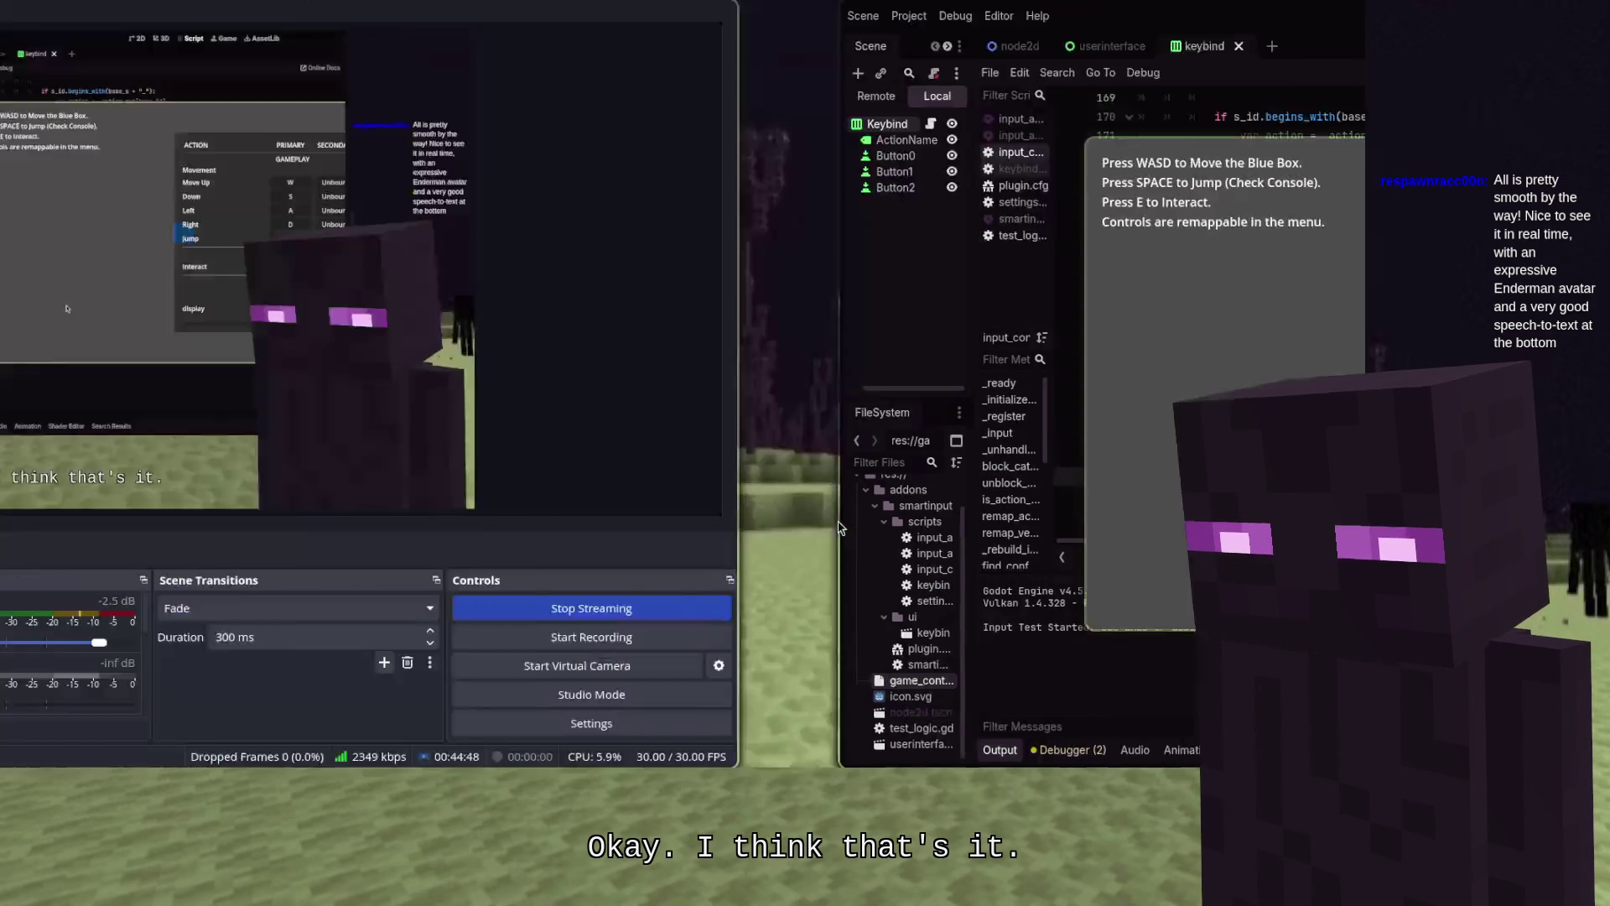
pyautogui.hotkey('alt', 'Tab')
pyautogui.press('F8')
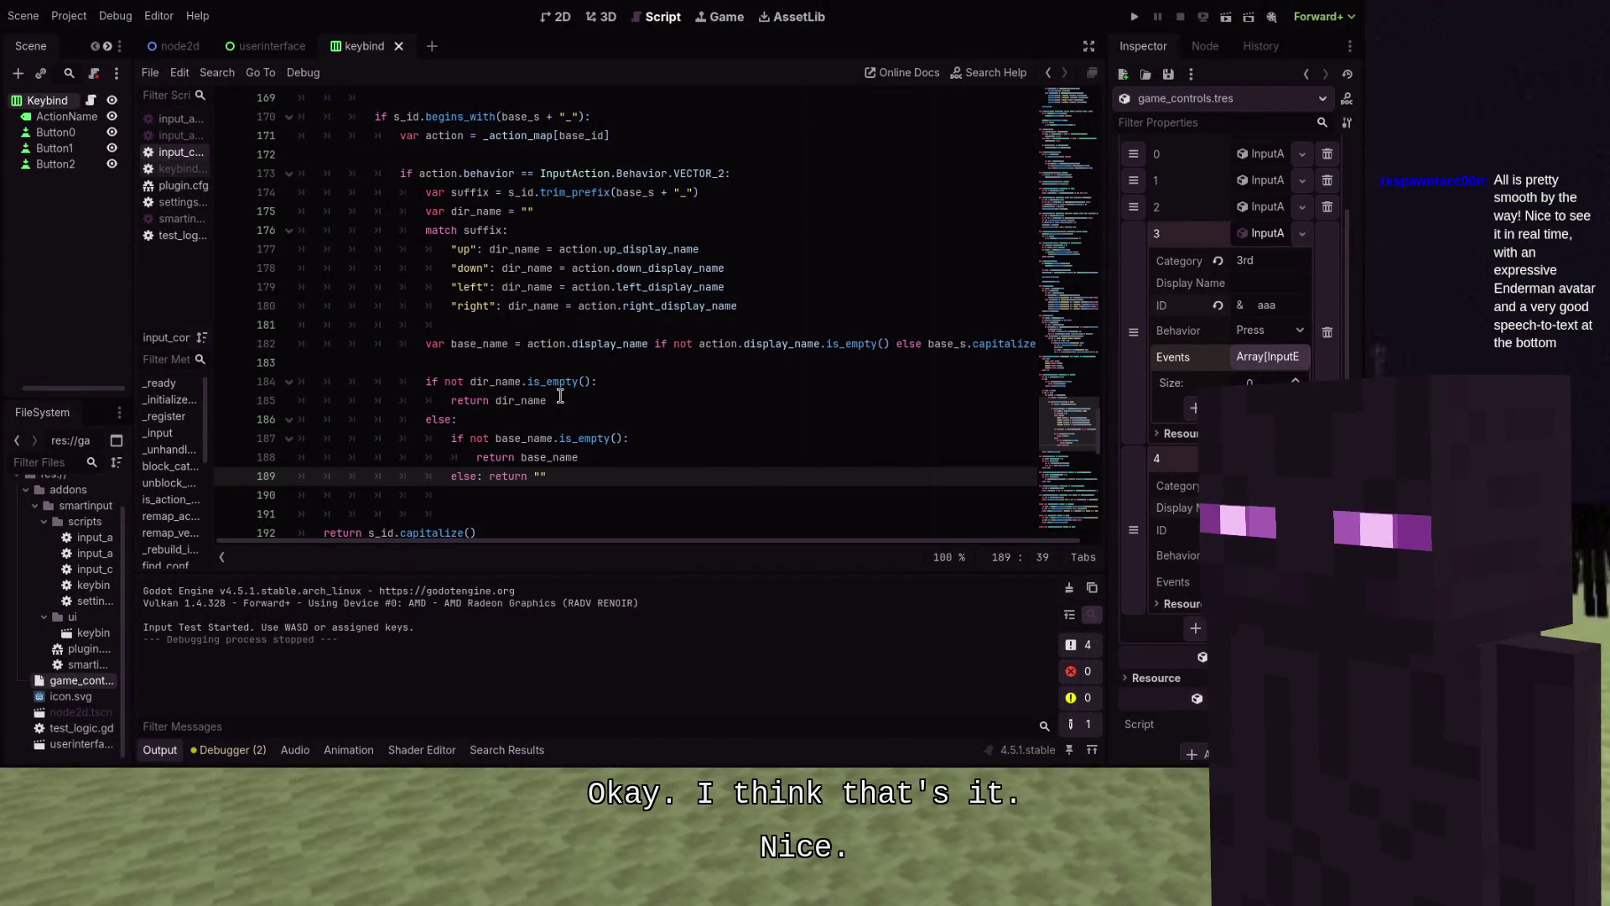
pyautogui.scroll(3, 604, 365)
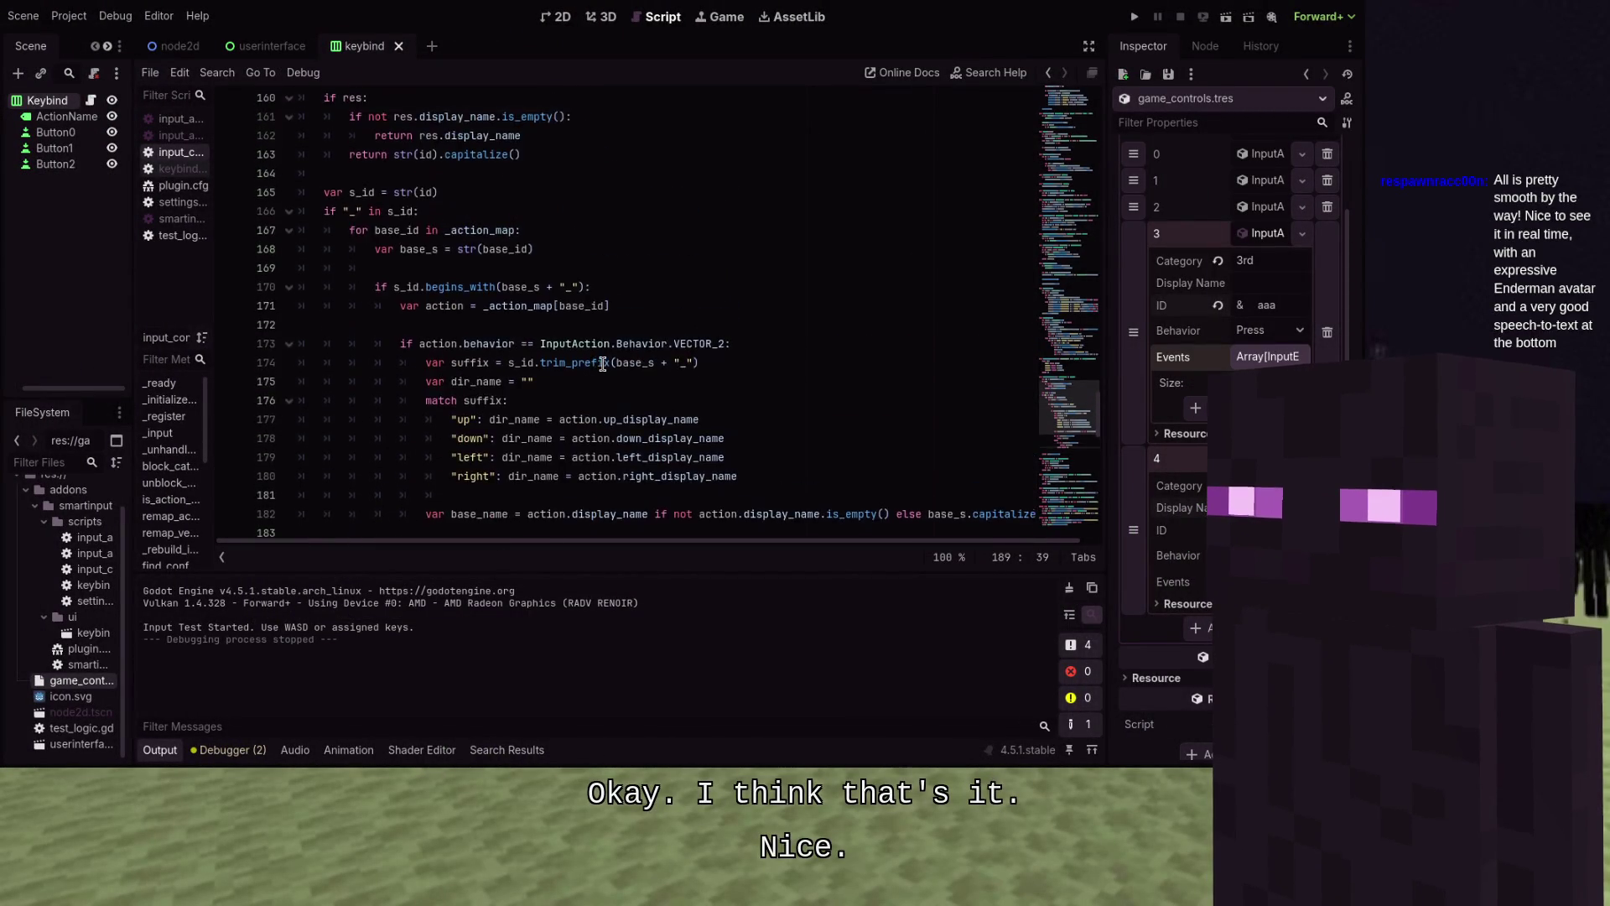
pyautogui.scroll(-5, 602, 363)
pyautogui.scroll(2, 602, 363)
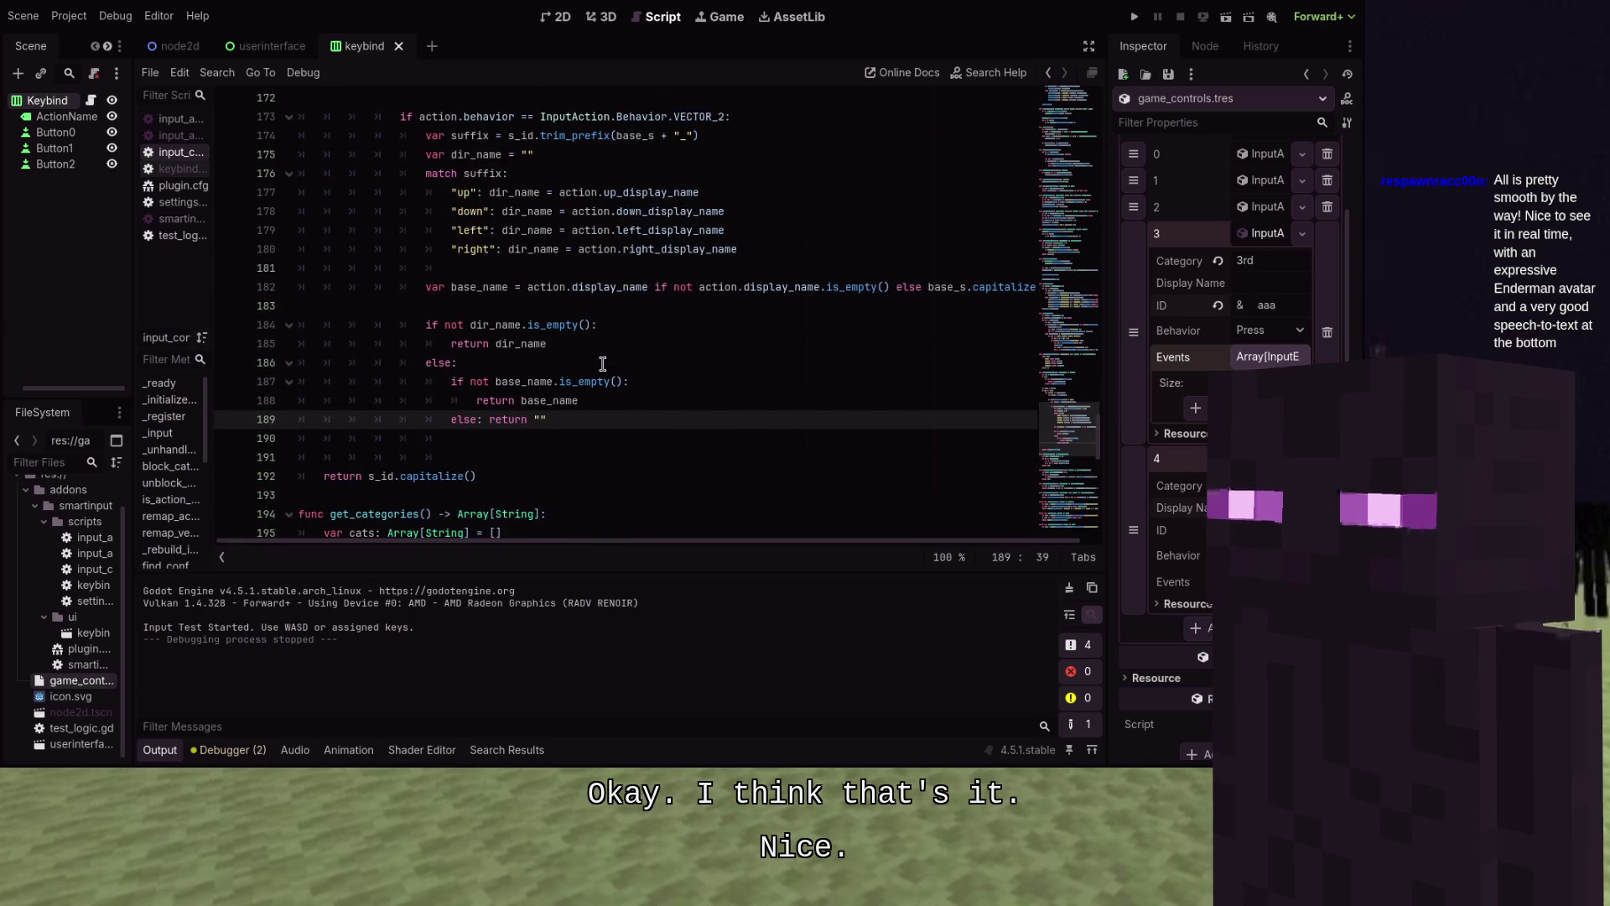
pyautogui.scroll(10, 603, 363)
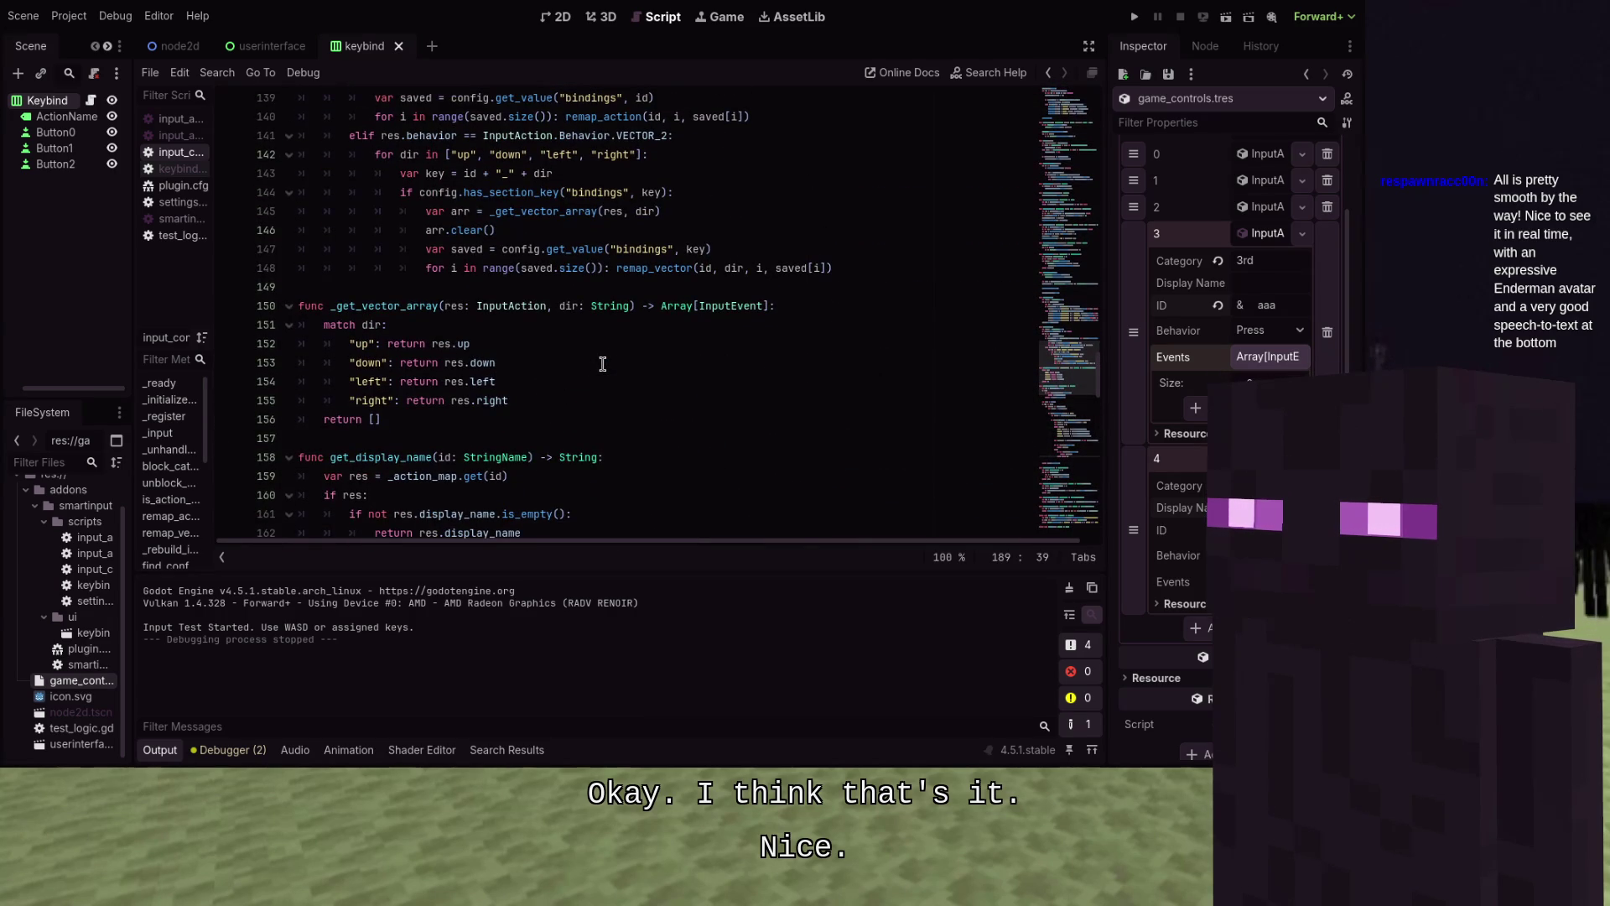
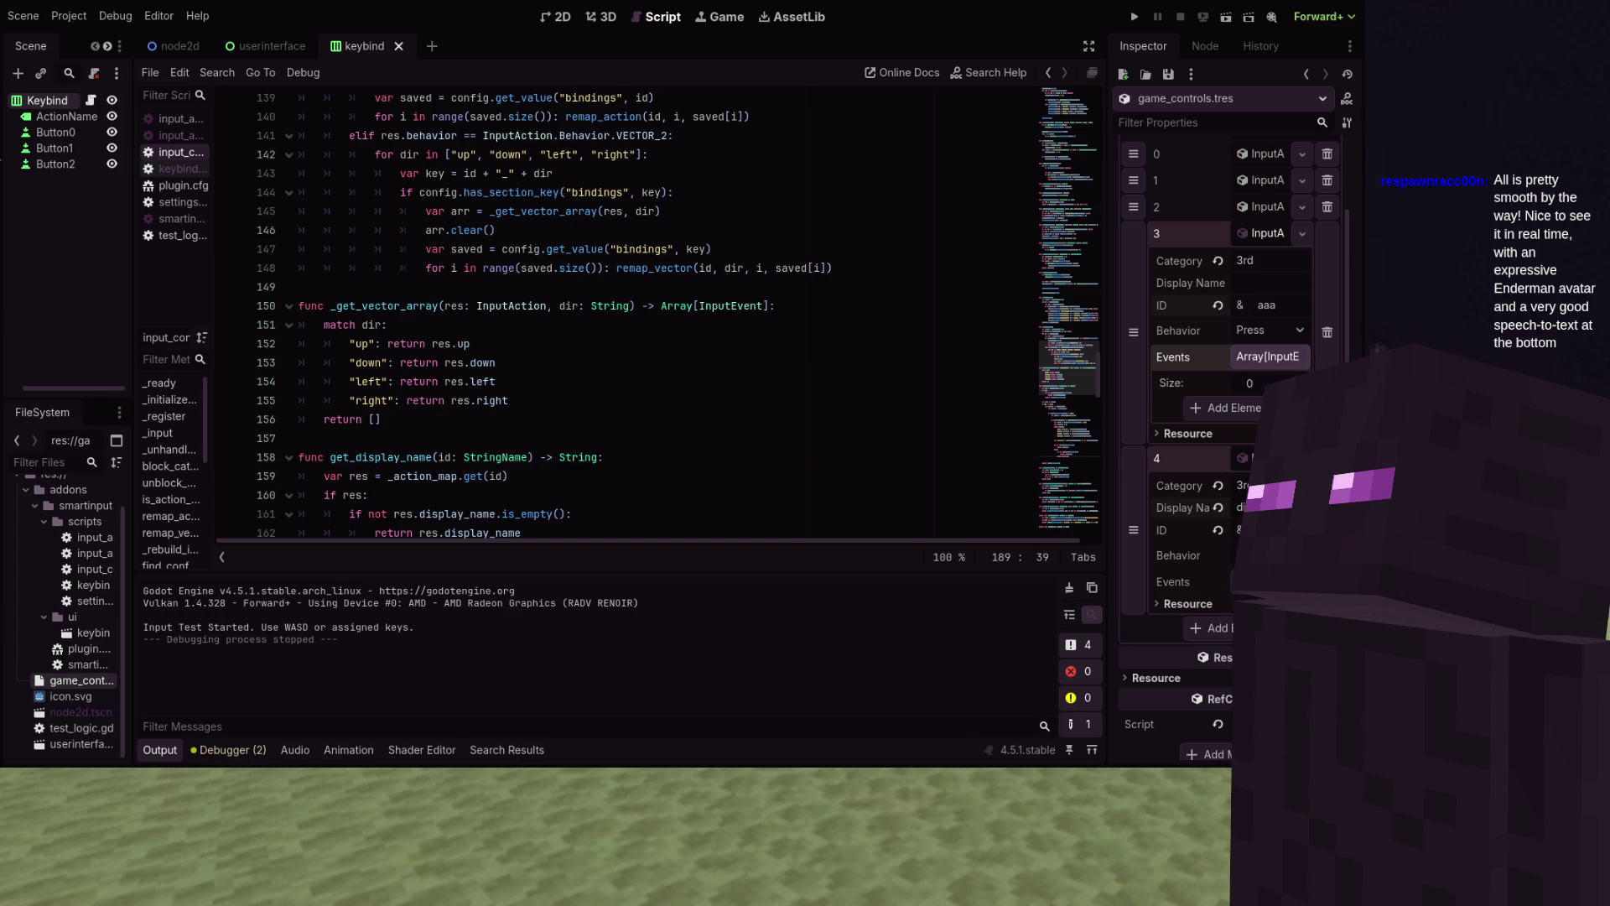
# Search all project files for '...' with Find in Files
pyautogui.click(69, 16)
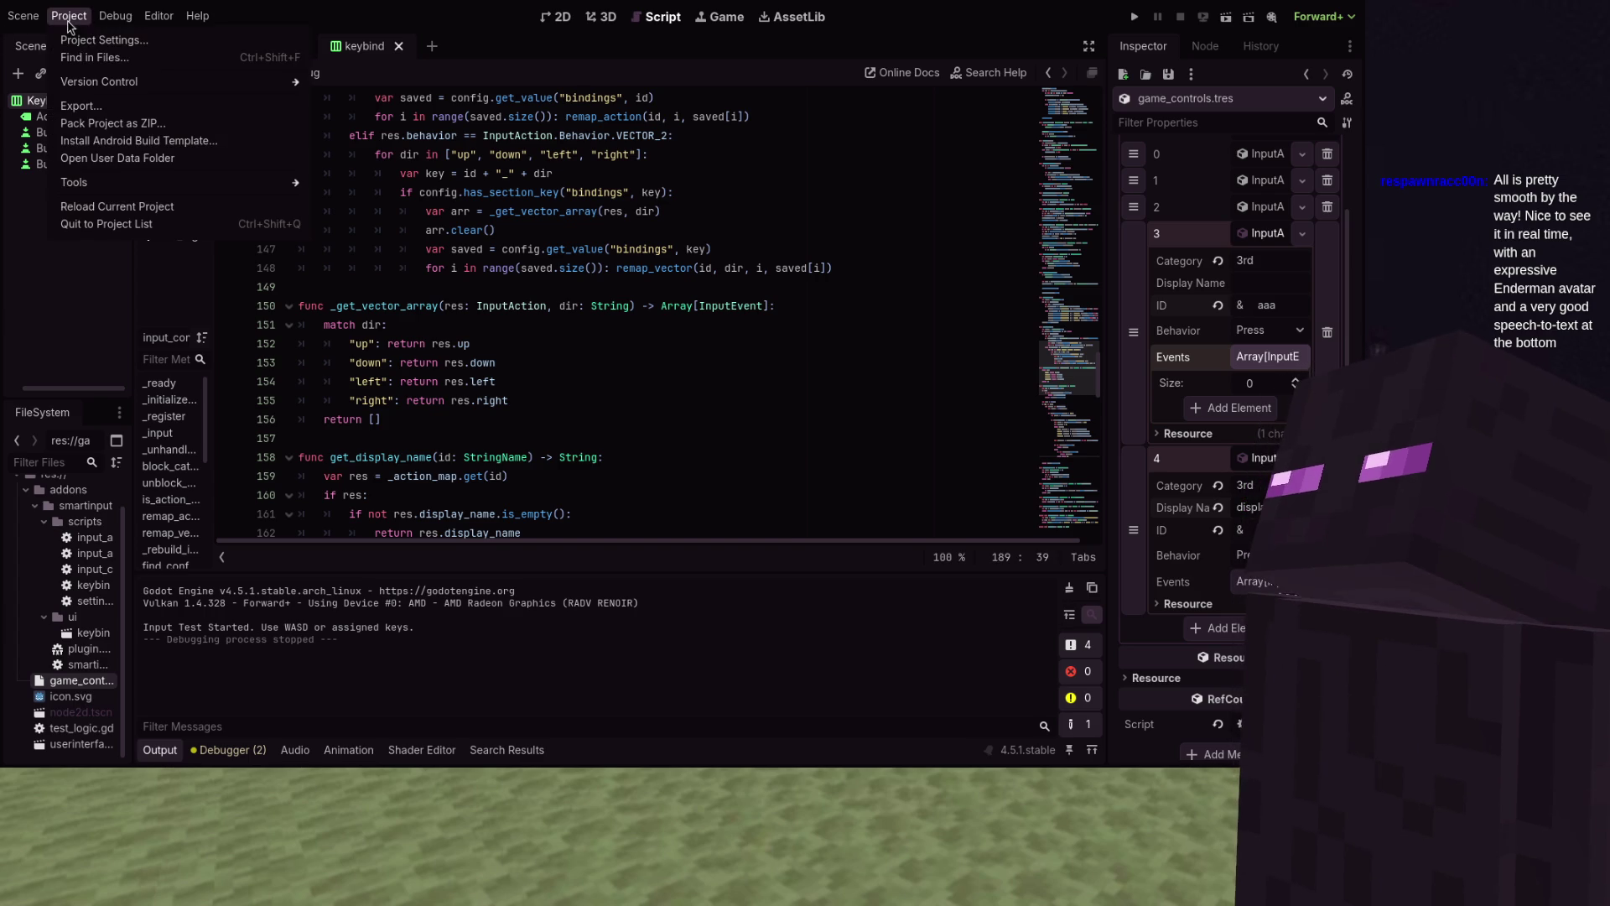
pyautogui.click(93, 57)
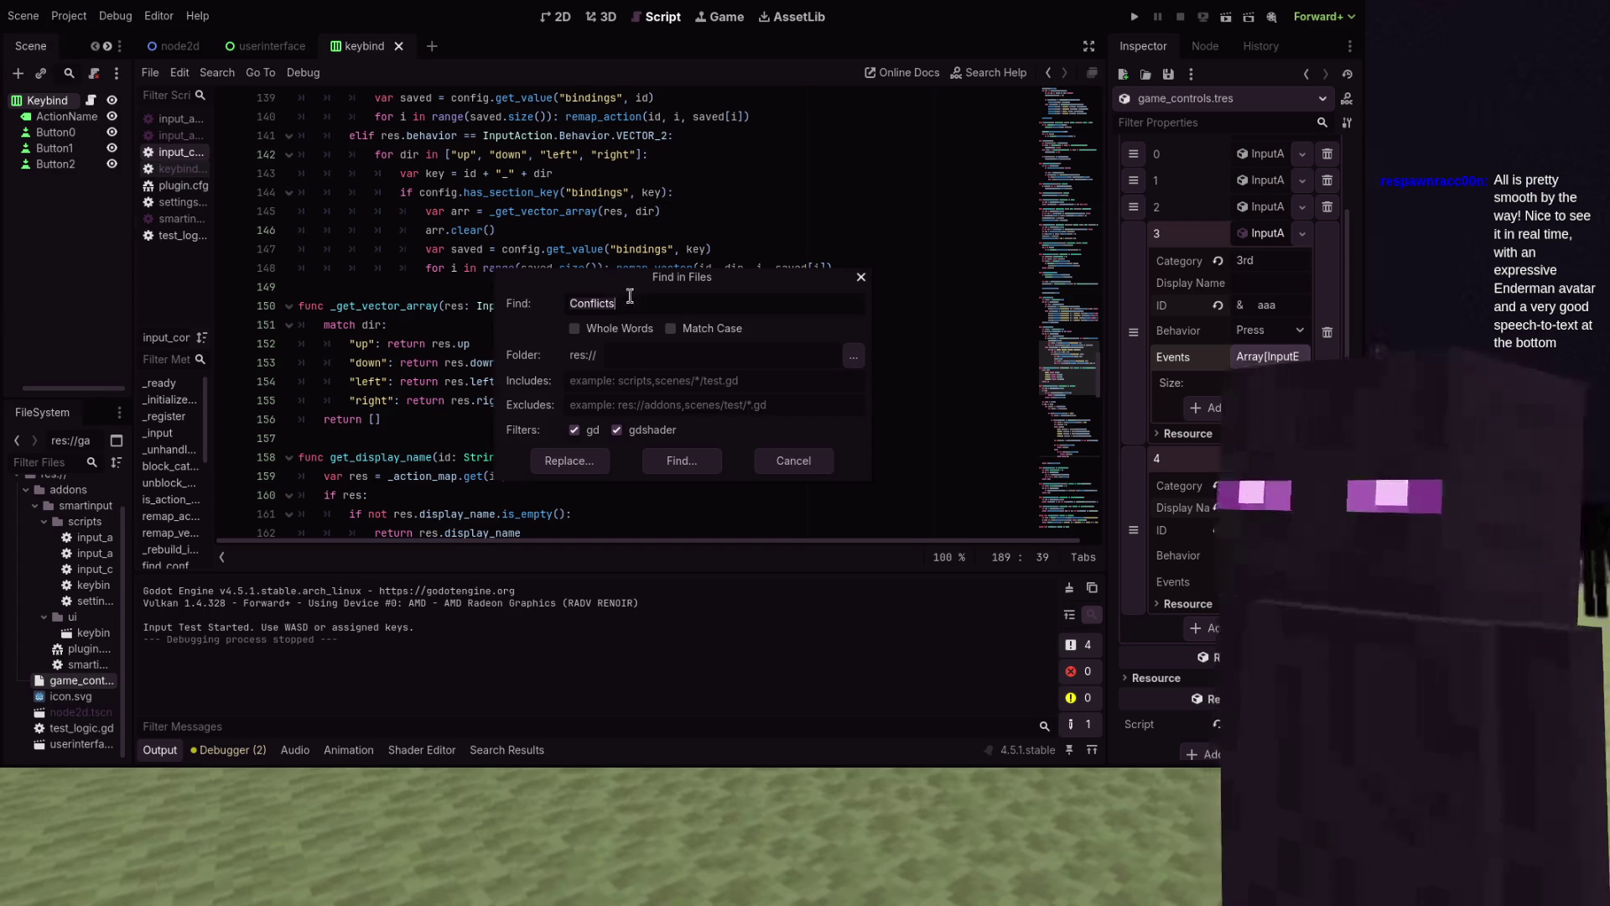
pyautogui.hotkey('ctrl', 'z')
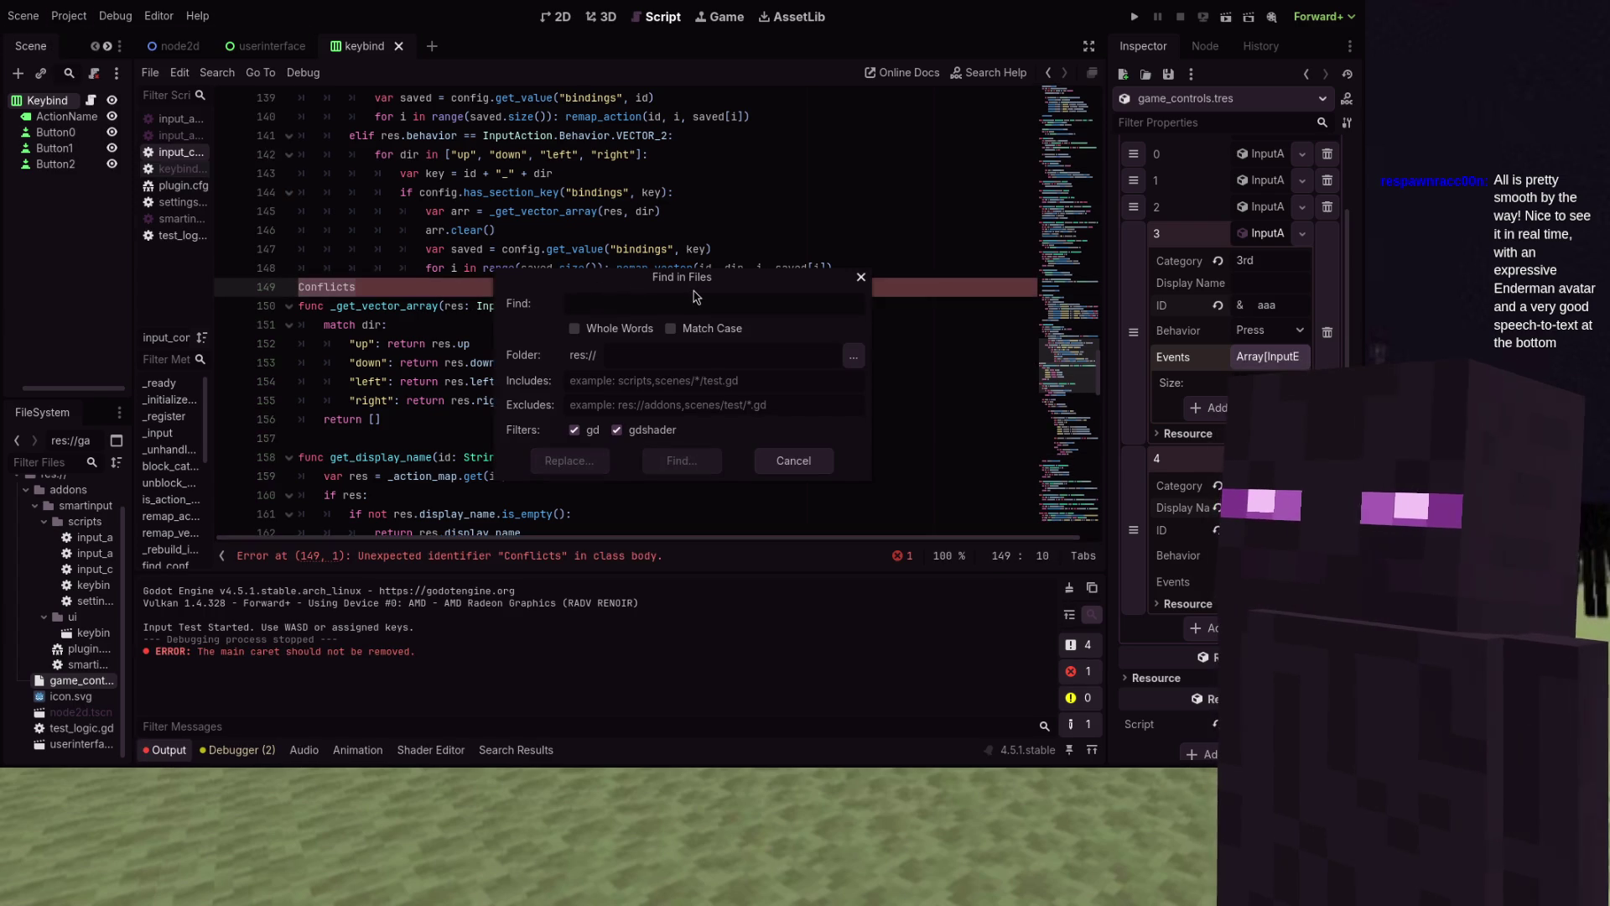
pyautogui.write('...')
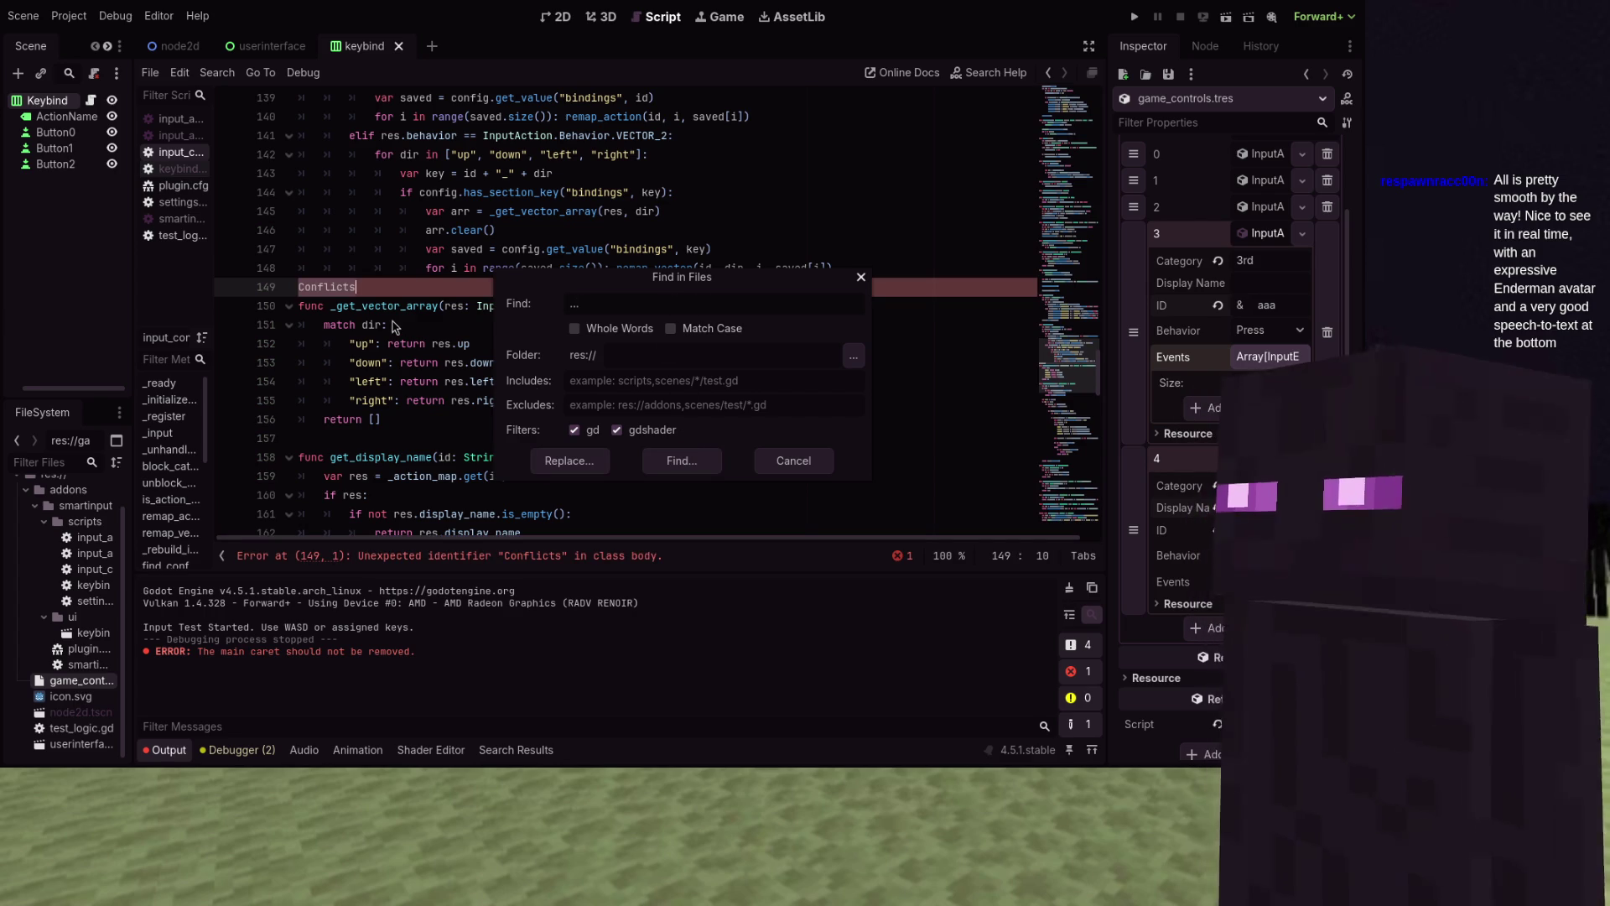
# Run the search, undo the stray Conflicts line, and open the line 32 match in keybind.gd
pyautogui.click(681, 462)
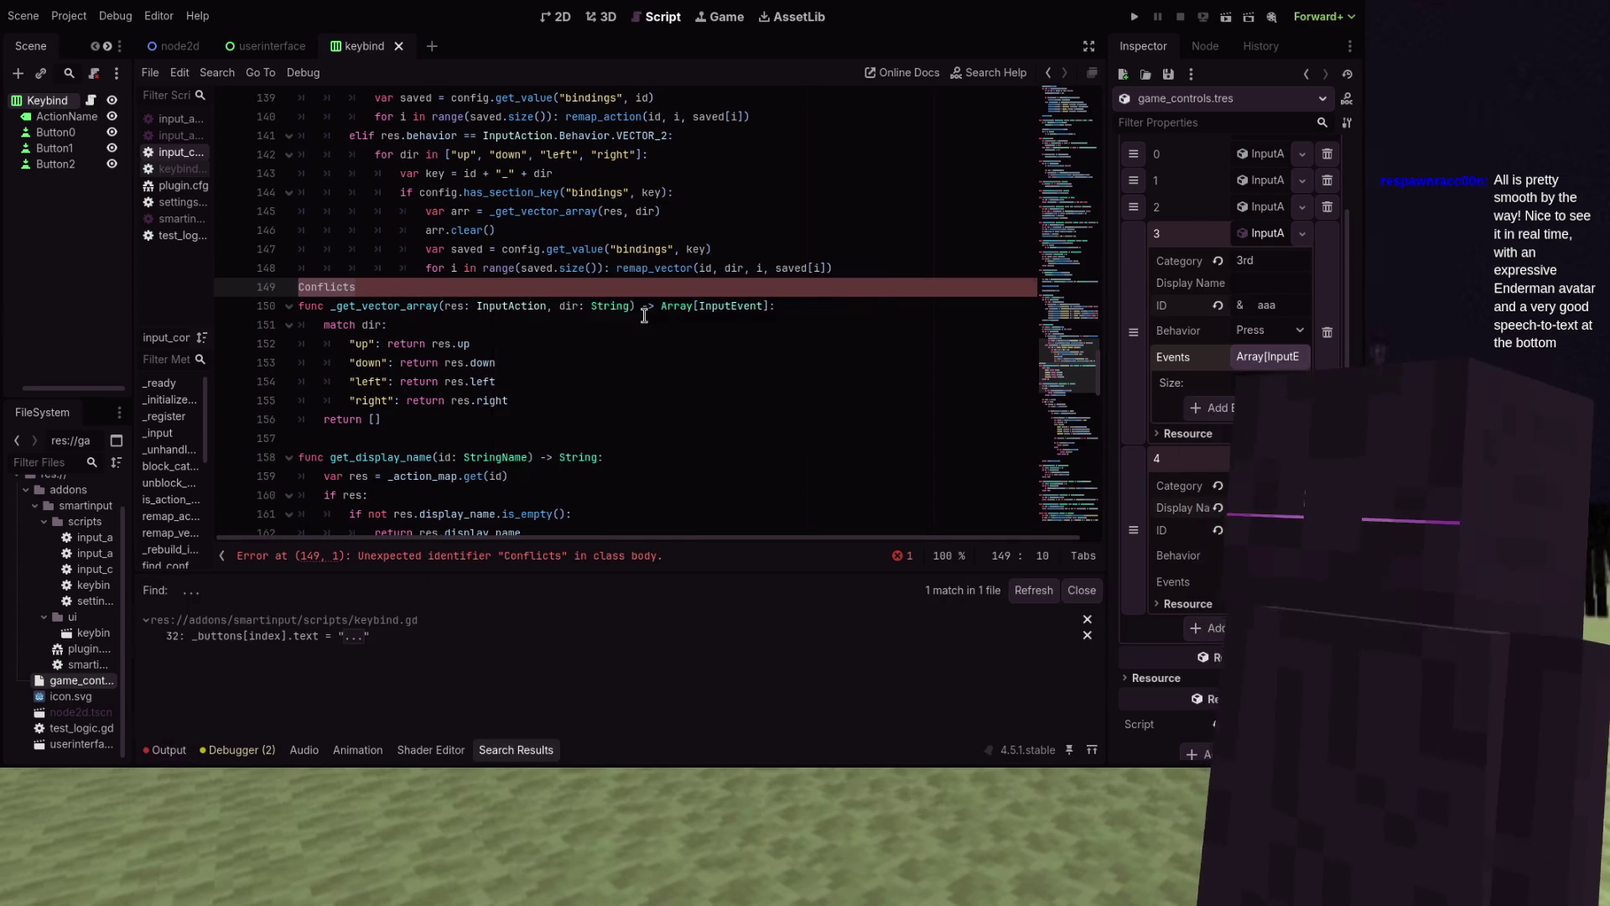
pyautogui.hotkey('ctrl', 'z')
pyautogui.click(279, 636)
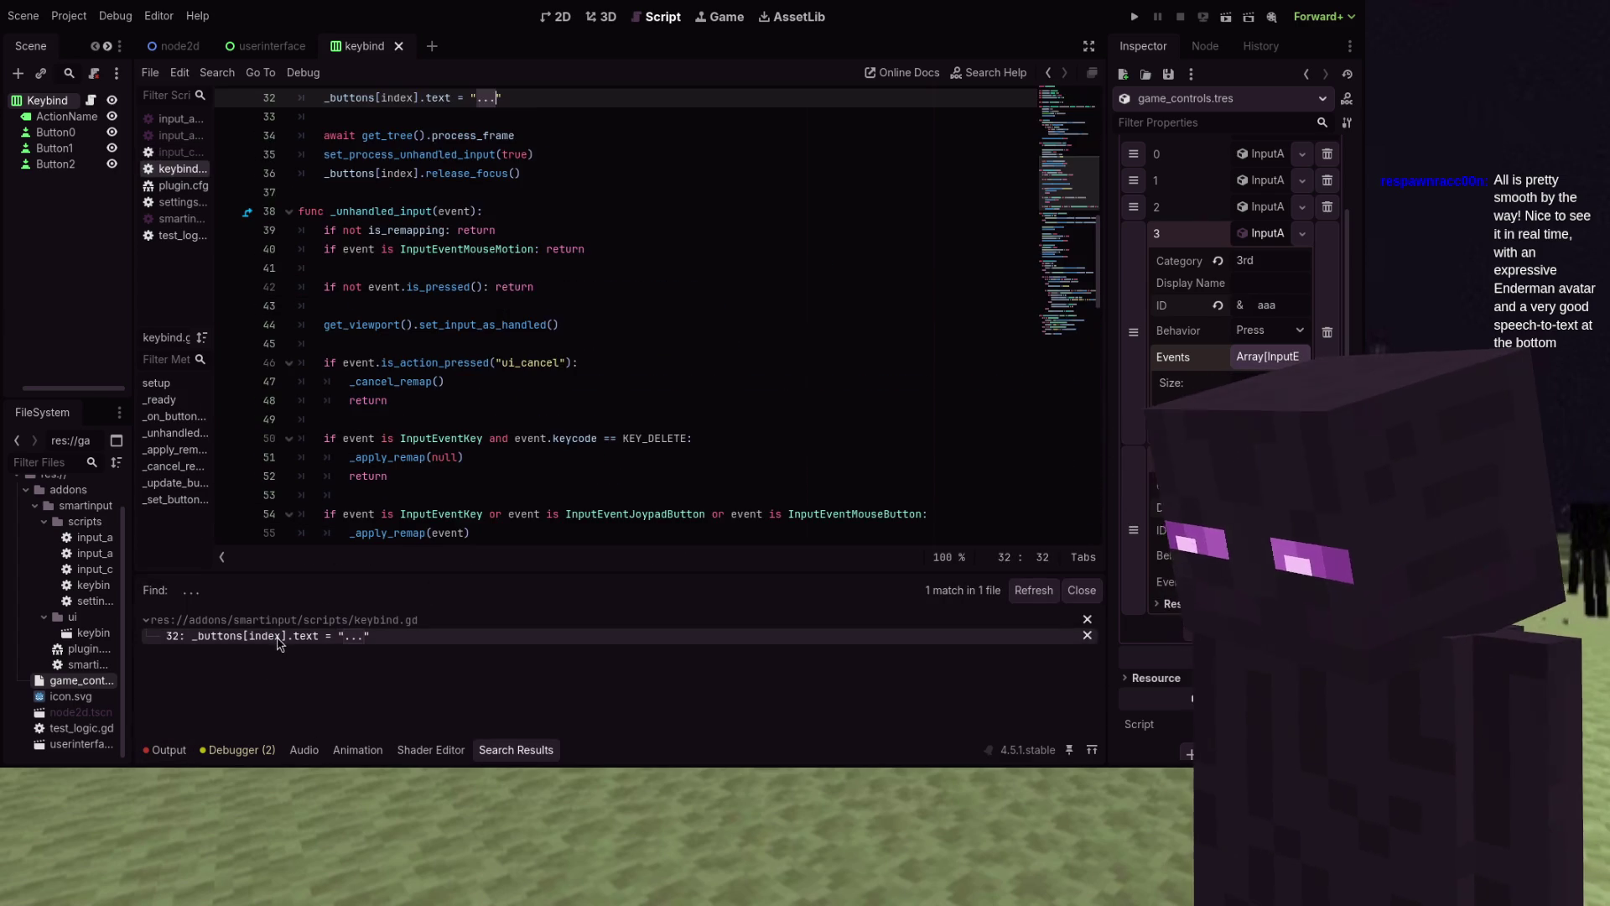
pyautogui.scroll(2, 484, 176)
# Change line 32's remap button text from '...' to 'Press any key' and save
pyautogui.click(484, 173)
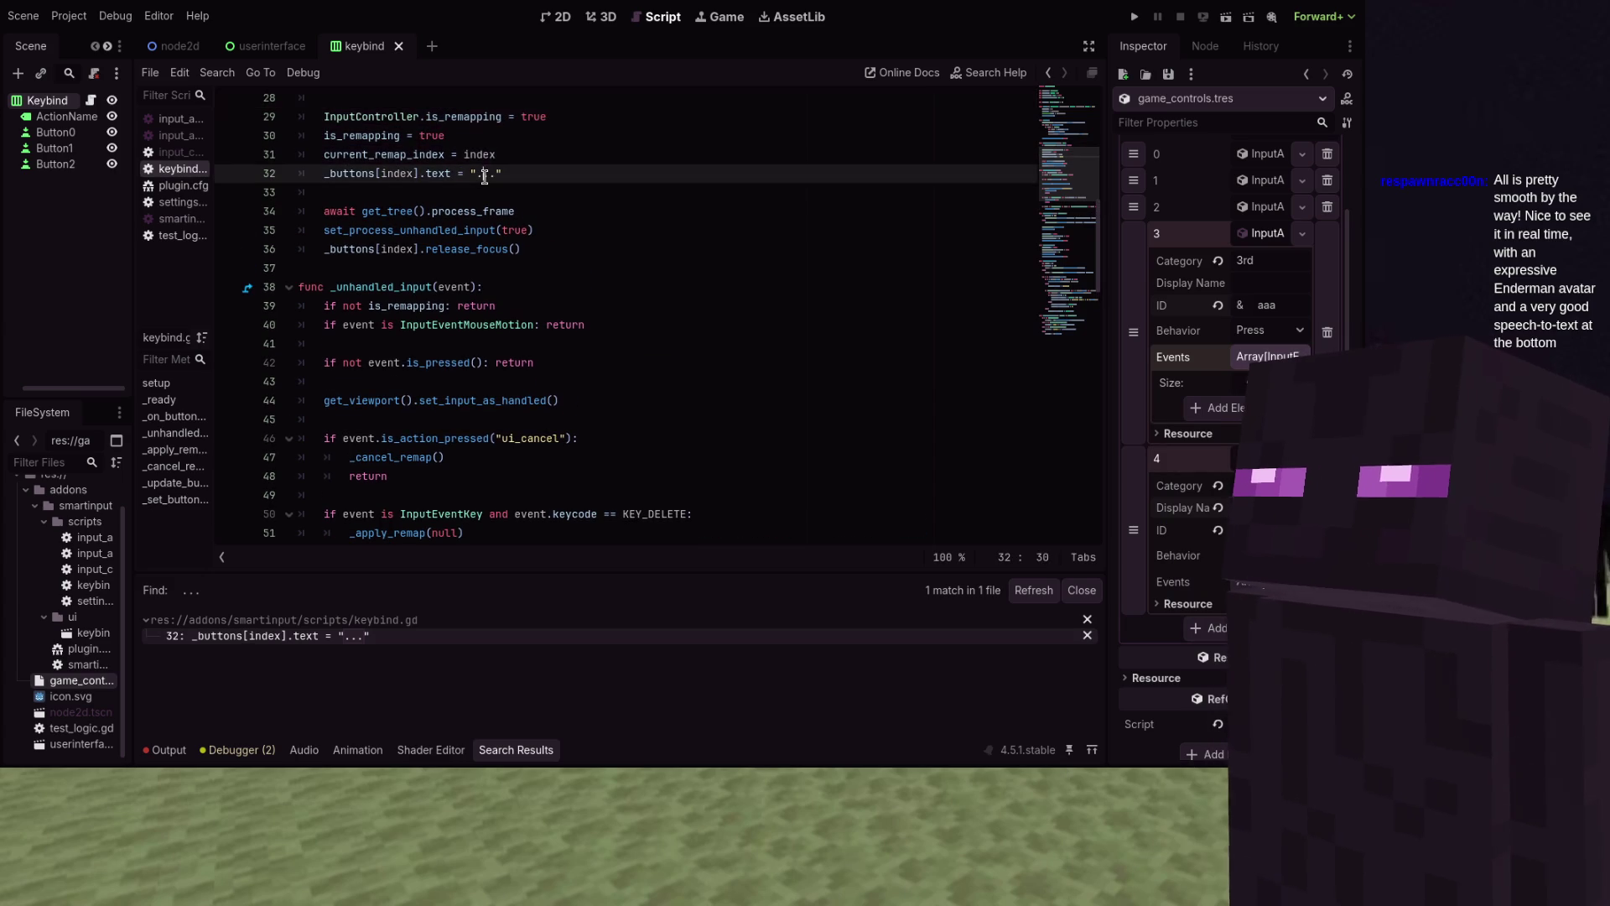
pyautogui.press('Delete')
pyautogui.press('Right')
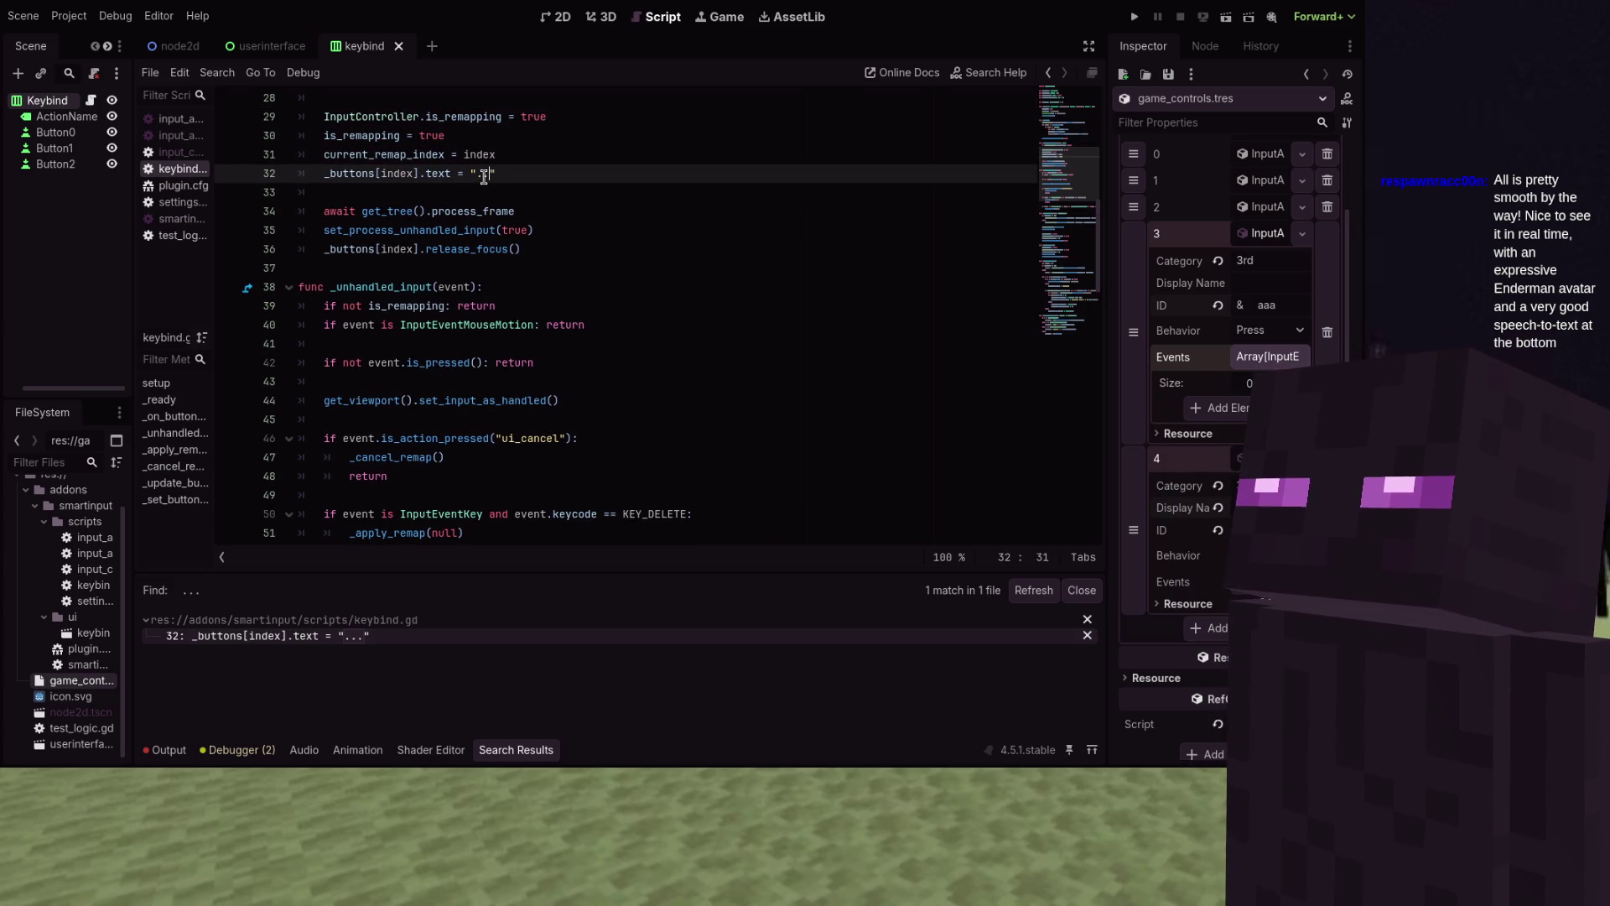
pyautogui.write('ress any')
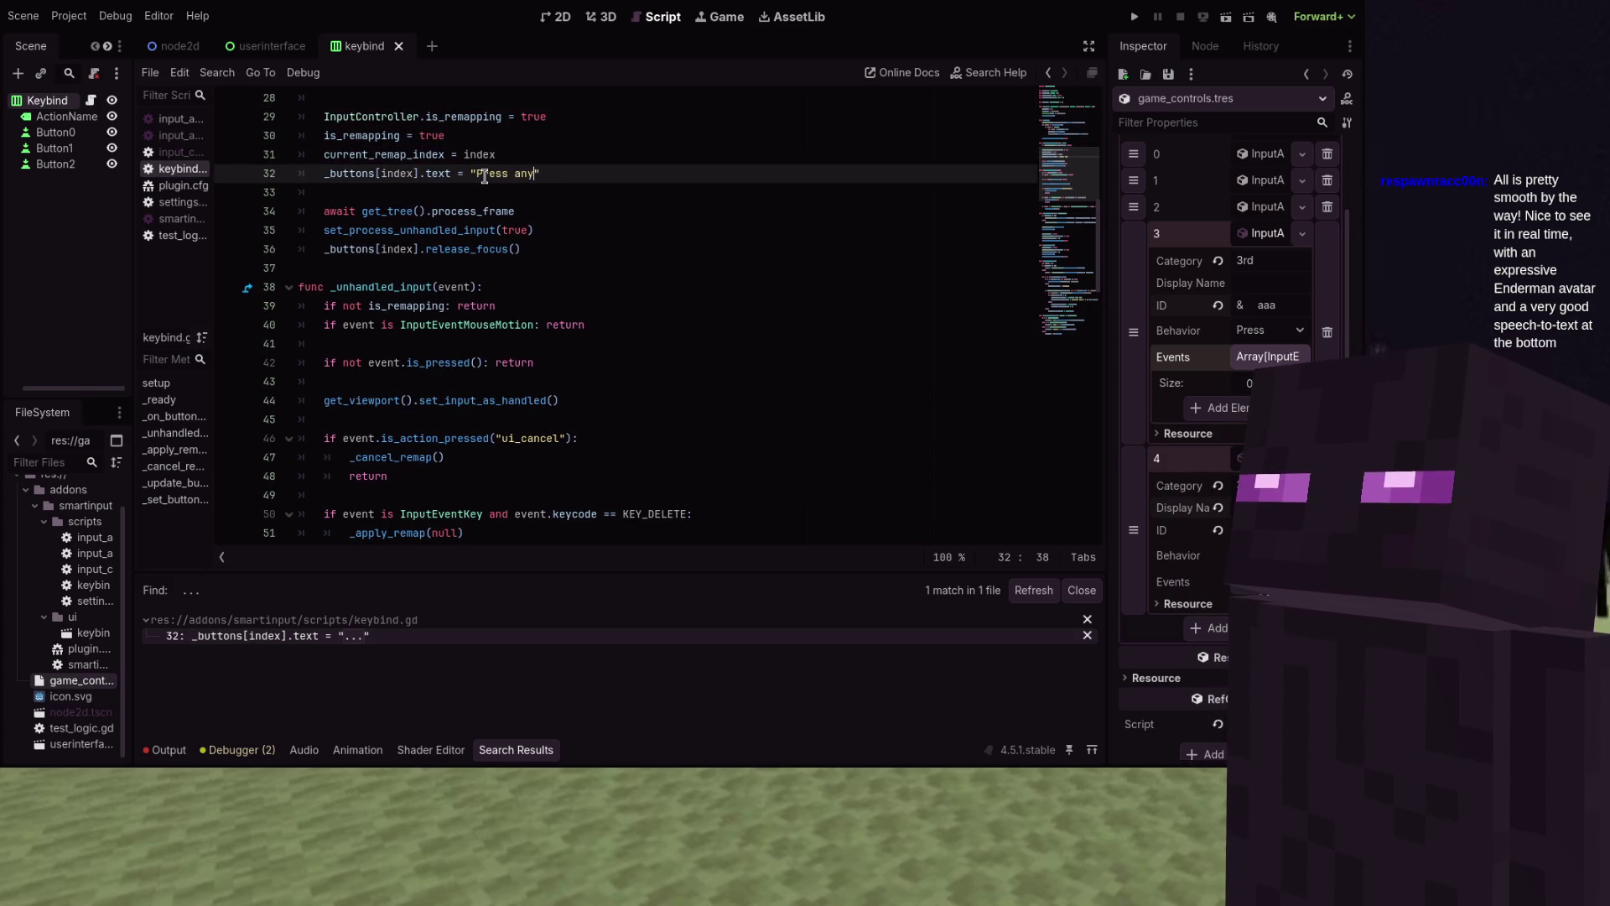
pyautogui.write(' key')
pyautogui.hotkey('ctrl', 's')
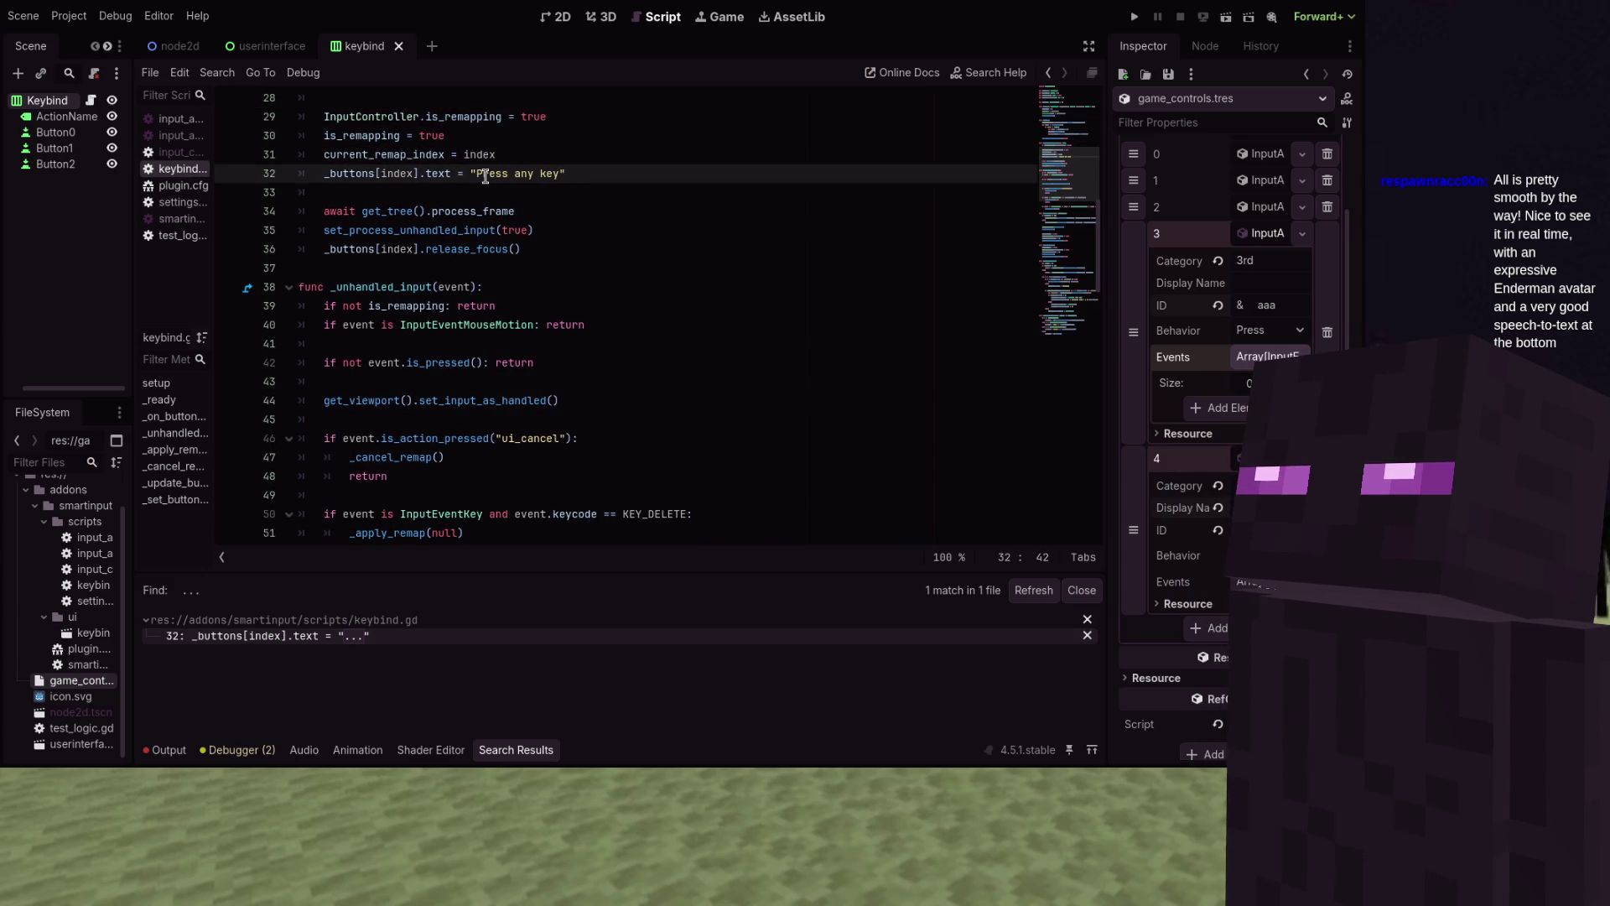
# Run the project and bind F to the secondary slots of Move Up, Down, Left and Right
pyautogui.click(1133, 17)
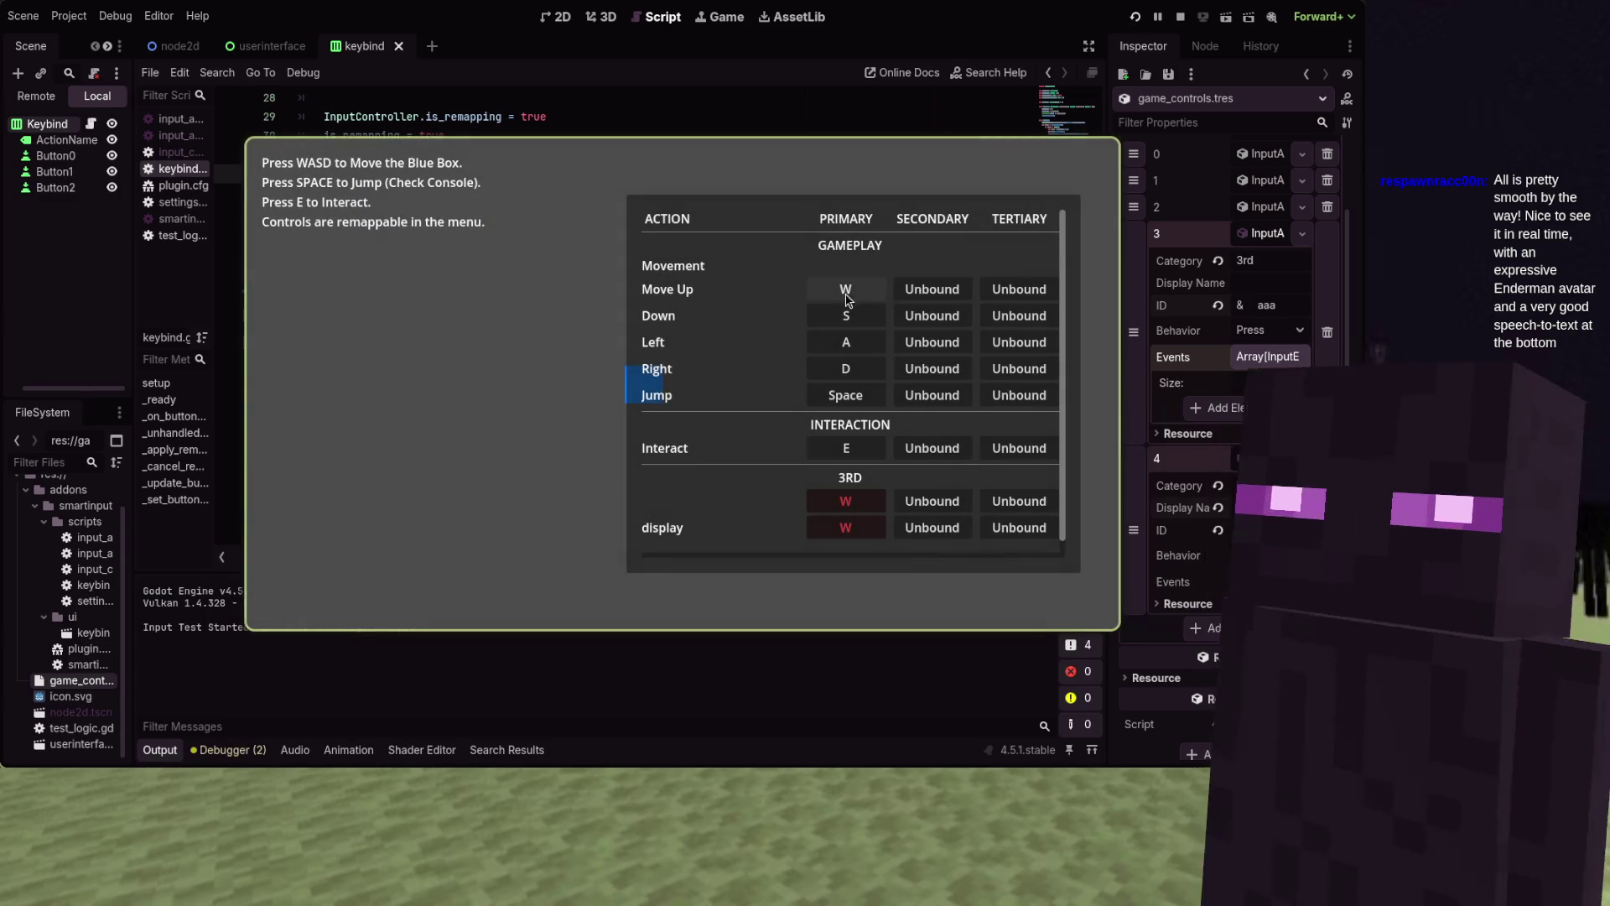
pyautogui.click(922, 290)
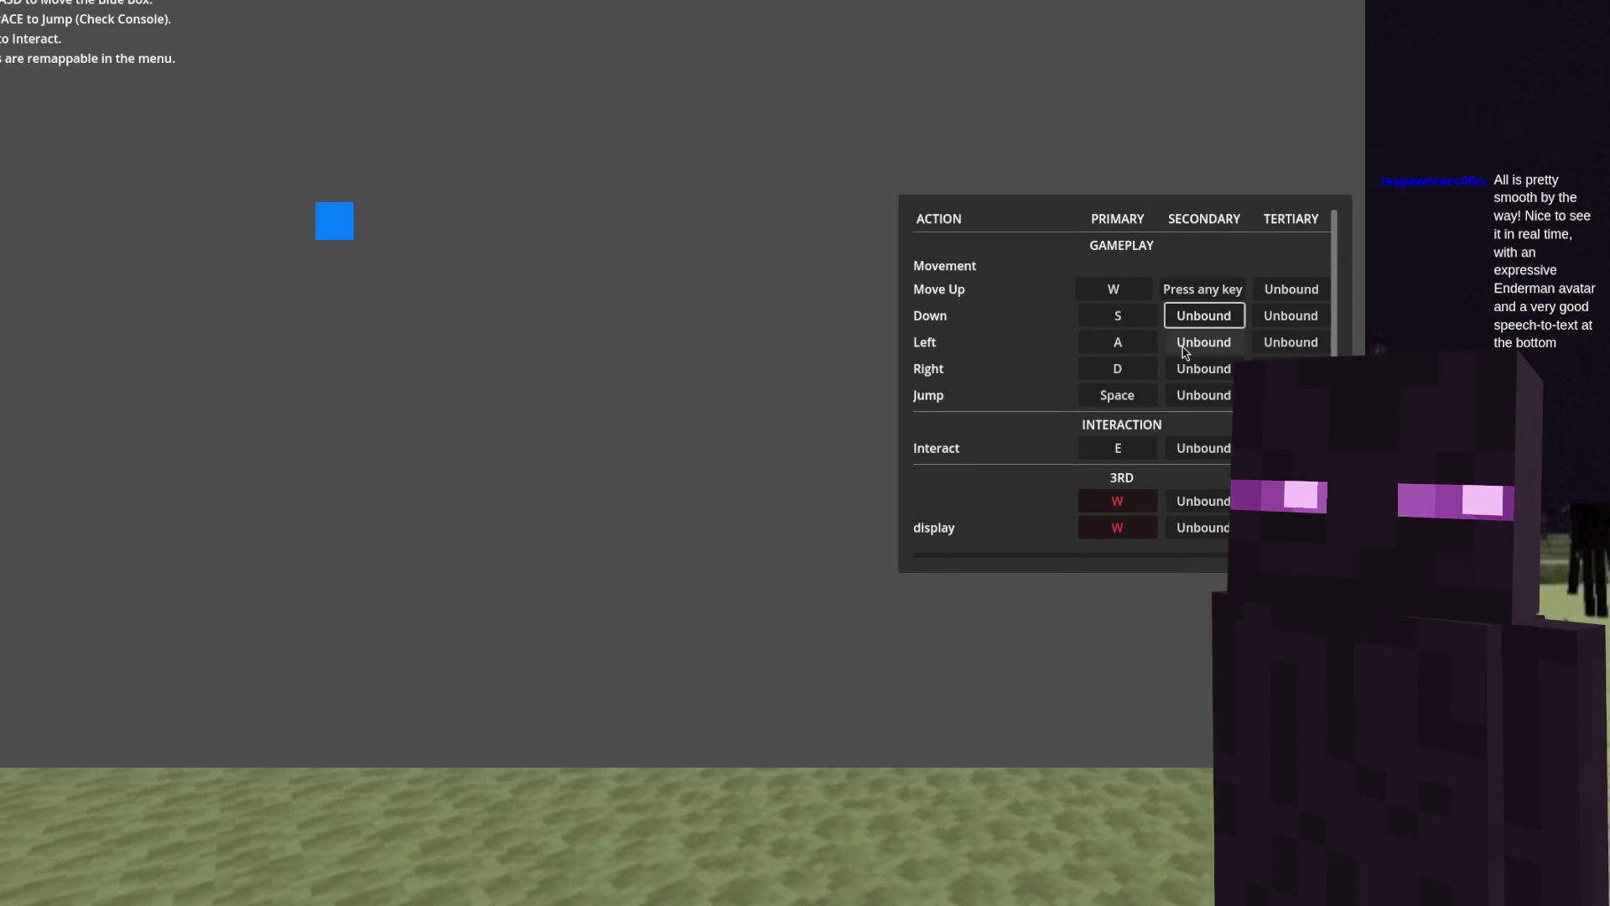
pyautogui.press('f')
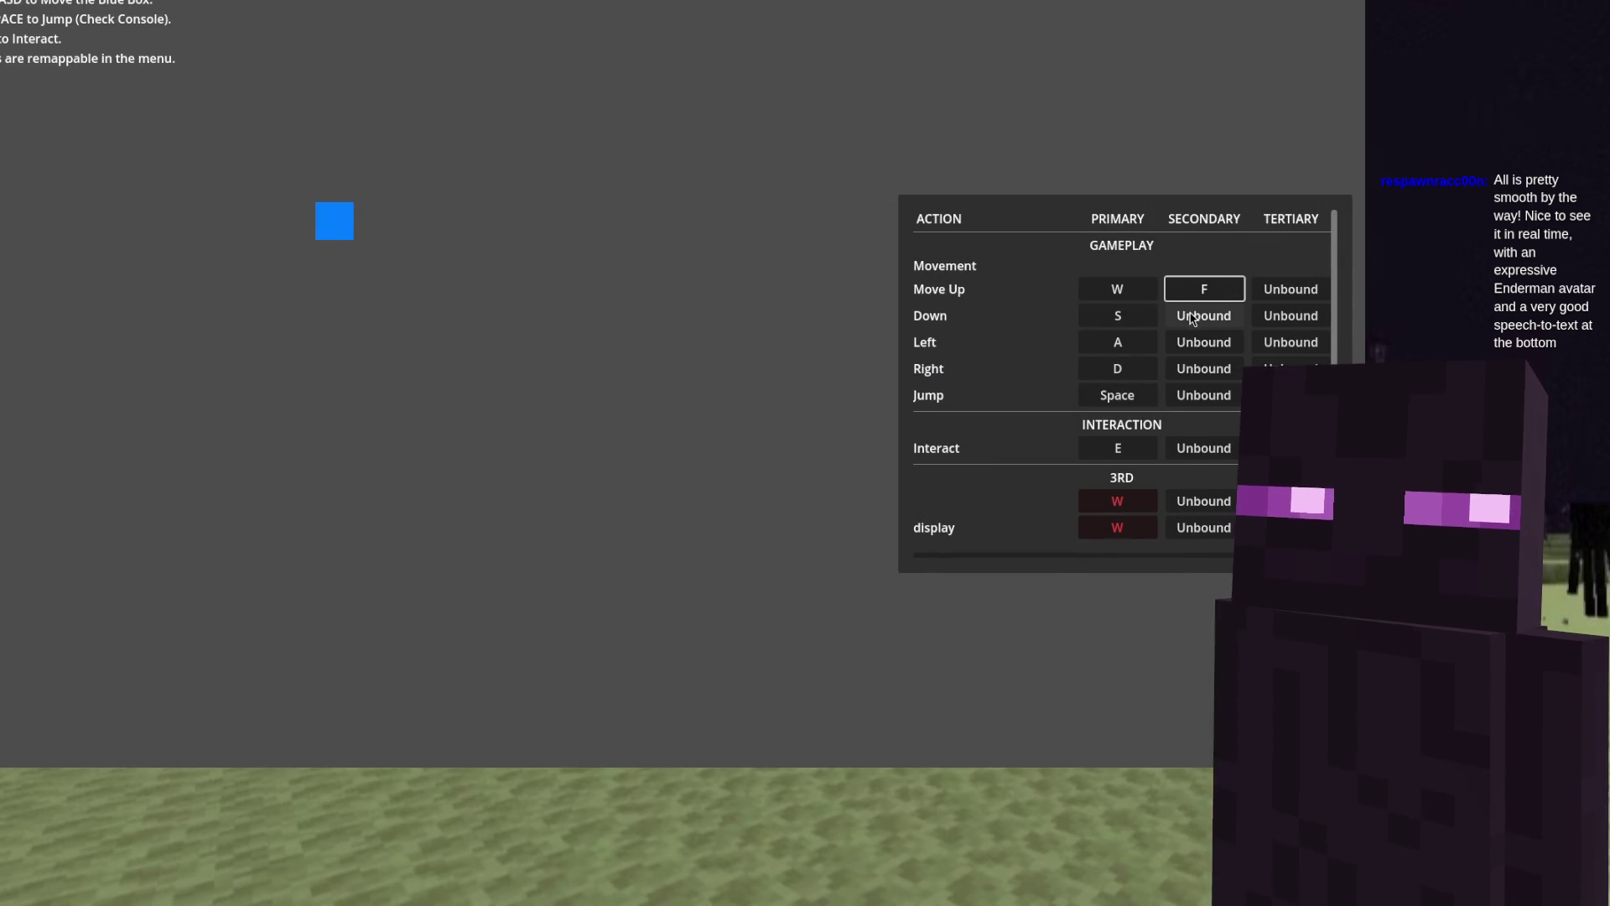
pyautogui.click(1193, 317)
pyautogui.press('f')
pyautogui.click(1191, 342)
pyautogui.press('f')
pyautogui.click(1198, 369)
pyautogui.press('f')
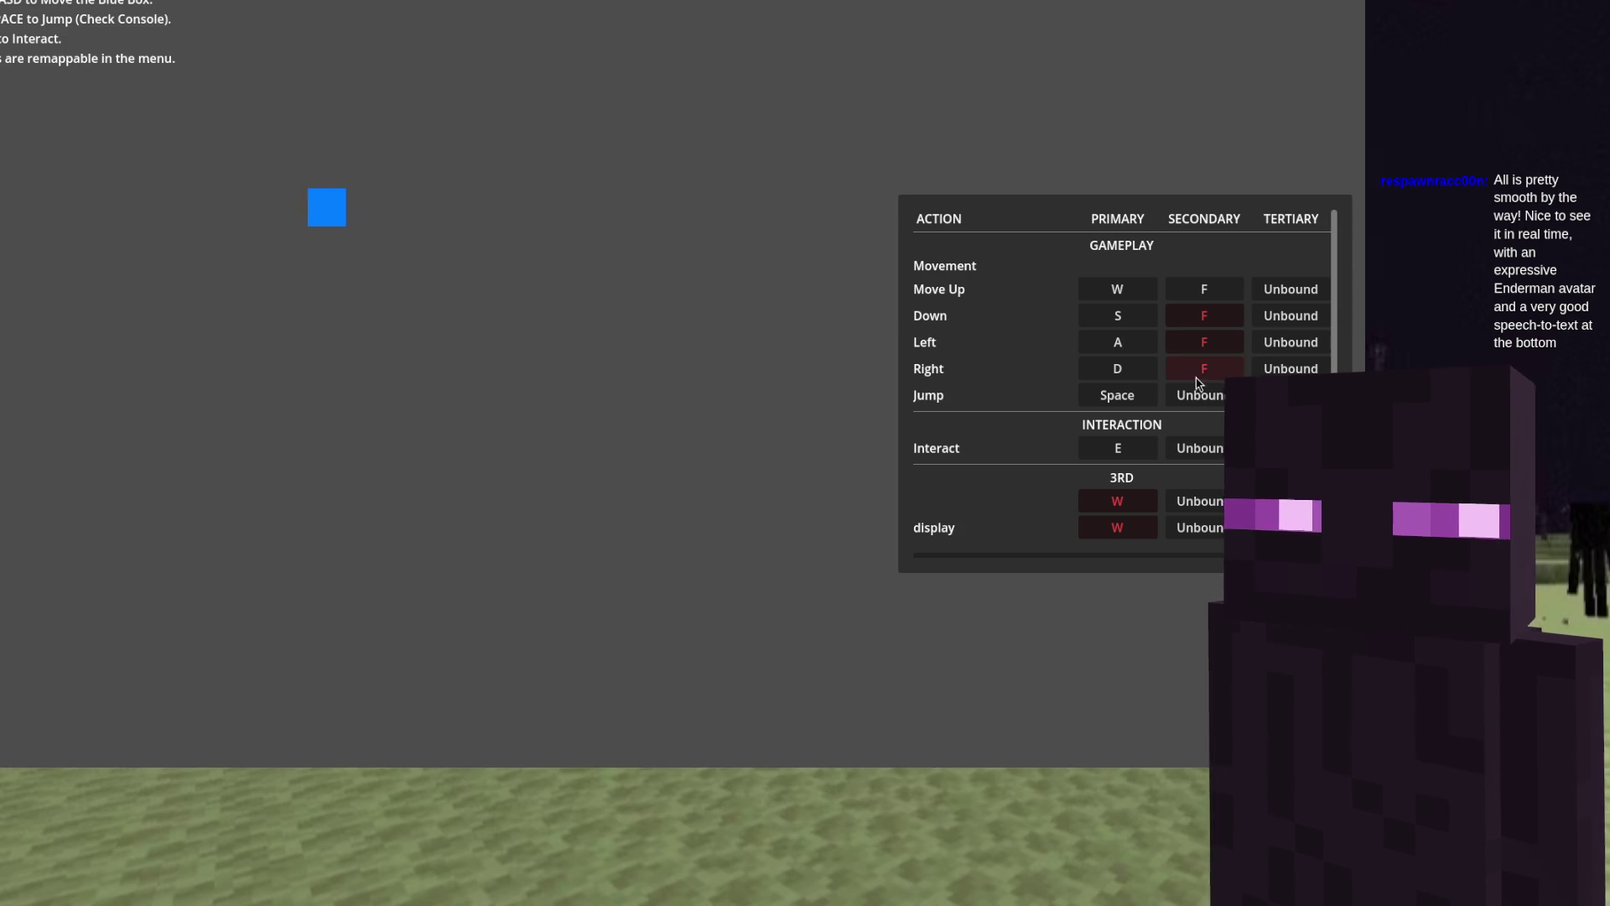
# Try remapping Jump's secondary and Move Up's tertiary slots with W and the left mouse button
pyautogui.click(1200, 392)
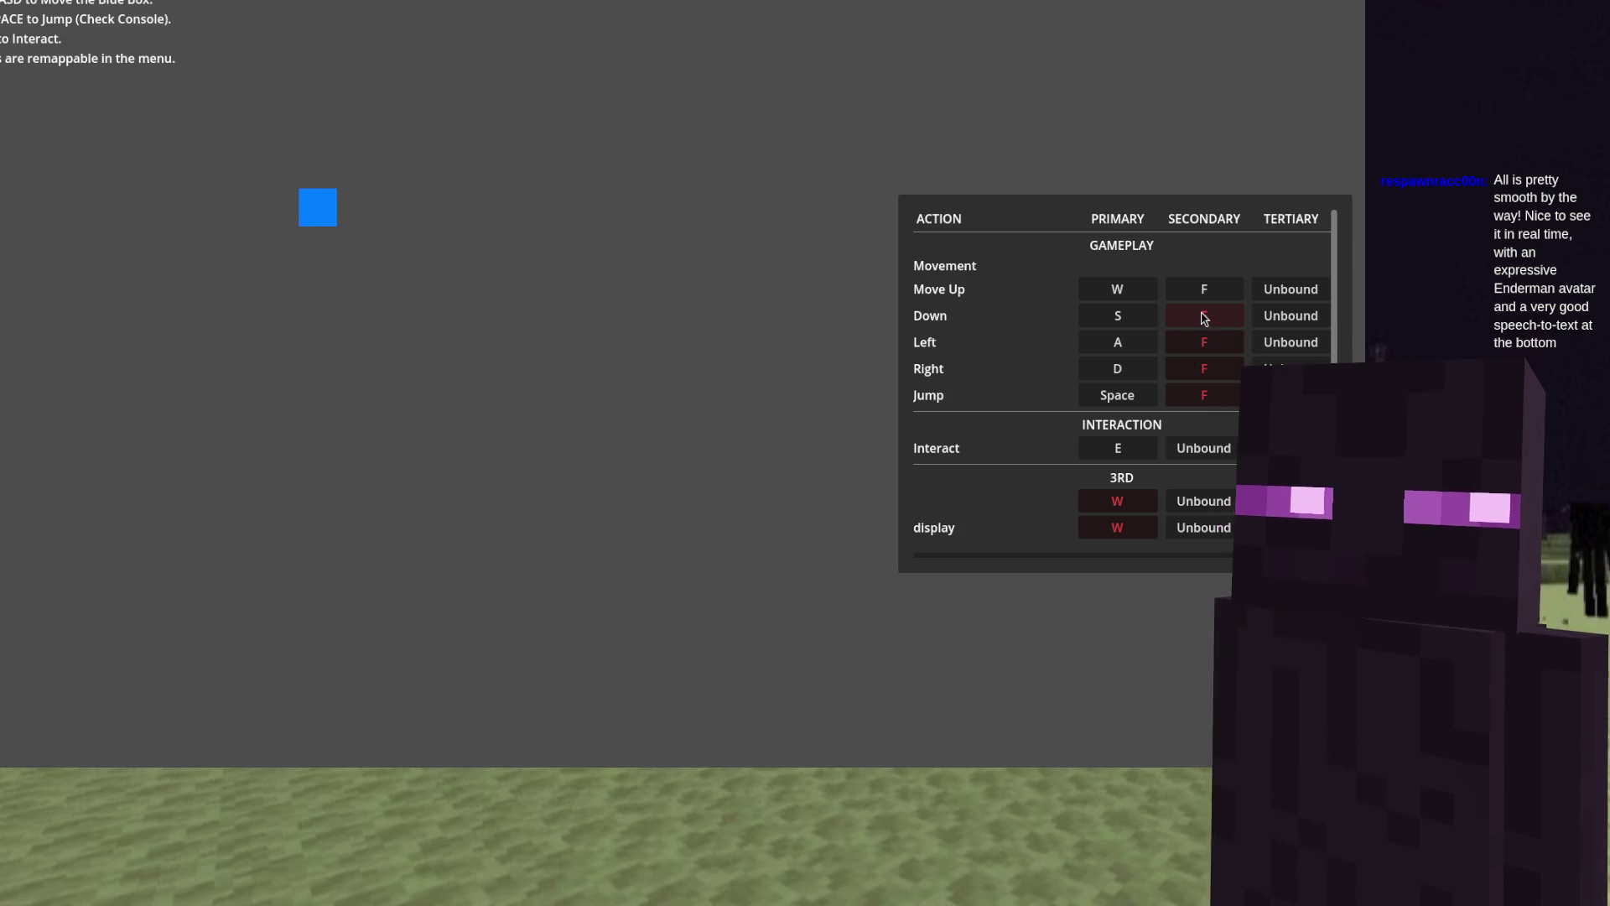
pyautogui.click(1290, 288)
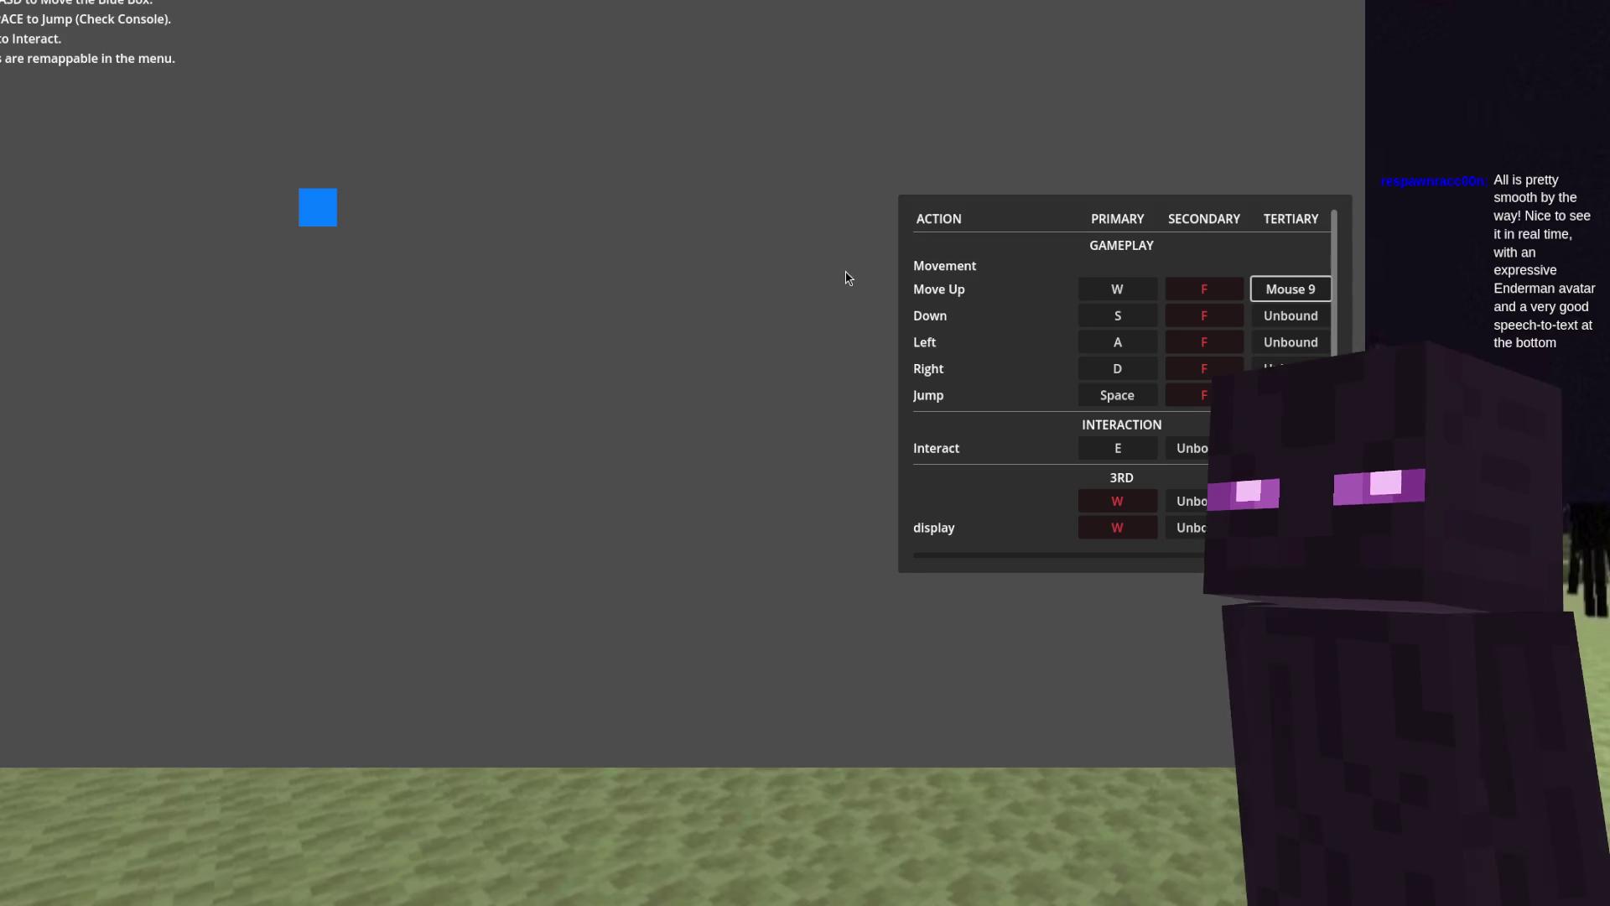
pyautogui.click(1276, 285)
pyautogui.press('w')
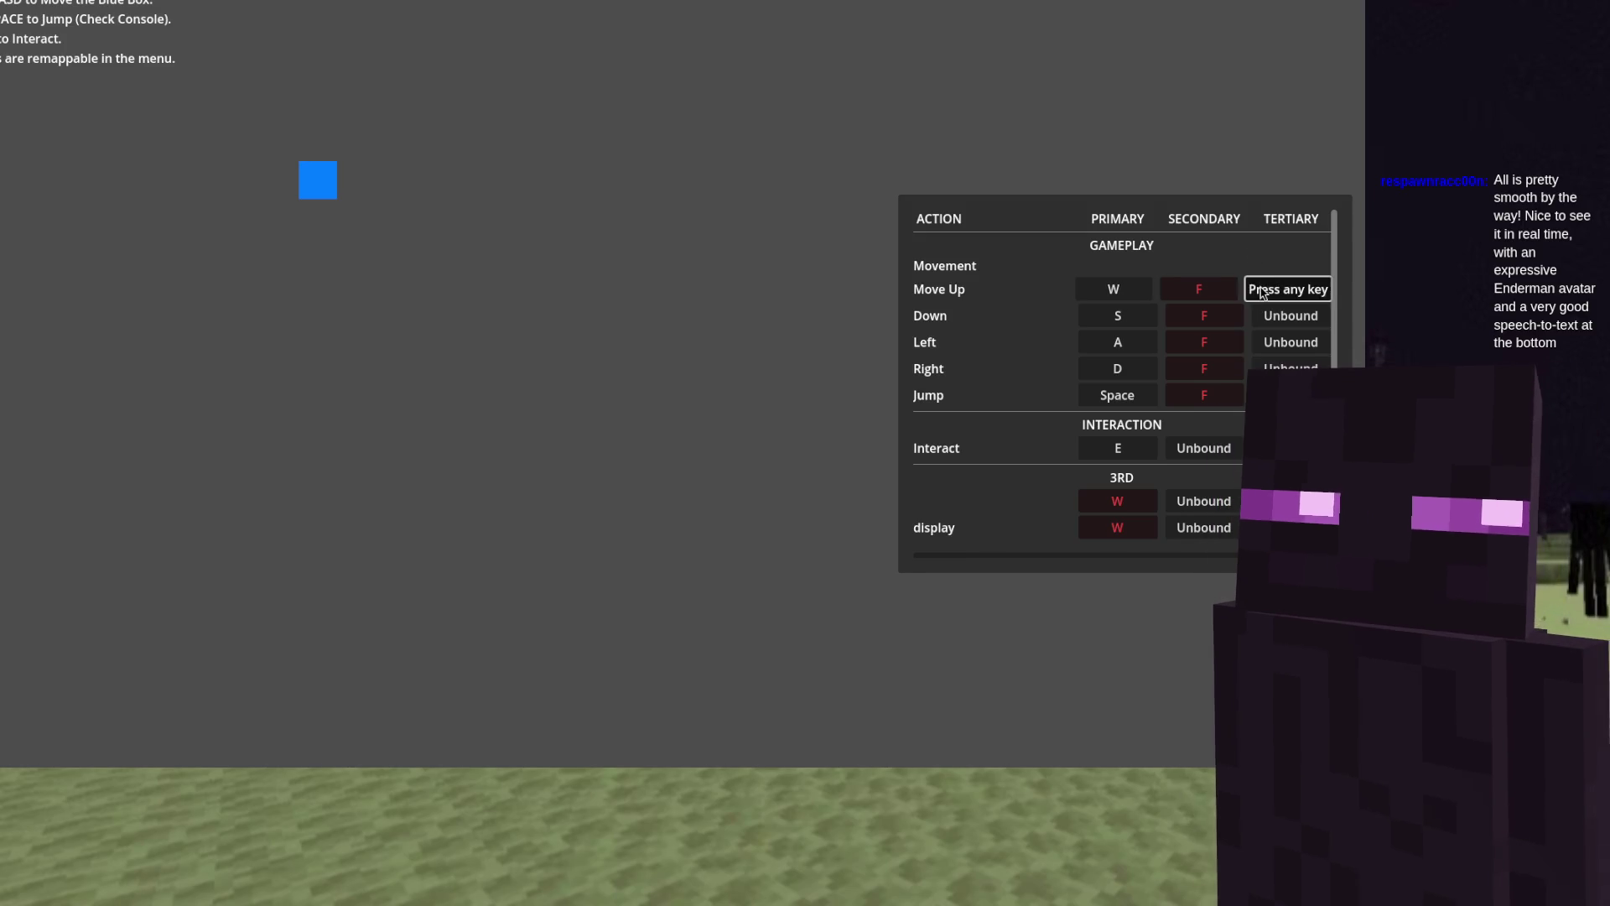
pyautogui.press('w')
pyautogui.press('w')
pyautogui.click(835, 262)
pyautogui.moveTo(828, 279); pyautogui.dragTo(827, 277)
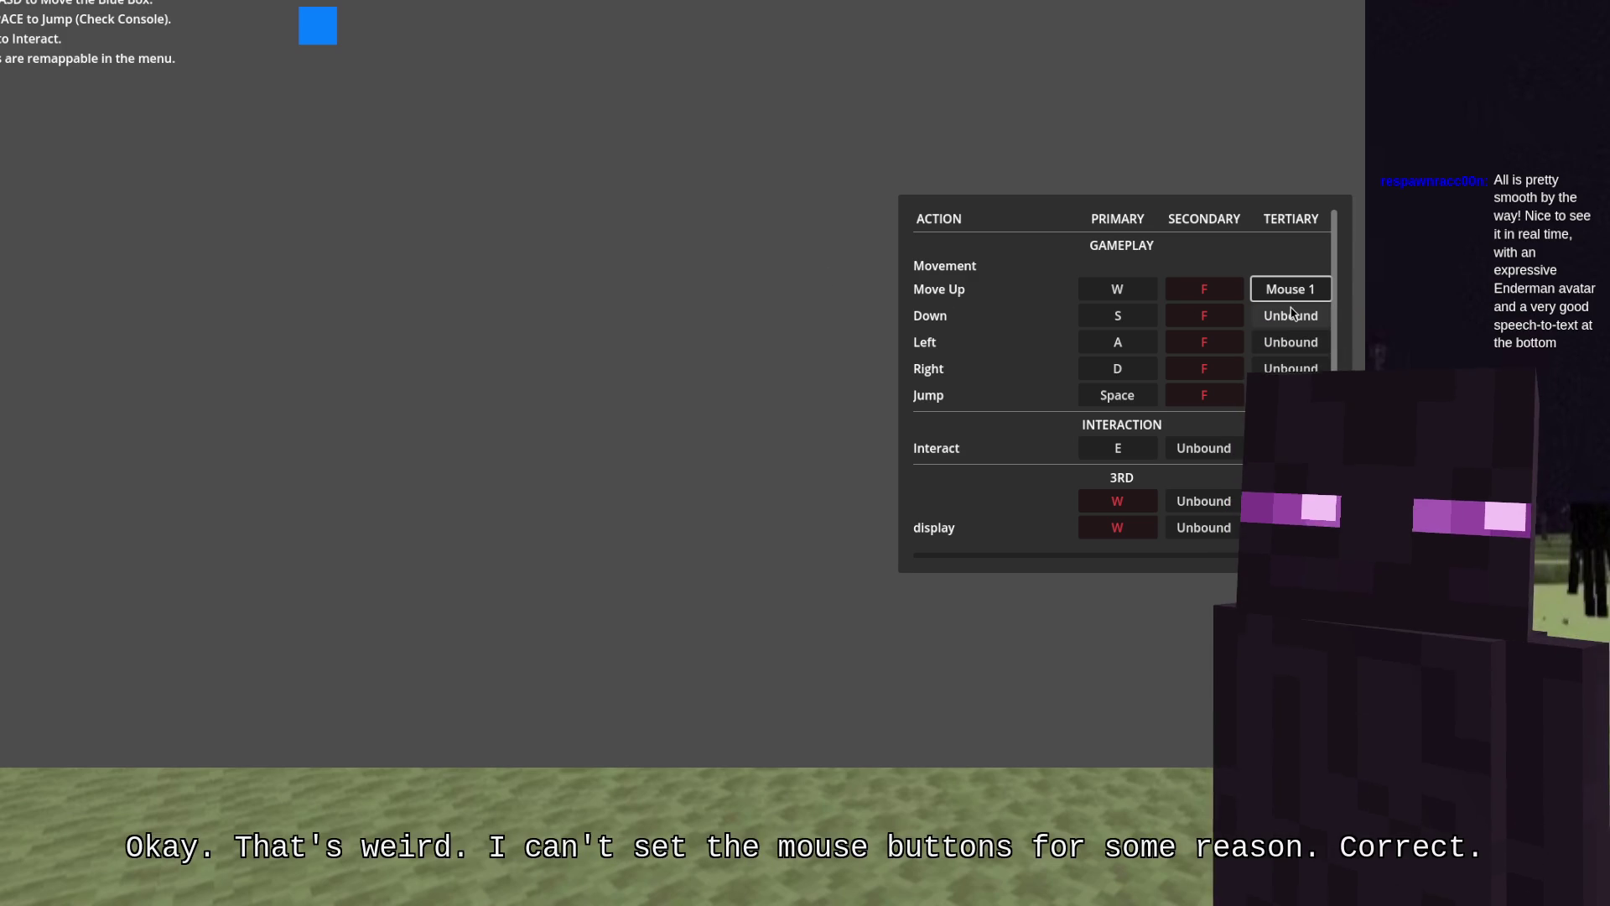
# Back in the game window, restore all default bindings and close the game
pyautogui.hotkey('alt', 'Tab')
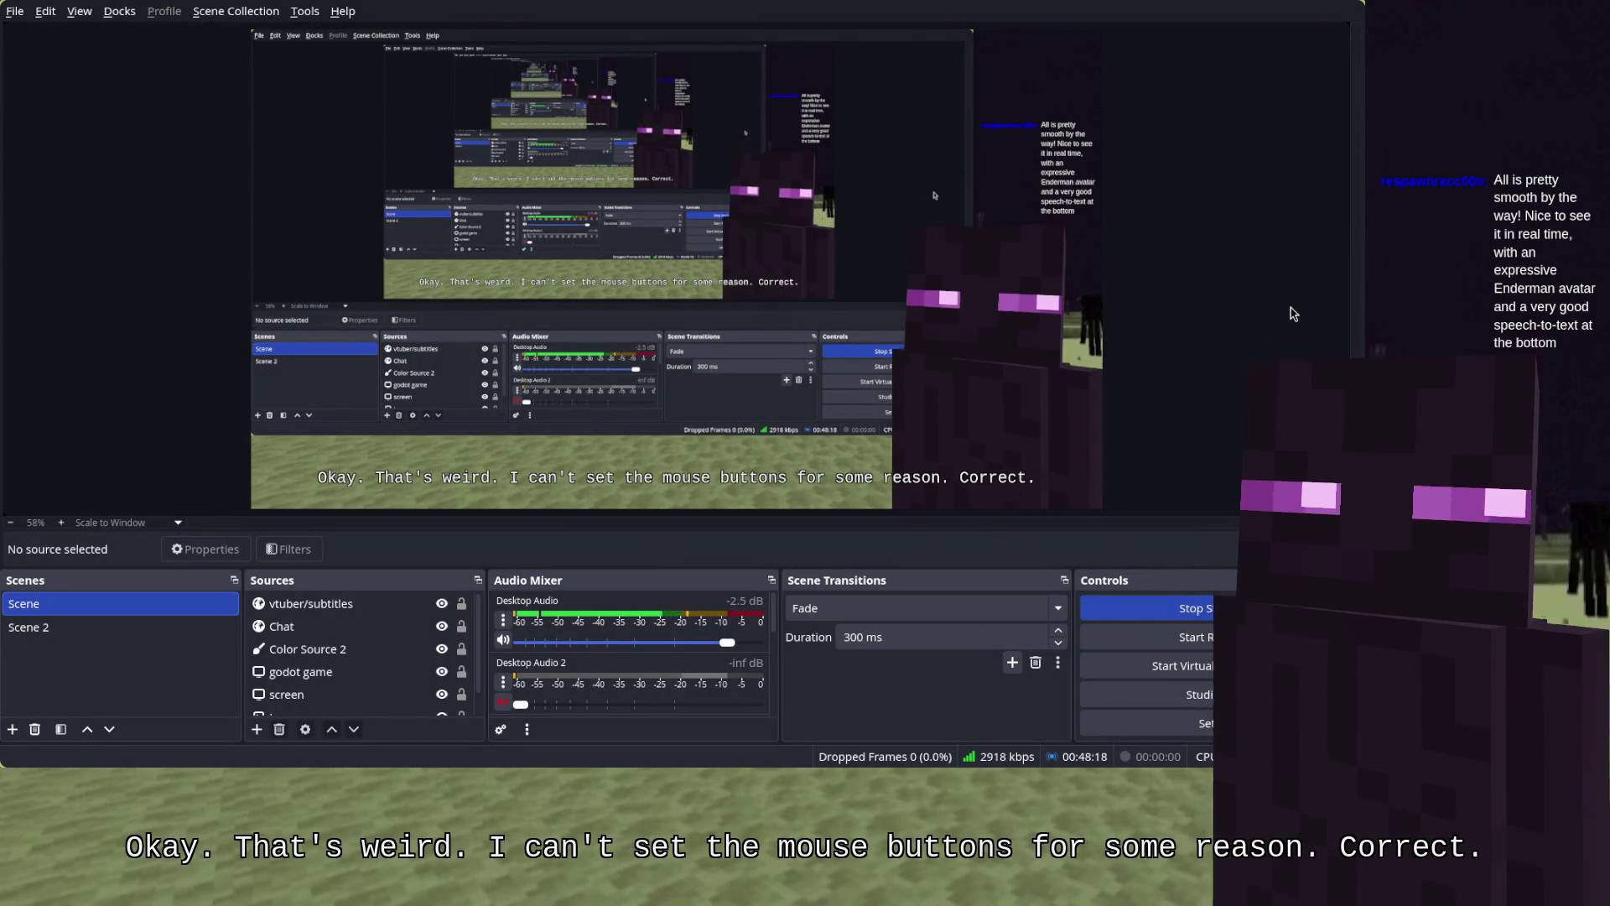
pyautogui.hotkey('alt', 'Tab')
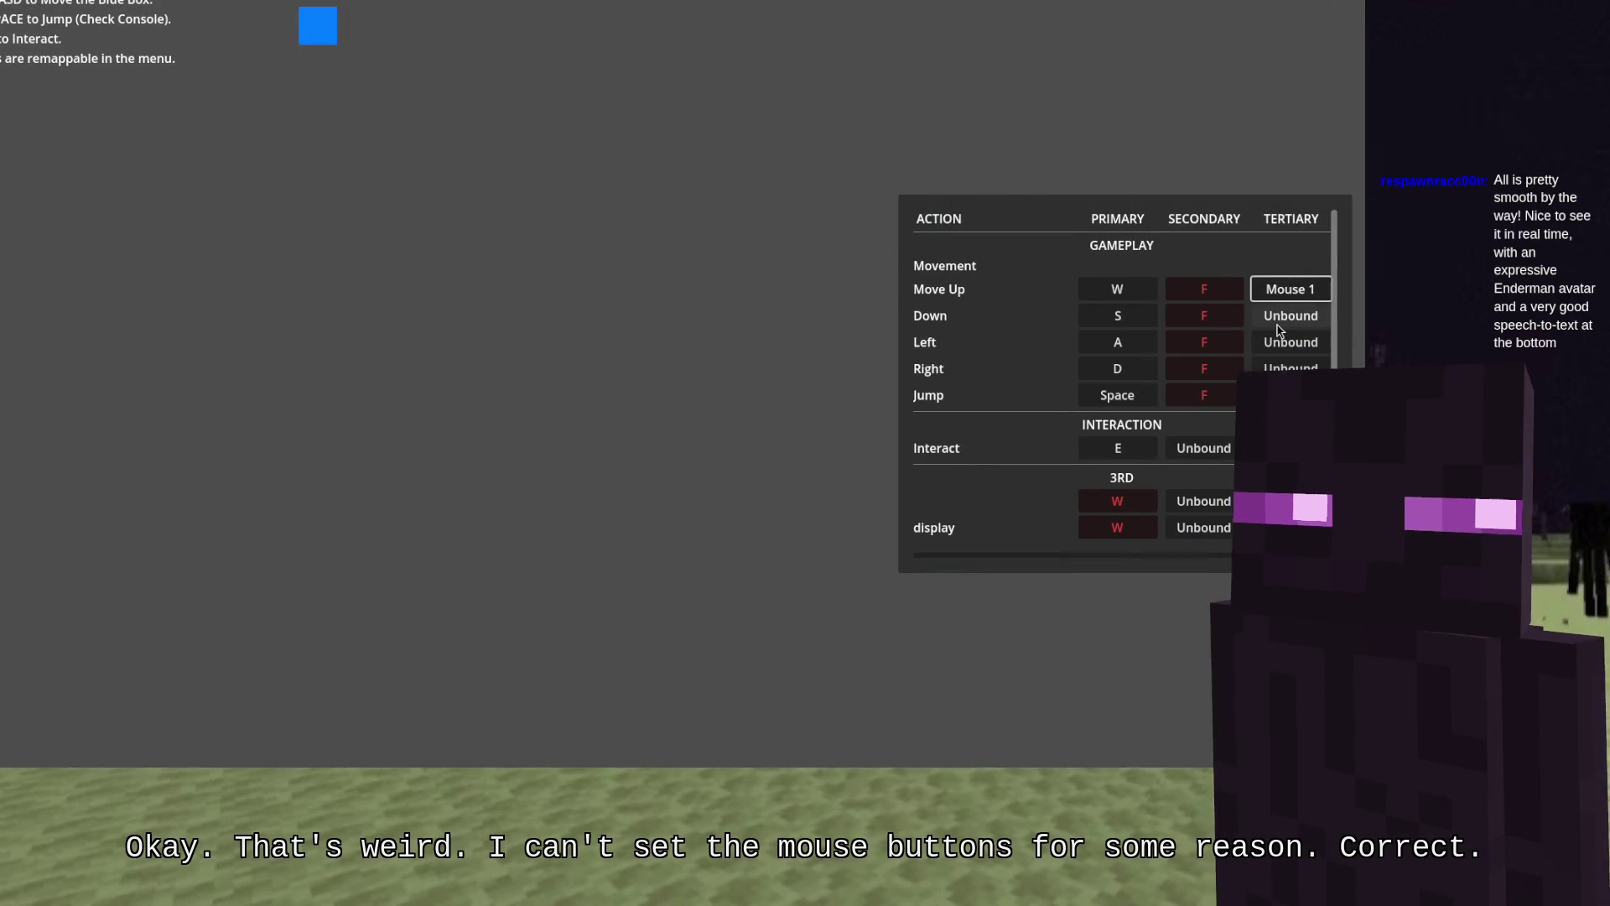
pyautogui.scroll(-2, 1098, 534)
pyautogui.click(1098, 546)
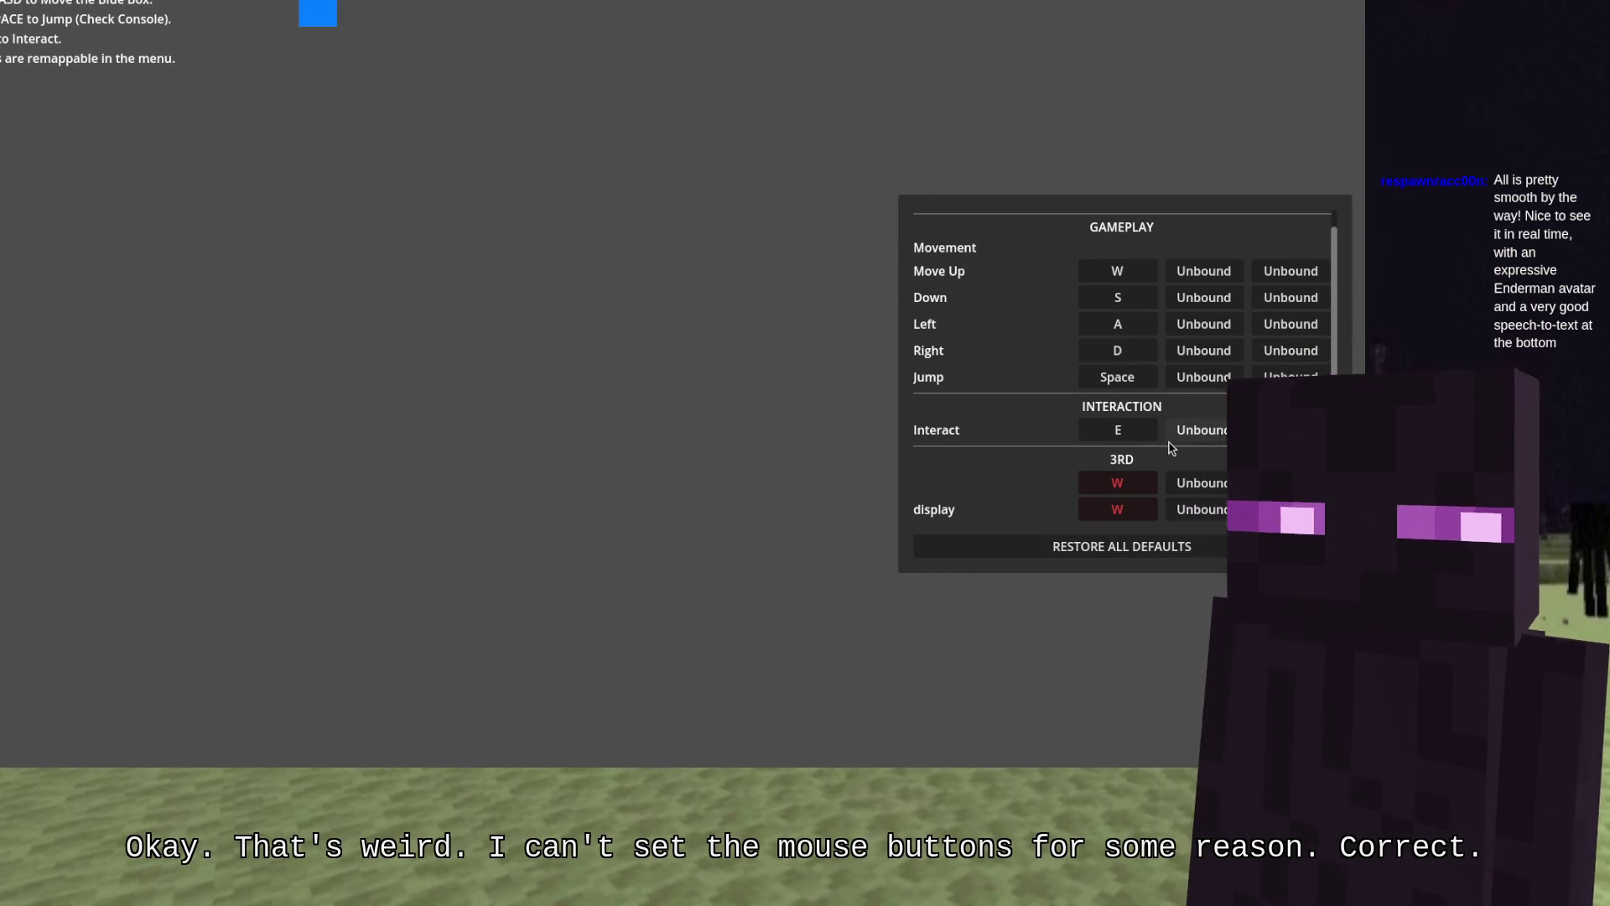
pyautogui.hotkey('alt', 'F4')
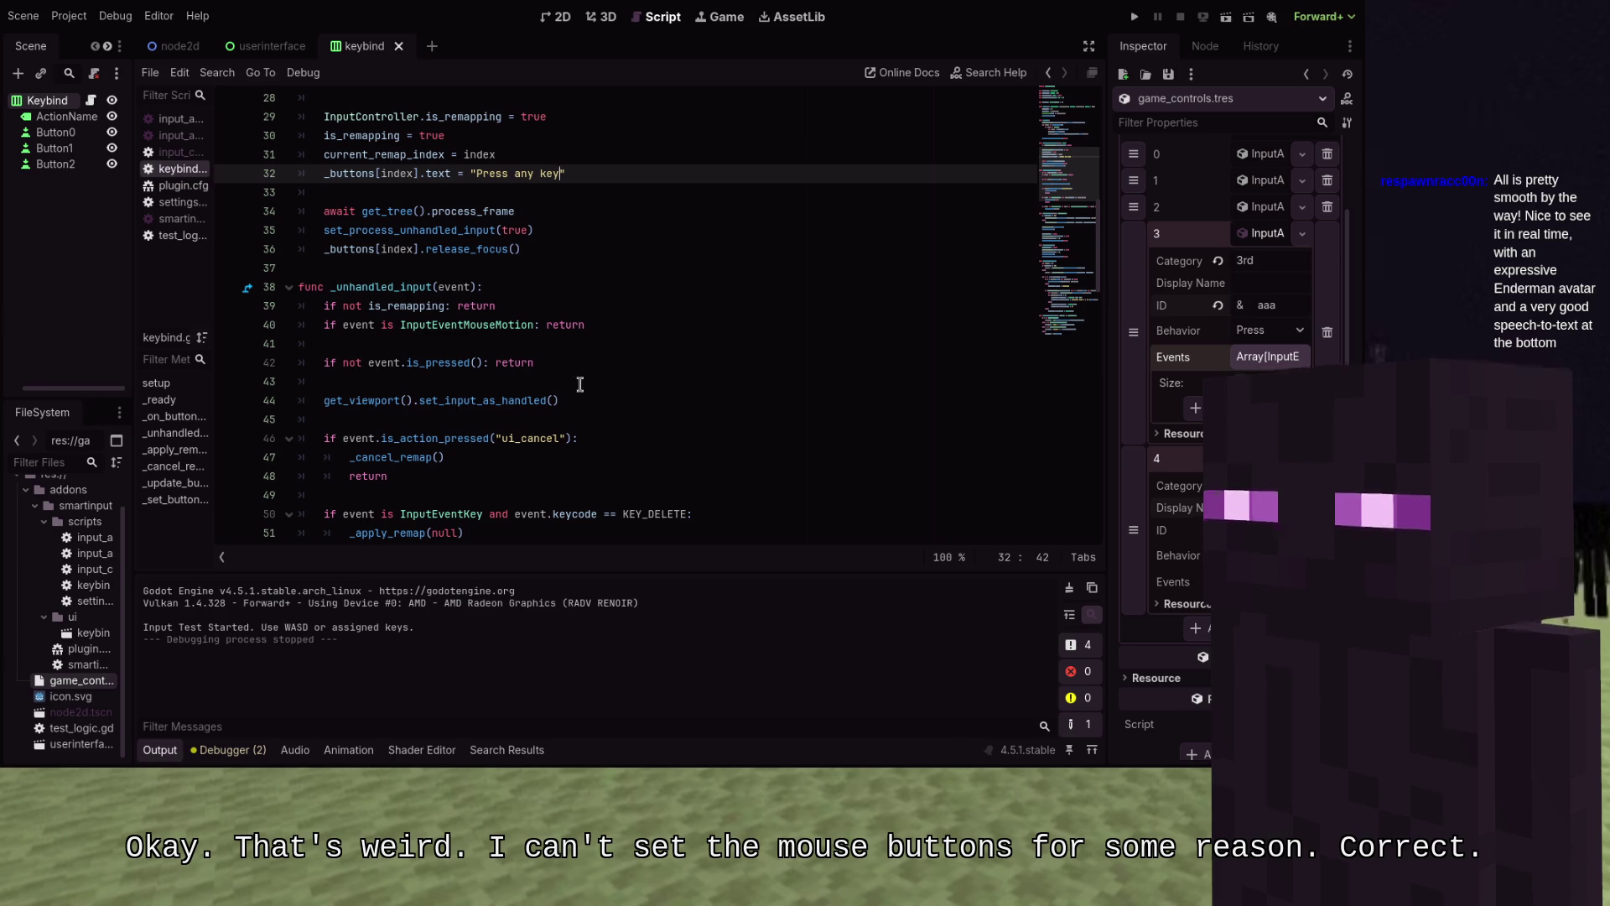
# Add a 'for btn in _buttons:' loop after the button text line in _on_button_pressed
pyautogui.scroll(6, 805, 203)
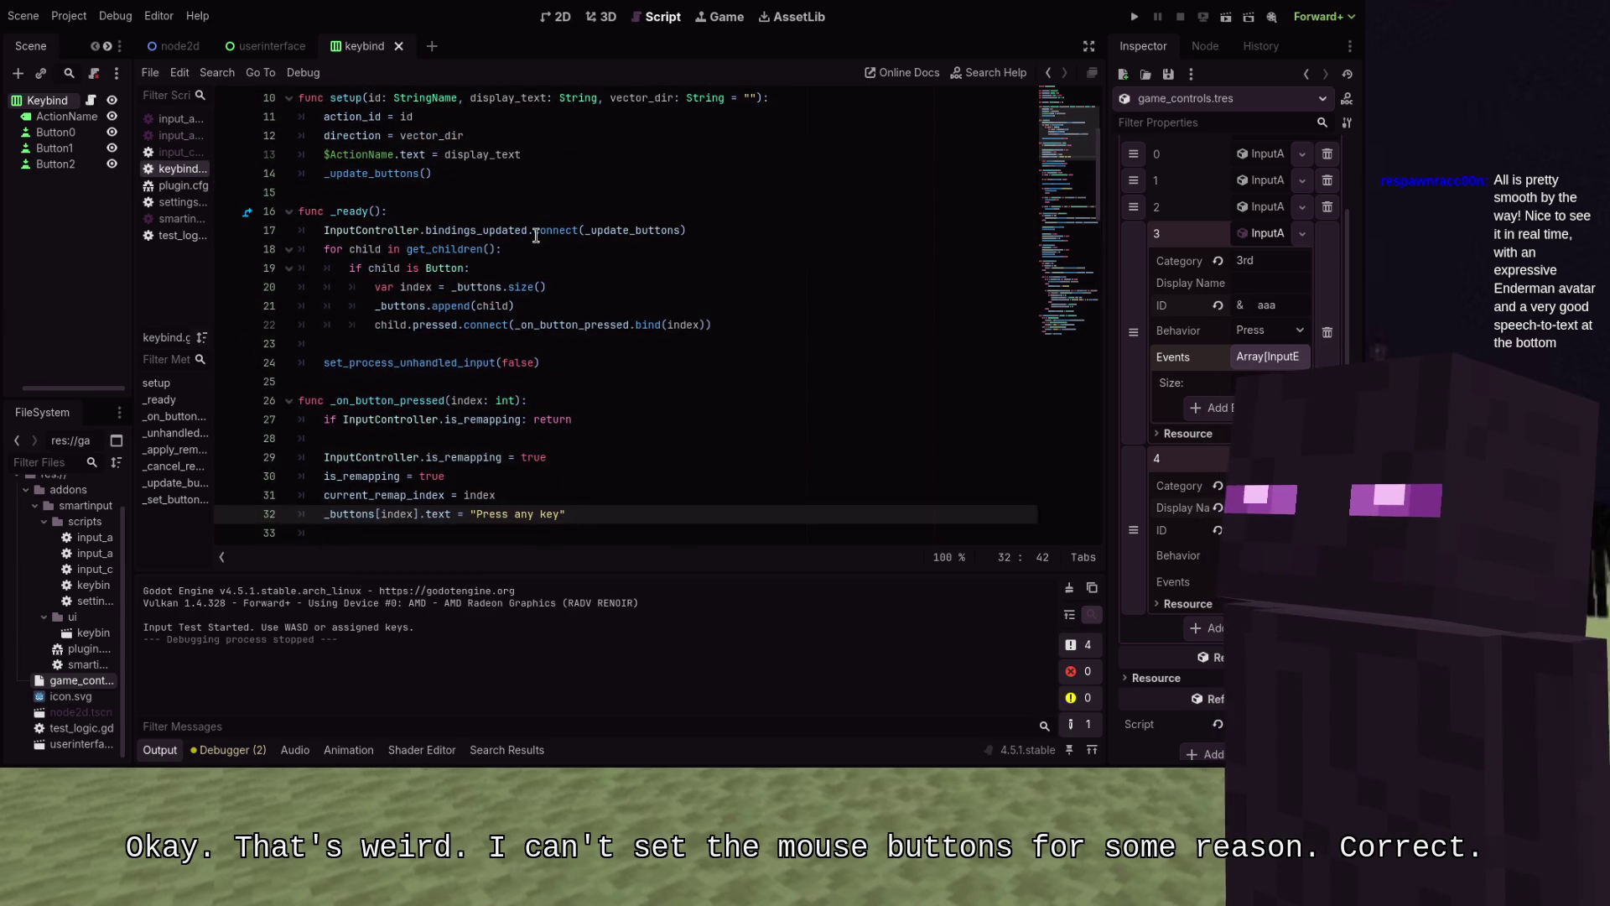
pyautogui.scroll(3, 536, 236)
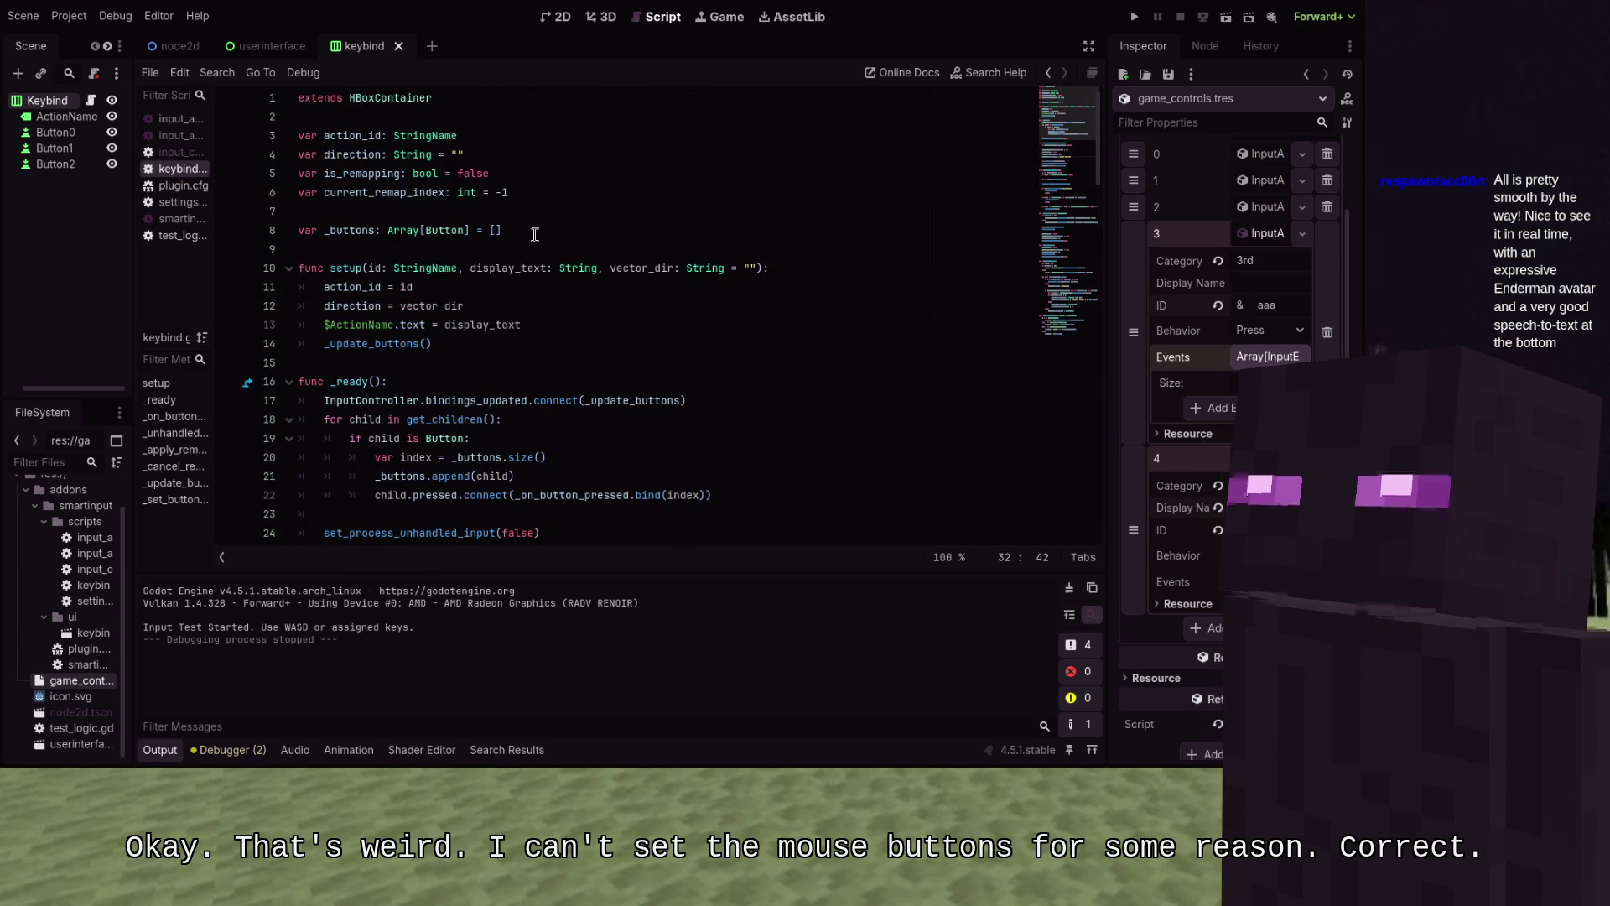
pyautogui.scroll(-7, 535, 235)
pyautogui.scroll(1, 558, 326)
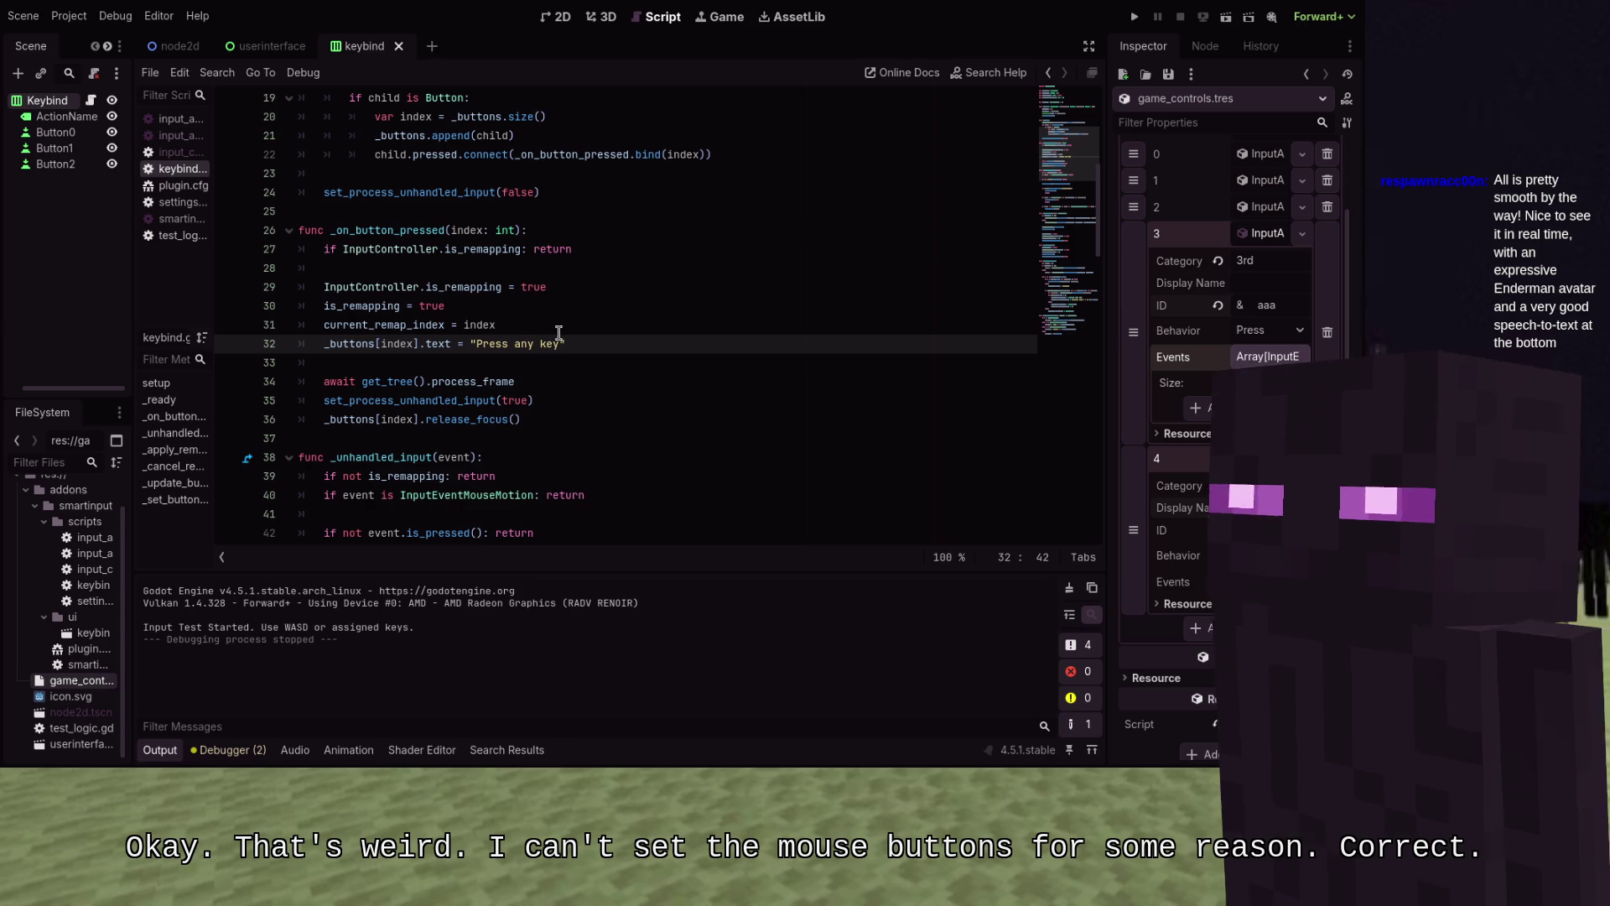
pyautogui.scroll(-1, 558, 326)
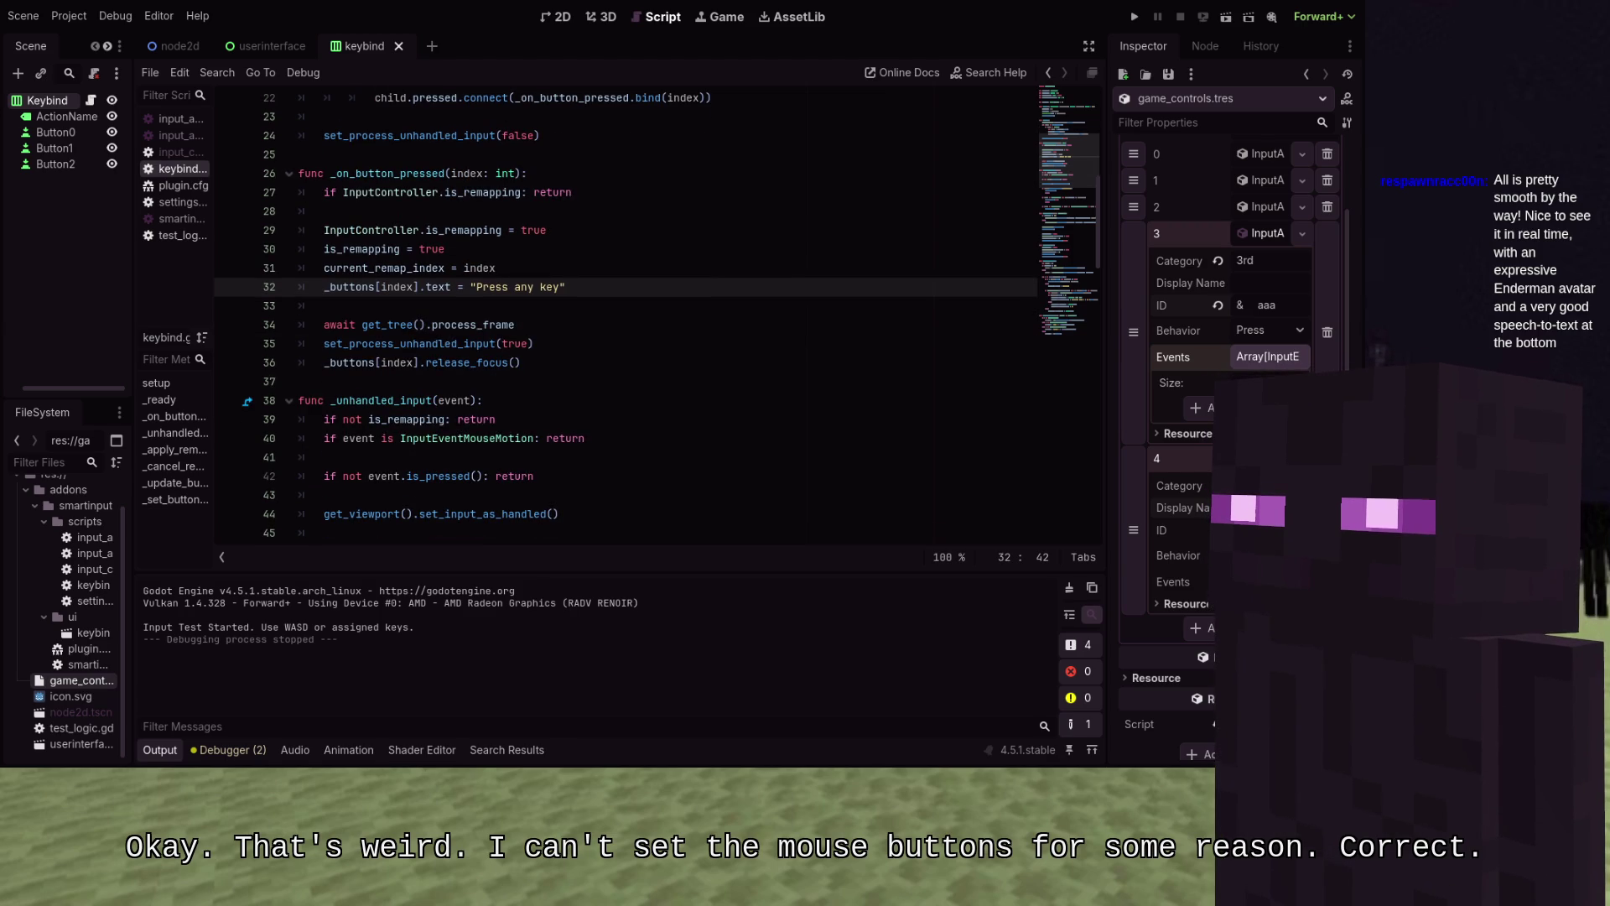
pyautogui.click(545, 287)
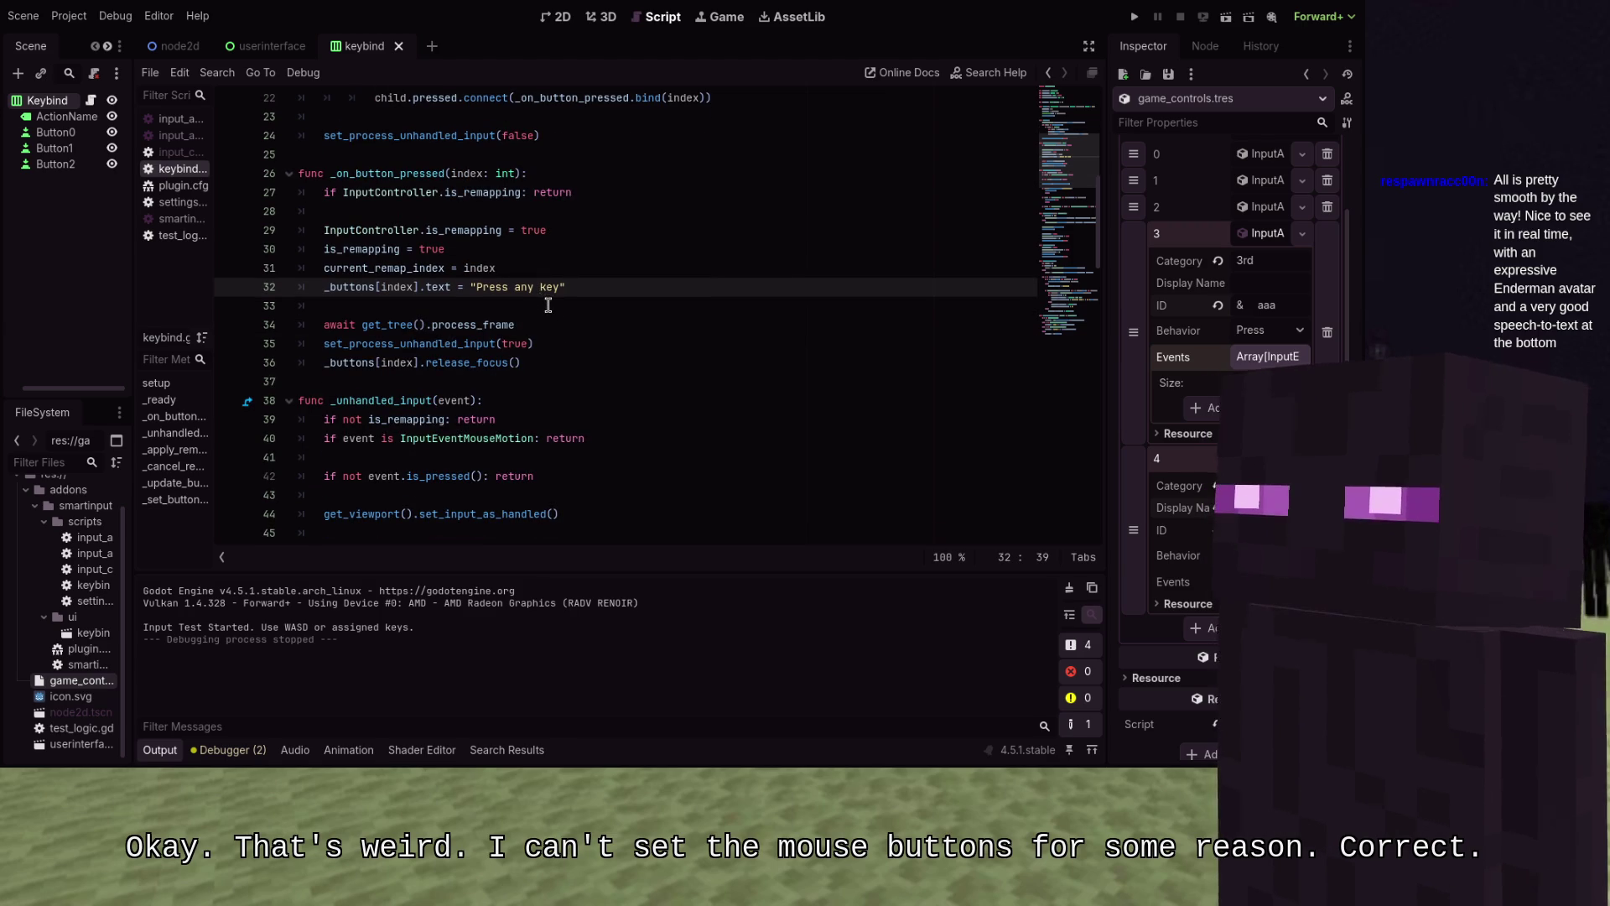
pyautogui.click(548, 305)
pyautogui.press('Return')
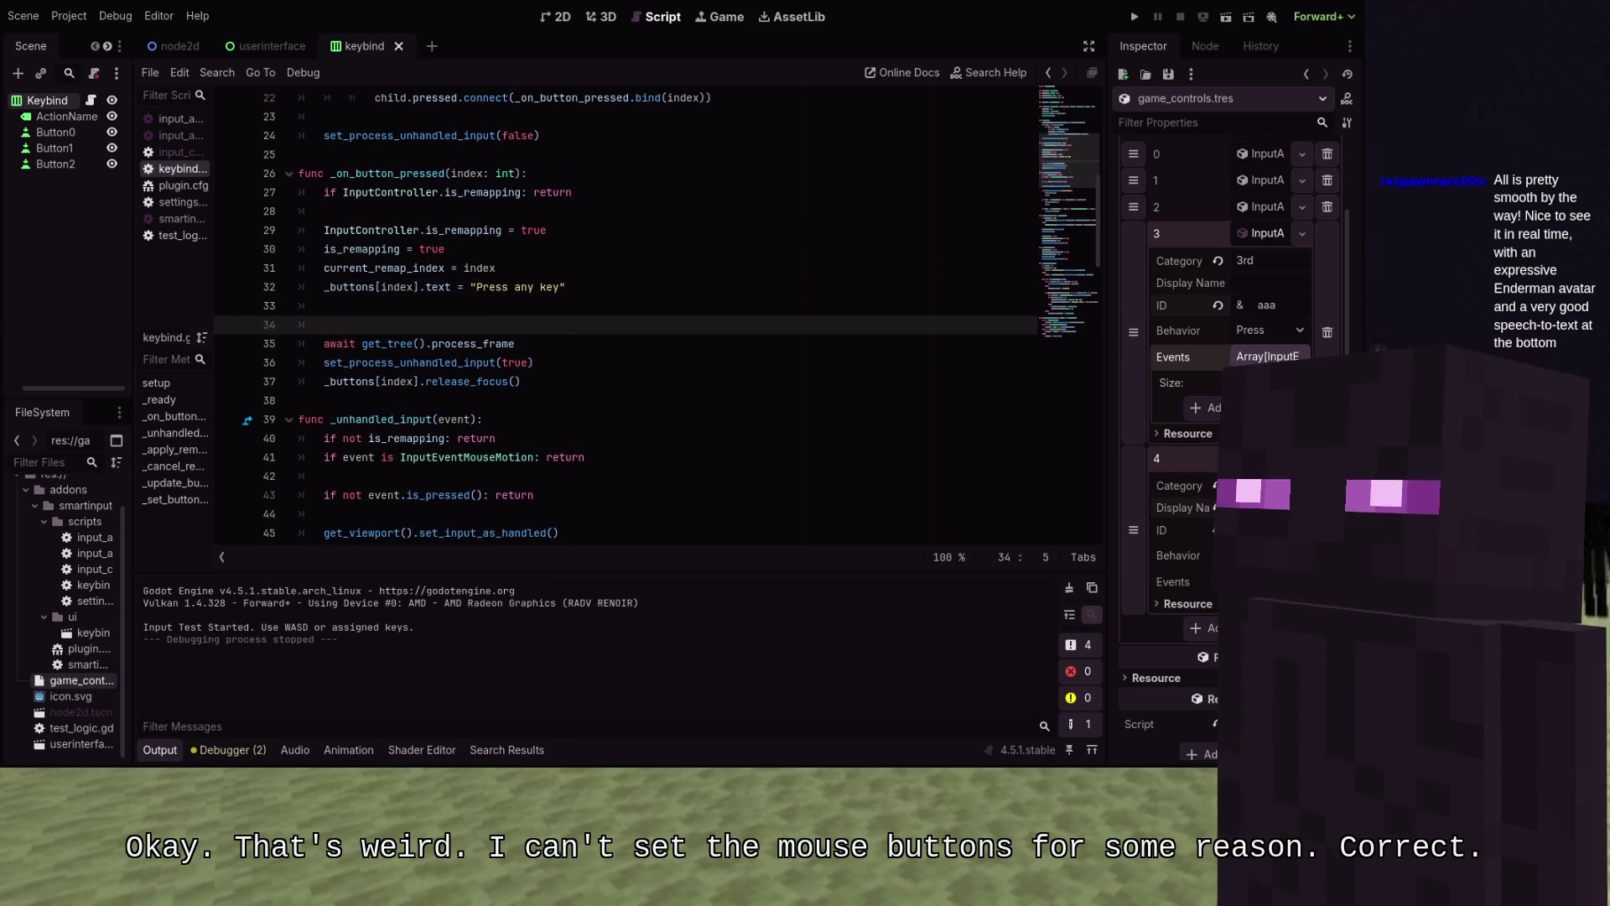
pyautogui.write('for btn in _')
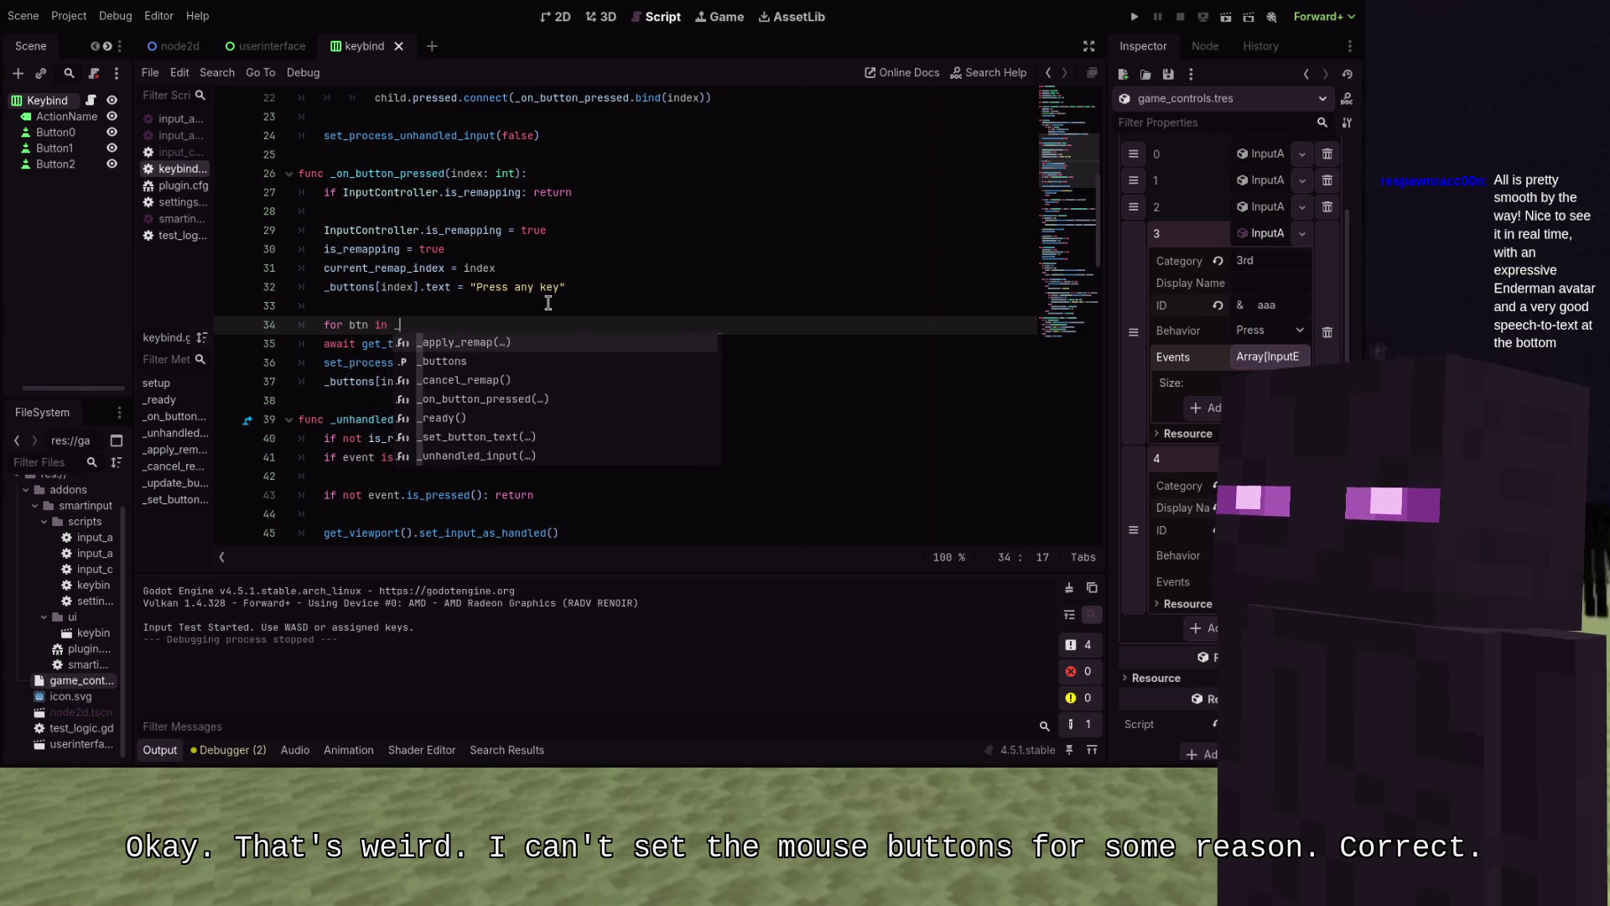
pyautogui.write('buttons:')
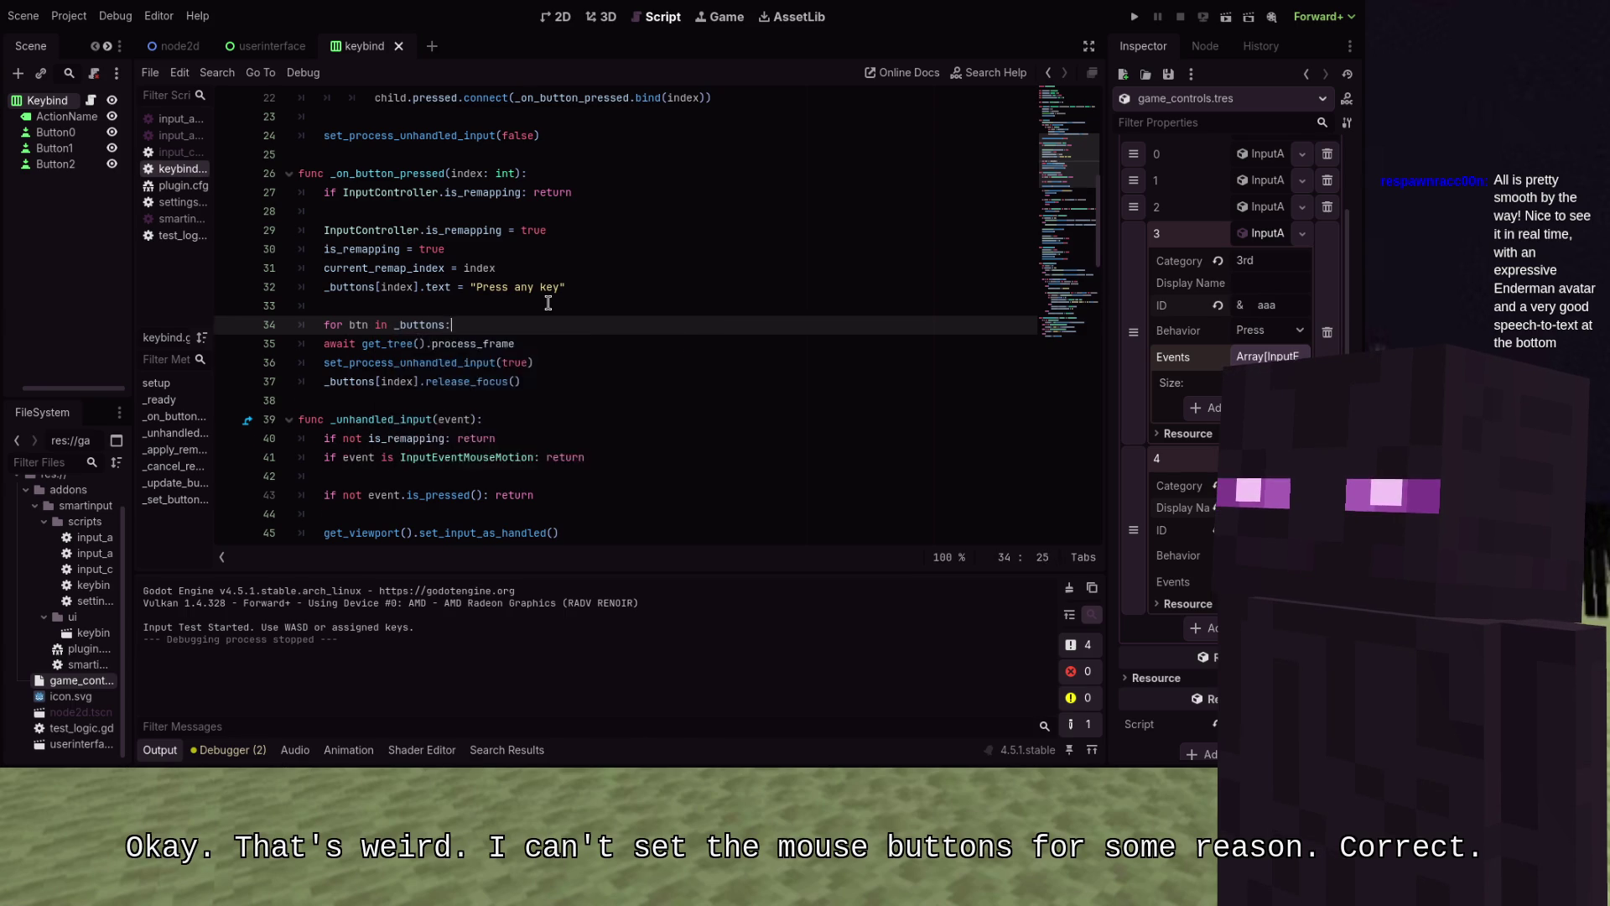
# Set btn.mouse_filter = Control.MOUSE_FILTER_IGNORE inside the loop and run the project with F5
pyautogui.press('Return')
pyautogui.write('bt')
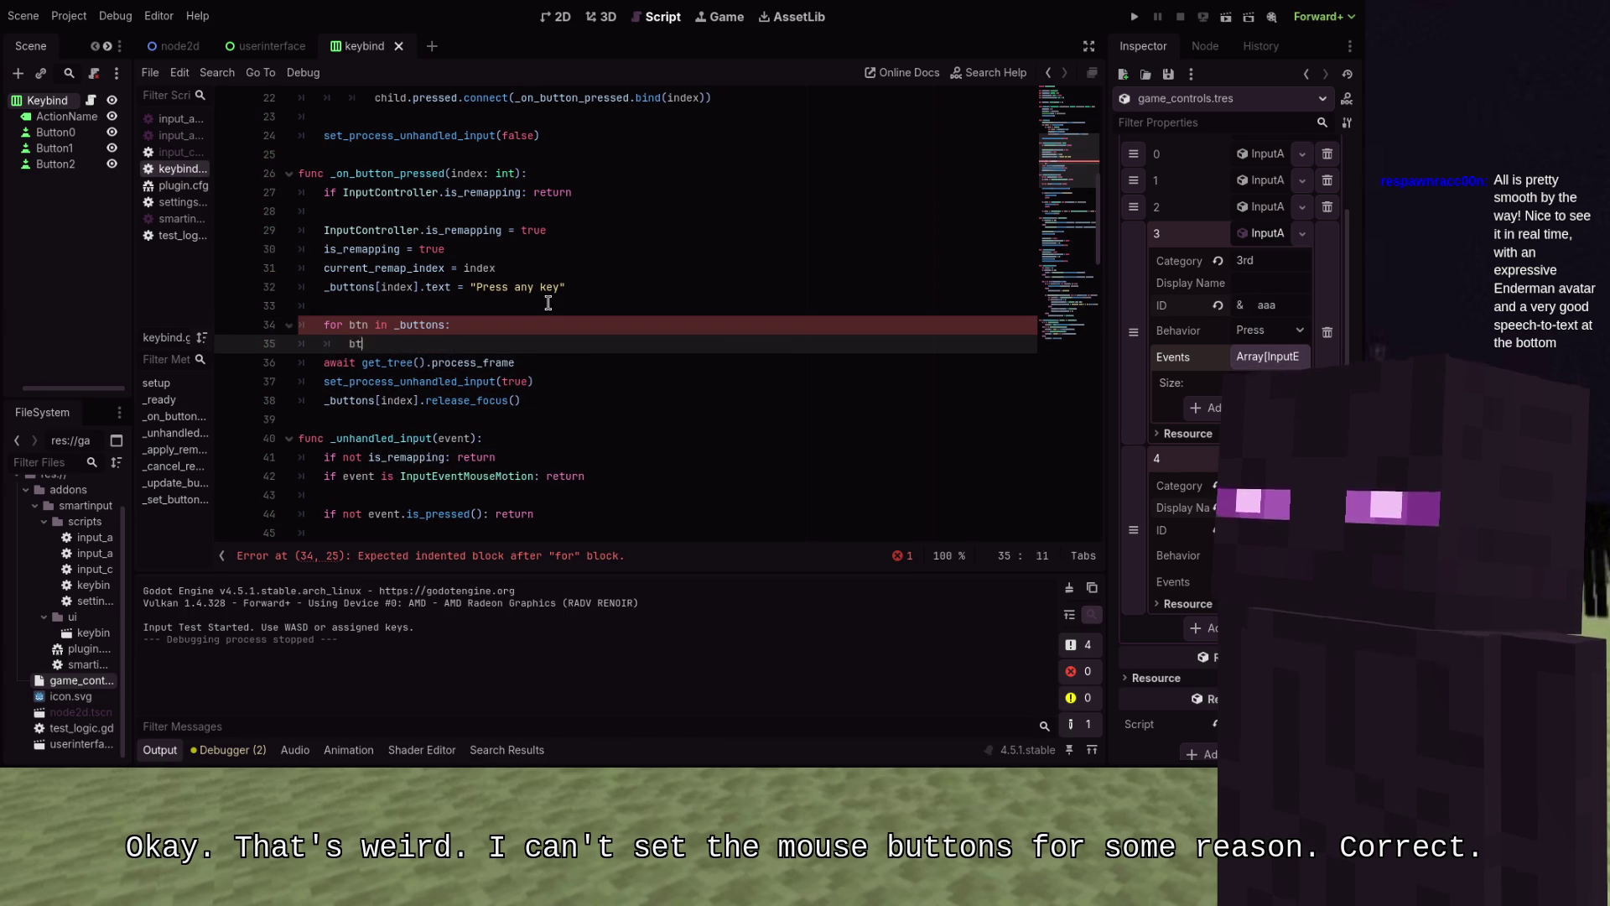
pyautogui.write('n.mouse_fil')
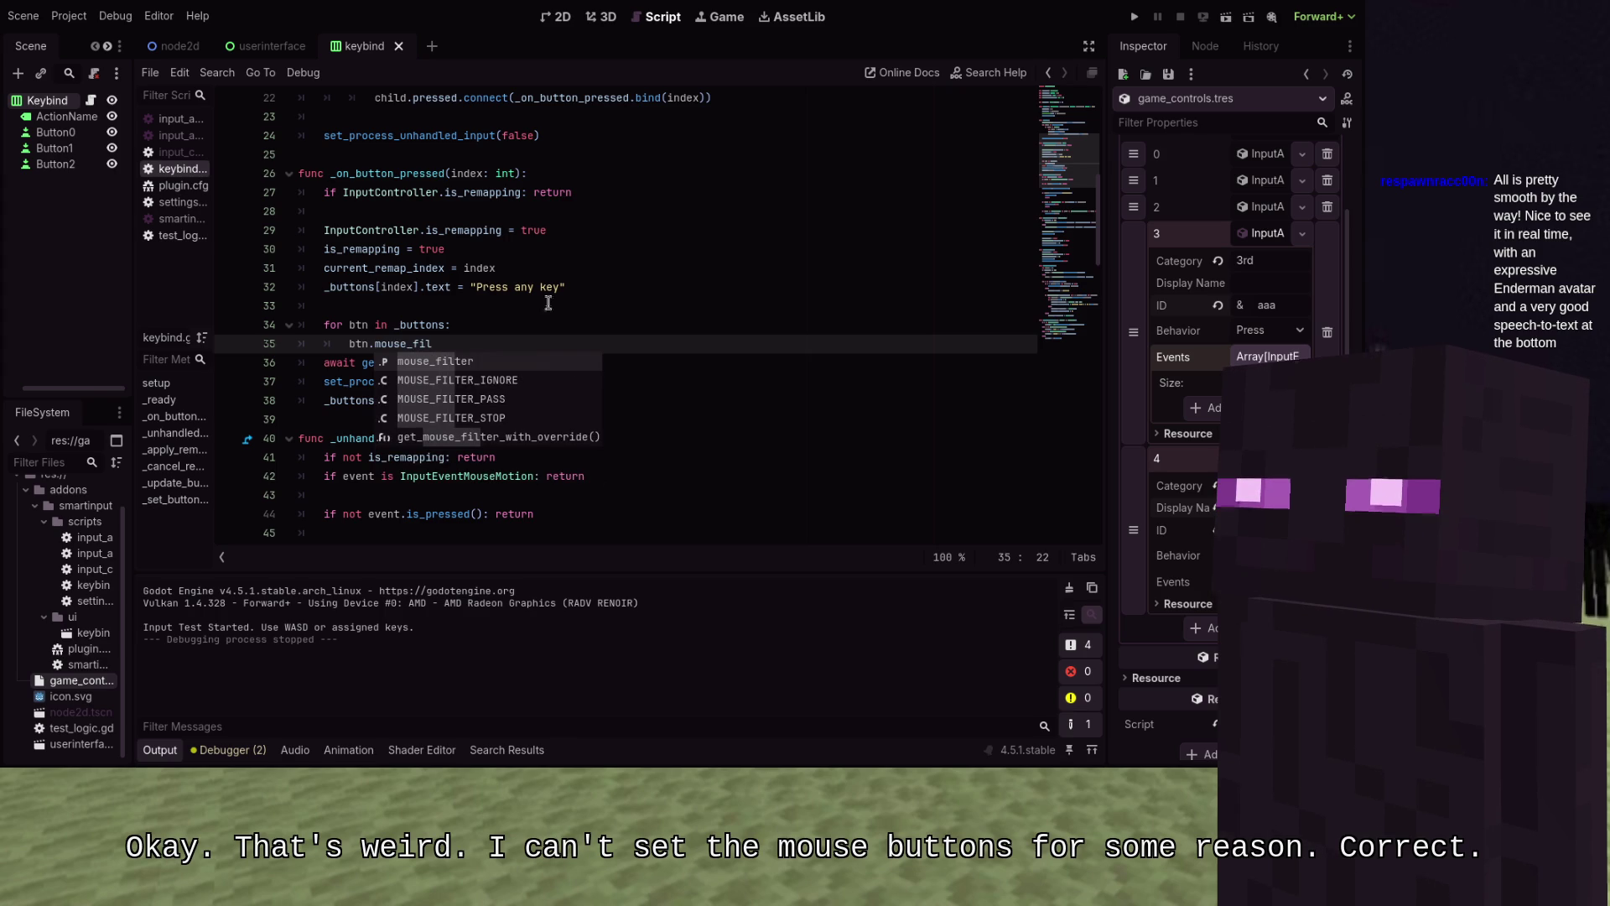
pyautogui.press('Return')
pyautogui.press('BackSpace')
pyautogui.write('= Cont')
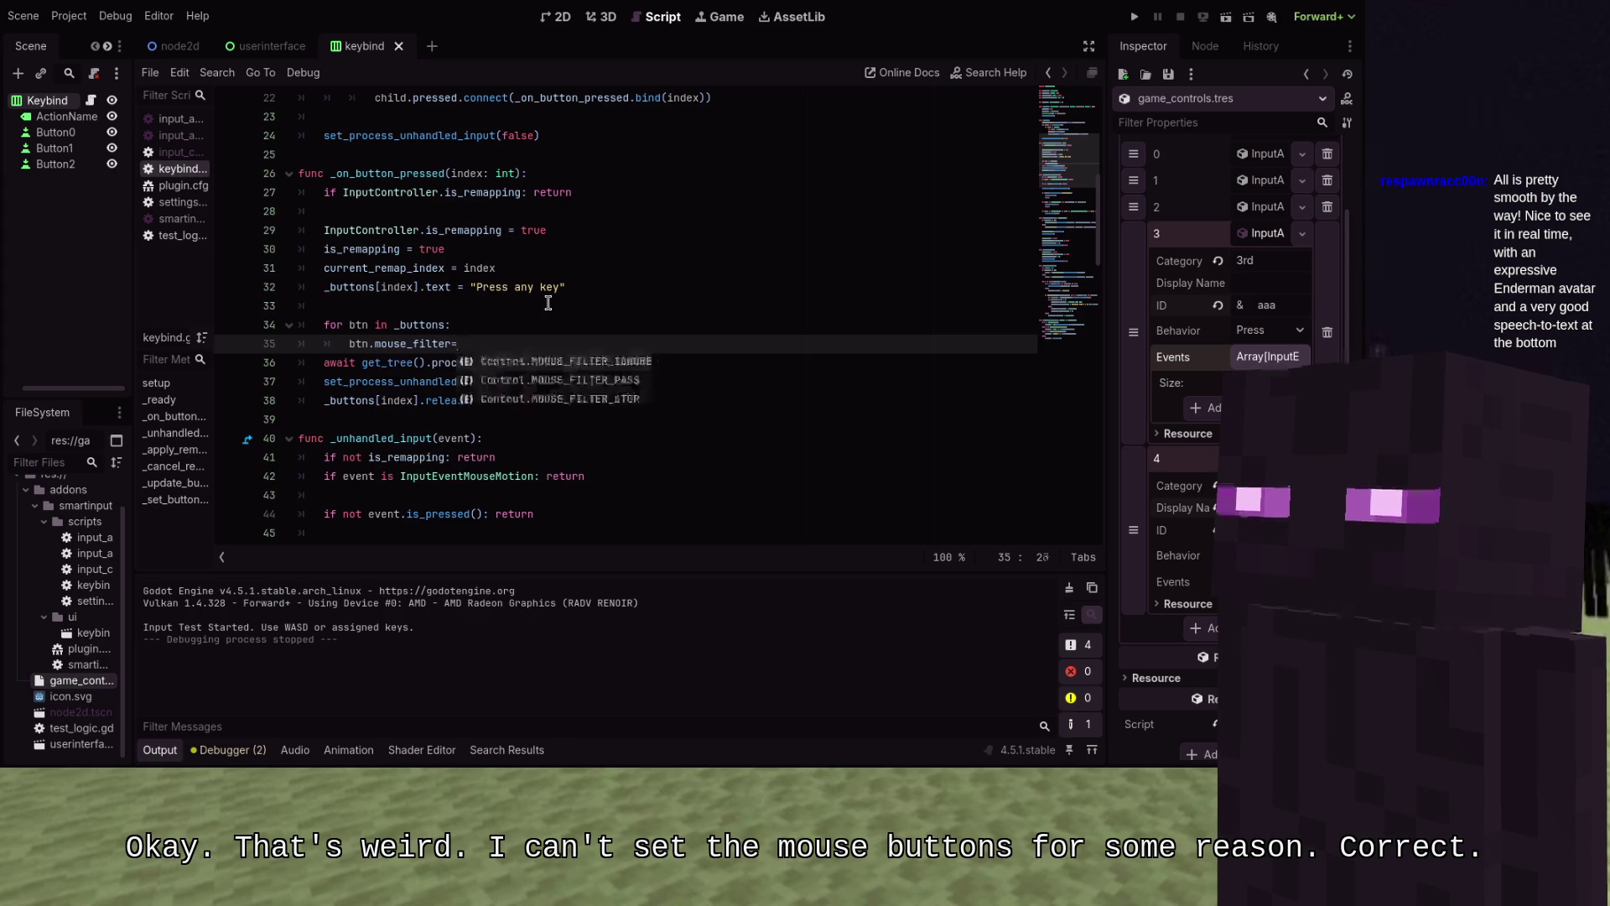
pyautogui.press('Return')
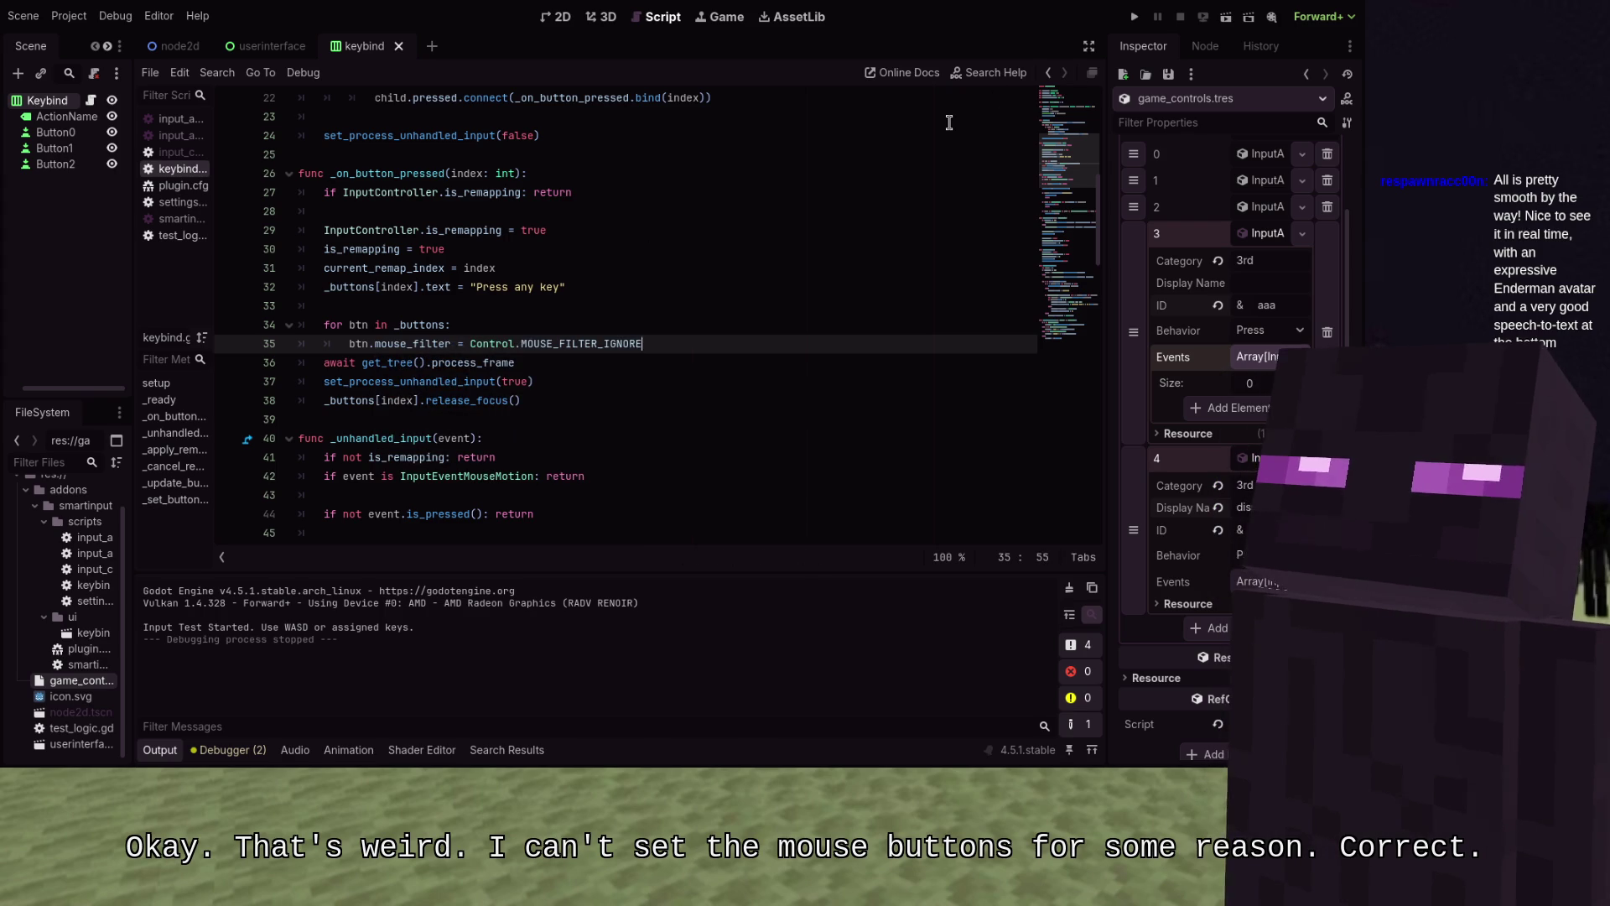
pyautogui.press('F5')
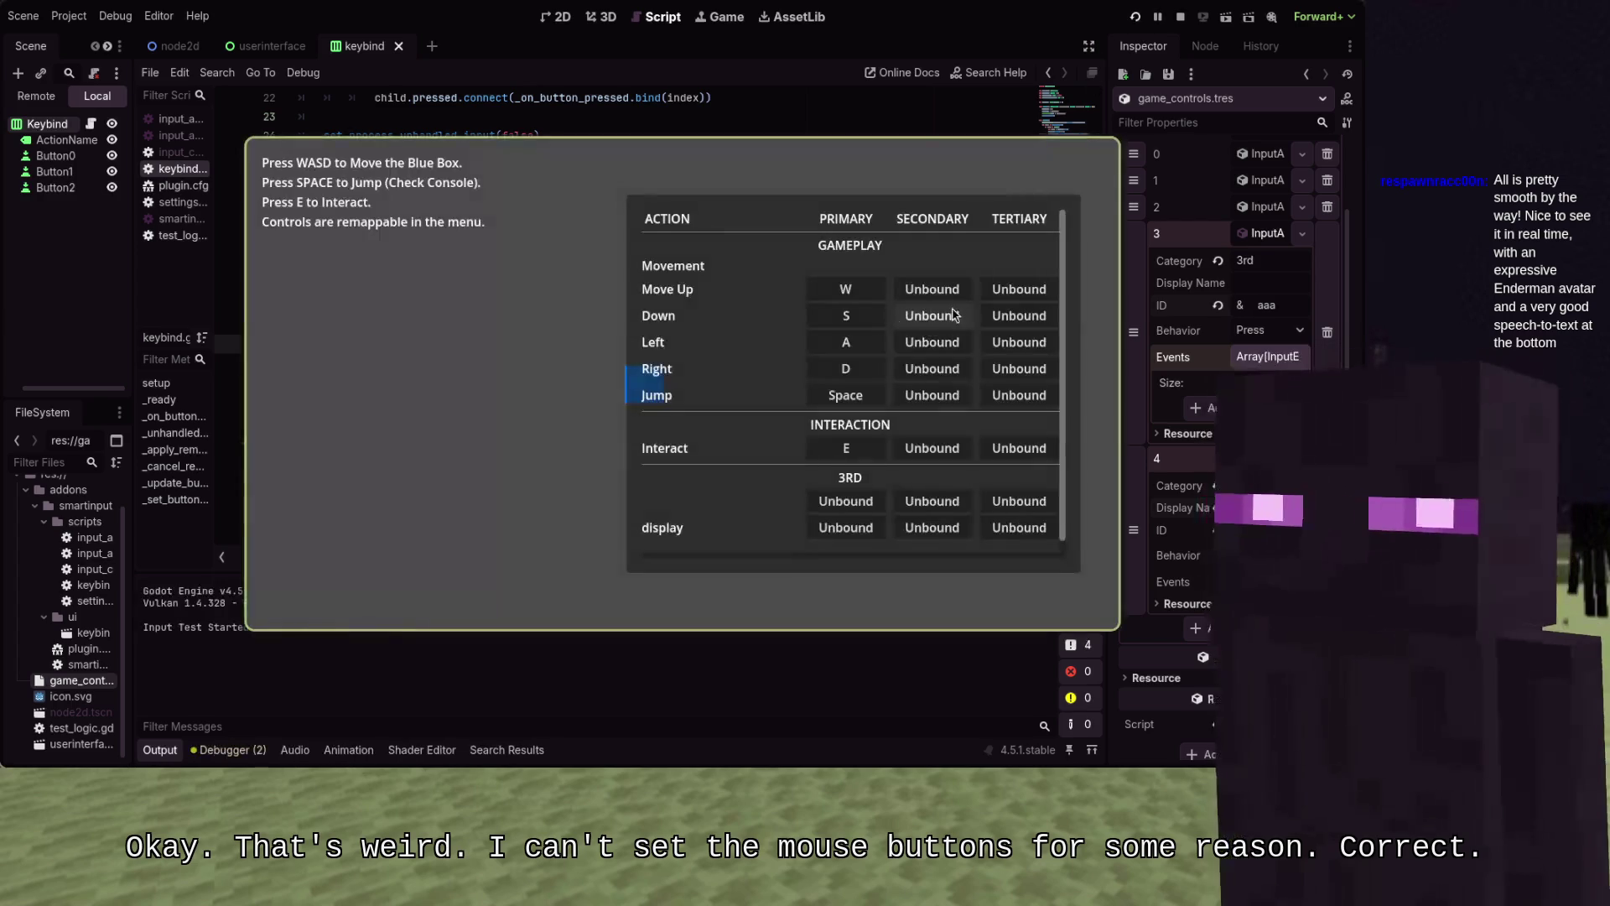
# Start remapping Move Up's secondary binding, test a mouse click on another slot, then stop the game with F8
pyautogui.click(931, 290)
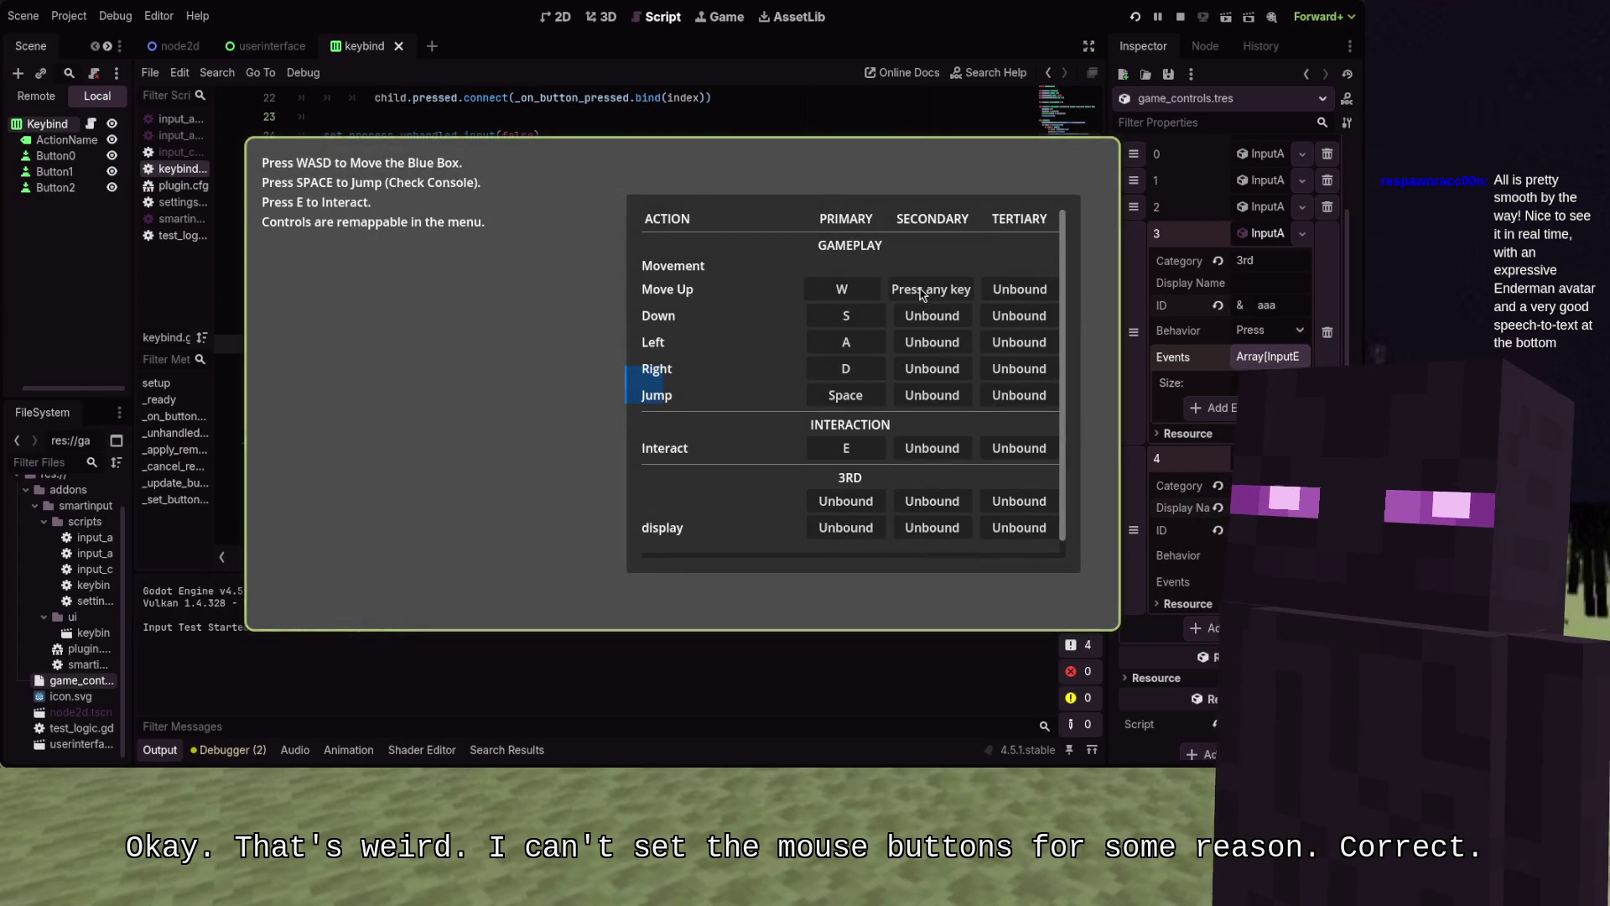
pyautogui.click(931, 341)
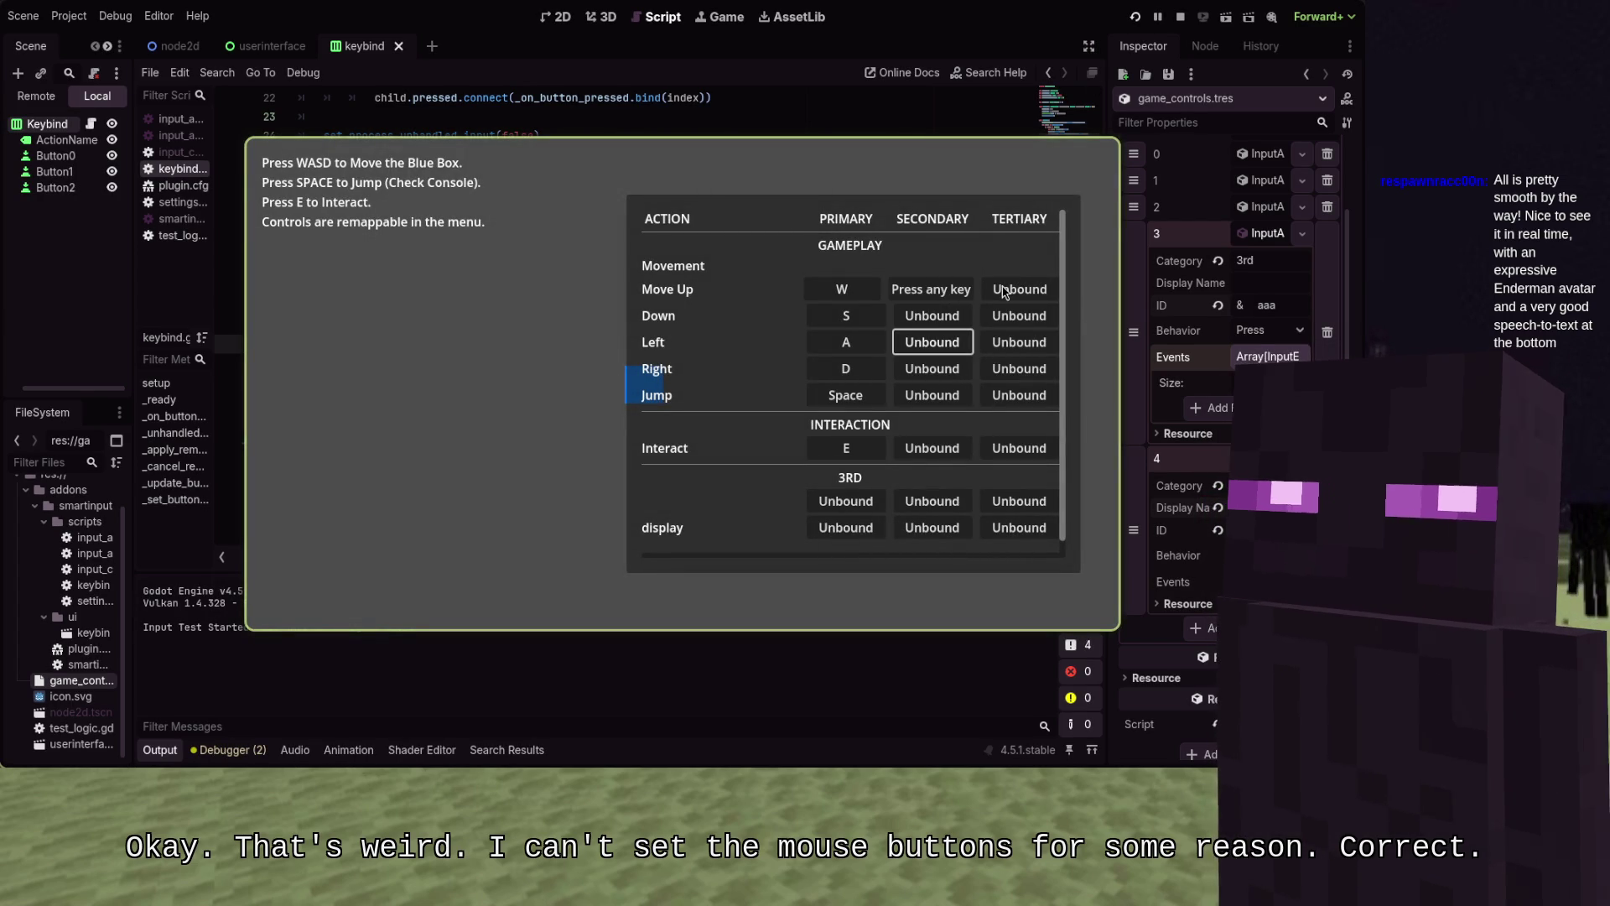
pyautogui.press('F8')
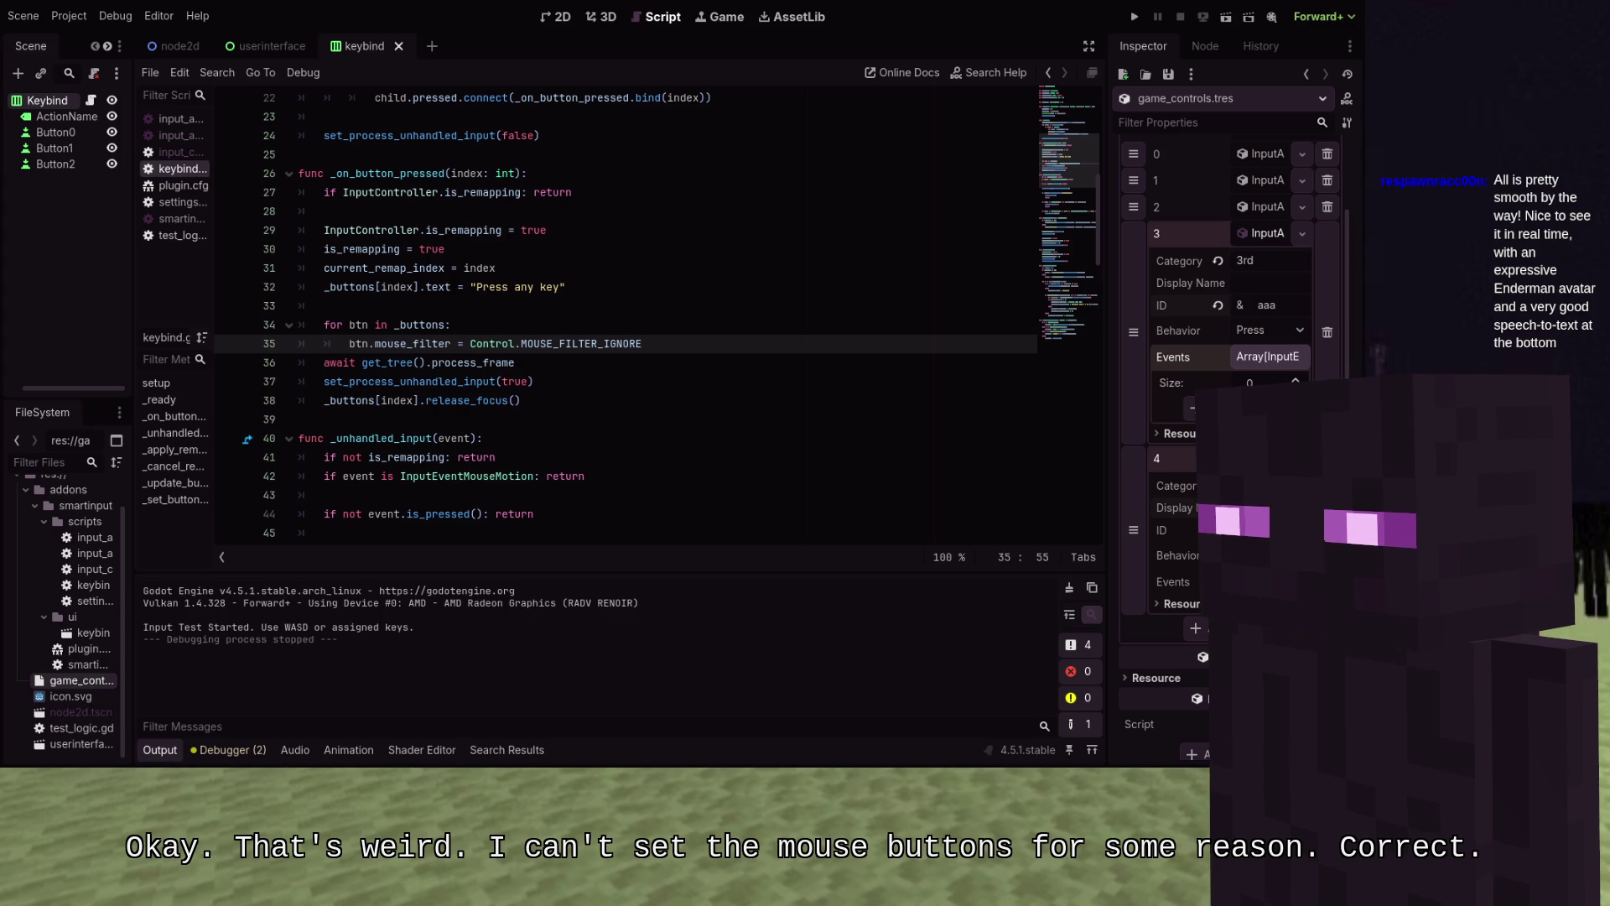
# Insert blank lines directly above func _apply_remap and move onto the empty line
pyautogui.scroll(3, 512, 414)
pyautogui.scroll(-6, 513, 415)
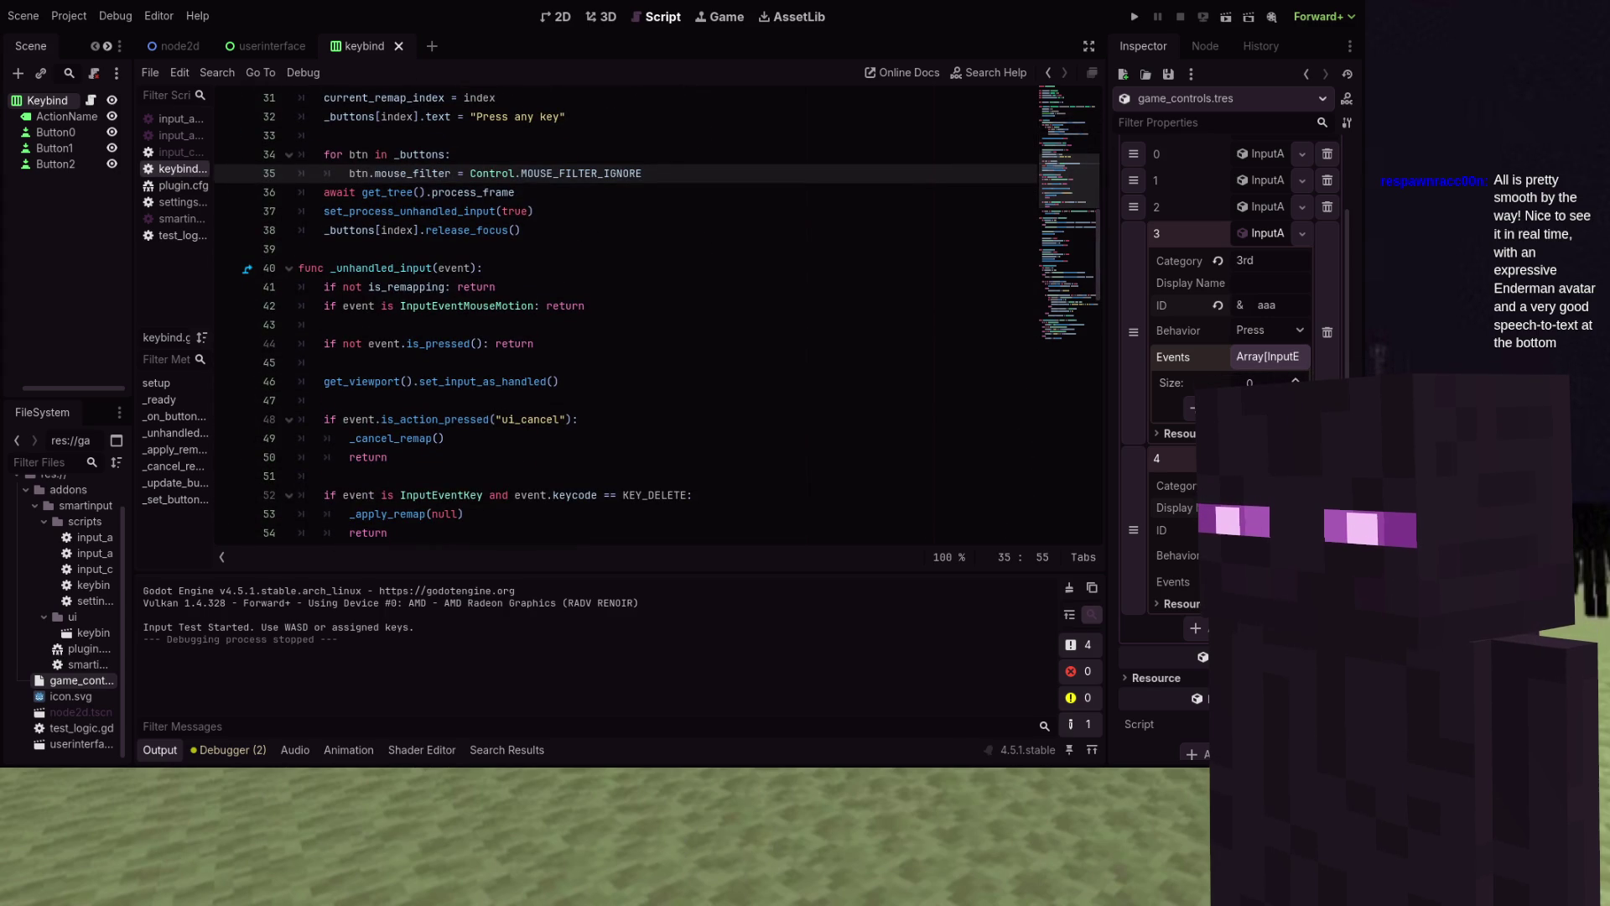
pyautogui.scroll(-6, 512, 415)
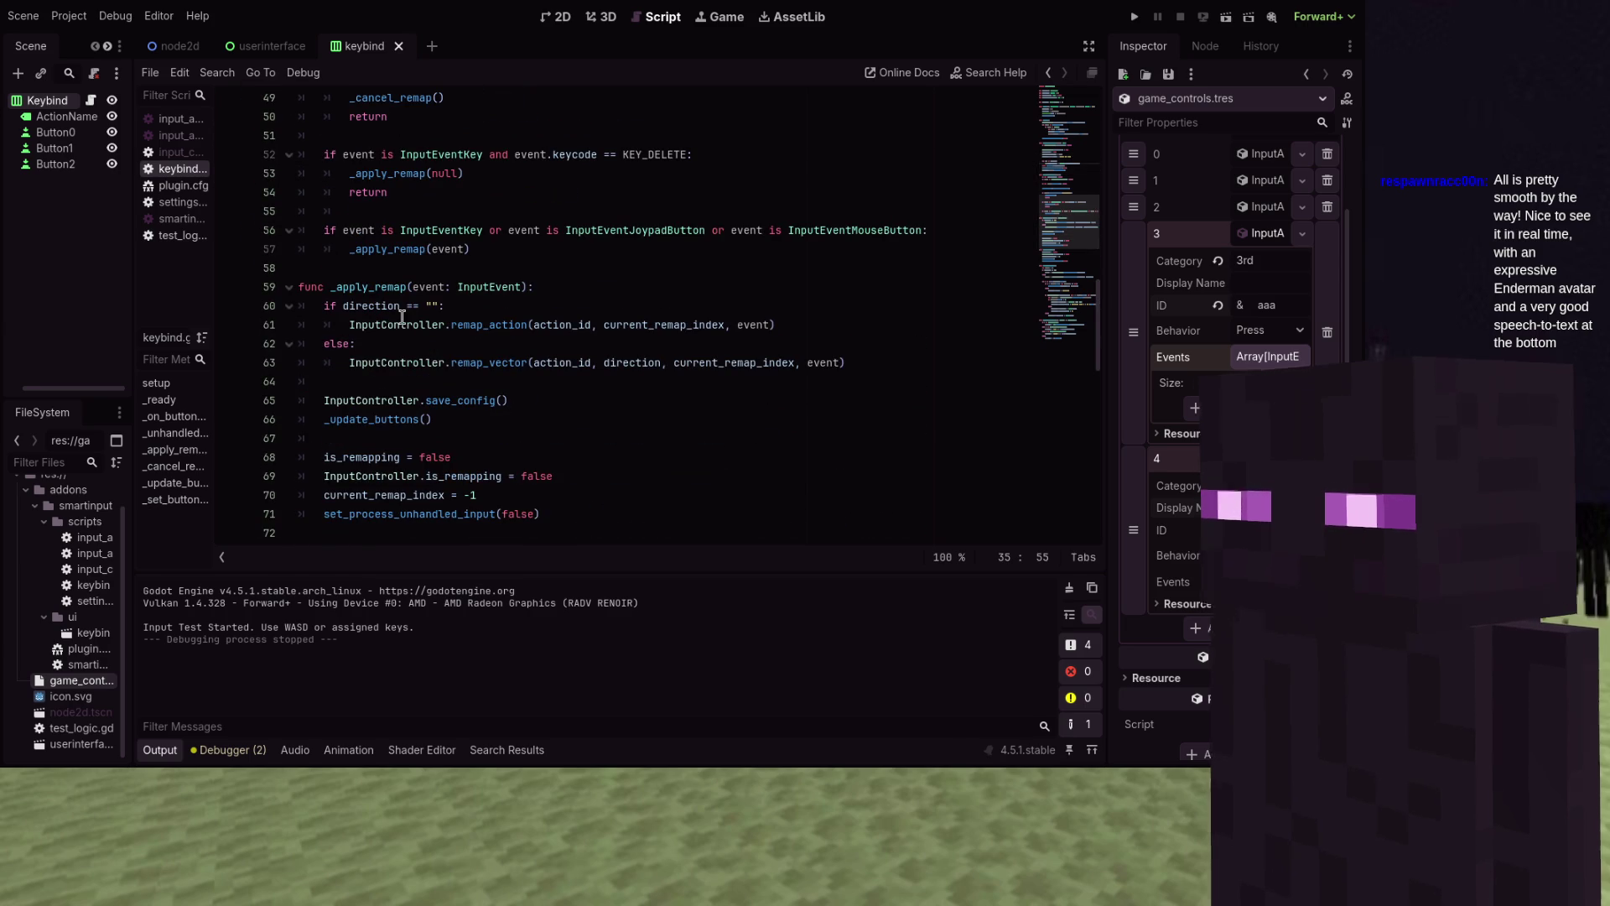
pyautogui.click(545, 268)
pyautogui.press('Return')
pyautogui.press('Return')
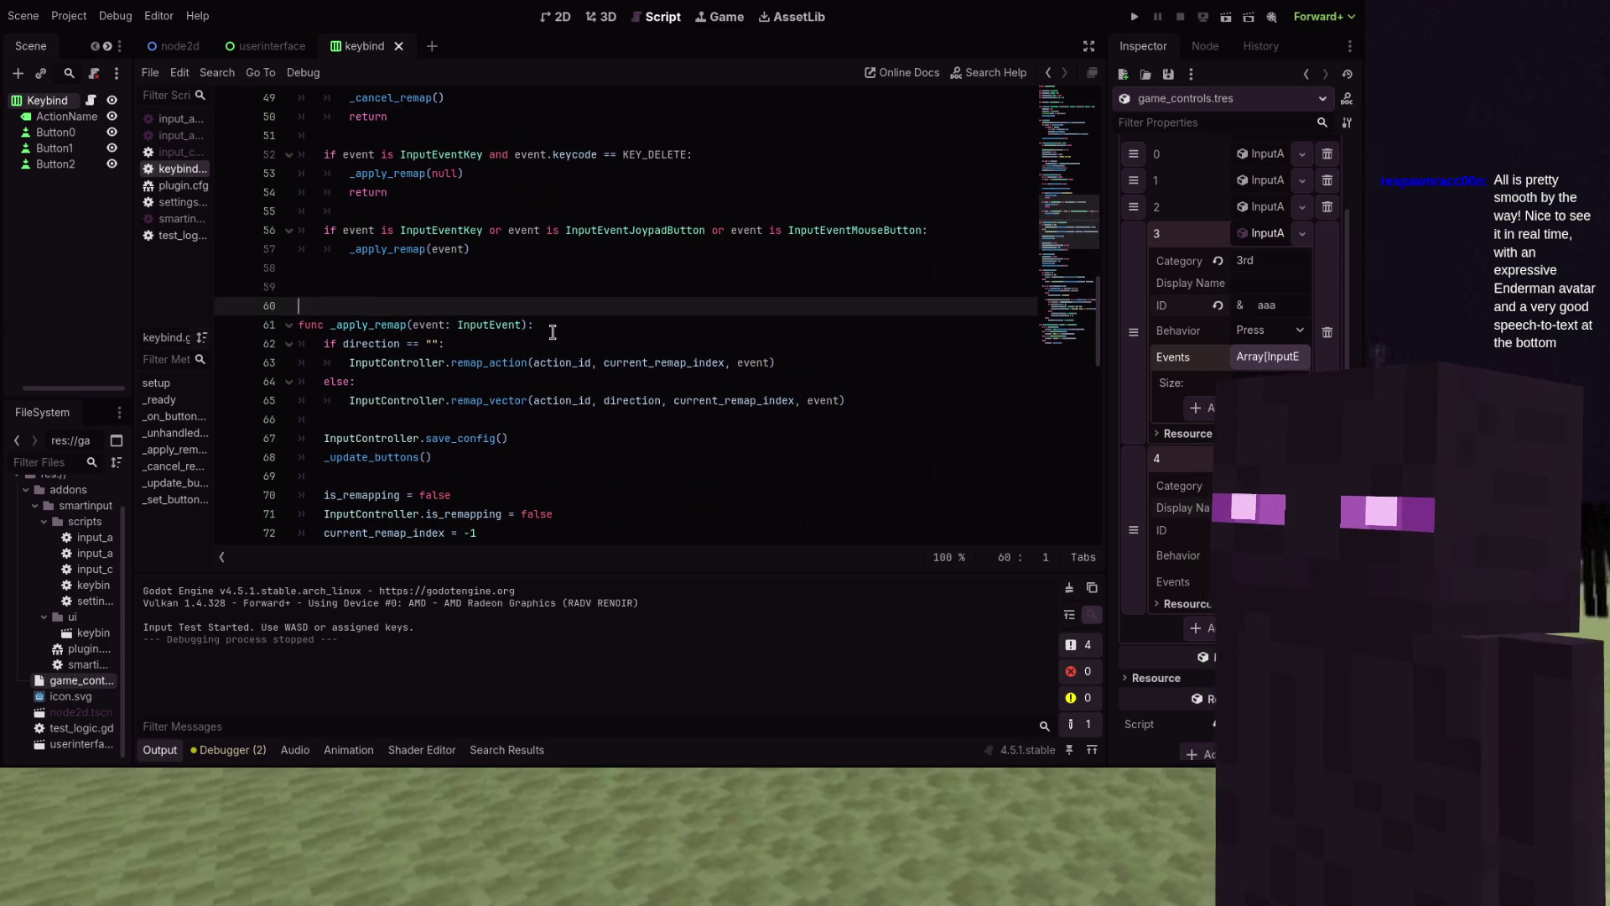
pyautogui.press('Up')
# Declare func _is_only_modifier(e: InputEventKey) -> bool
pyautogui.write('func _')
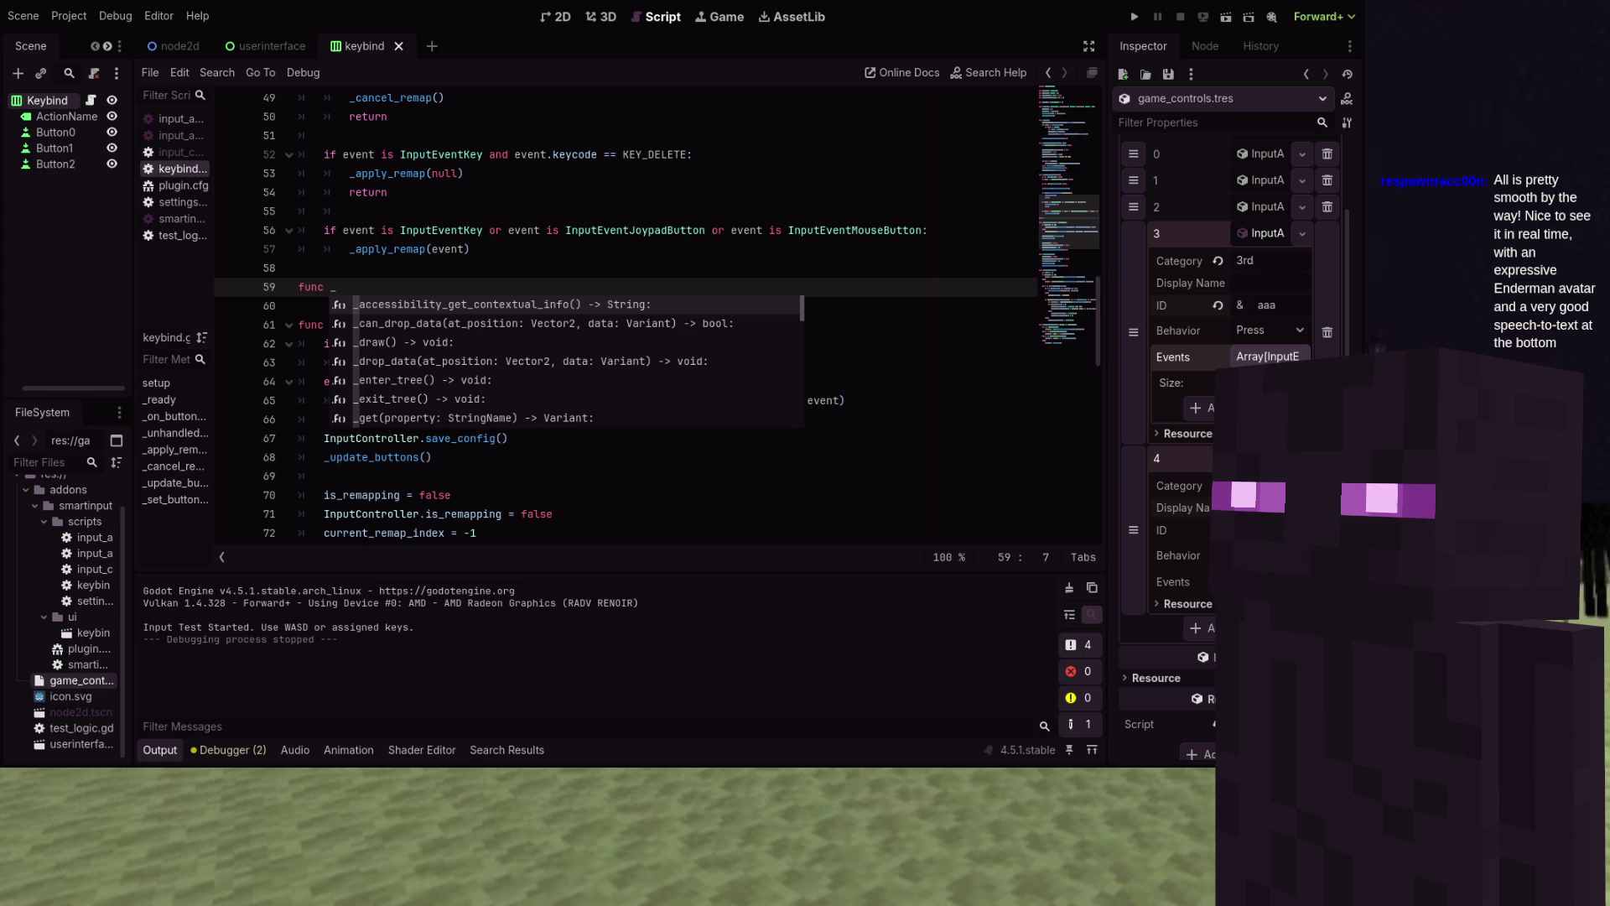
pyautogui.write('i')
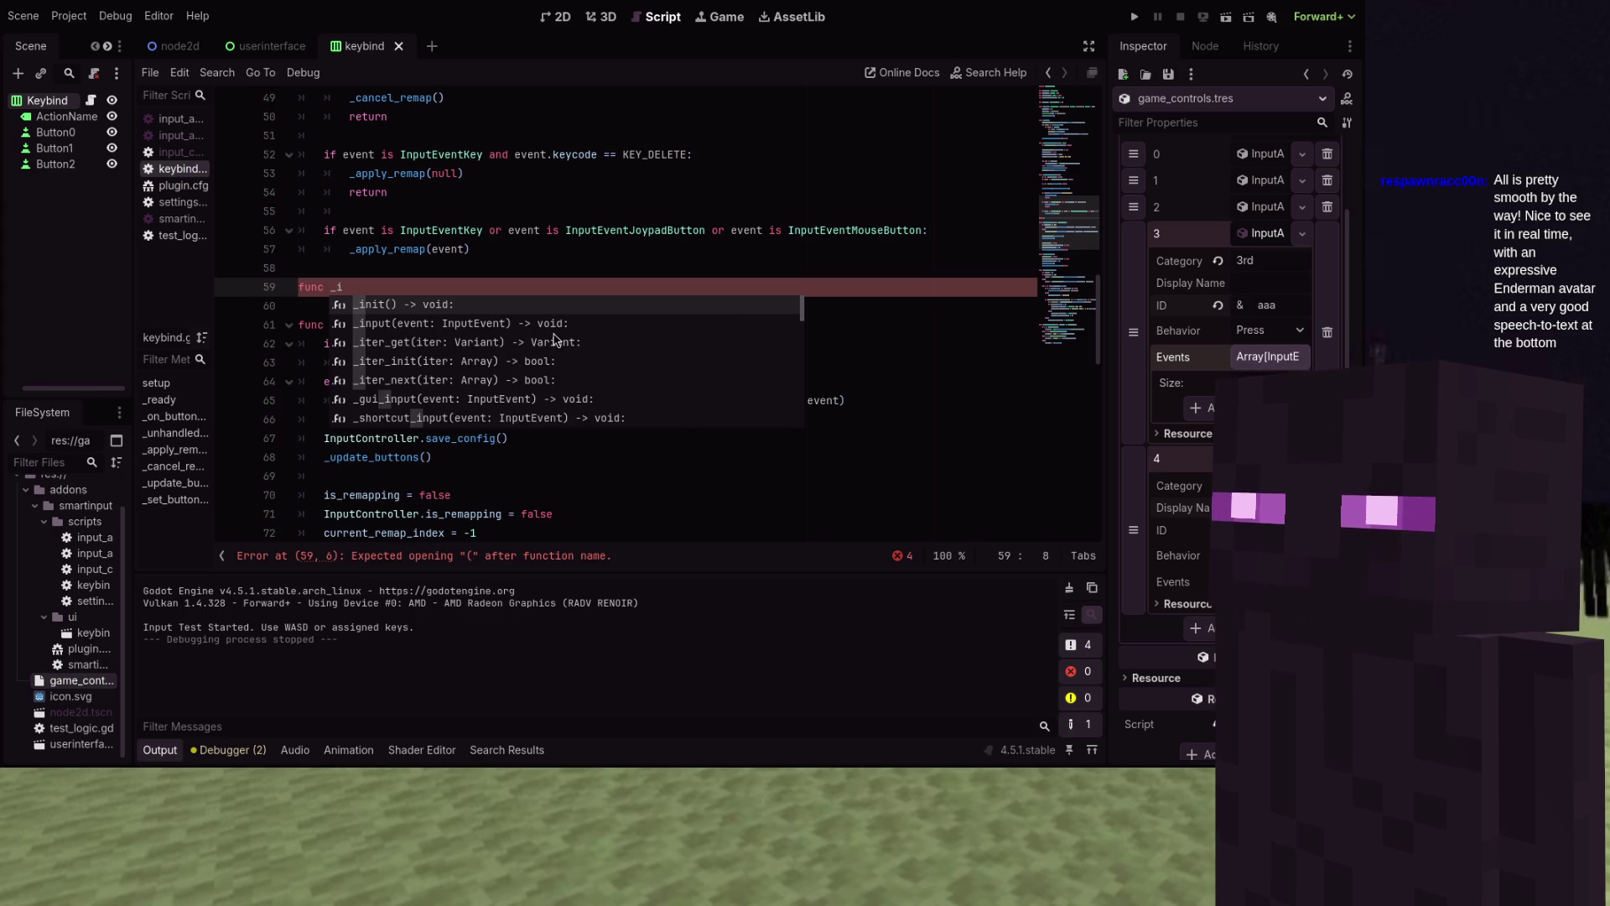
pyautogui.write('s_mm')
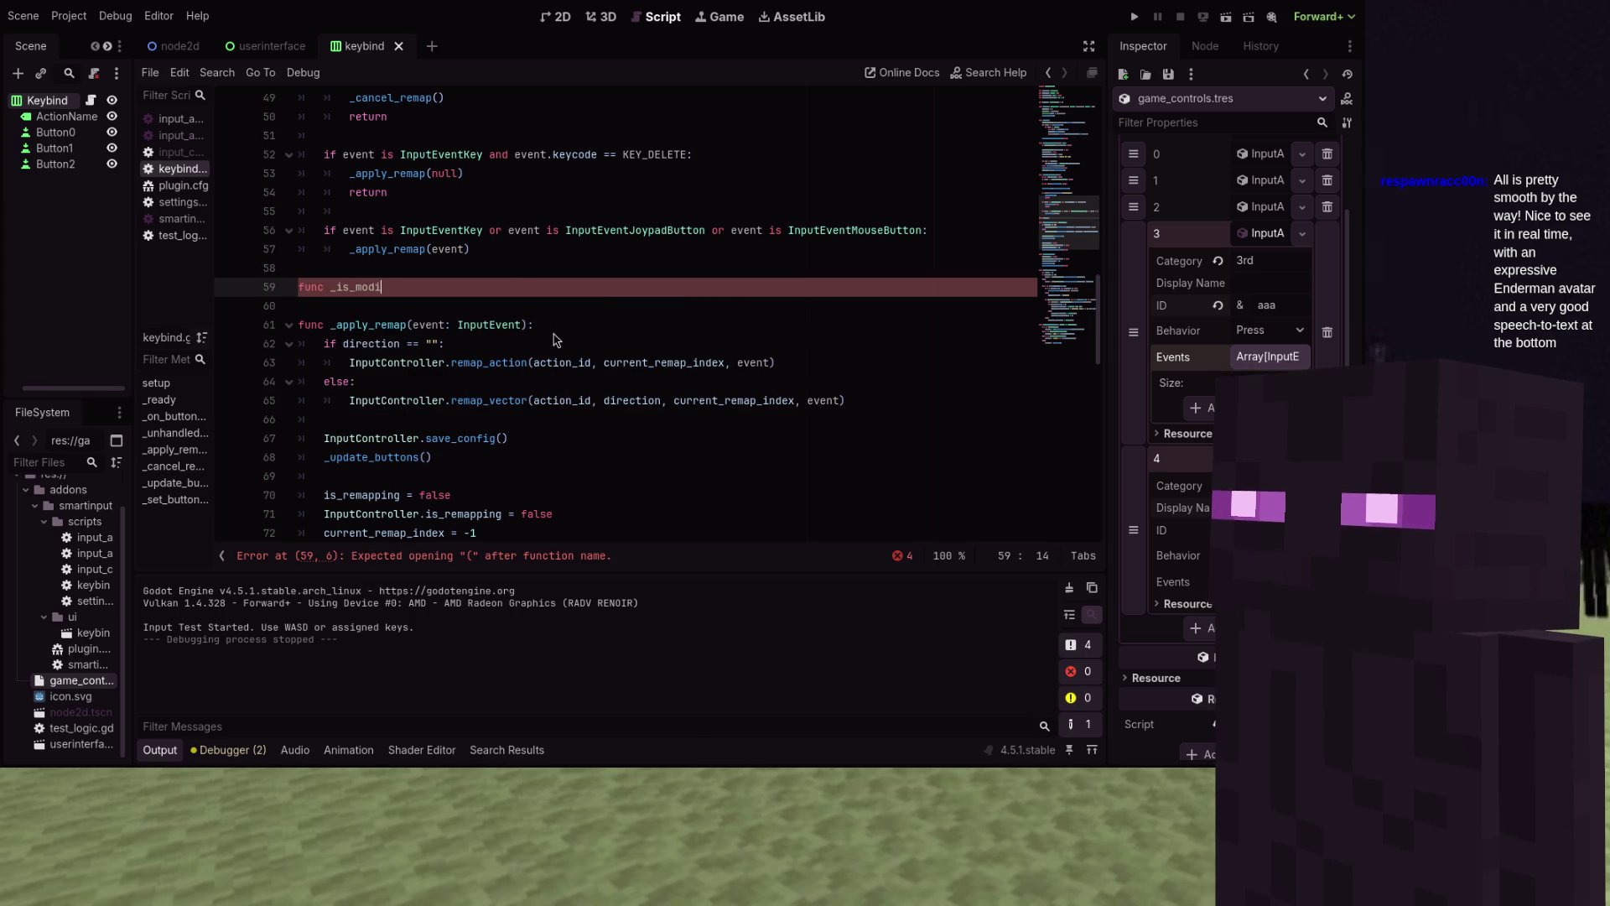
pyautogui.write('r')
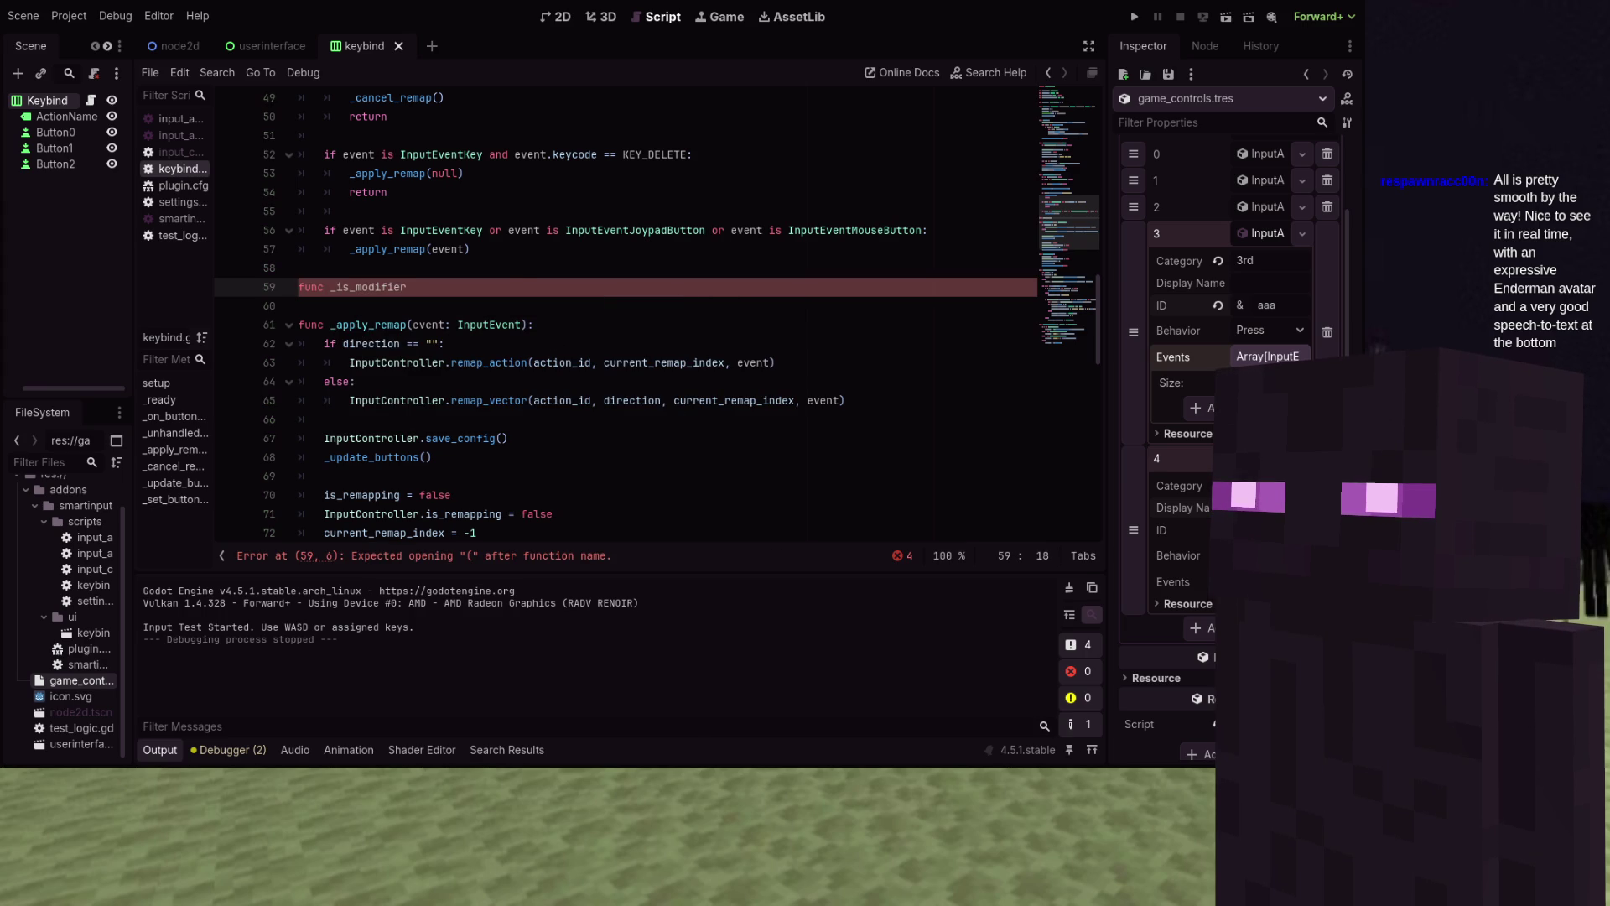
pyautogui.press('BackSpace')
pyautogui.write('only_m')
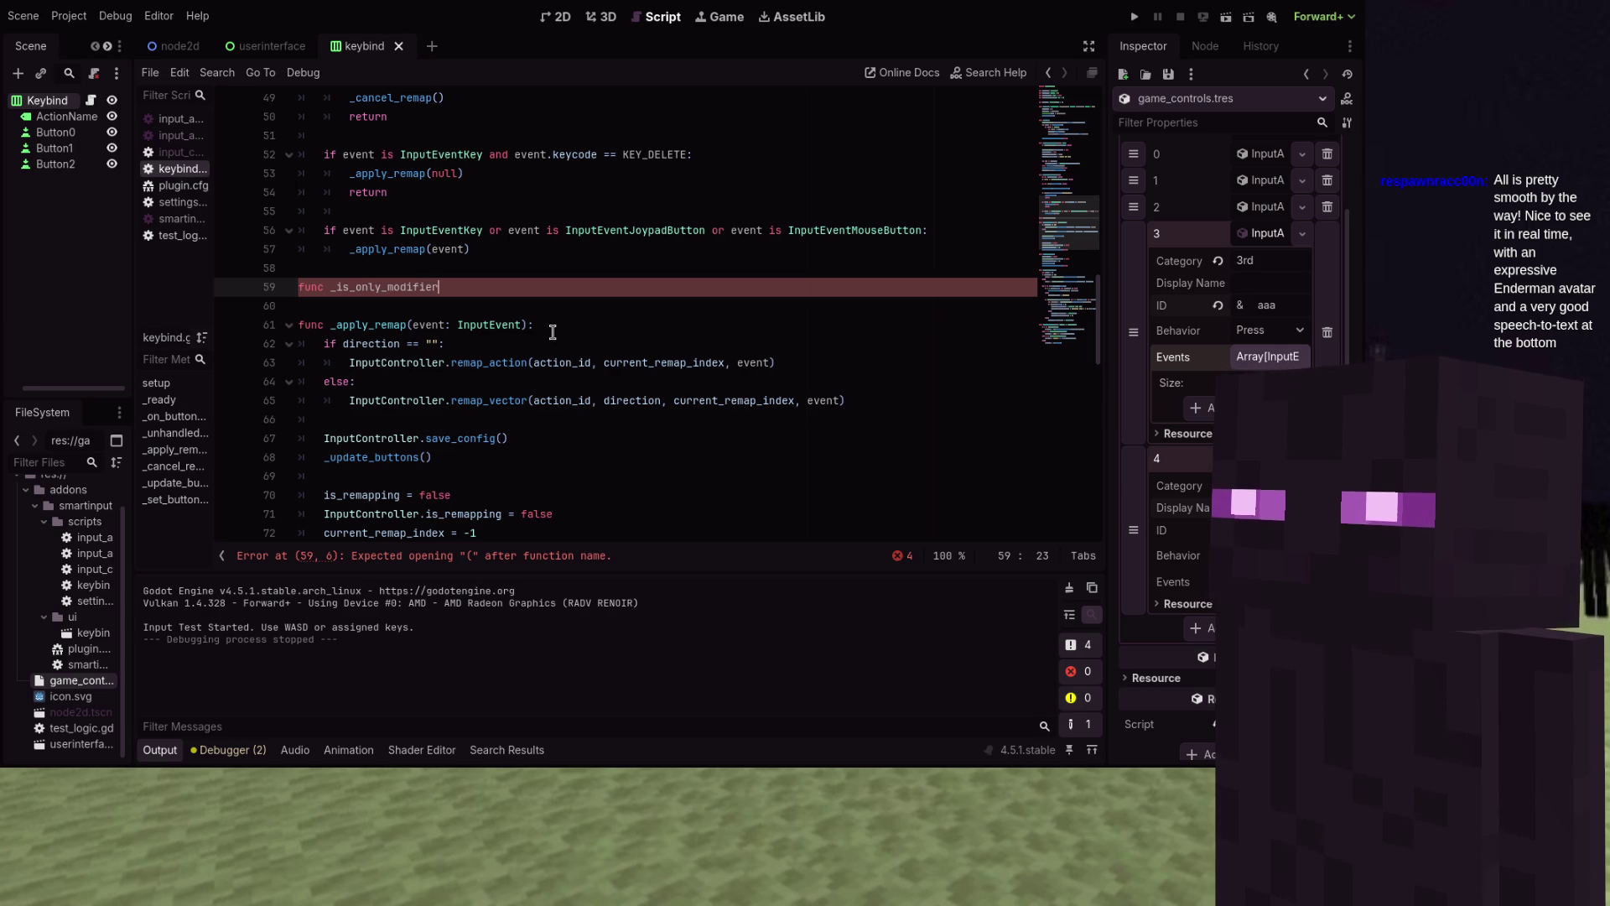
pyautogui.write('e: Inpu')
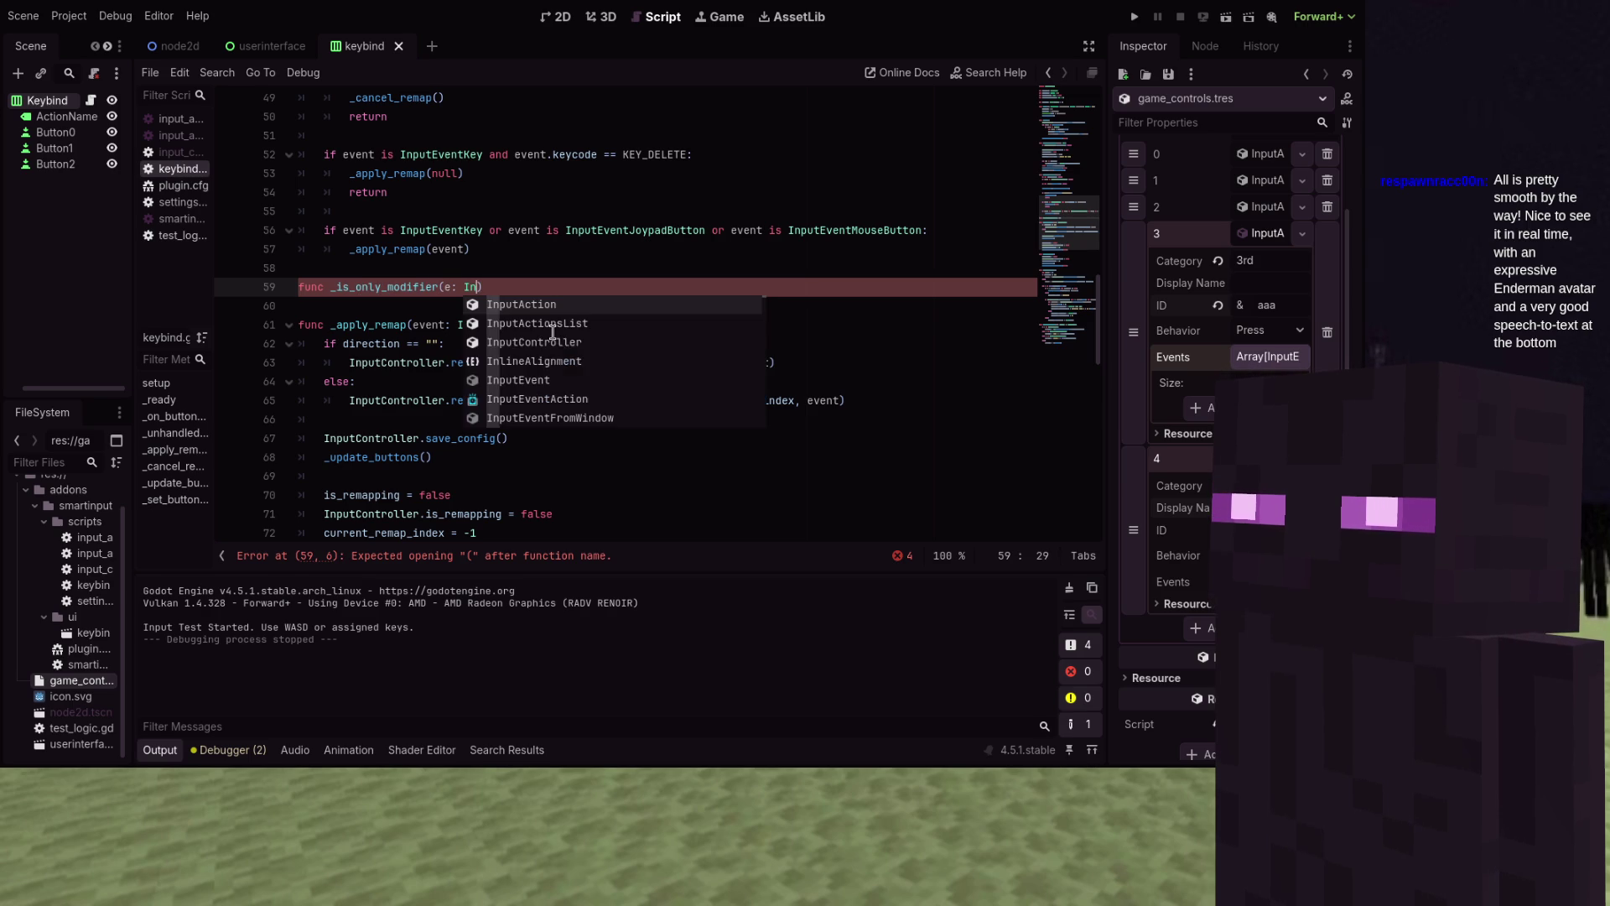
pyautogui.write('t')
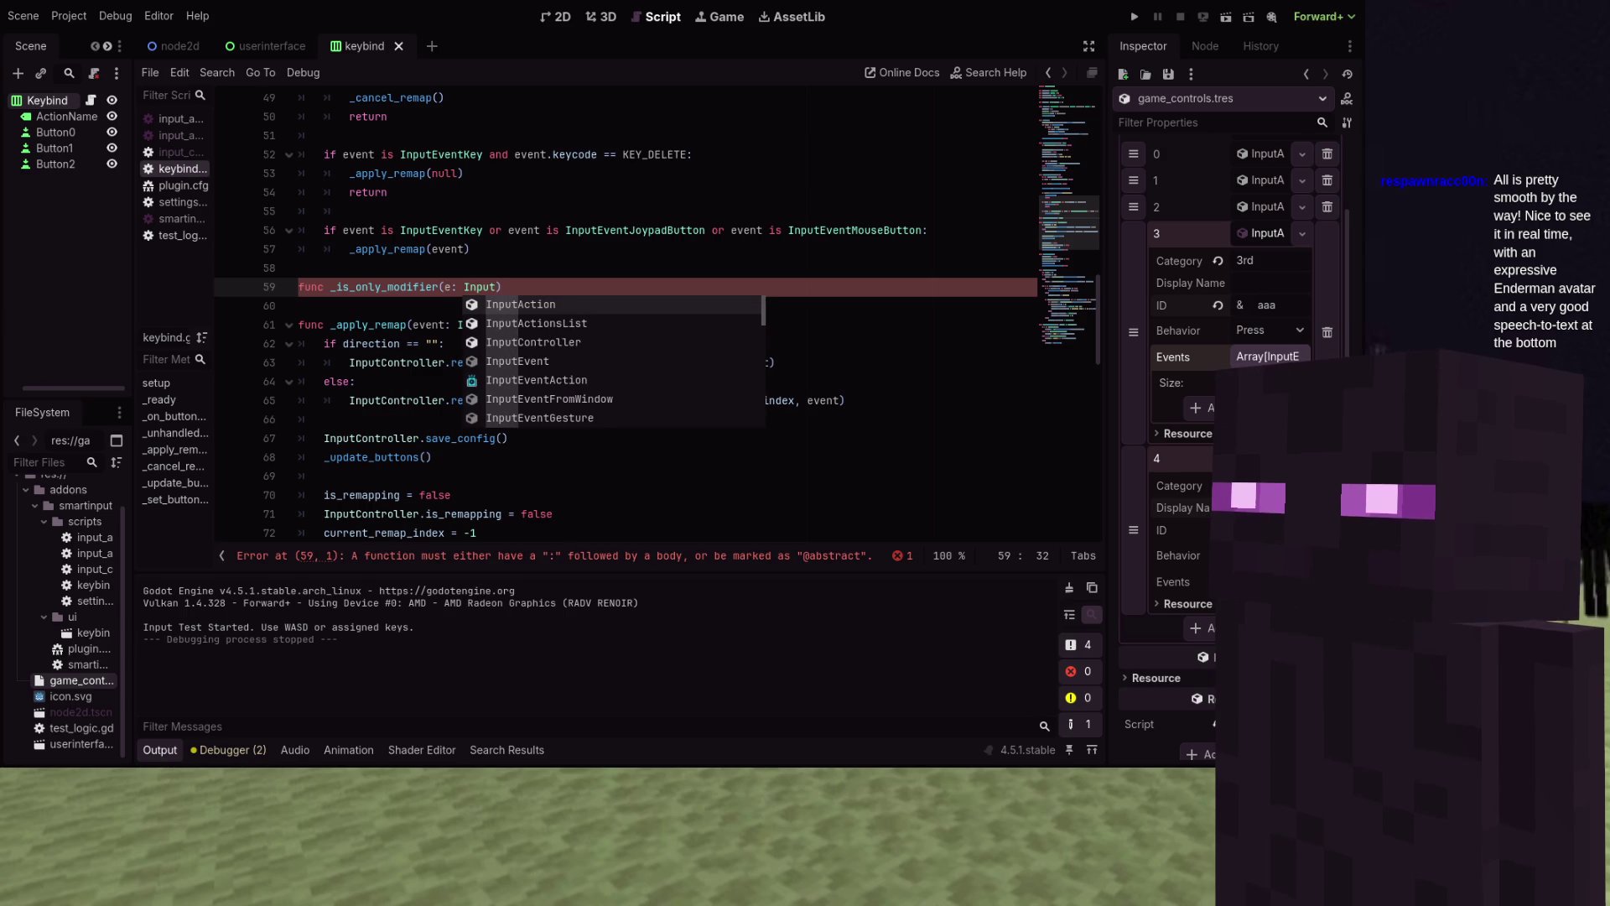
pyautogui.write('Ev')
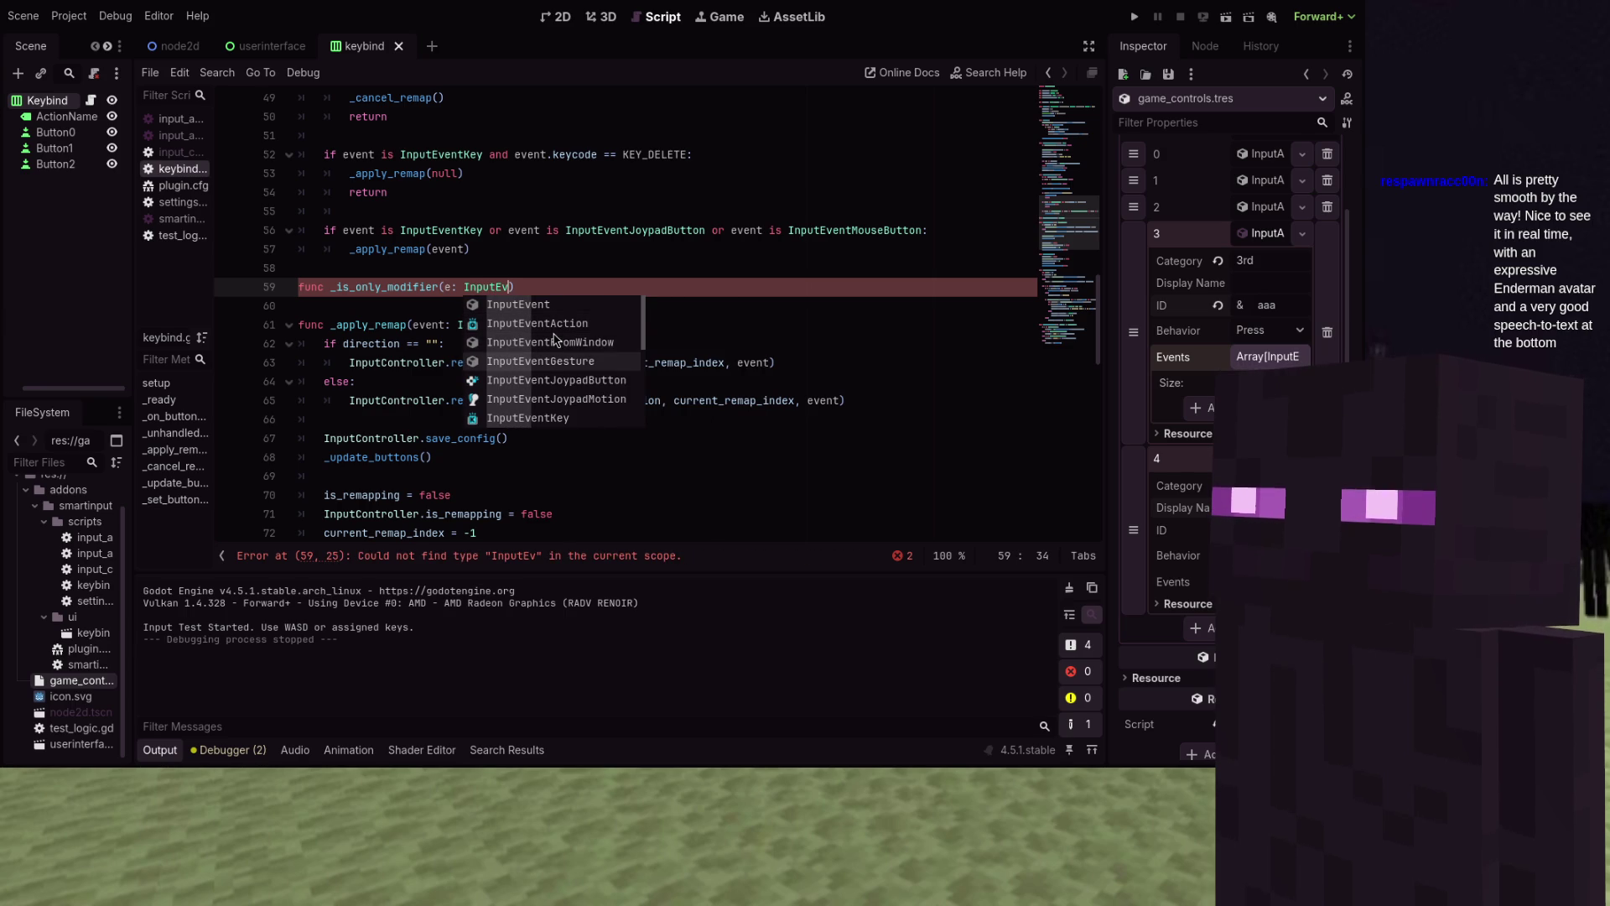
pyautogui.write('entKey)')
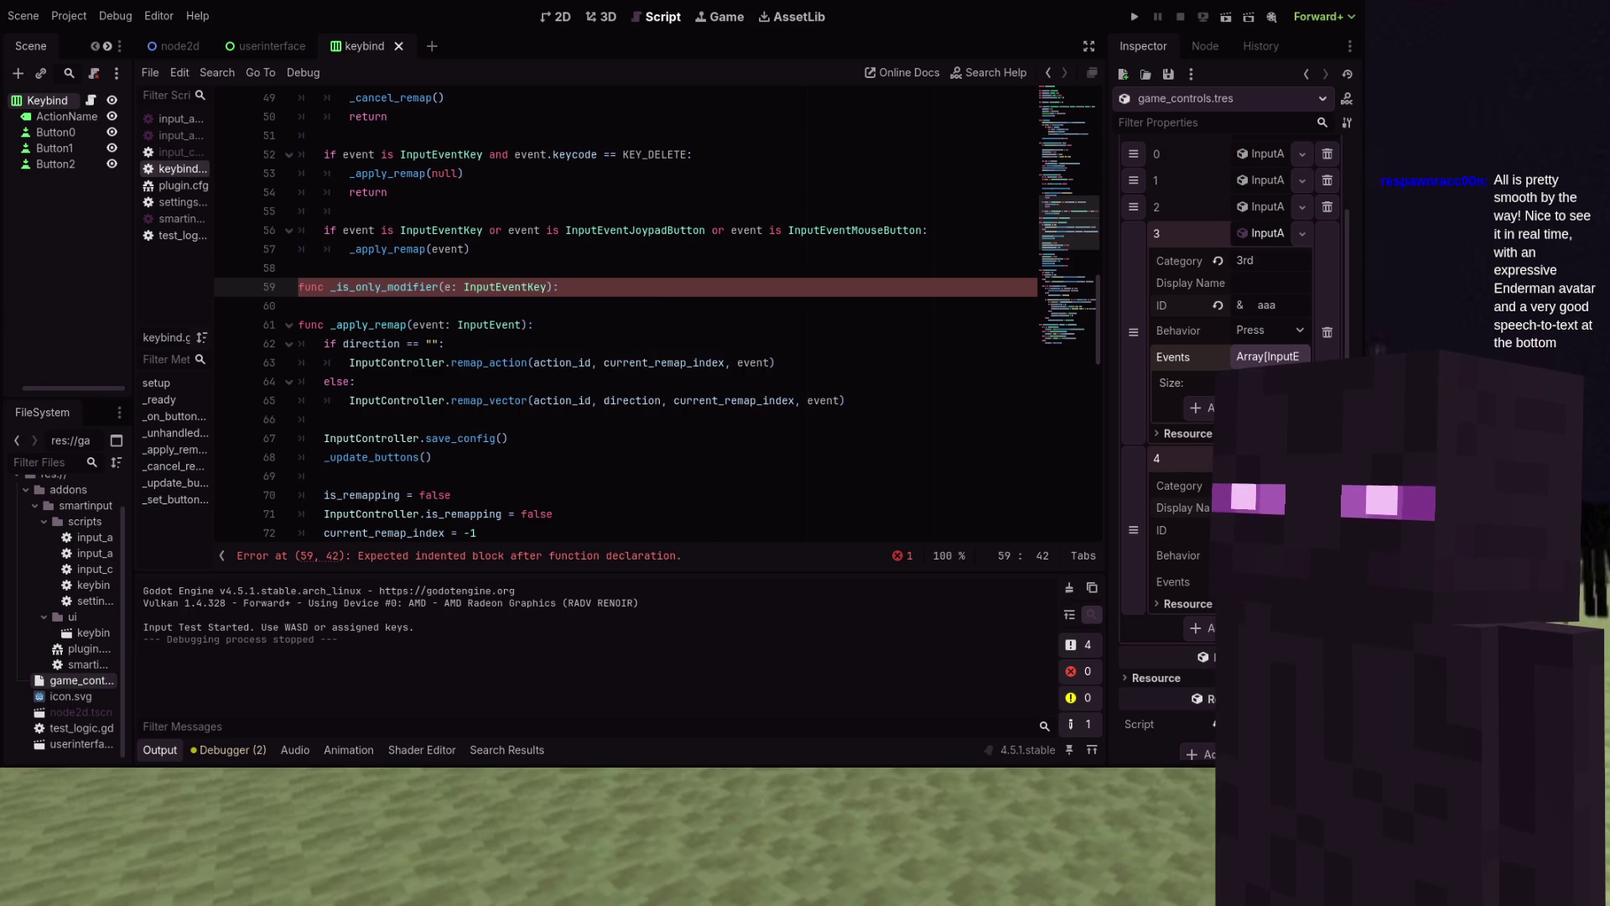
pyautogui.write(' -> bool')
# Return whether e.keycode is in [KEY_SHIFT, KEY_CTRL, KEY_META, KEY_ALT, KEY_CAPSLOCK]
pyautogui.press('Return')
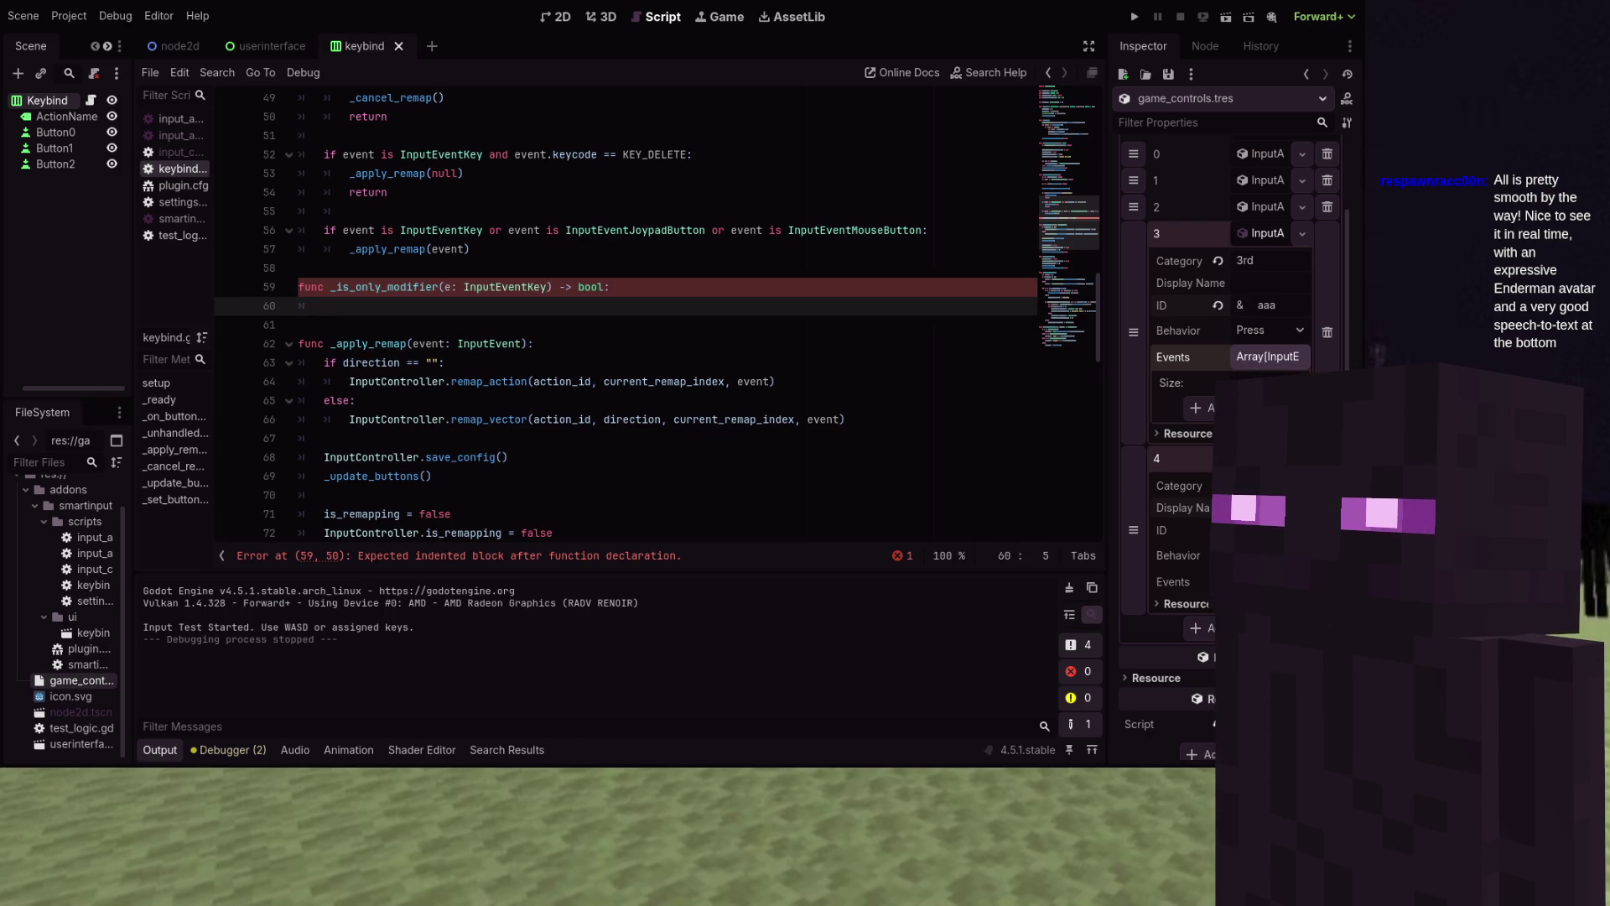
pyautogui.write('return e.keycode =')
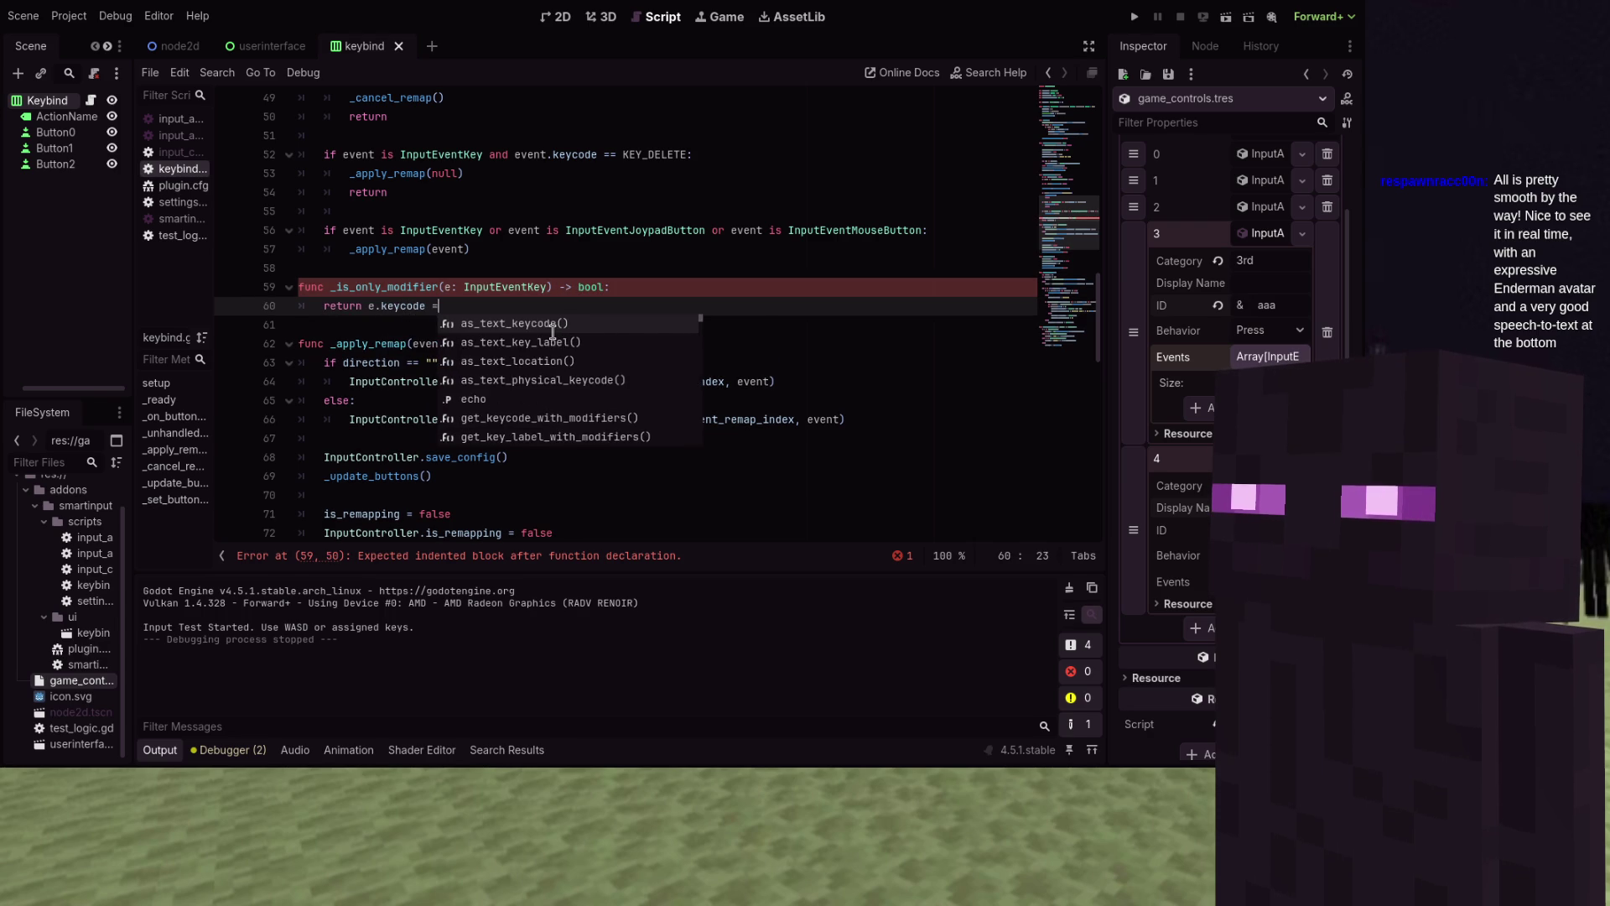
pyautogui.write(' in')
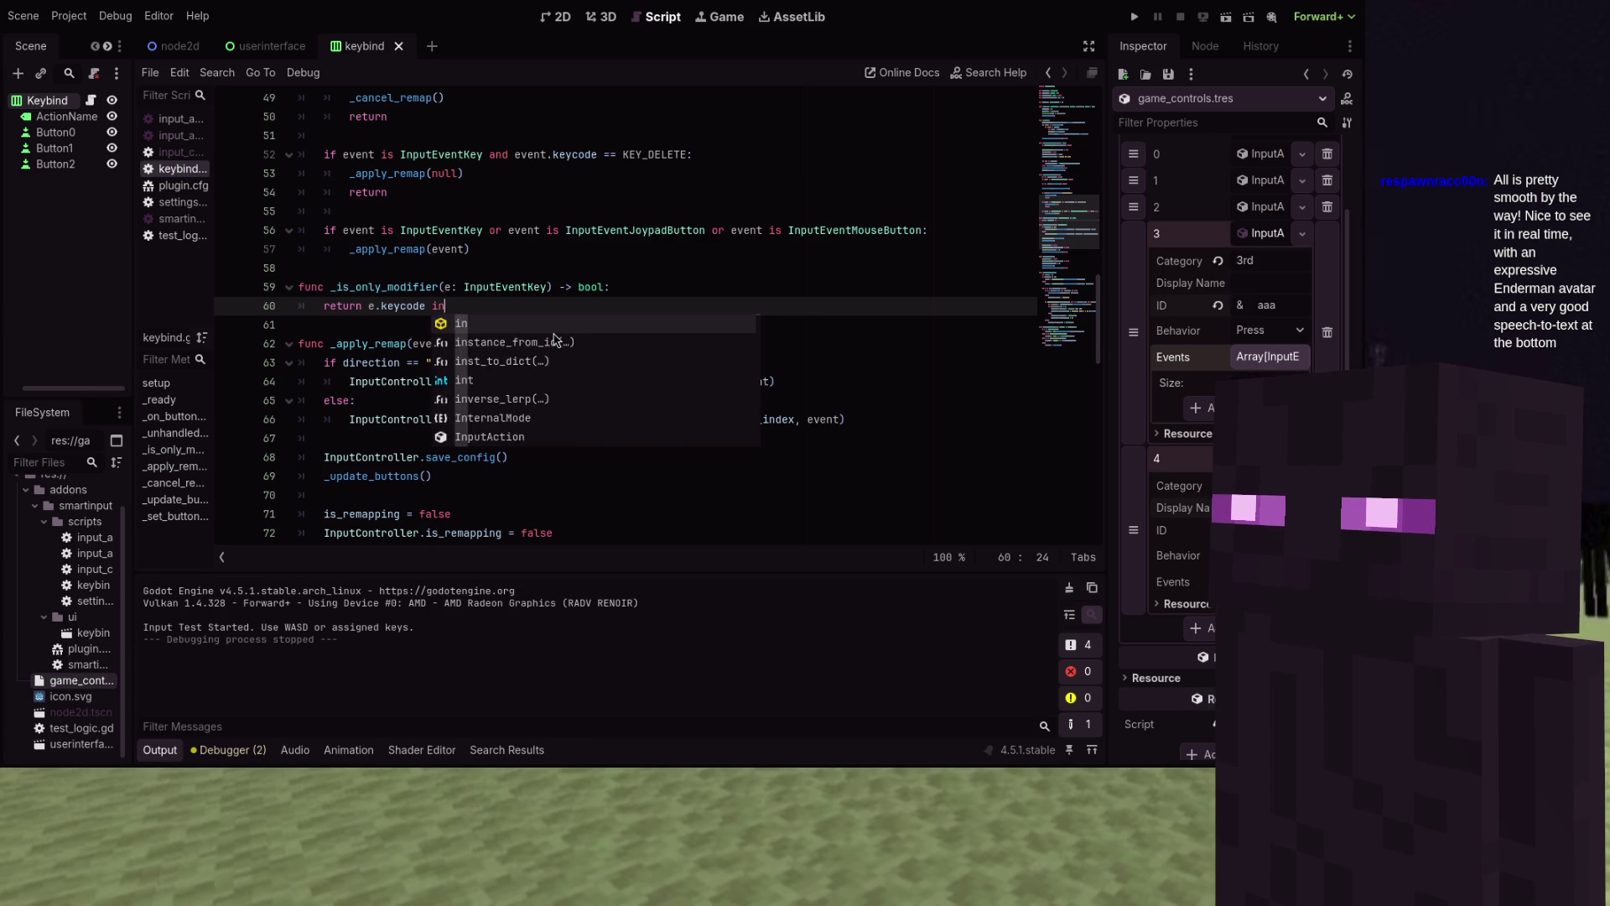
pyautogui.write(' [KEY_SHIFT,')
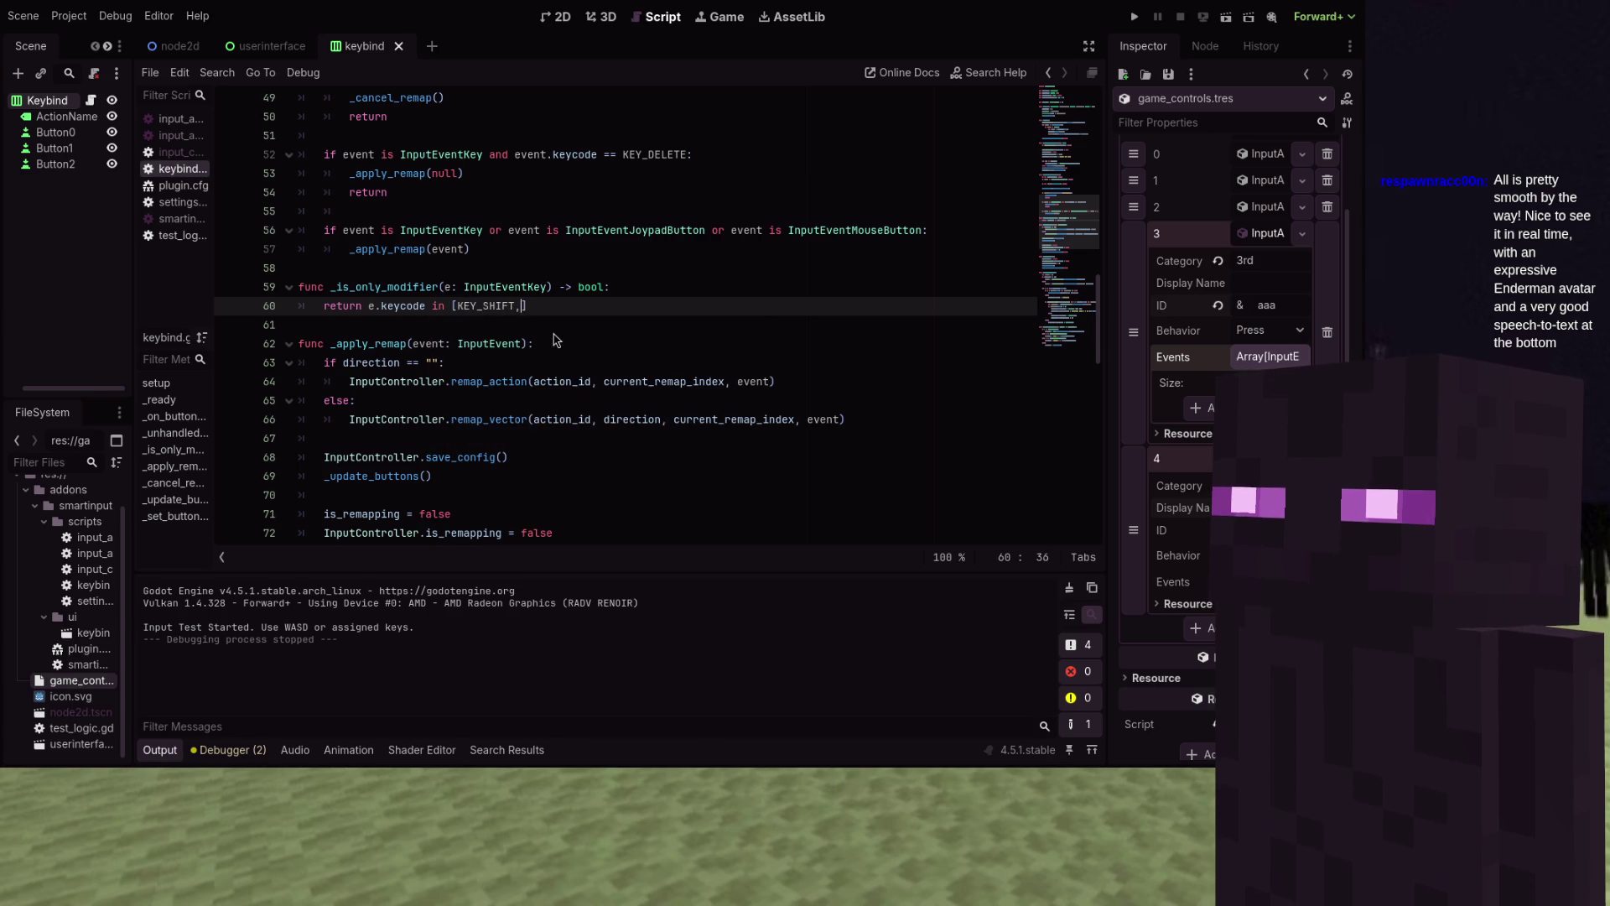
pyautogui.write(' KEY_')
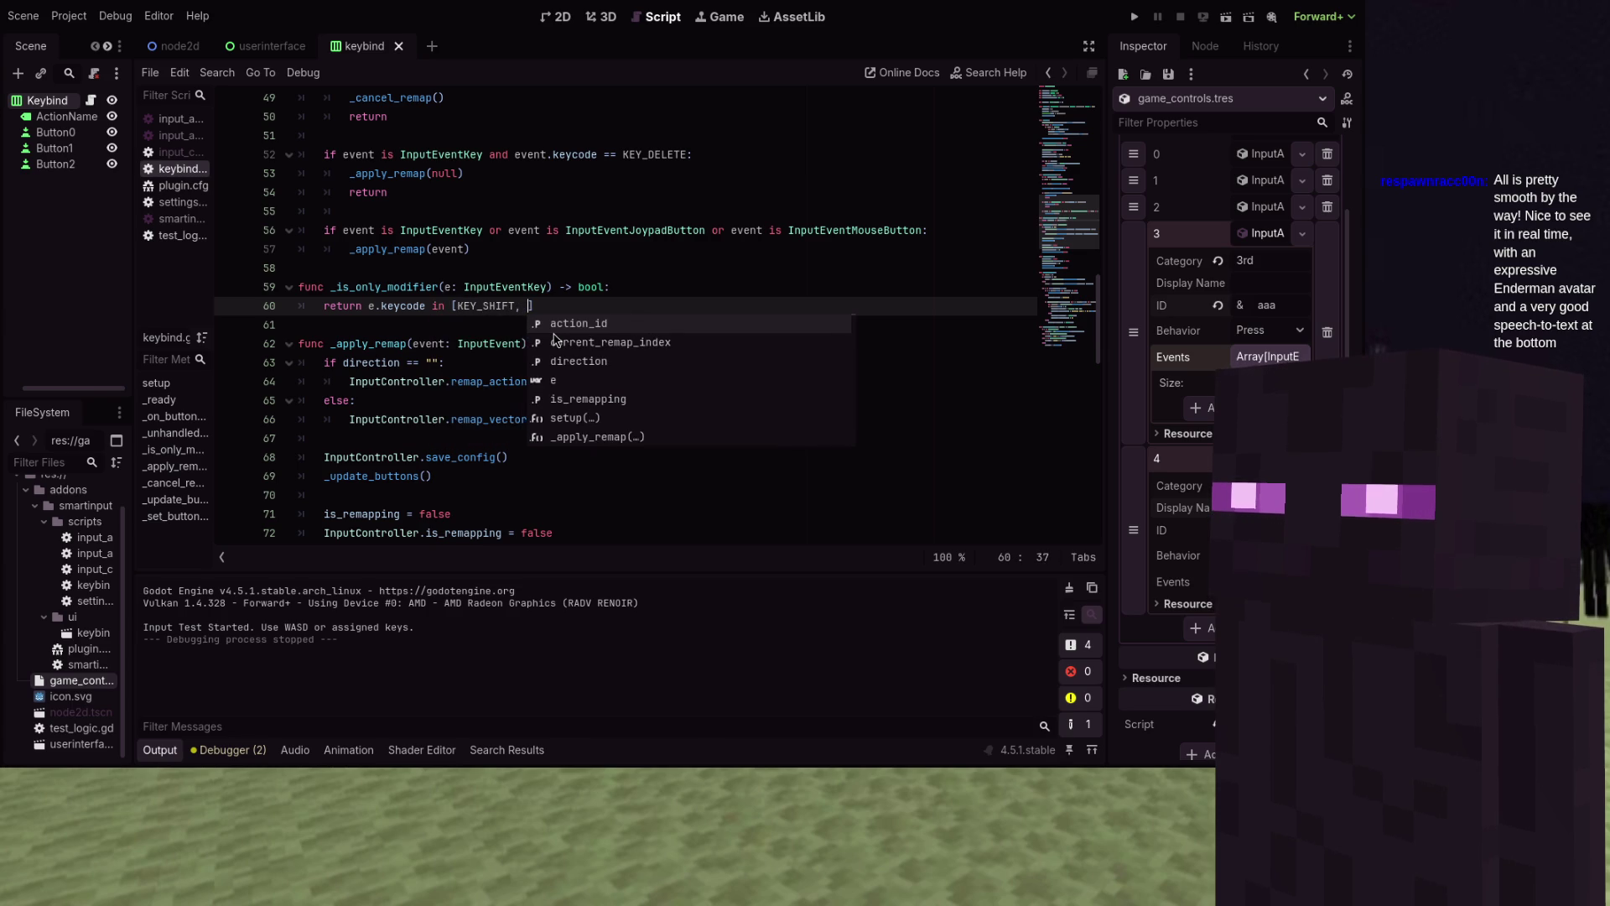
pyautogui.write('CTRL')
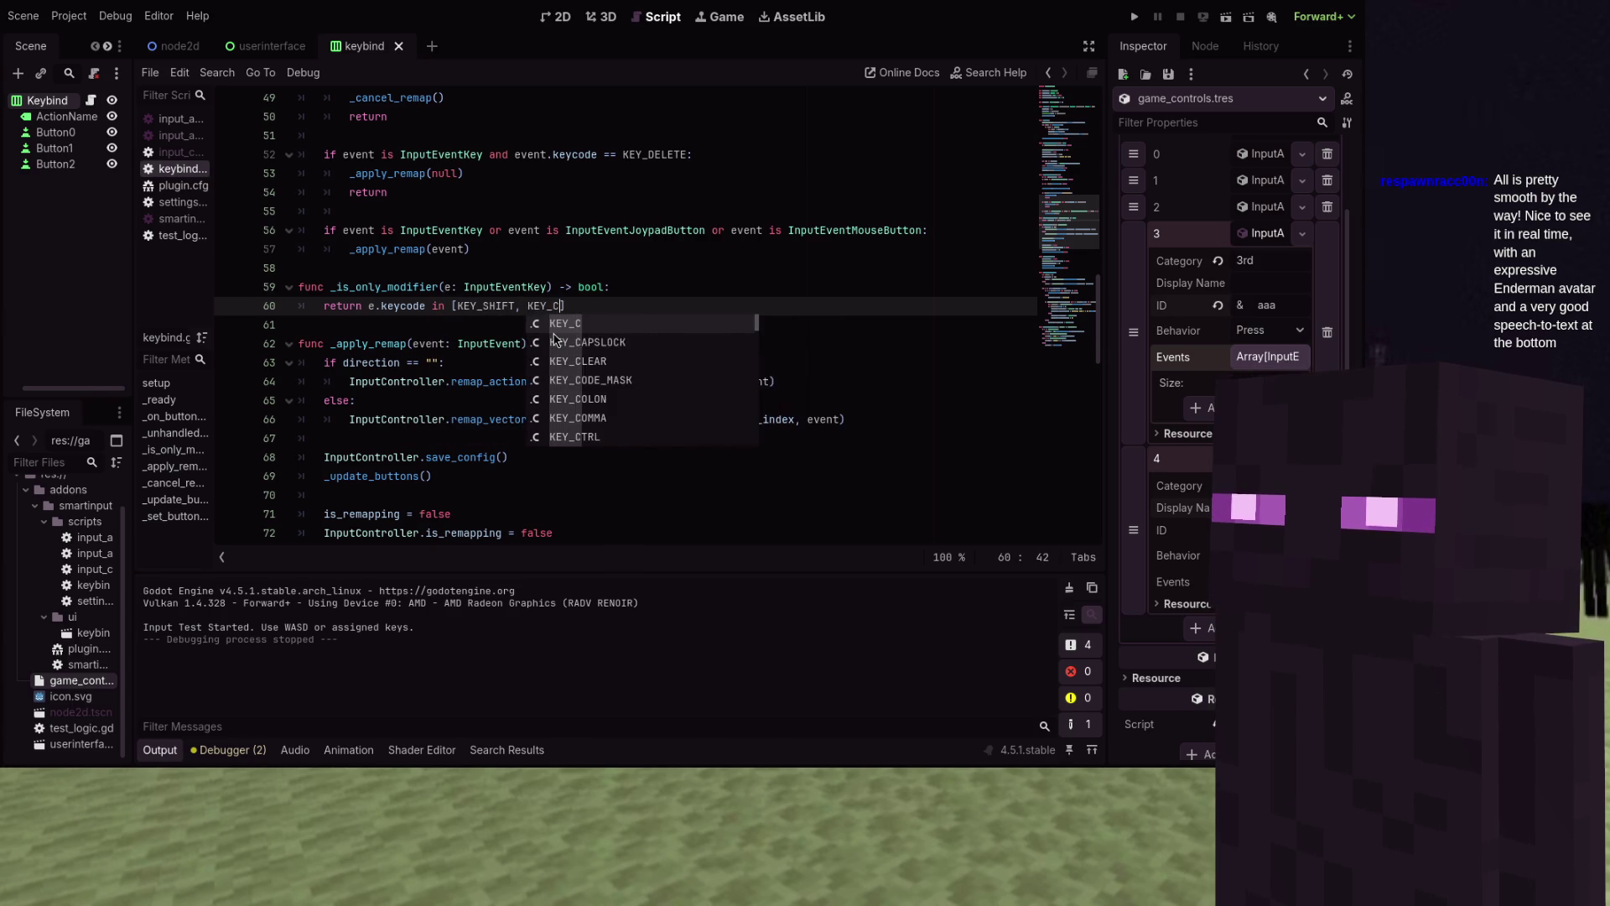
pyautogui.write(', KEY_MME')
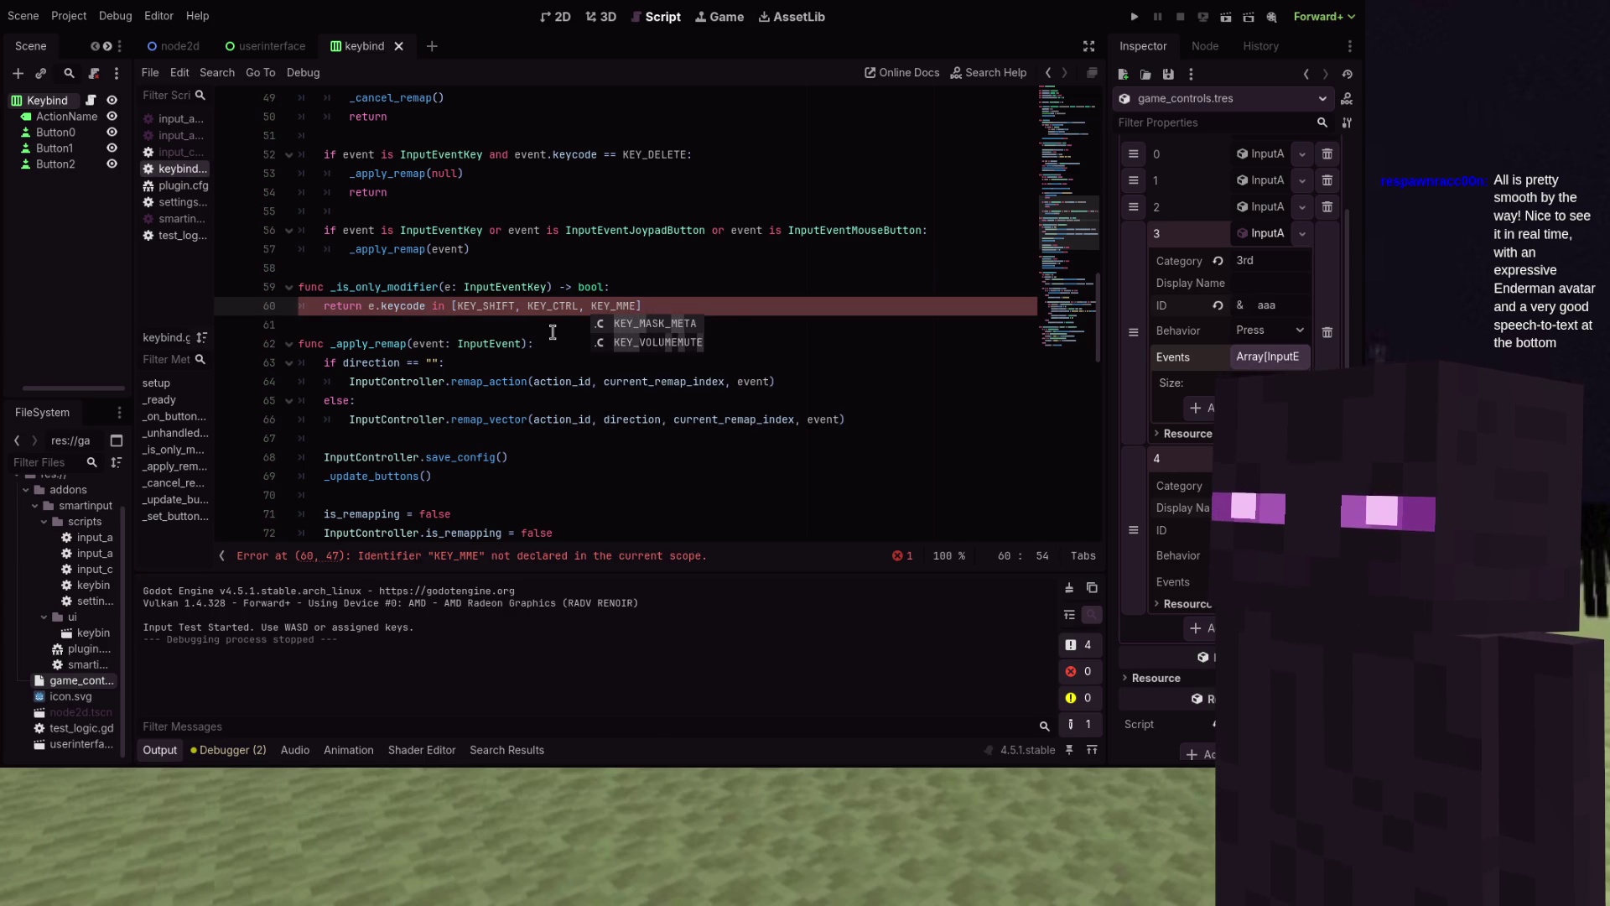
pyautogui.press('BackSpace')
pyautogui.press('BackSpace')
pyautogui.write('A, KE')
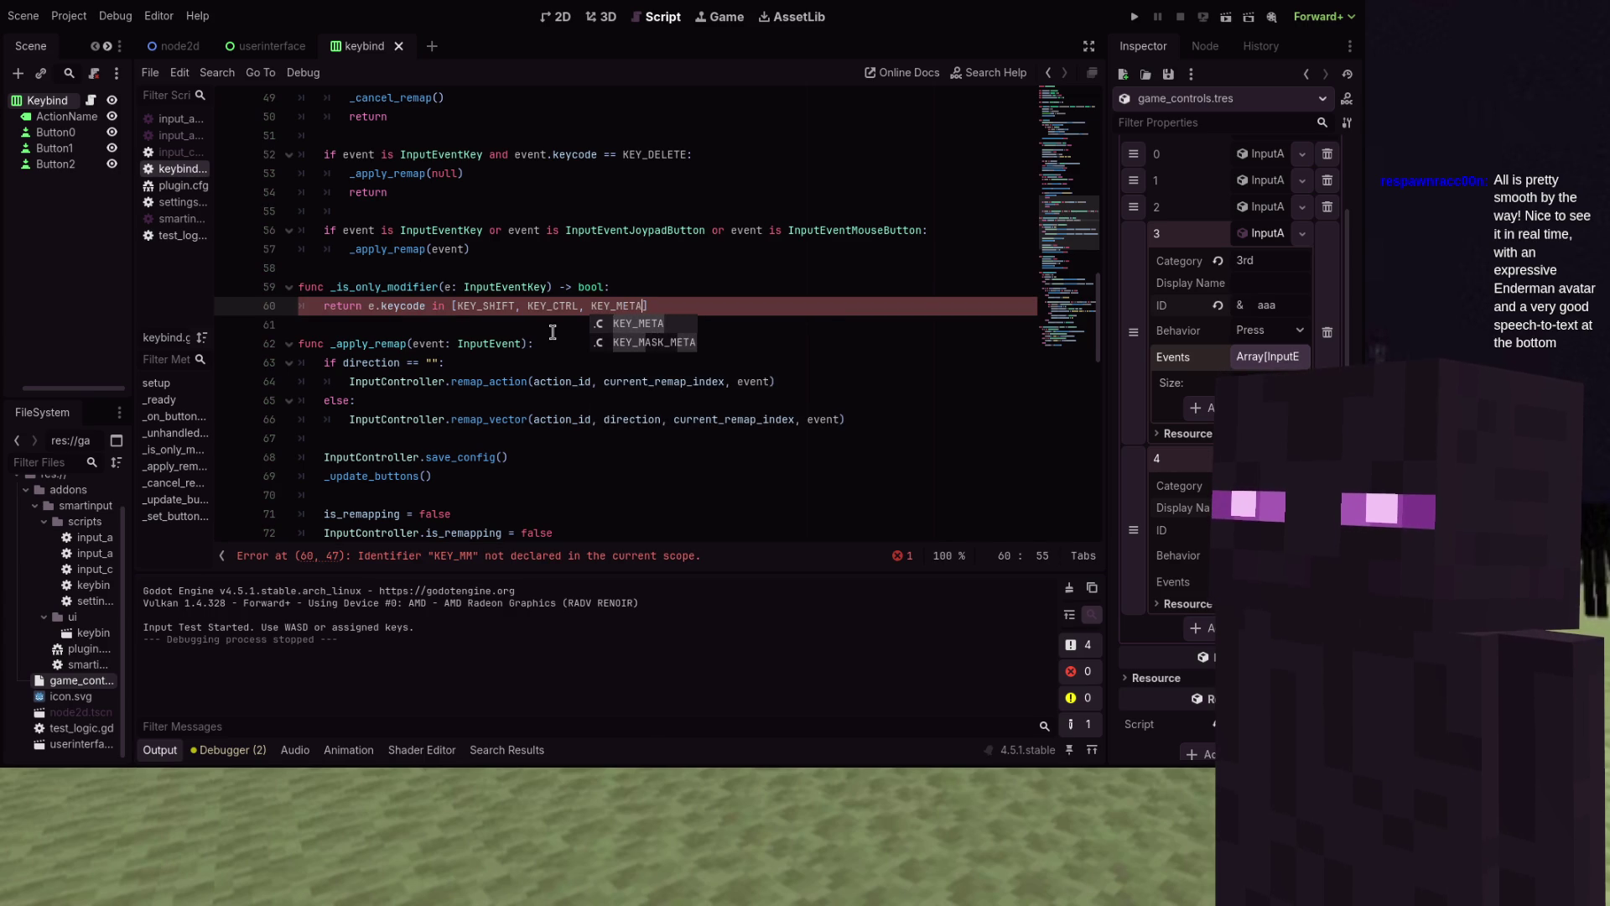
pyautogui.write('Y_ALT')
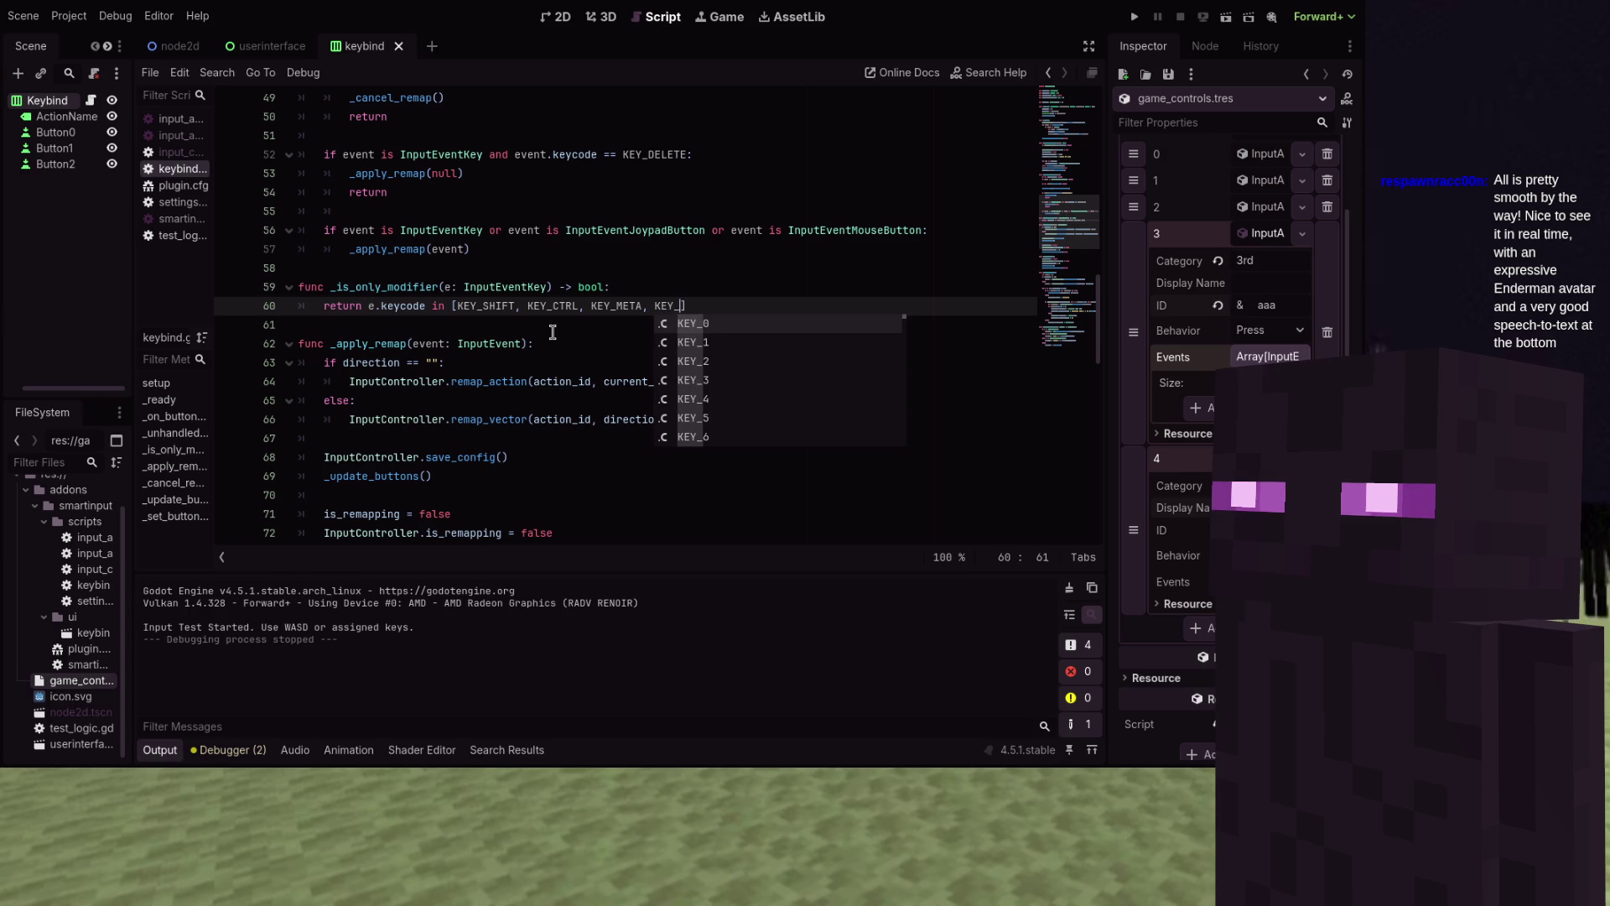
pyautogui.write(', KEY')
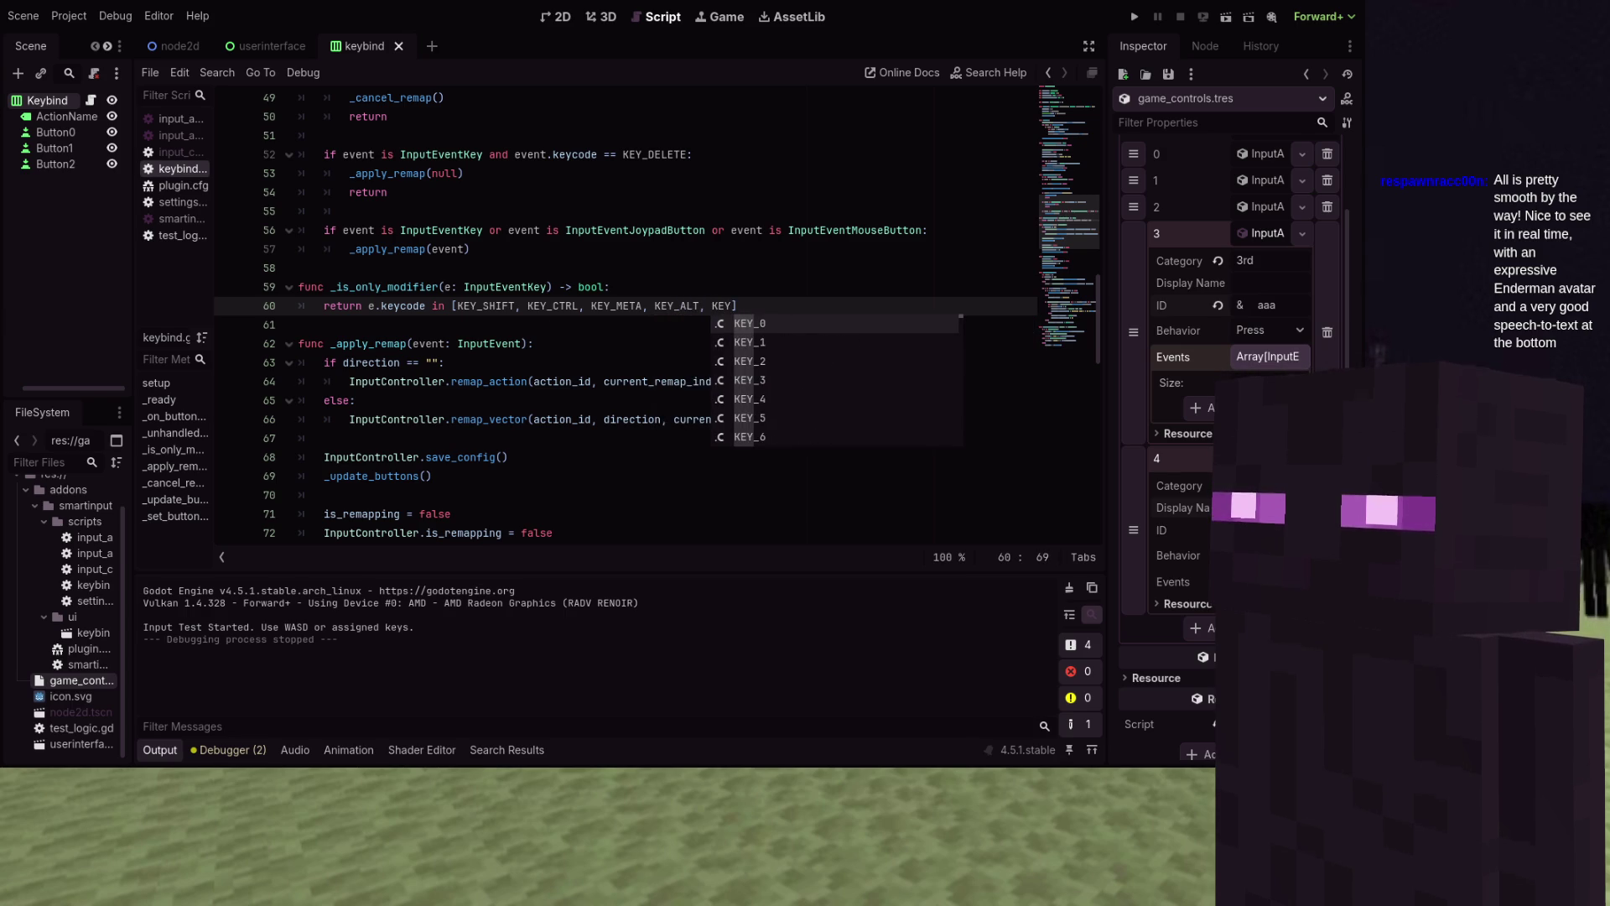
pyautogui.write('_CAPS')
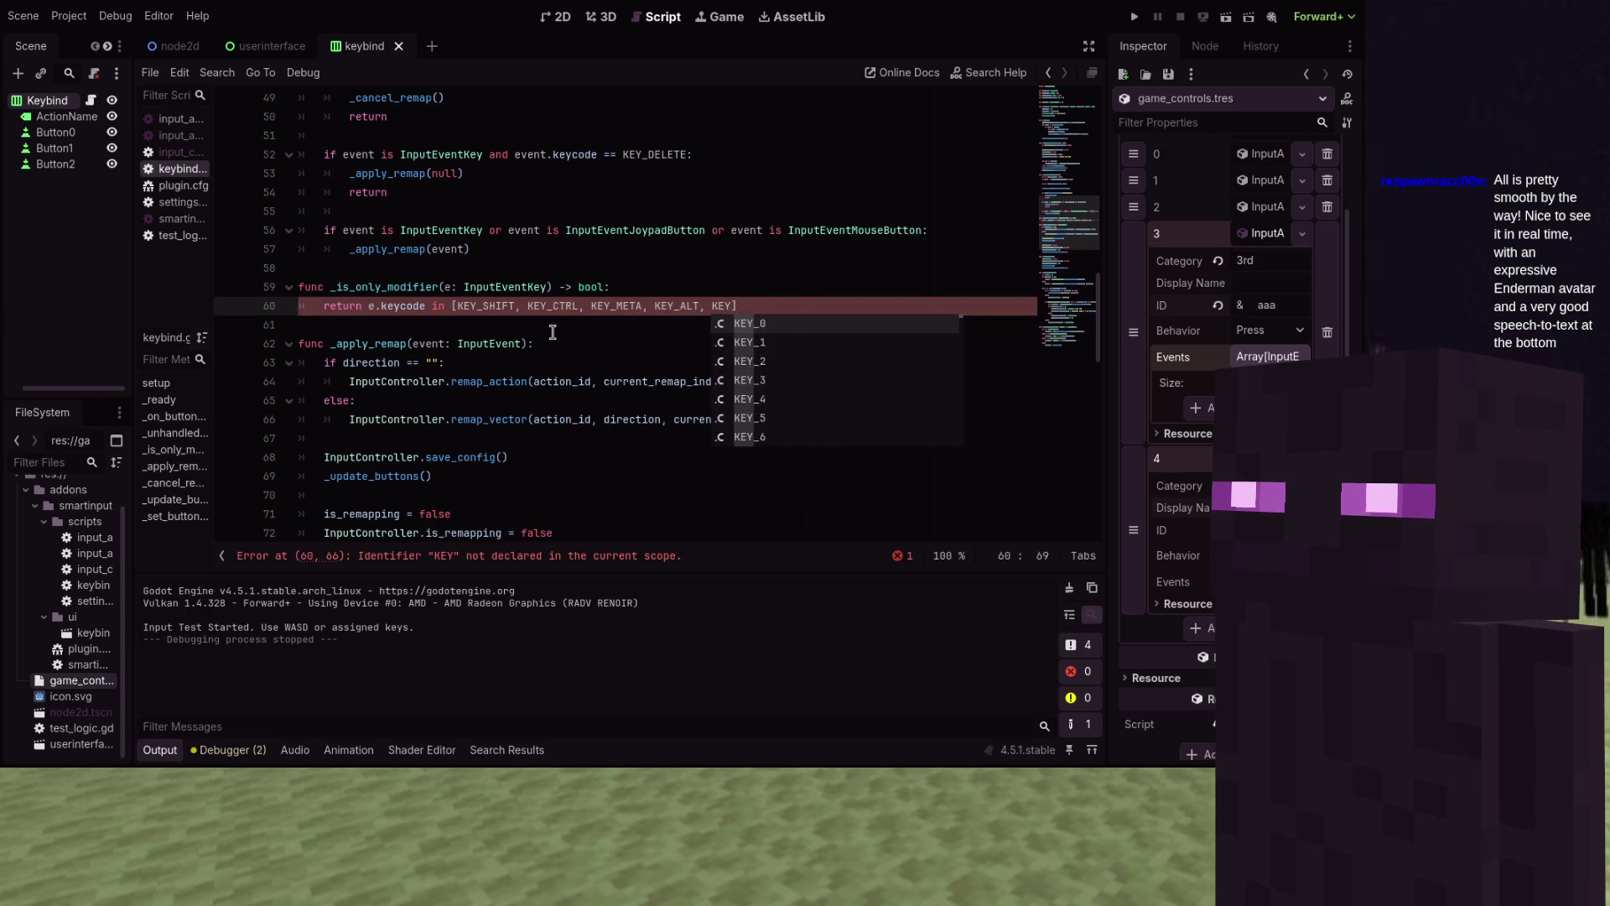
pyautogui.press('Return')
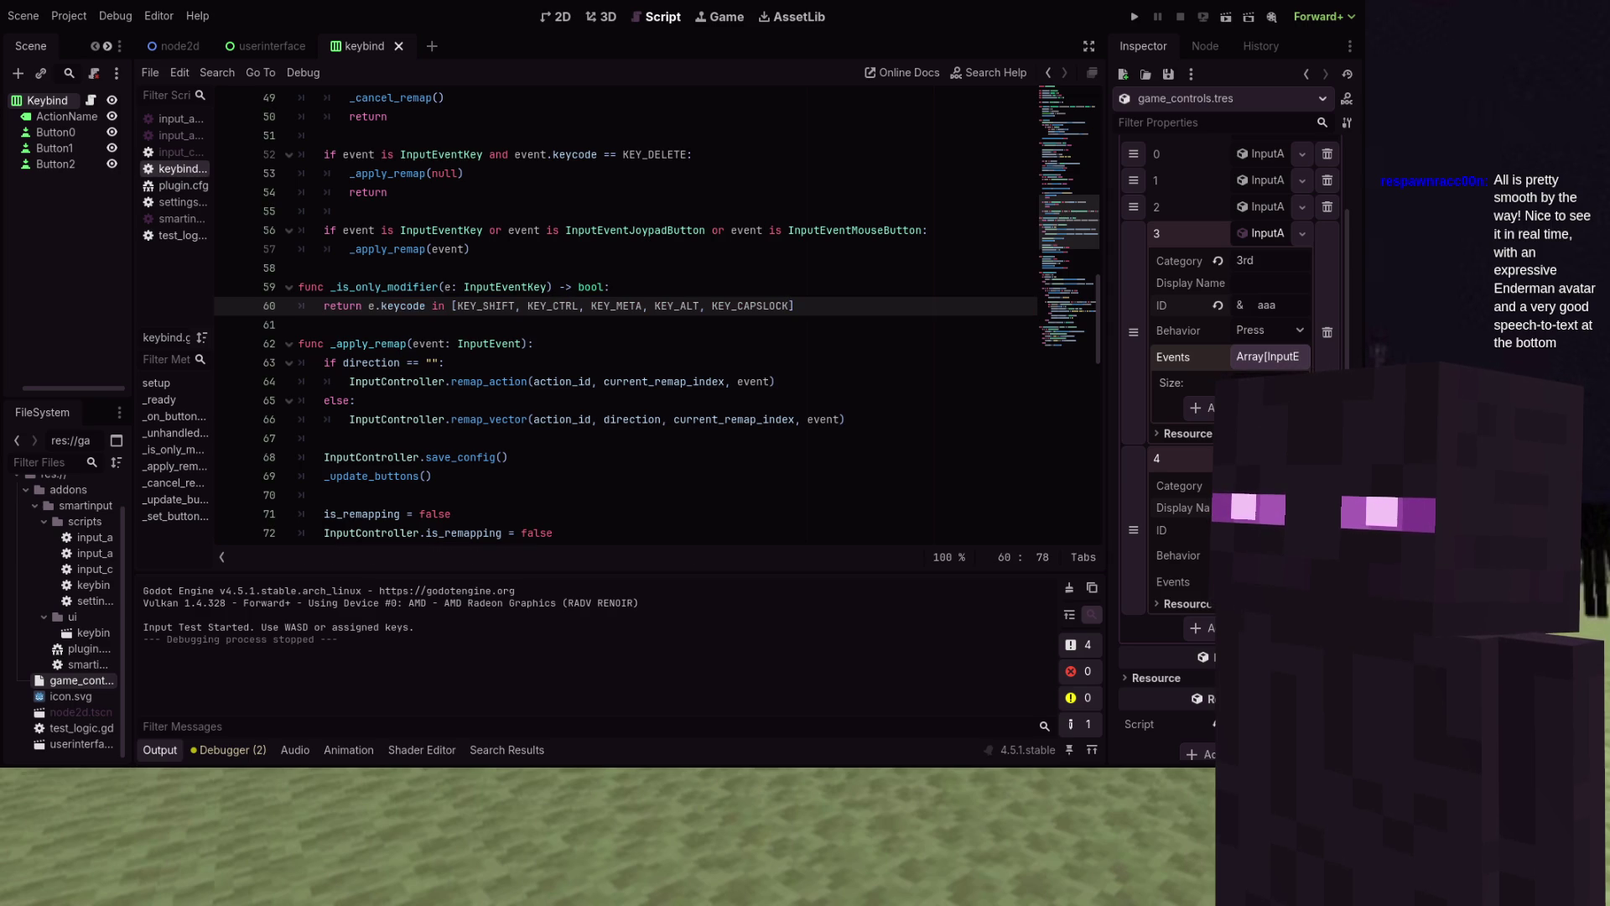
pyautogui.scroll(-2, 553, 331)
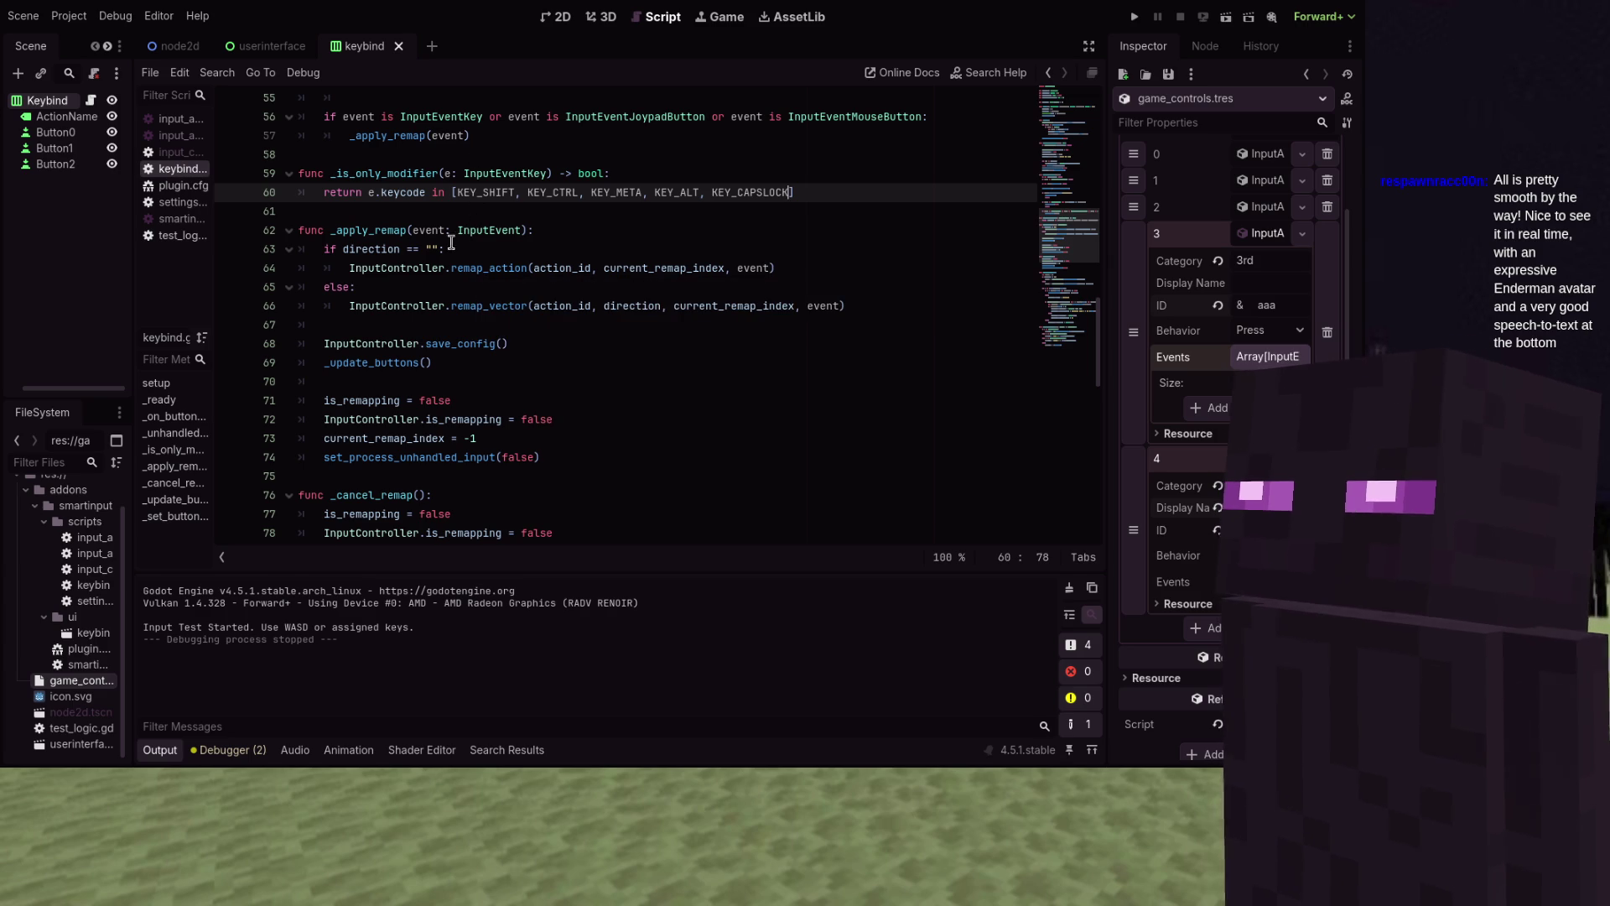
pyautogui.scroll(-2, 432, 236)
pyautogui.scroll(-2, 433, 236)
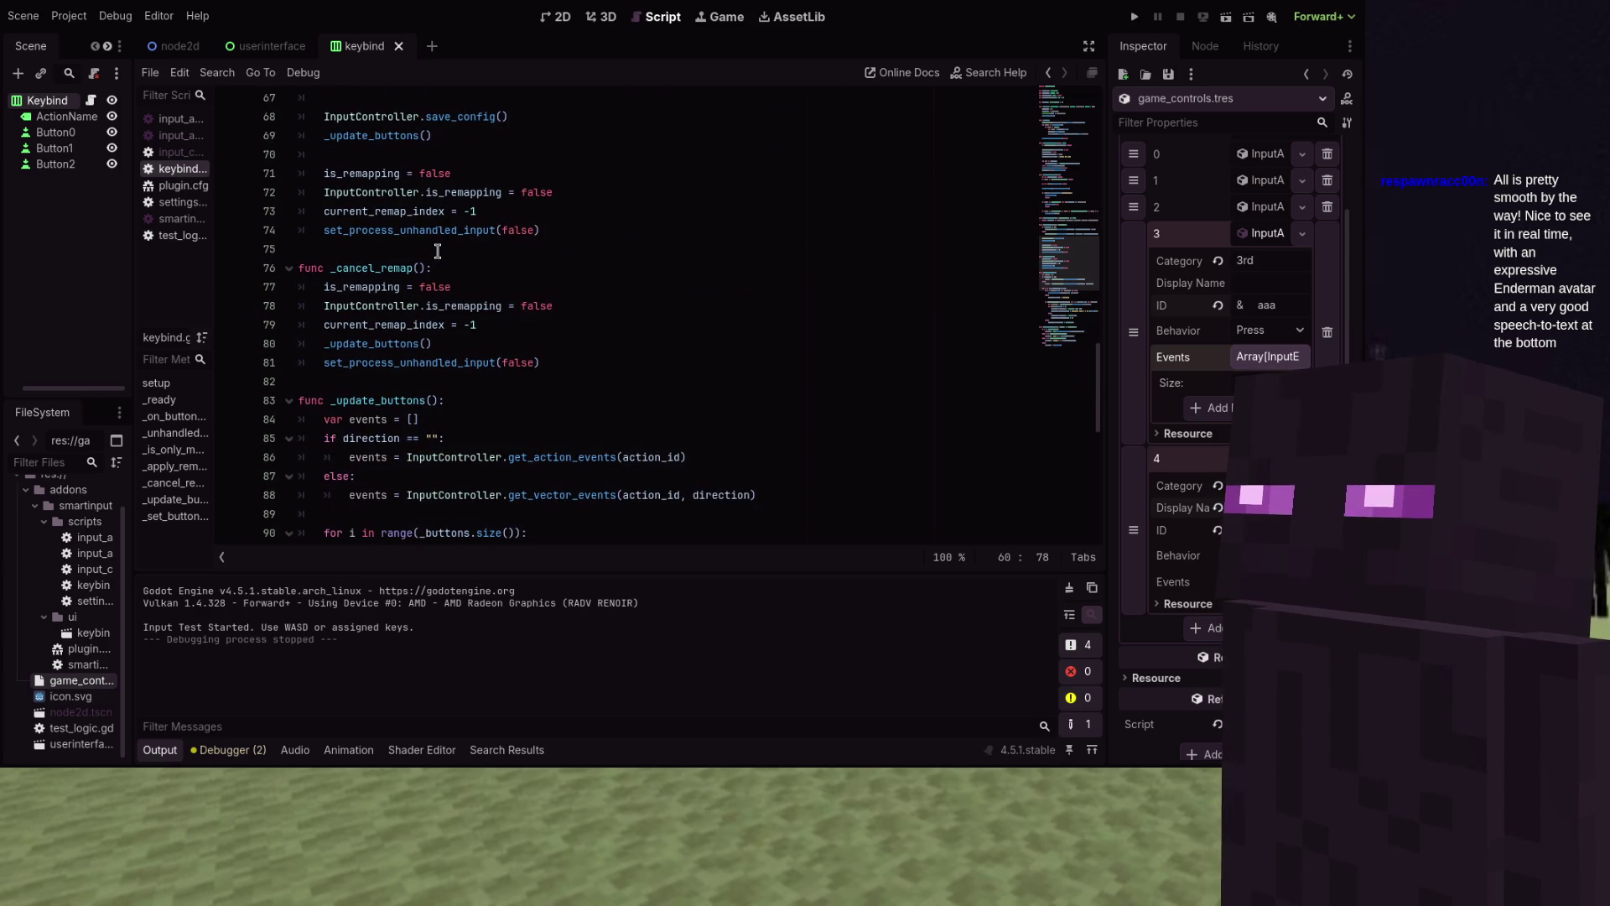
# Add _cleanup_remap() and _update_buttons() calls at the start of _cancel_remap
pyautogui.click(463, 268)
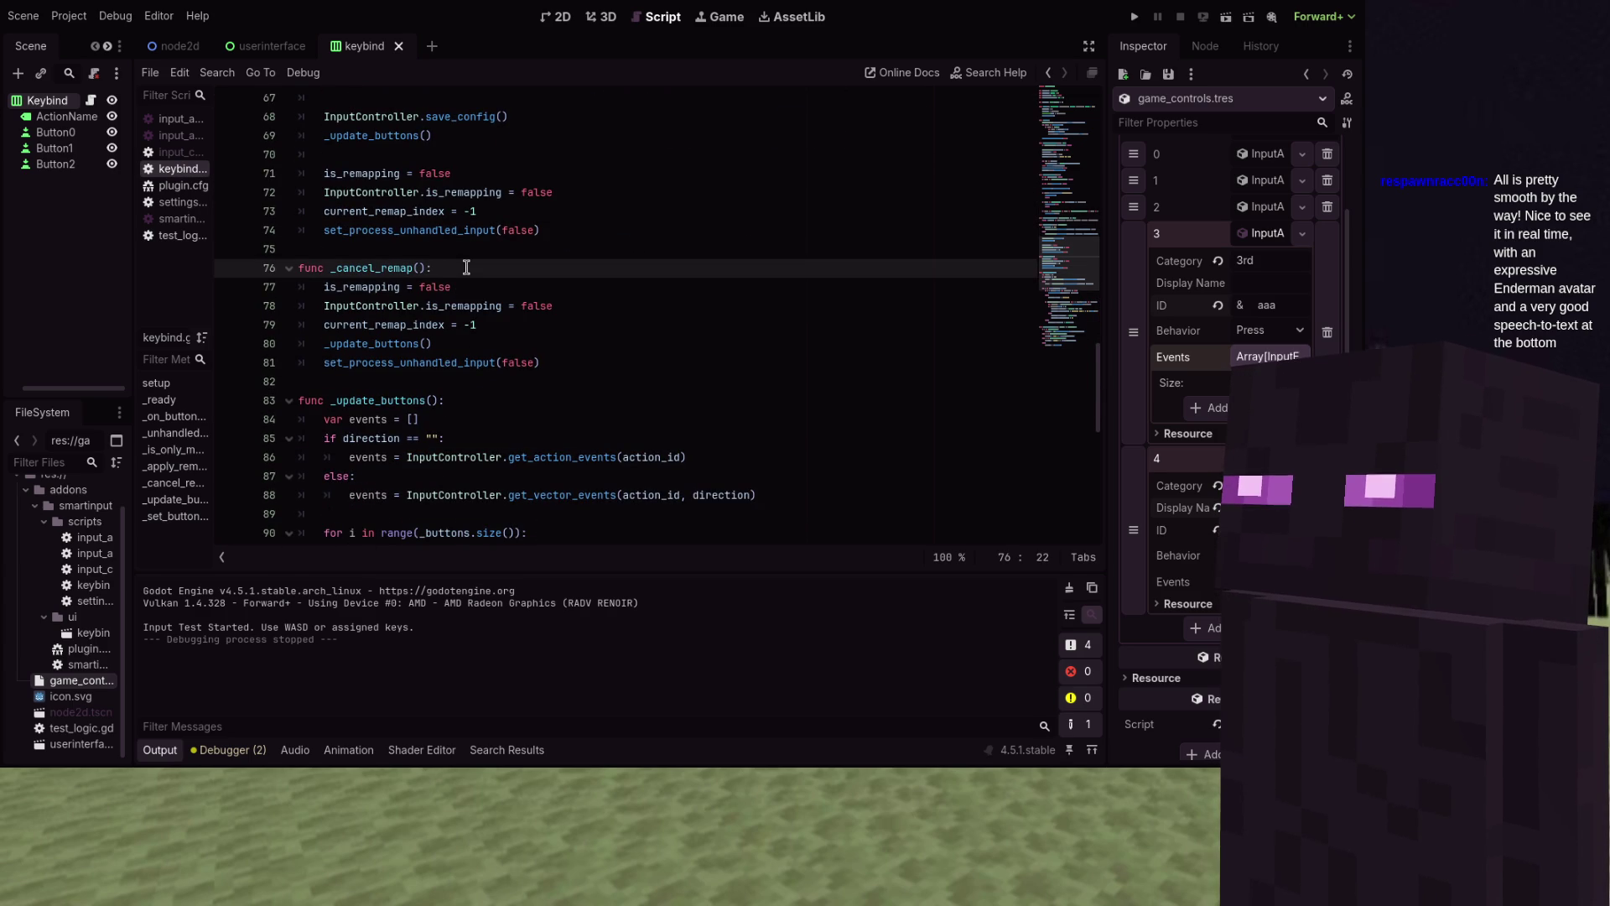
pyautogui.press('Return')
pyautogui.write('_cleanu')
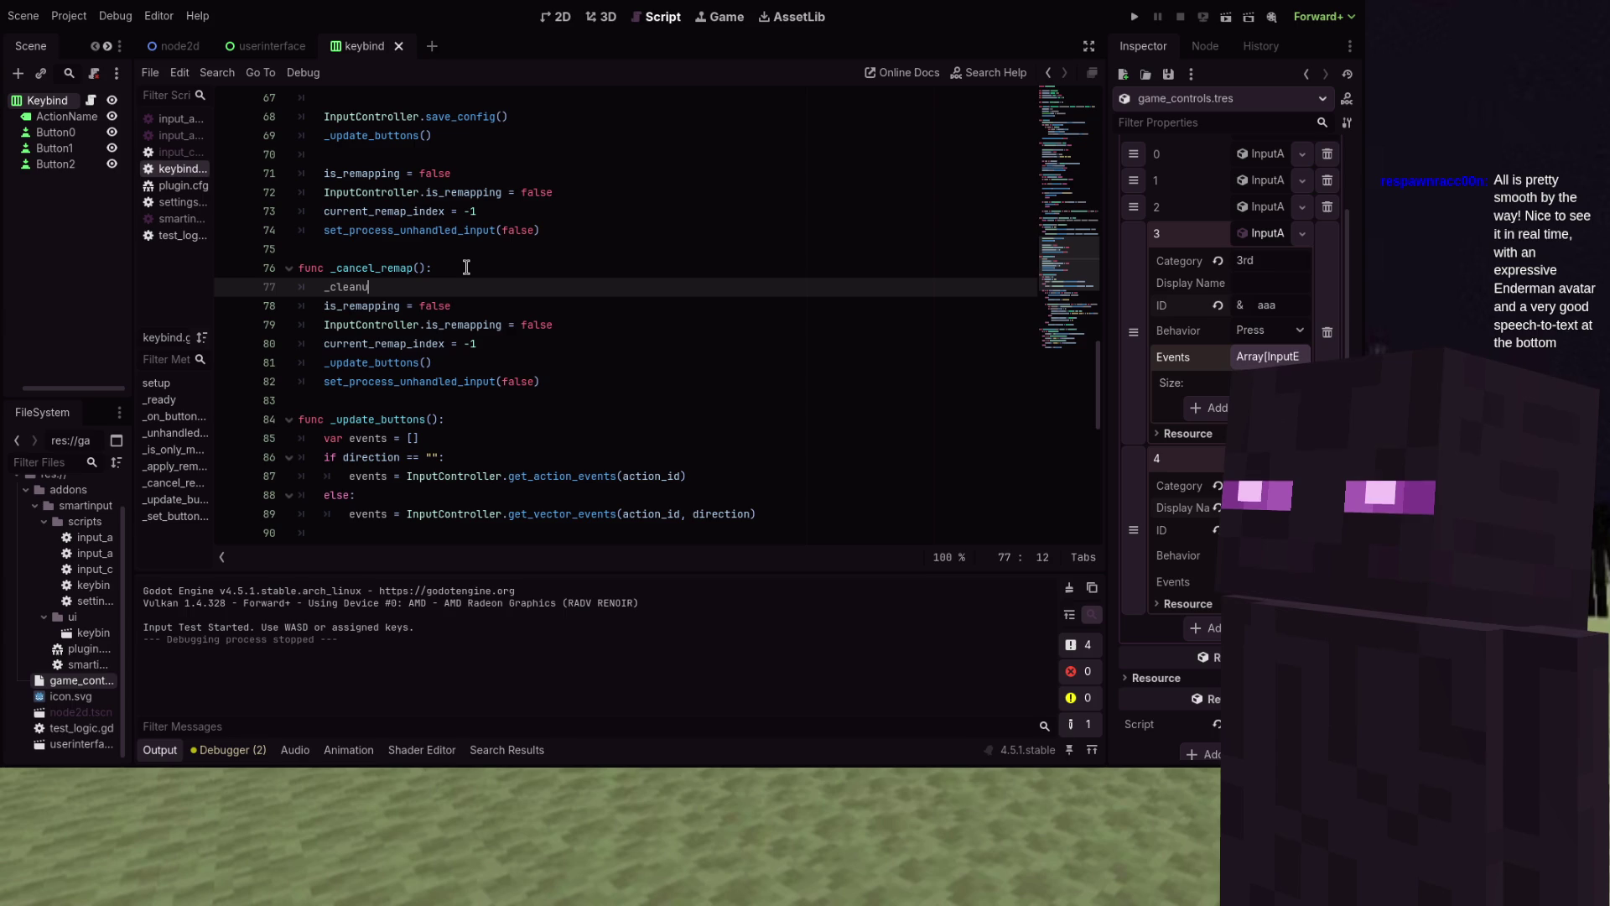
pyautogui.write('p_rema')
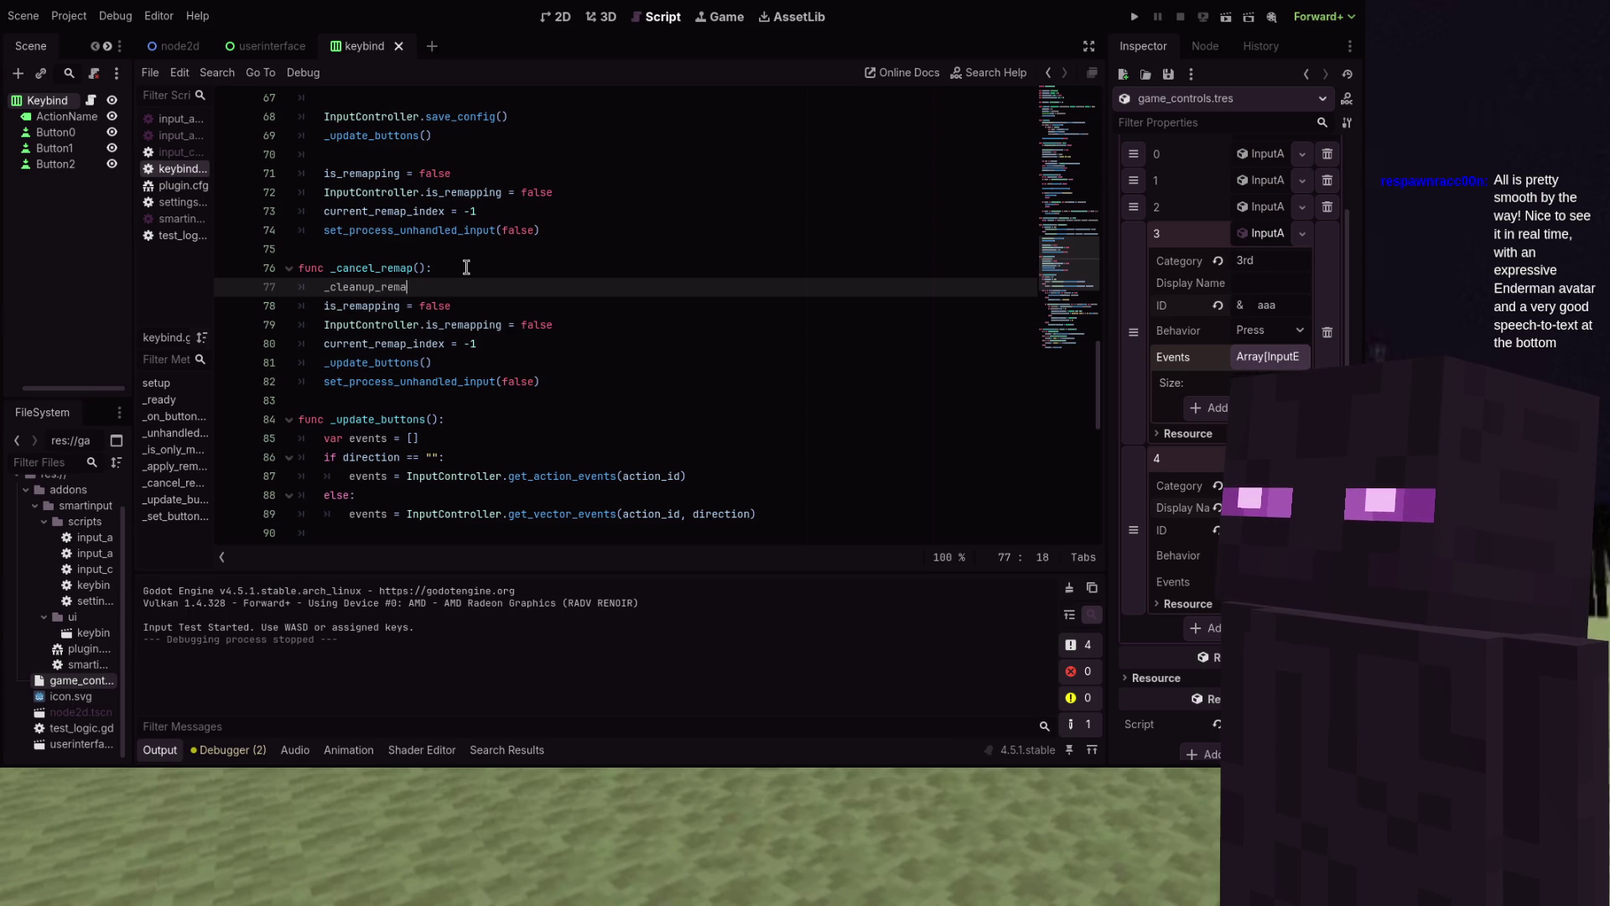
pyautogui.write('p()')
pyautogui.press('Return')
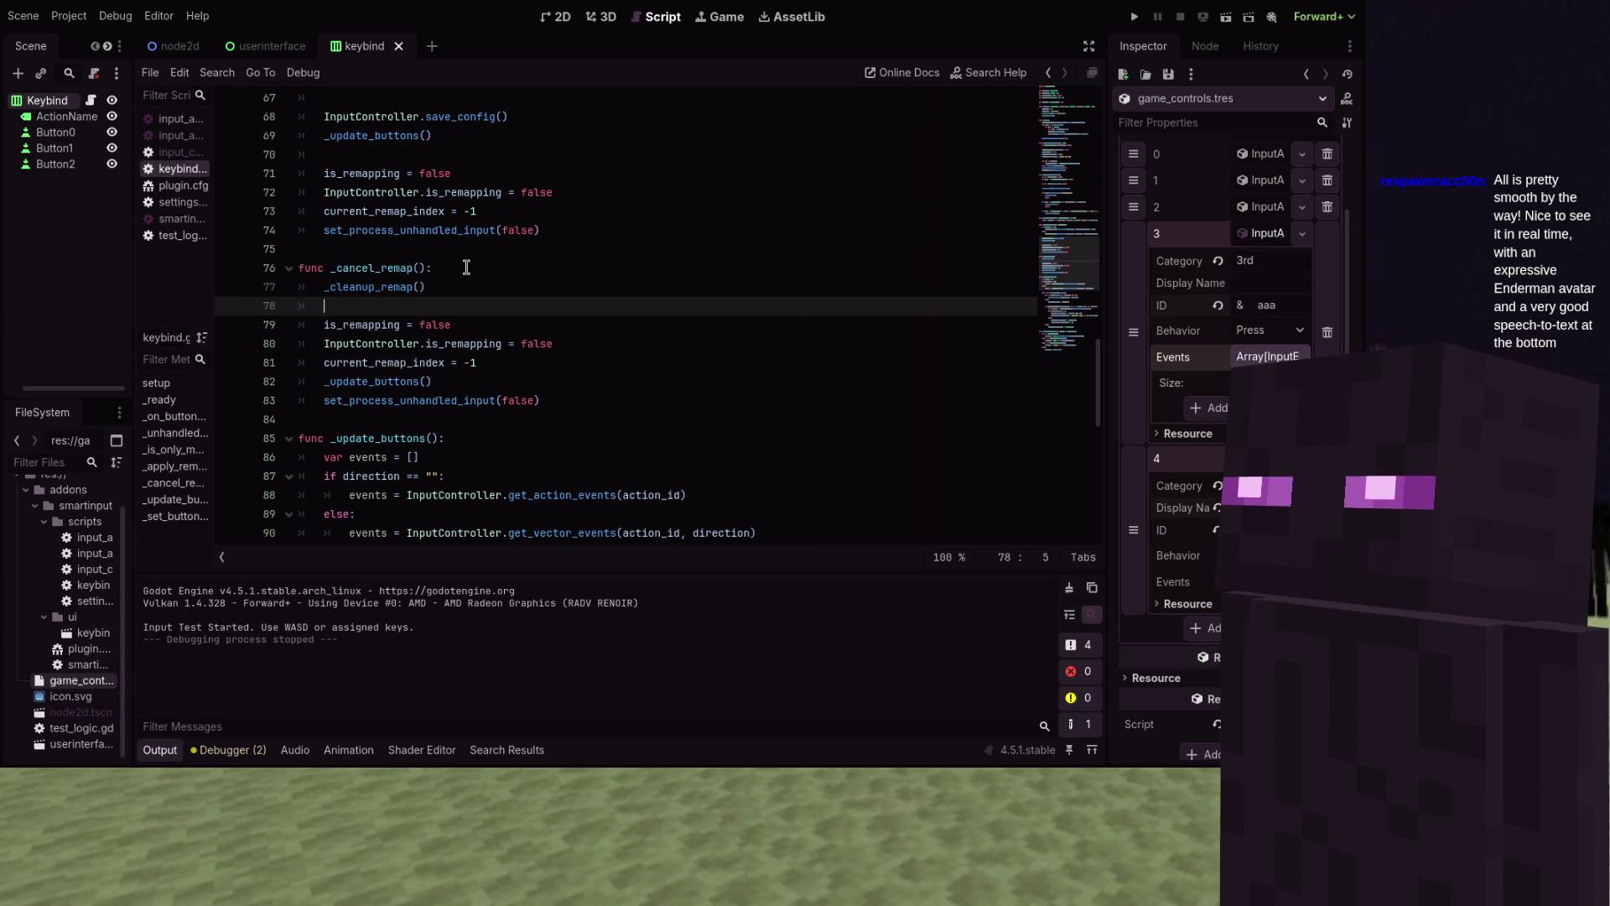
pyautogui.write('_update_')
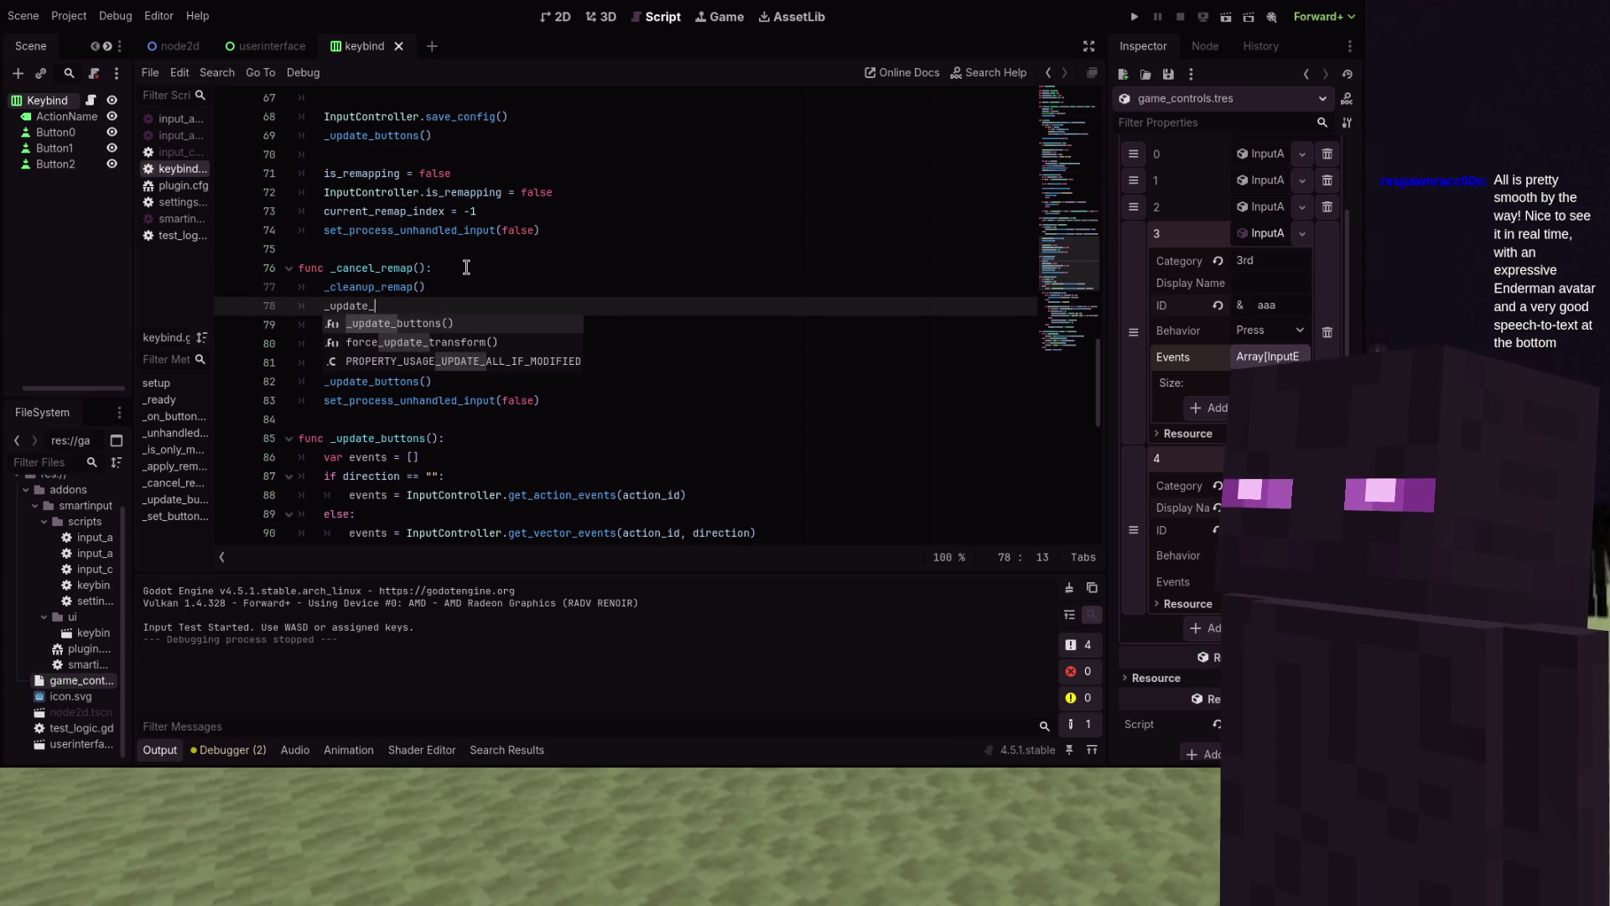
pyautogui.write('butto')
pyautogui.press('Return')
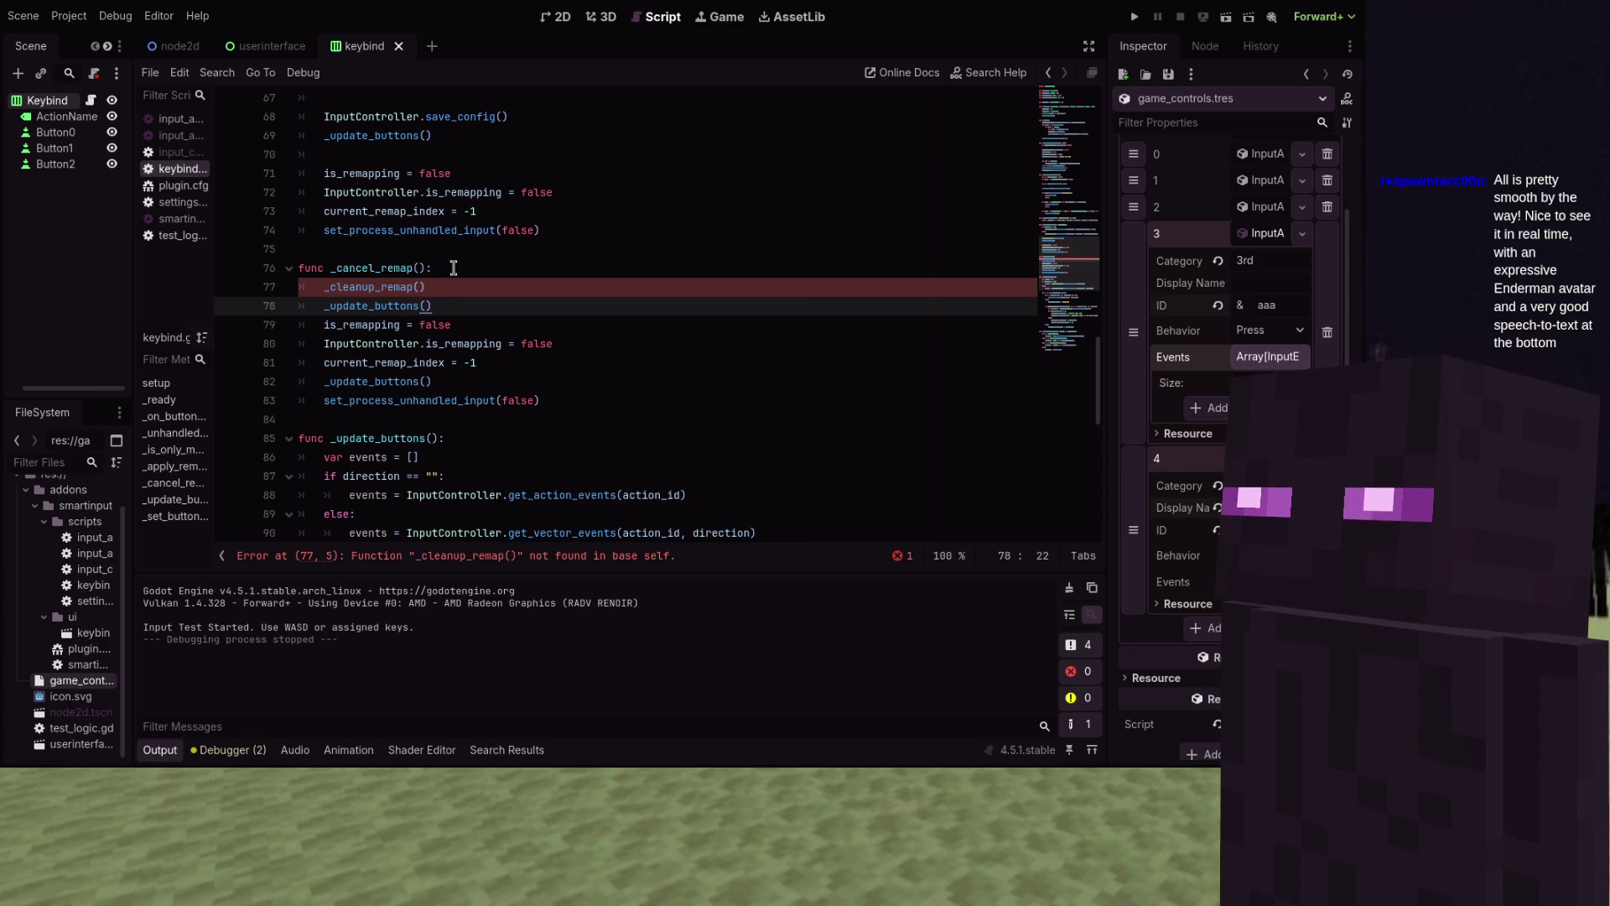
# Search the project for _cleanup_remap, then close the search results
pyautogui.doubleClick(379, 287)
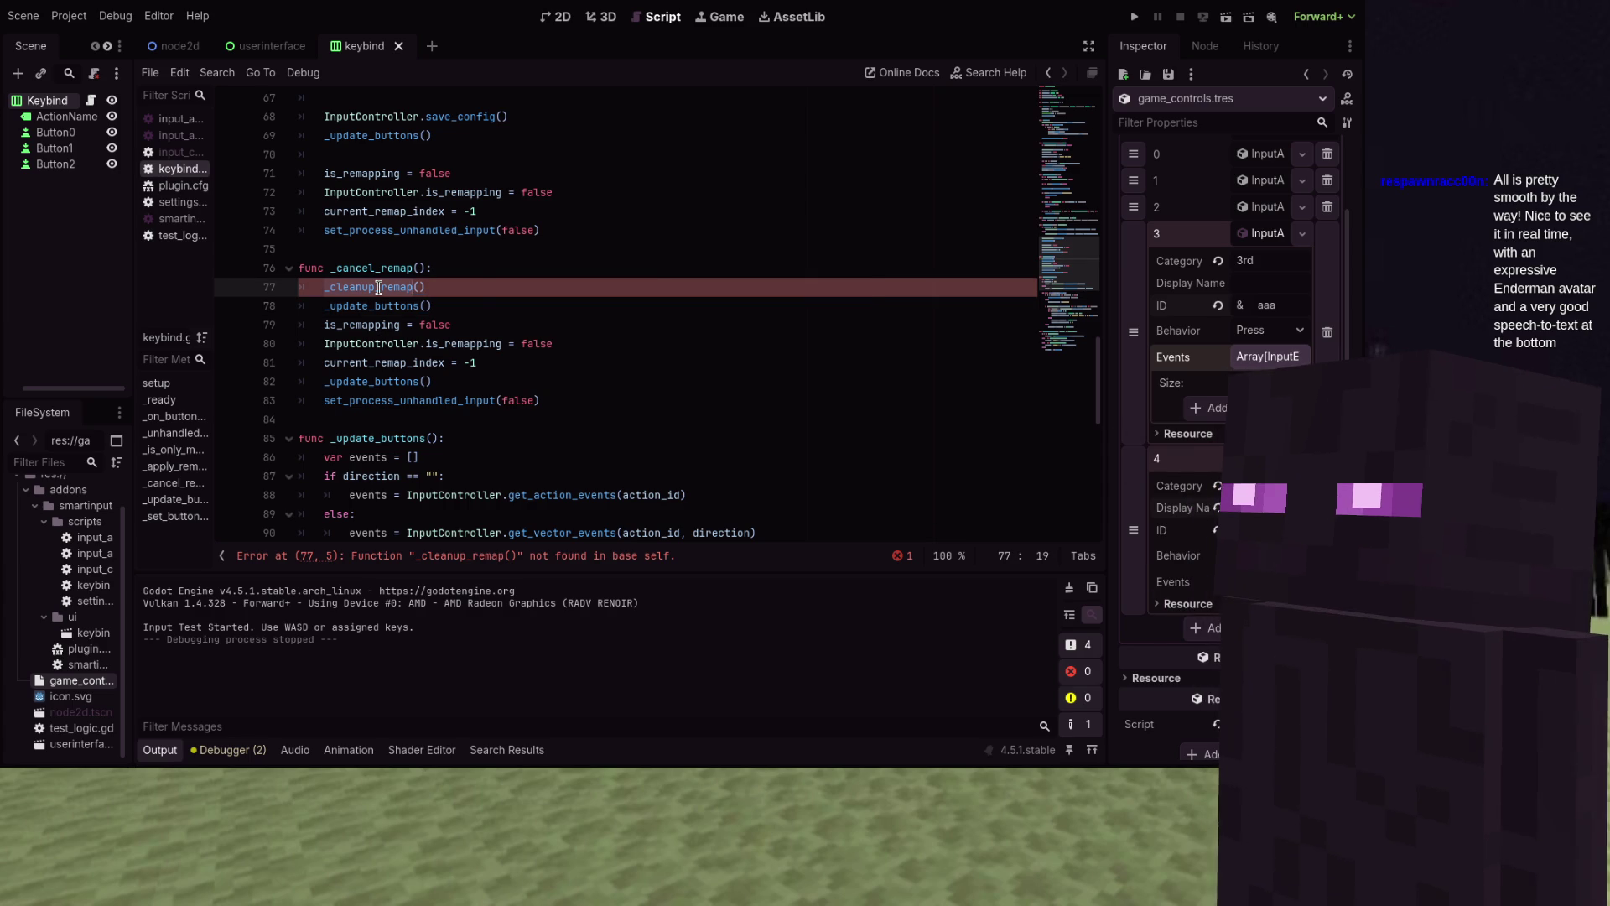
pyautogui.hotkey('ctrl', 'shift', 'f')
pyautogui.click(686, 465)
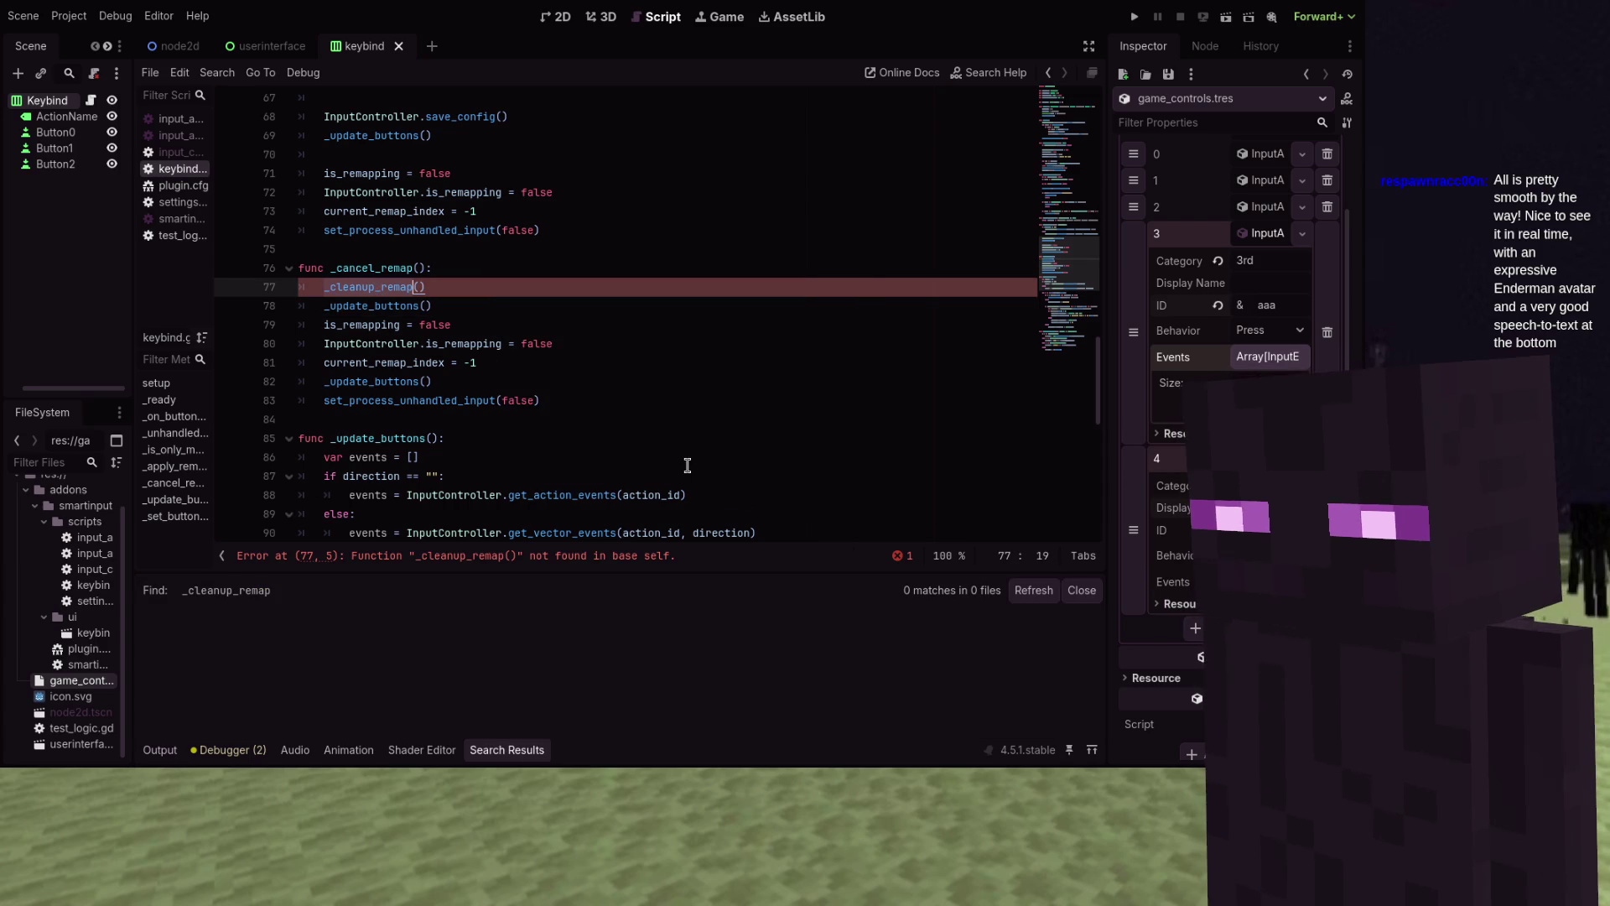
pyautogui.click(585, 362)
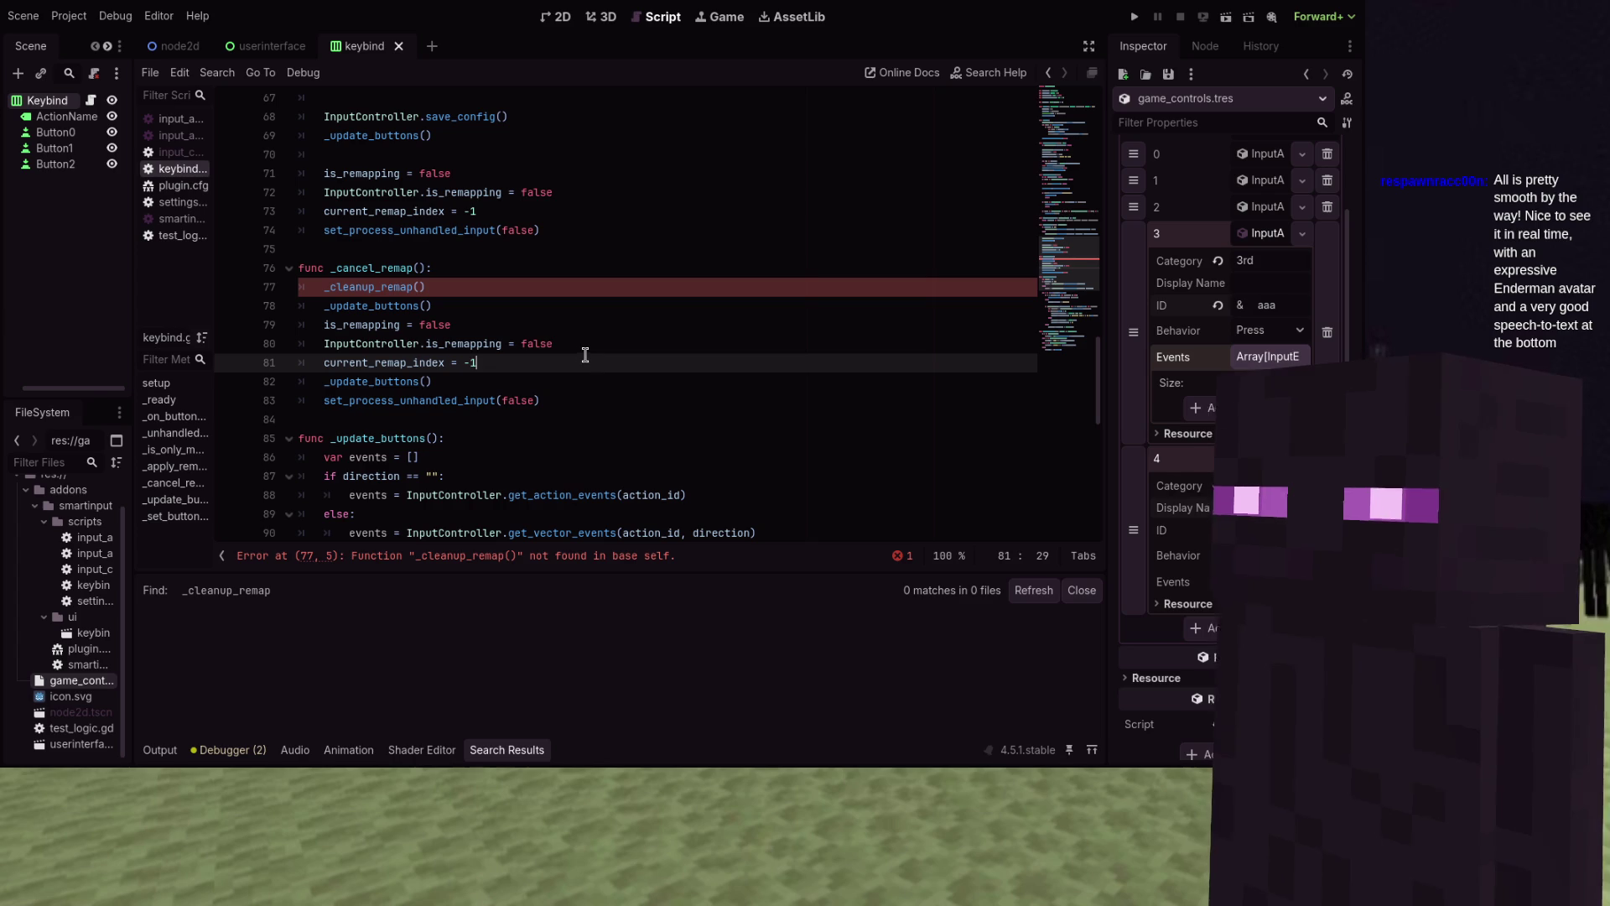
pyautogui.click(1084, 592)
pyautogui.click(765, 384)
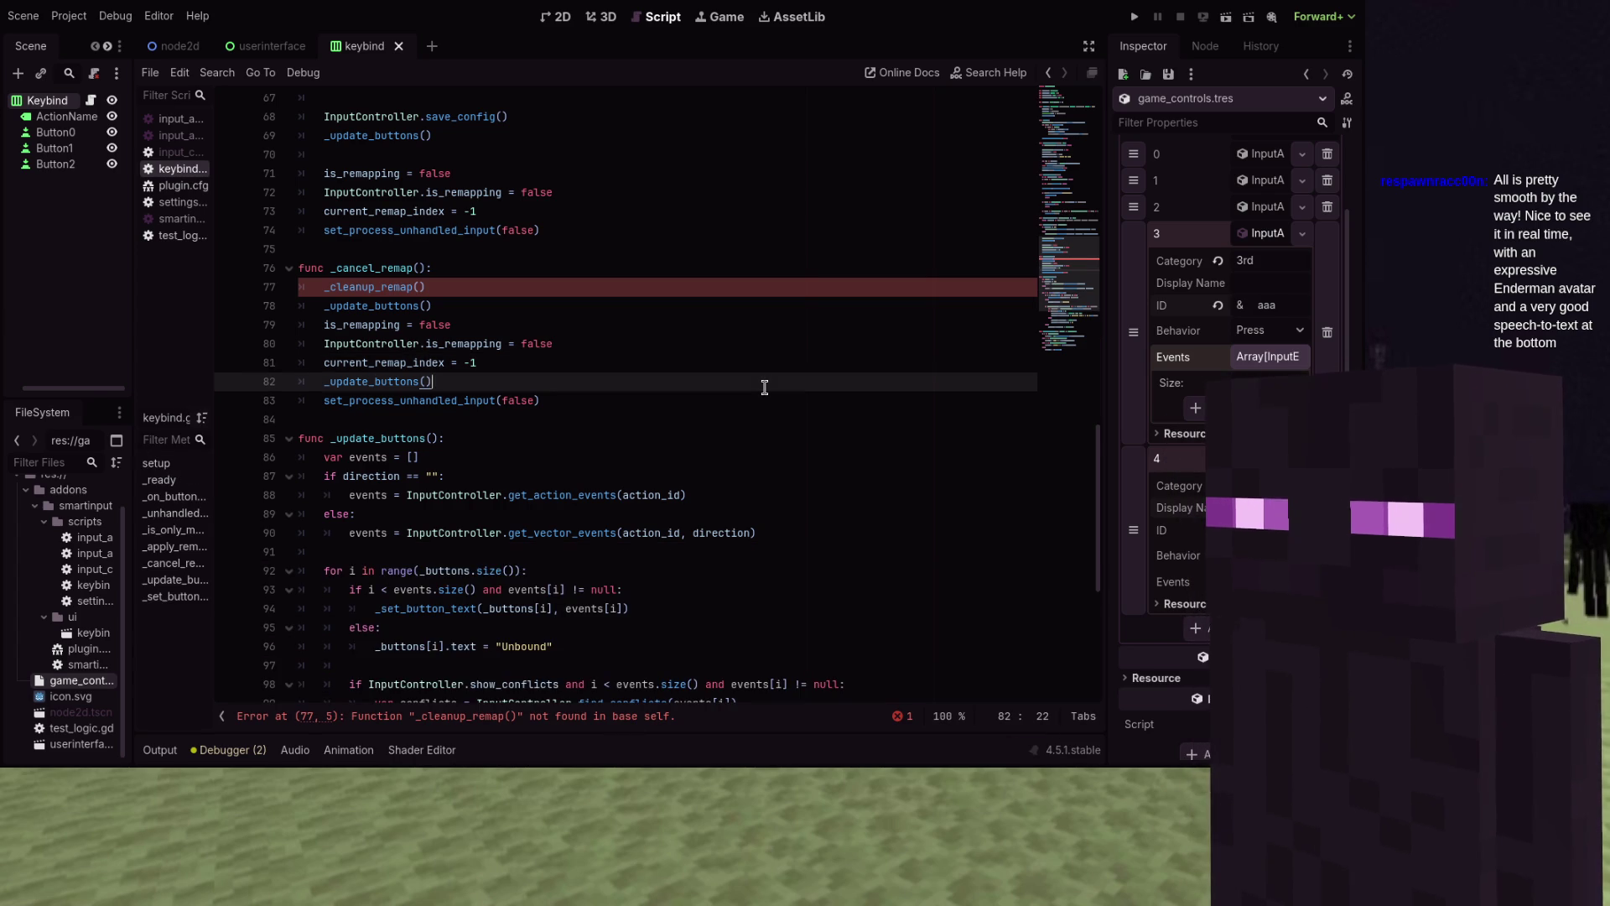
# Delete the undefined _cleanup_remap() call from _cancel_remap and save the script
pyautogui.scroll(3, 765, 386)
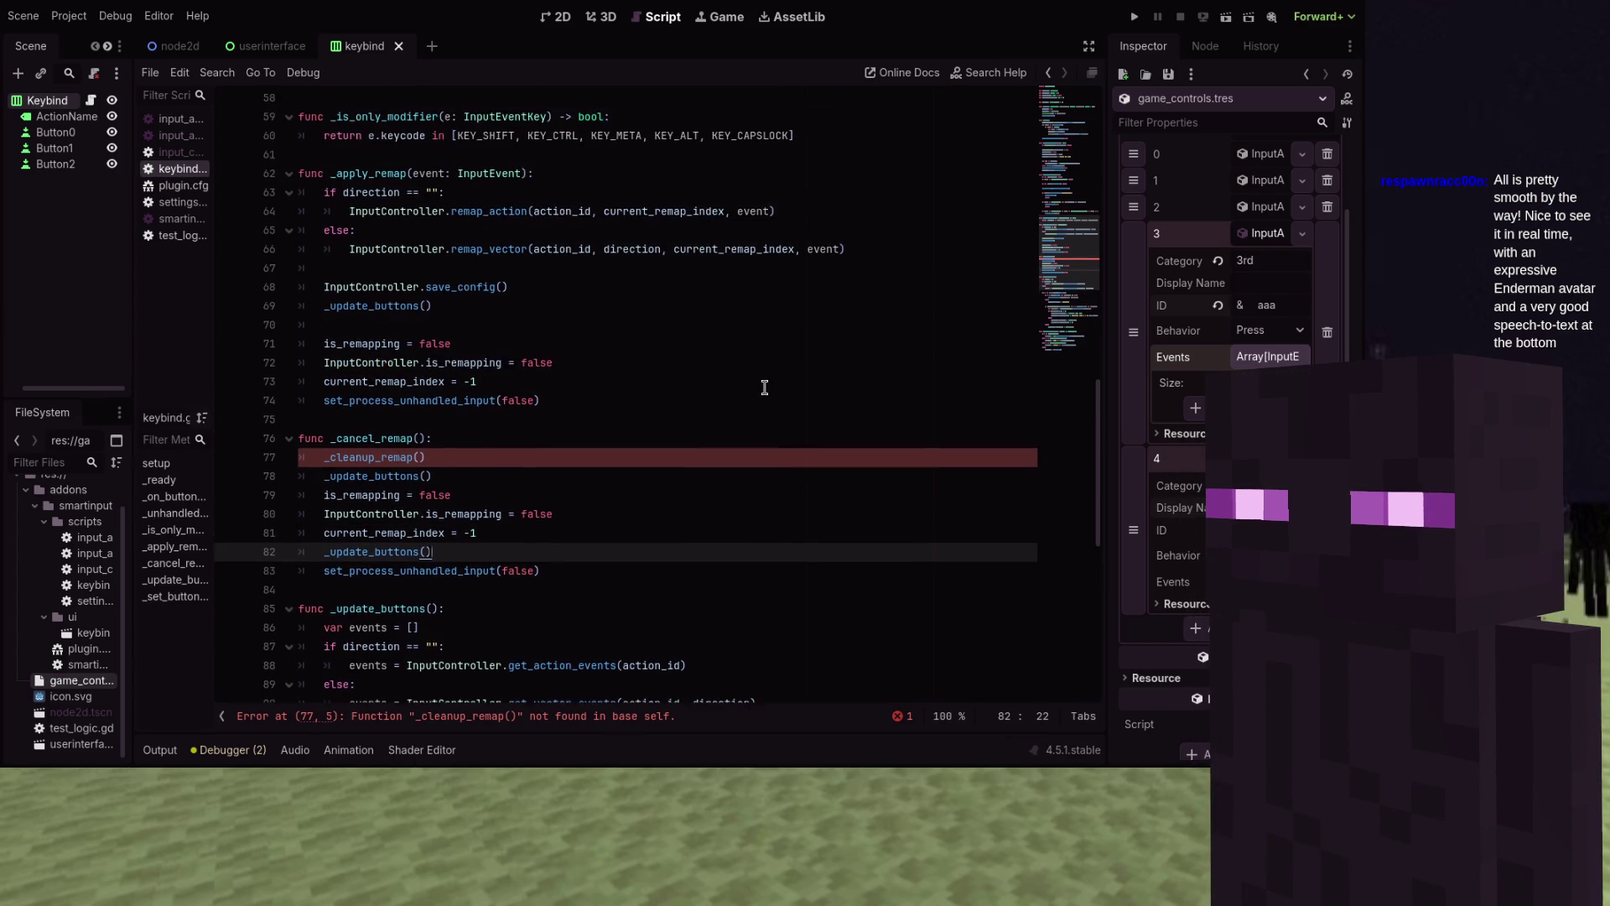
pyautogui.moveTo(427, 457); pyautogui.dragTo(249, 463)
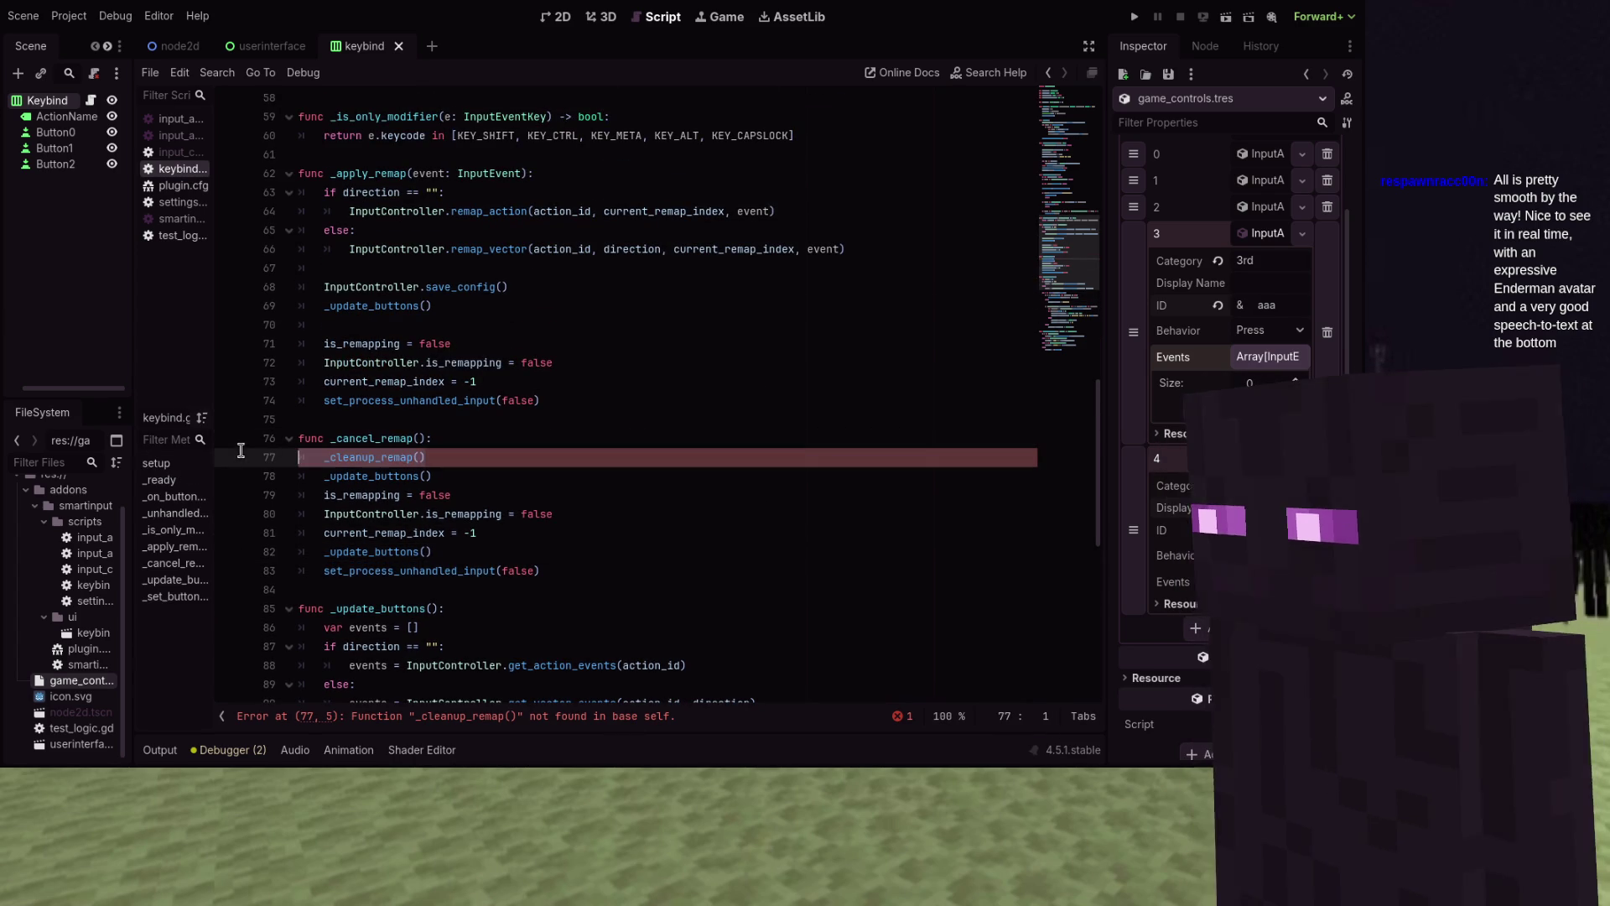
pyautogui.press('BackSpace')
pyautogui.press('BackSpace')
pyautogui.hotkey('ctrl', 's')
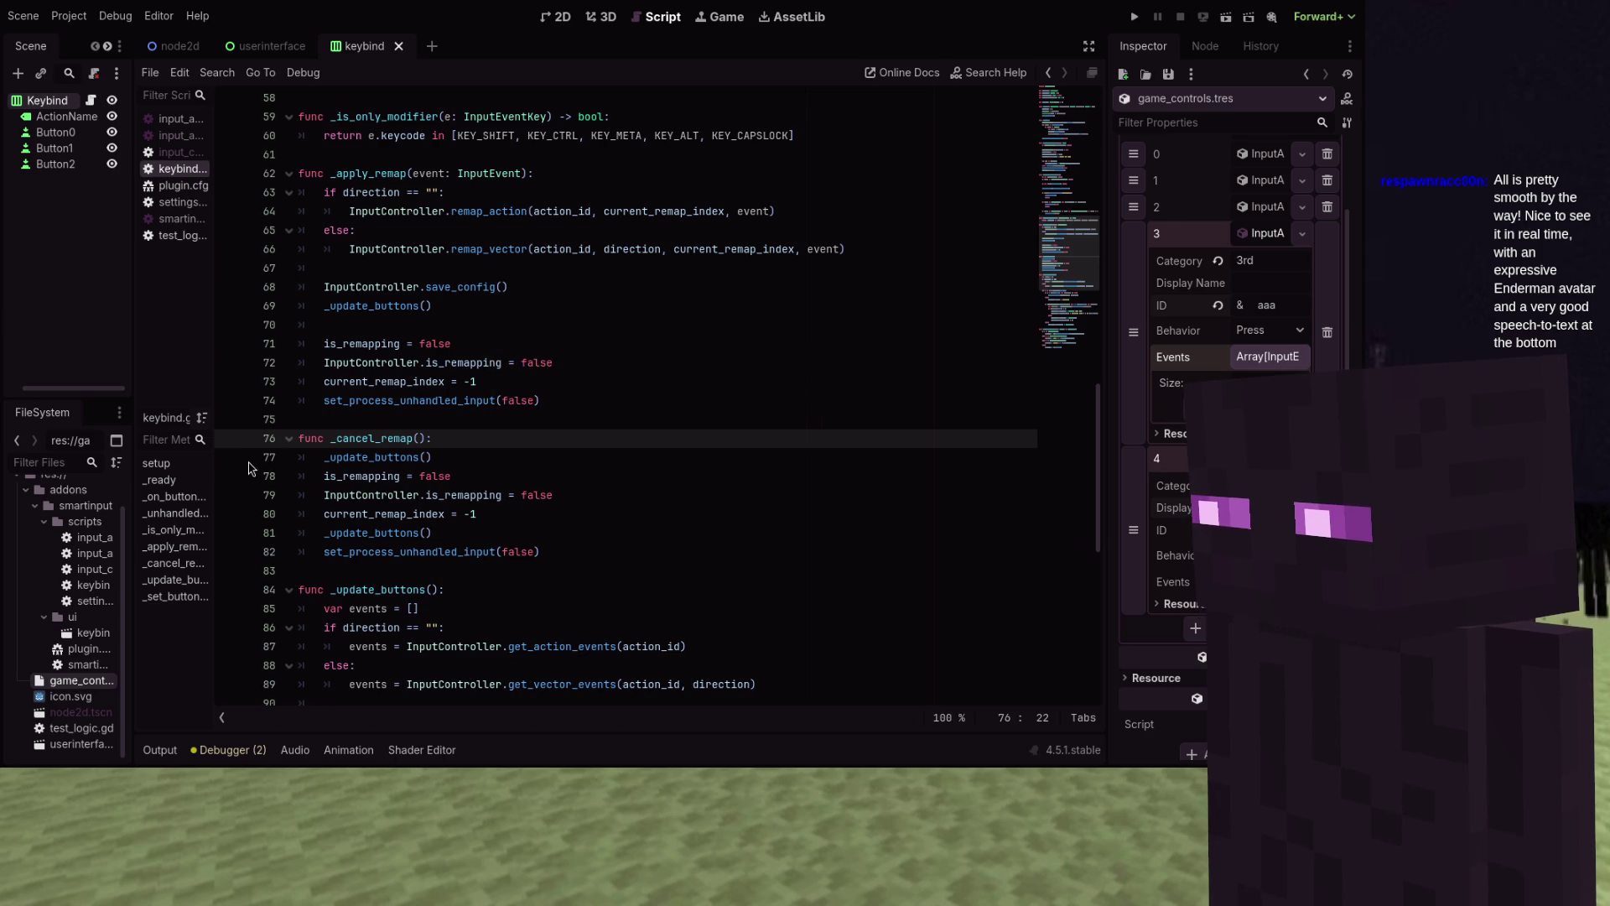
pyautogui.scroll(-9, 553, 431)
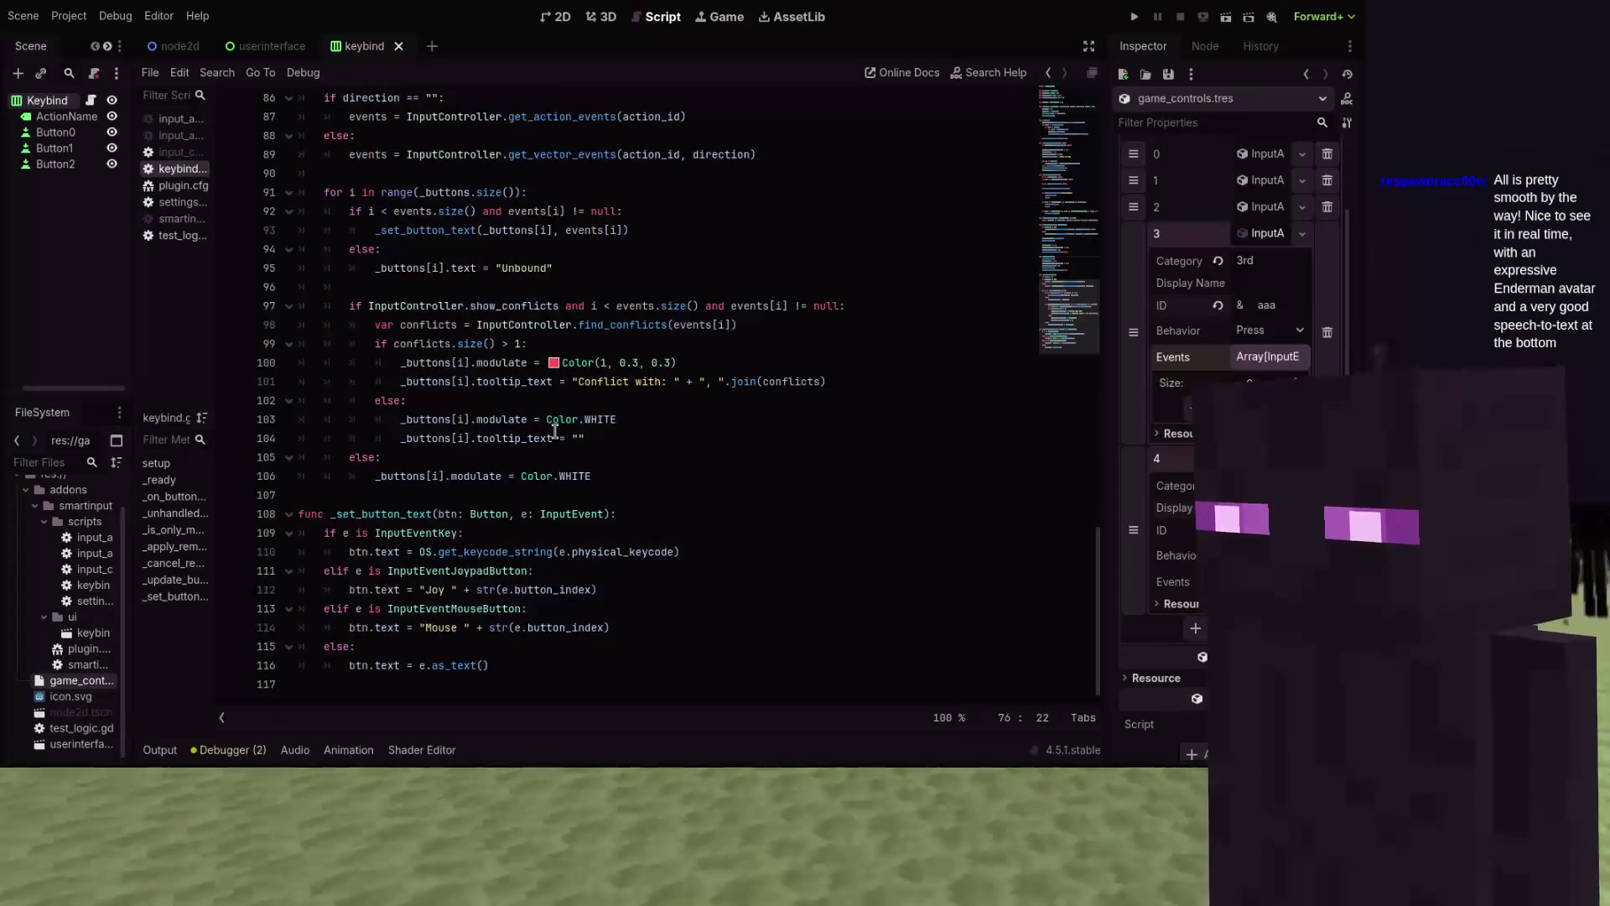
# Declare a mods string at the top of _set_button_text and add an InputEventWithModifiers check
pyautogui.click(675, 515)
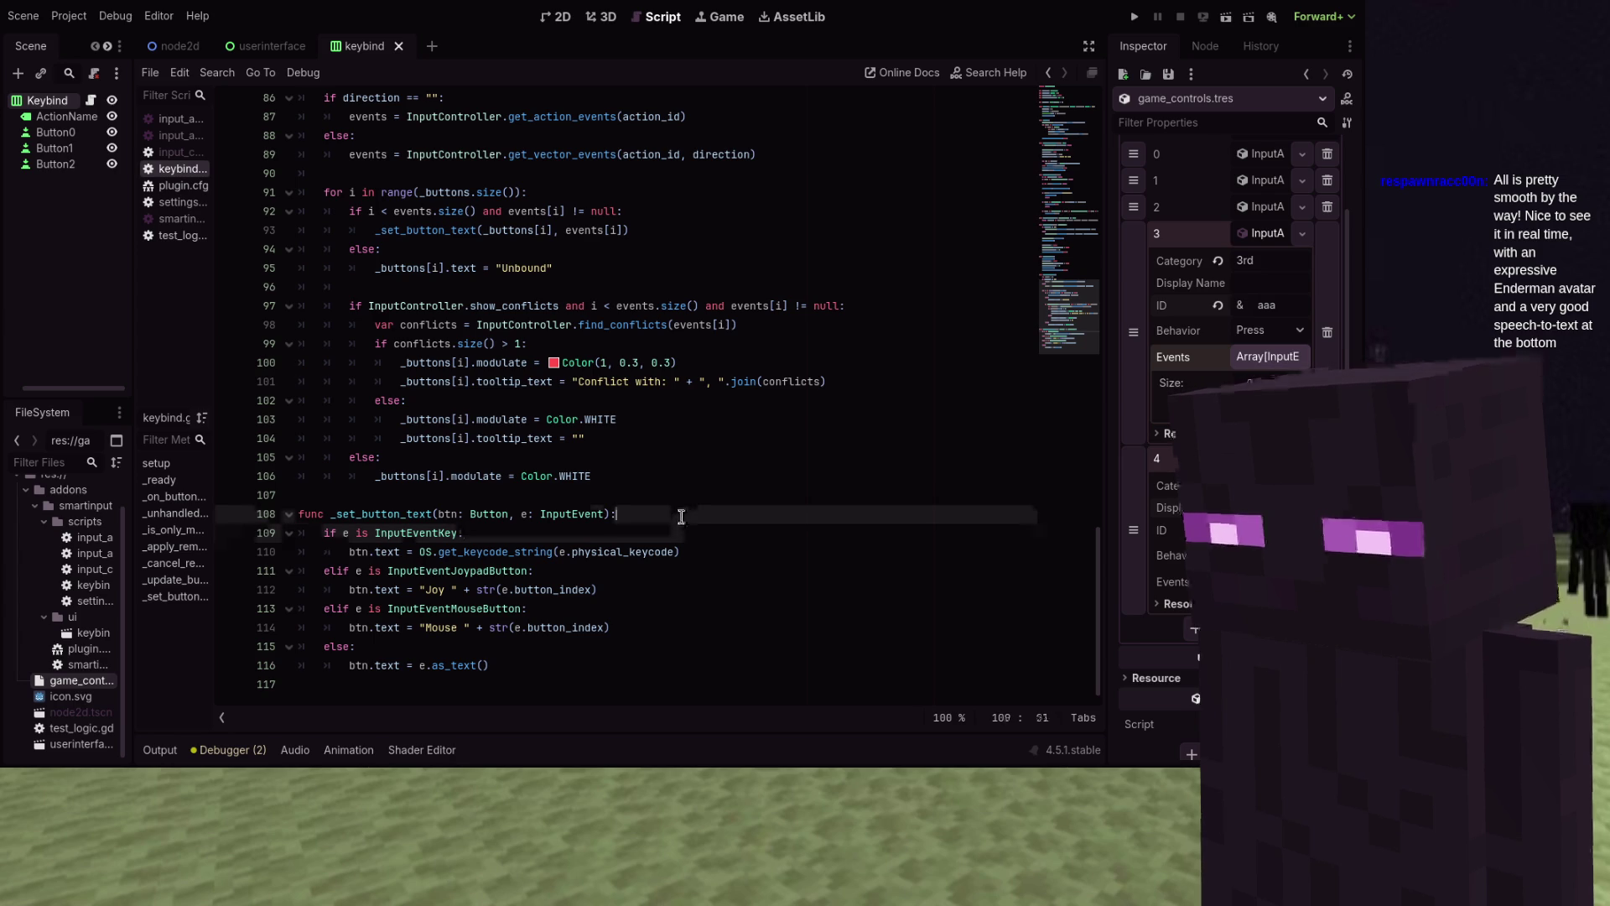
pyautogui.press('Return')
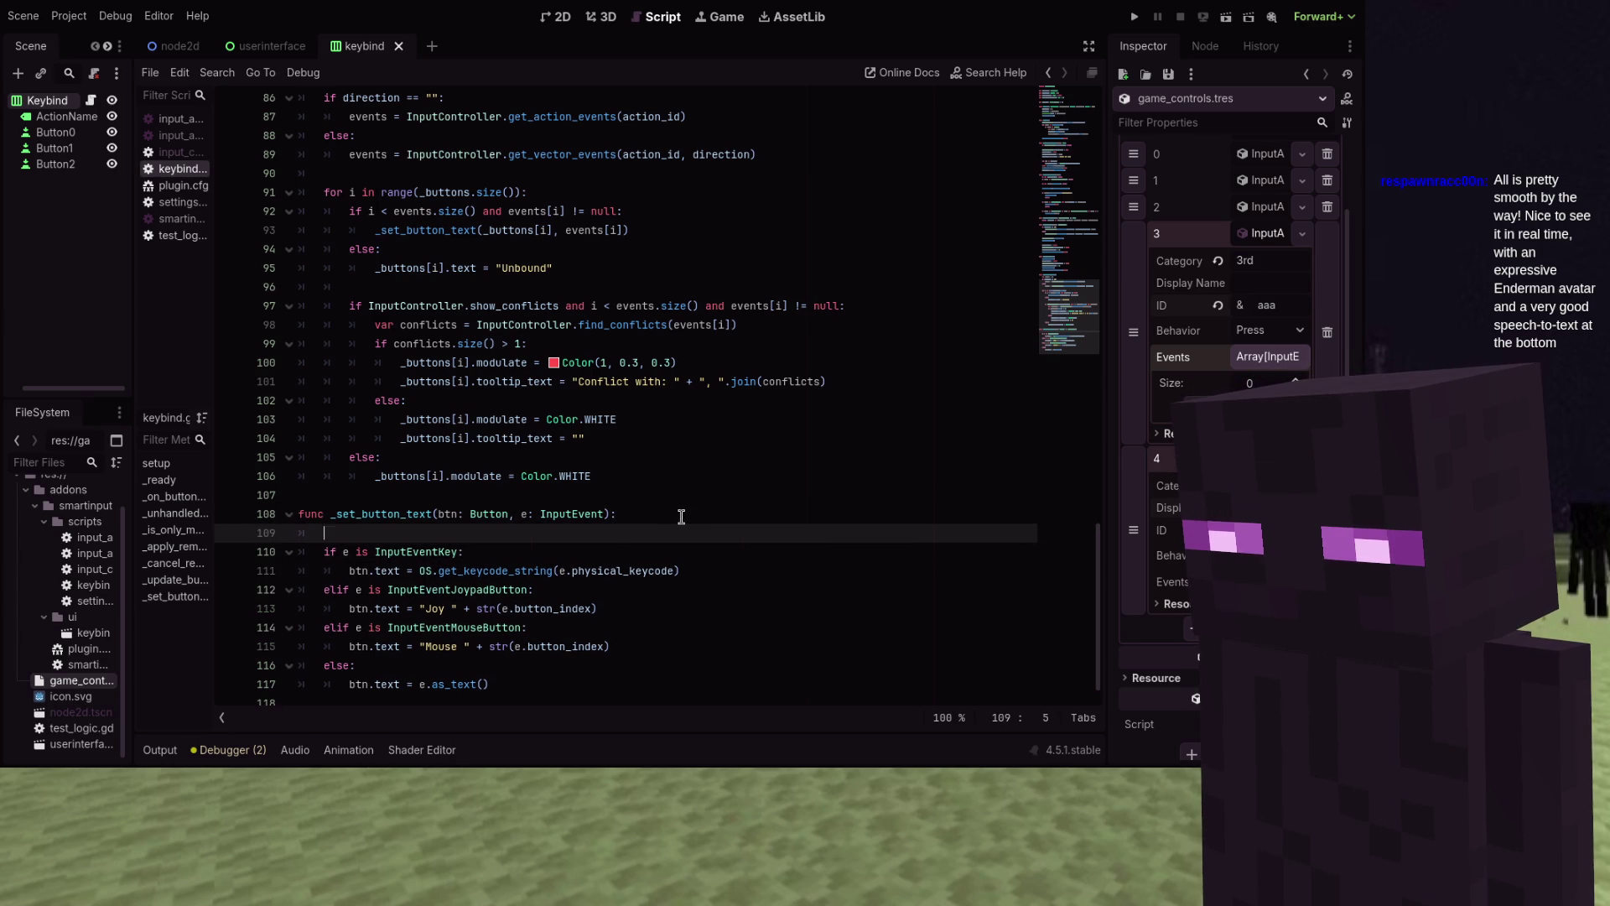
pyautogui.write('var mmod')
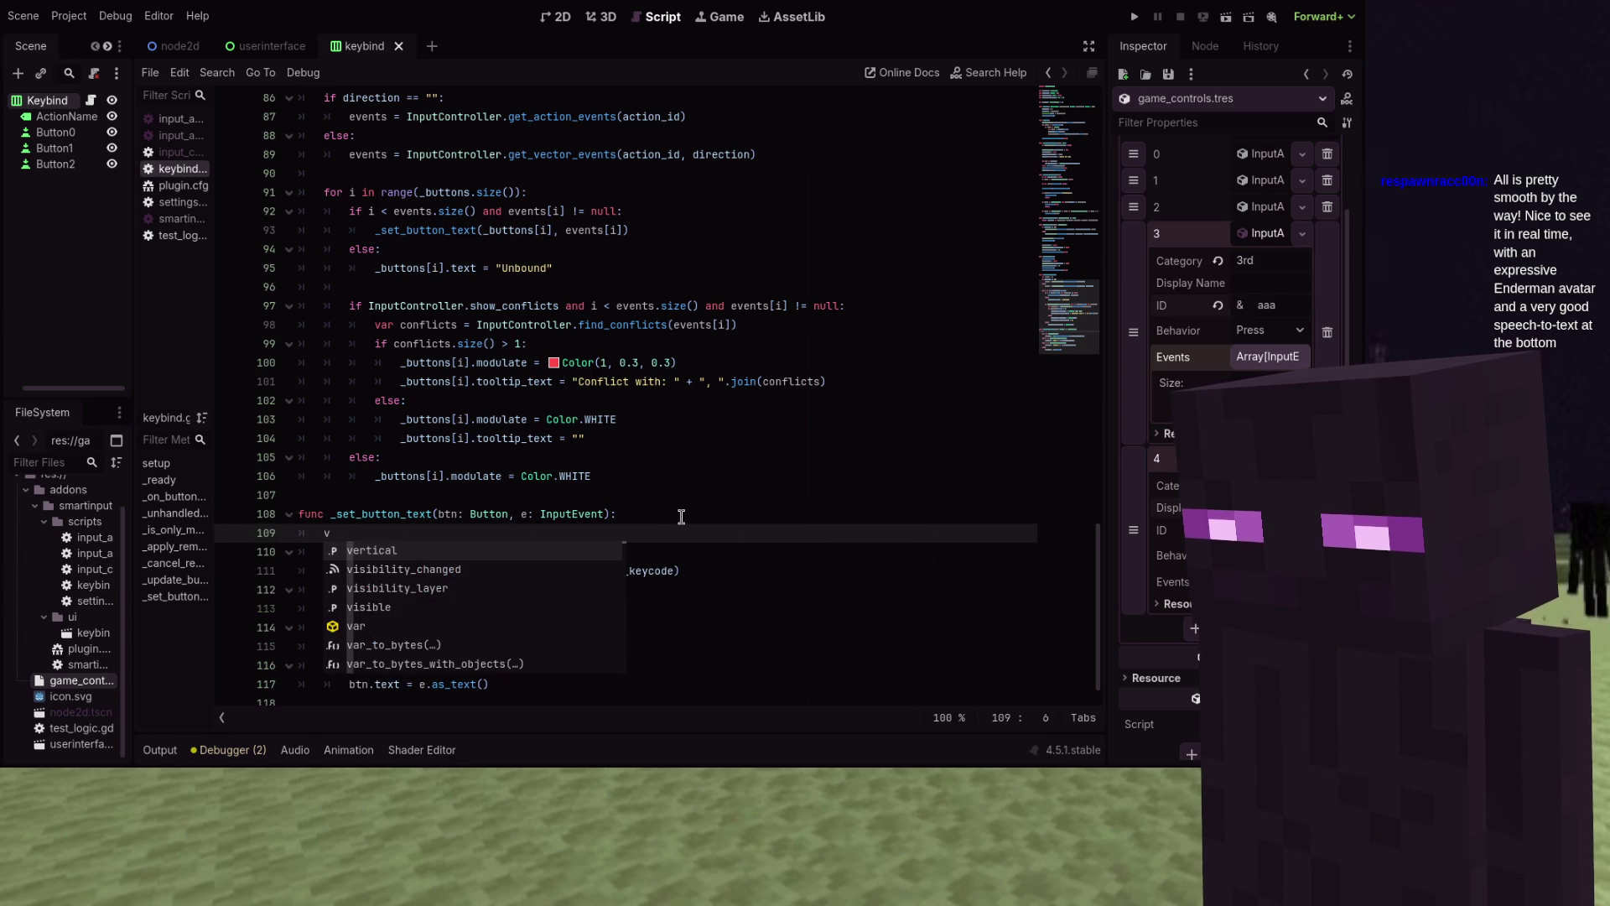
pyautogui.press('BackSpace')
pyautogui.press('BackSpace')
pyautogui.press('BackSpace')
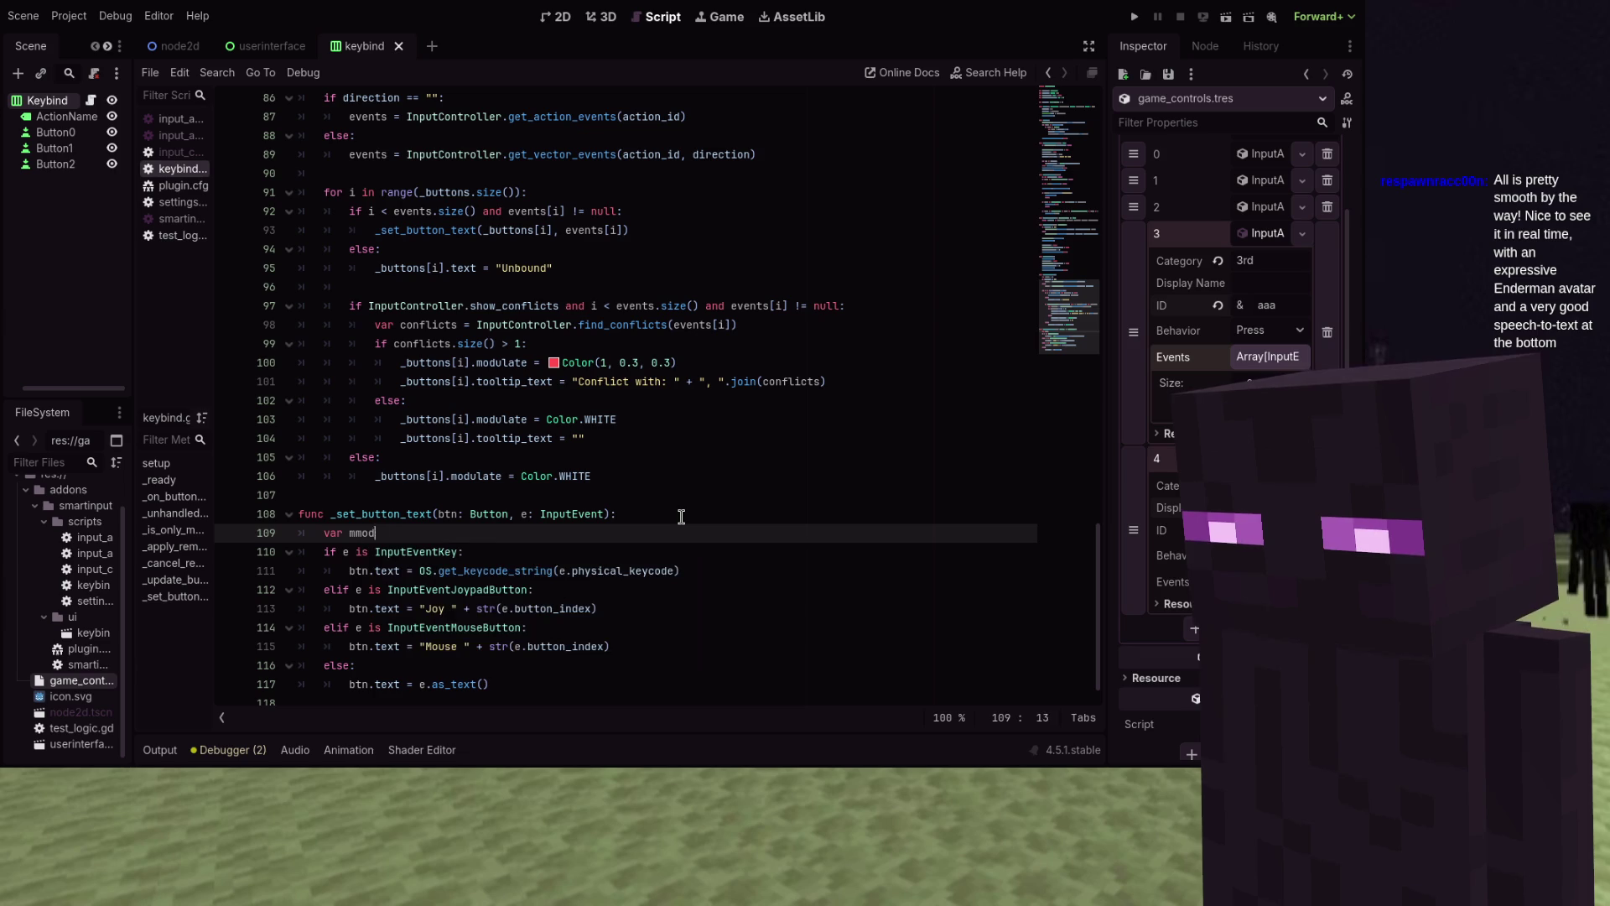
pyautogui.write('o')
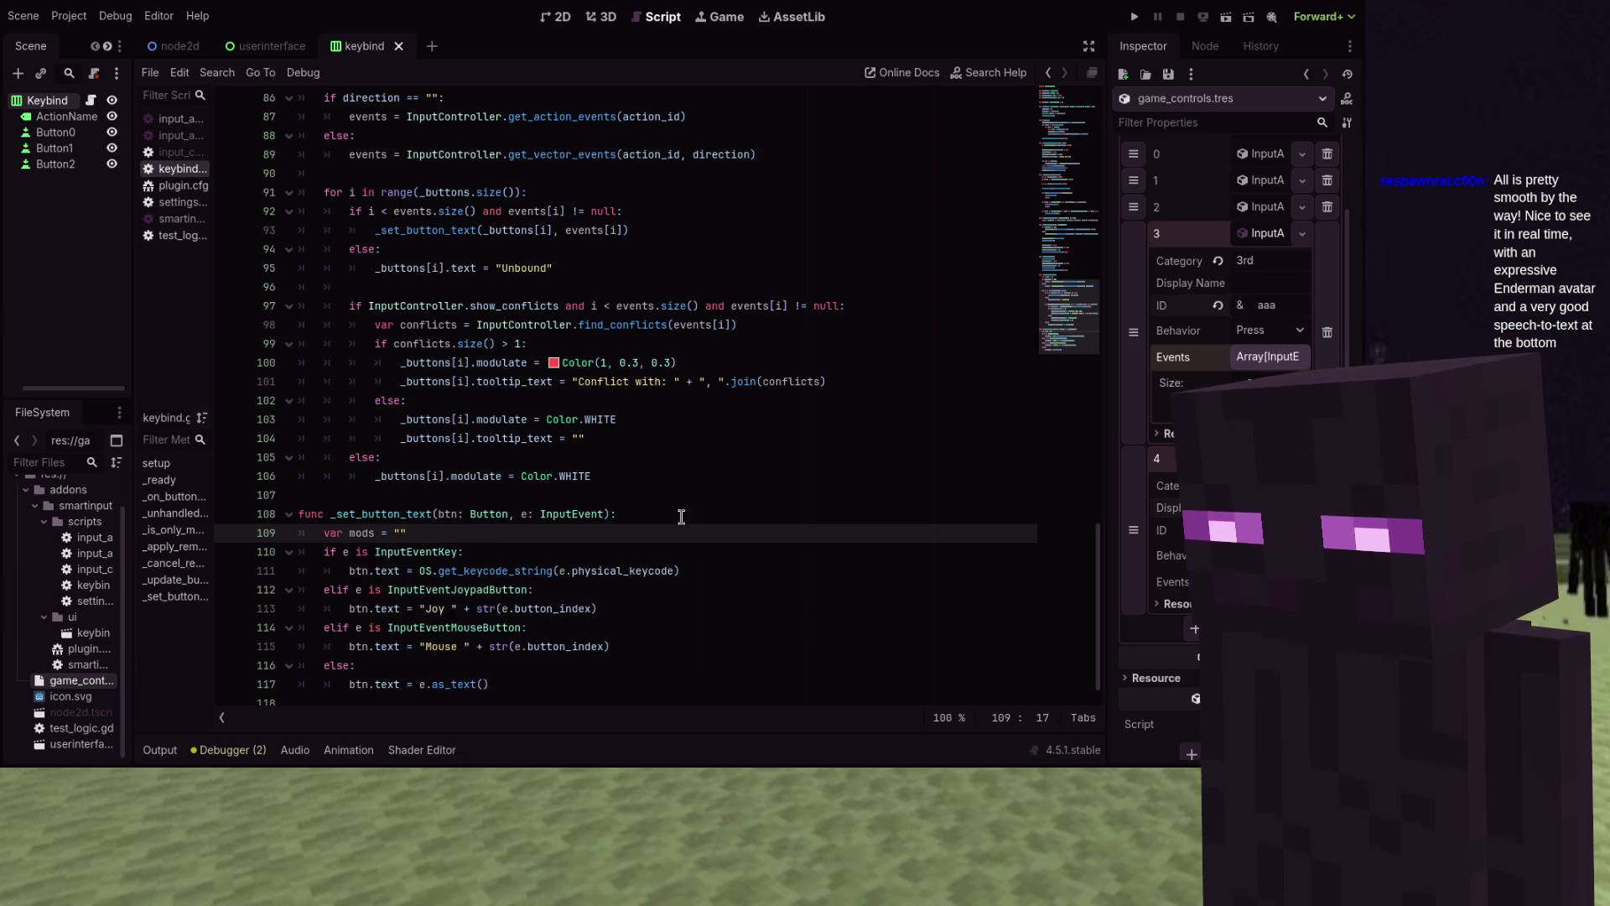
pyautogui.press('Return')
pyautogui.press('BackSpace')
pyautogui.press('End')
pyautogui.press('Return')
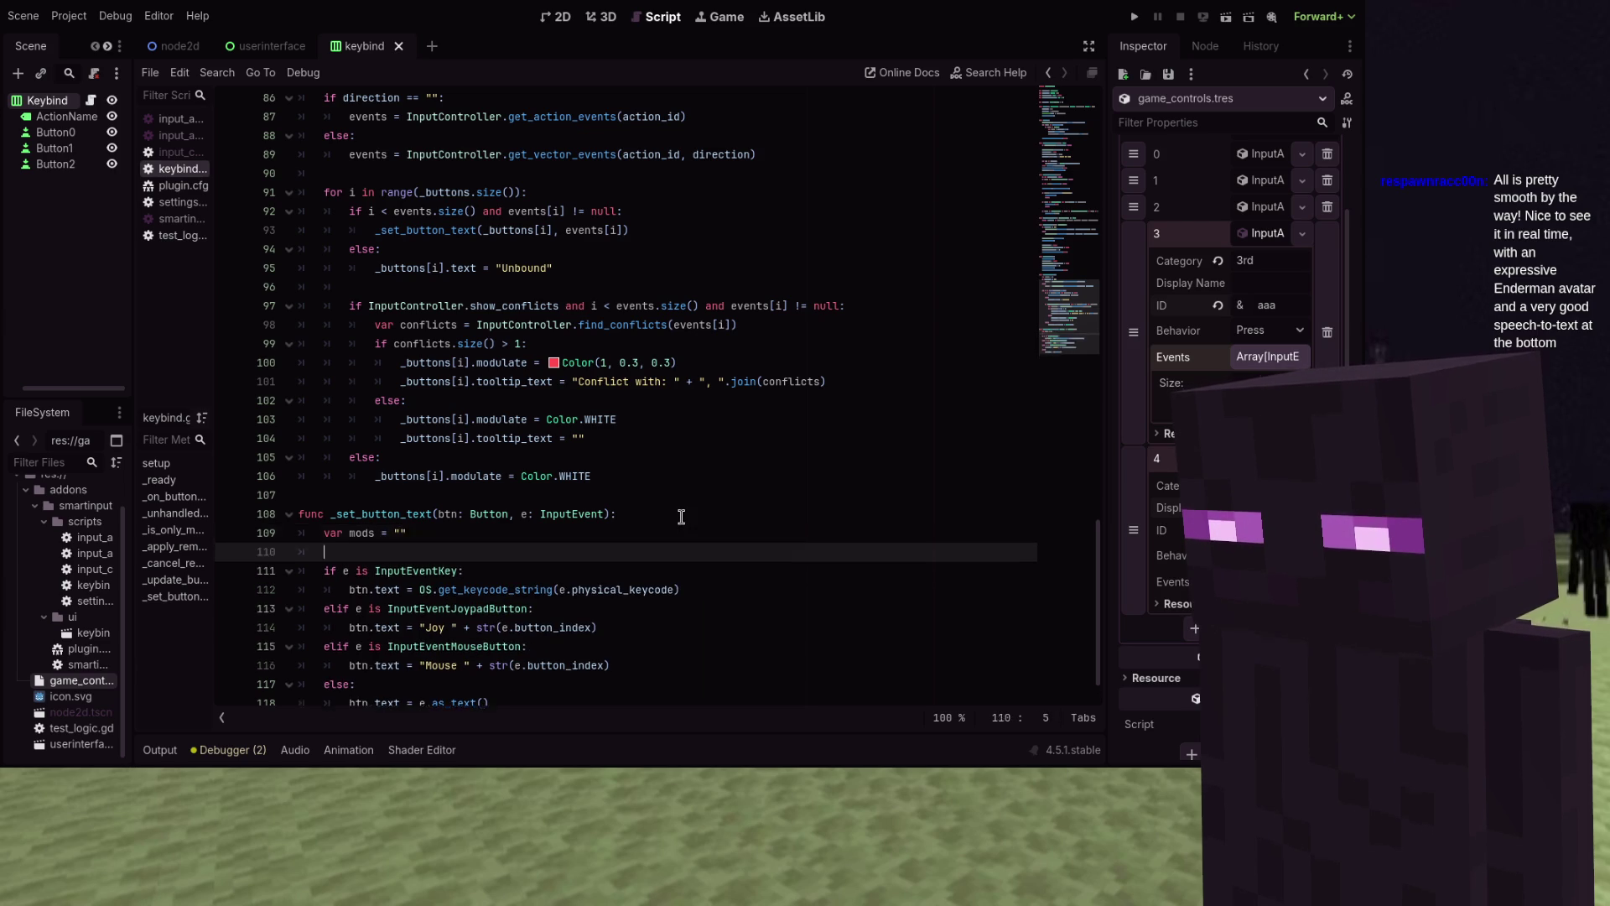
pyautogui.write('is InputEv')
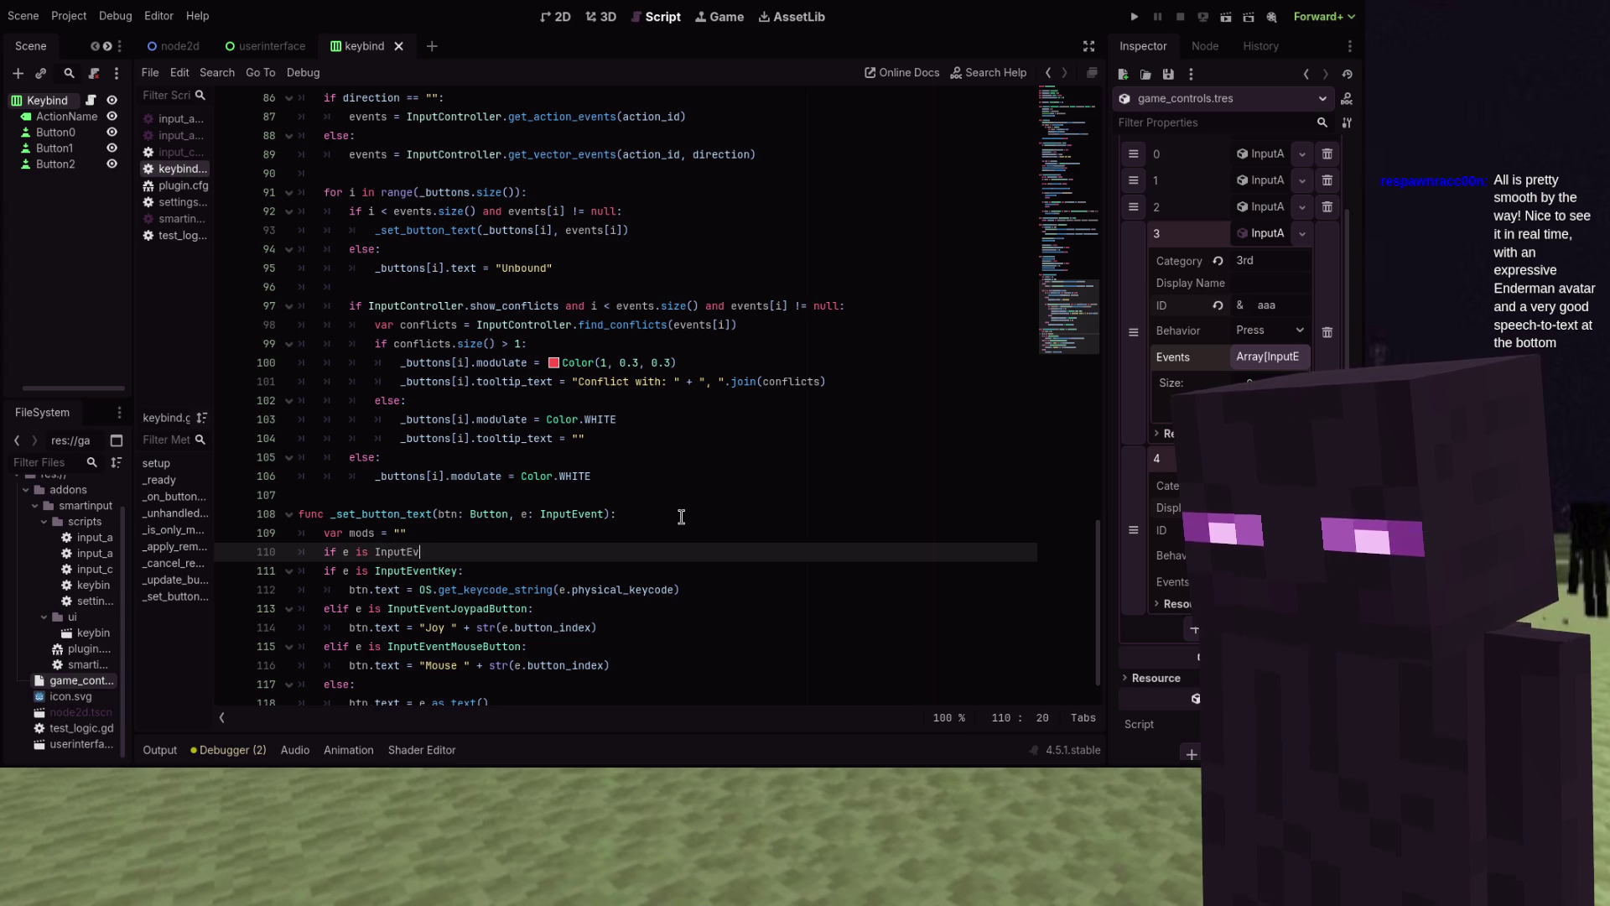
pyautogui.write('entWithM')
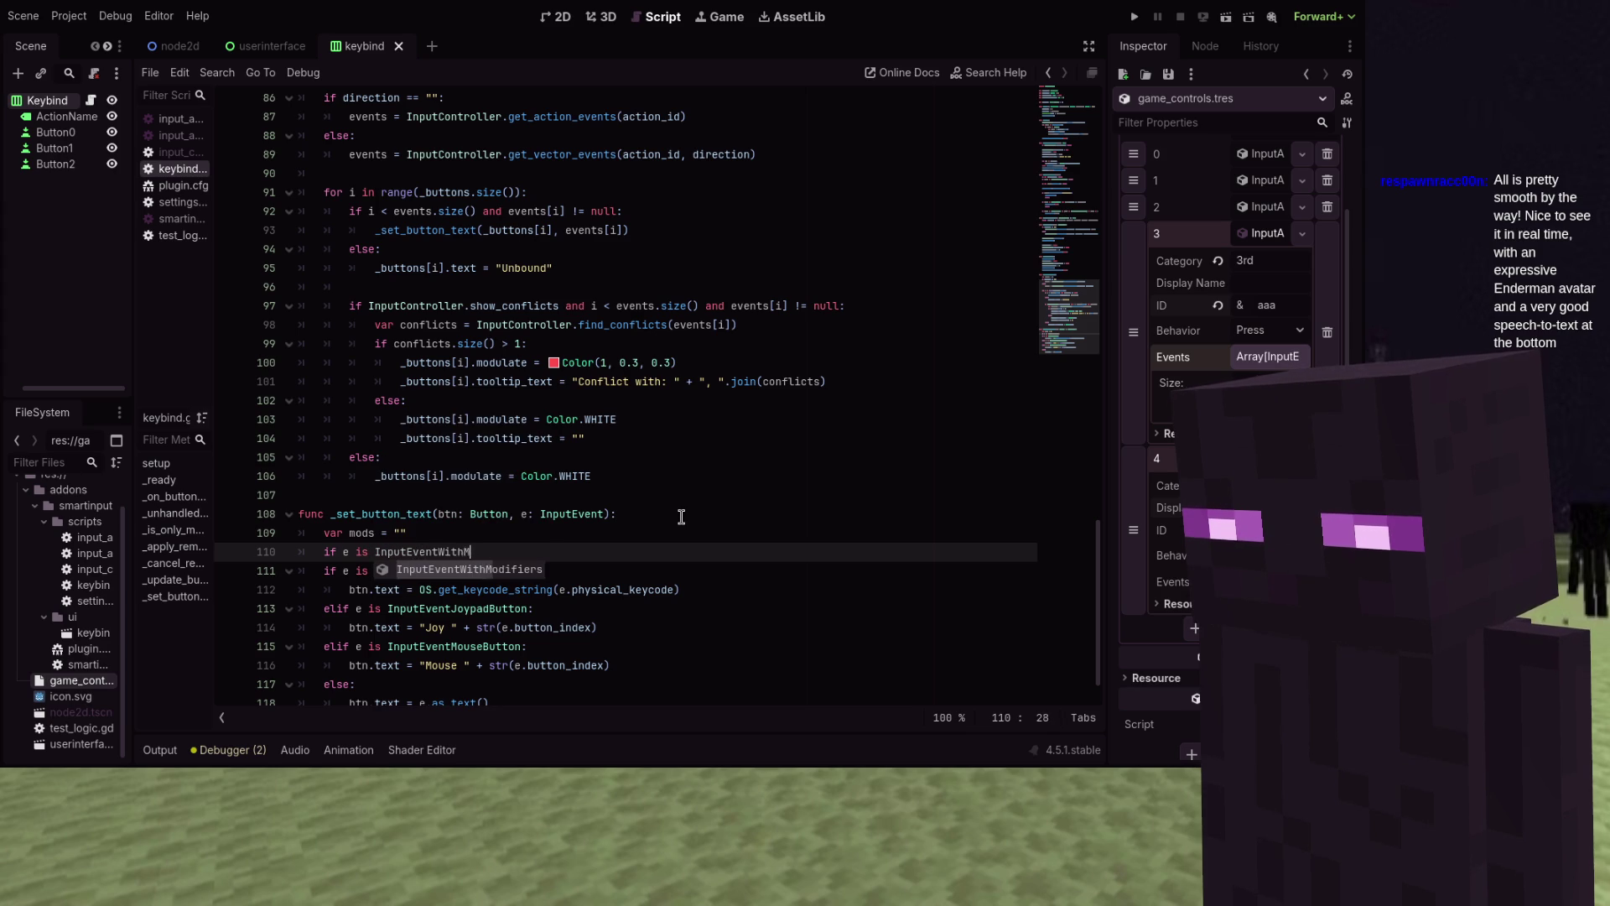
pyautogui.press('Return')
pyautogui.press('Return')
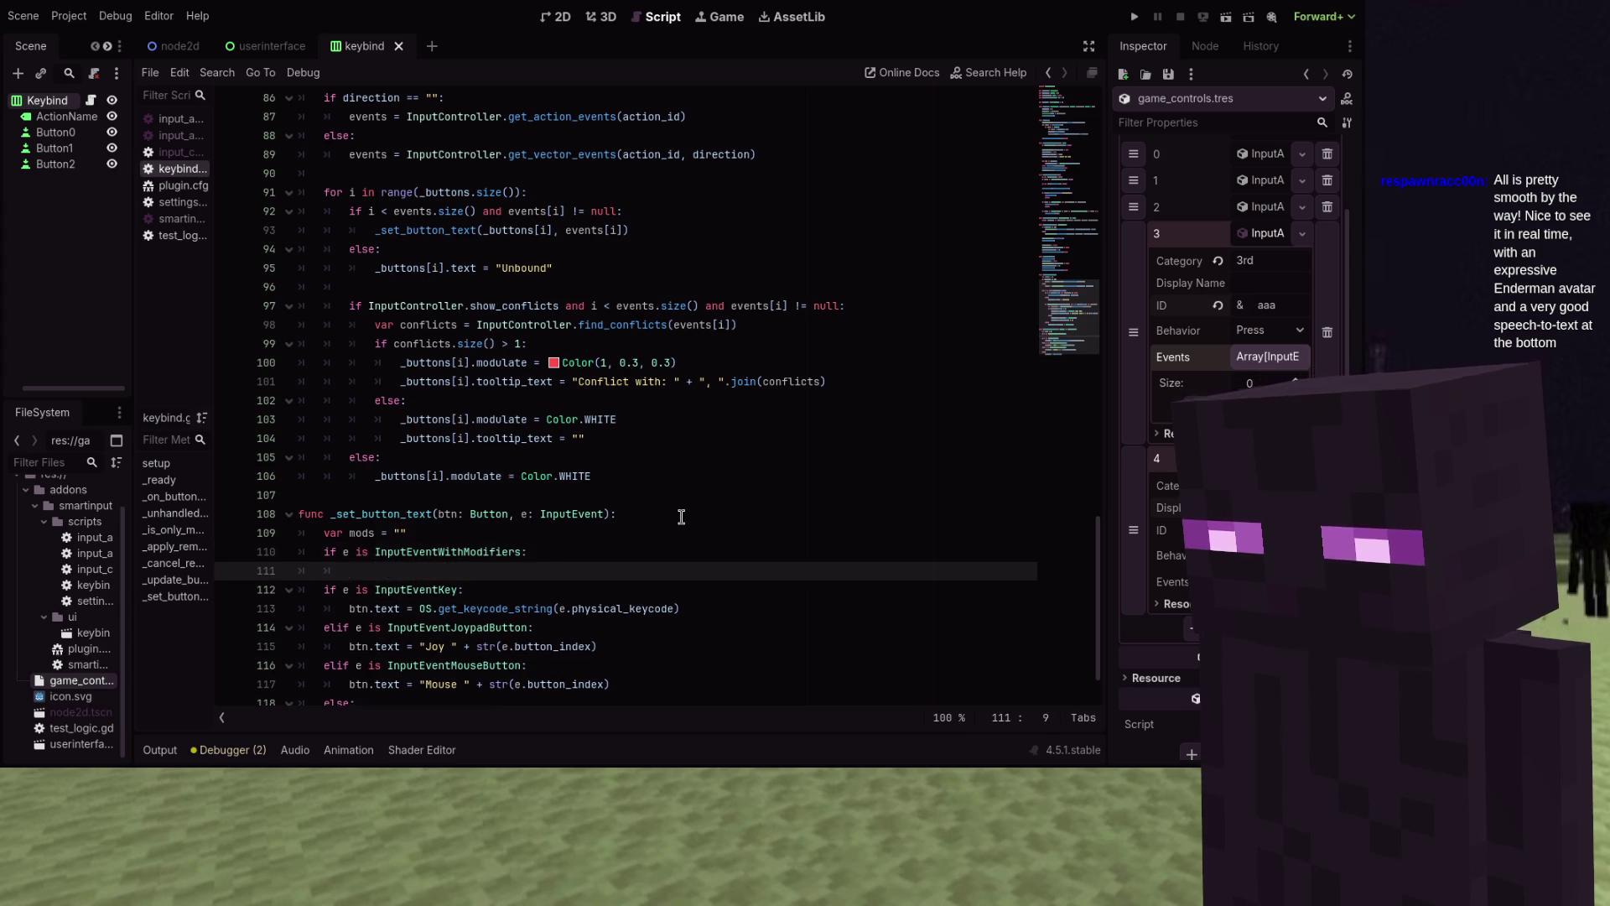
# Add the line 'if e.ctrl_pressed: mods += "Ctrl+"' and duplicate it into four copies
pyautogui.write('if e.ct')
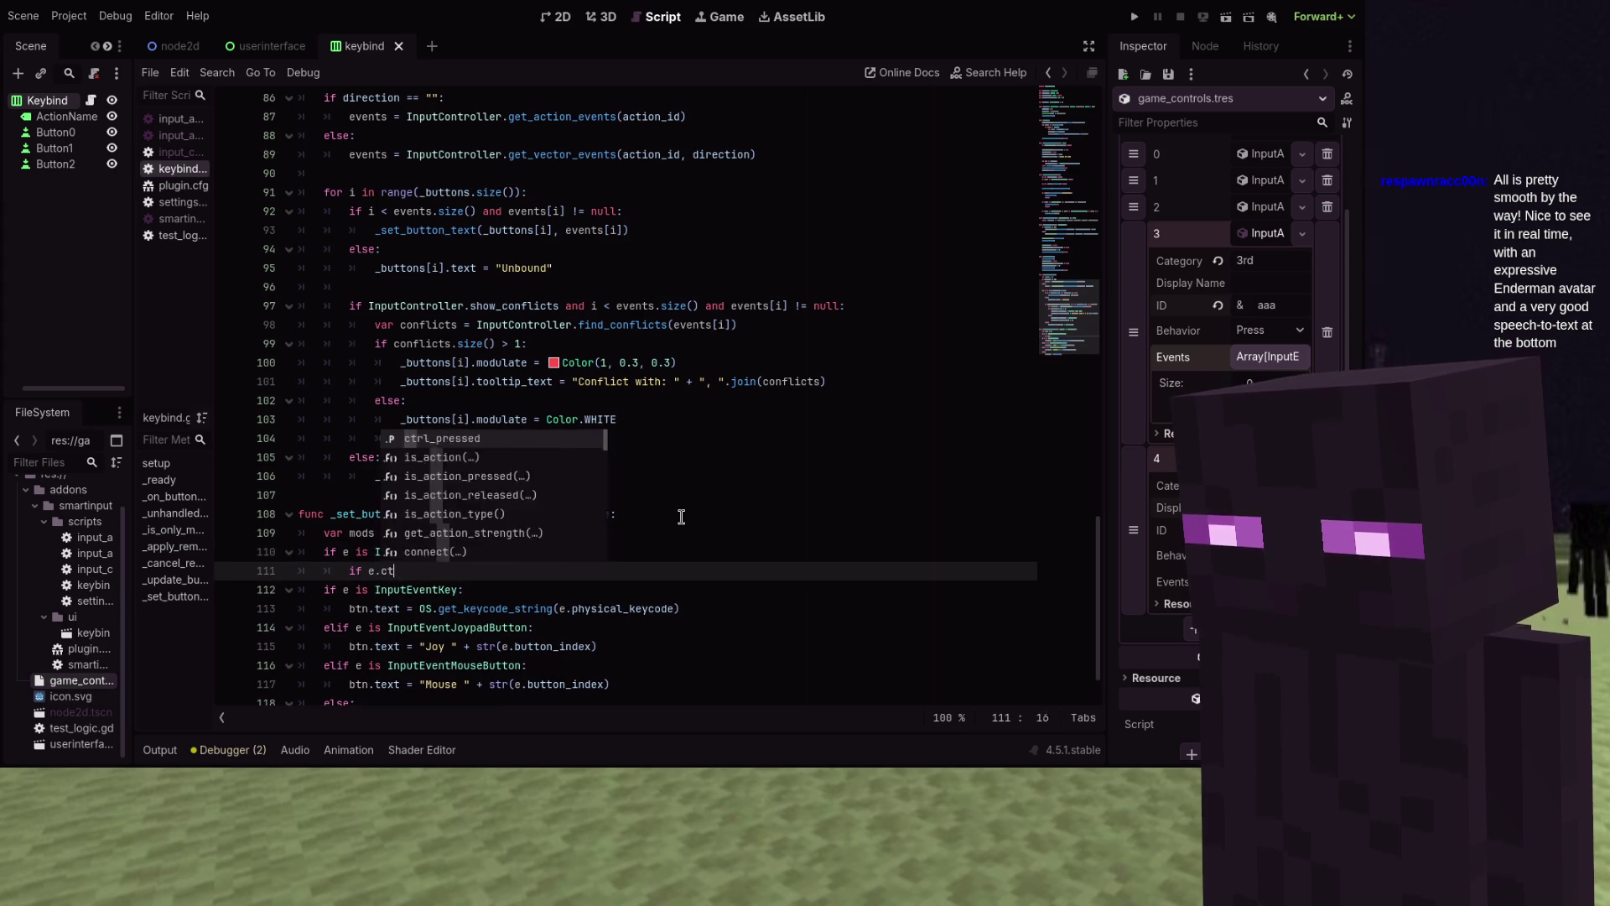
pyautogui.write('rl_pressed')
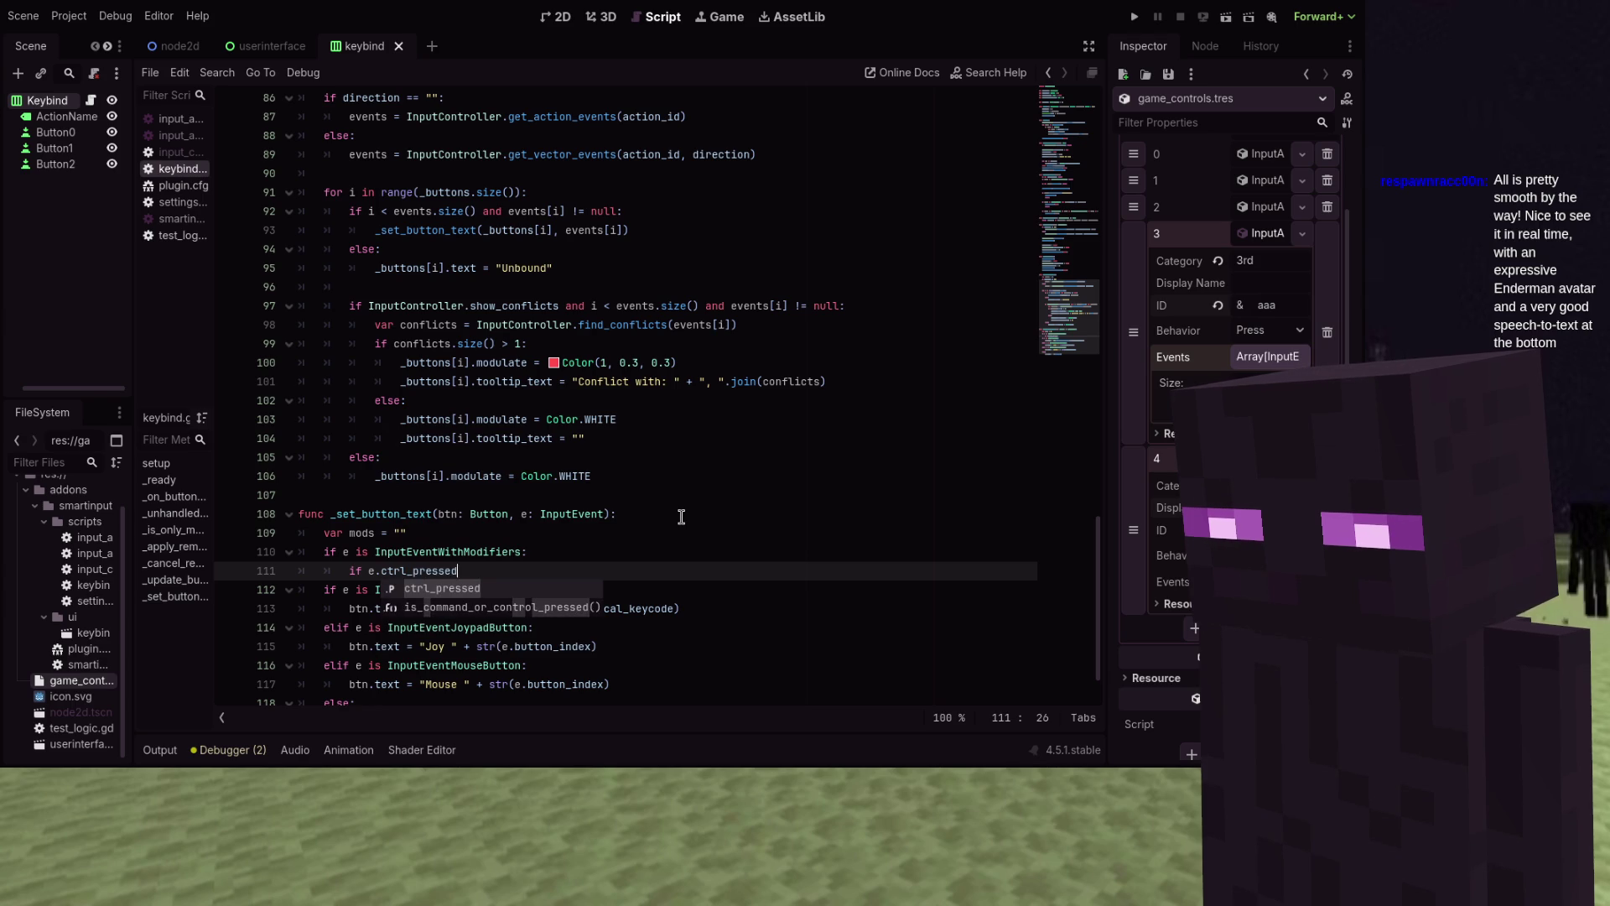
pyautogui.write(': mods')
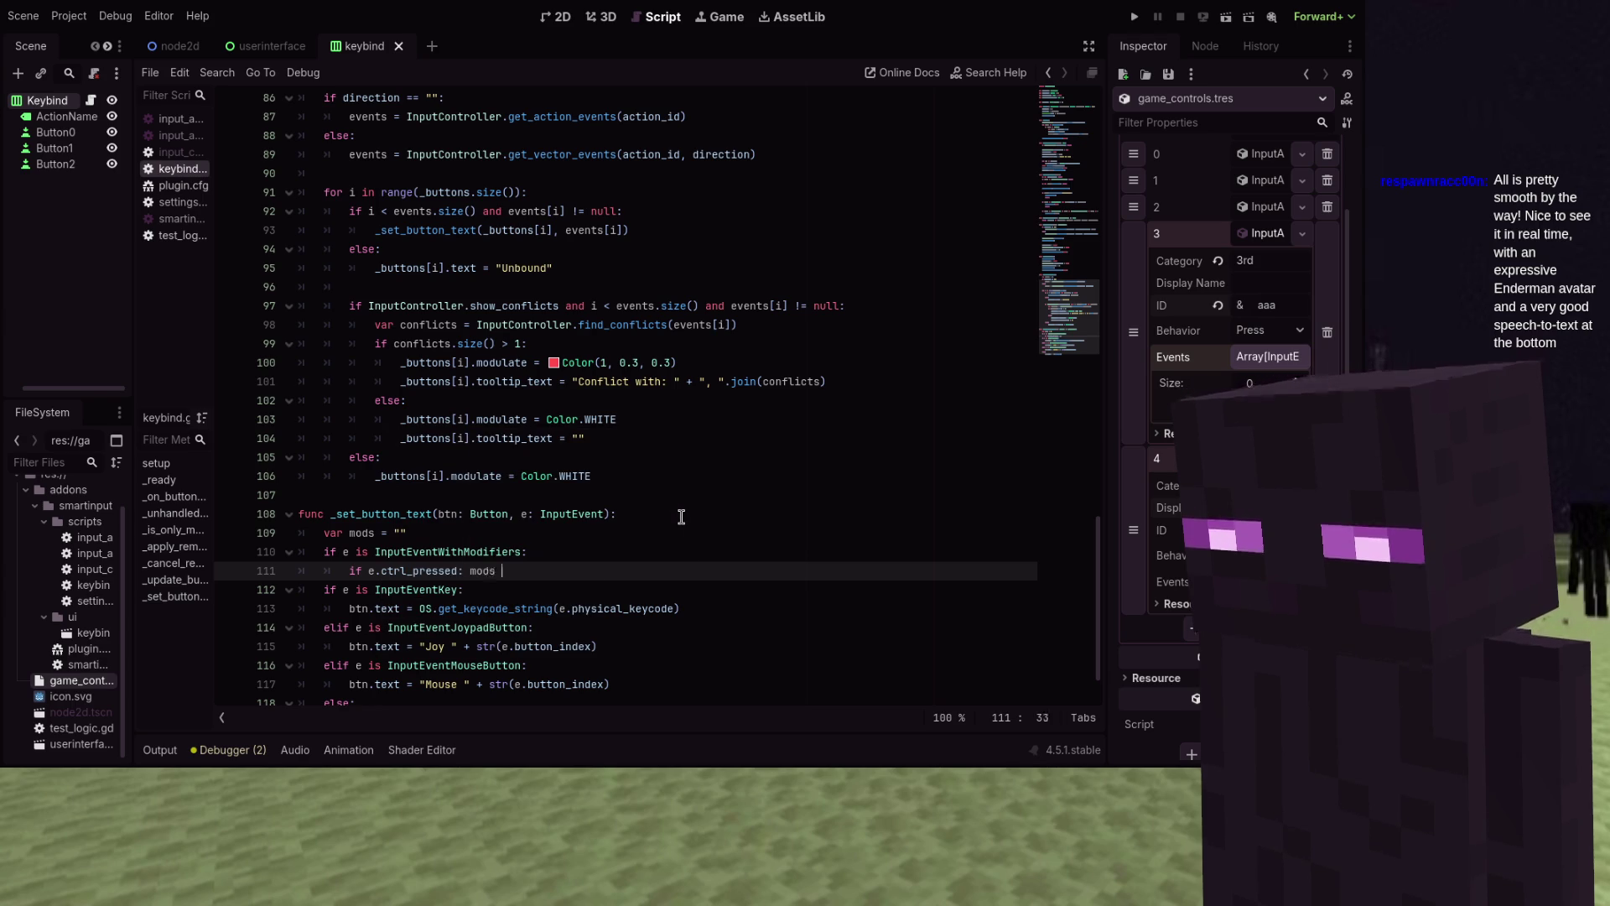
pyautogui.write(' += "C')
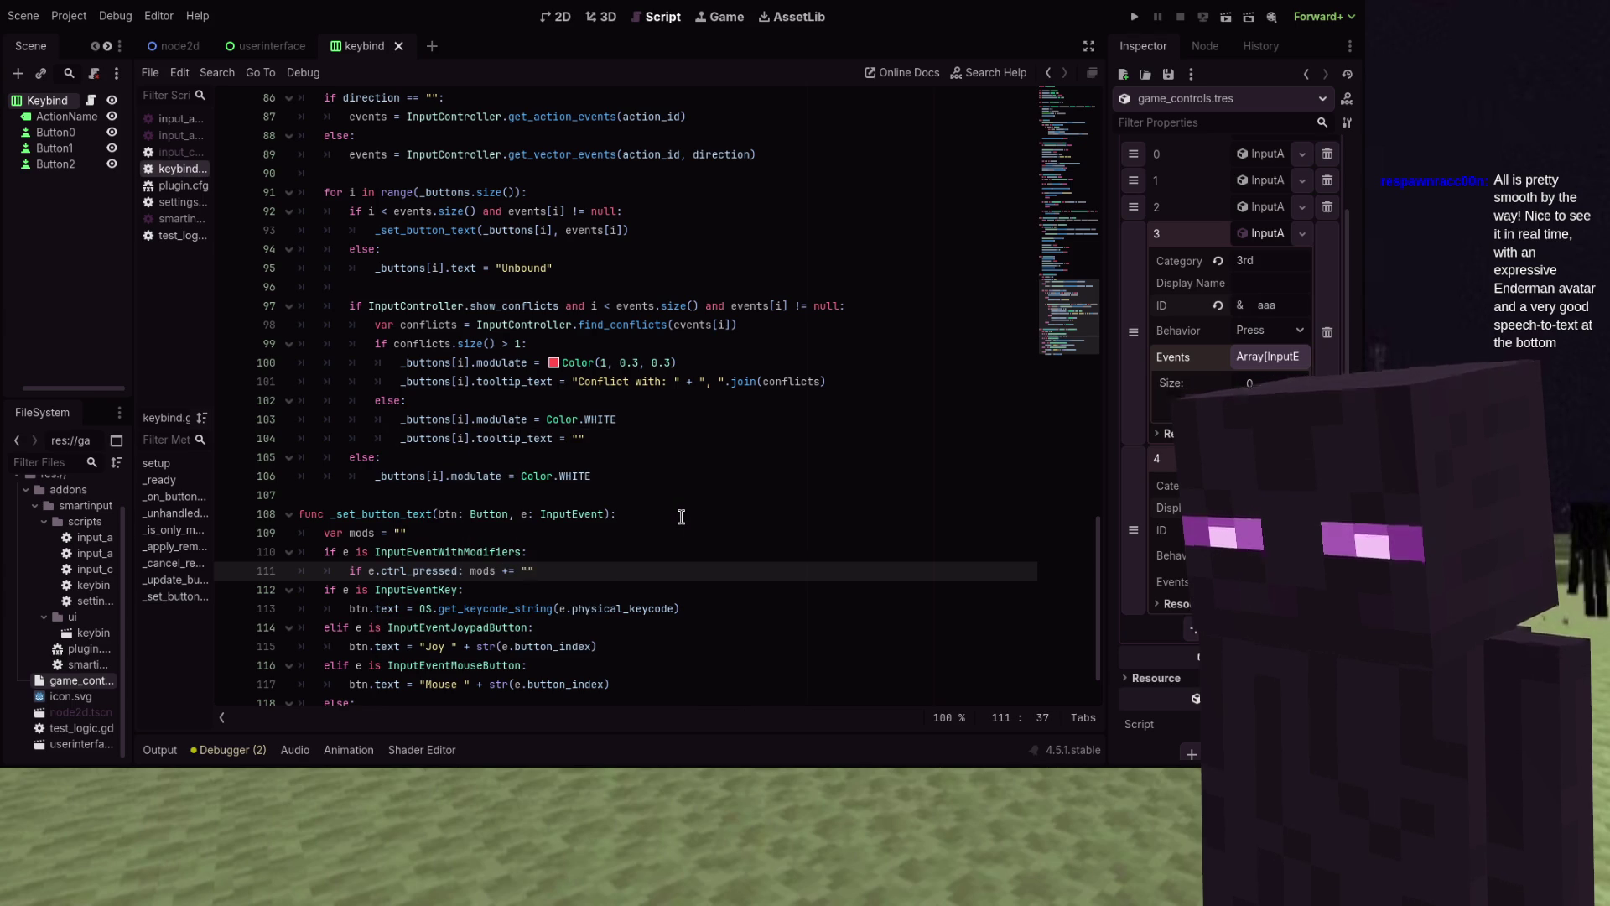
pyautogui.write('trl+')
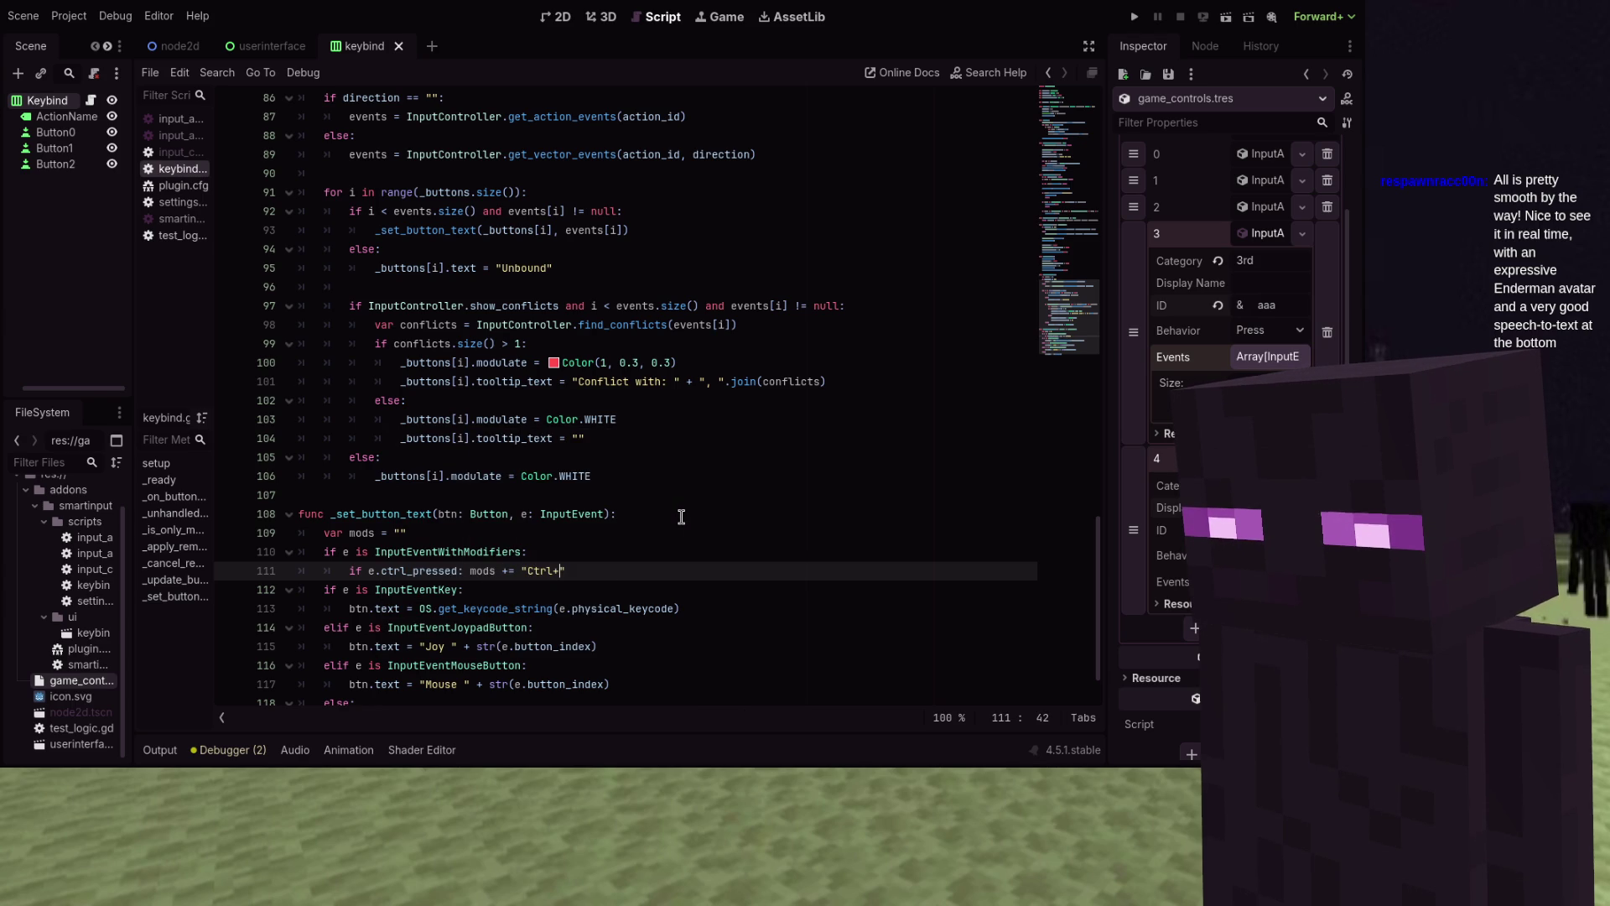
pyautogui.hotkey('ctrl', 'shift', 'Left')
pyautogui.hotkey('ctrl', 'shift', 'Left')
pyautogui.hotkey('ctrl', 'shift', 'Left')
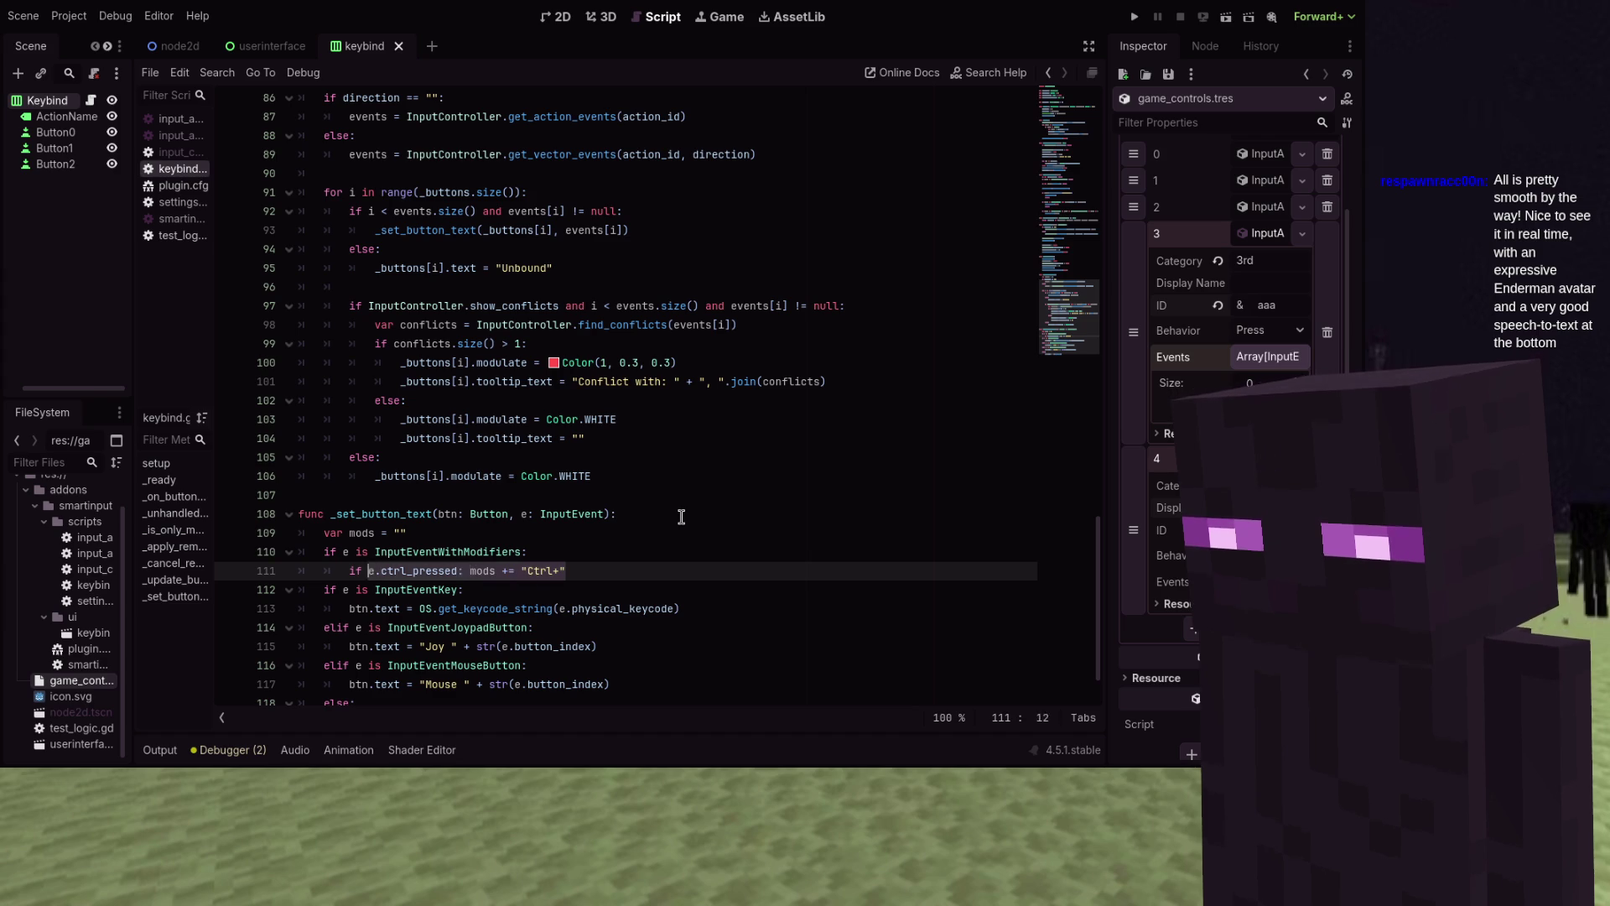
pyautogui.hotkey('ctrl', 'alt', 'Down')
pyautogui.hotkey('ctrl', 'alt', 'Down')
pyautogui.hotkey('ctrl', 'alt', 'Down')
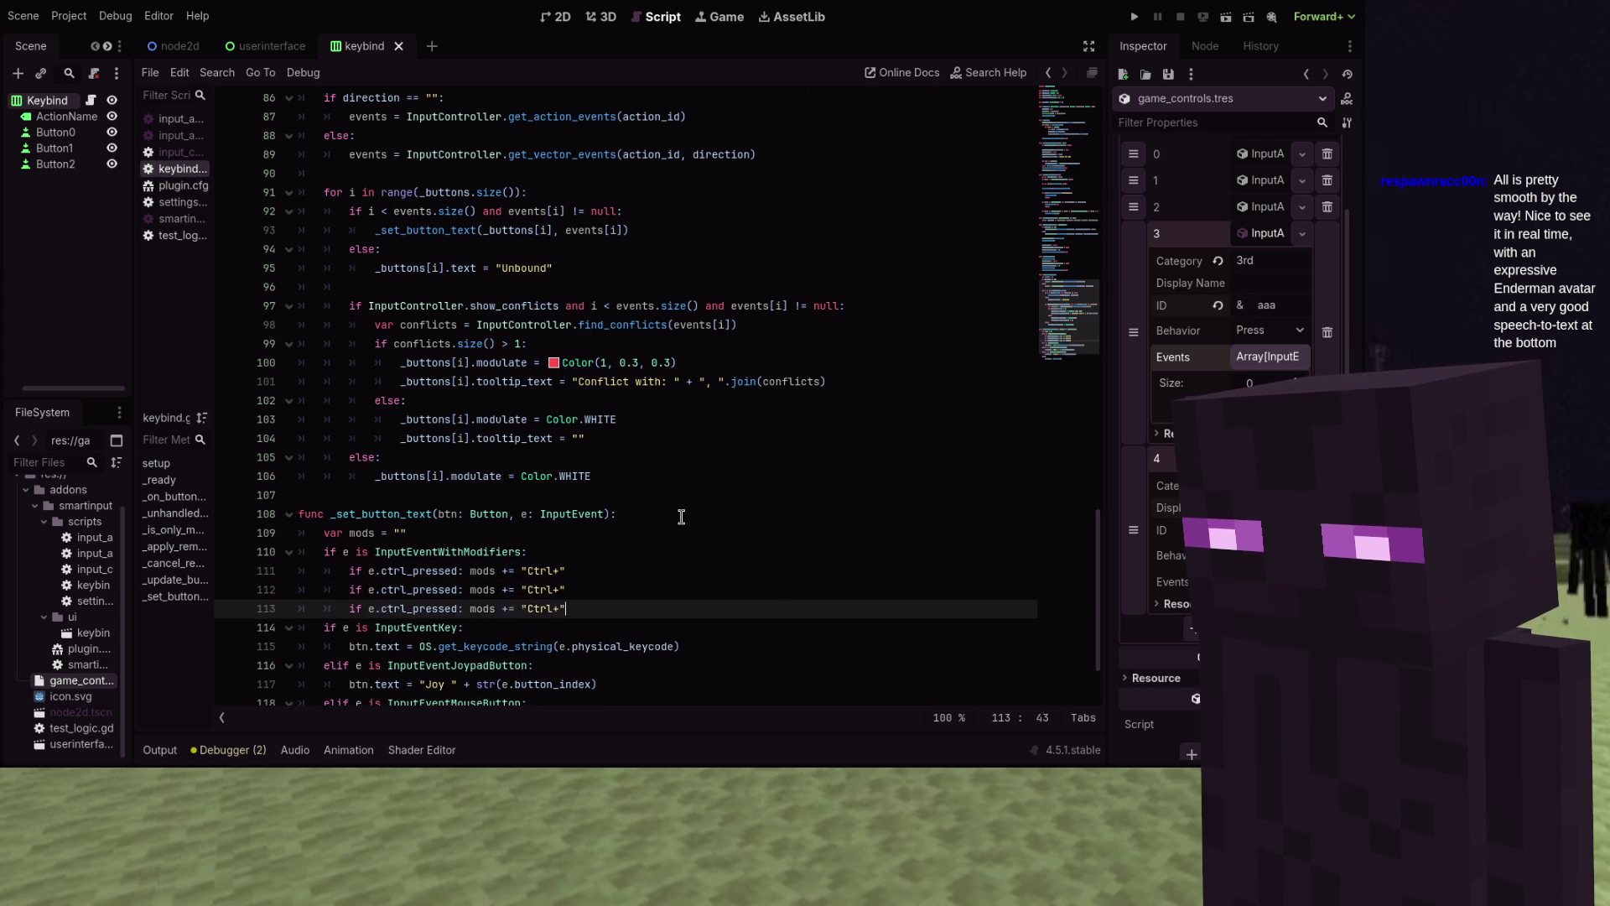
pyautogui.press('Up')
pyautogui.press('Up')
pyautogui.press('Up')
# Relabel the three copied checks to add "Shift", "Alt" and "Meta" instead of "Ctrl"
pyautogui.press('Down')
pyautogui.press('Left')
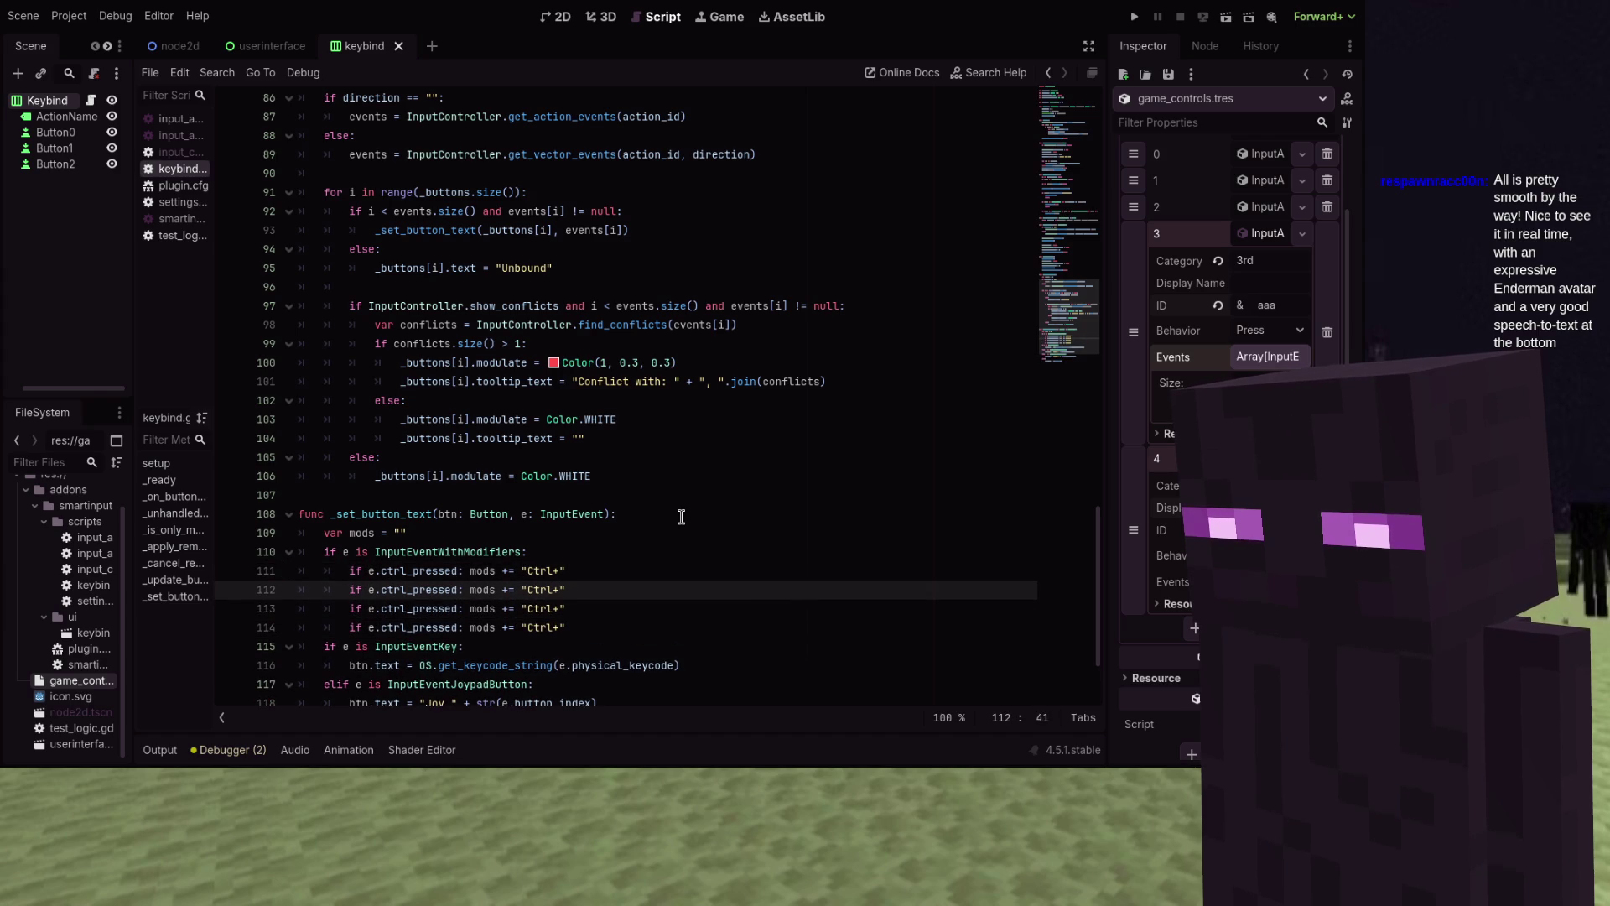
pyautogui.hotkey('ctrl', 'shift', 'Left')
pyautogui.write('Shift')
pyautogui.press('Down')
pyautogui.hotkey('ctrl', 'shift', 'Left')
pyautogui.write('Alt')
pyautogui.press('Down')
pyautogui.hotkey('ctrl', 'shift', 'Left')
pyautogui.write('Meta')
# Change the copied conditions to shift_pressed and alt_pressed, and select ctrl in the fourth
pyautogui.press('Up')
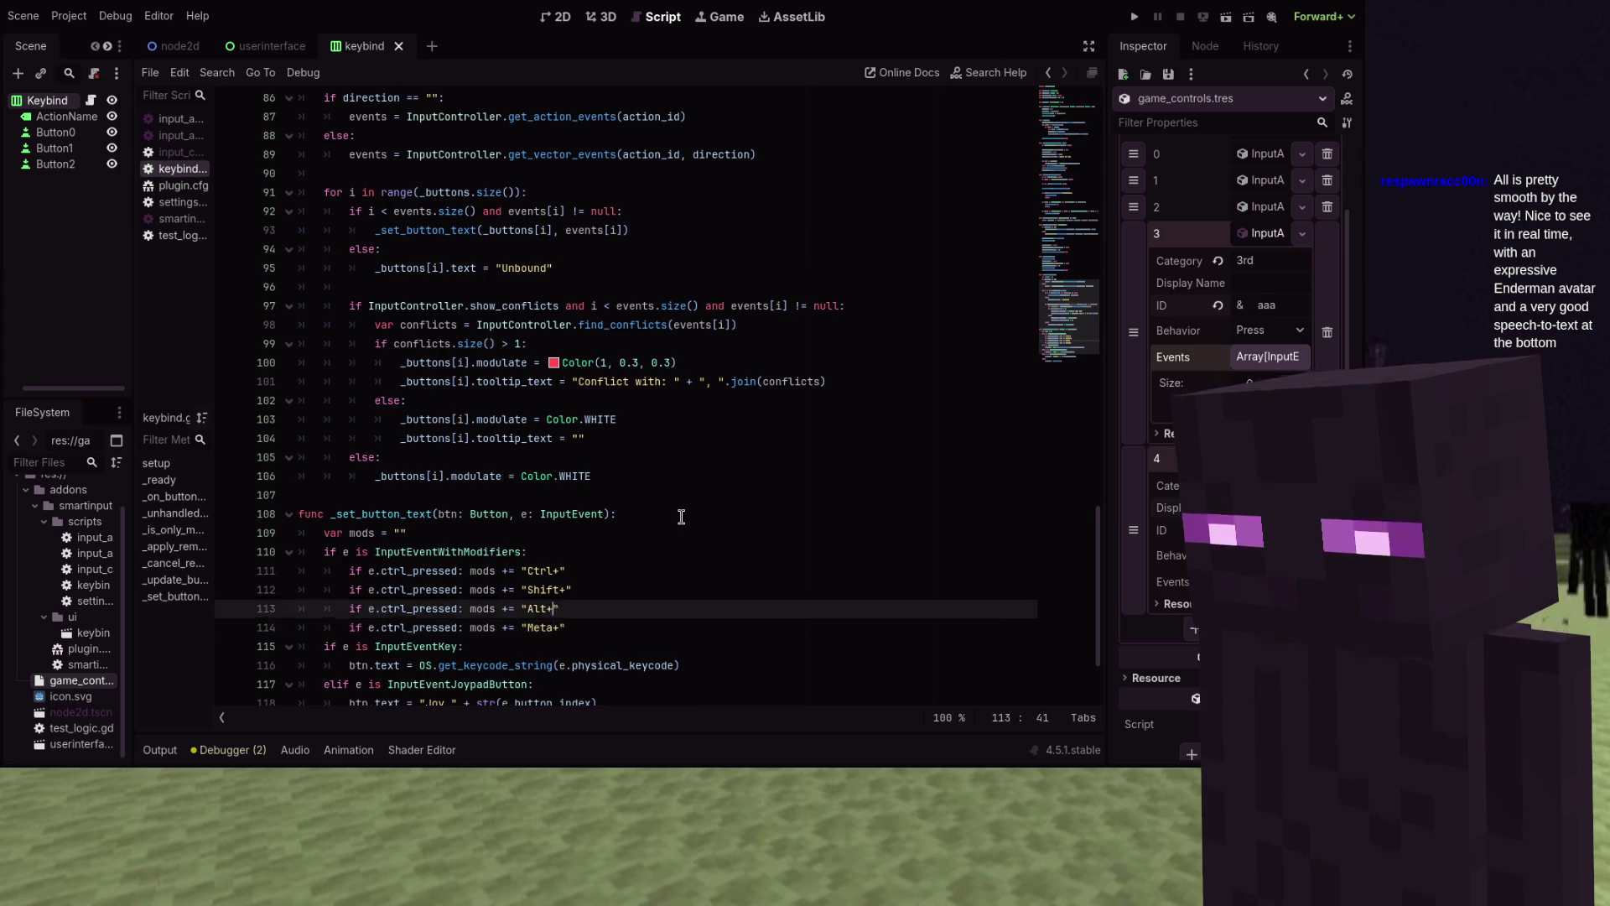
pyautogui.press('Up')
pyautogui.press('Left')
pyautogui.press('Left')
pyautogui.press('Left')
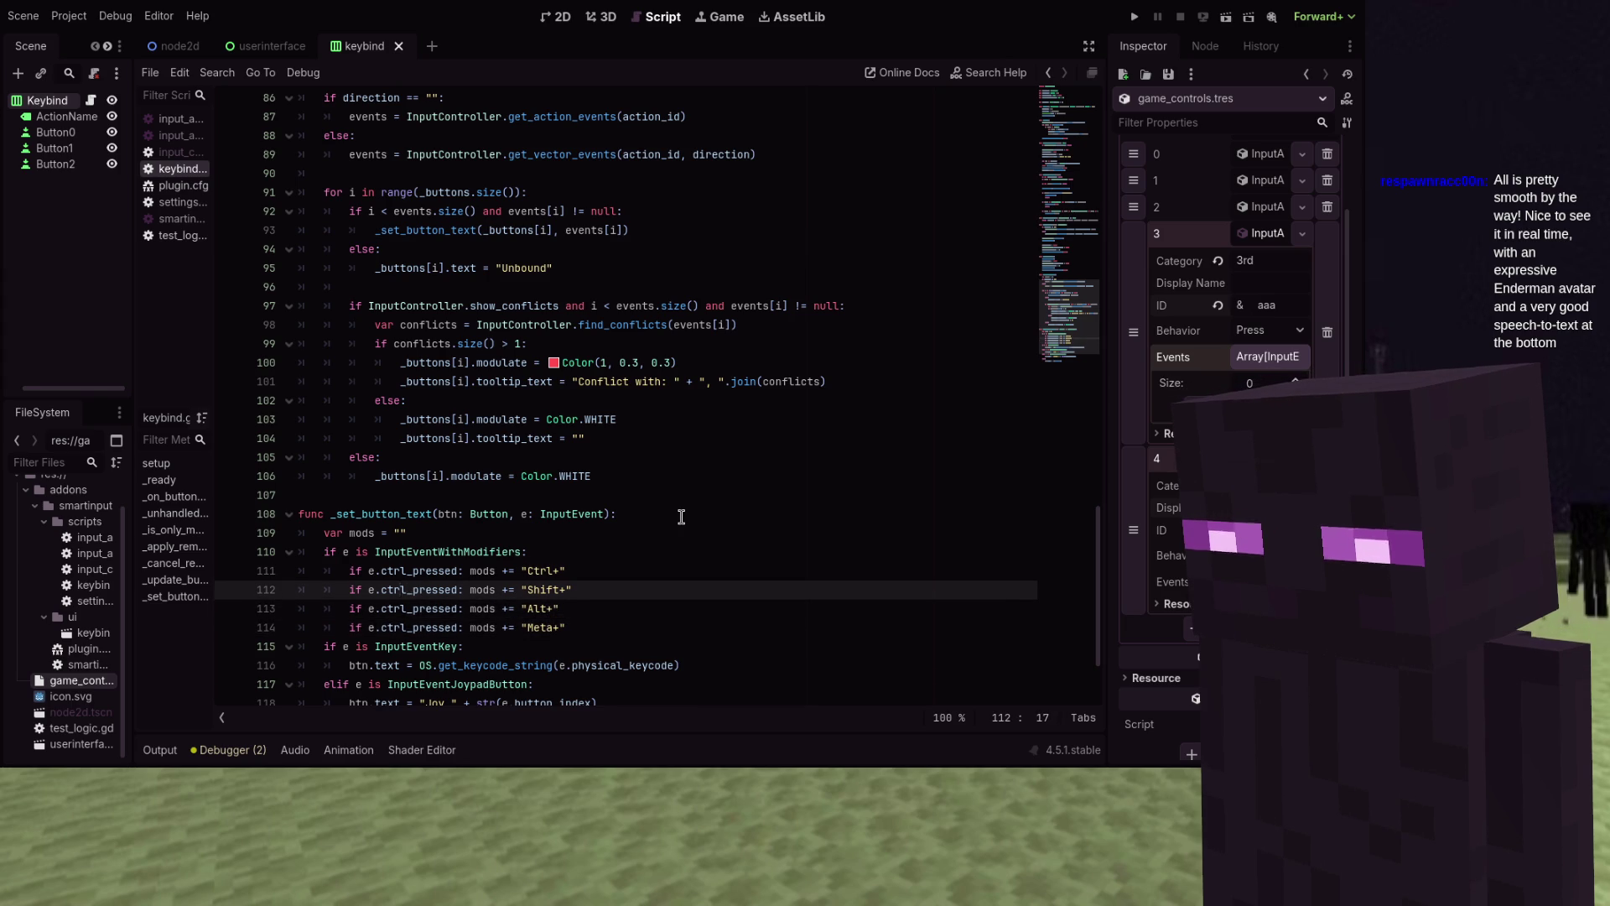
pyautogui.hotkey('ctrl', 'shift', 'Left')
pyautogui.write('shift')
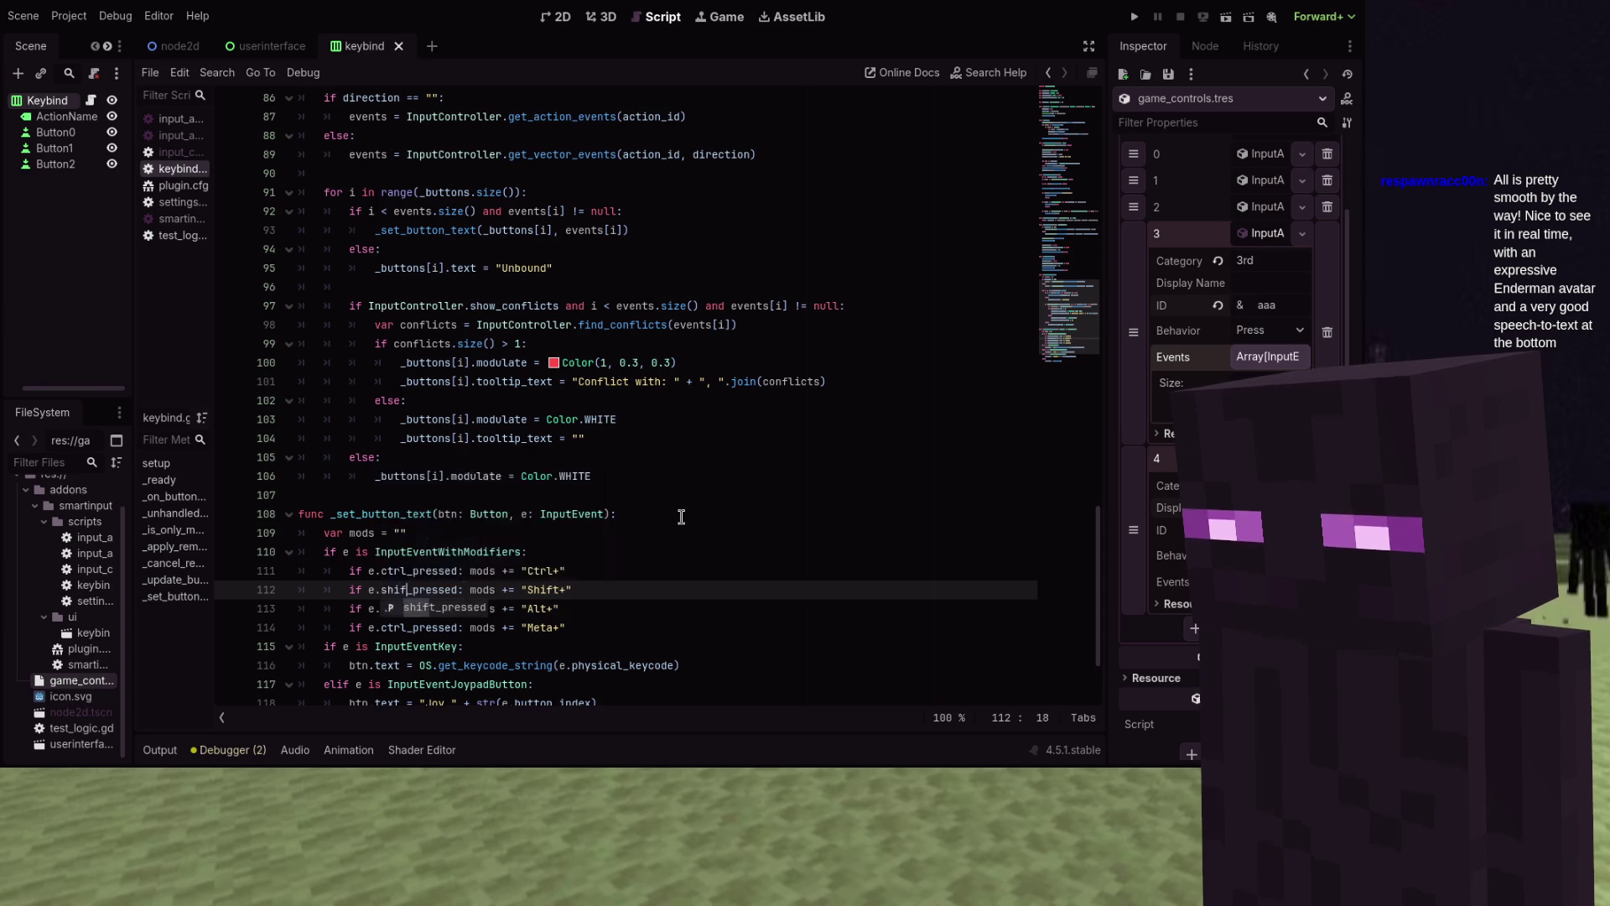
pyautogui.press('Escape')
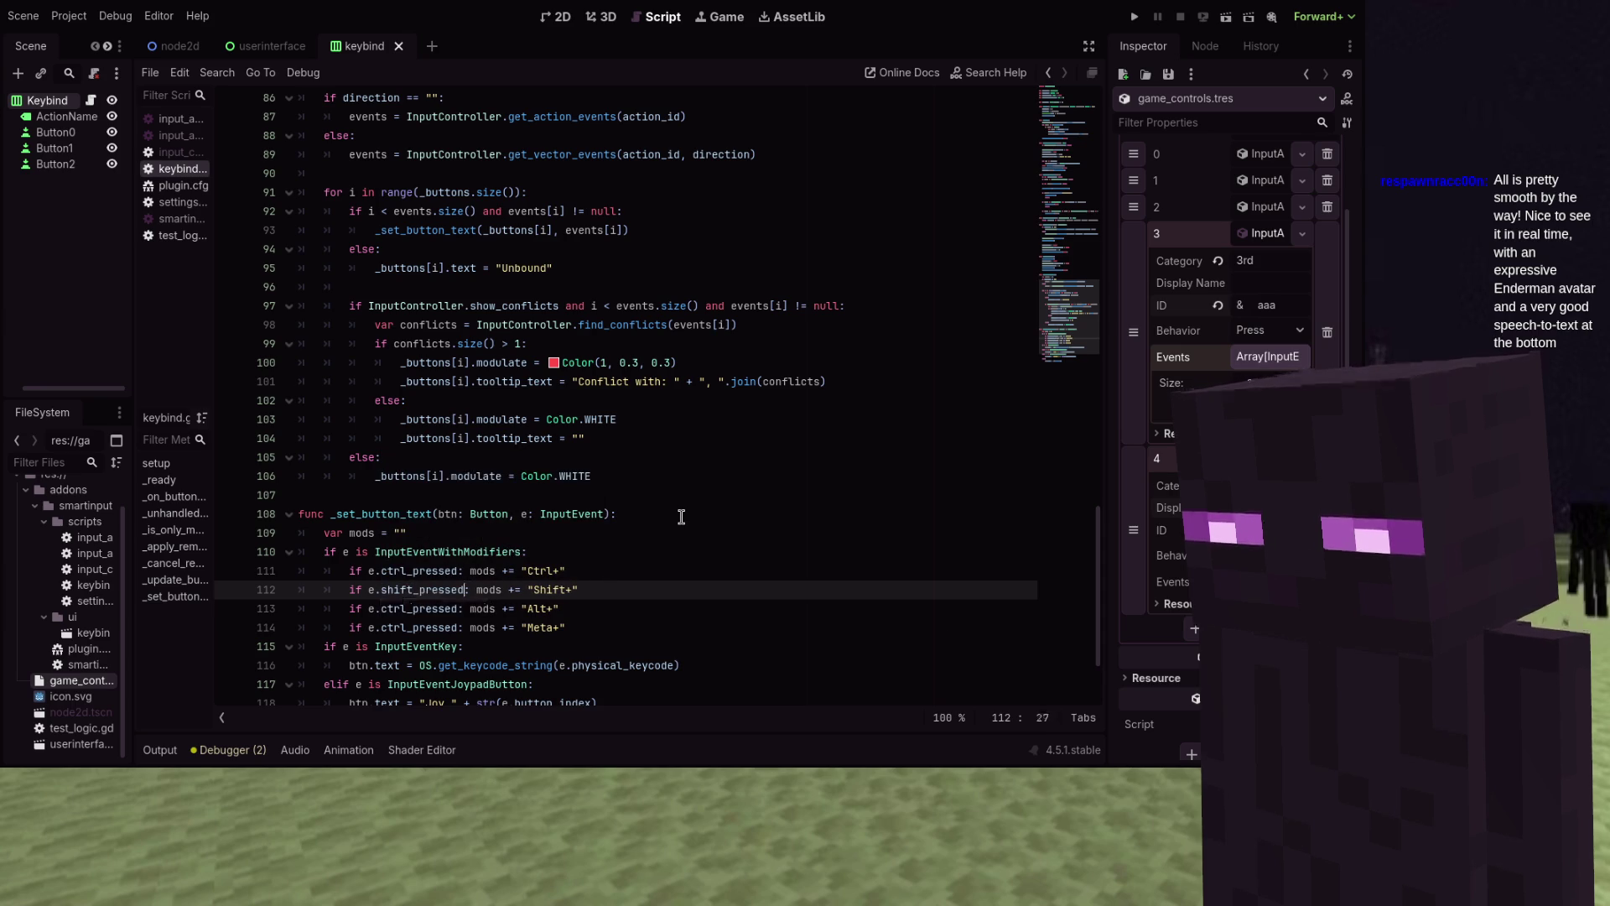
pyautogui.press('Down')
pyautogui.hotkey('ctrl', 'Right')
pyautogui.press('BackSpace')
pyautogui.press('BackSpace')
pyautogui.press('BackSpace')
pyautogui.write('alt')
pyautogui.press('Escape')
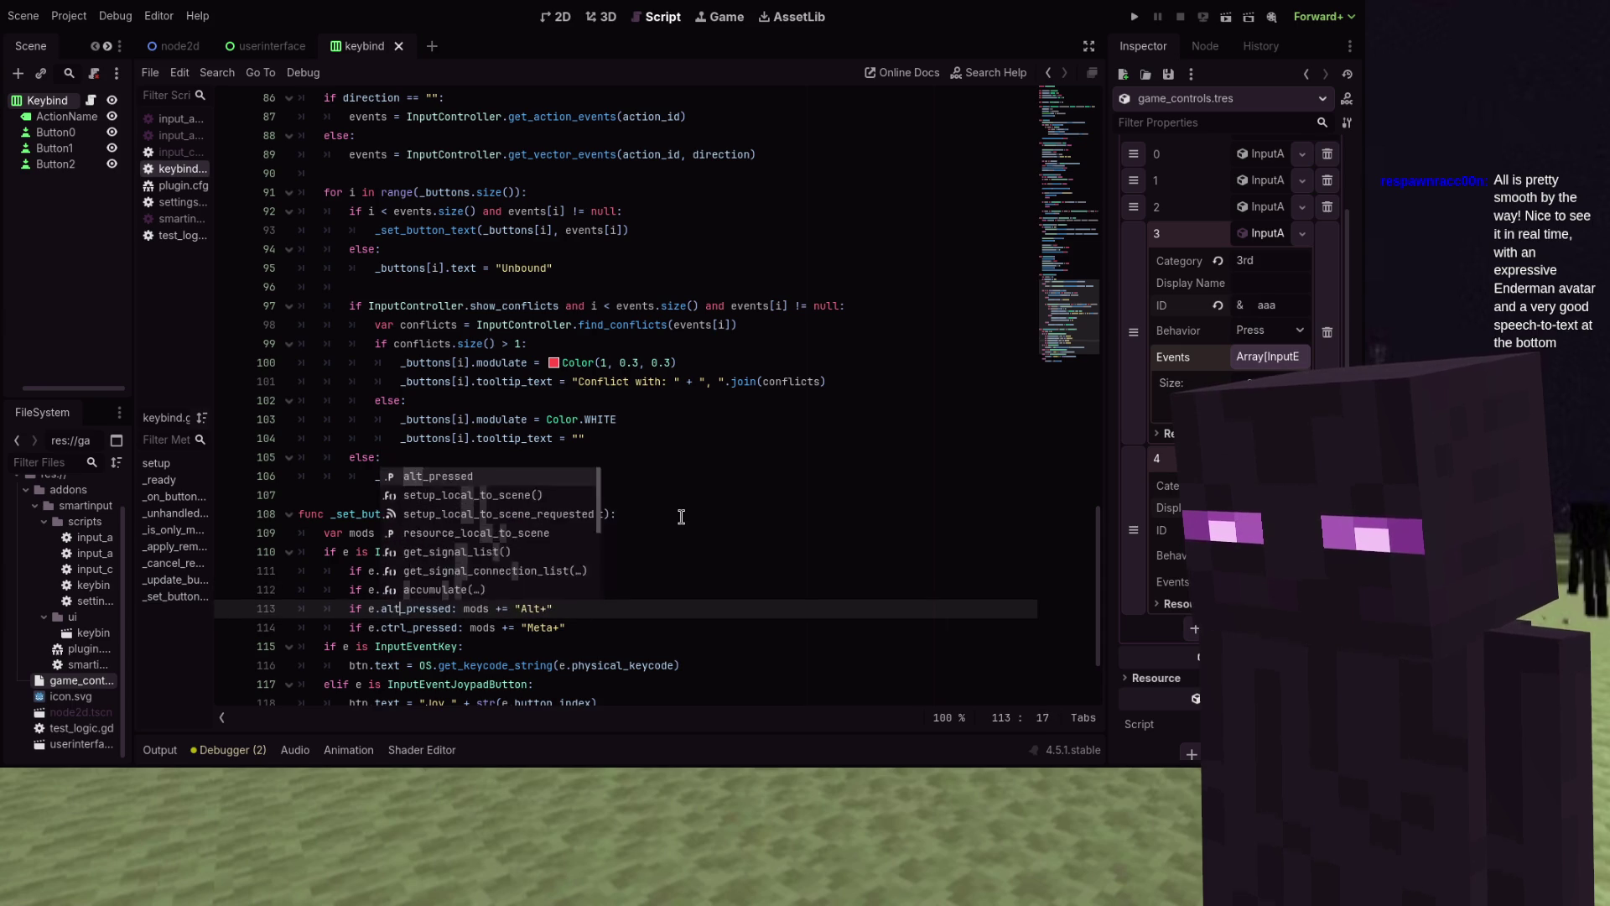
pyautogui.press('Down')
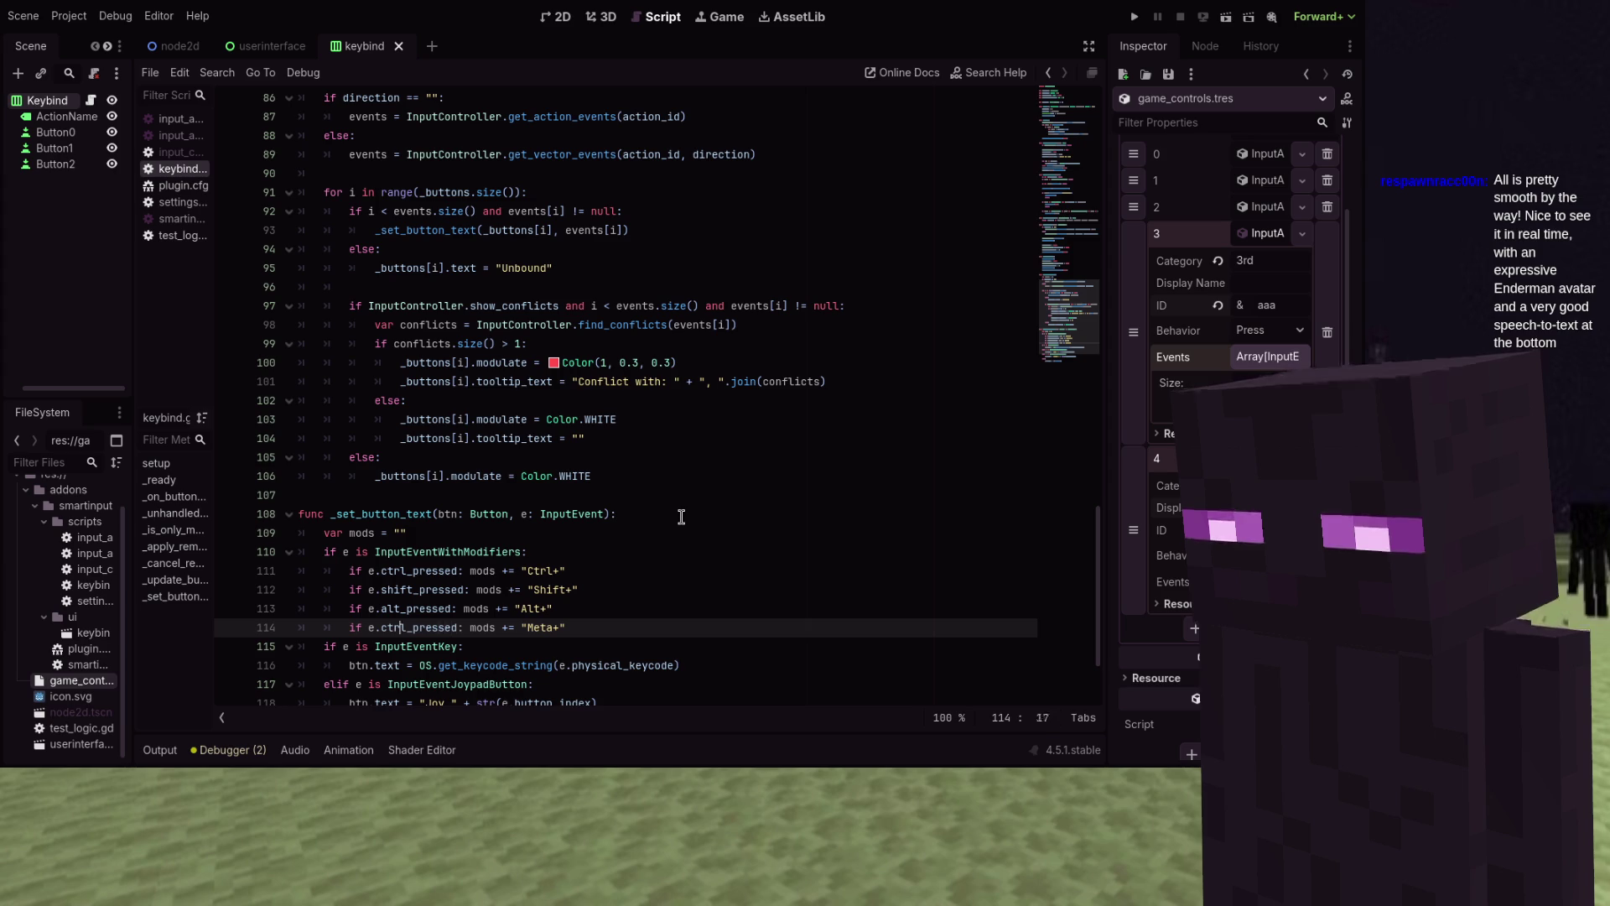
pyautogui.hotkey('ctrl', 'shift', 'Left')
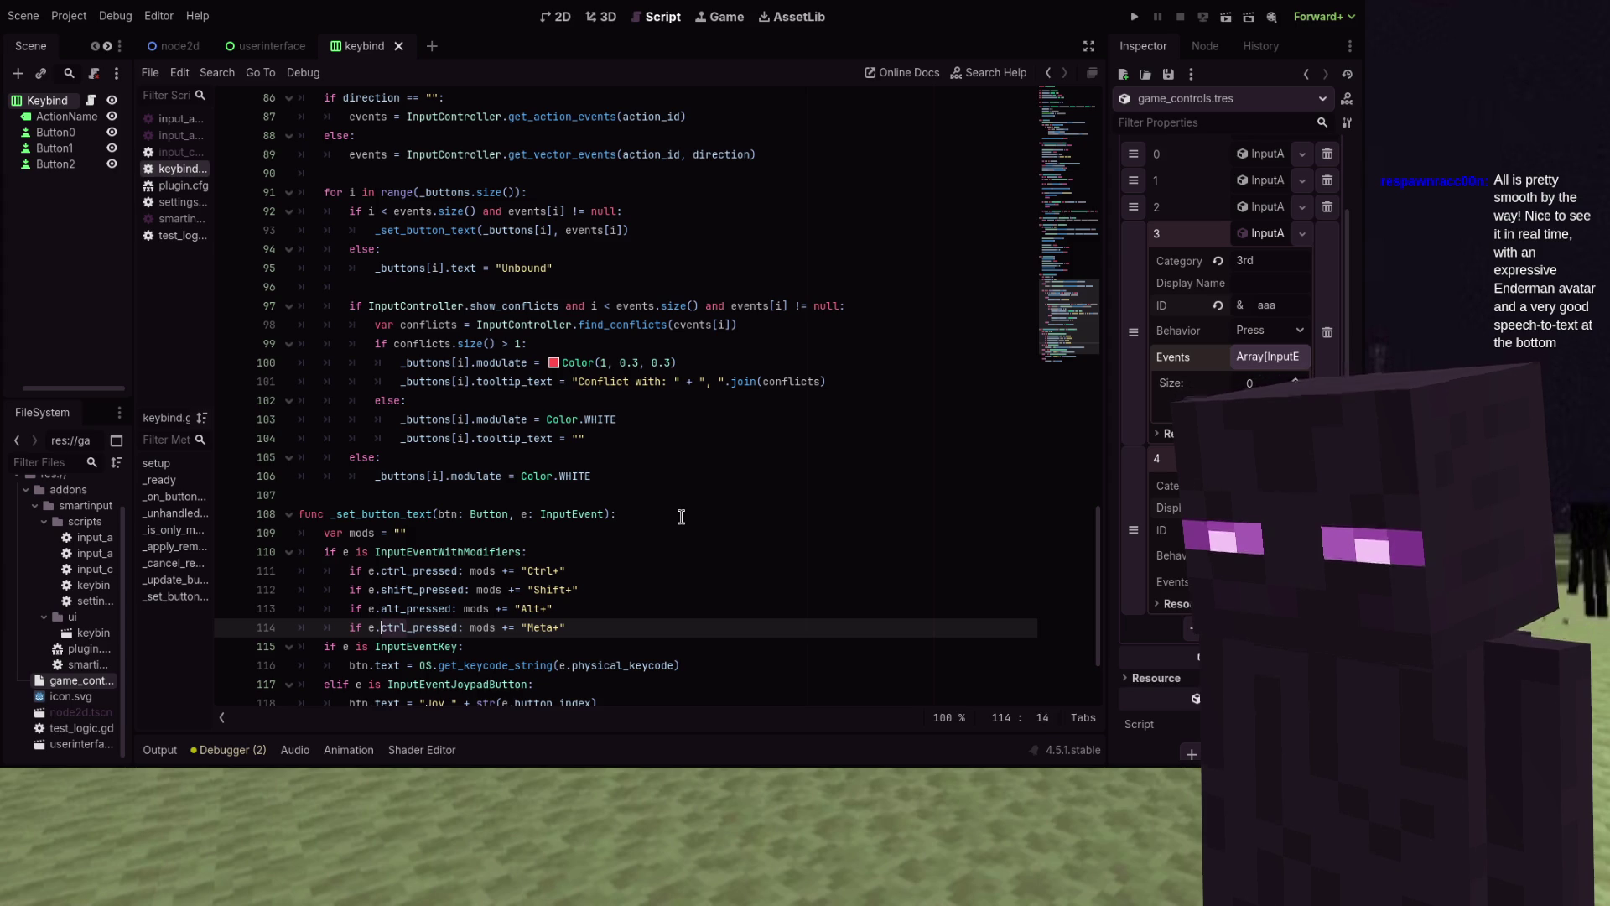
# Change the fourth modifier check's condition to meta_pressed
pyautogui.write('meta')
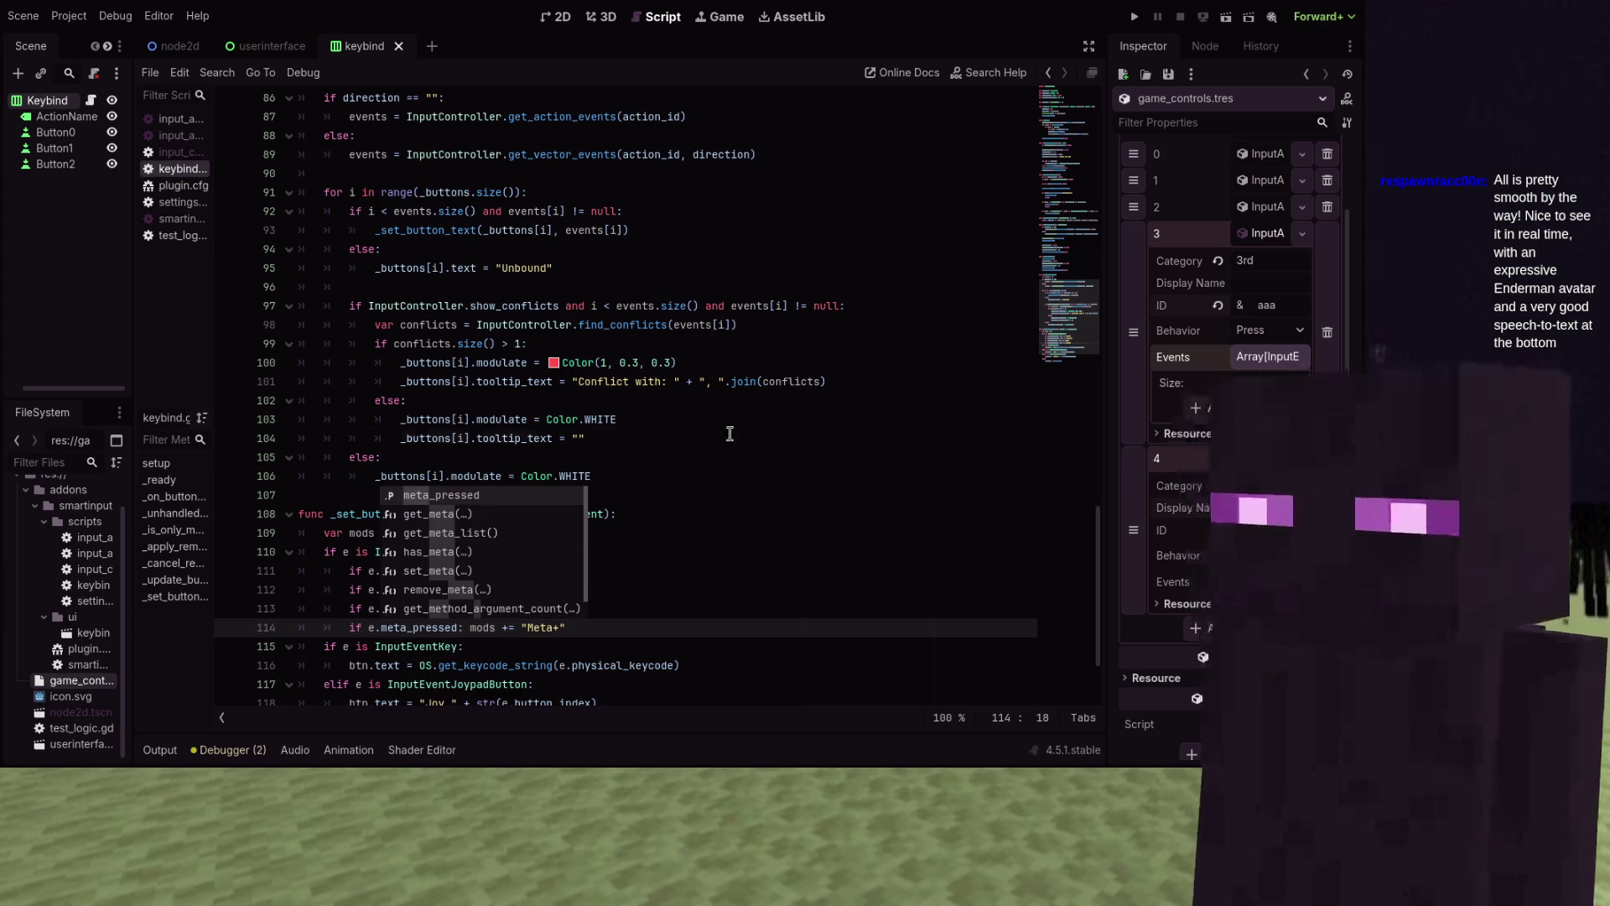
pyautogui.click(728, 435)
pyautogui.scroll(-1, 728, 435)
pyautogui.scroll(-1, 728, 434)
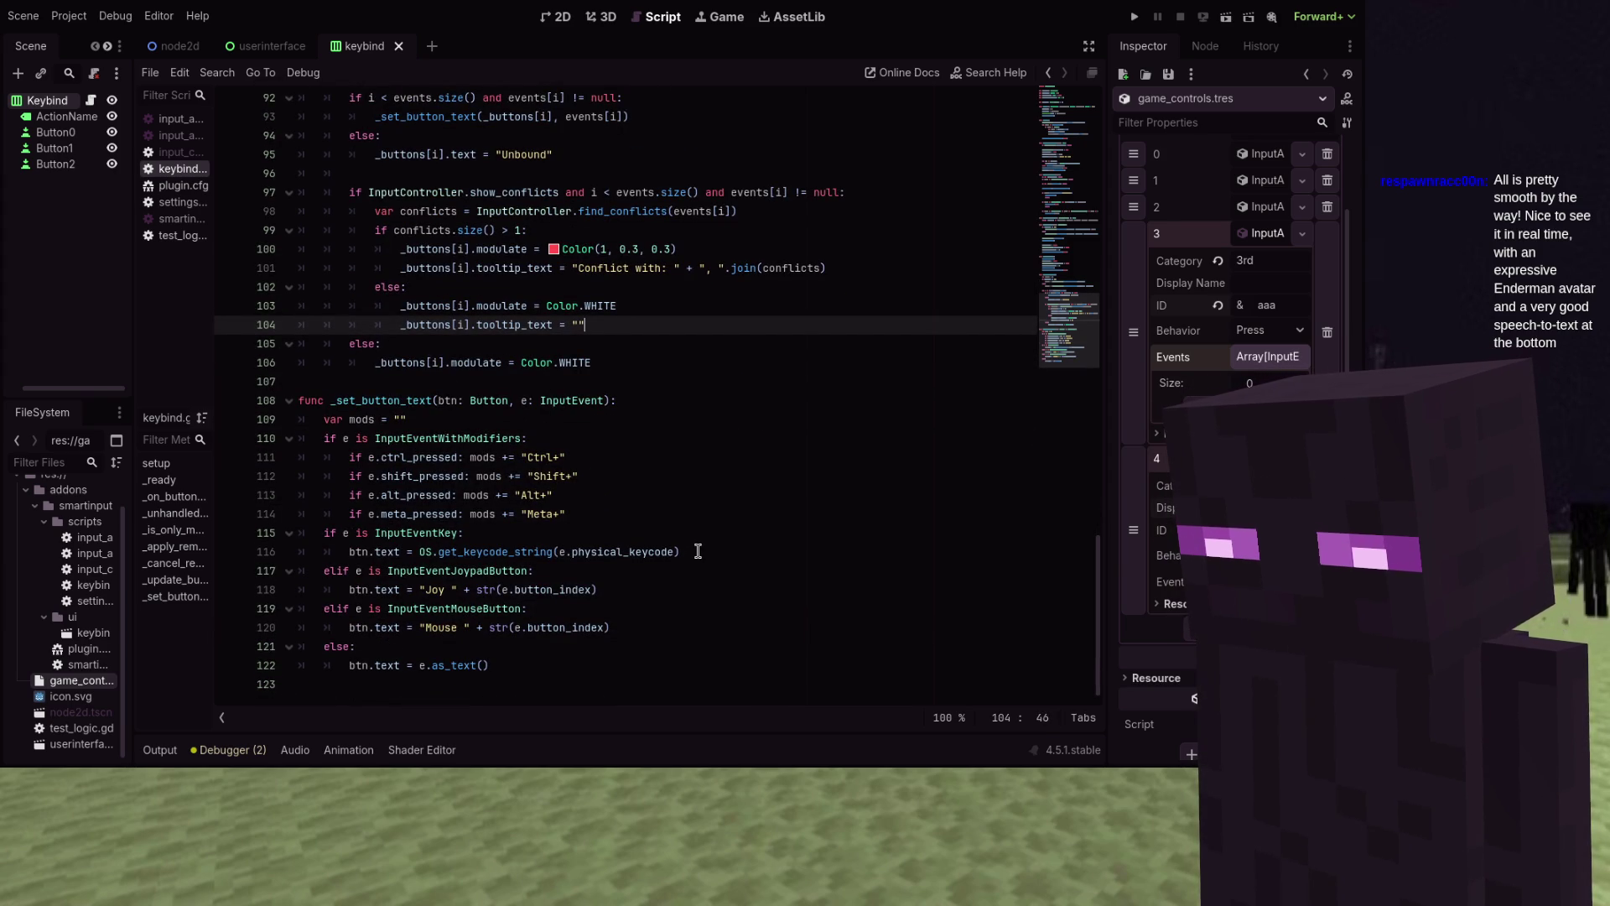
# Make the key label use physical_keycode unless it is KEY_NONE, else e.keycode
pyautogui.click(698, 550)
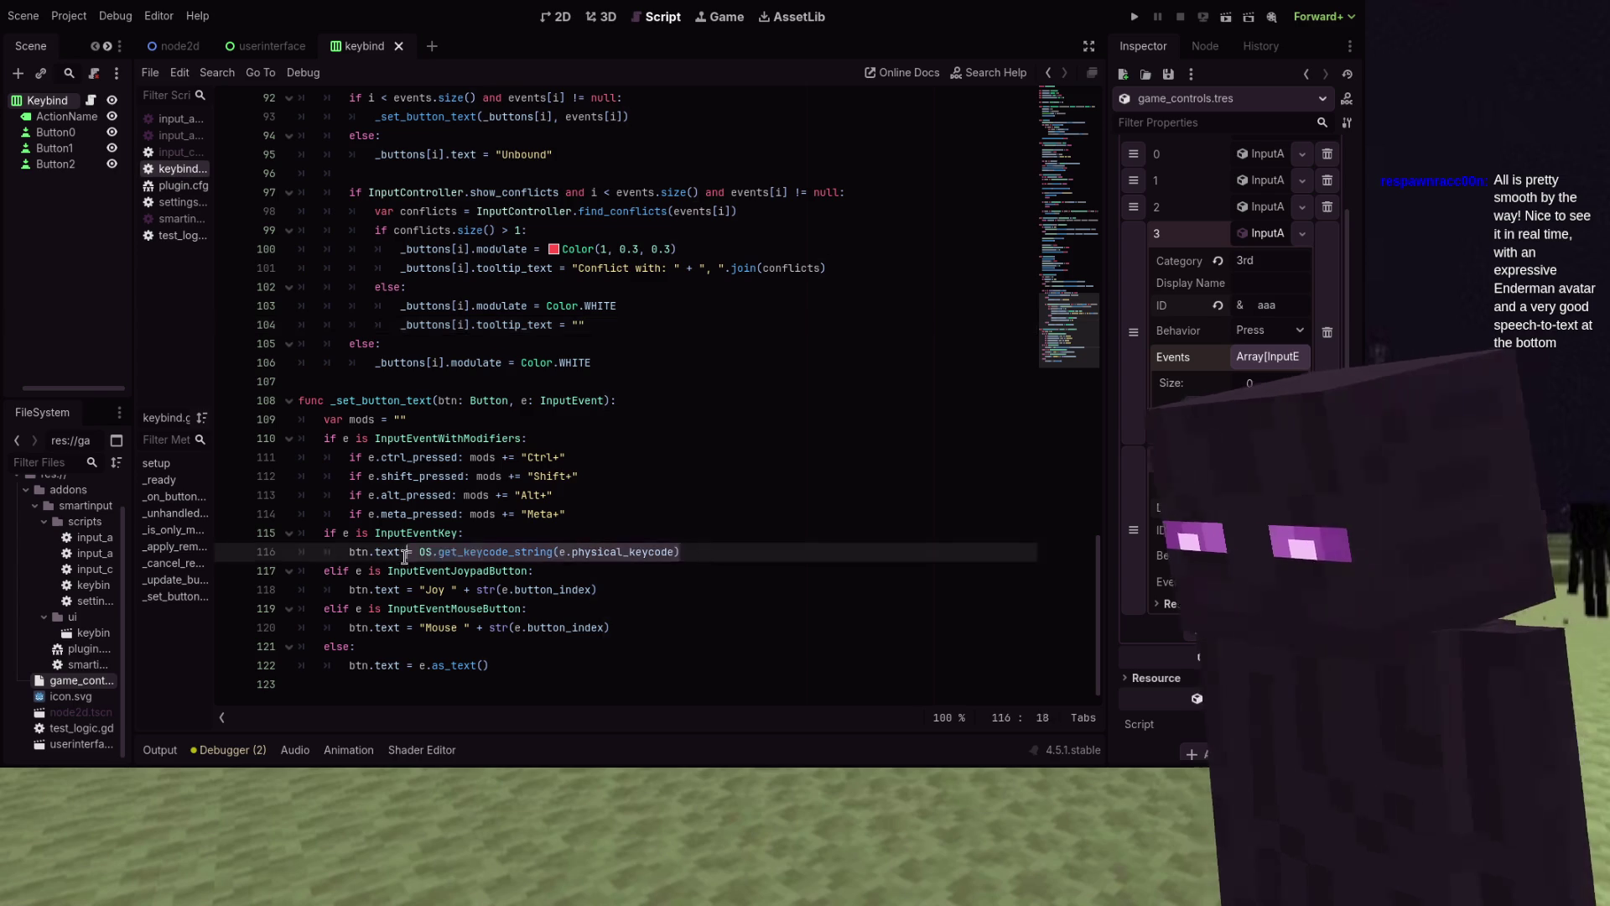
pyautogui.click(552, 558)
pyautogui.click(679, 552)
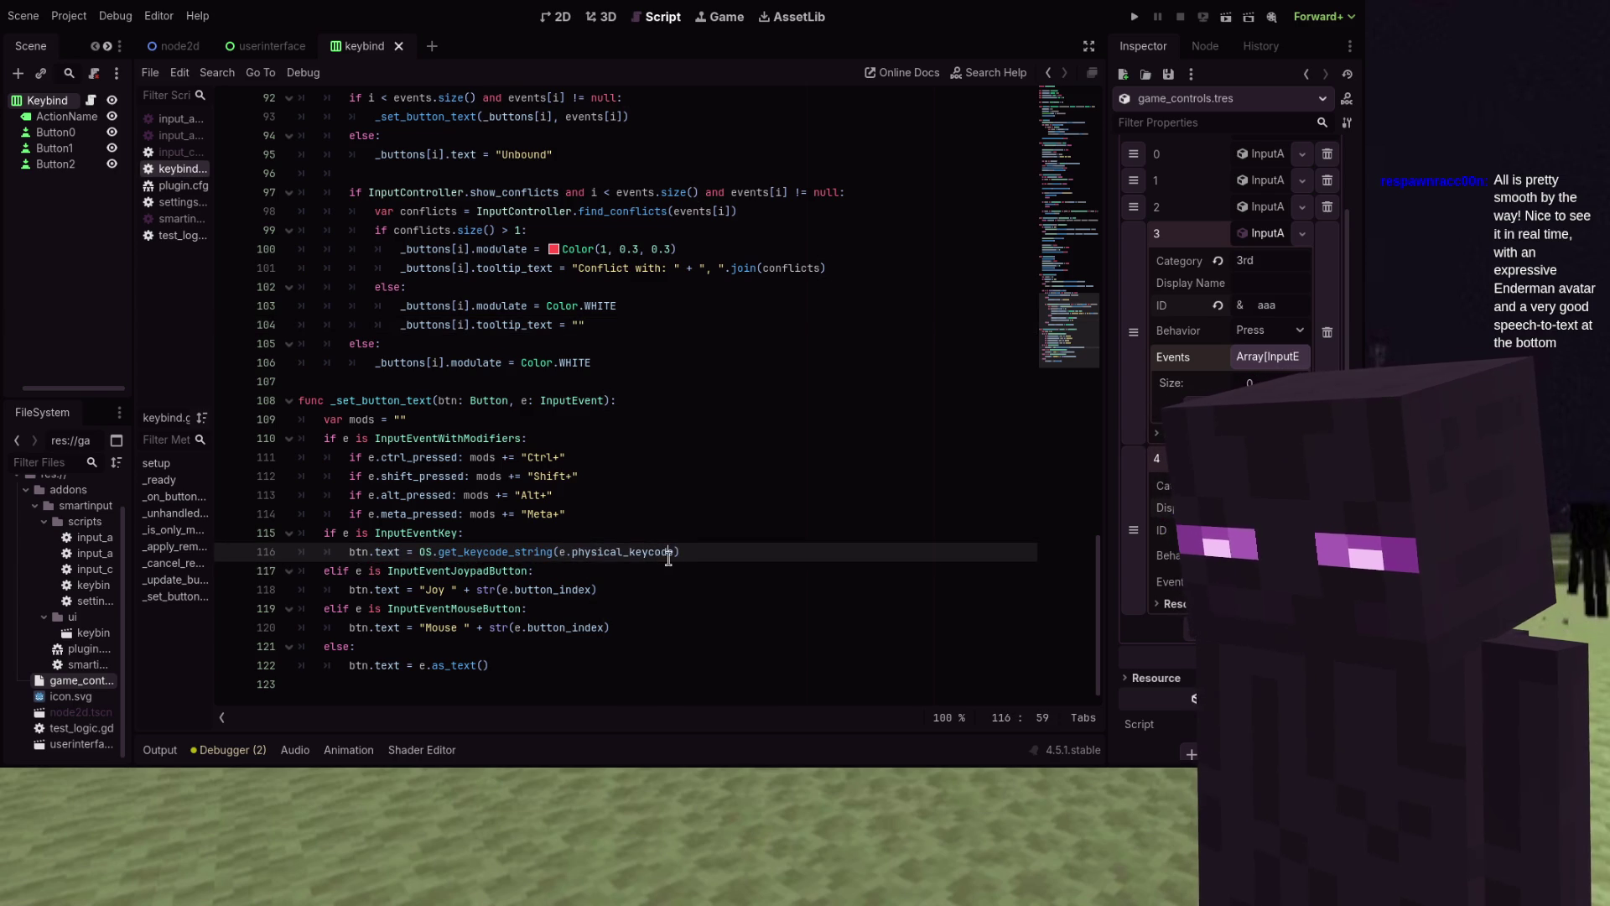
pyautogui.press('Left')
pyautogui.write('if ')
pyautogui.write('e')
pyautogui.write('.physical_')
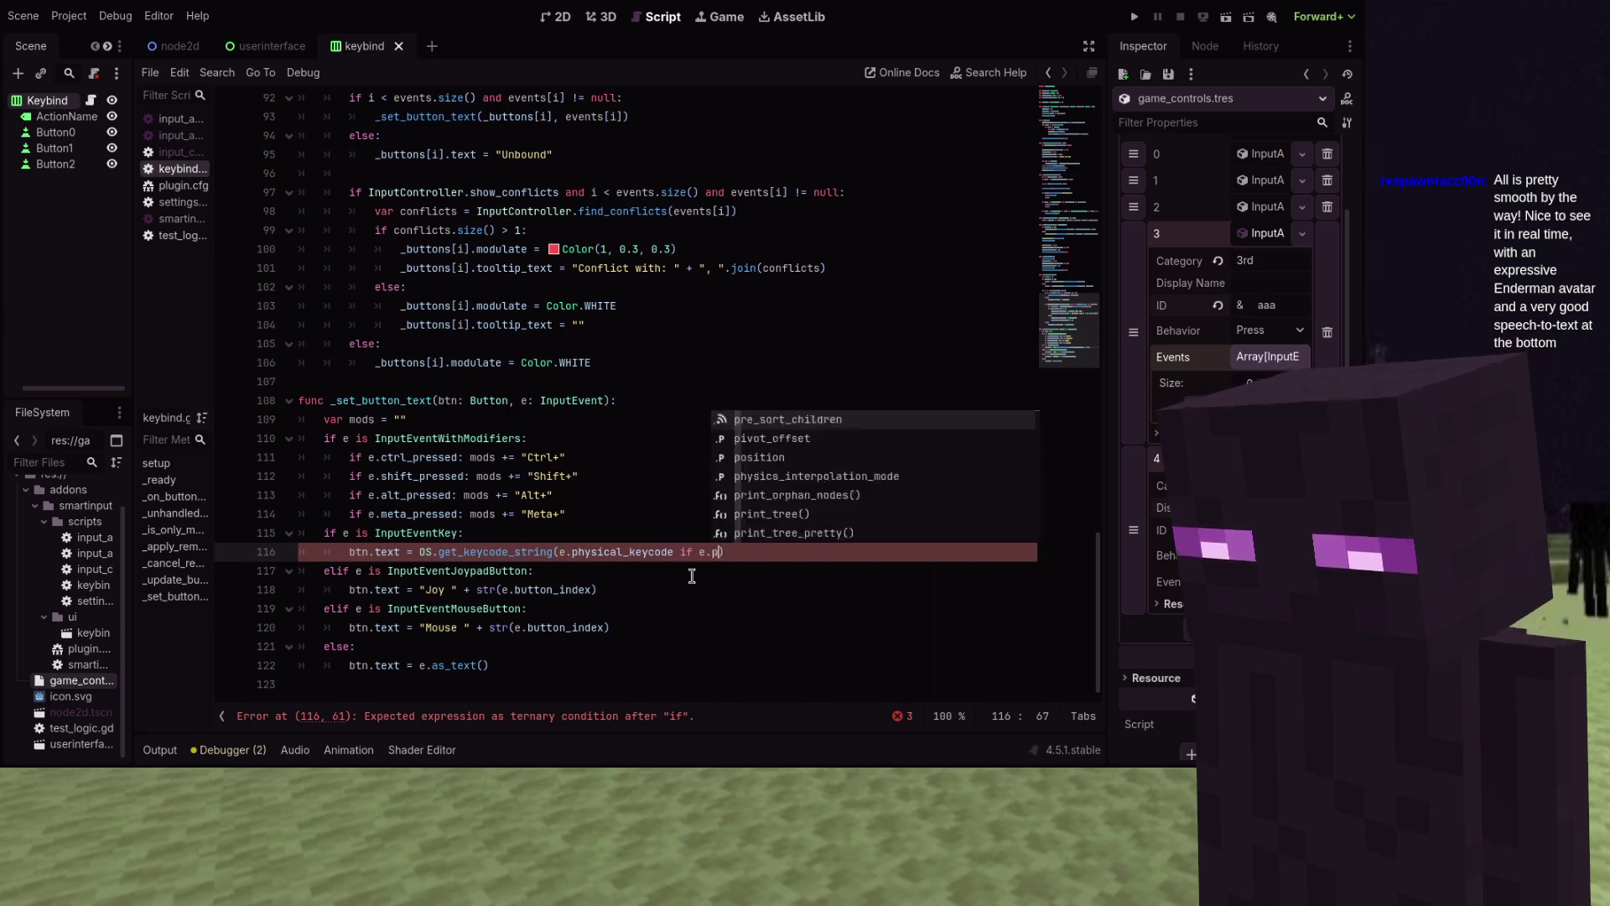
pyautogui.write('keycode ')
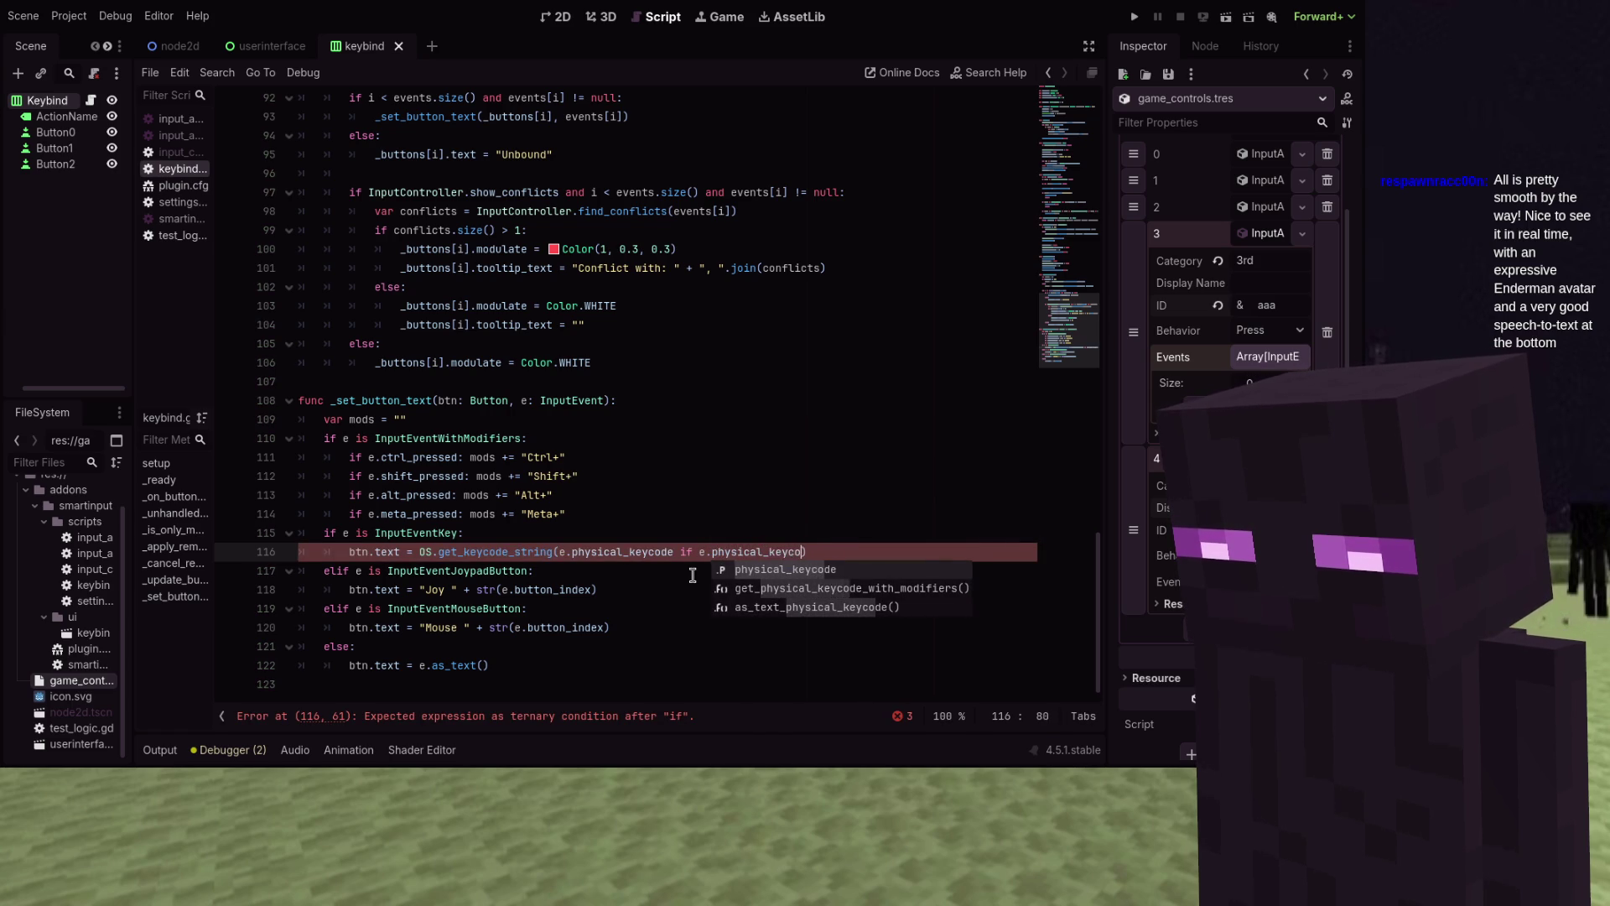
pyautogui.write('e !')
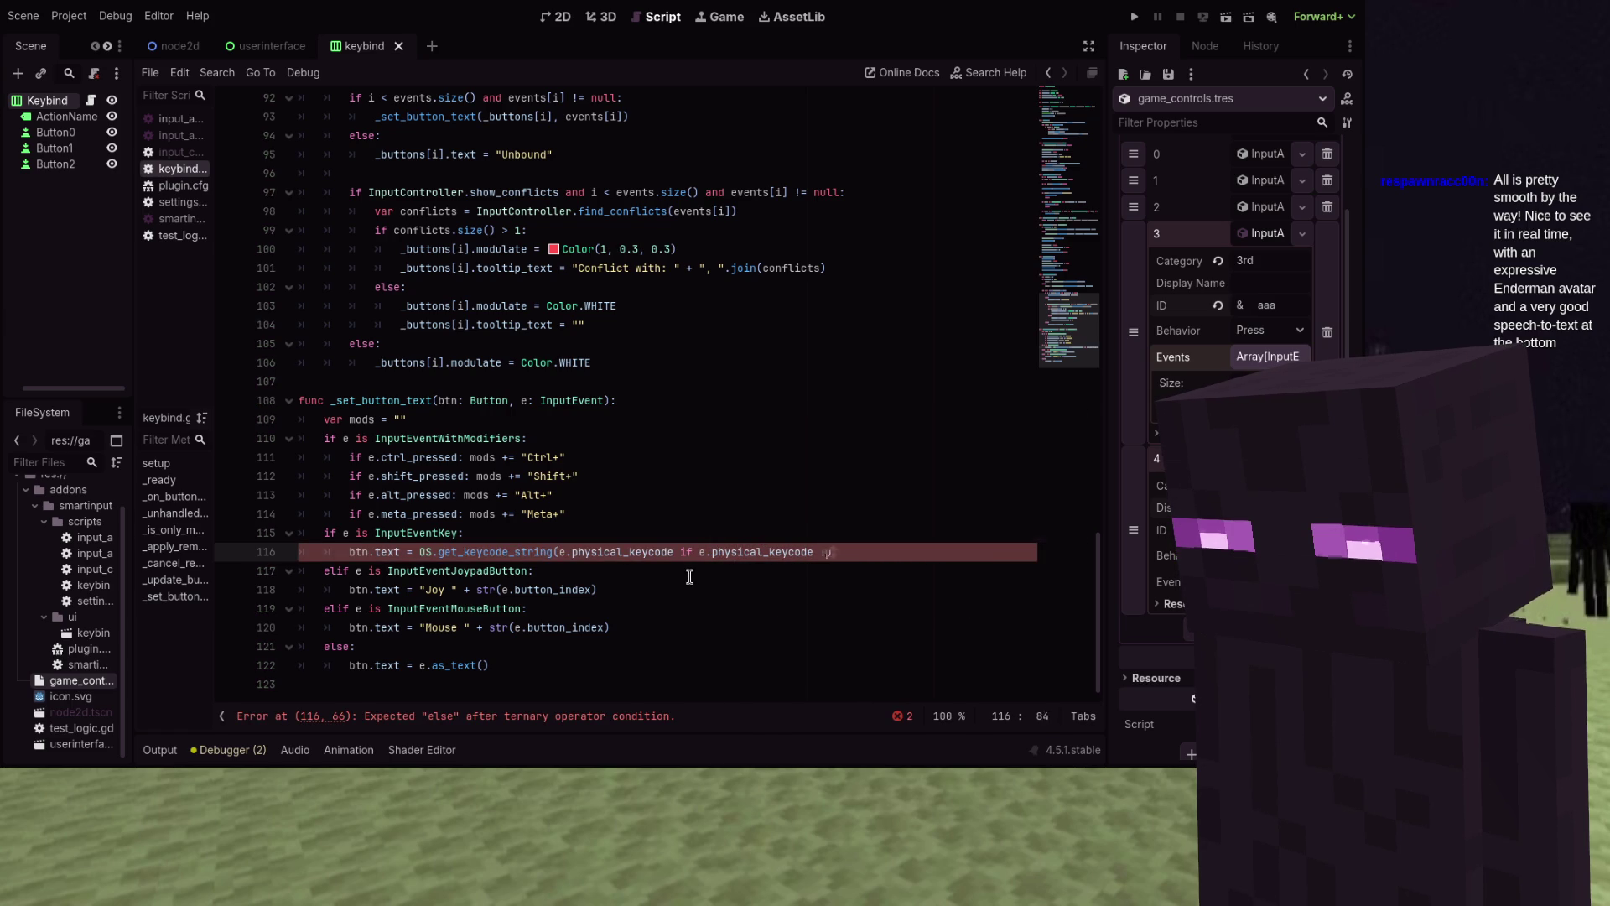
pyautogui.write('KEY_NONE e')
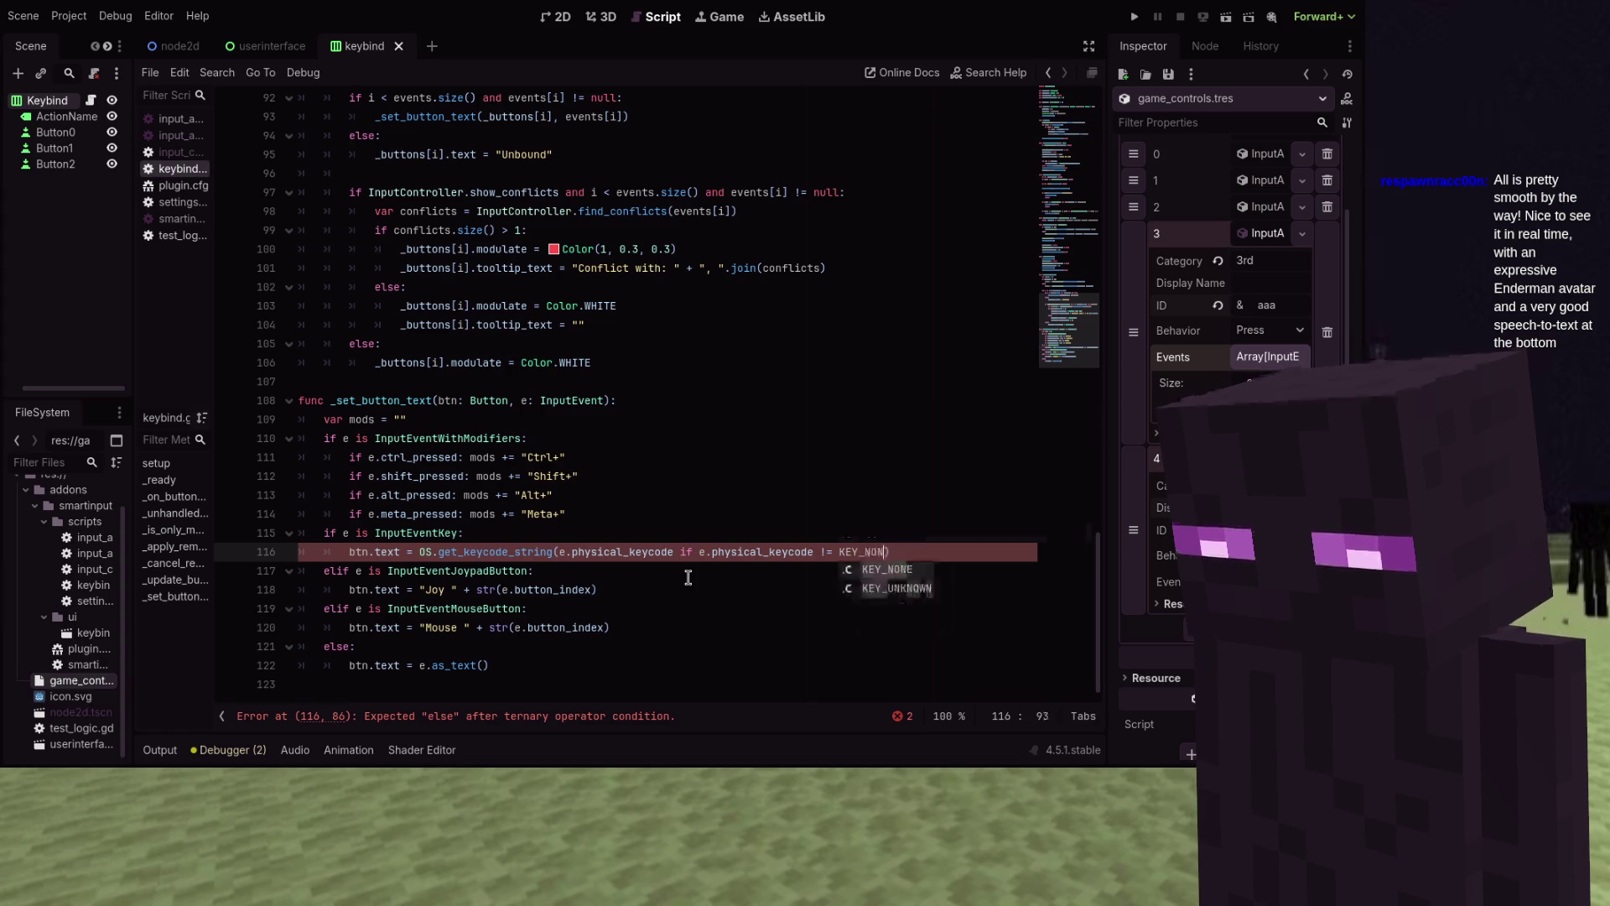
pyautogui.write('lse e.keycode')
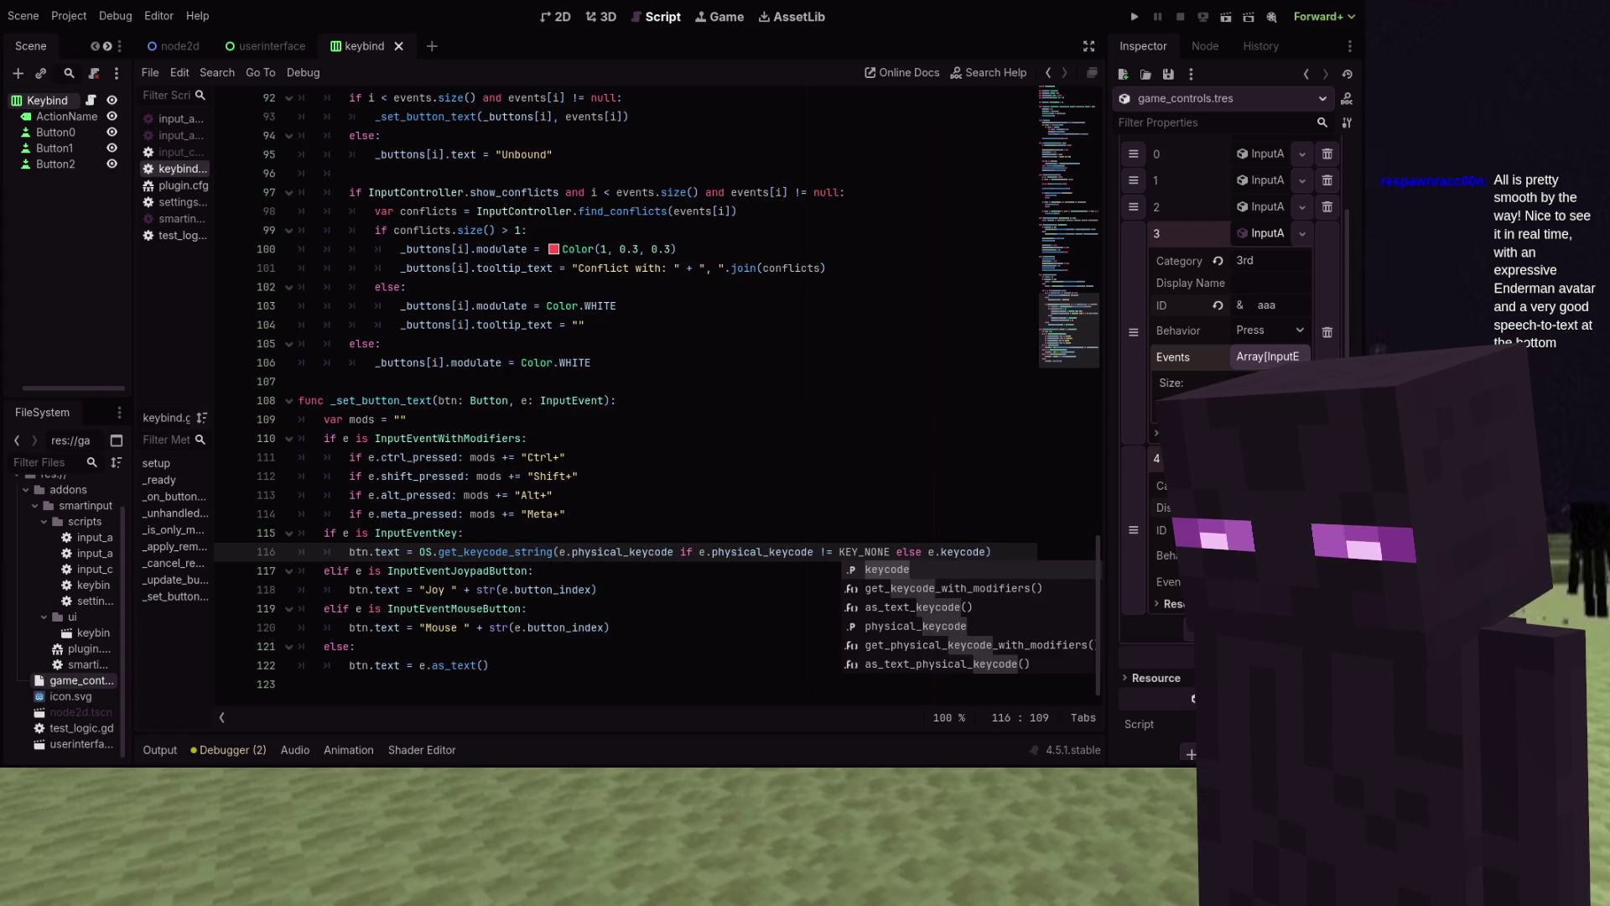
pyautogui.write(')')
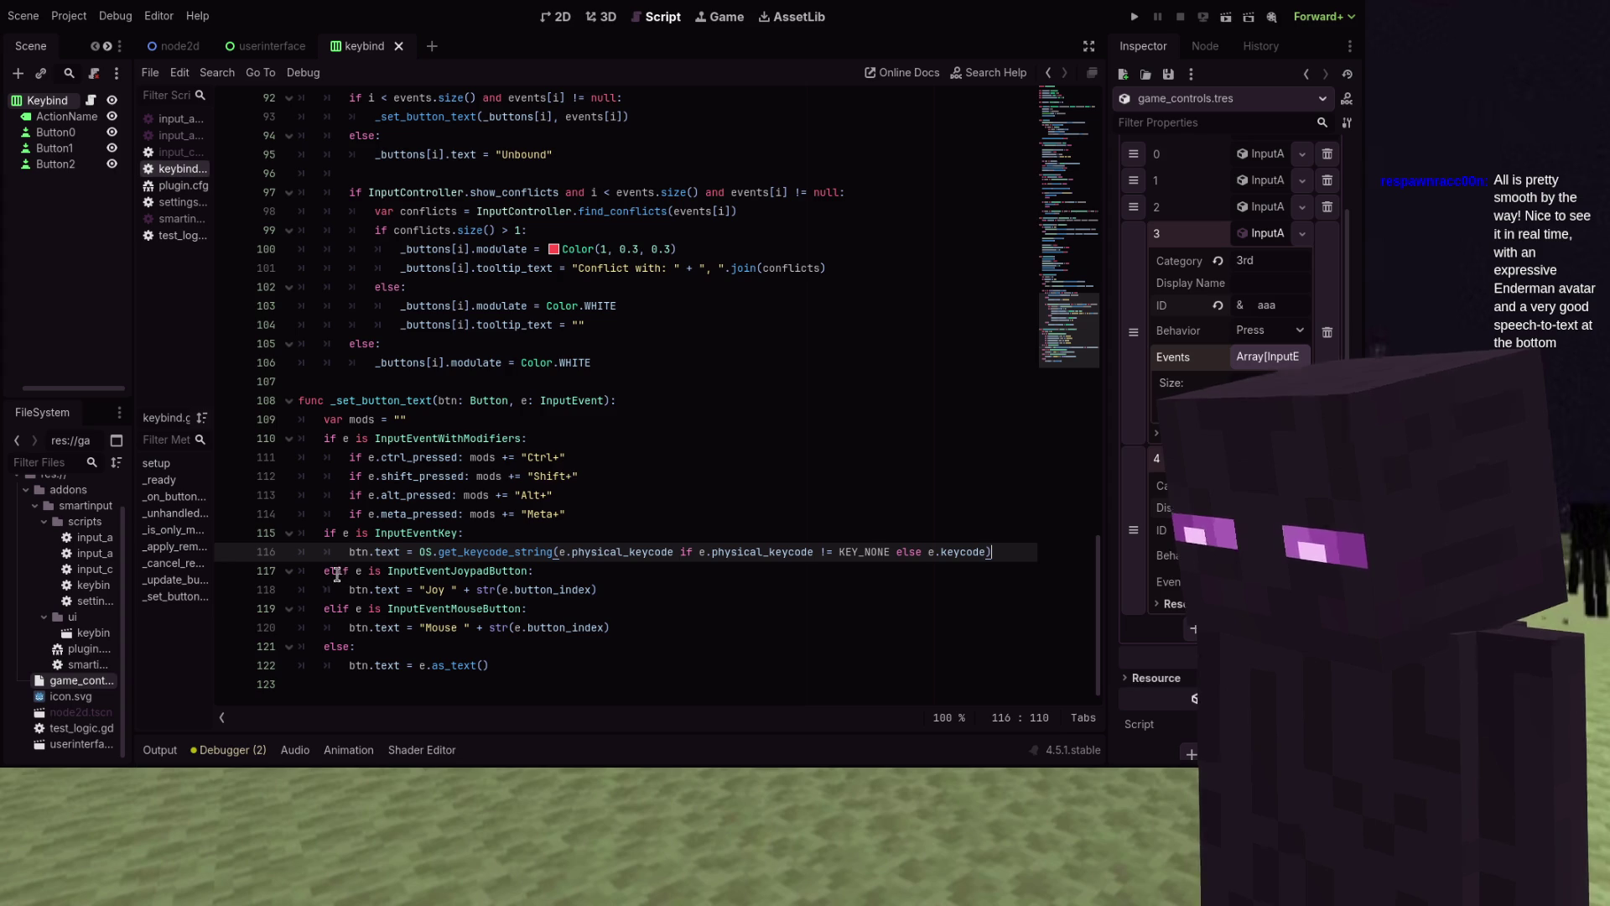
# Insert 'mods + ' before the Joy, Mouse and e.as_text() labels in _set_button_text, then run the game
pyautogui.click(412, 590)
pyautogui.moveTo(457, 603)
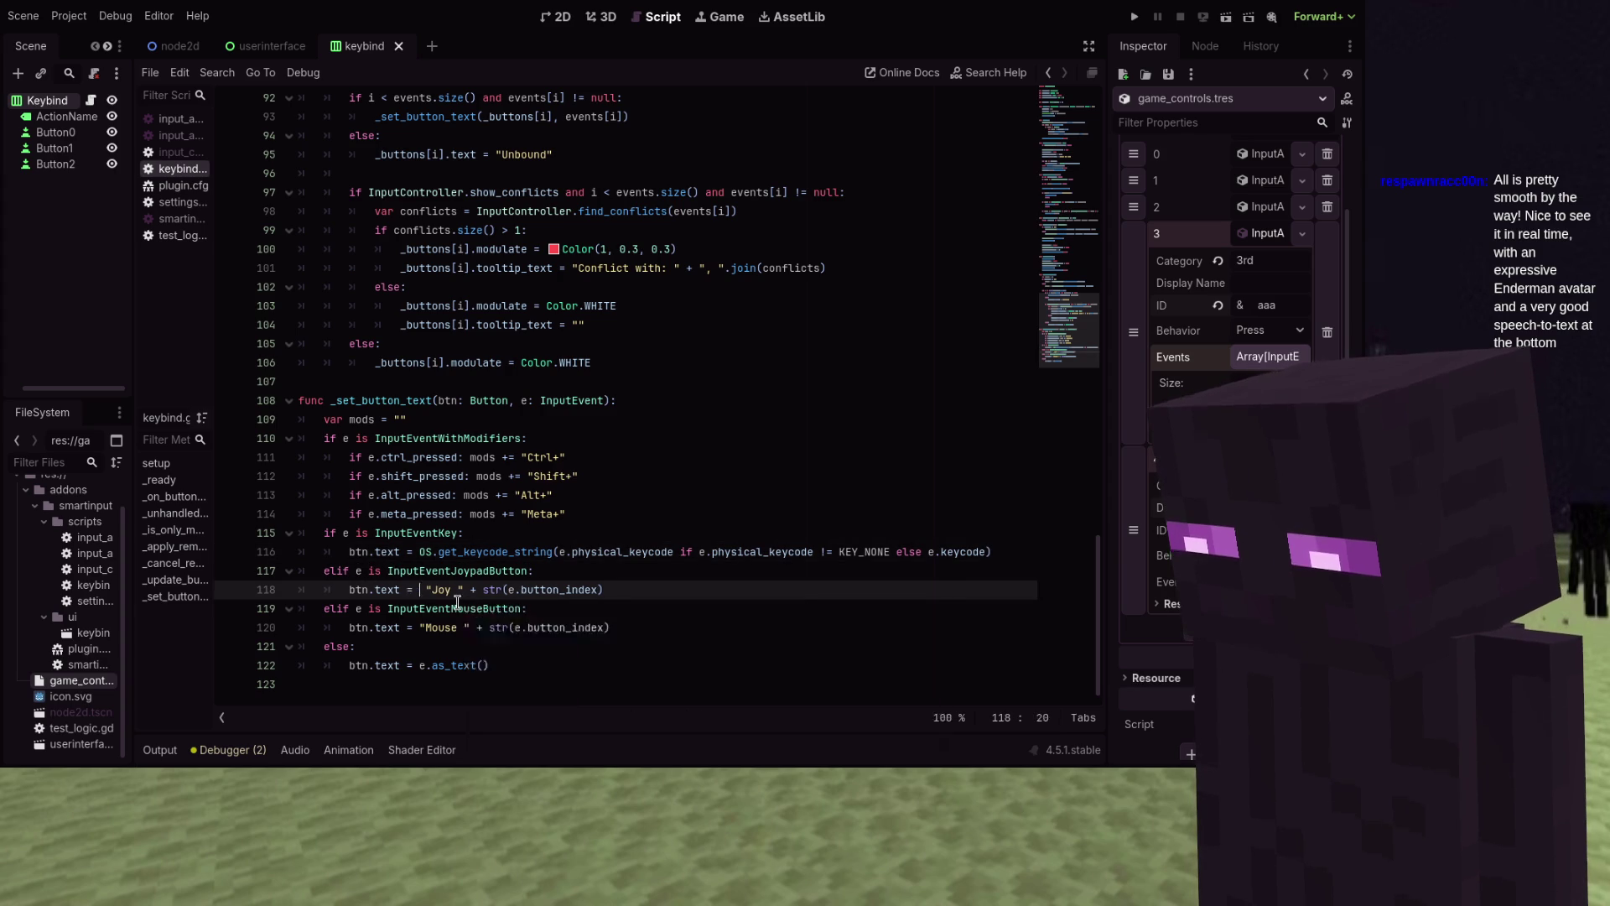
pyautogui.write('mods +')
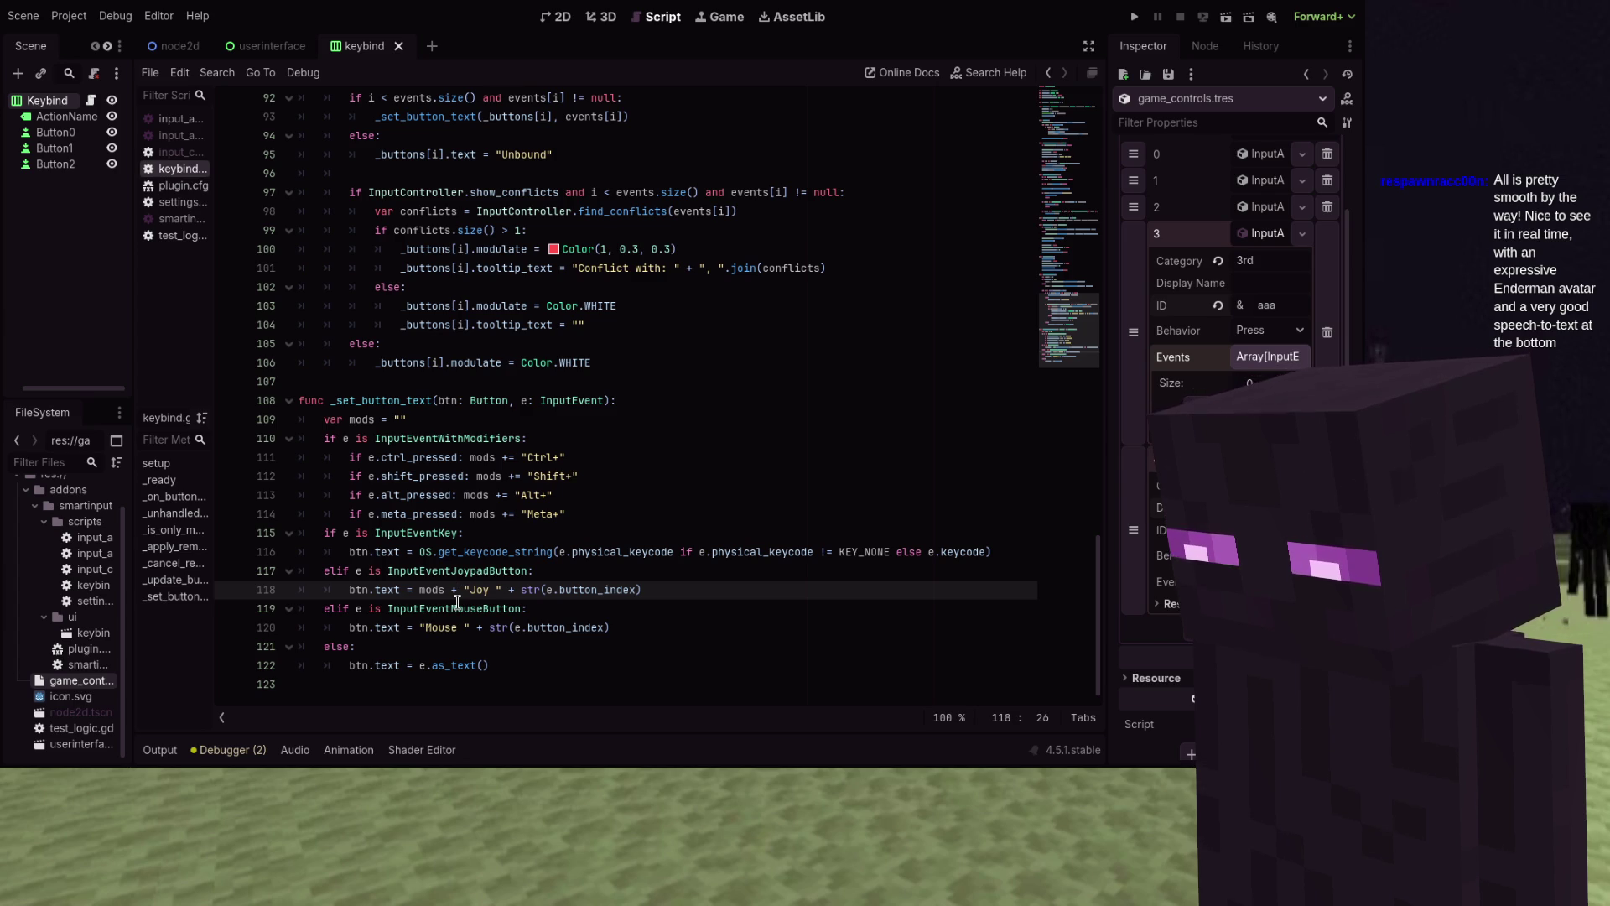
pyautogui.press('Down')
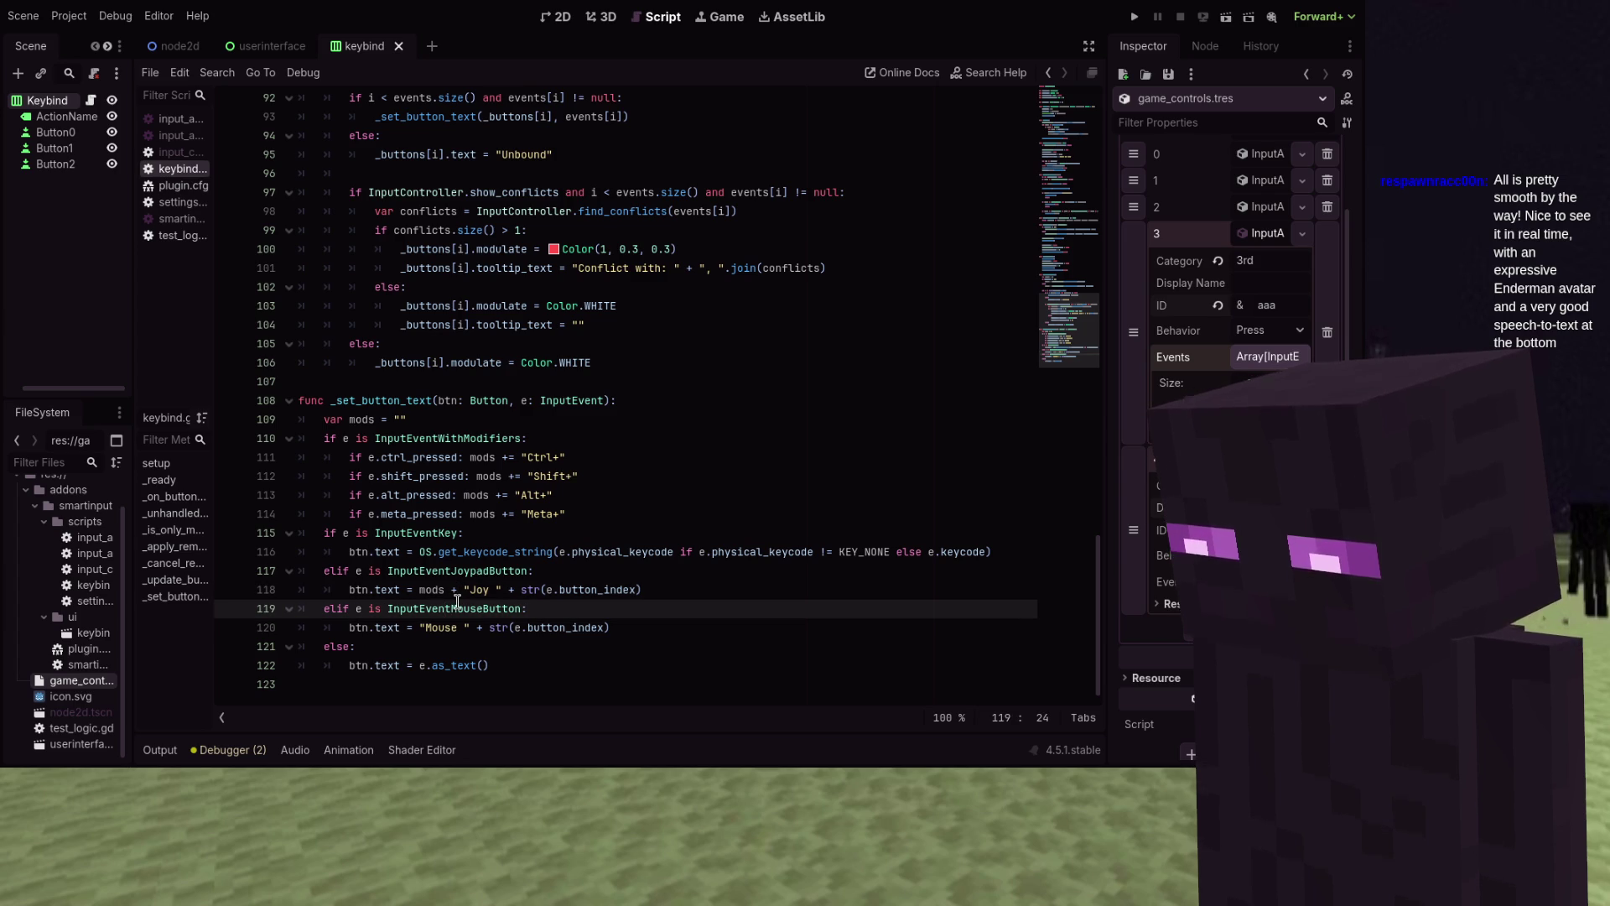
pyautogui.press('Down')
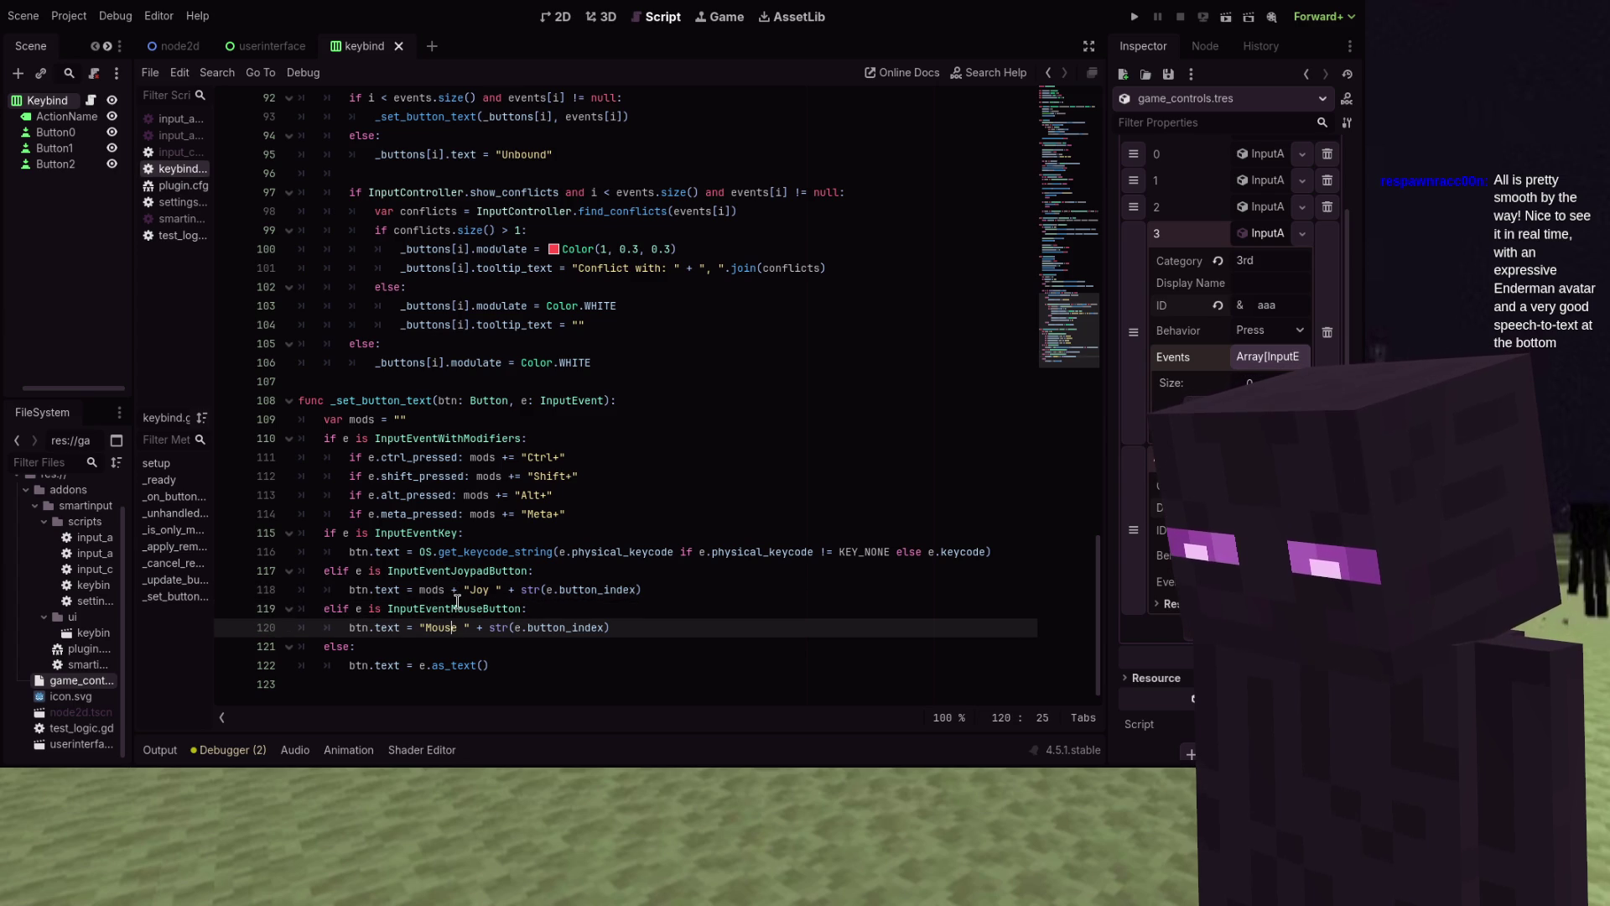
pyautogui.write('+')
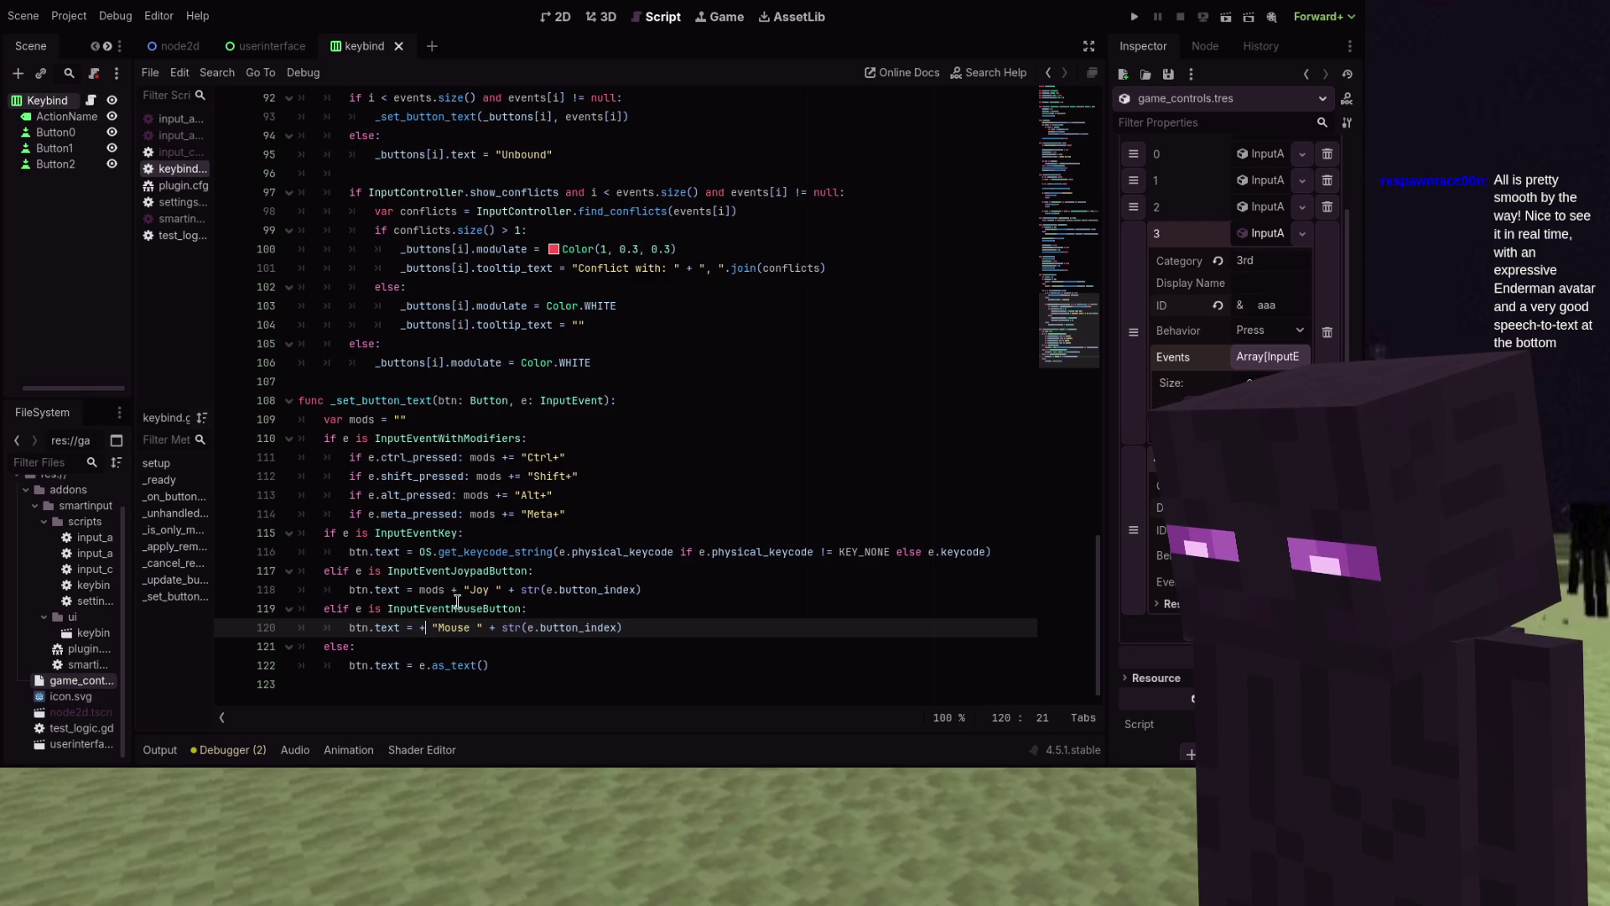
pyautogui.write('ods +')
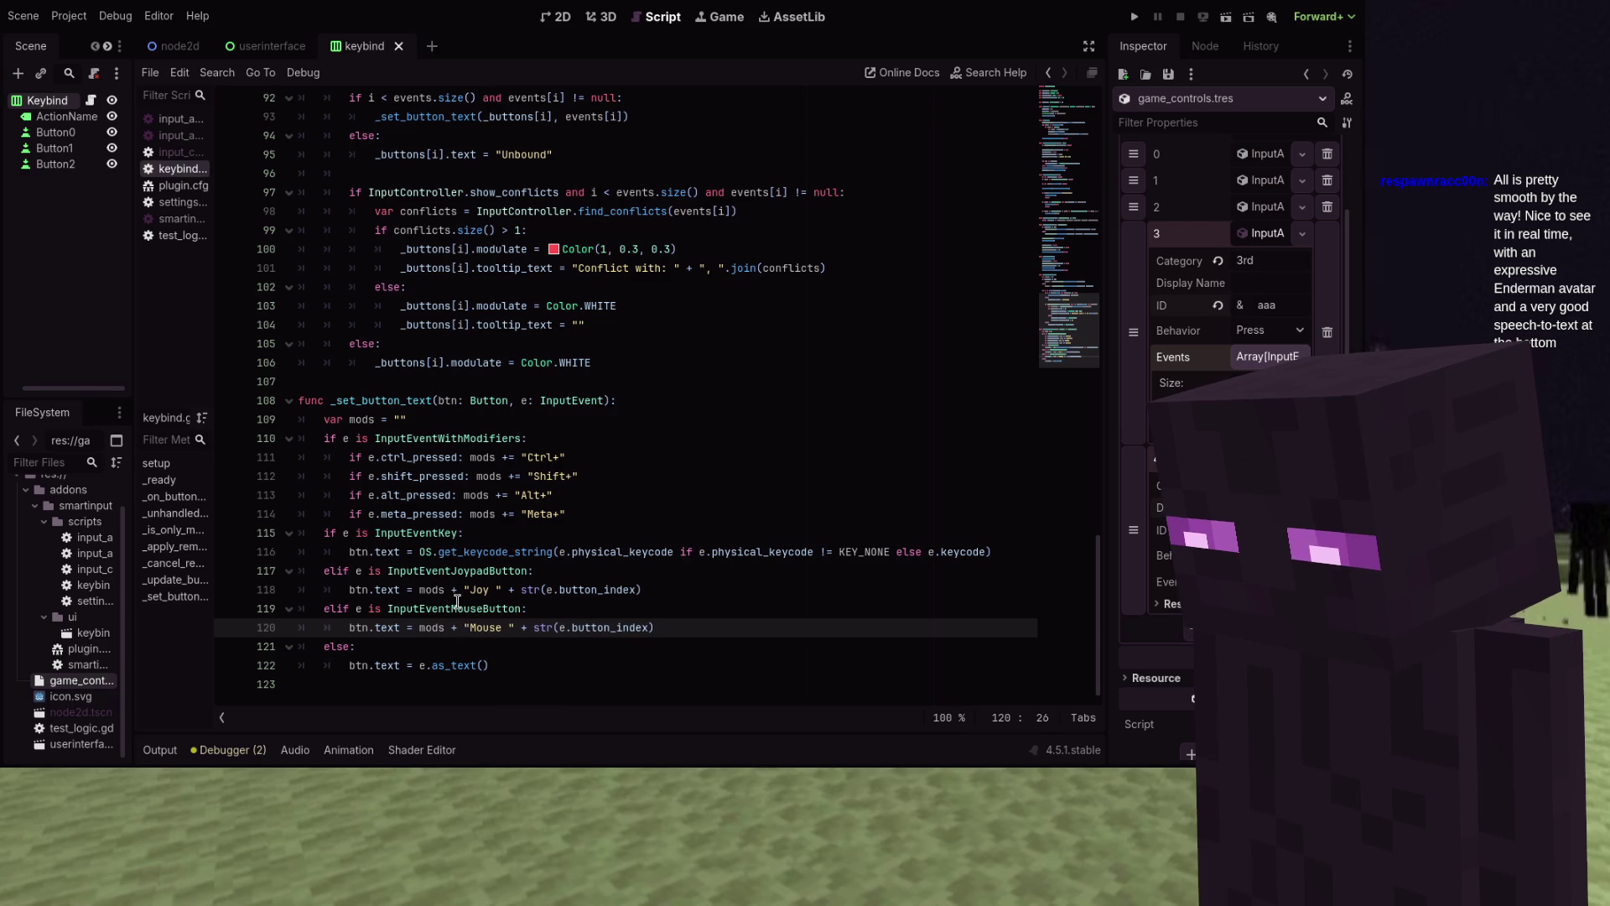
pyautogui.press('Down')
pyautogui.press('Down')
pyautogui.hotkey('ctrl', 'Right')
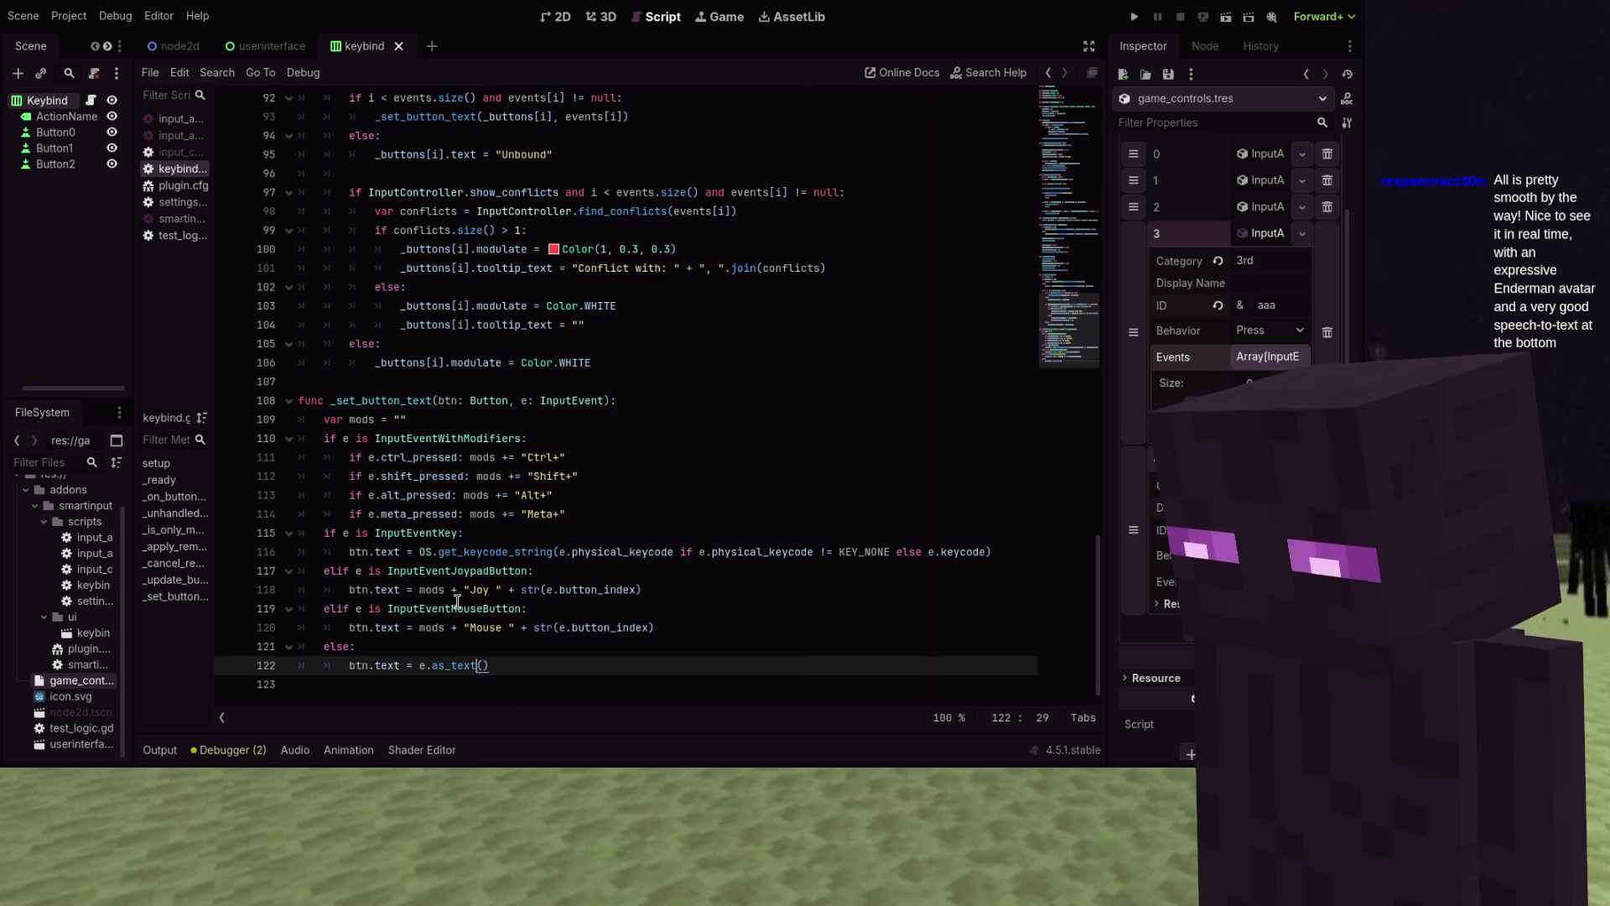
pyautogui.write('mods +')
pyautogui.click(1134, 17)
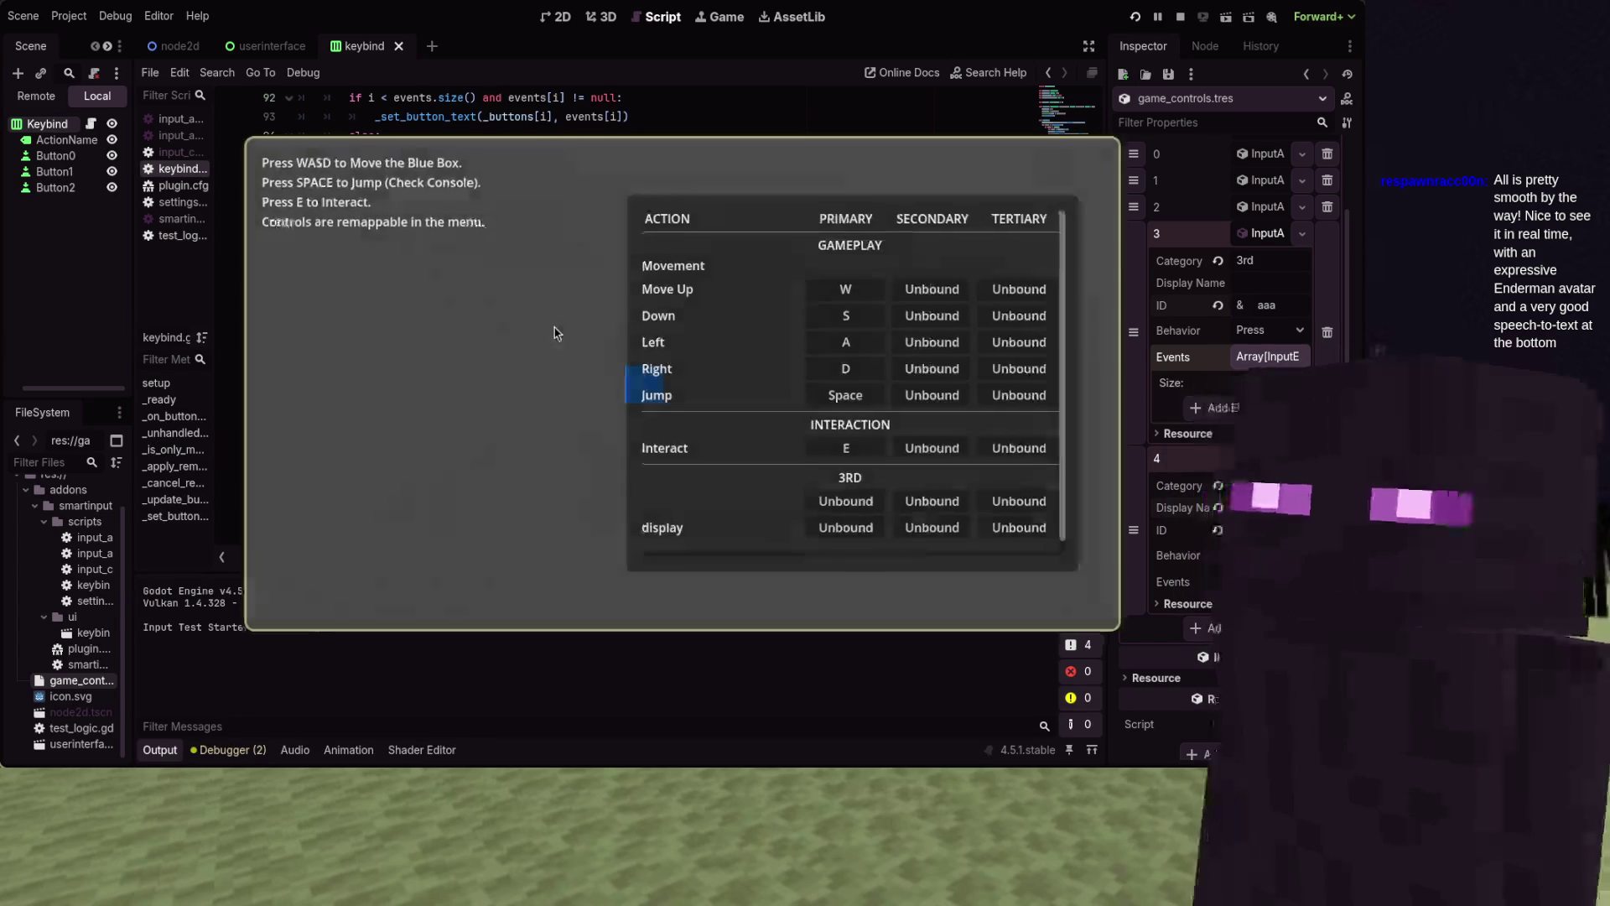
# Bind Shift to the Move Up and Down secondary slots and Ctrl to Left's
pyautogui.click(913, 290)
pyautogui.press('shift')
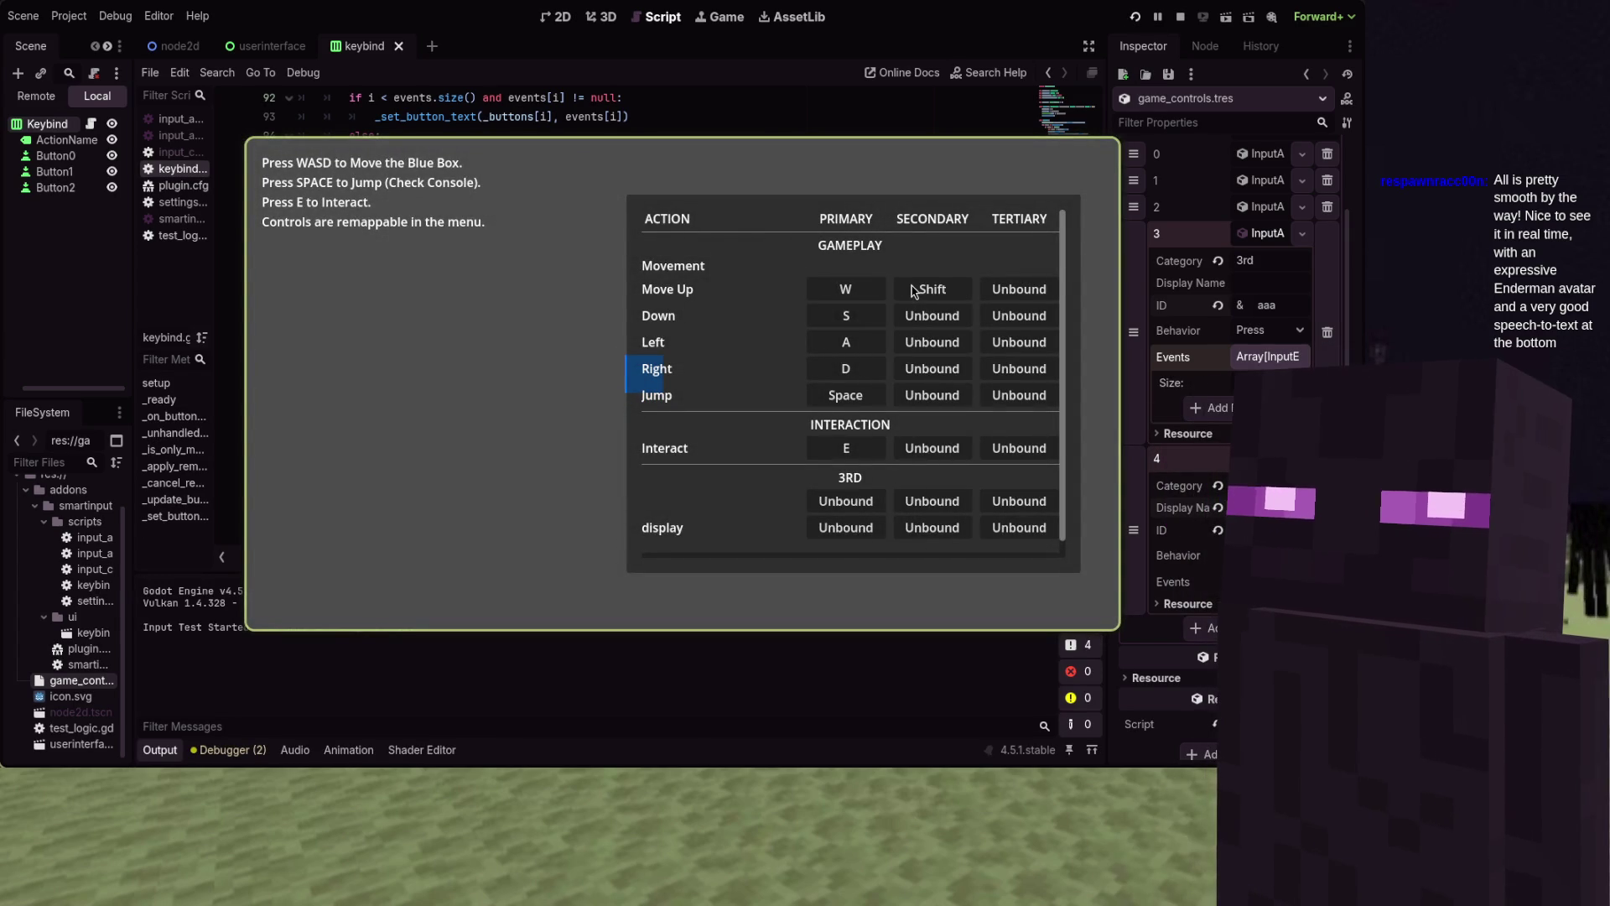
pyautogui.click(932, 315)
pyautogui.press('shift')
pyautogui.click(931, 342)
pyautogui.press('ctrl')
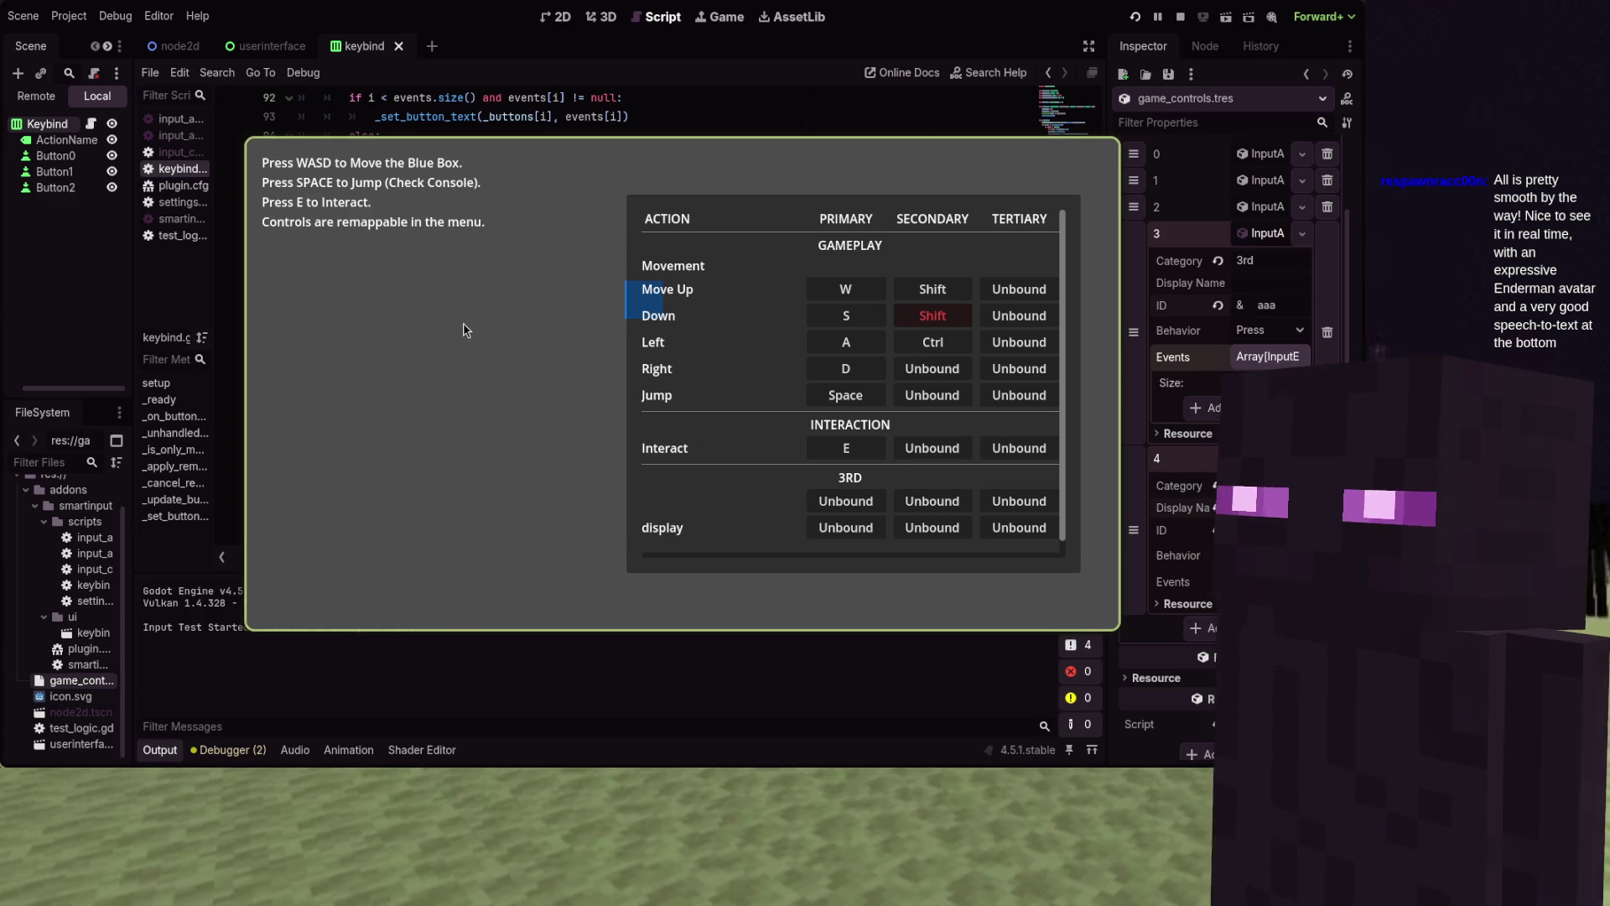
# Test moving the blue box left with A, then stop the game
pyautogui.press('a')
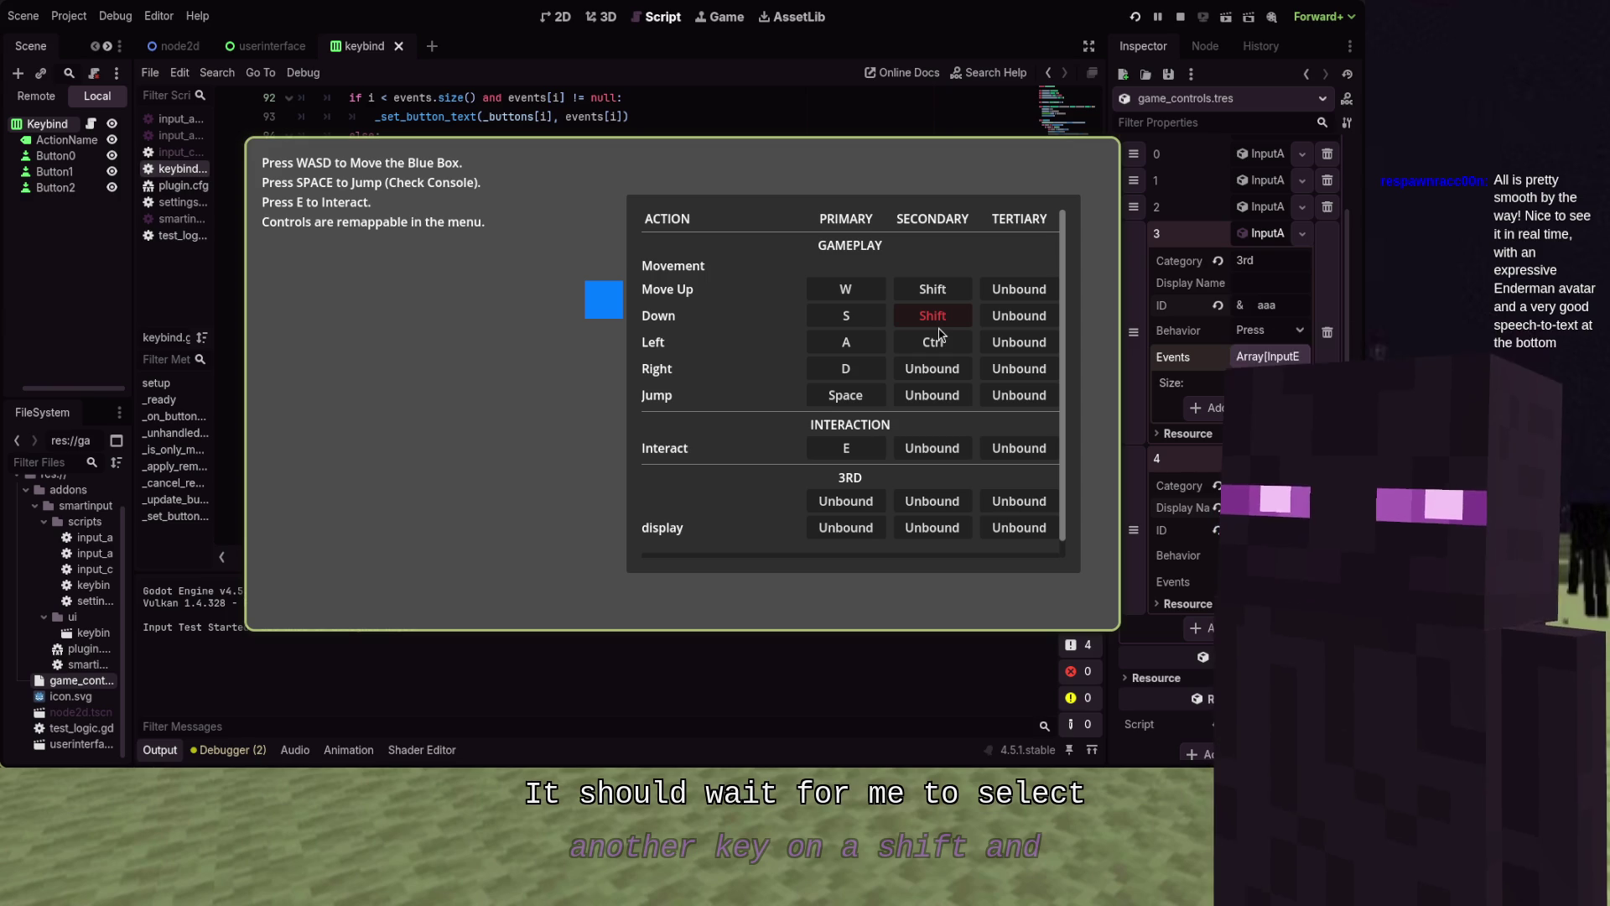
pyautogui.press('F8')
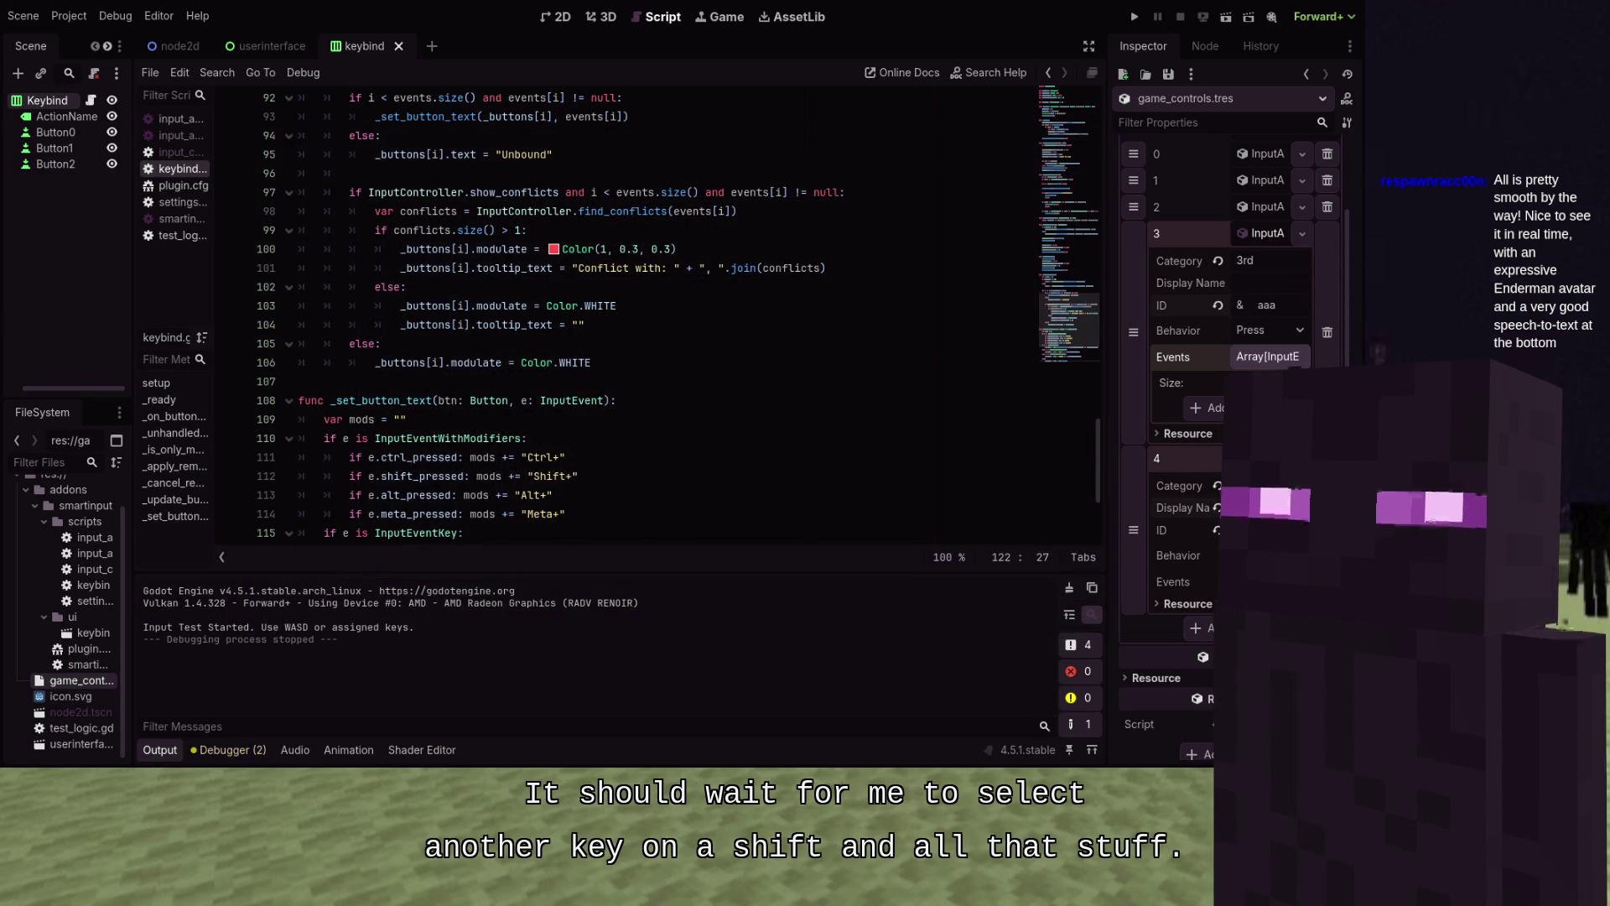
pyautogui.scroll(-2, 861, 332)
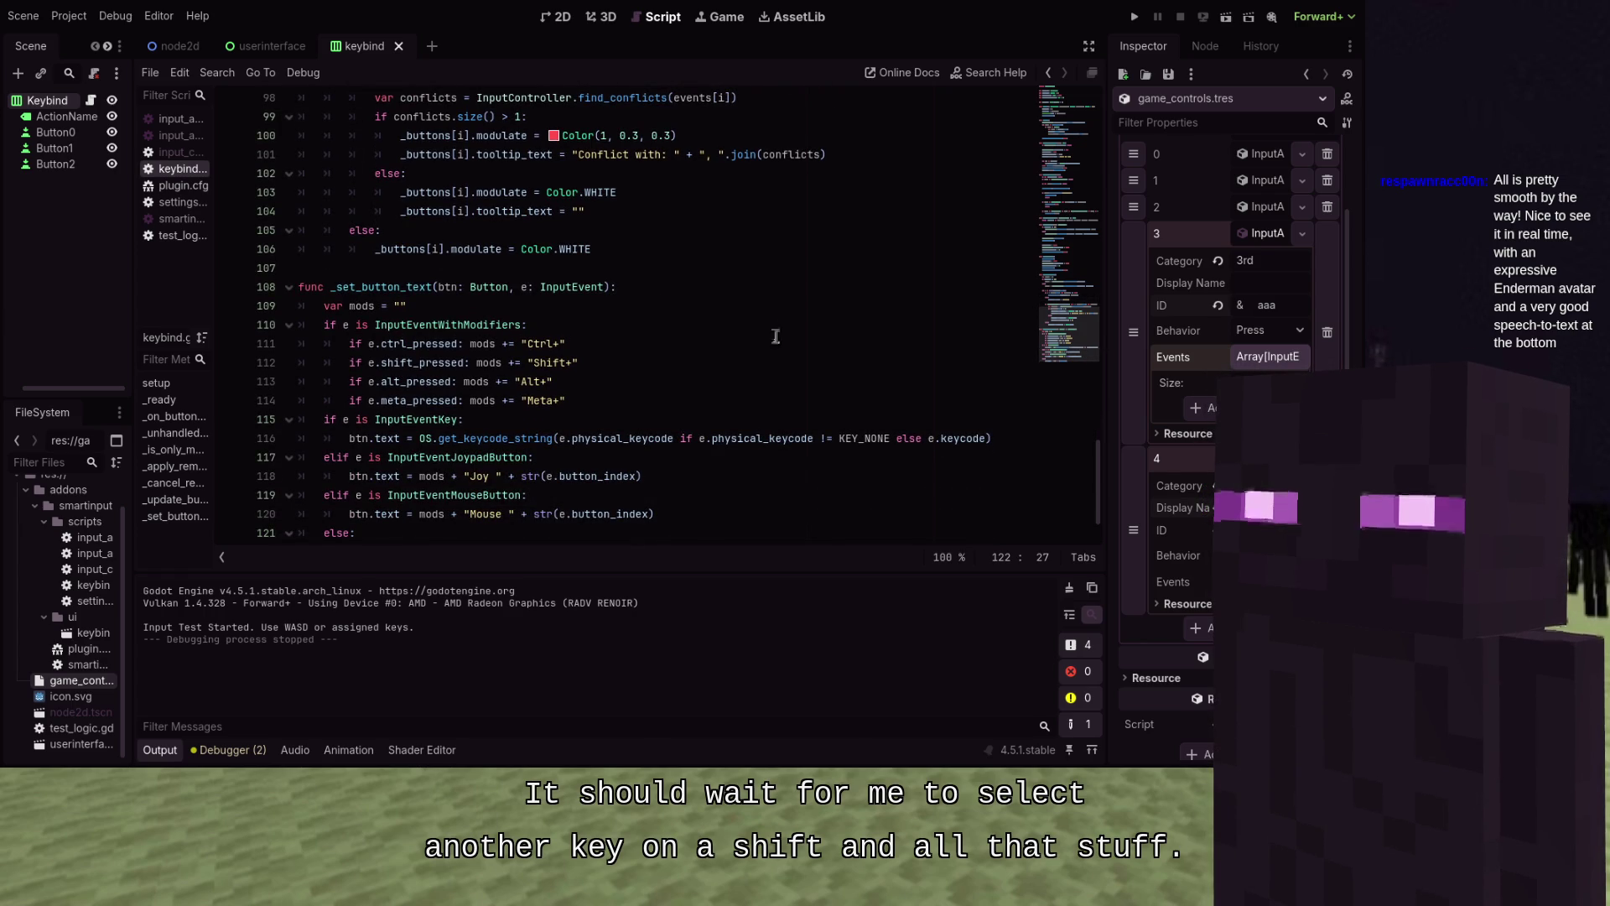
pyautogui.scroll(7, 560, 274)
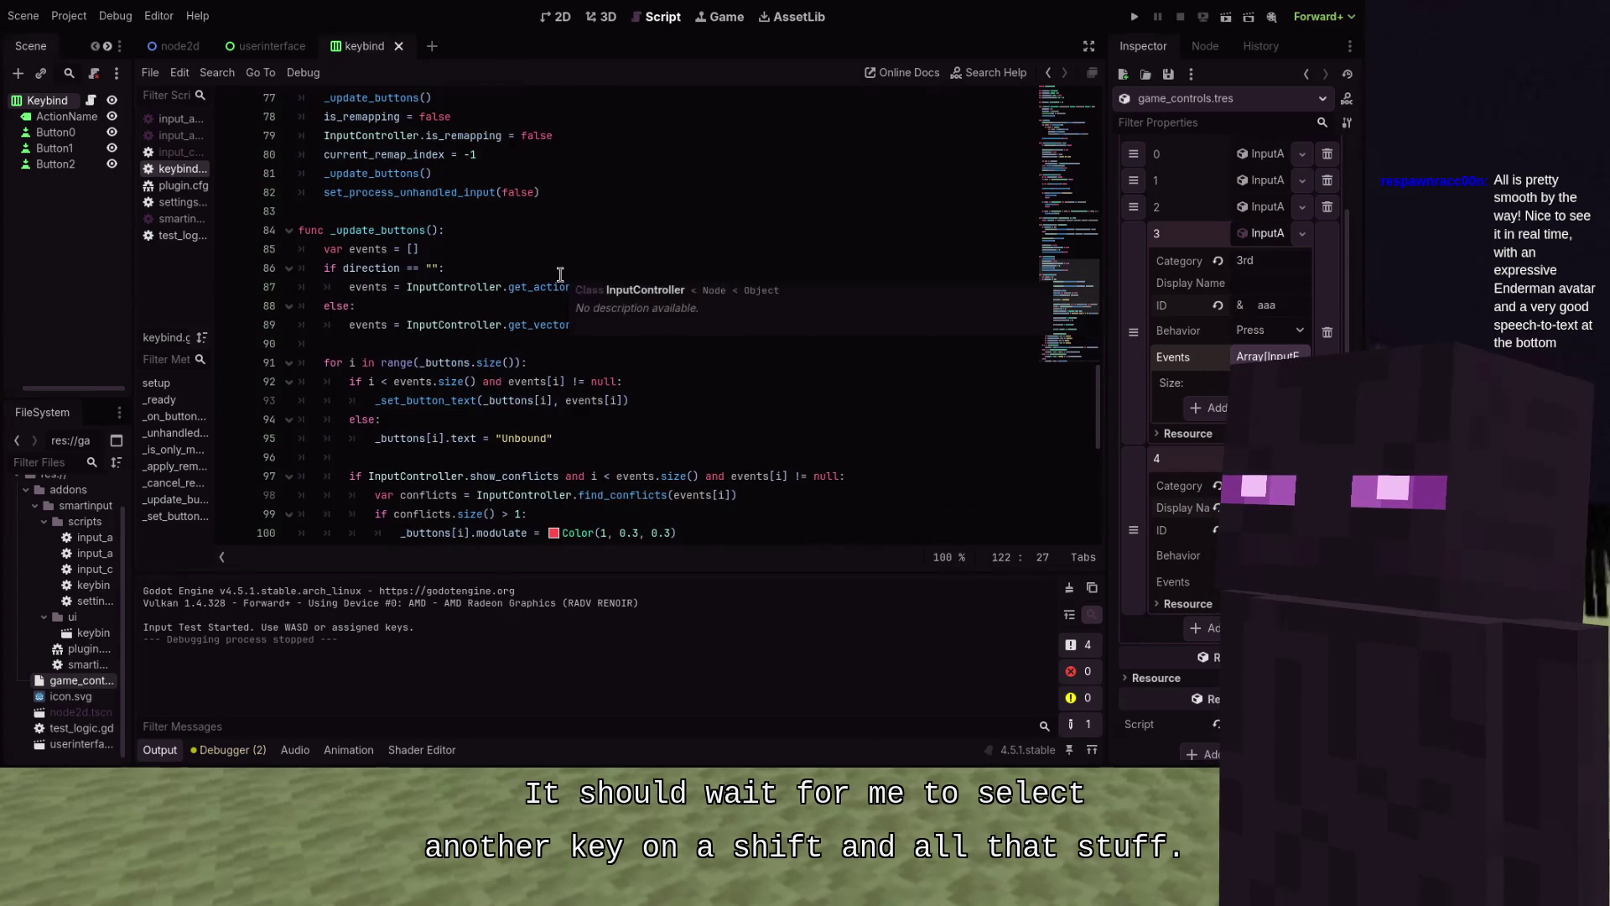
# Add a 'func _cleanup_remap():' header above the remap-reset lines
pyautogui.scroll(4, 560, 274)
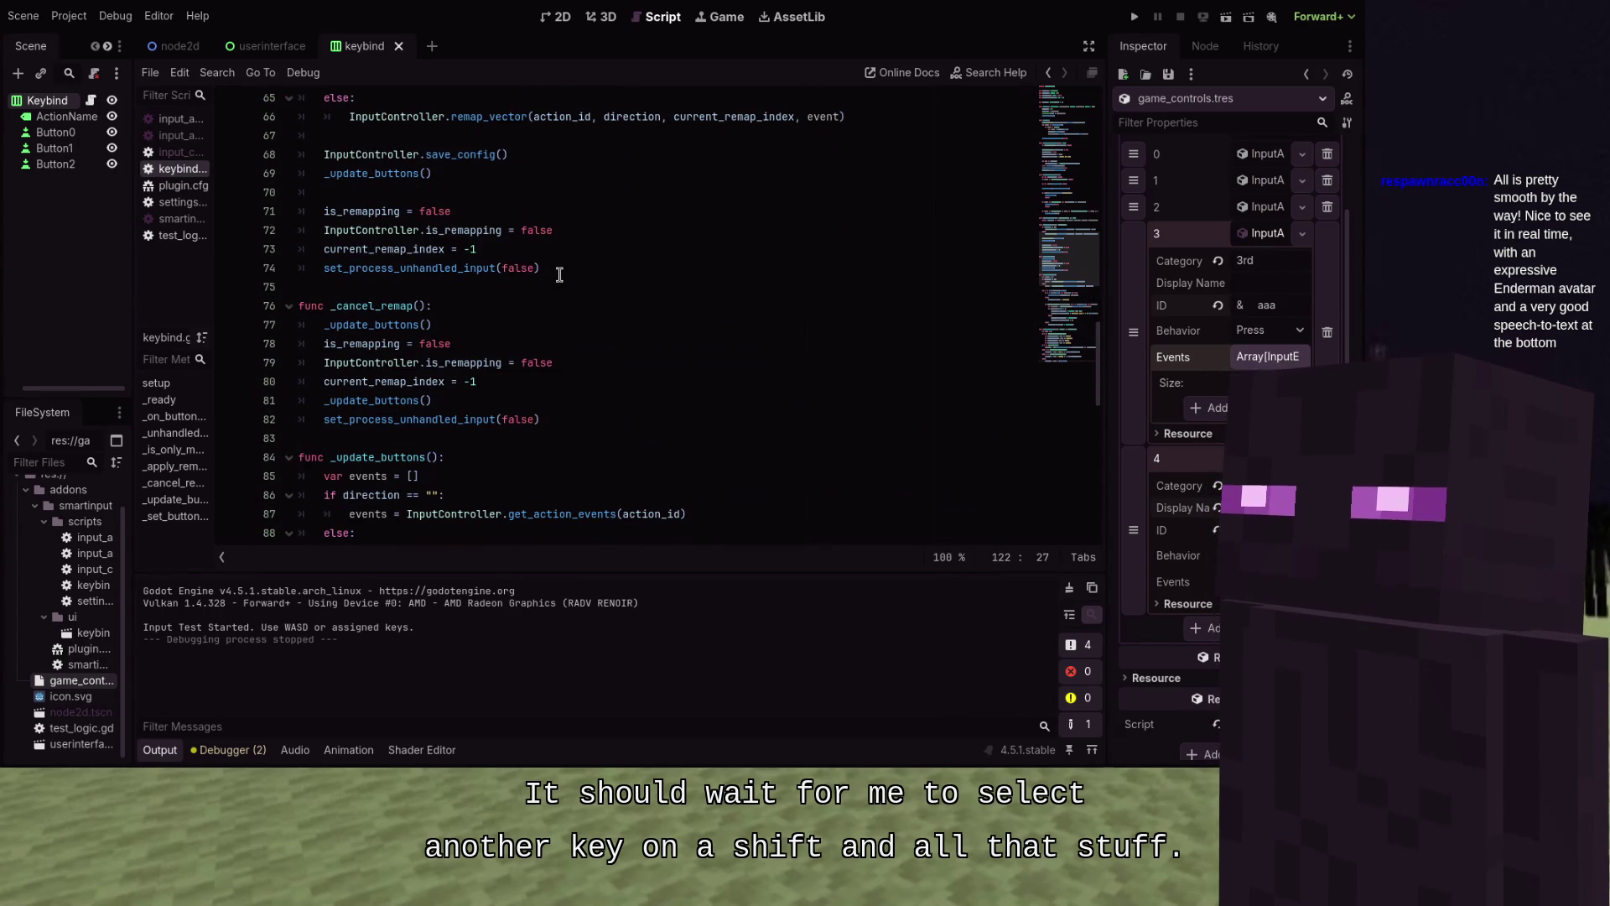
pyautogui.click(518, 343)
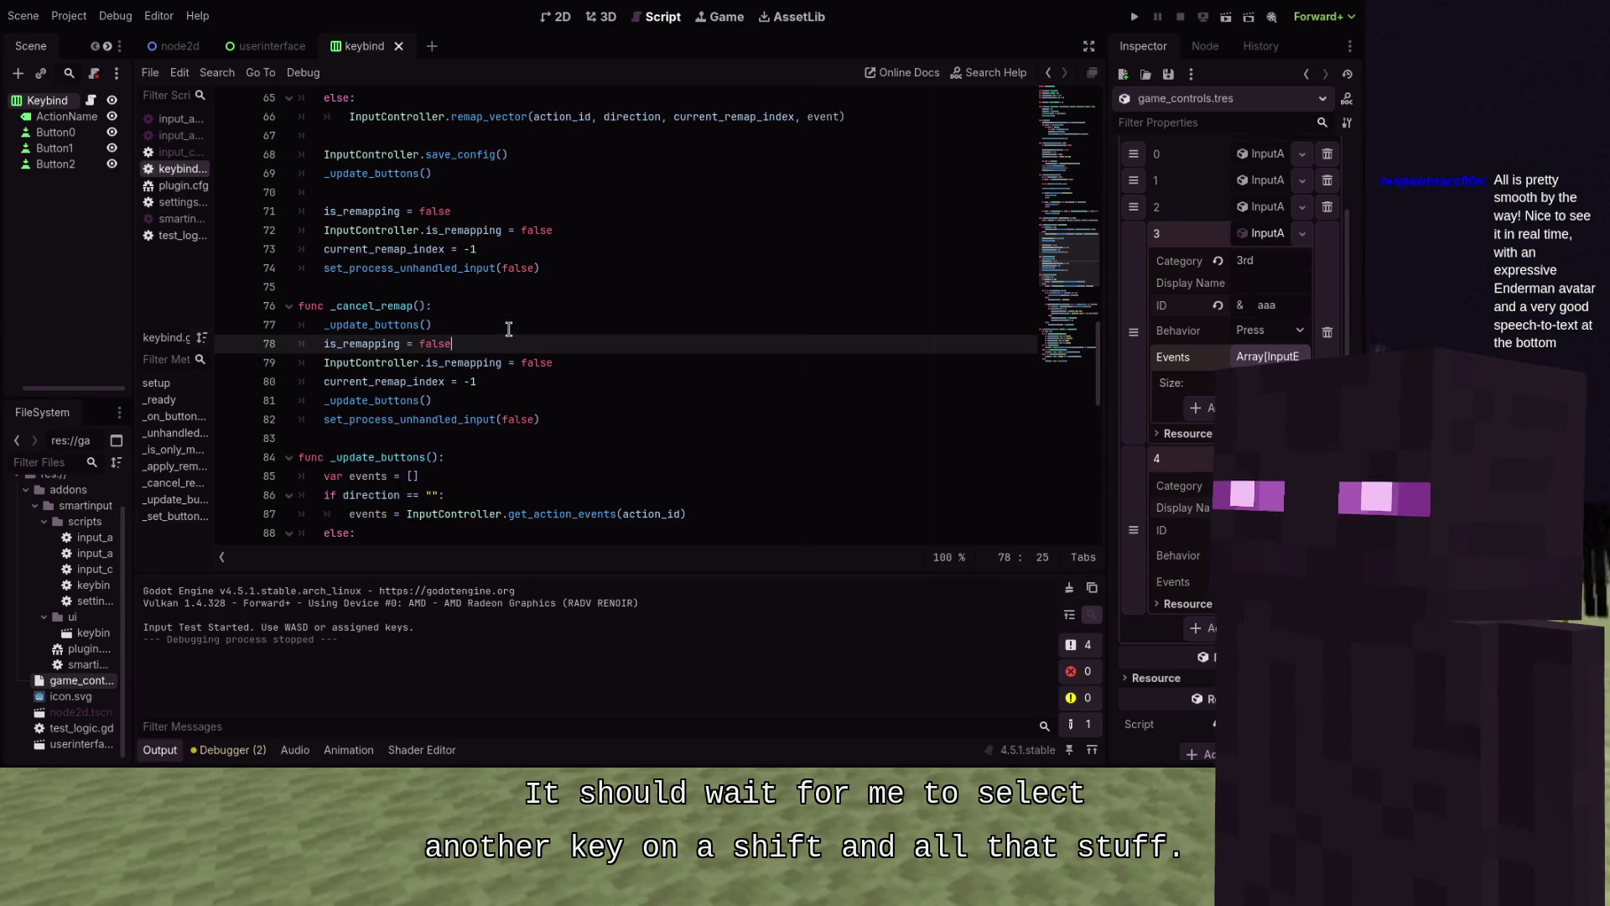
pyautogui.click(508, 328)
pyautogui.press('Return')
pyautogui.press('Return')
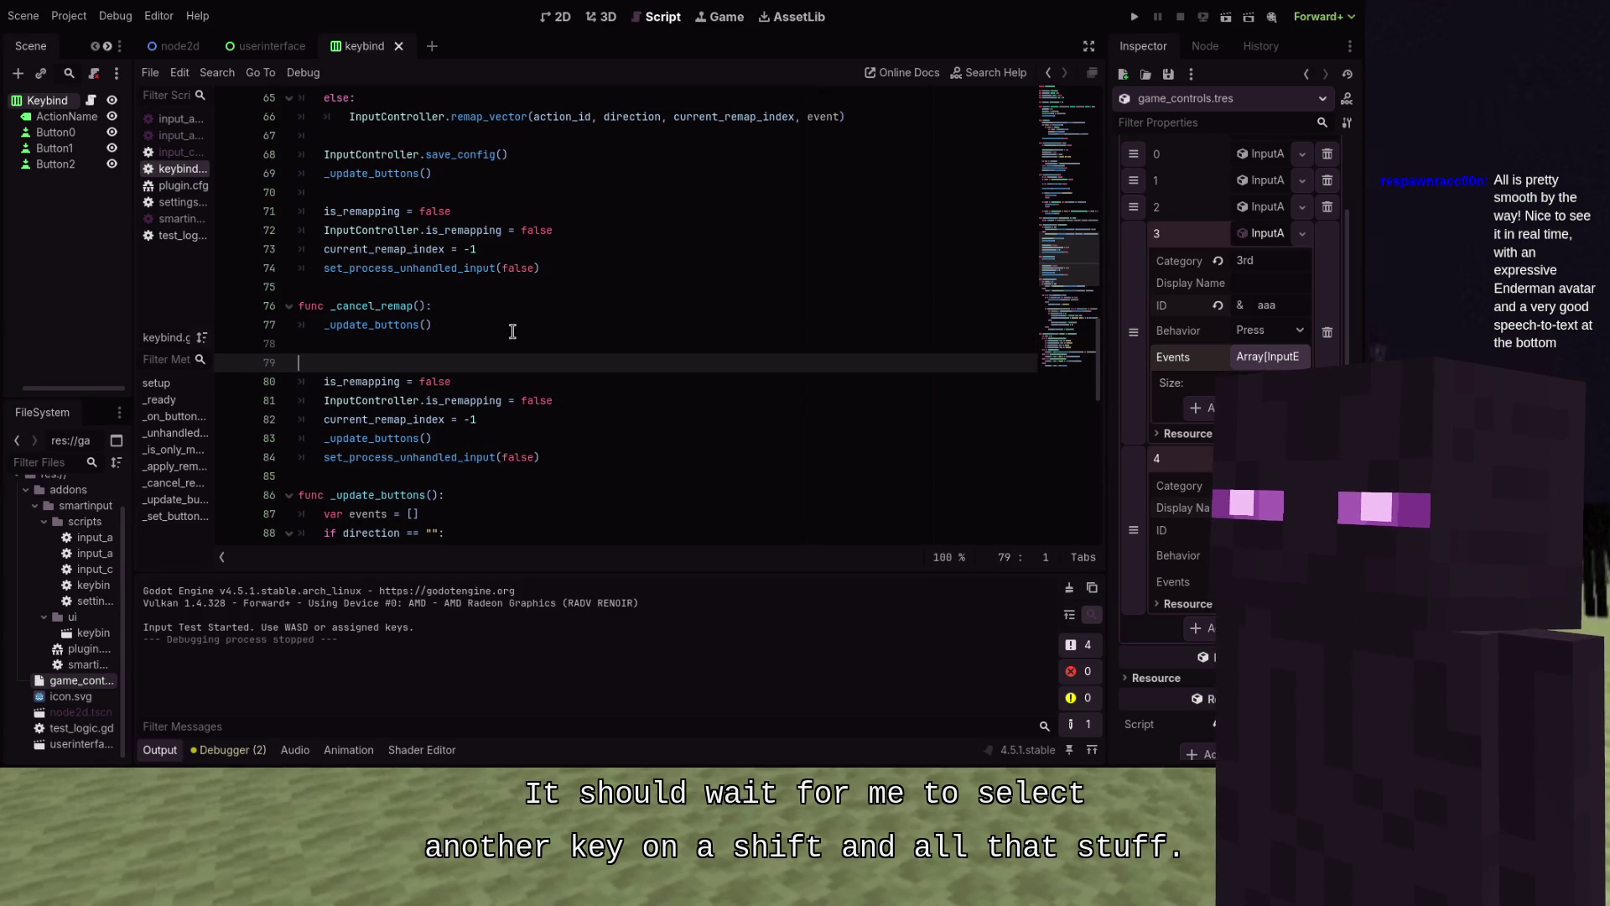
pyautogui.write('fgu')
pyautogui.press('BackSpace')
pyautogui.press('BackSpace')
pyautogui.press('BackSpace')
pyautogui.write('unc clen')
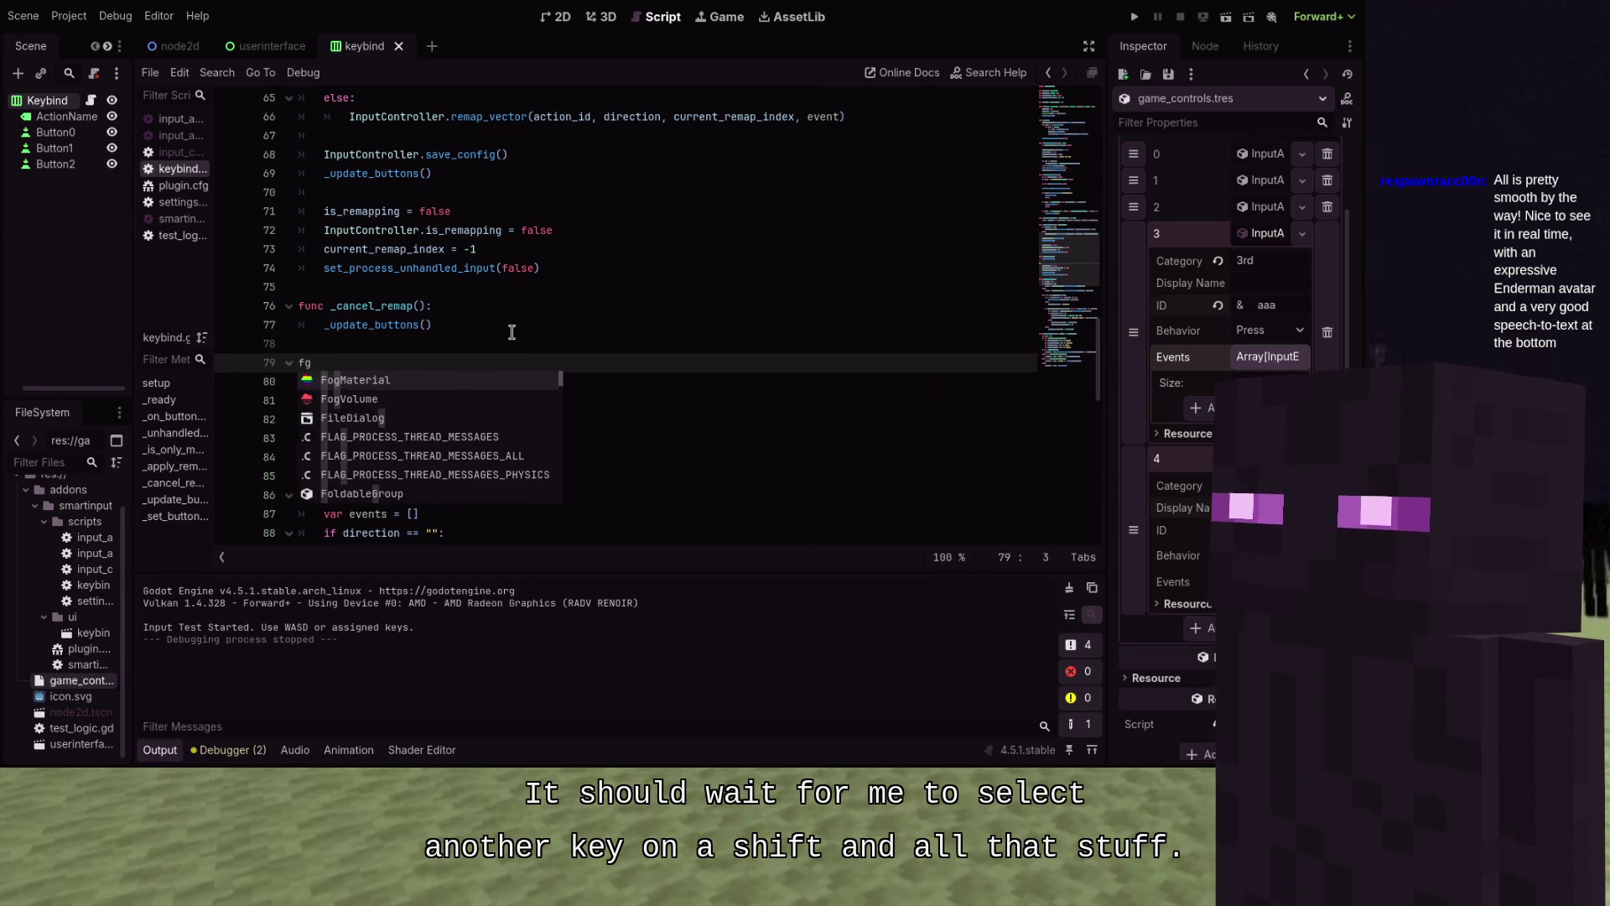
pyautogui.press('BackSpace')
pyautogui.write('an')
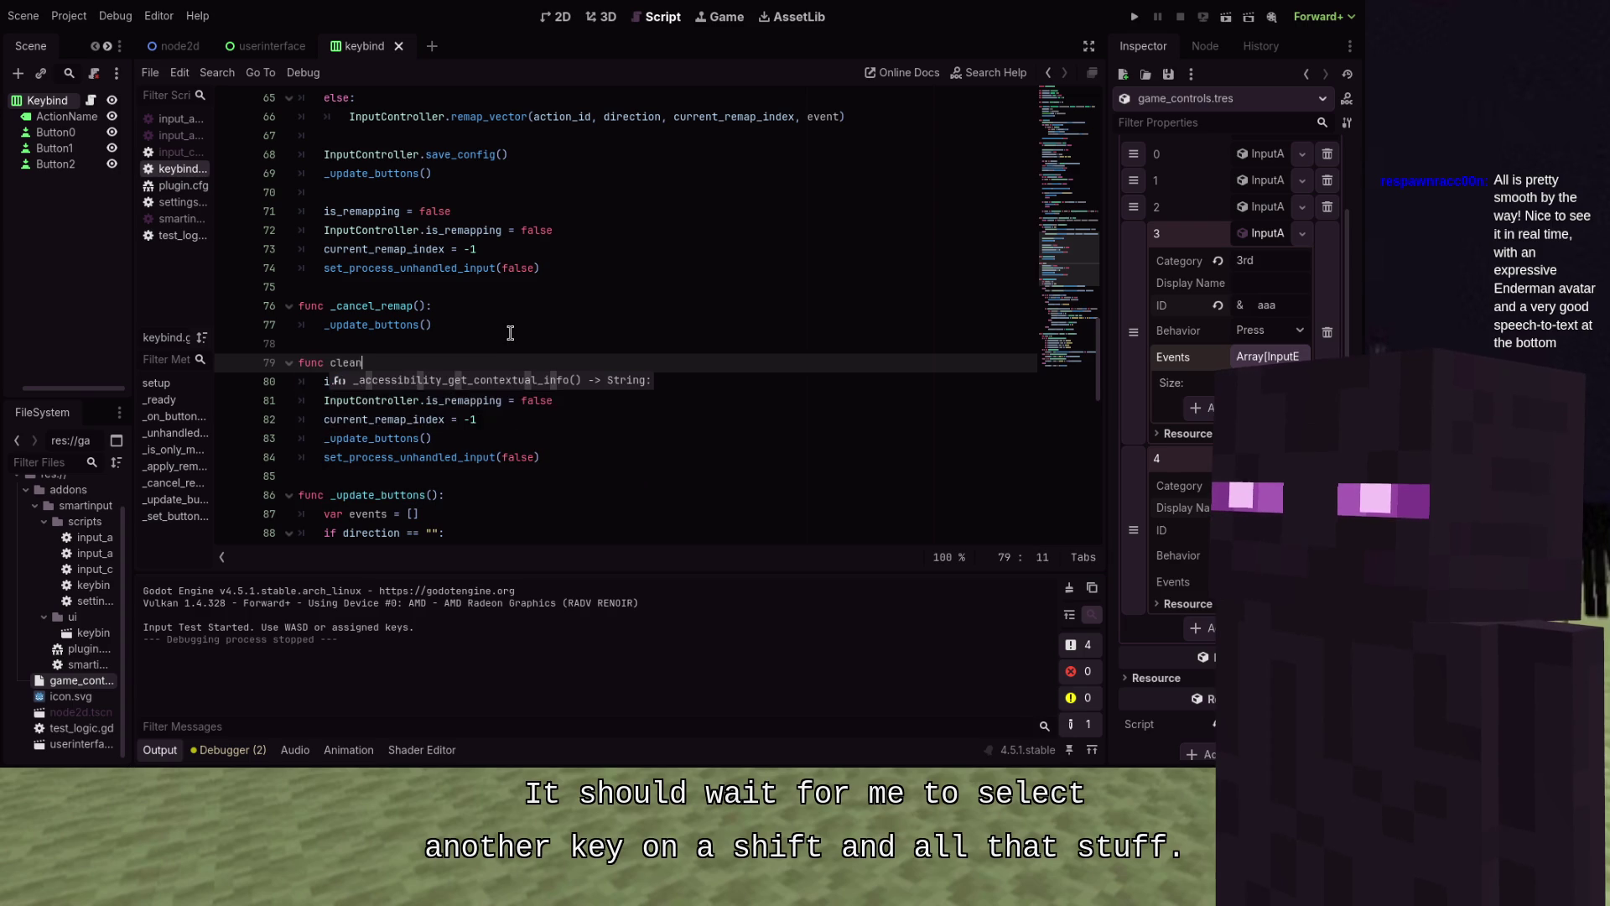
pyautogui.write('up_remap():')
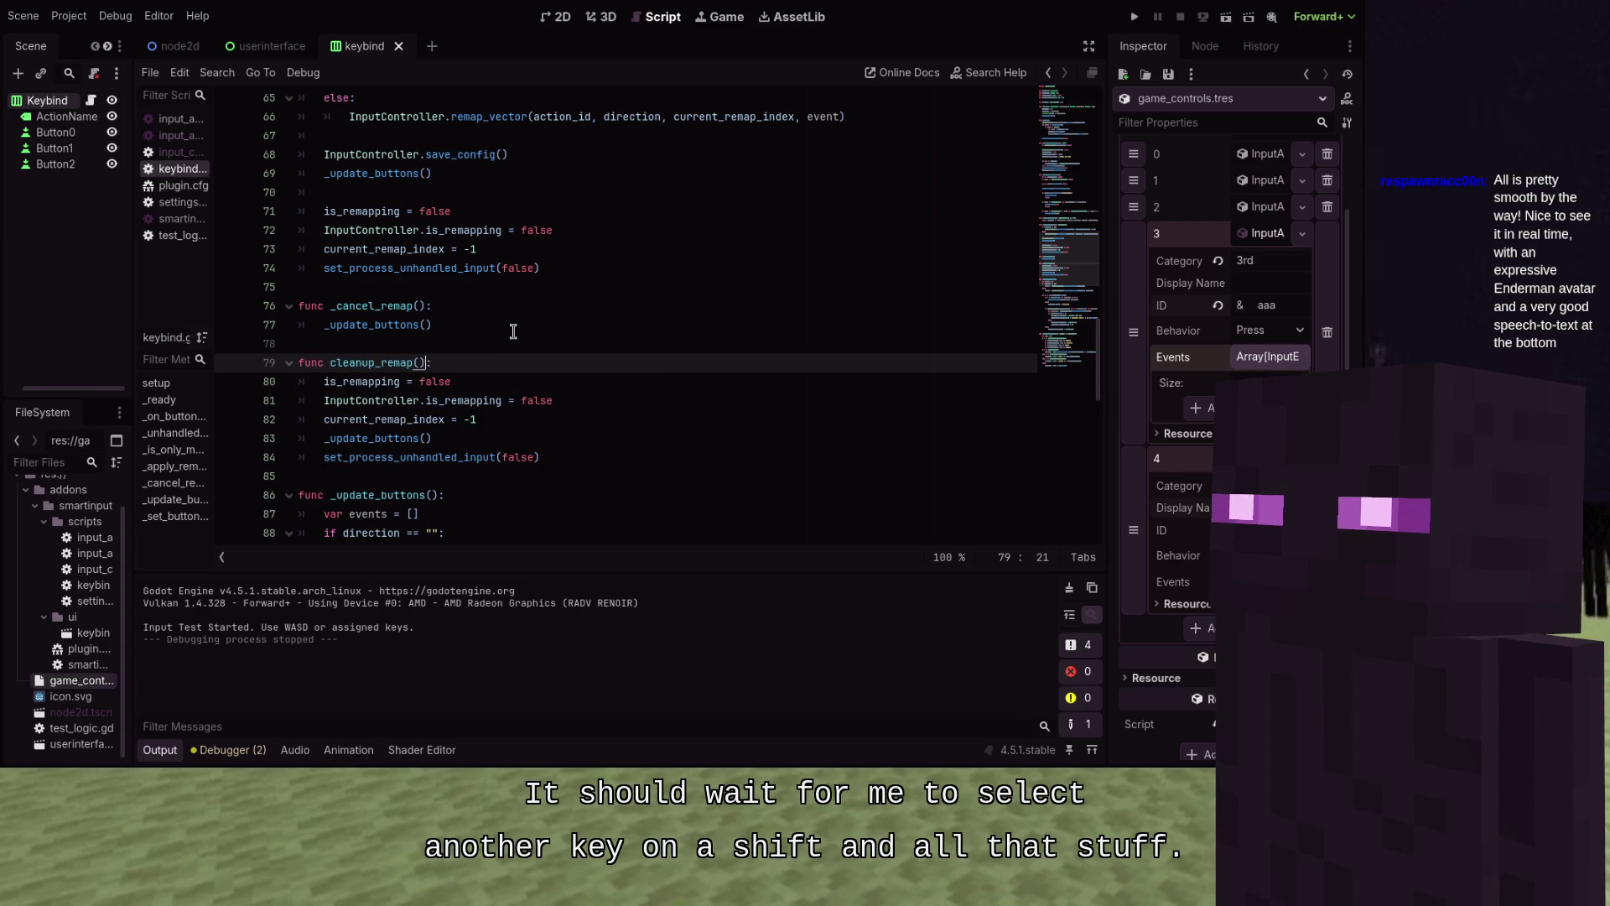
pyautogui.write('_')
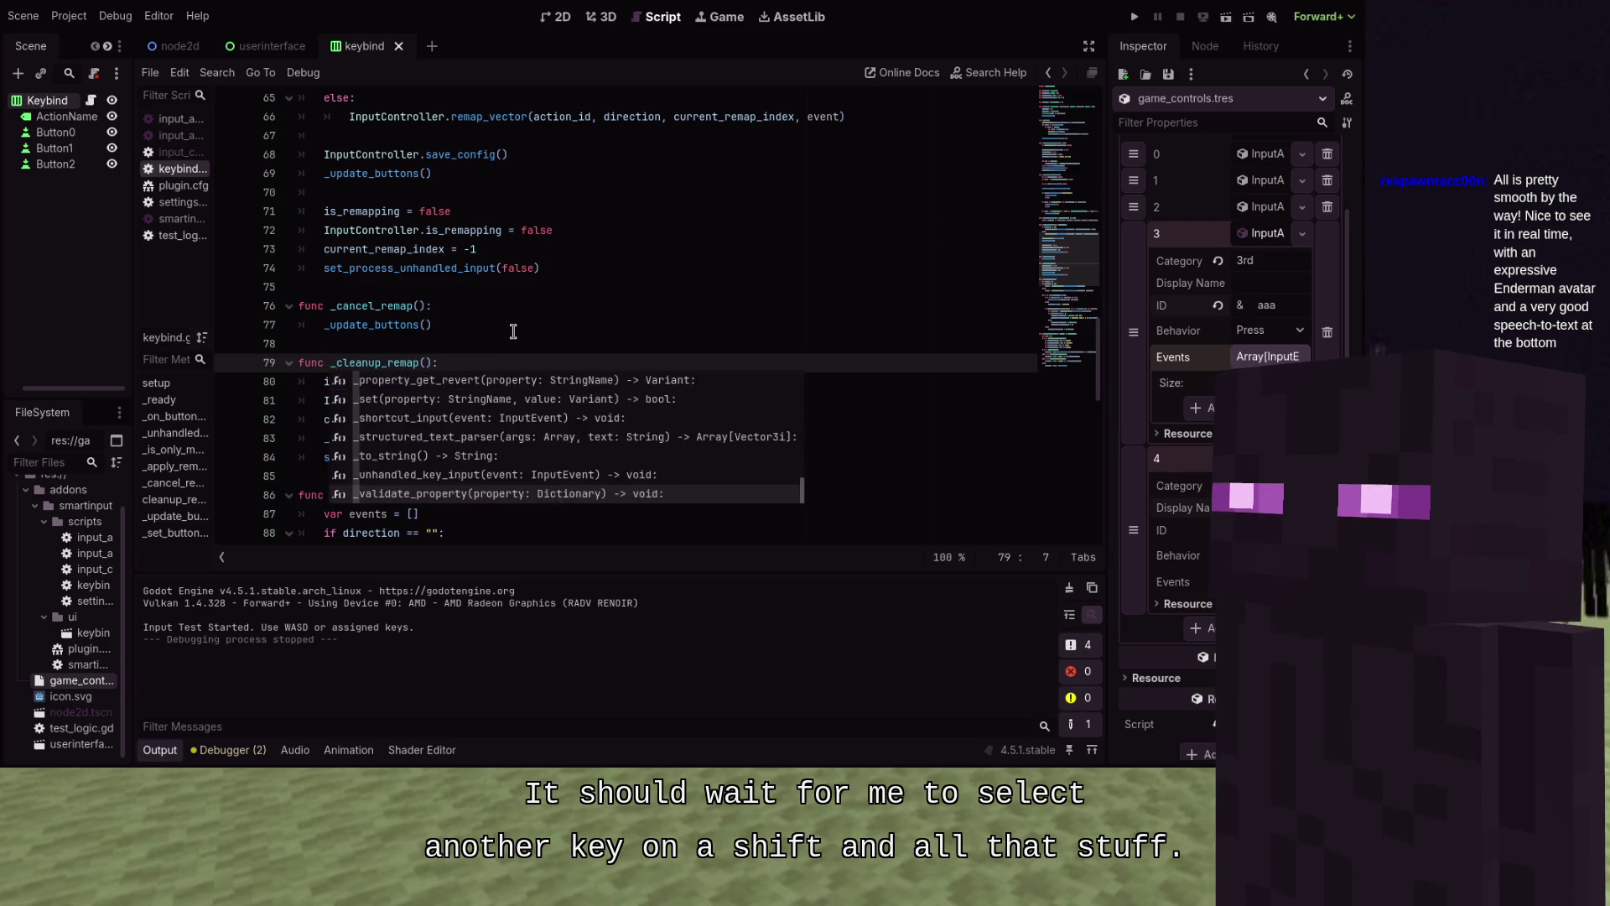
# Call _cleanup_remap() in _cancel_remap before _update_buttons(), then run the game with F5
pyautogui.click(512, 332)
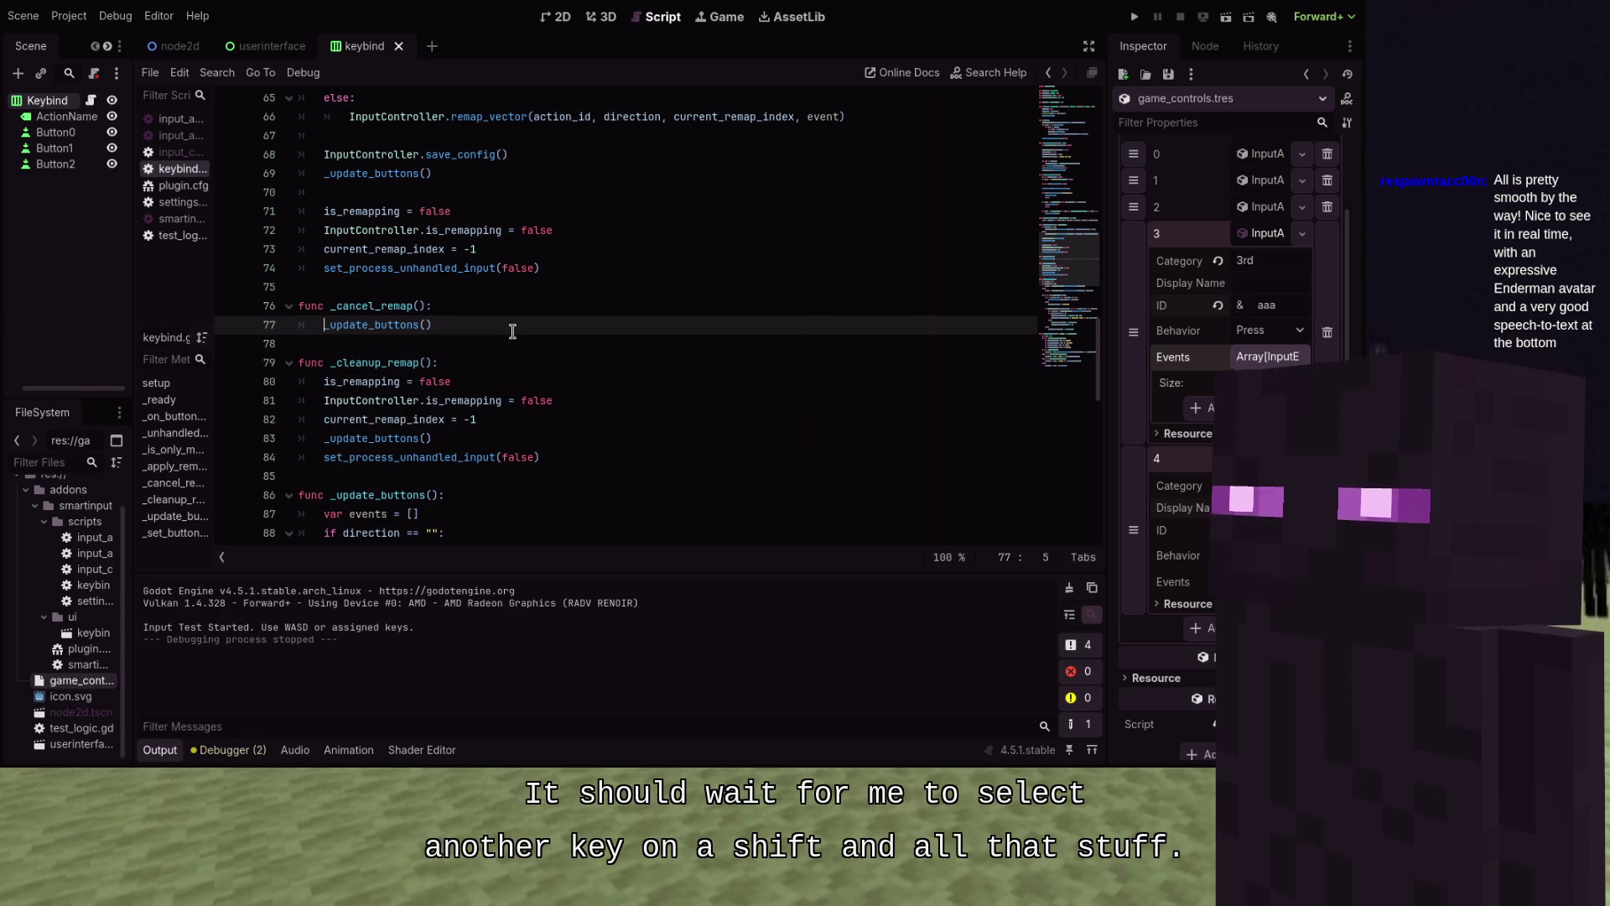
pyautogui.hotkey('ctrl', 'shift', 'Return')
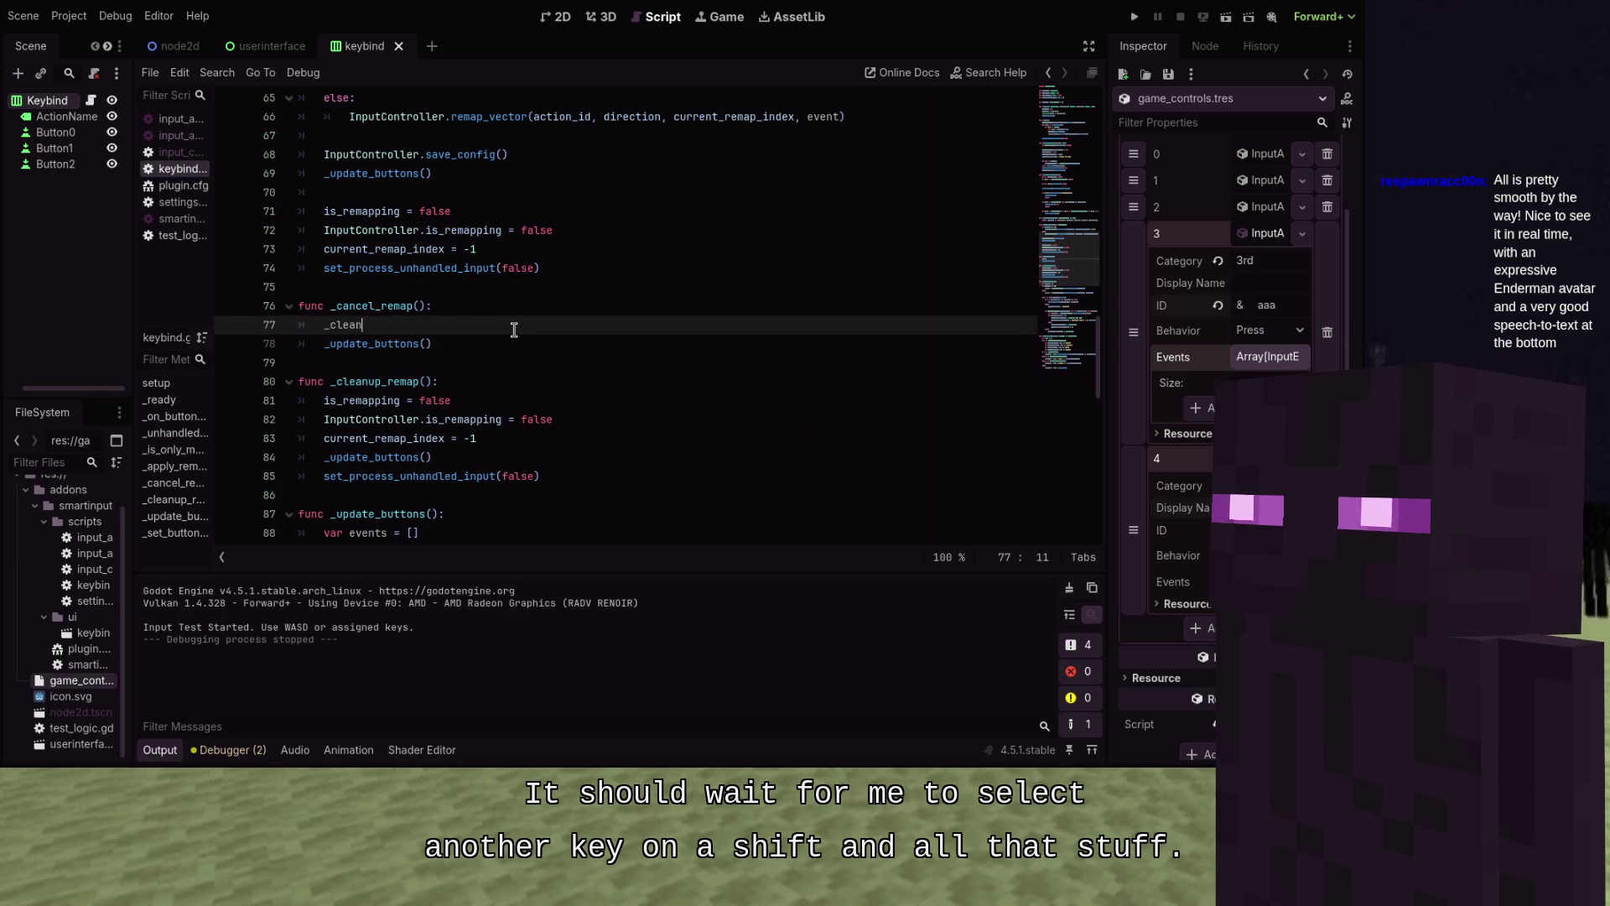
pyautogui.press('Return')
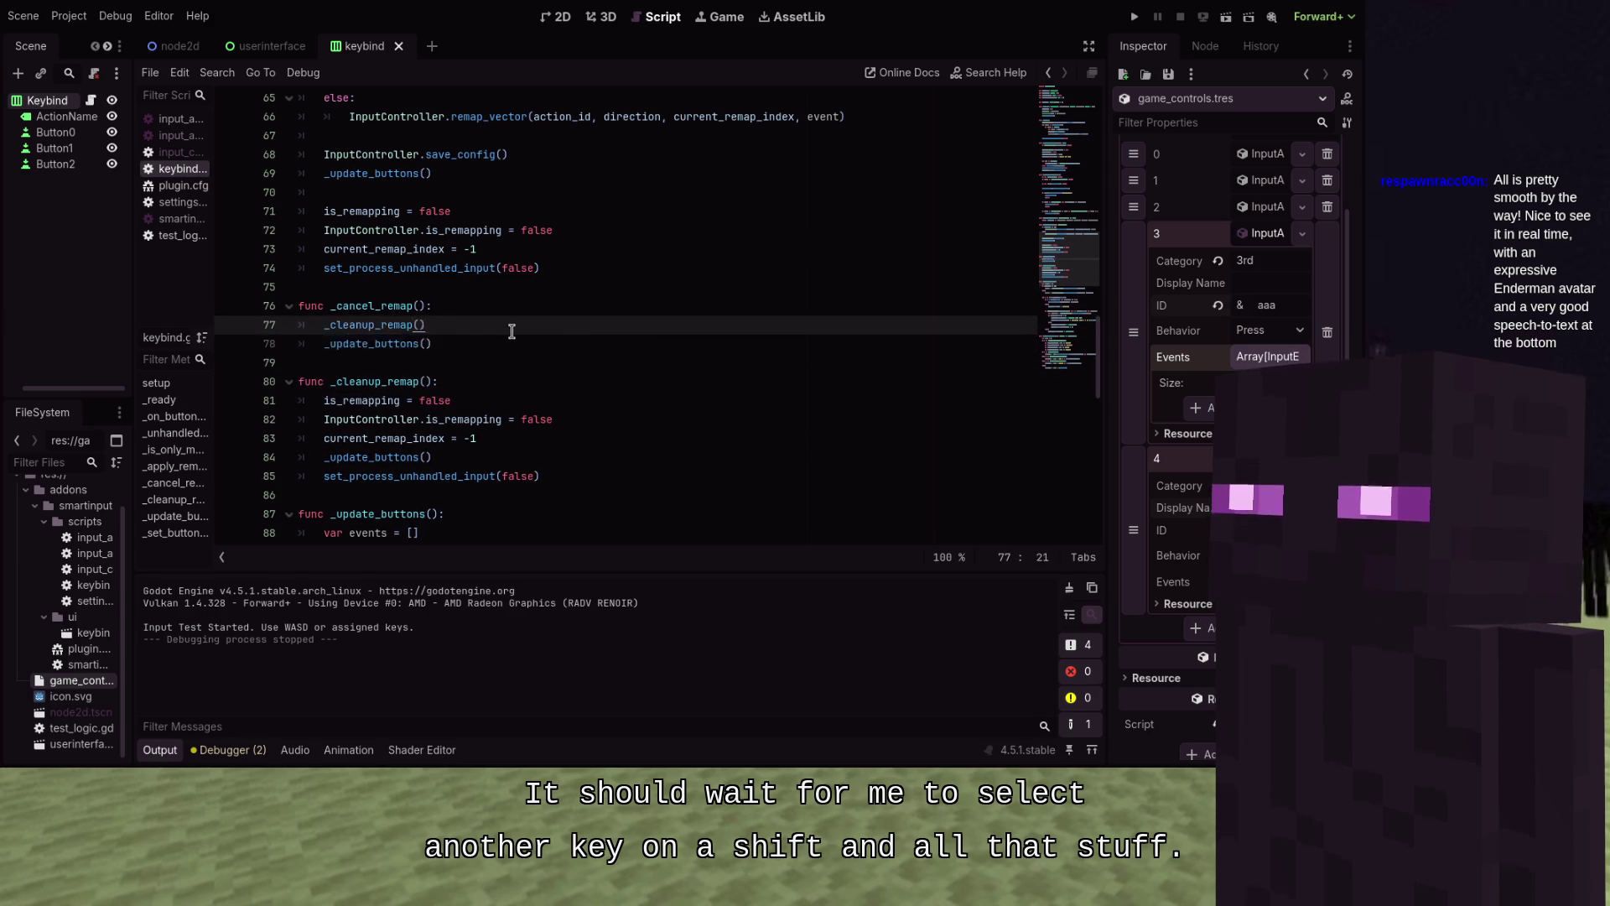
pyautogui.press('F5')
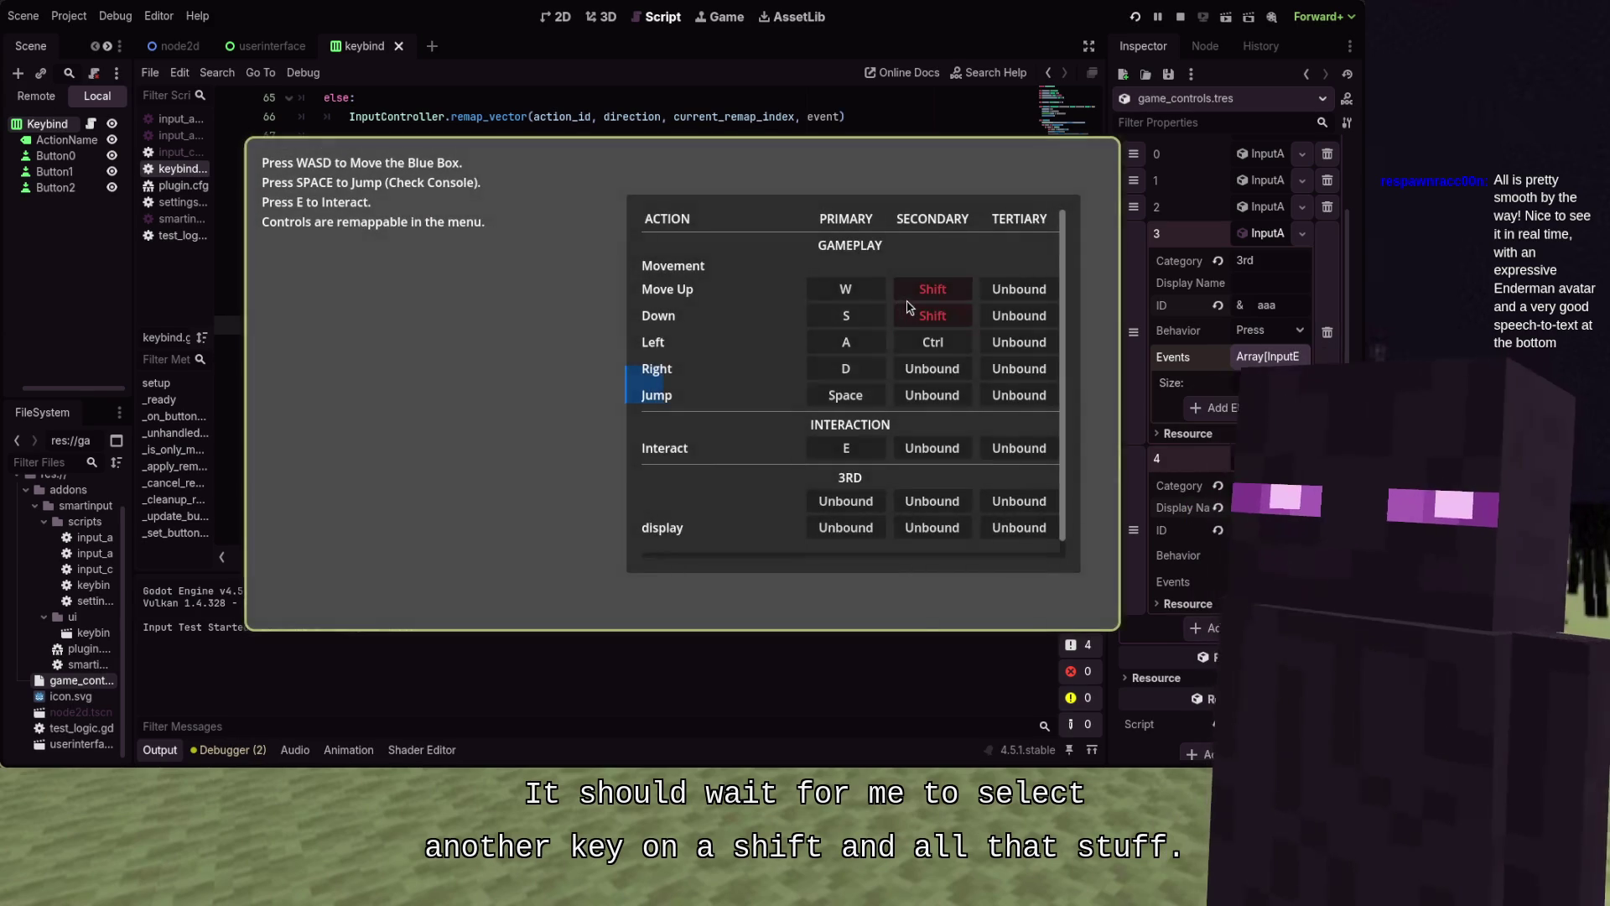
# In the running game, click Move Up's and Left's Secondary cells, seeing Left revert to Unbound, then stop
pyautogui.click(911, 295)
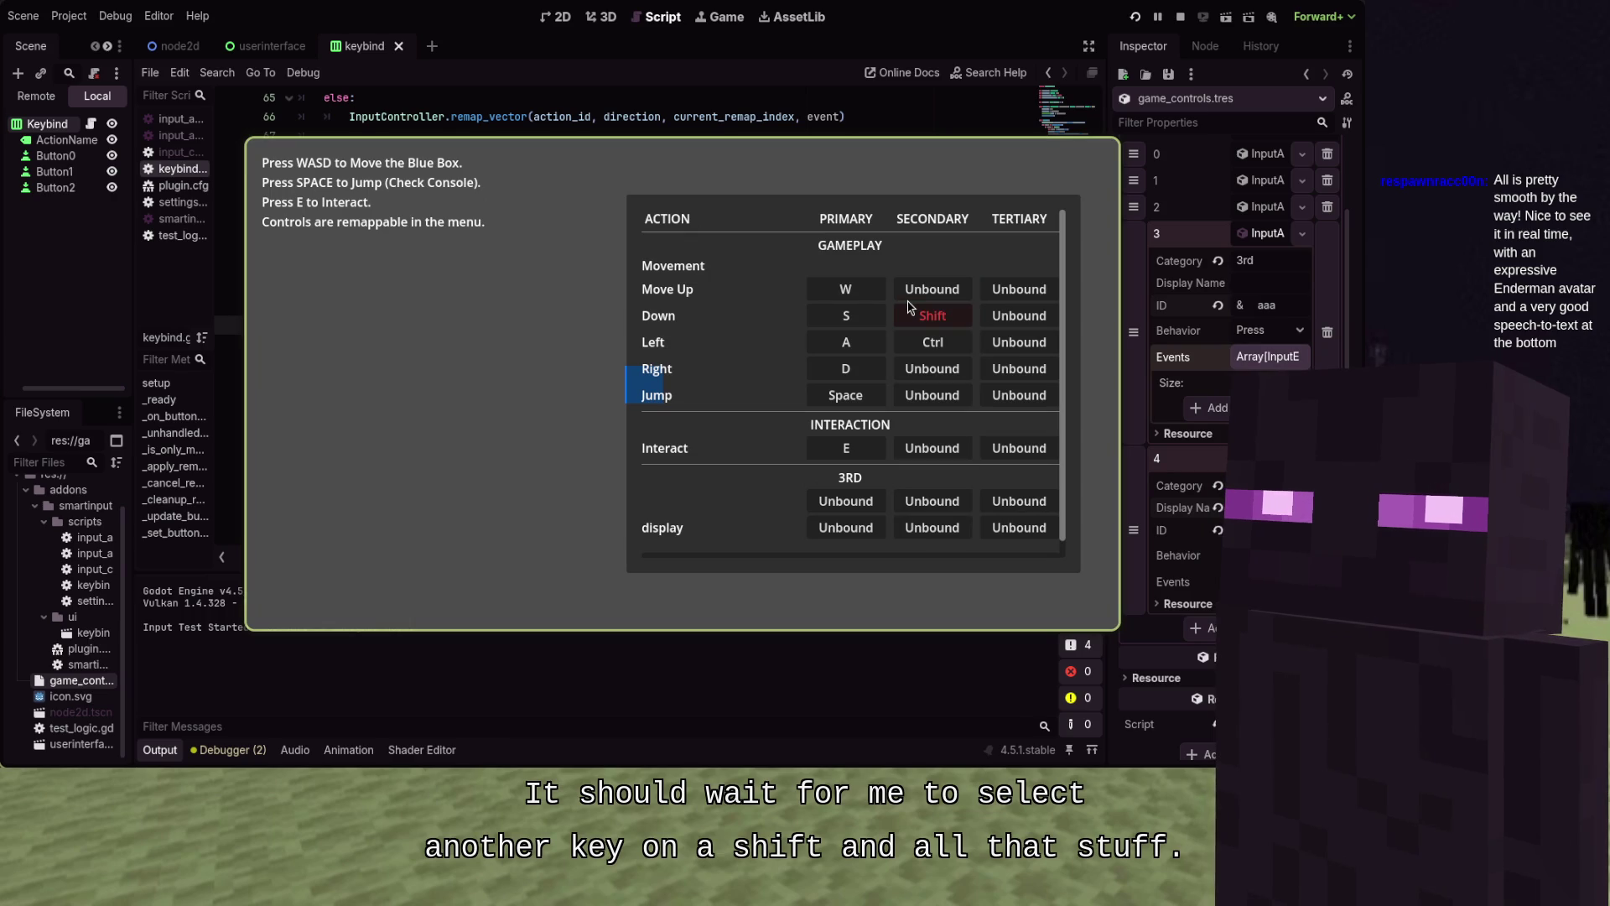
pyautogui.click(930, 350)
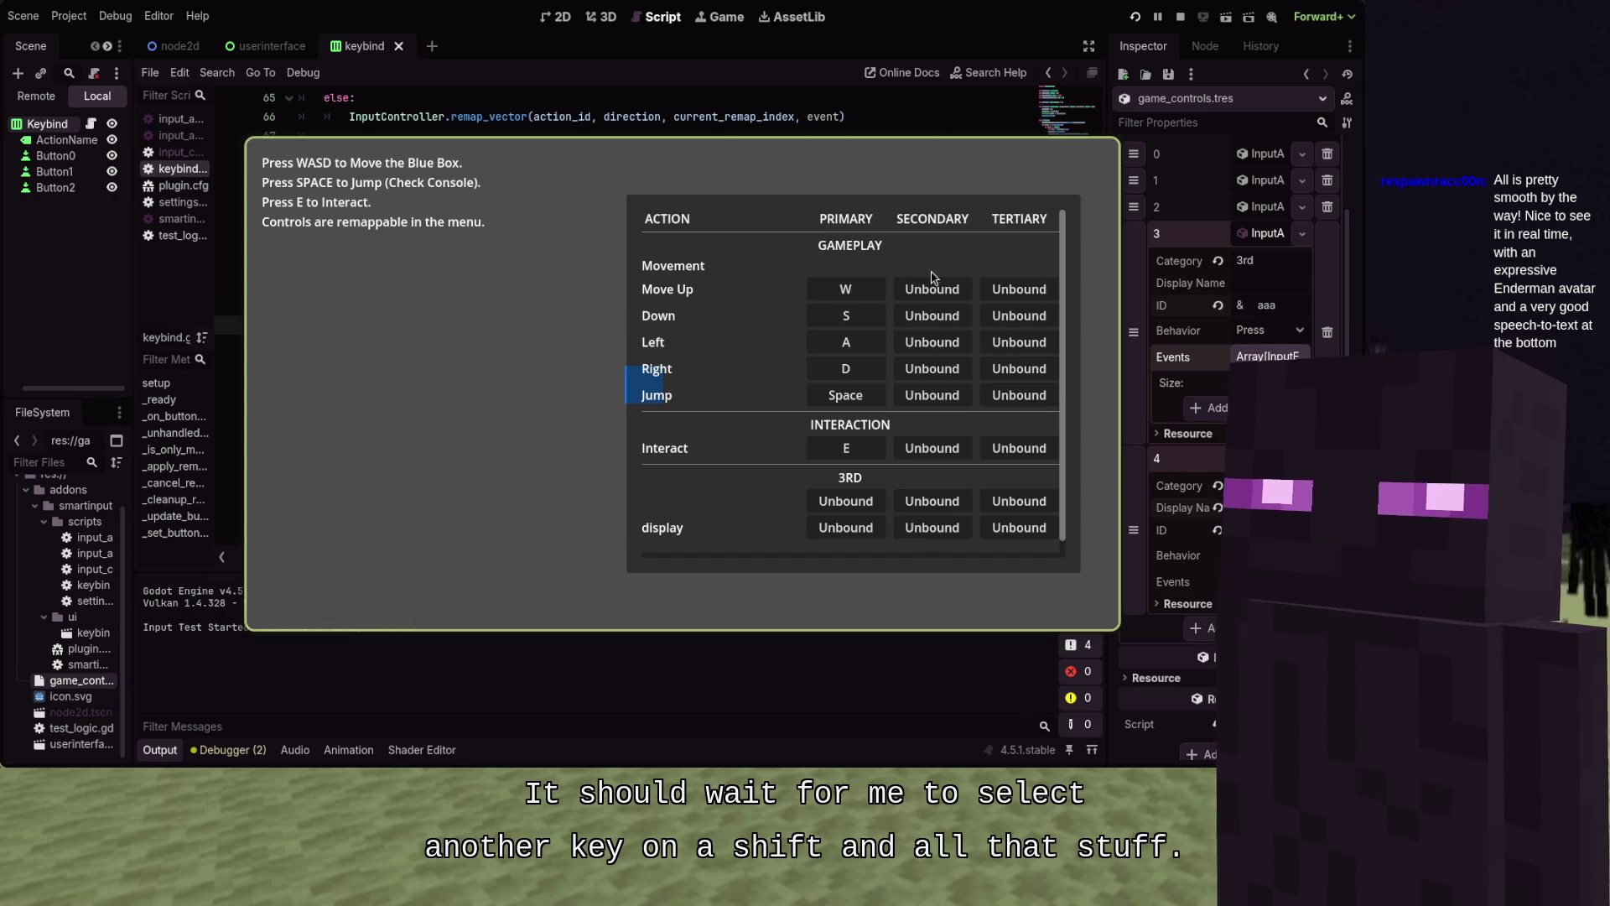
pyautogui.press('F8')
pyautogui.click(675, 287)
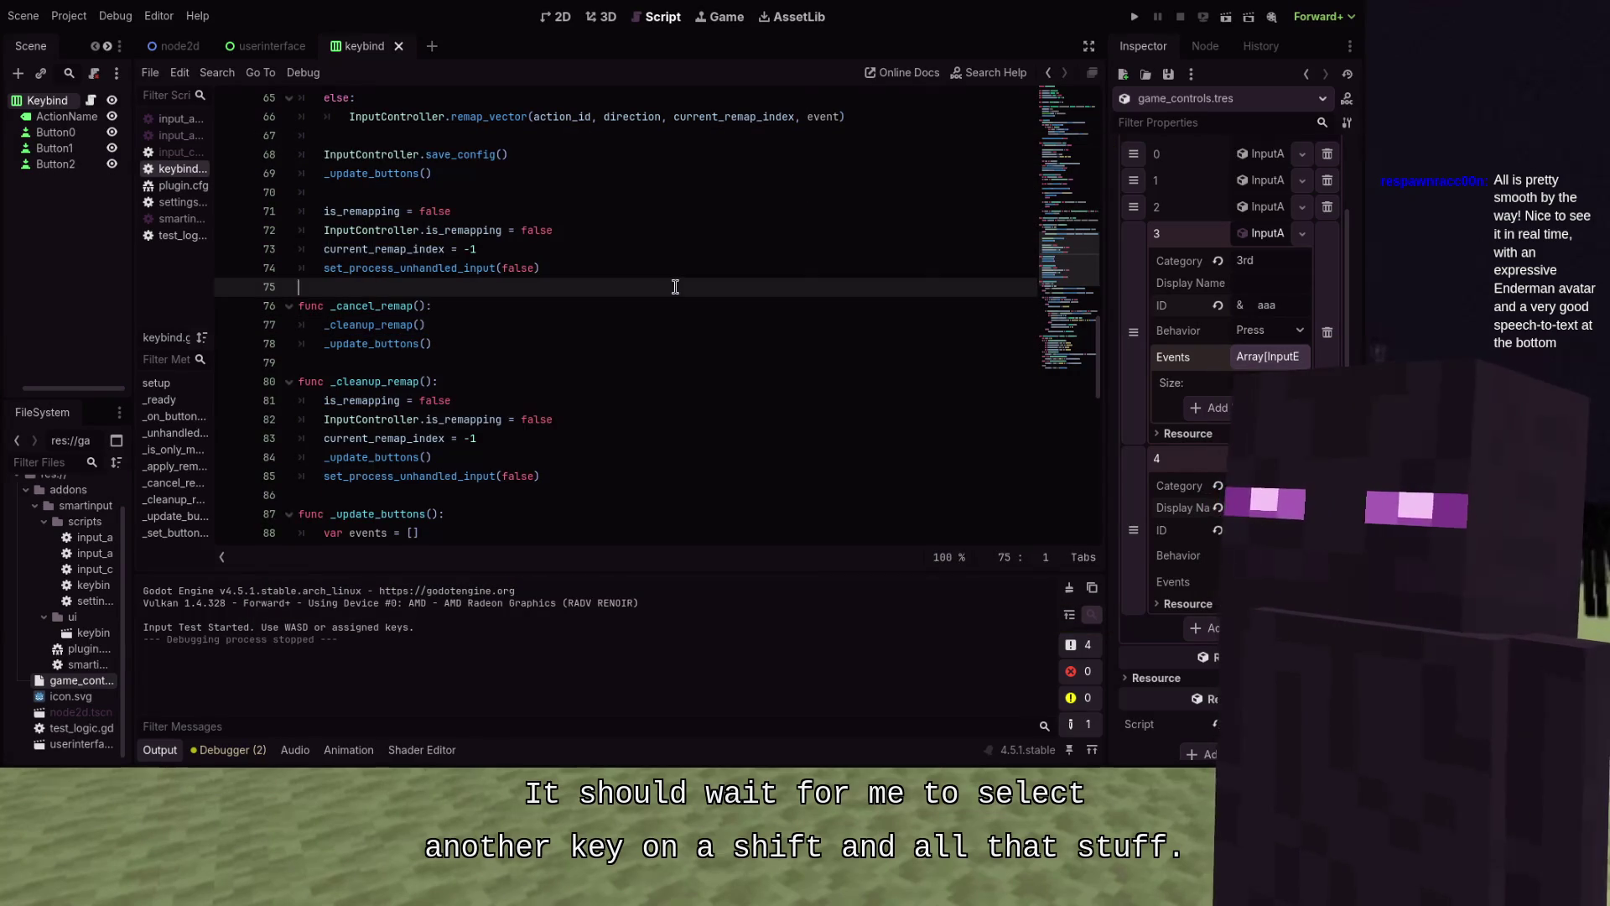
# Delete the mouse_filter loop over _buttons (lines 34–35) in _on_button_pressed and rerun the game
pyautogui.scroll(6, 675, 287)
pyautogui.scroll(7, 675, 287)
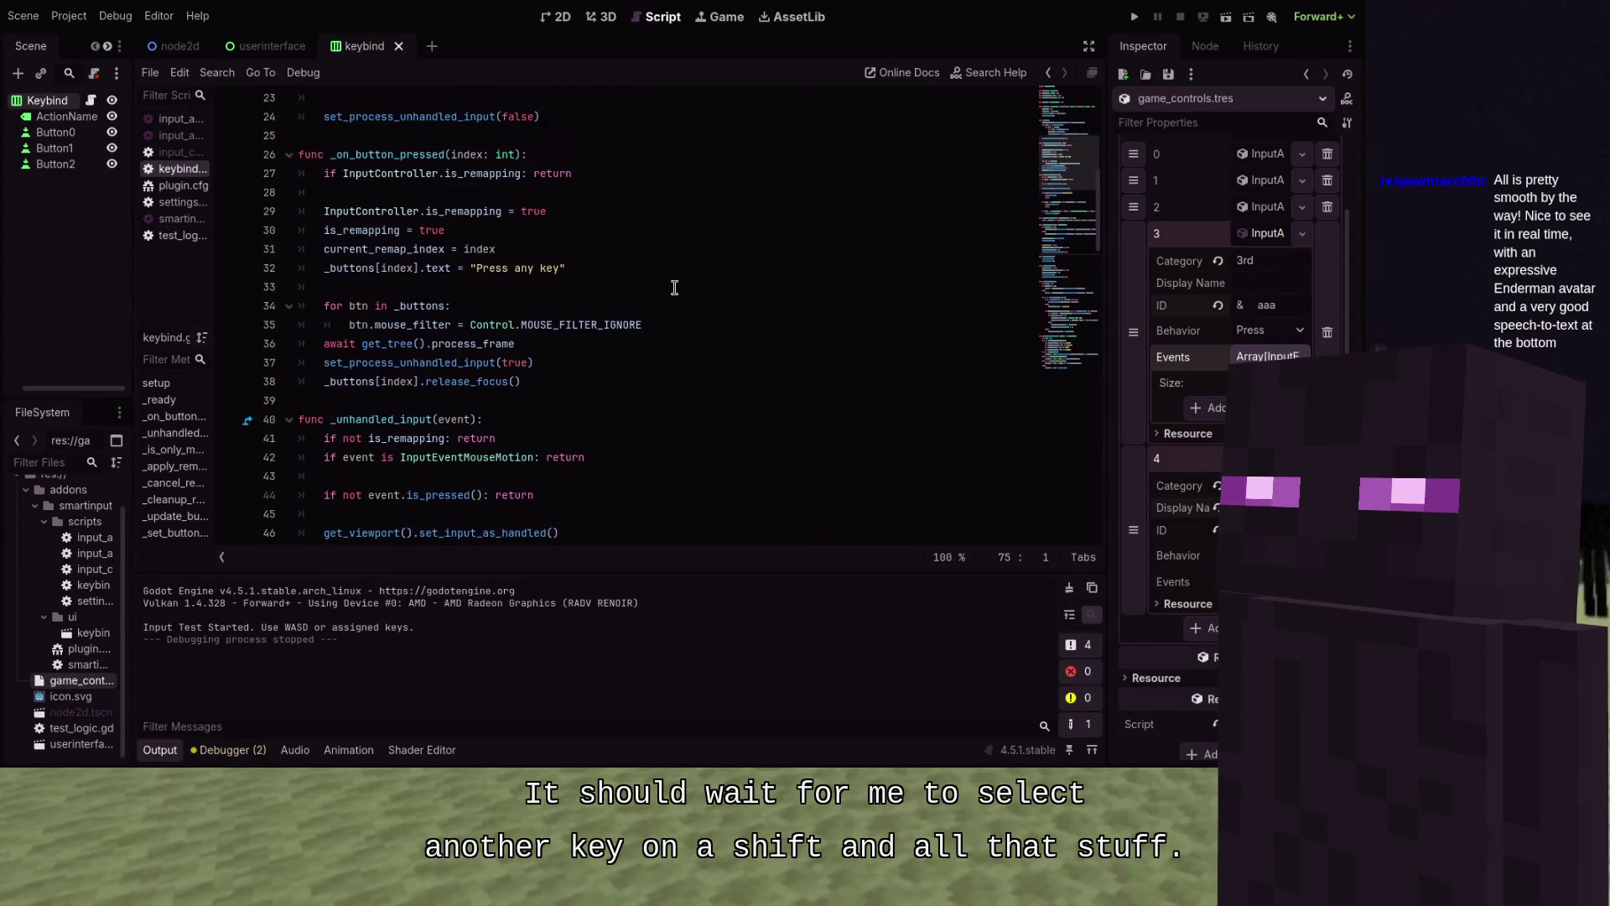
pyautogui.moveTo(683, 325); pyautogui.dragTo(300, 305)
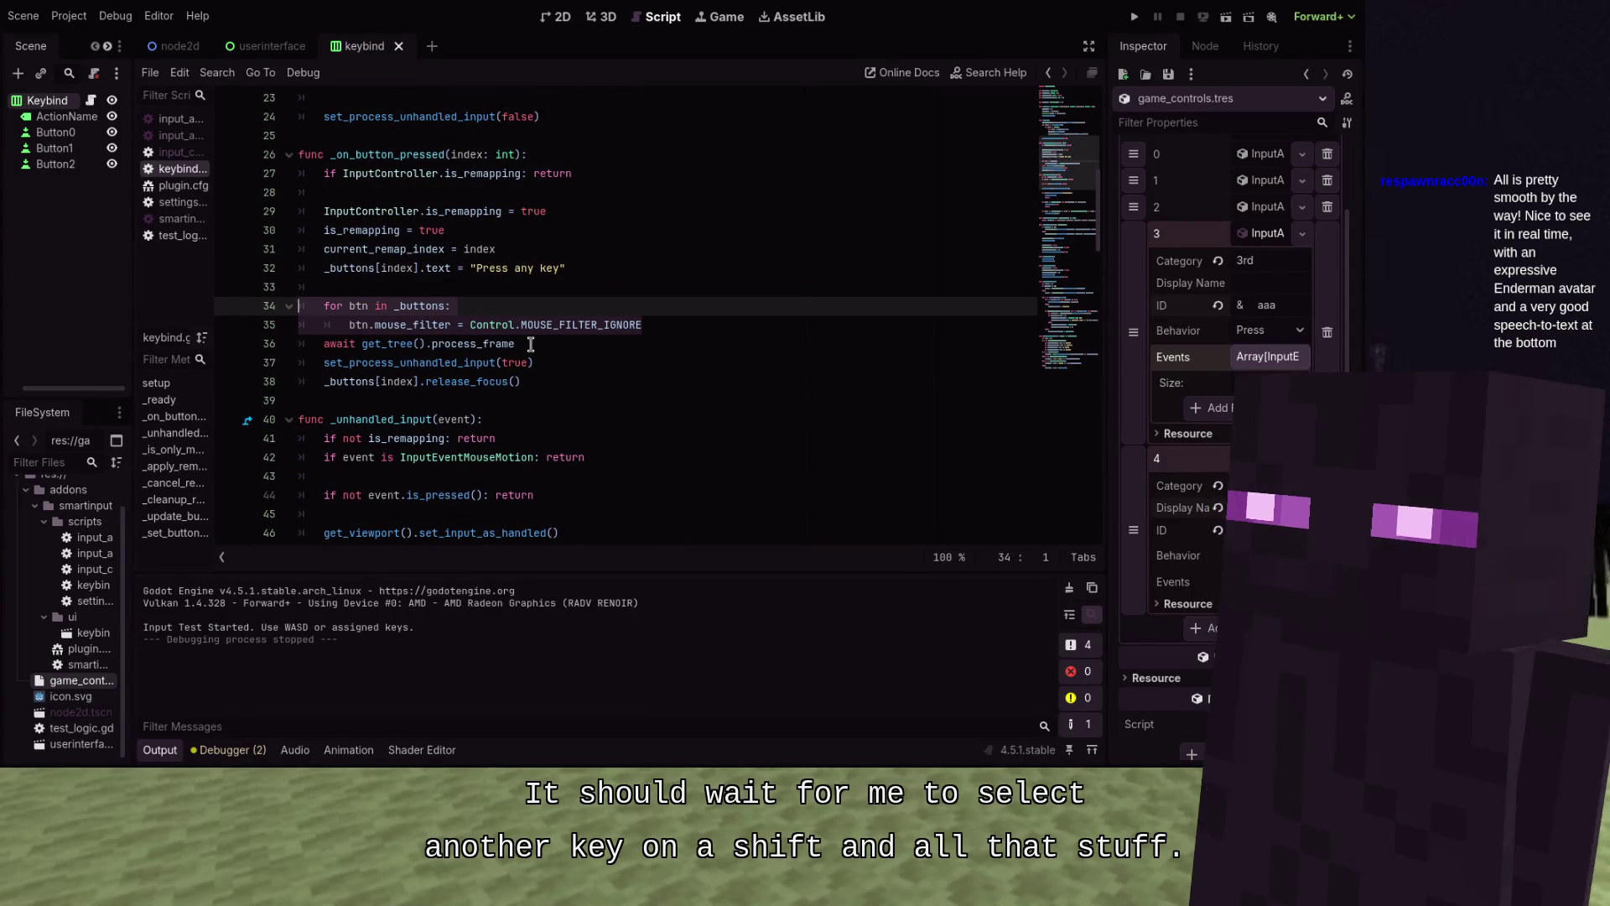
pyautogui.press('BackSpace')
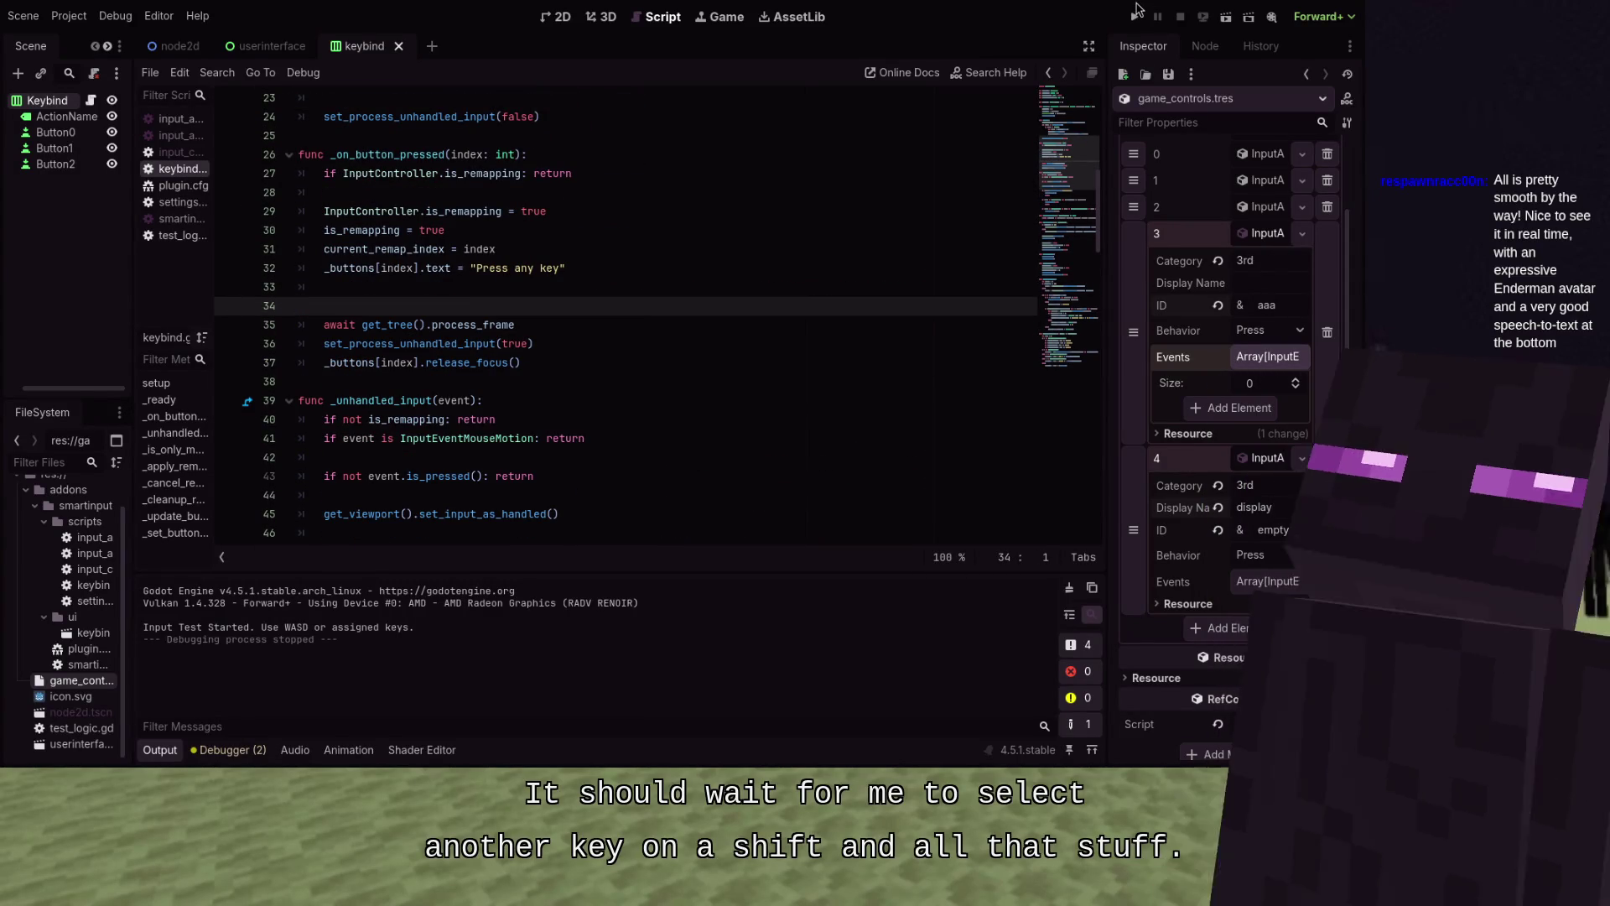
pyautogui.click(1136, 12)
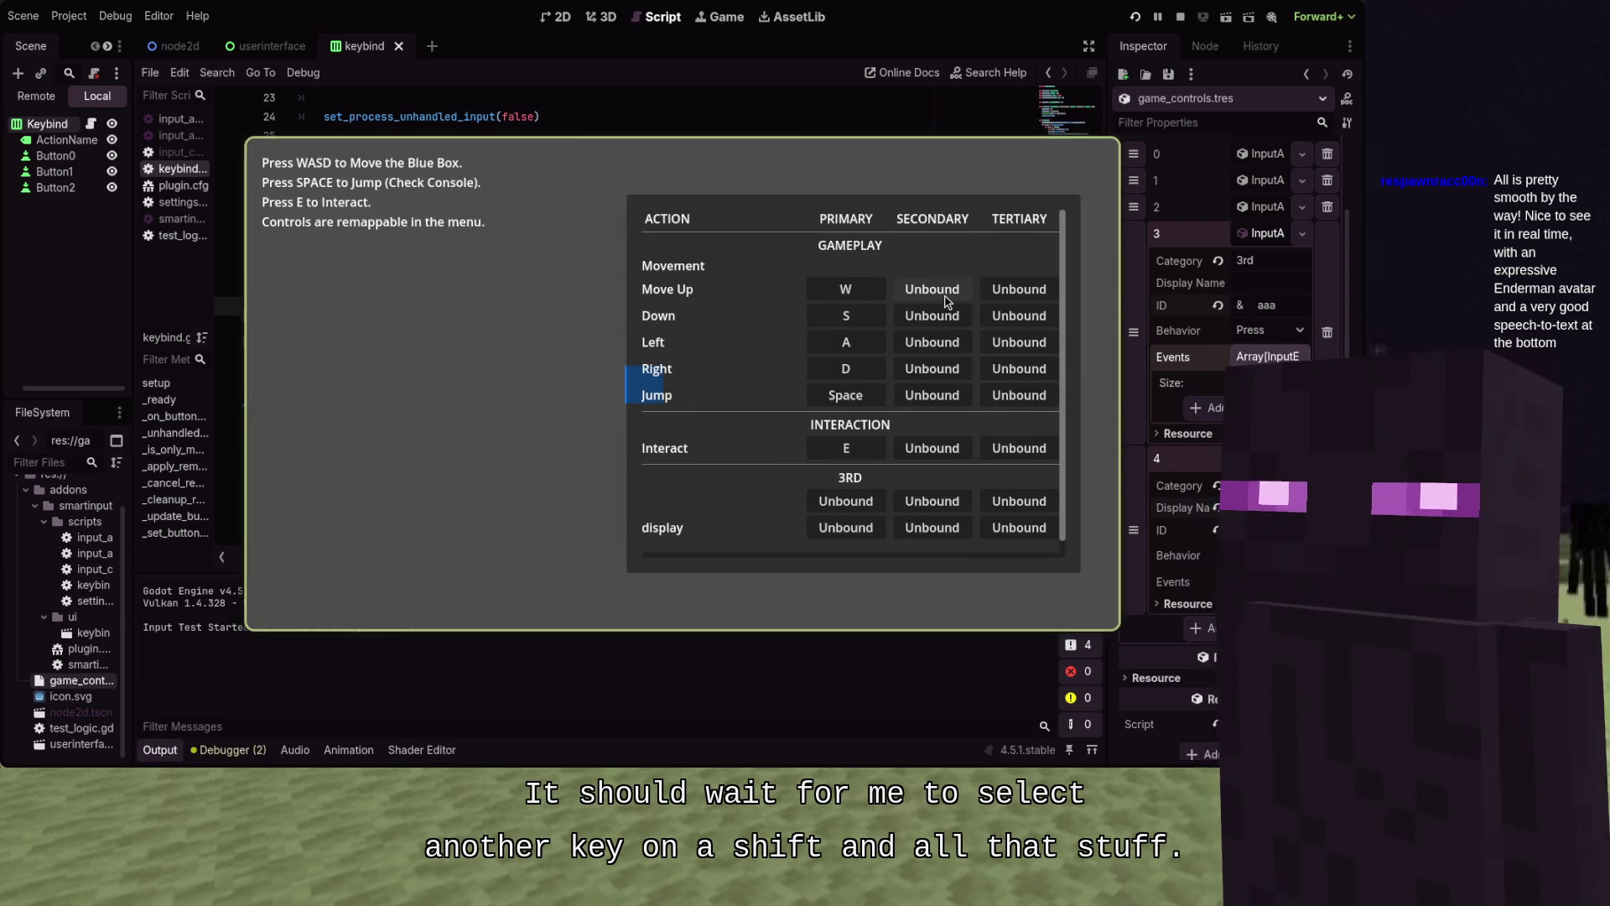
# Start and cancel Move Up's secondary remap a few times, testing a Down key press
pyautogui.click(932, 290)
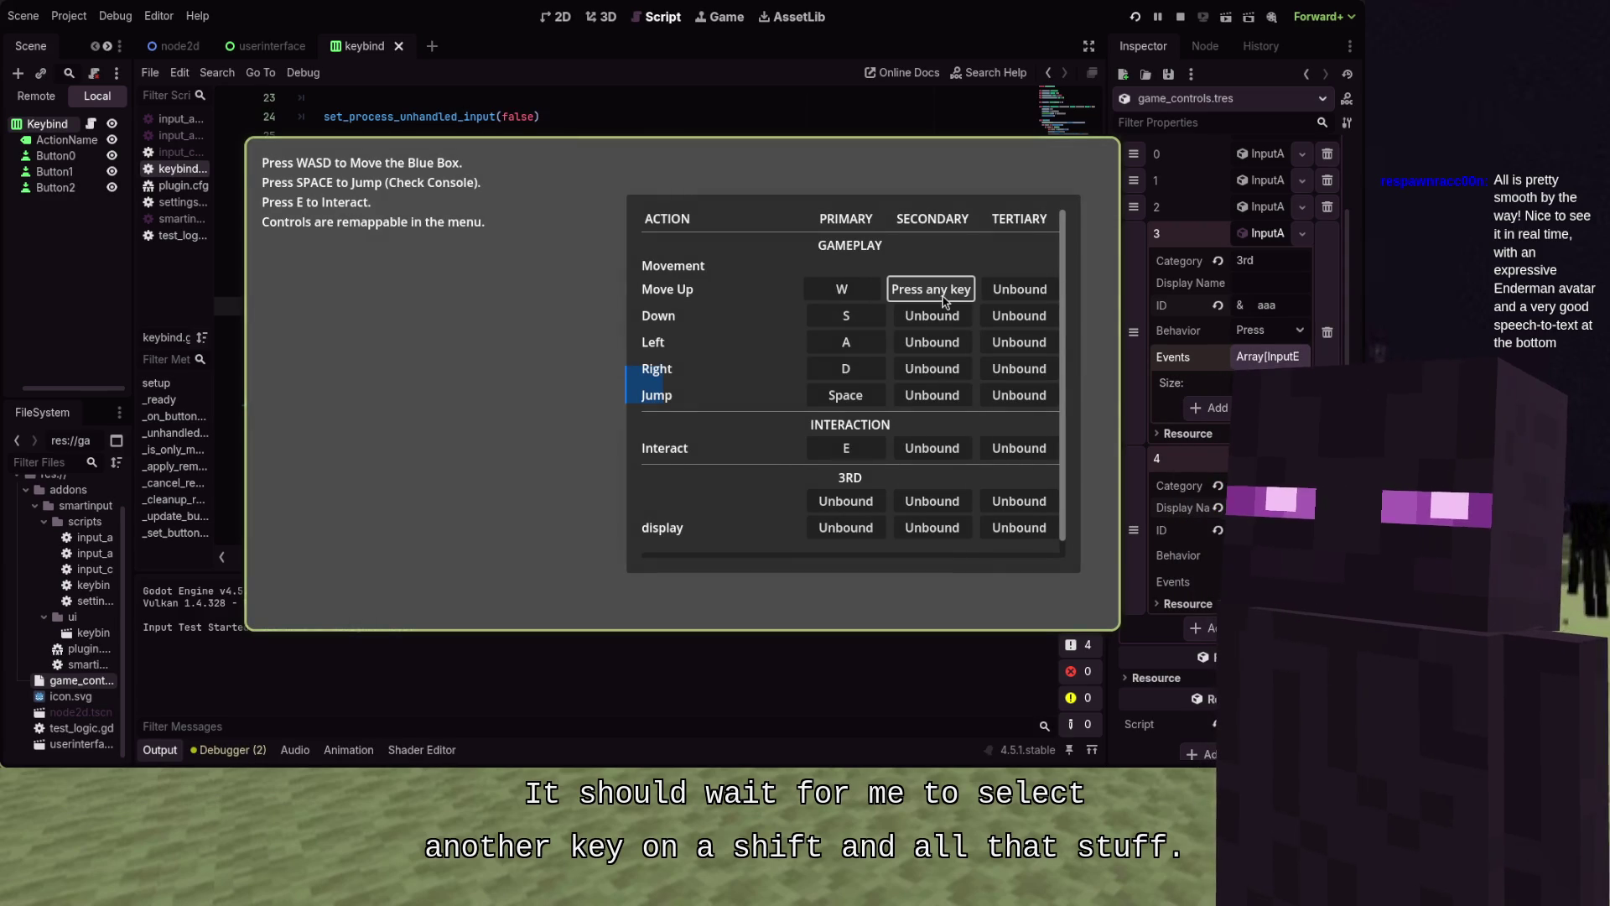
pyautogui.click(654, 274)
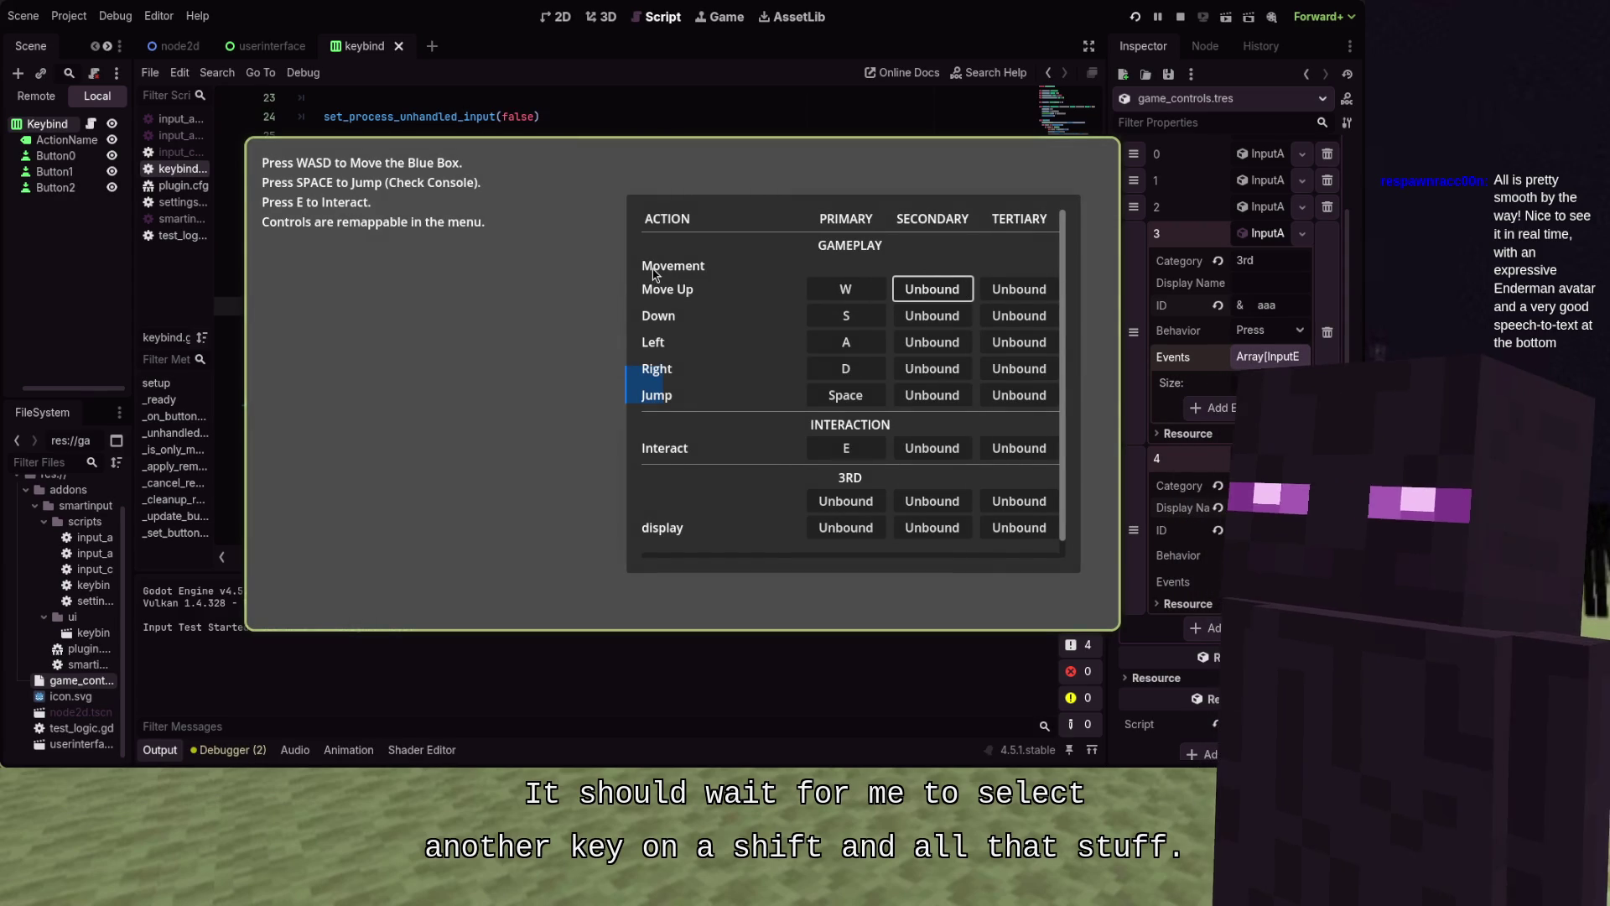
pyautogui.click(918, 291)
pyautogui.press('Down')
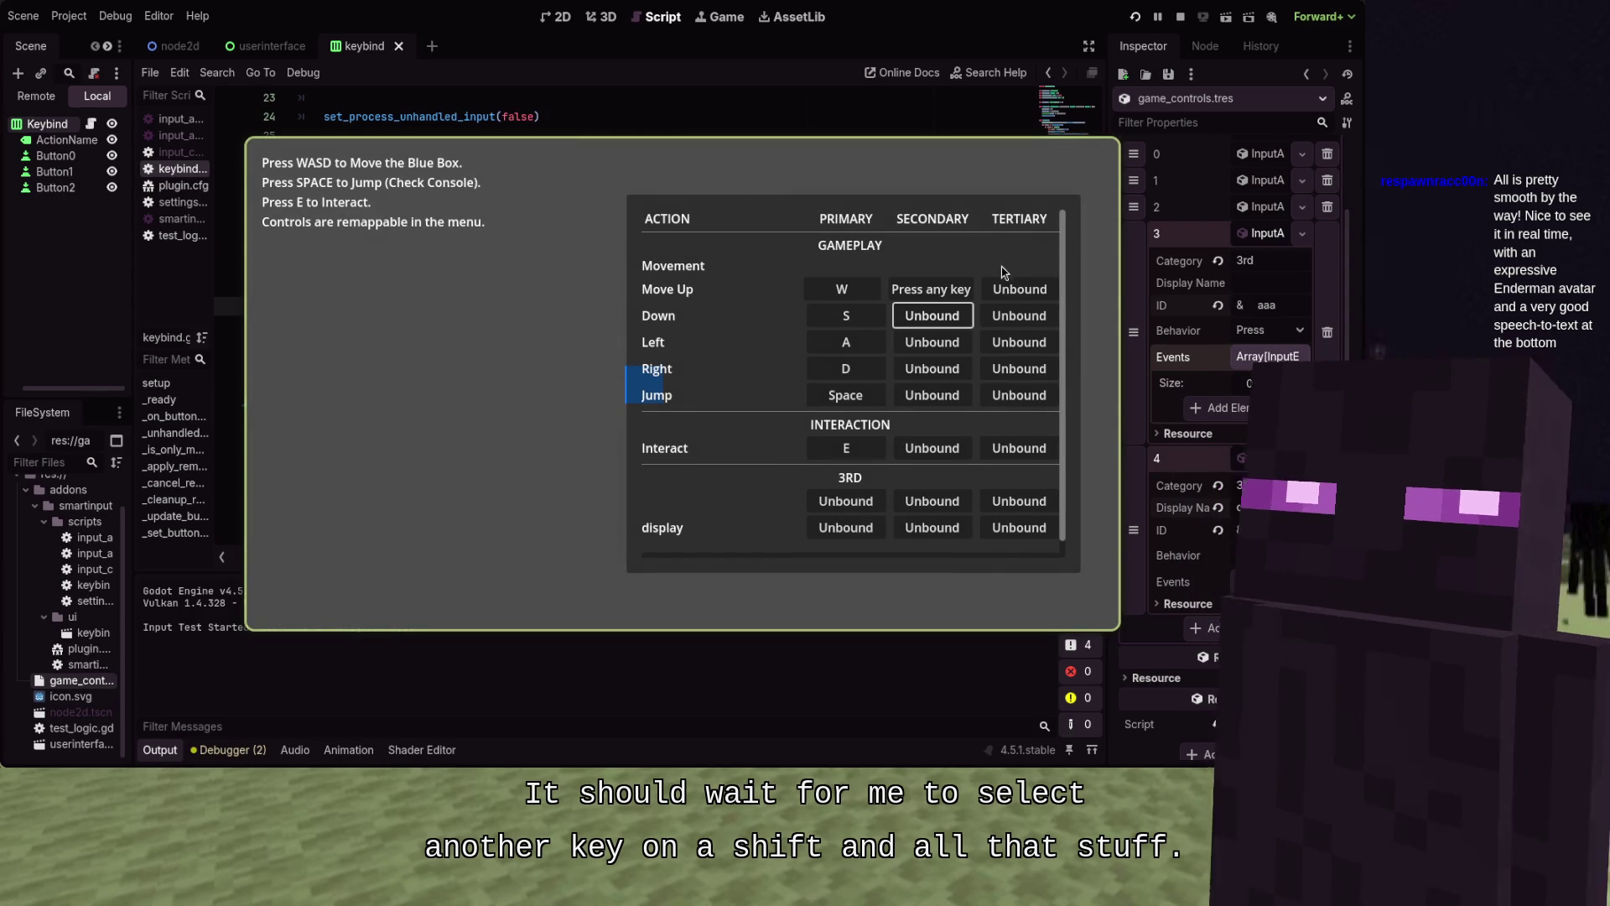
pyautogui.click(934, 294)
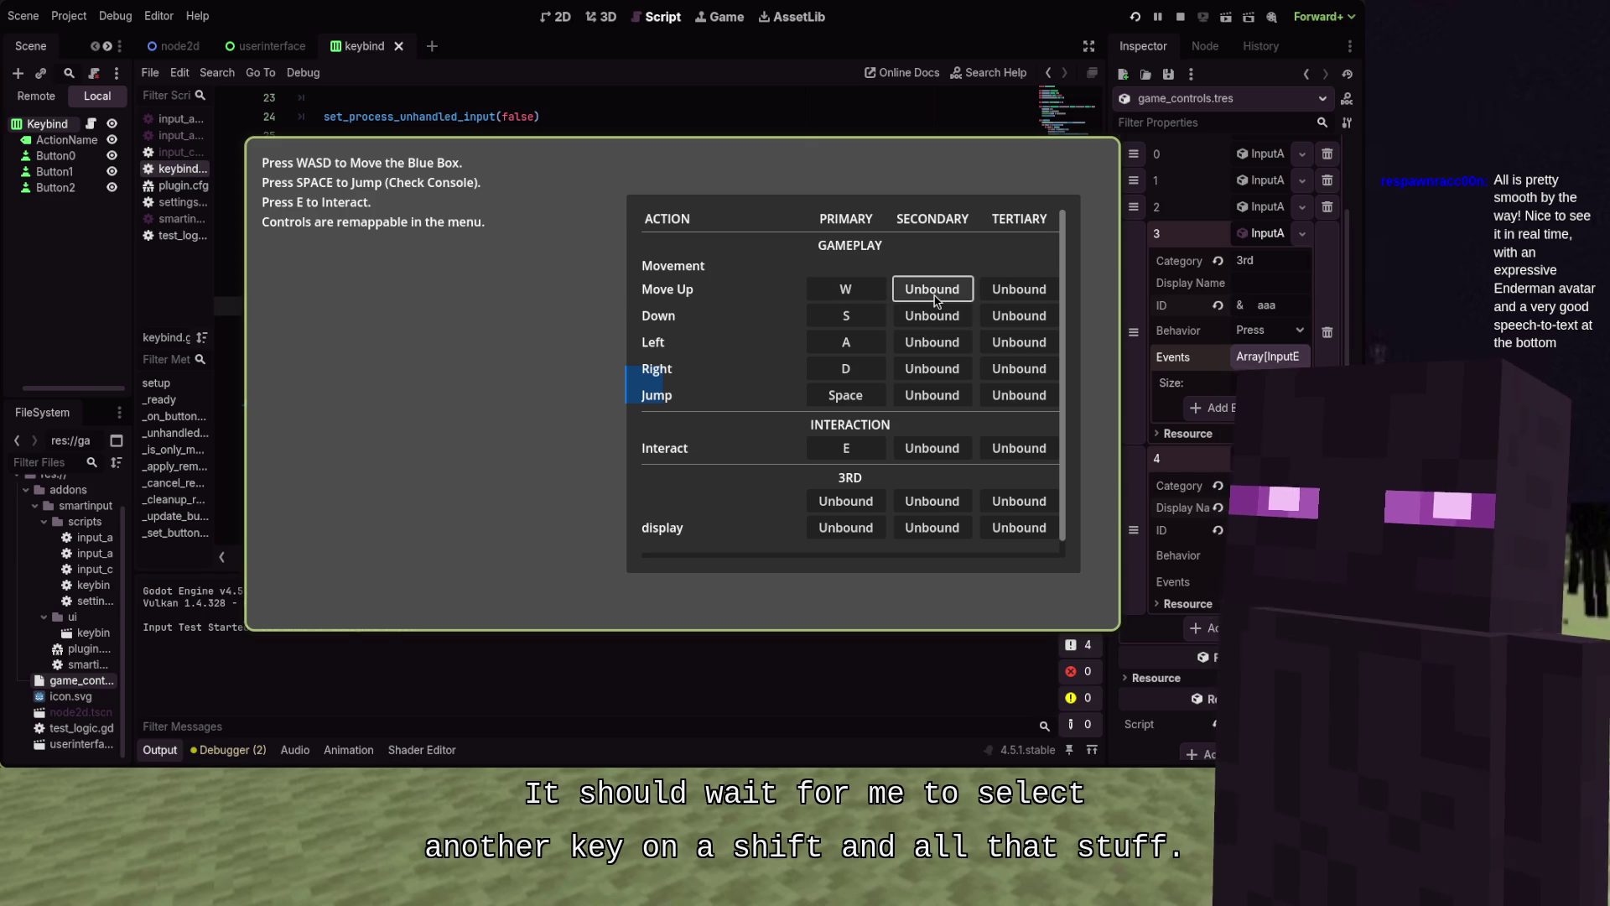
# Bind Move Up's secondary key to W, then to Shift, and stop the game
pyautogui.click(937, 298)
pyautogui.press('w')
pyautogui.click(937, 299)
pyautogui.press('shift')
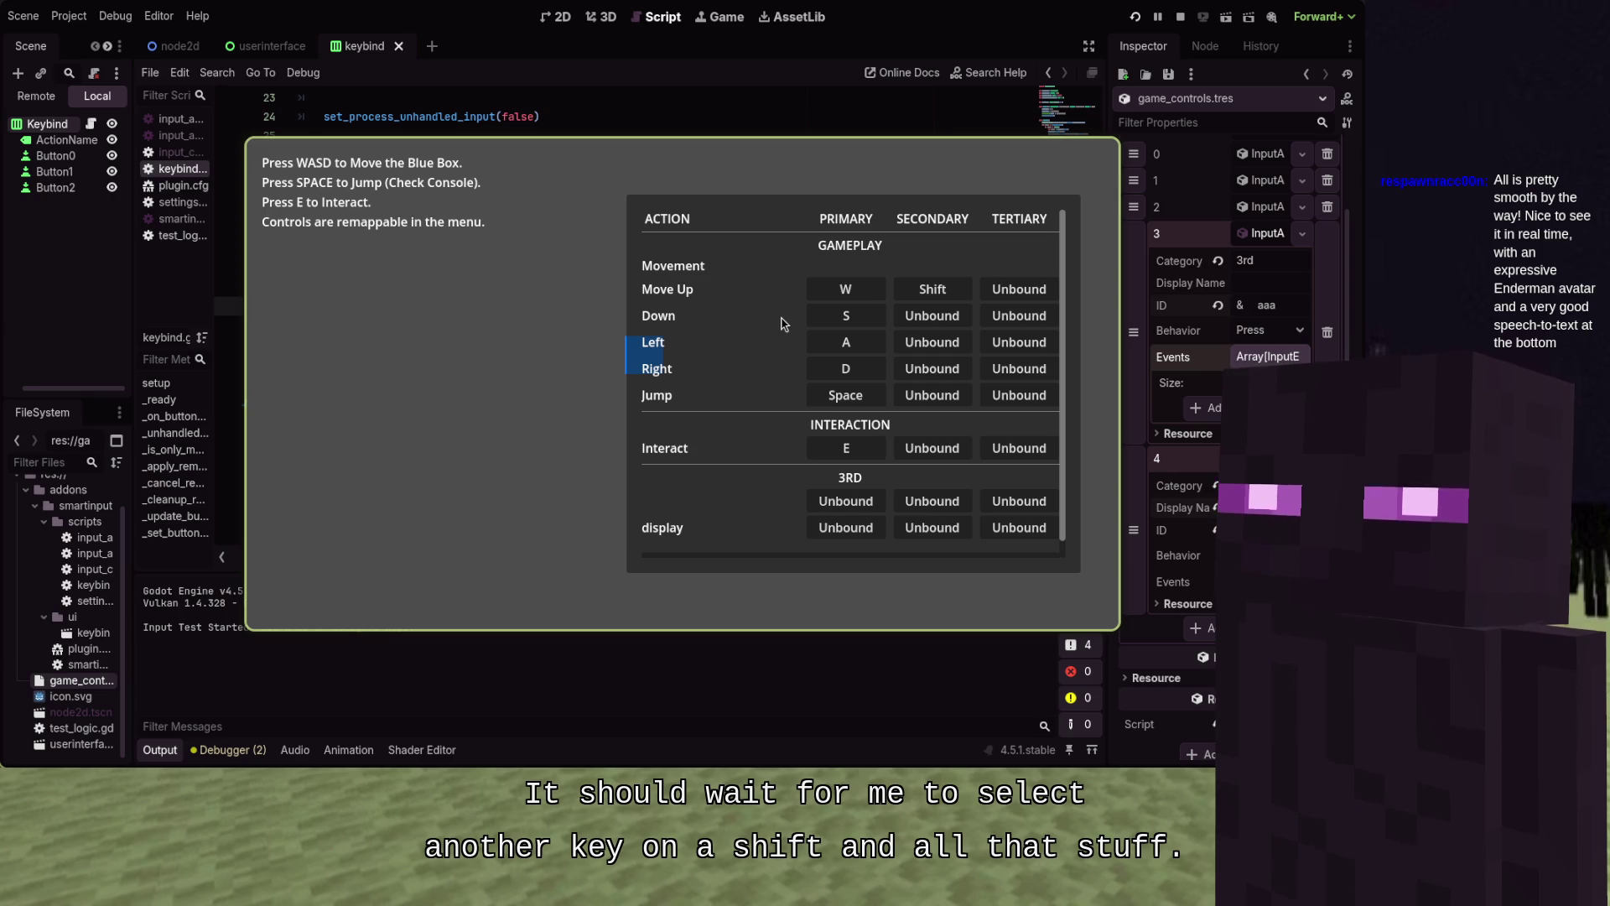
pyautogui.press('F8')
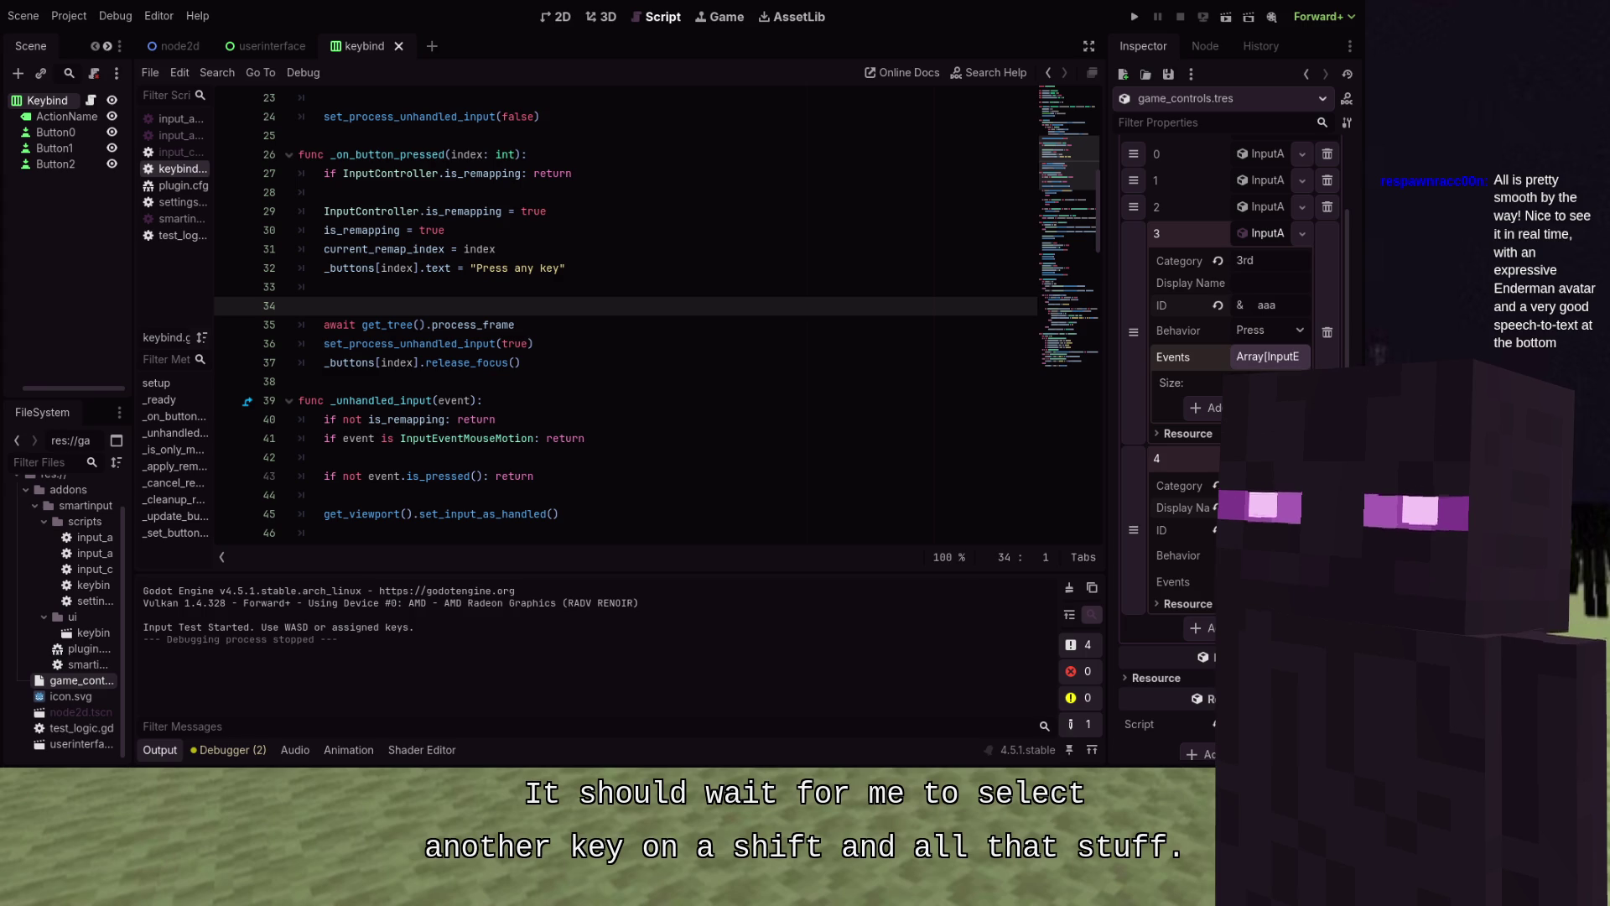
# Declare 'var _non_modifer_pressed: bool = false' on line 7 of keybind.gd
pyautogui.scroll(7, 781, 315)
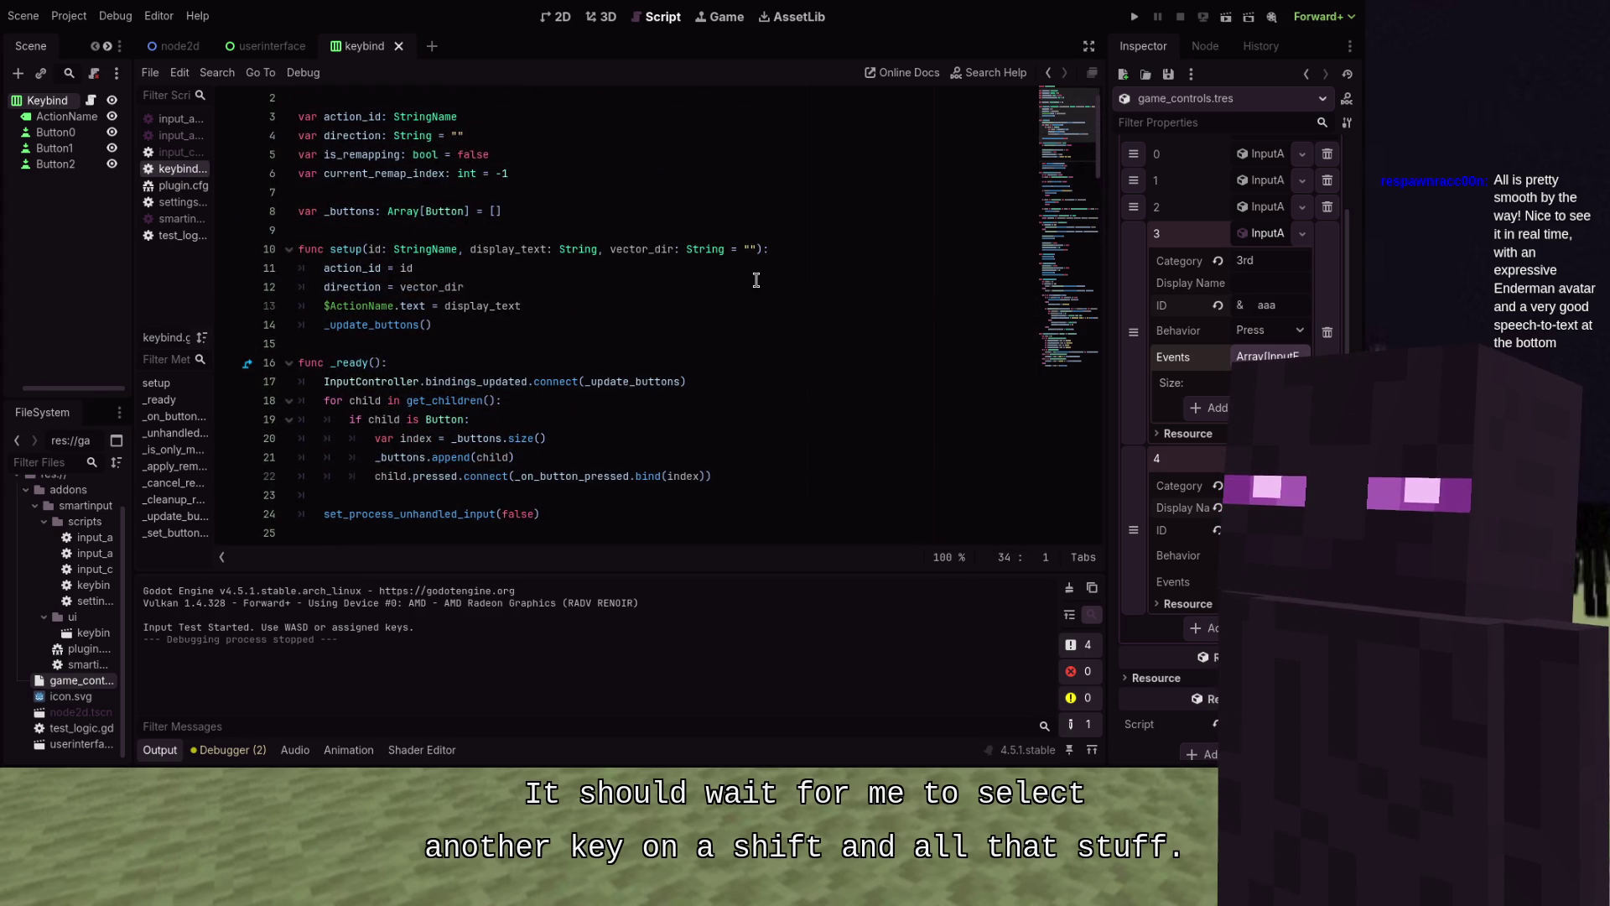
pyautogui.scroll(-2, 756, 280)
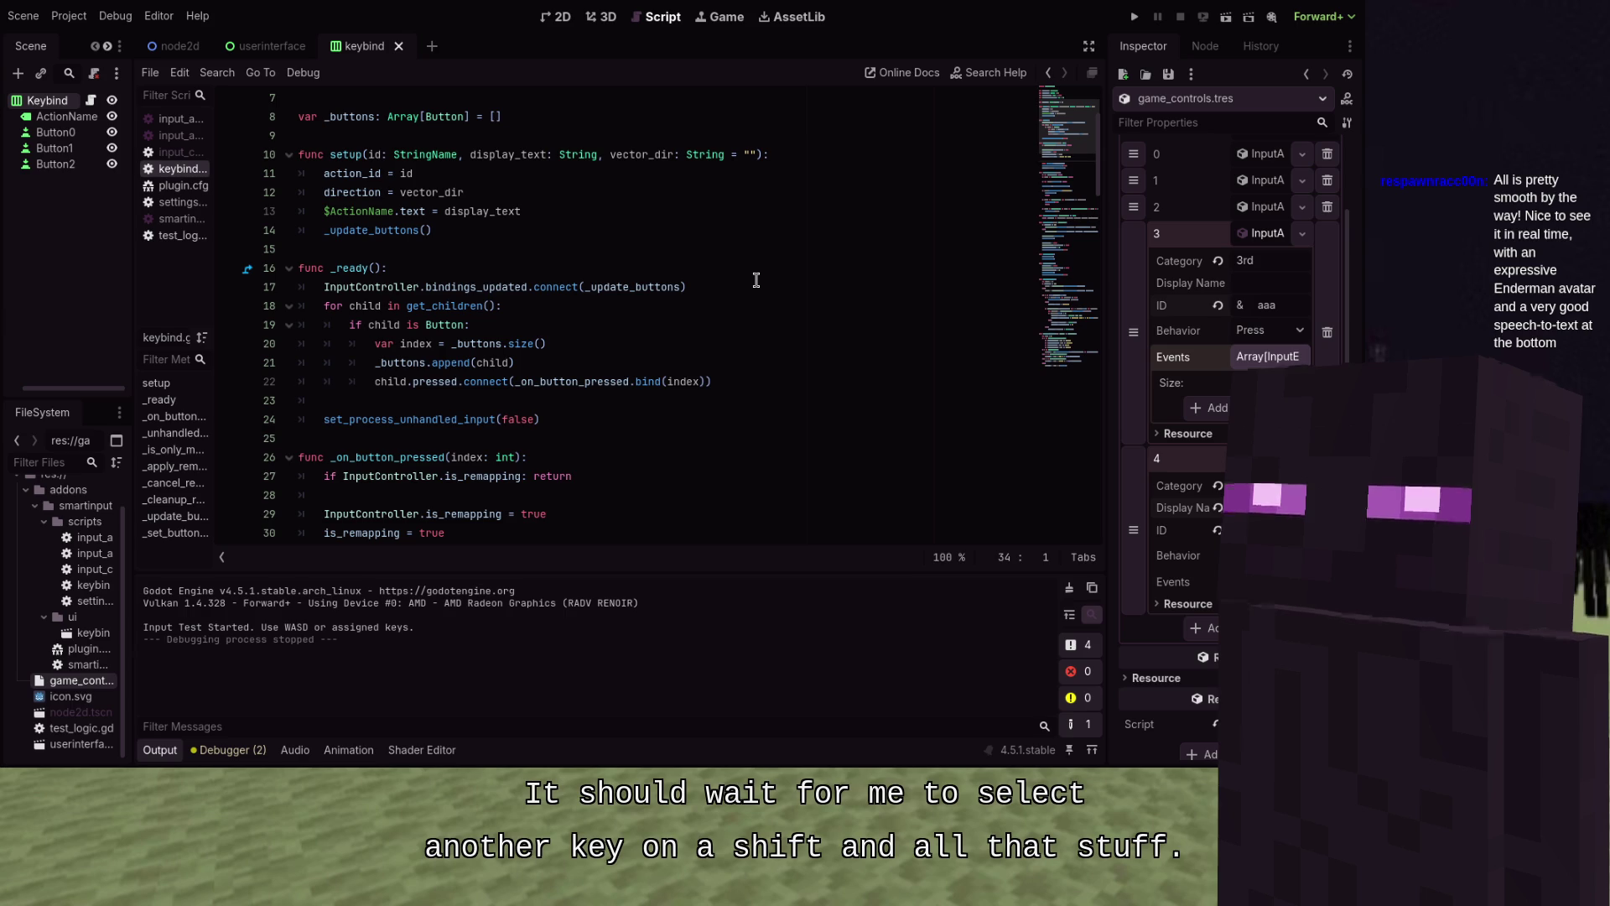
pyautogui.scroll(2, 755, 280)
pyautogui.click(405, 210)
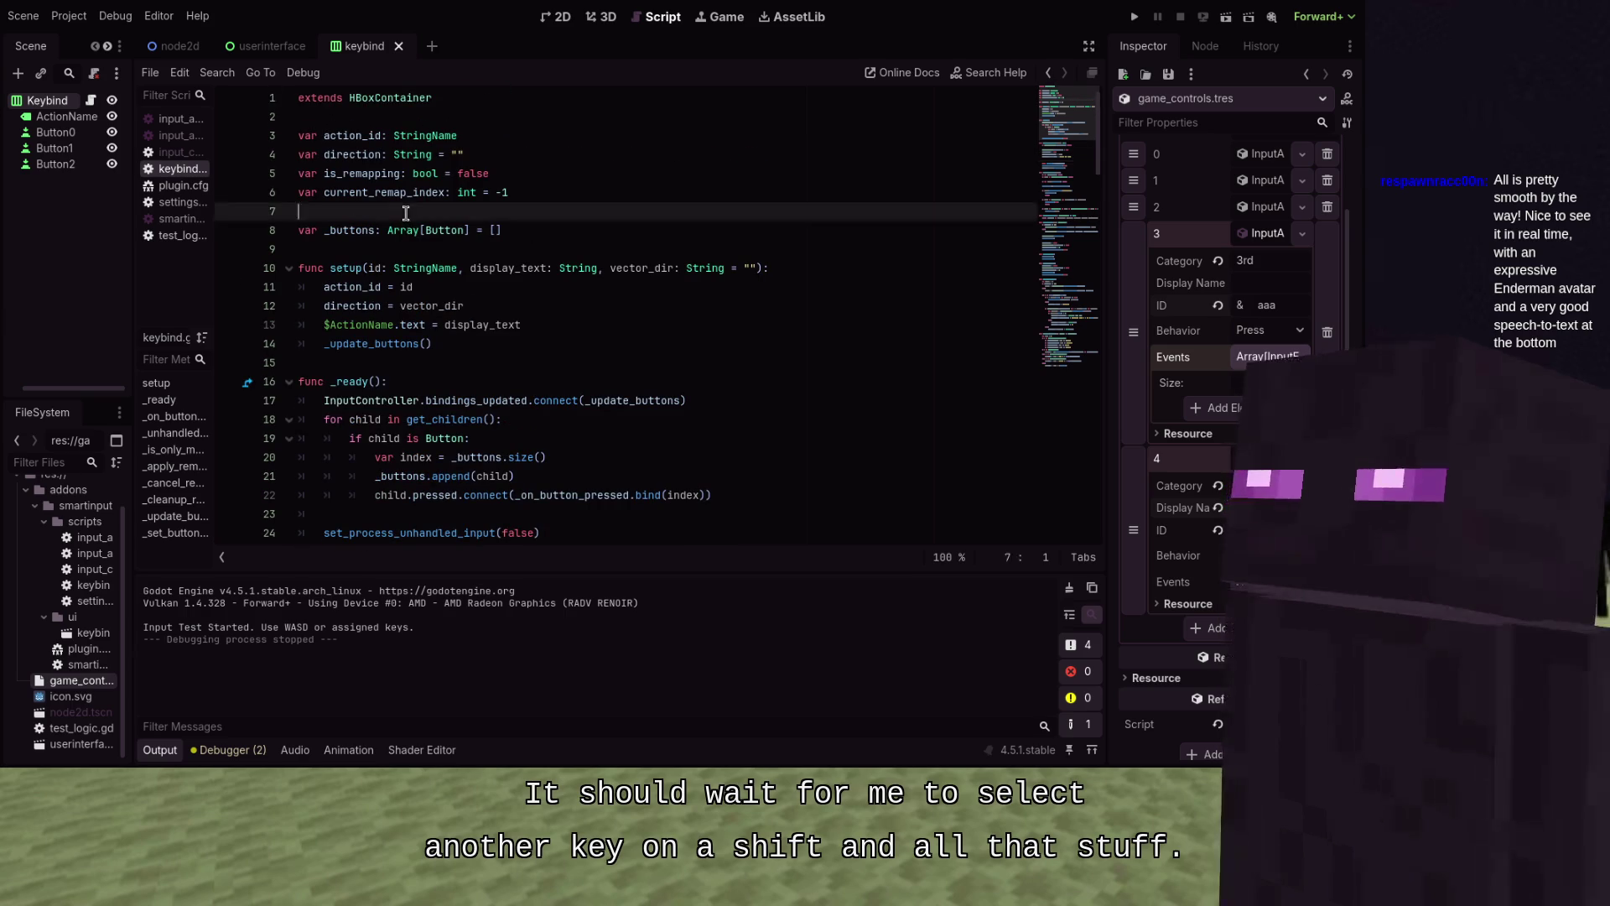
pyautogui.write('var _non_modifer_')
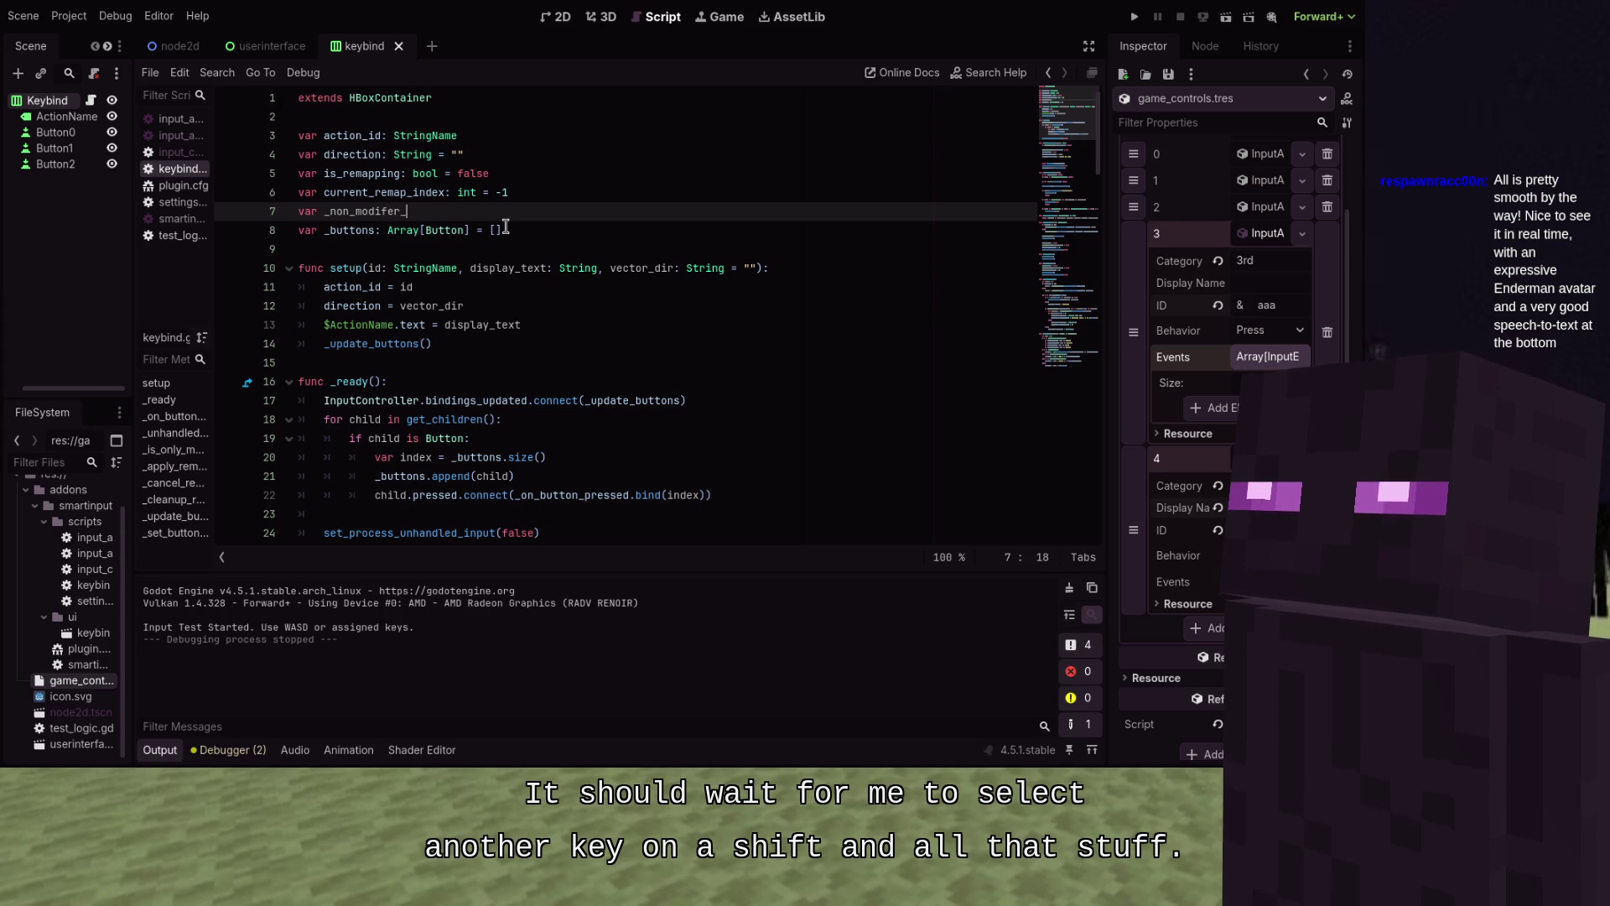
pyautogui.press('BackSpace')
pyautogui.press('BackSpace')
pyautogui.press('BackSpace')
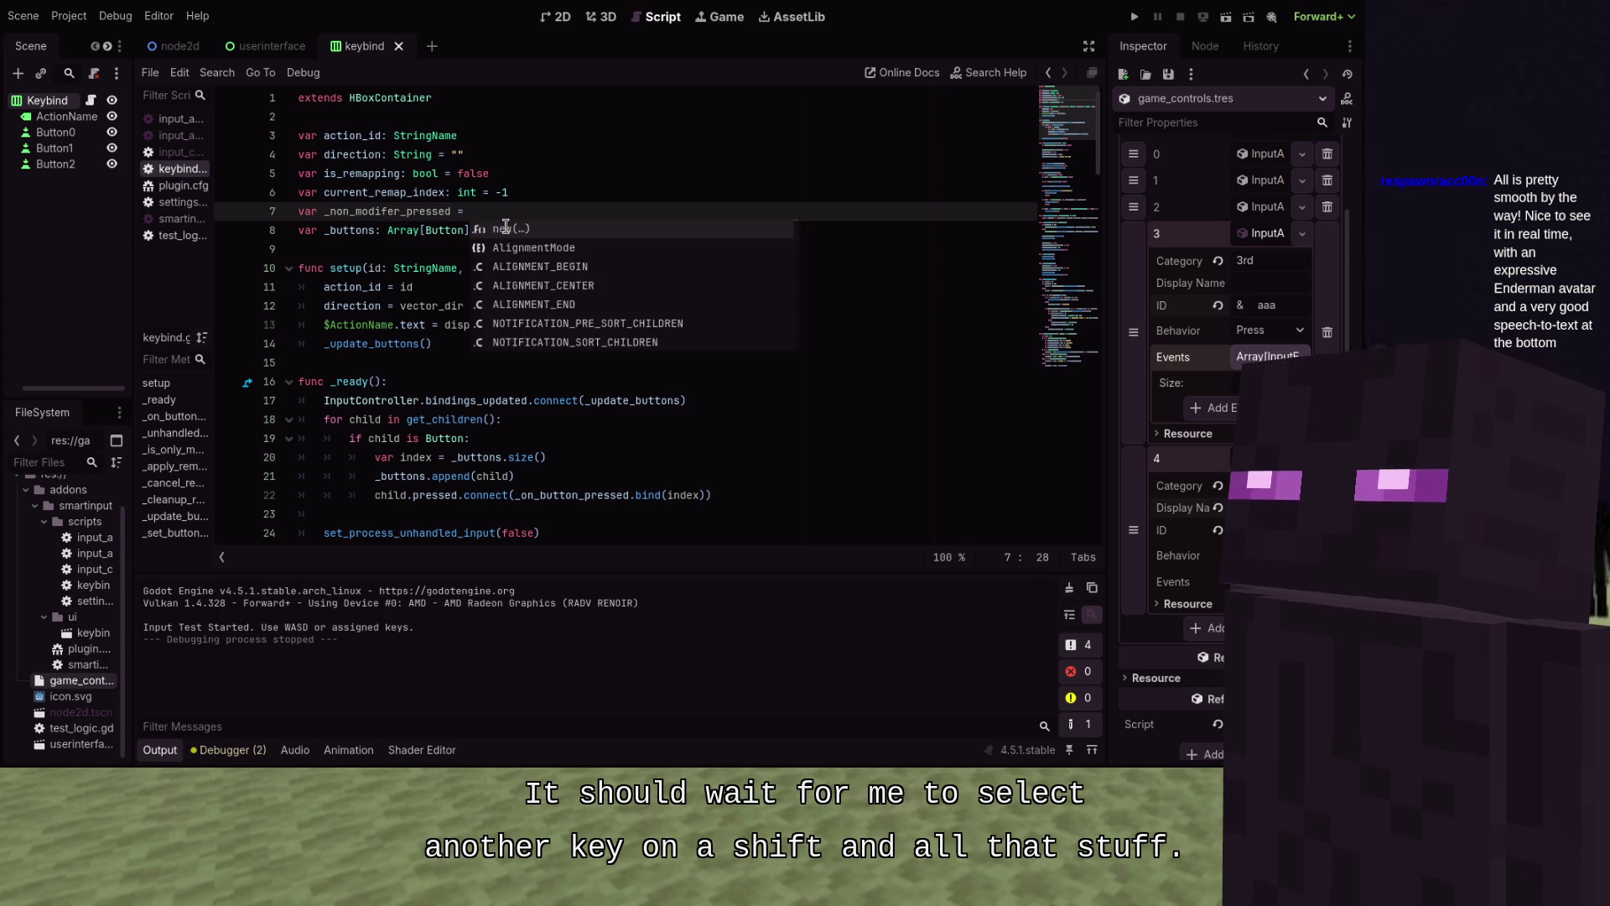
pyautogui.write(': bool')
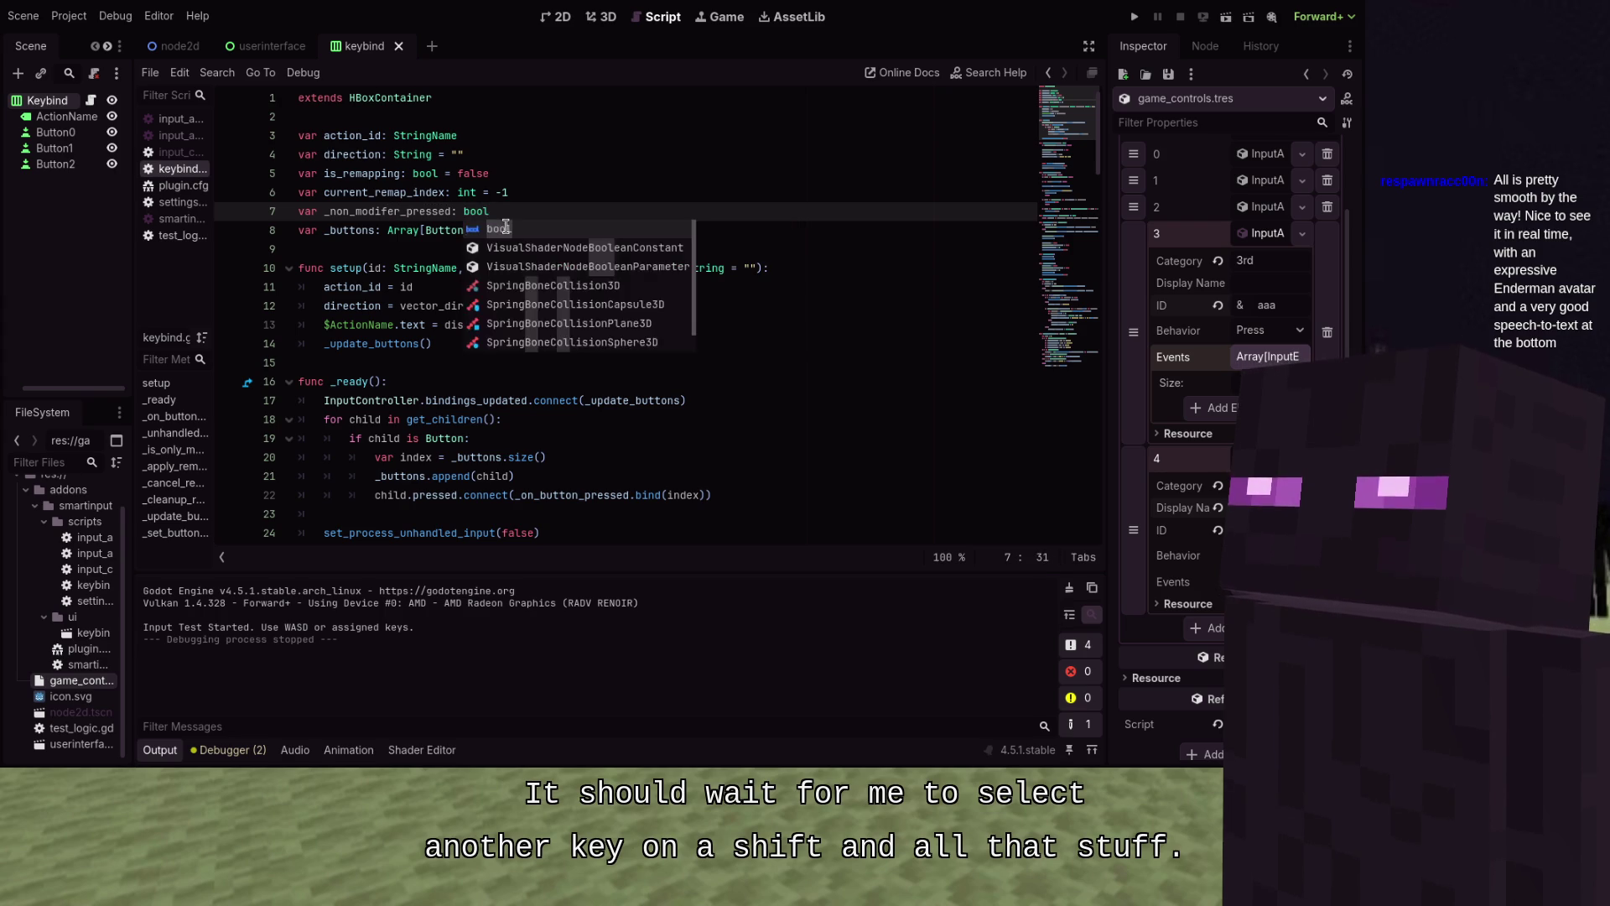
pyautogui.write(' = false')
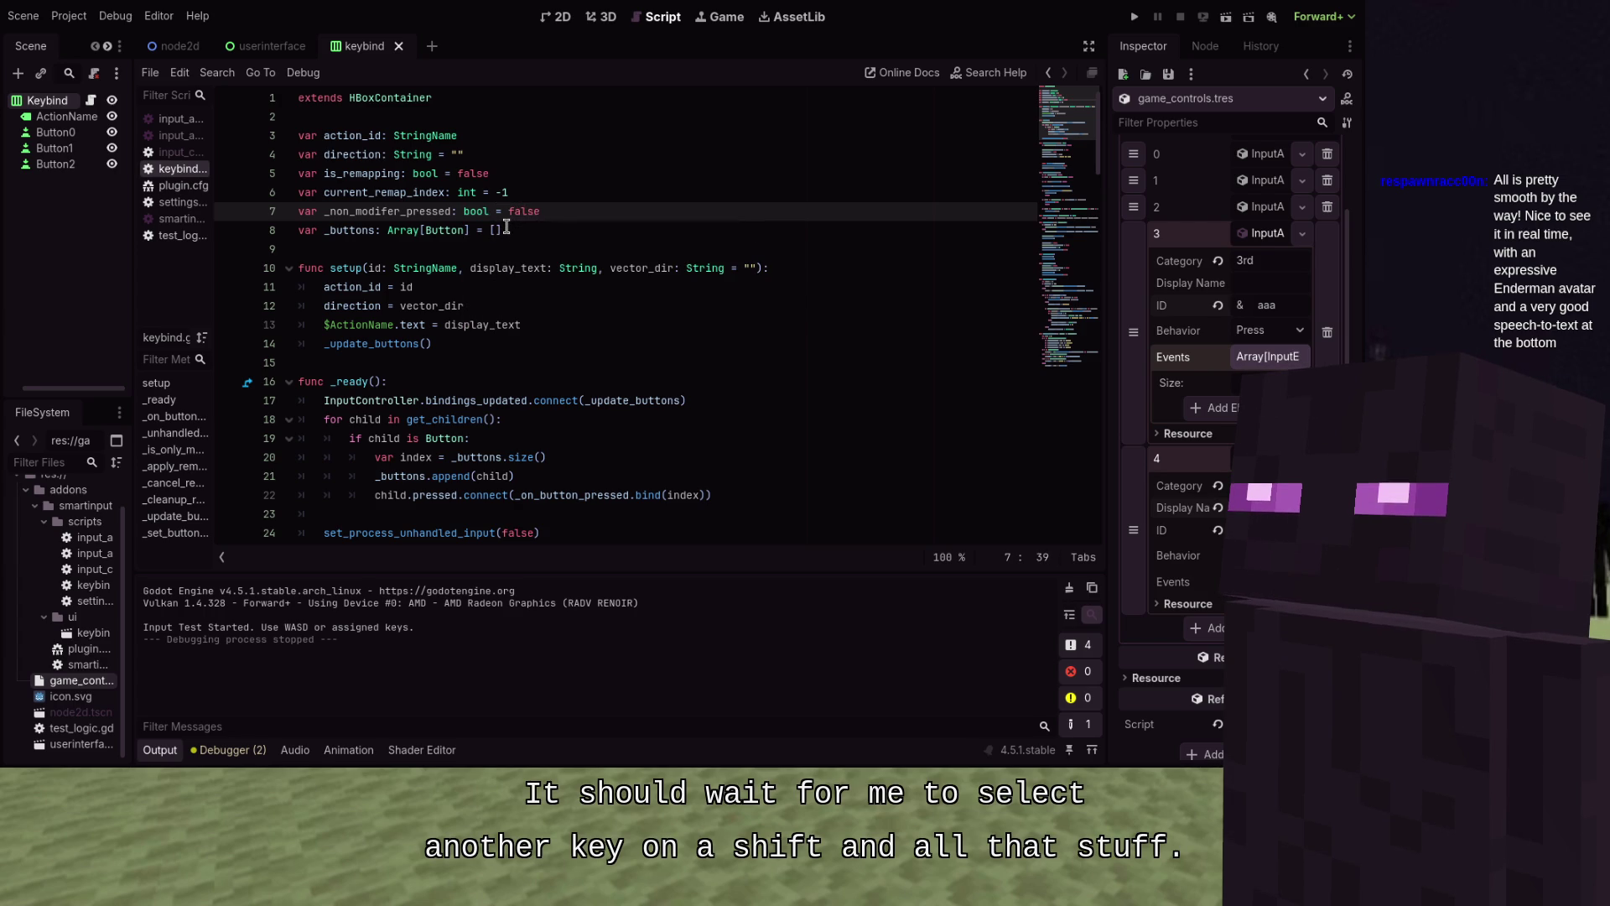
pyautogui.press('Return')
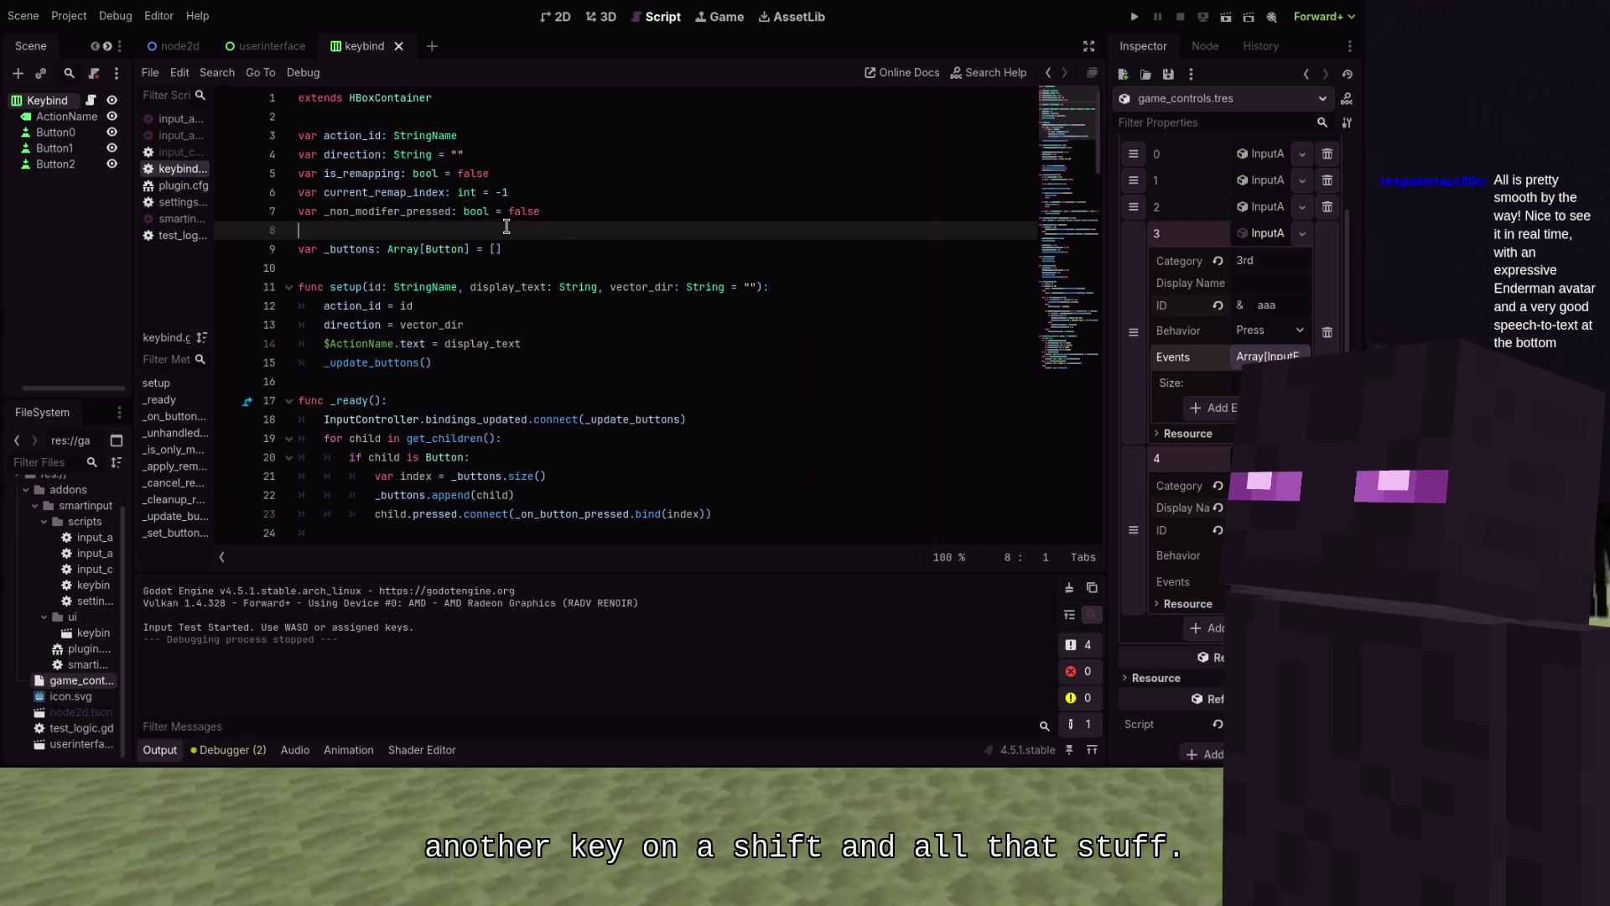
# Add '_non_modifer_pressed = false' below line 33, where a remap starts
pyautogui.scroll(-1, 507, 227)
pyautogui.doubleClick(394, 154)
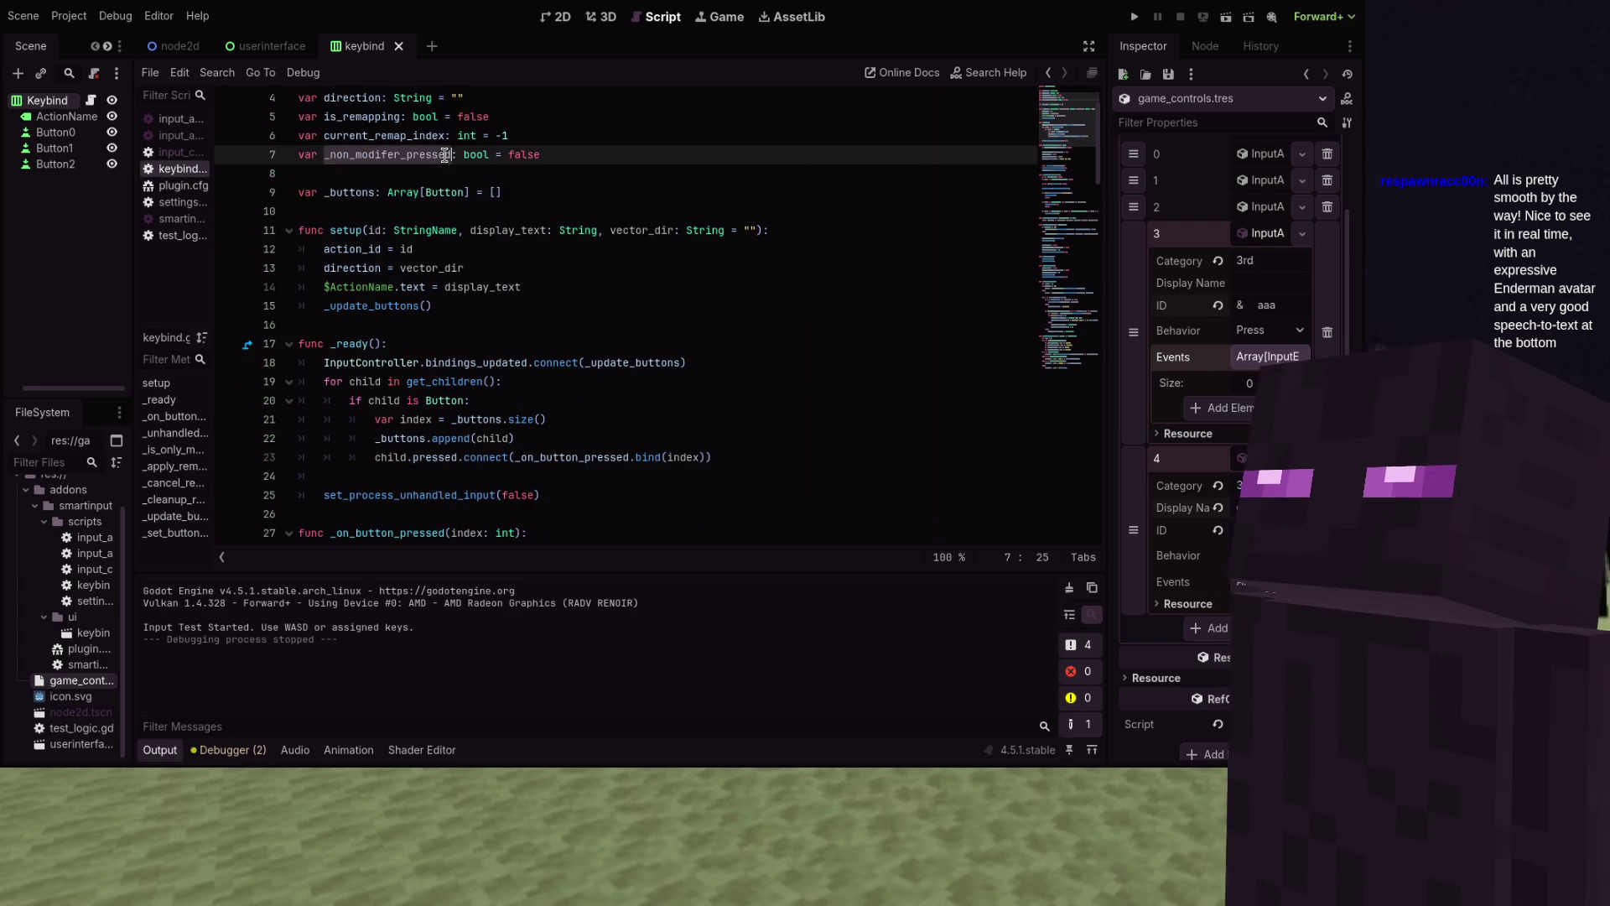
pyautogui.scroll(-1, 595, 199)
pyautogui.click(528, 246)
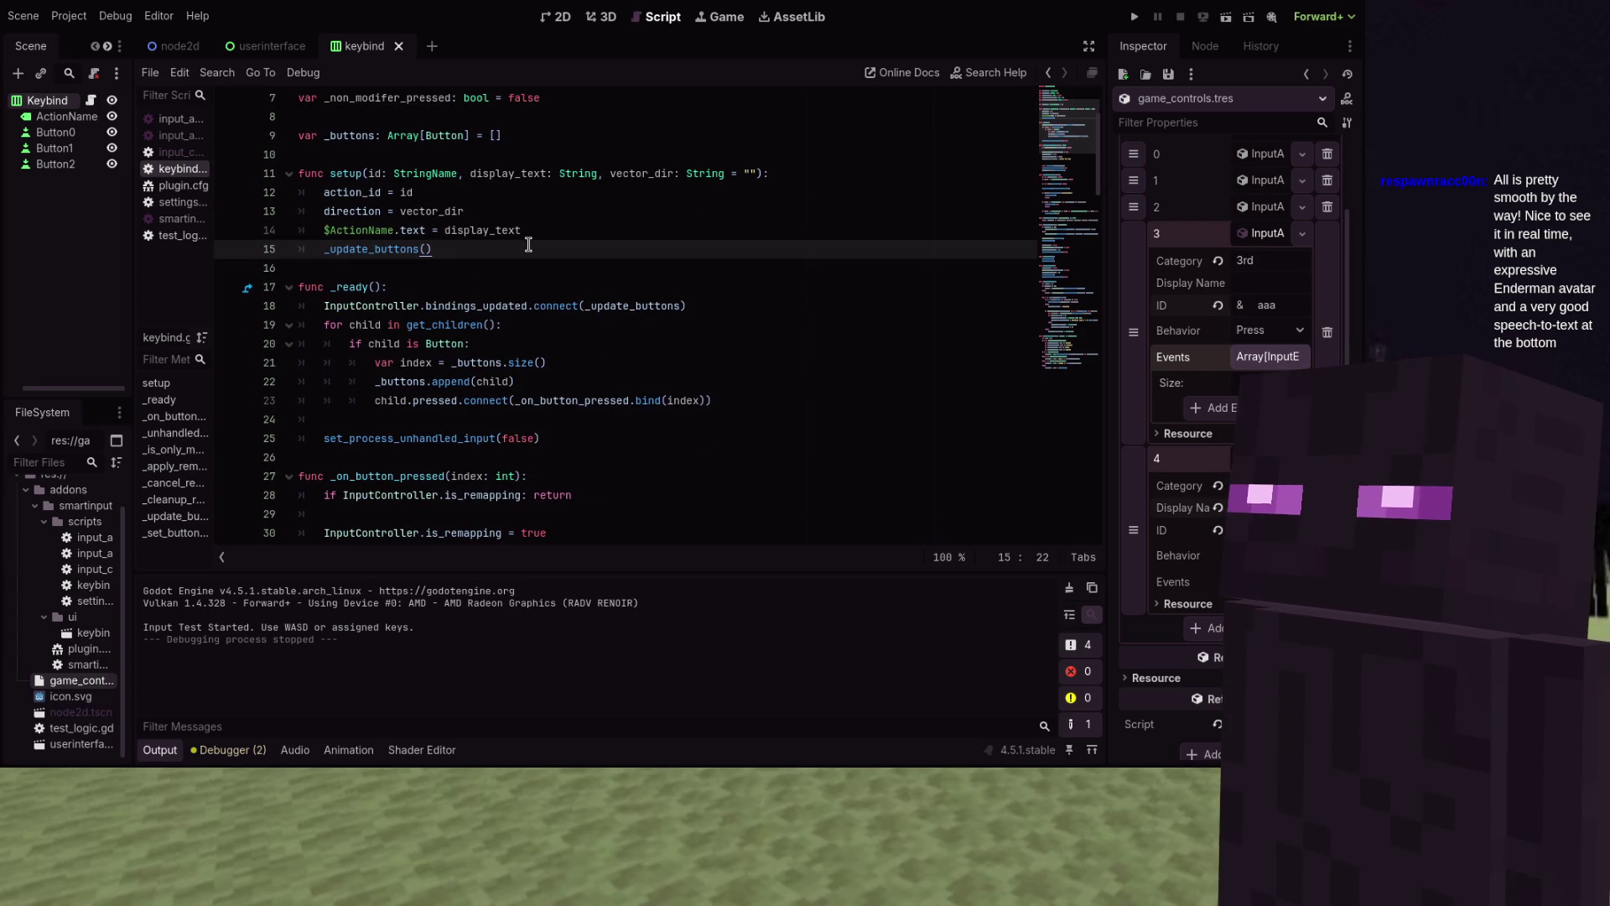
pyautogui.scroll(-5, 537, 277)
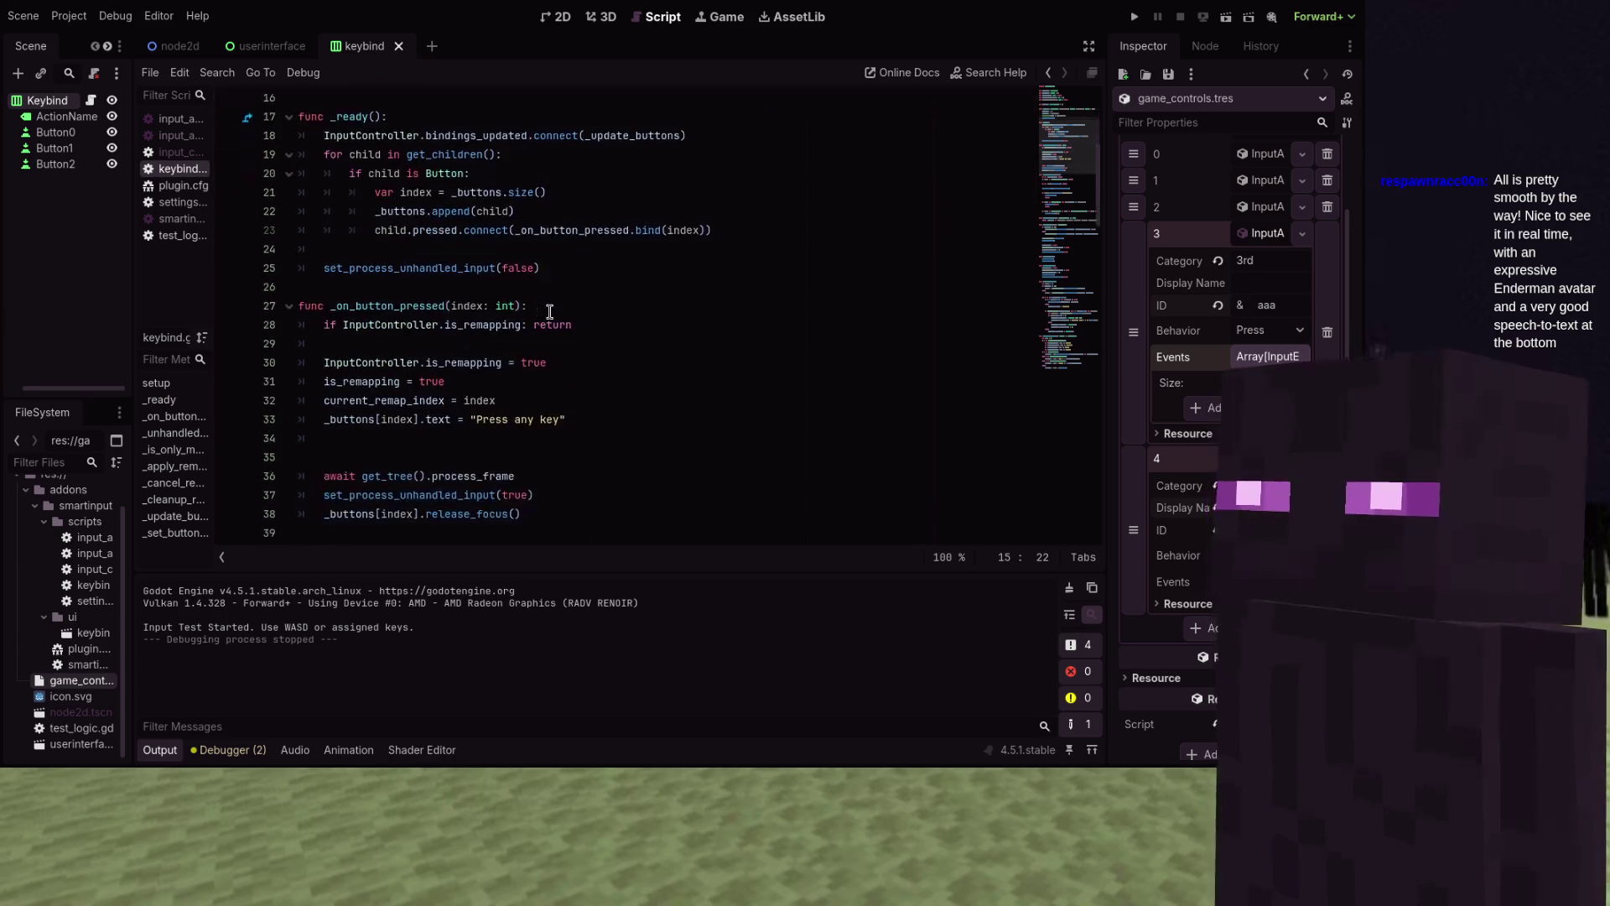
pyautogui.scroll(-1, 549, 312)
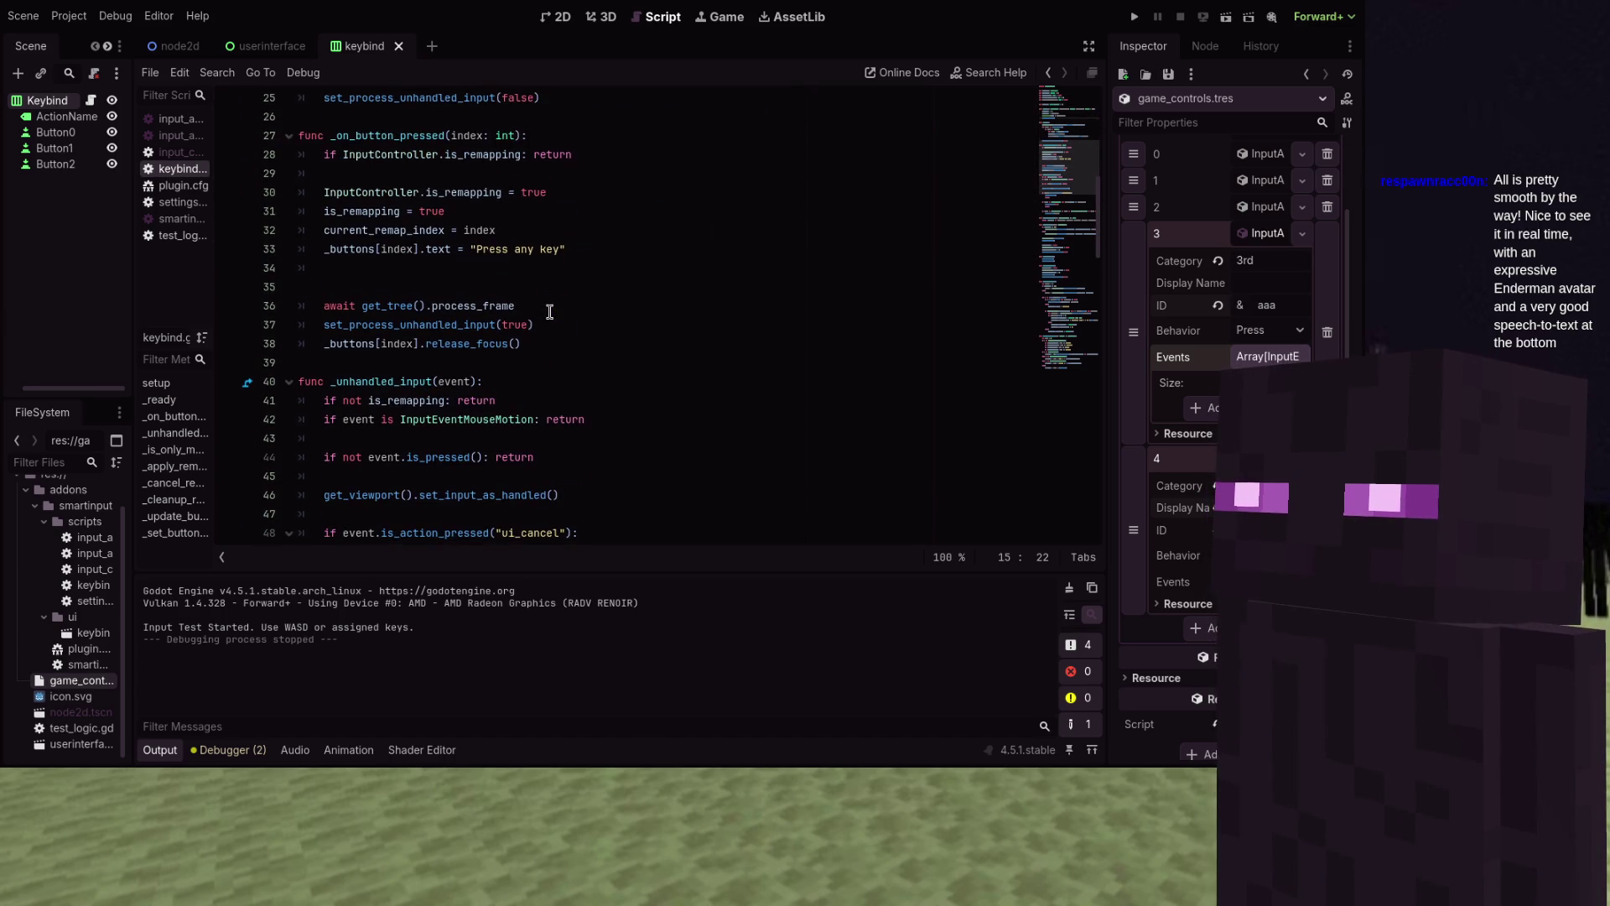
pyautogui.click(574, 343)
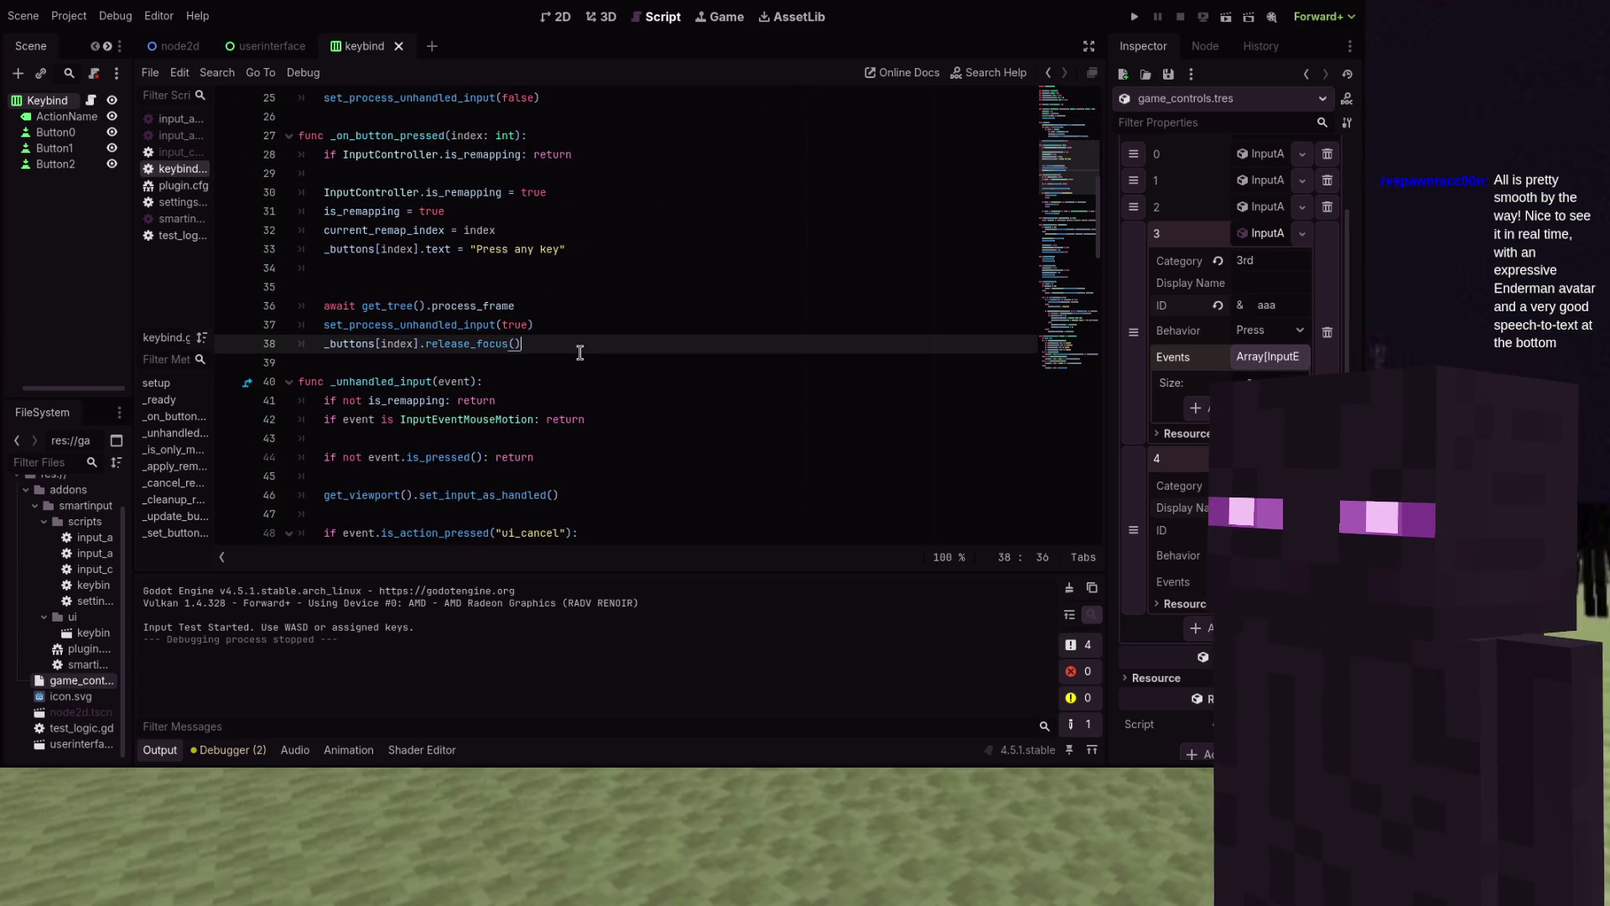
pyautogui.click(617, 253)
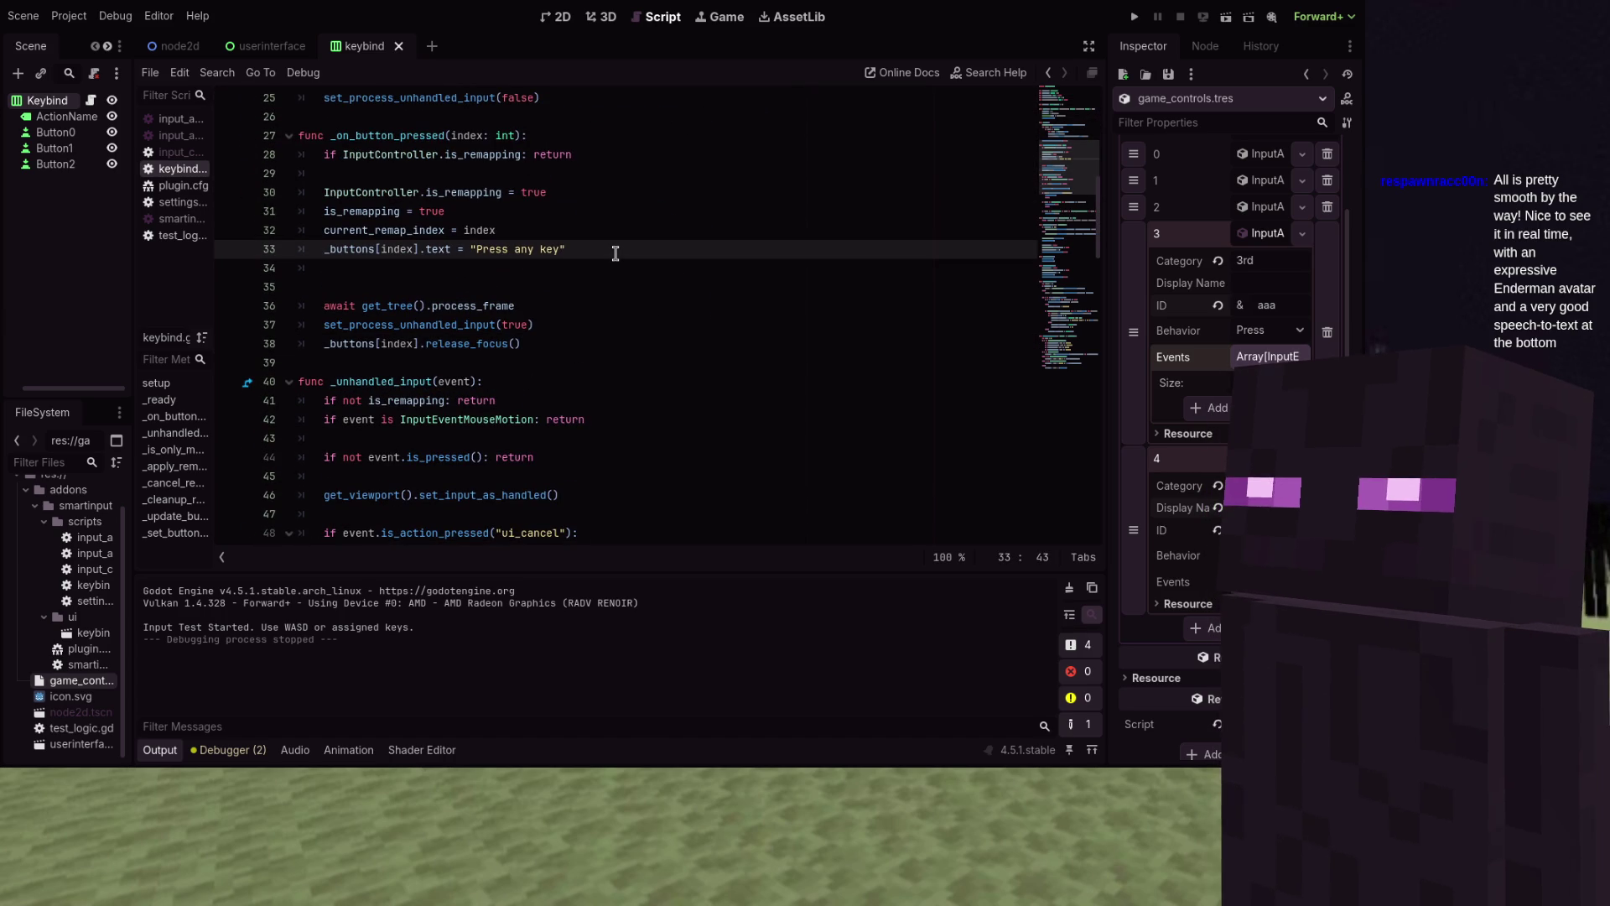
pyautogui.press('Return')
pyautogui.write('_non_modifer_pressed = false')
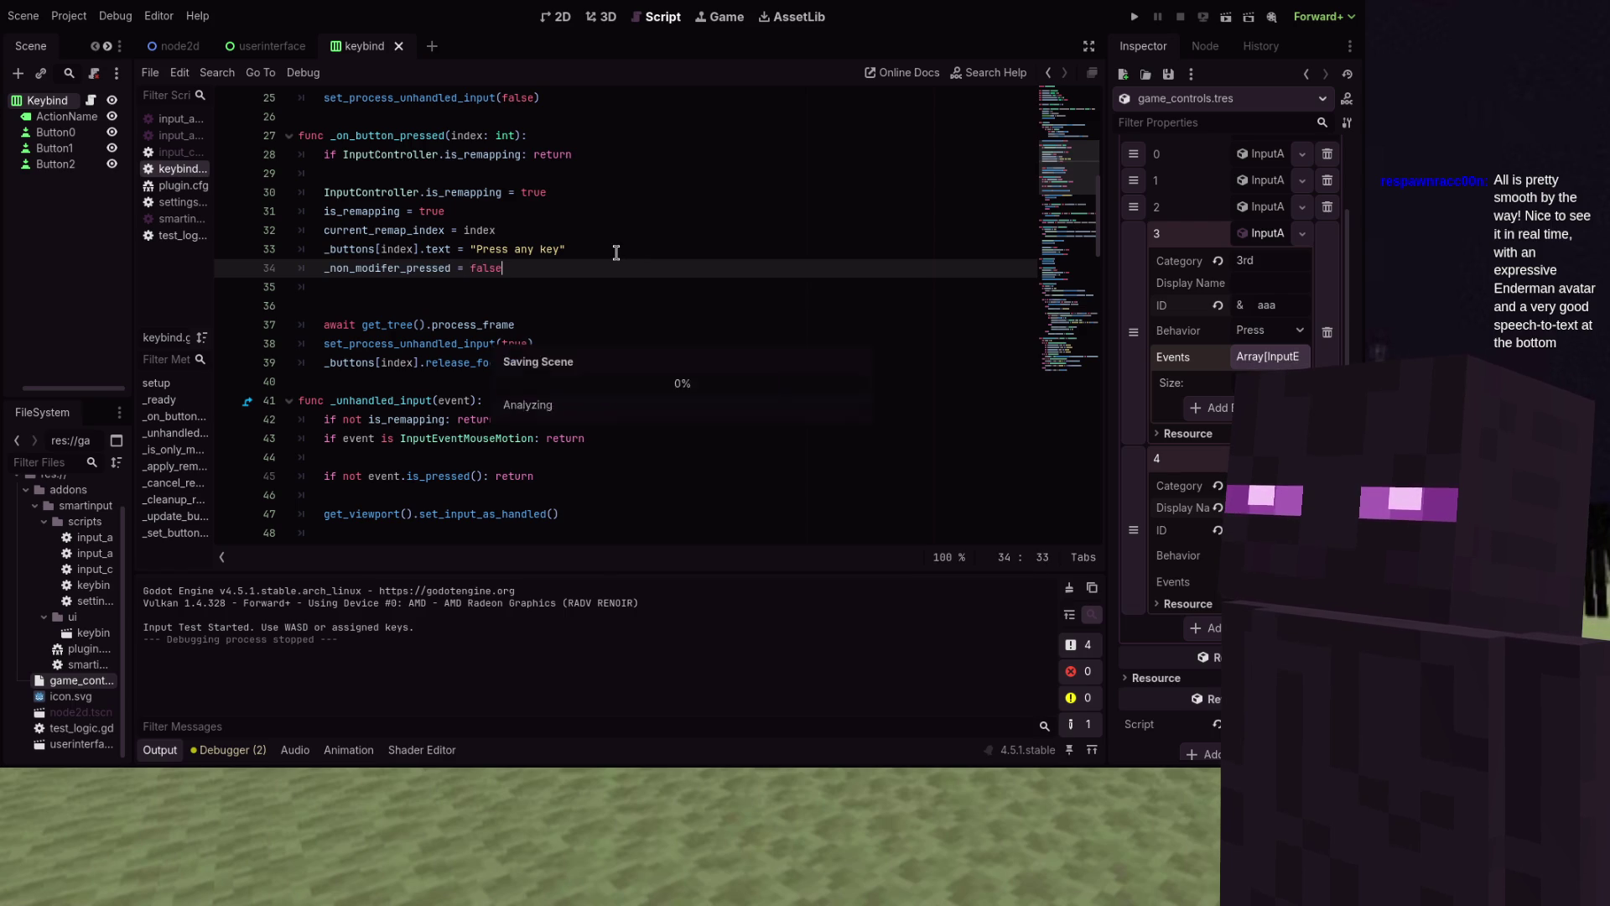
# Replace the not-pressed early return on line 45 by starting to type 'if event.is_pr'
pyautogui.scroll(-3, 617, 252)
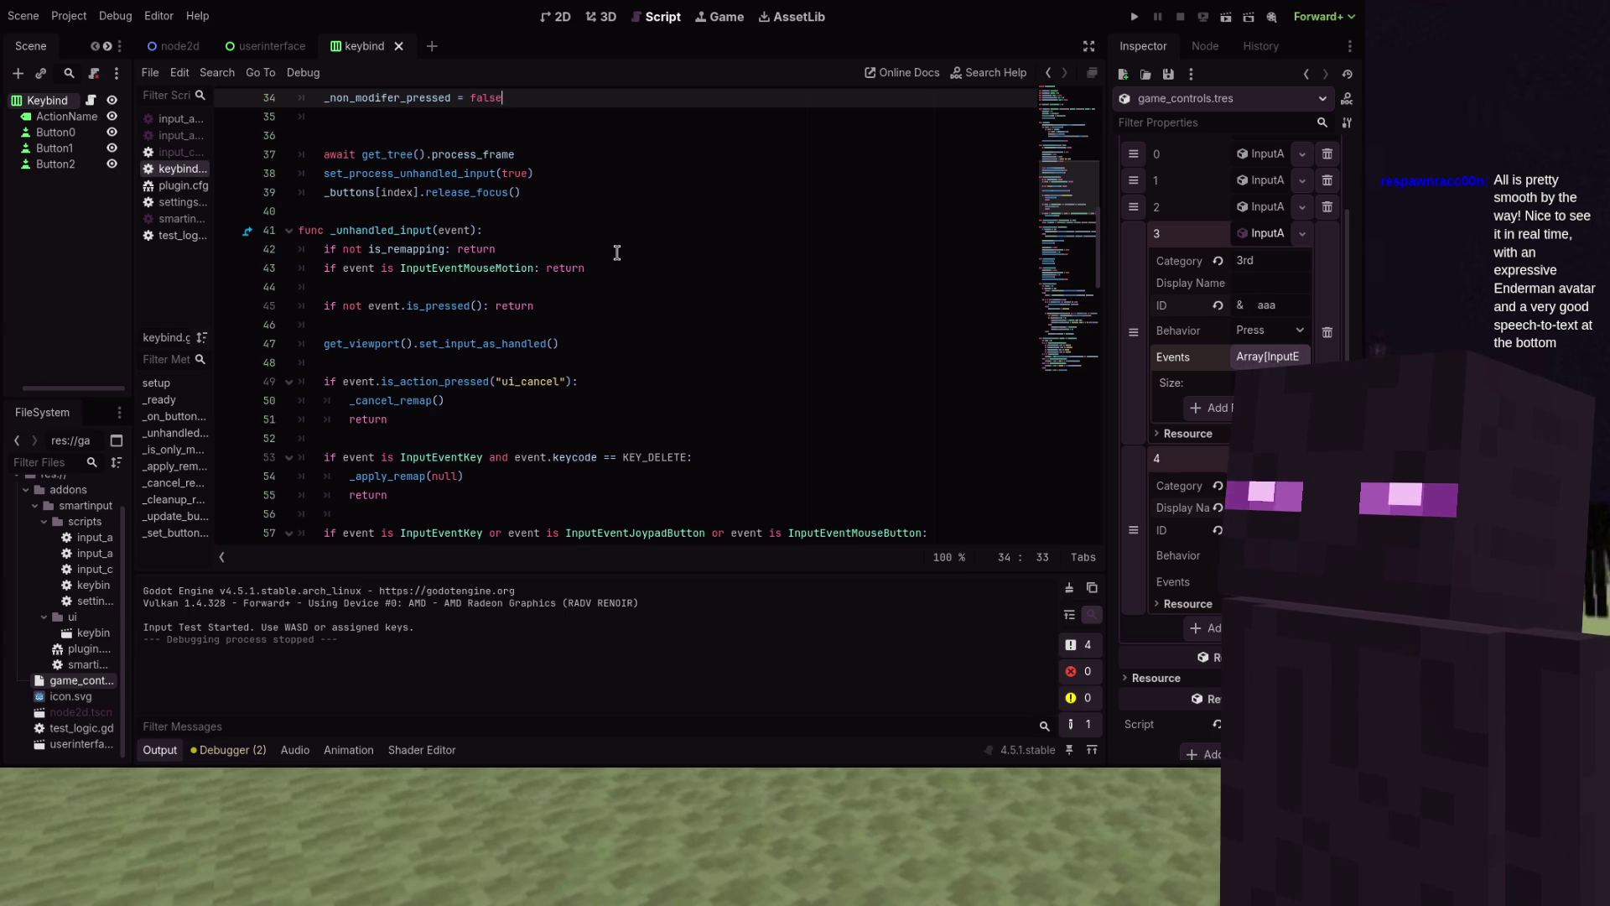
pyautogui.moveTo(603, 301); pyautogui.dragTo(317, 310)
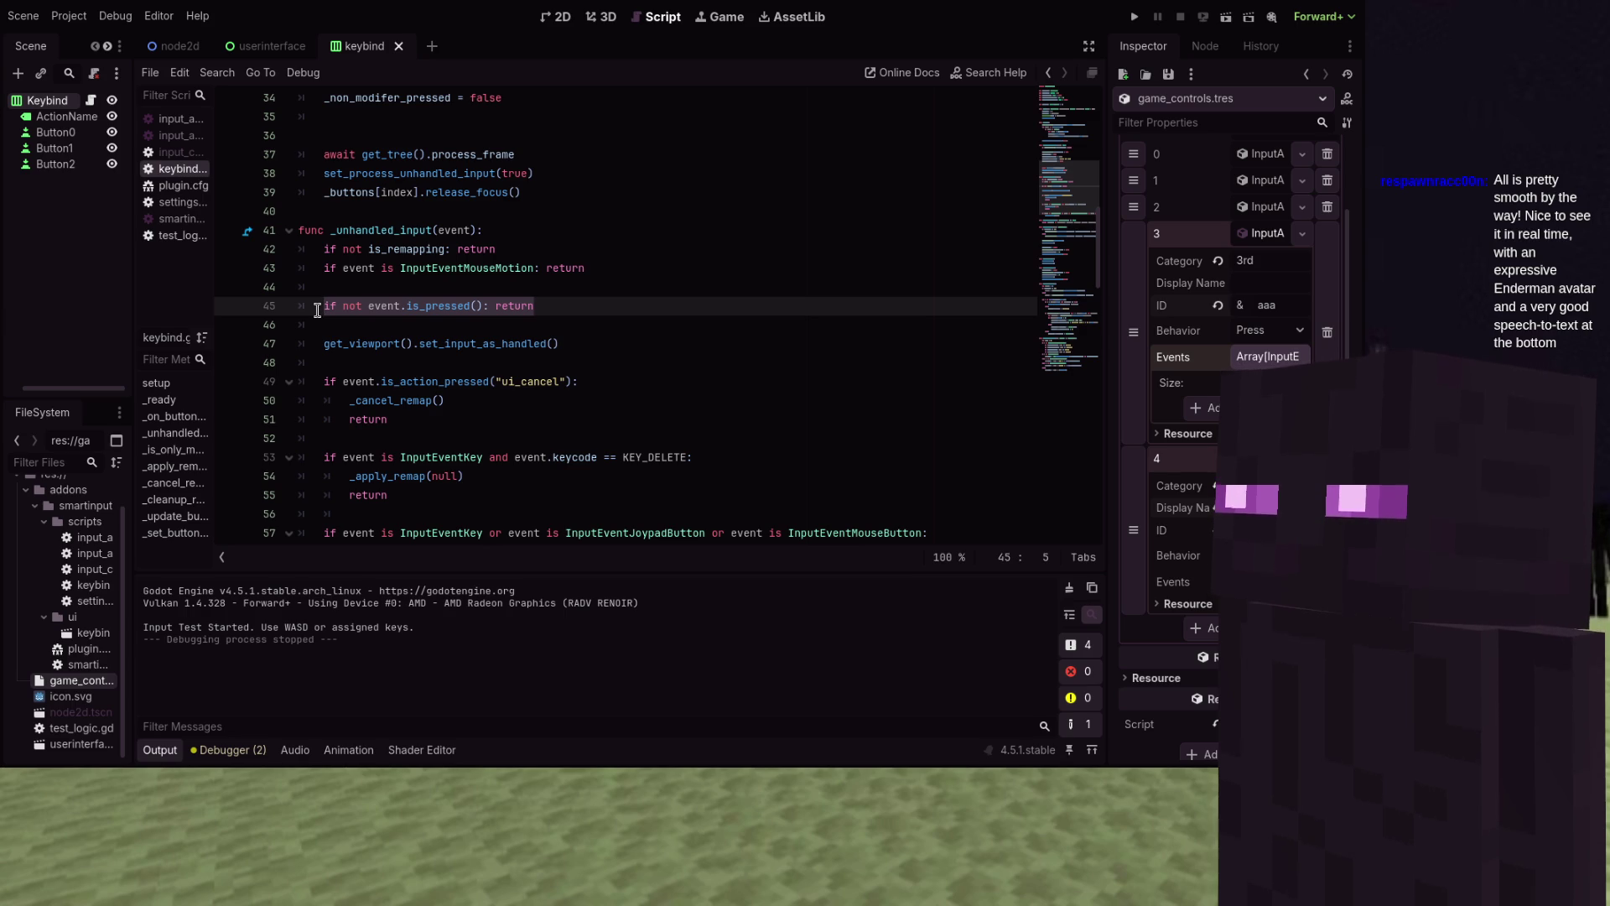
pyautogui.write('if event.is')
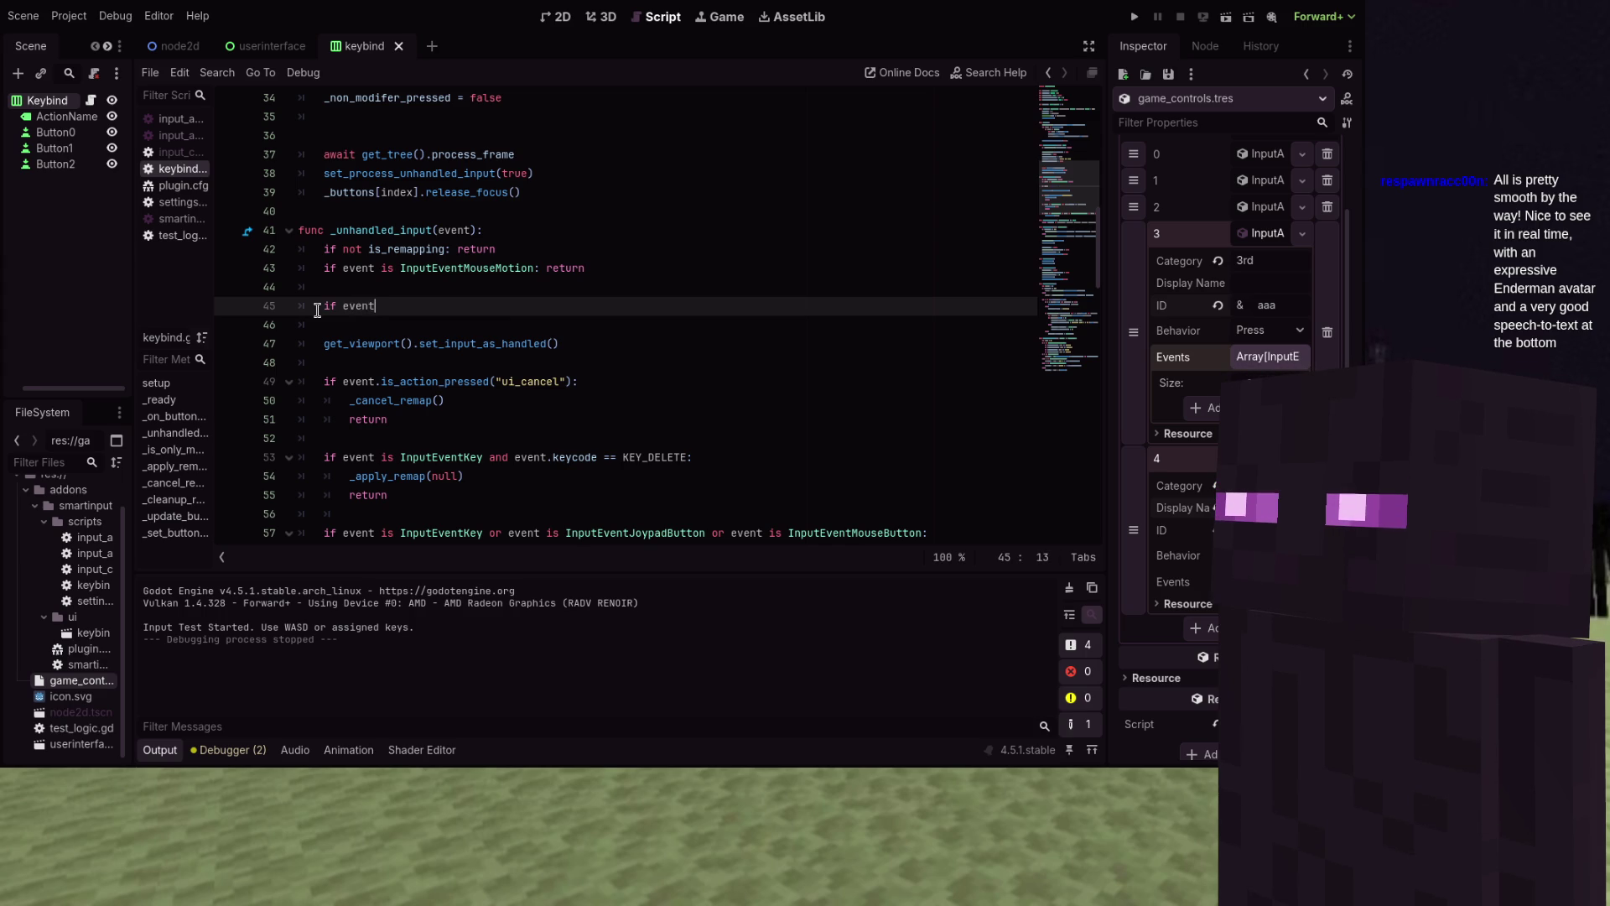
pyautogui.write('_pr')
# Complete 'if event.is_pressed():' and nest an 'if event is InputEventKey' check under it
pyautogui.press('Return')
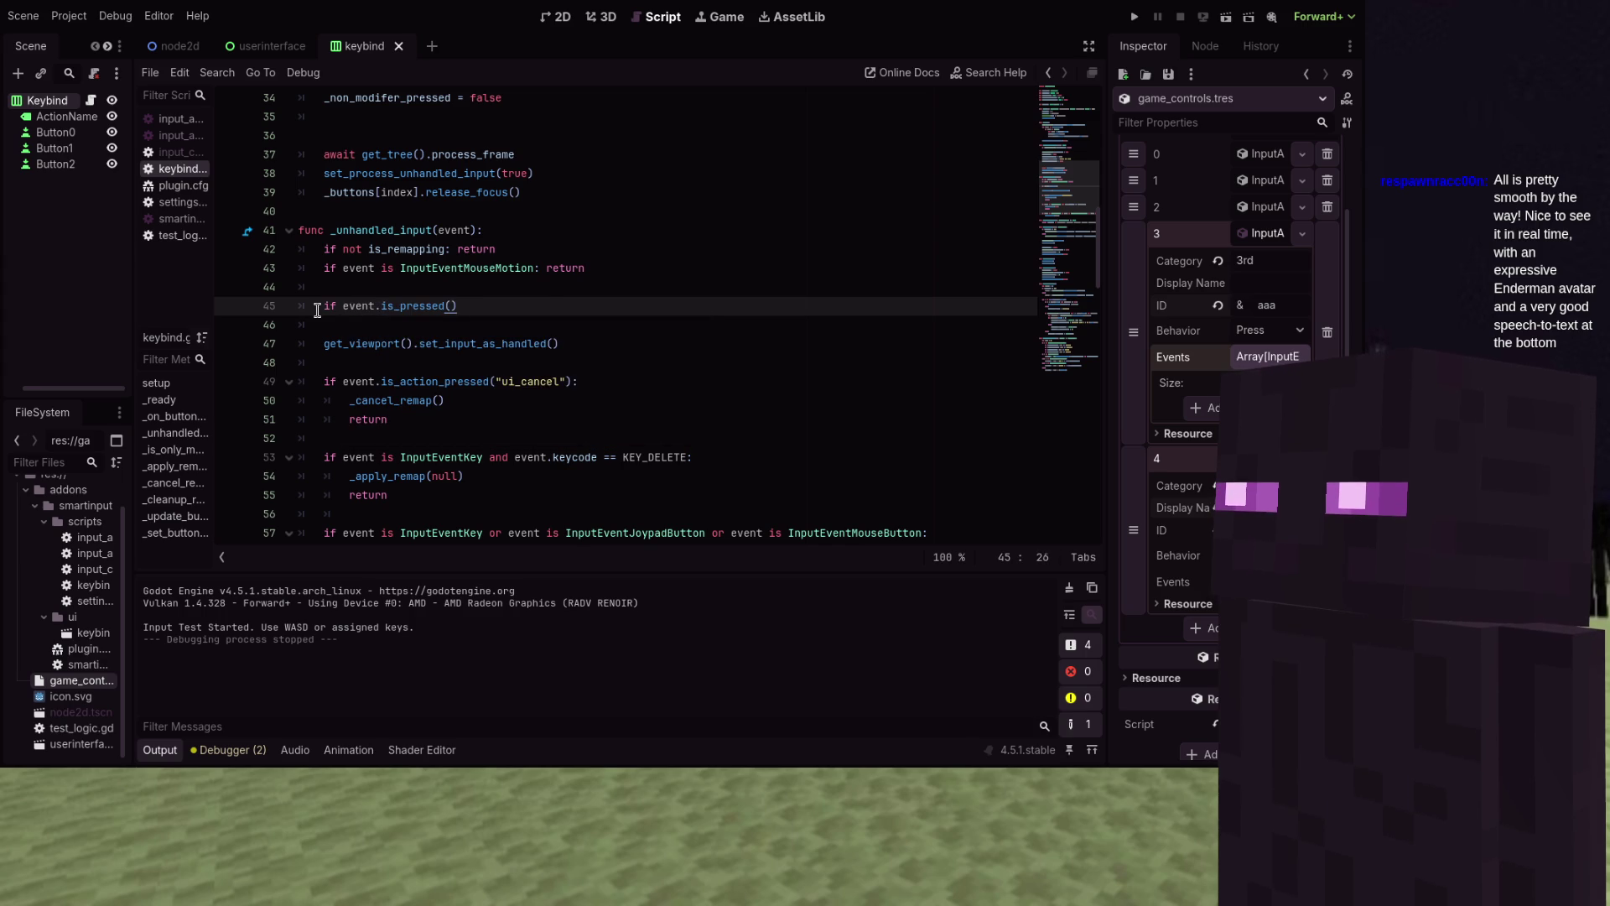
pyautogui.write(':')
pyautogui.press('Return')
pyautogui.write('if event is InputEve')
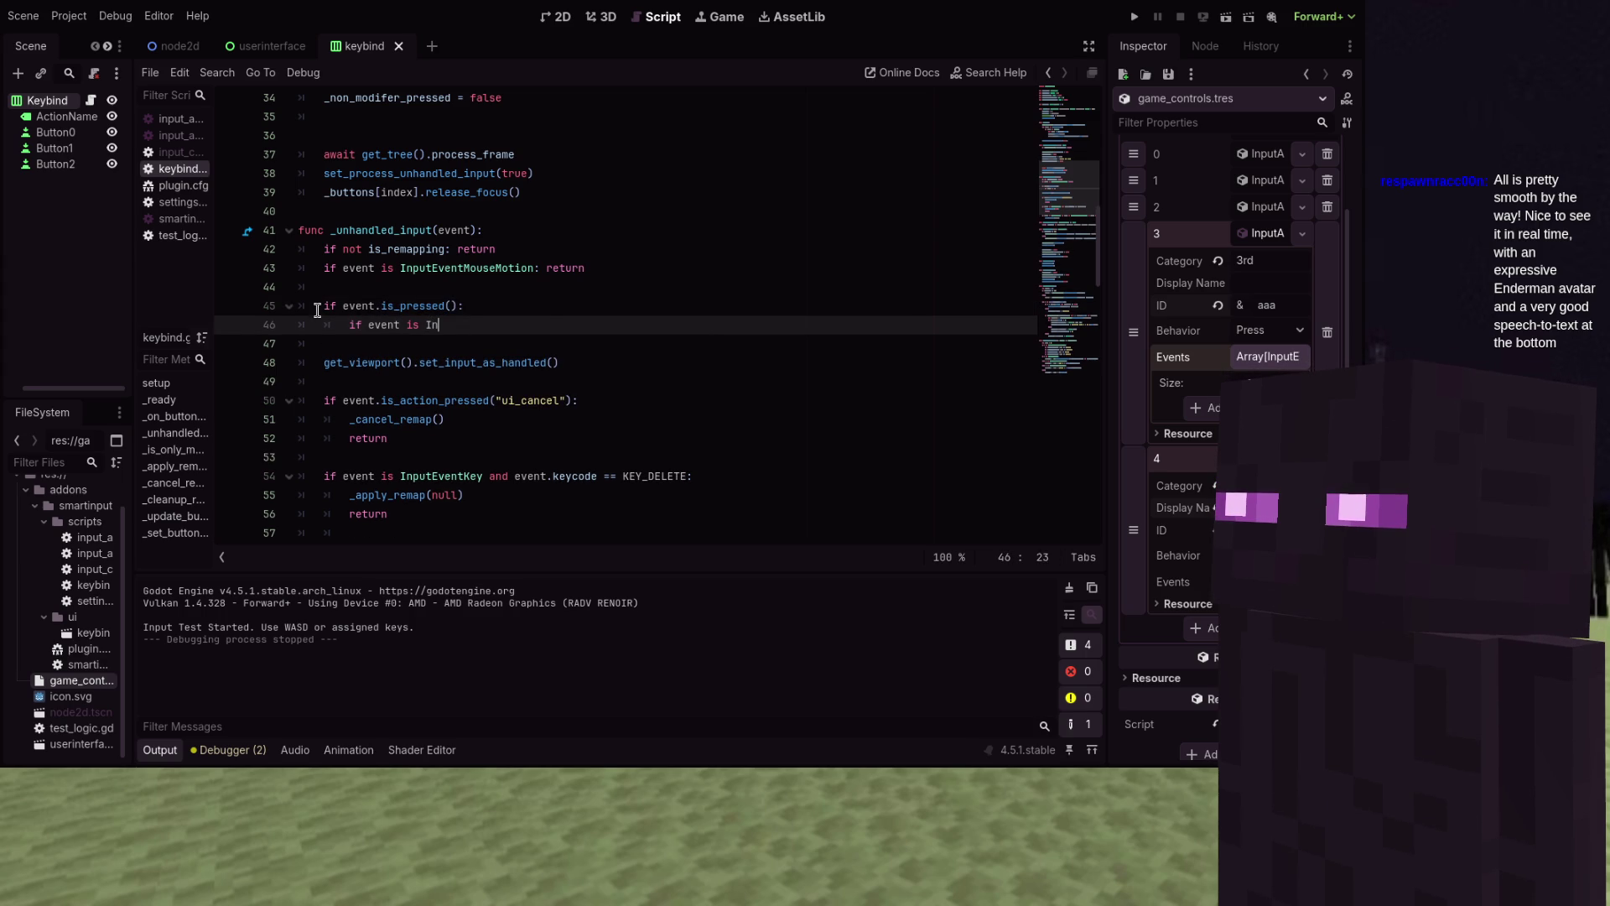
pyautogui.write('ntKey:')
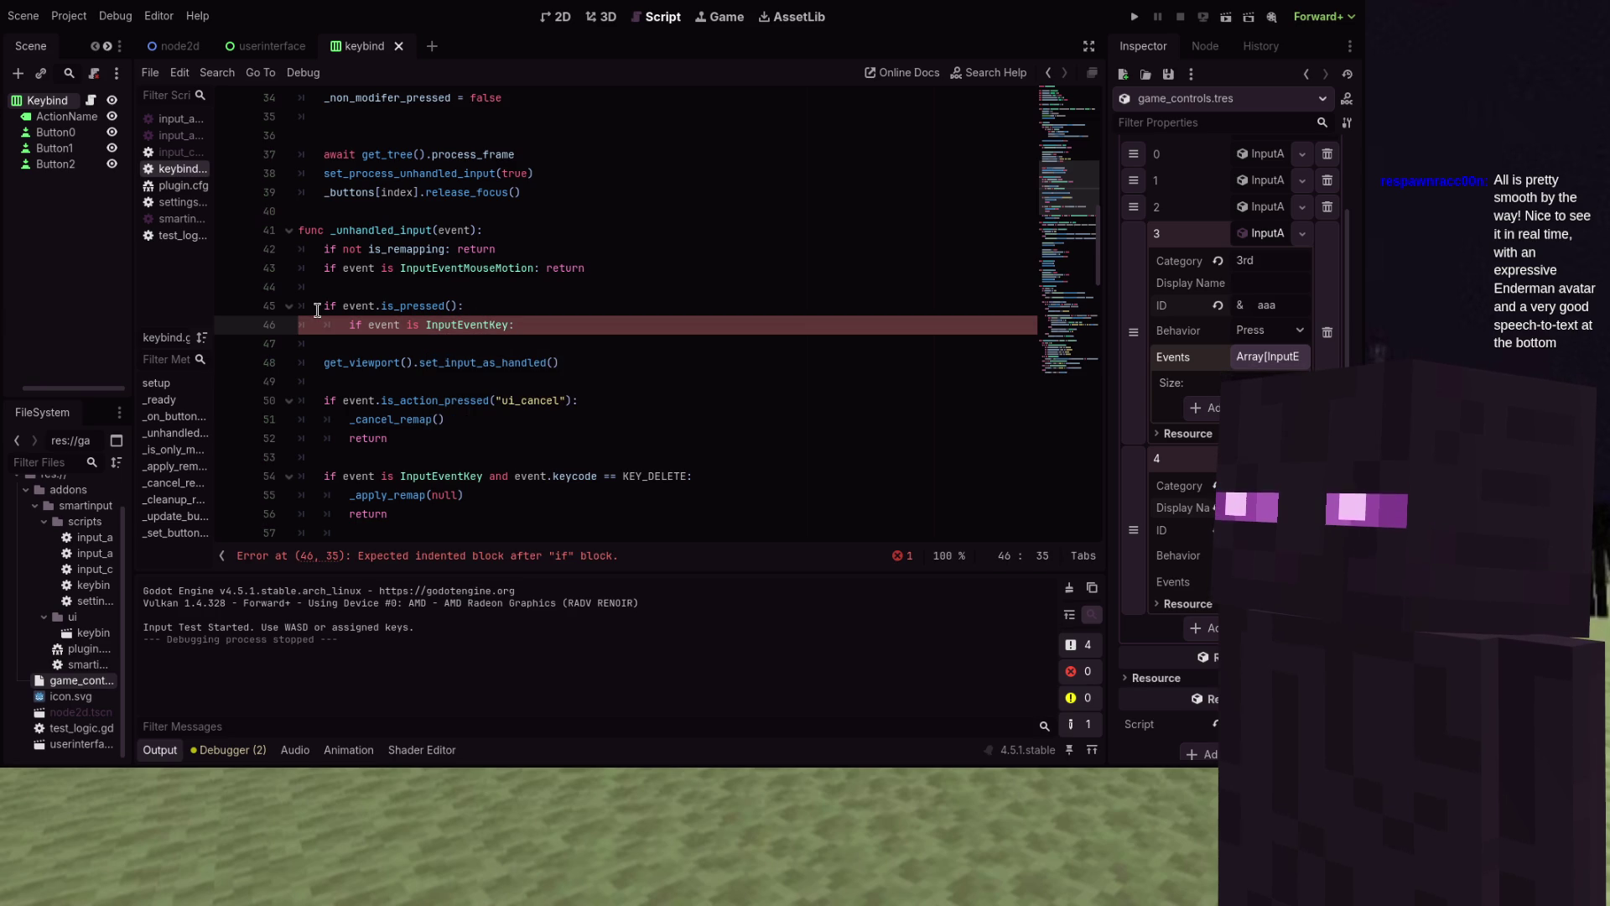
pyautogui.press('Return')
# Return early when _is_only_modifier(event), else set _non_modifer_pressed = true
pyautogui.write('if _is_')
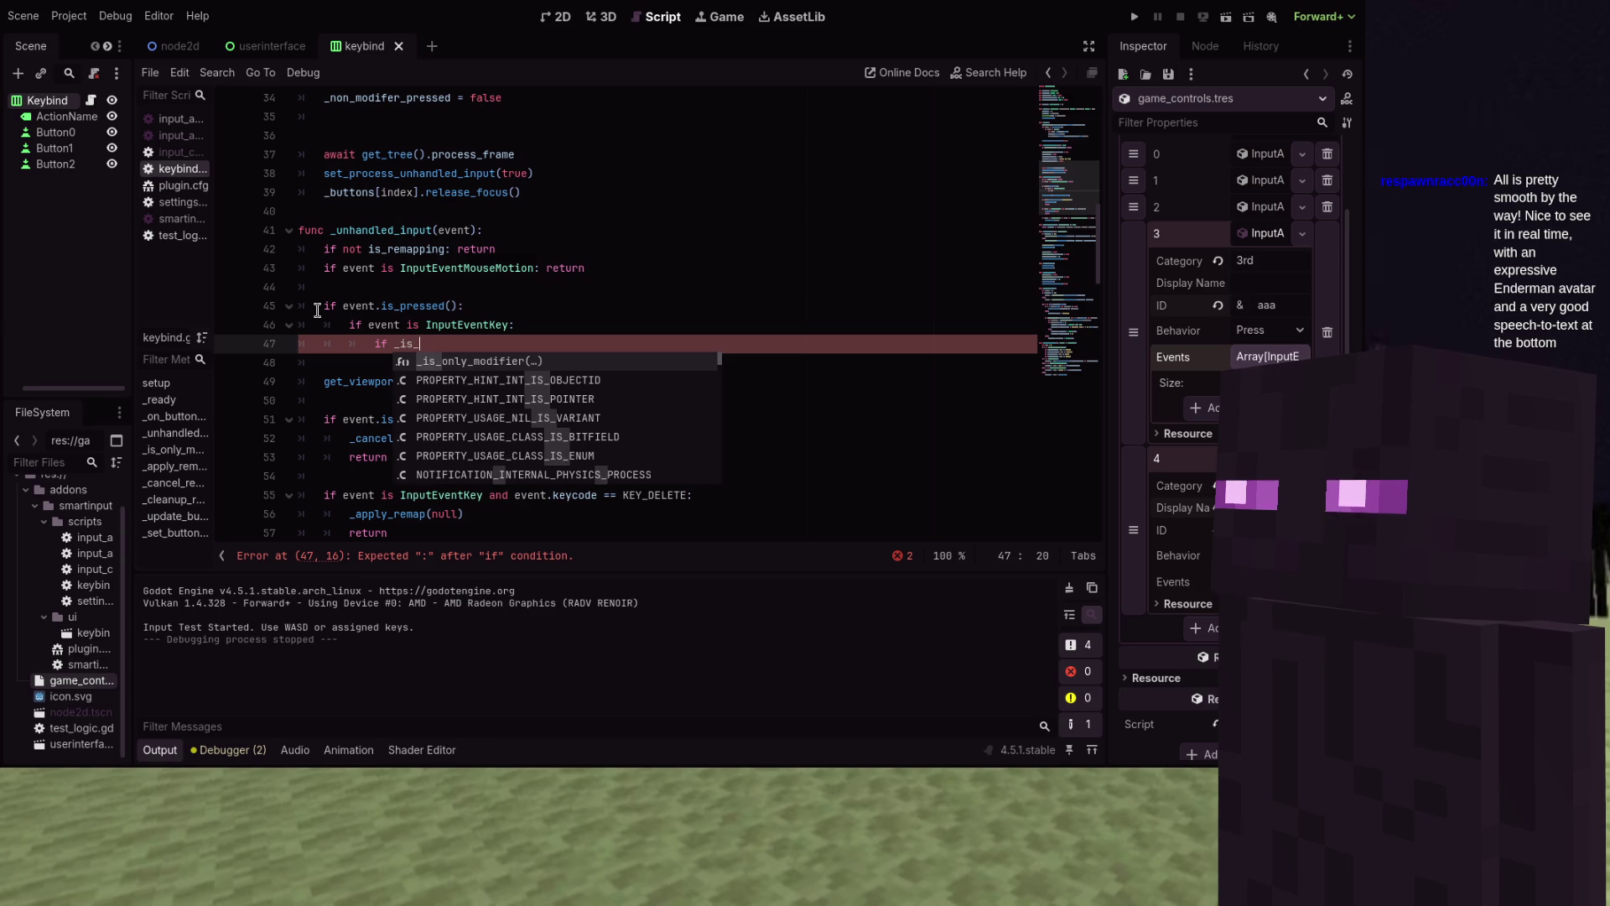
pyautogui.press('Return')
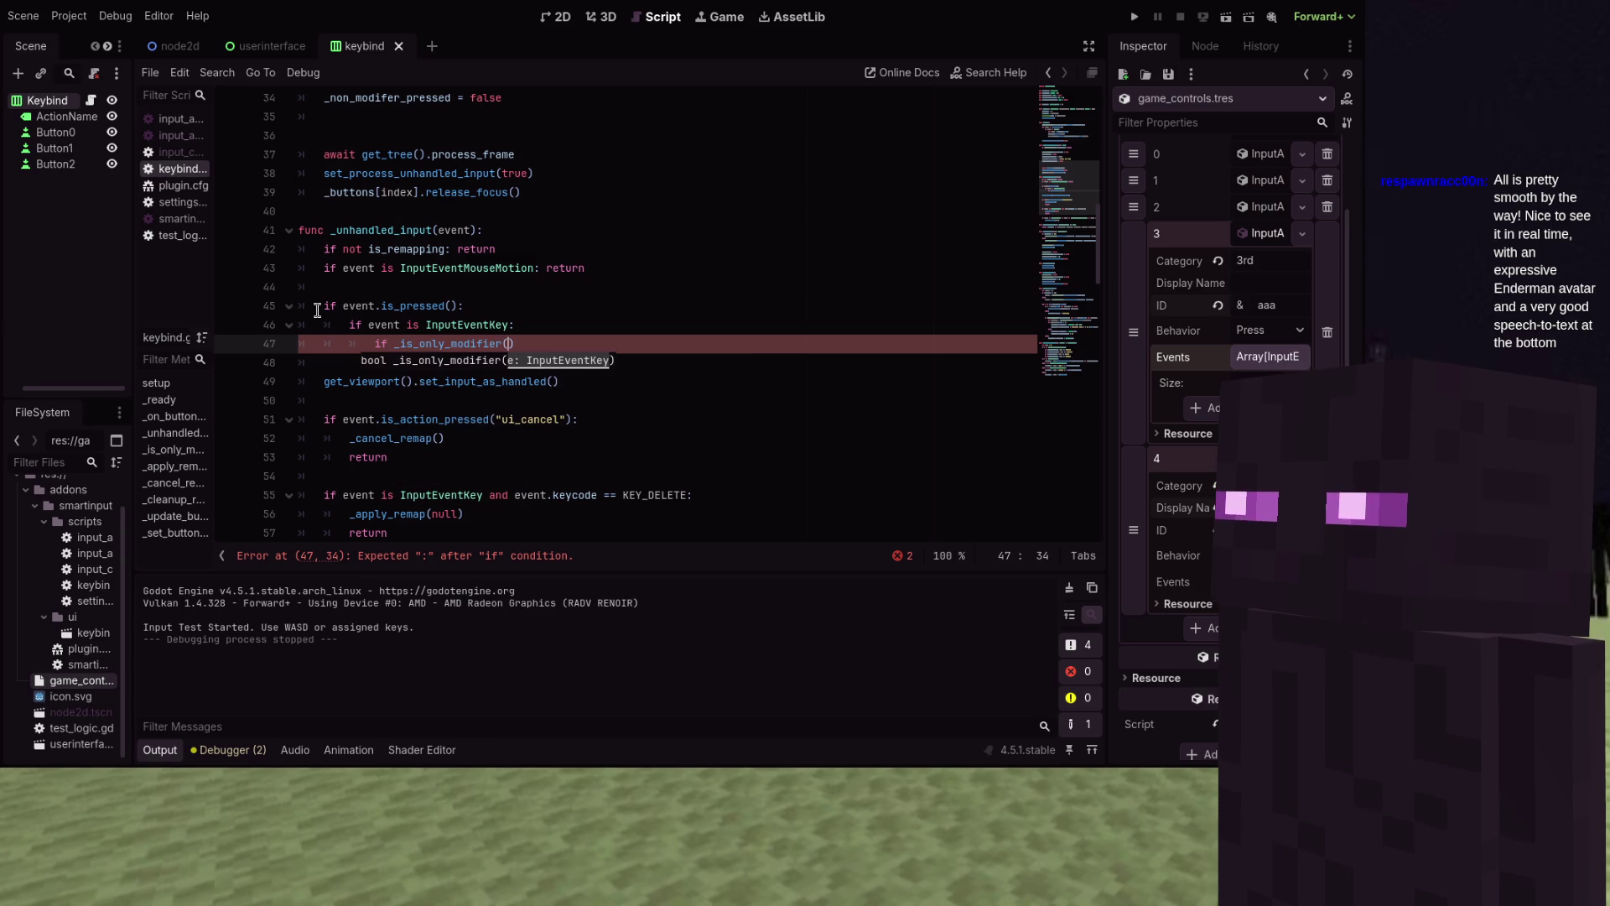
pyautogui.write('event):')
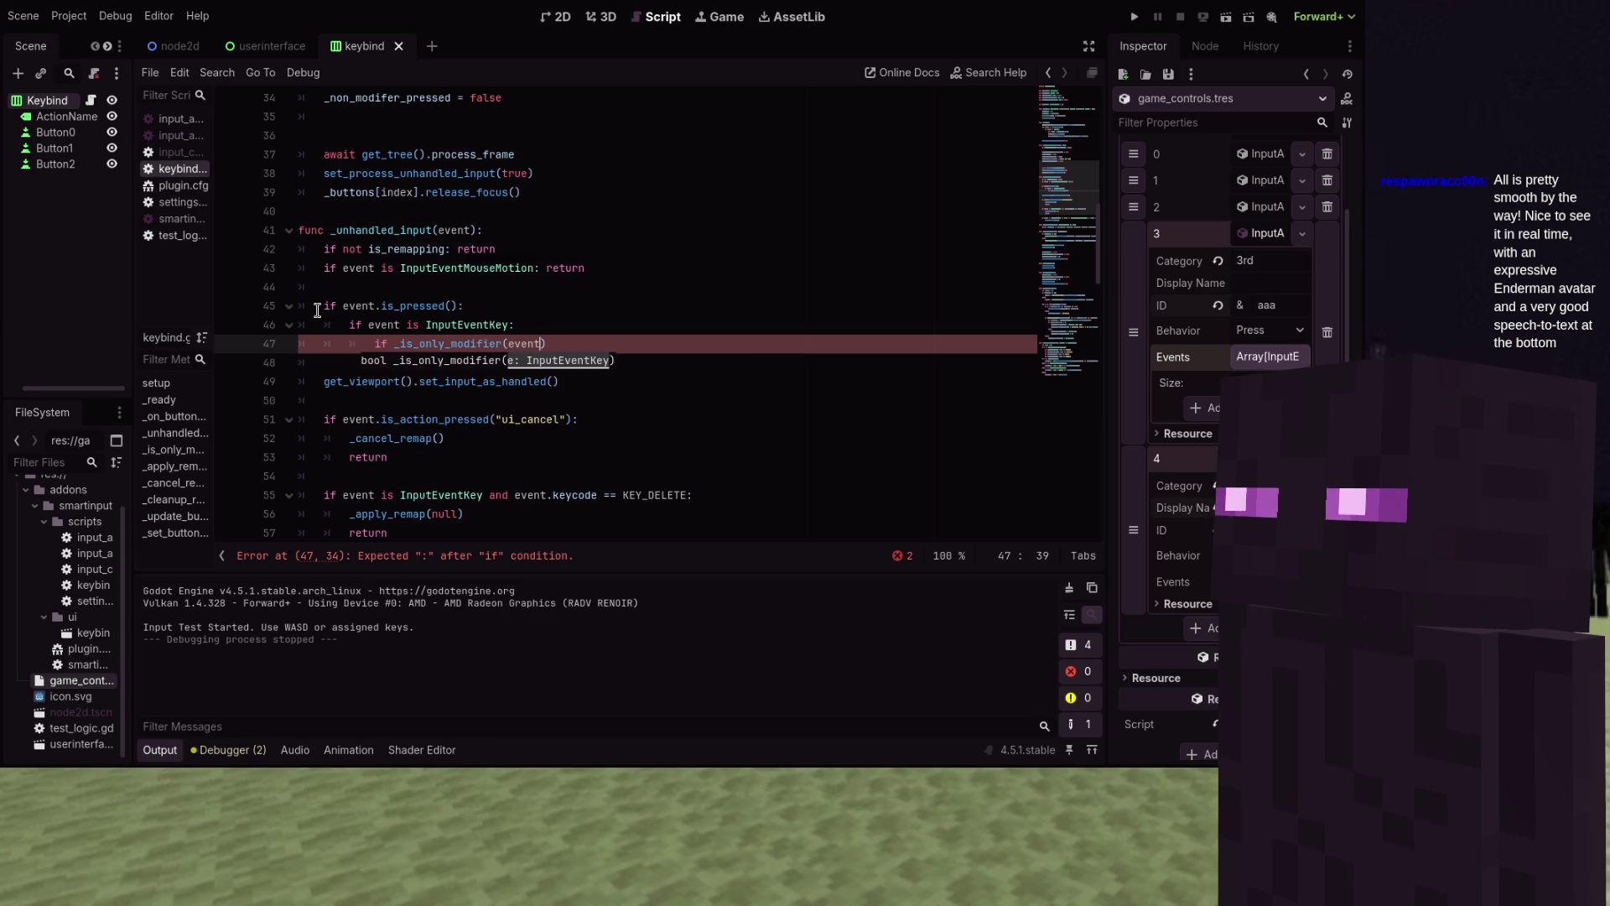
pyautogui.press('Return')
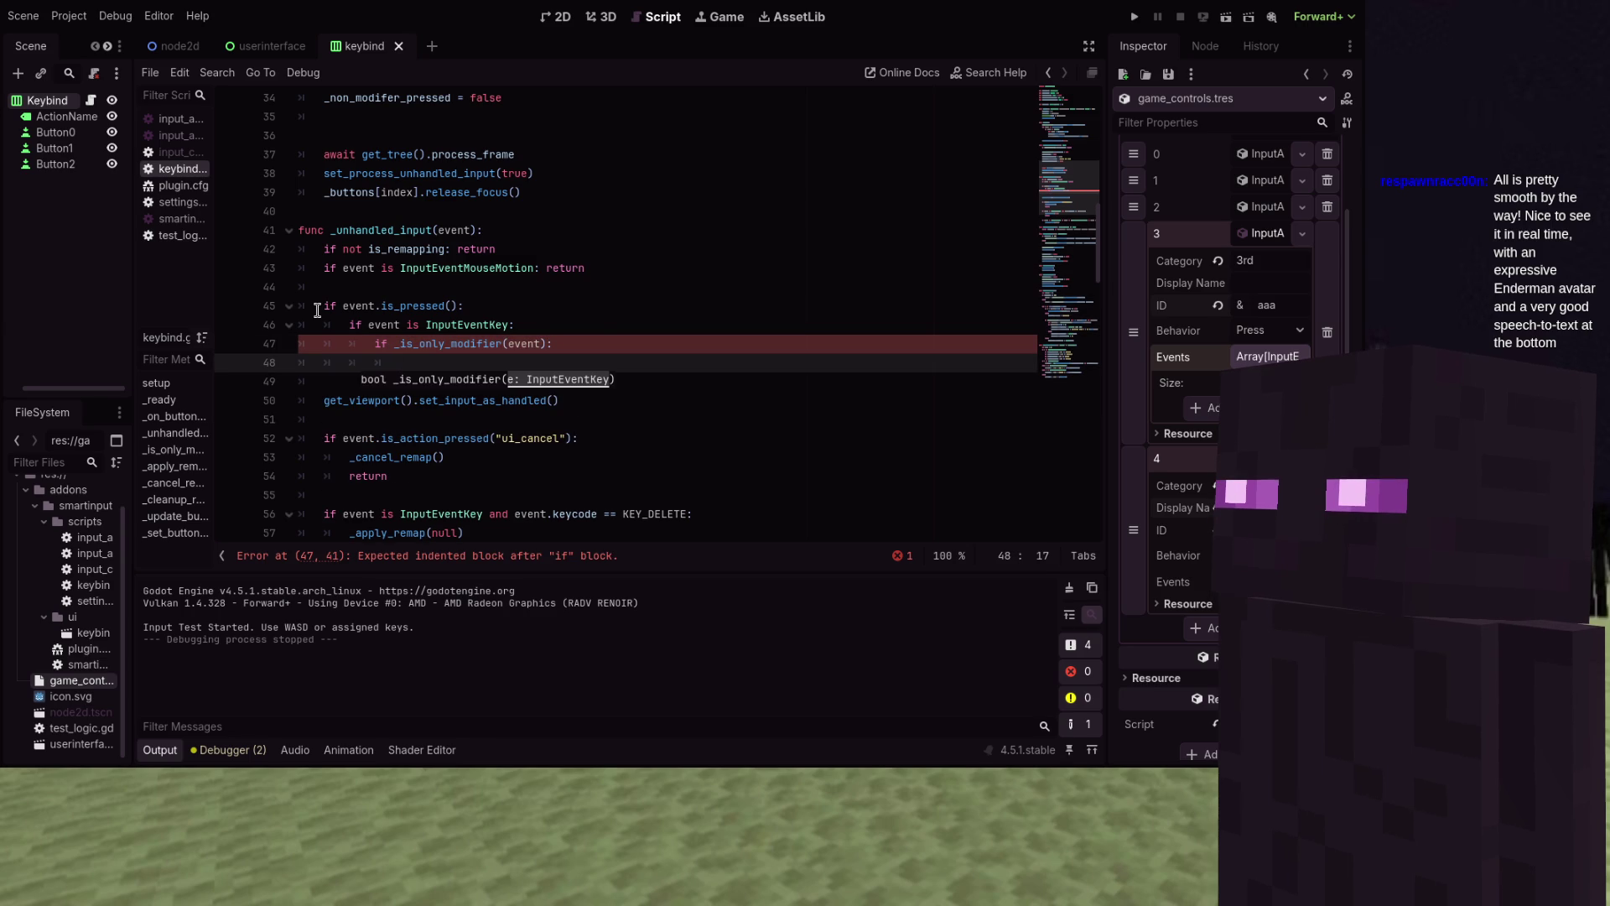
pyautogui.write('return')
pyautogui.press('Return')
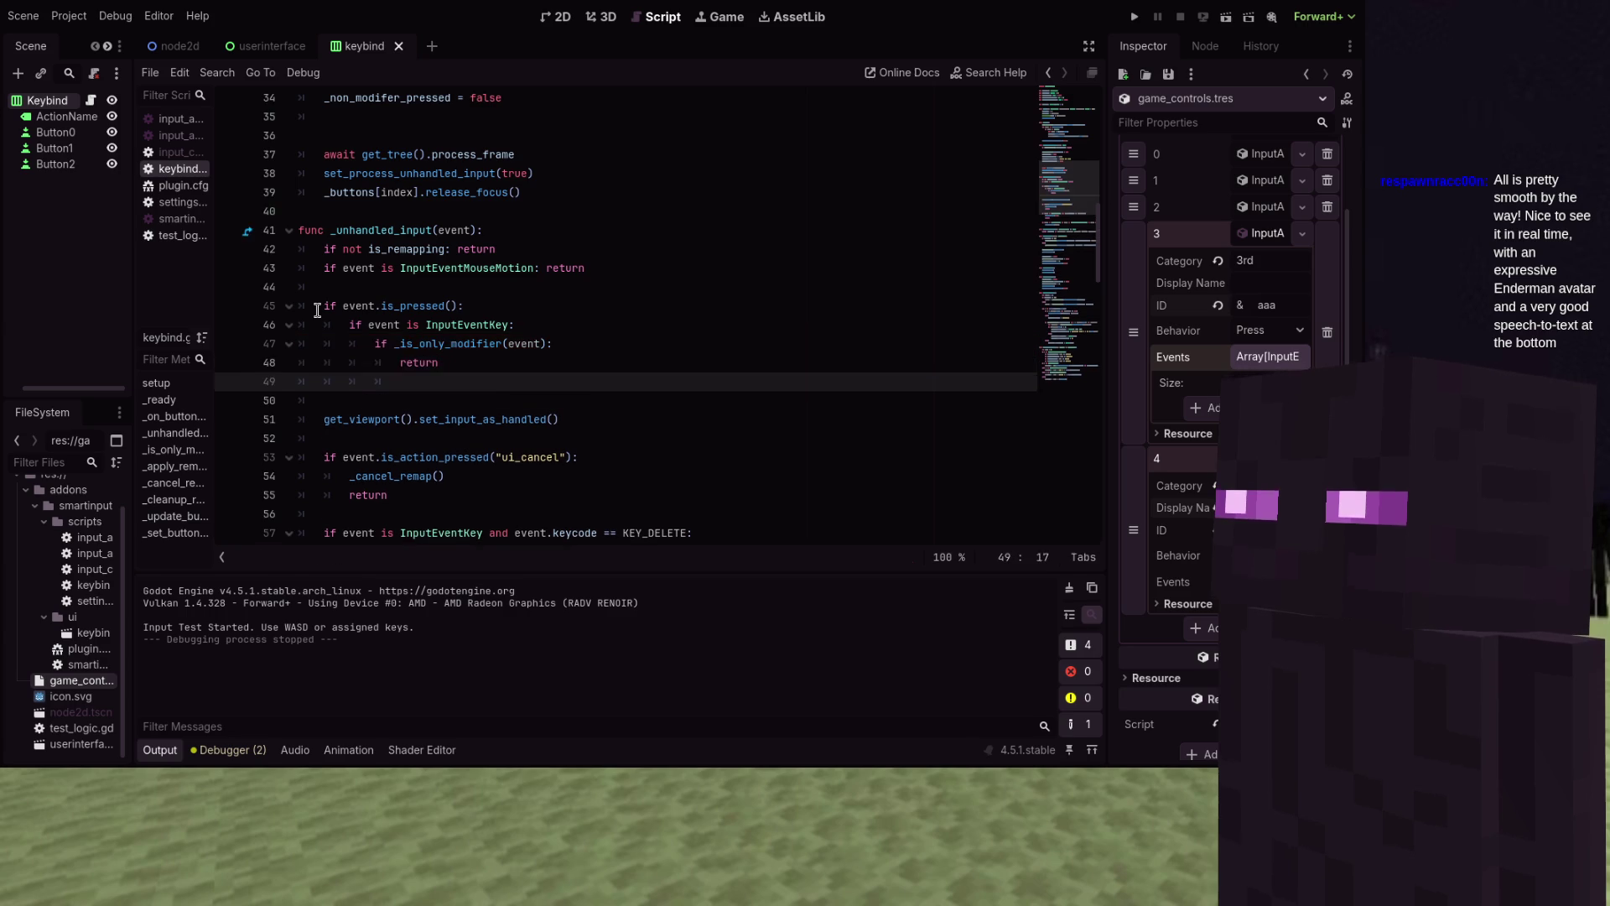
pyautogui.press('BackSpace')
pyautogui.write('else:')
pyautogui.press('Return')
pyautogui.write('_non_modifer_pressed')
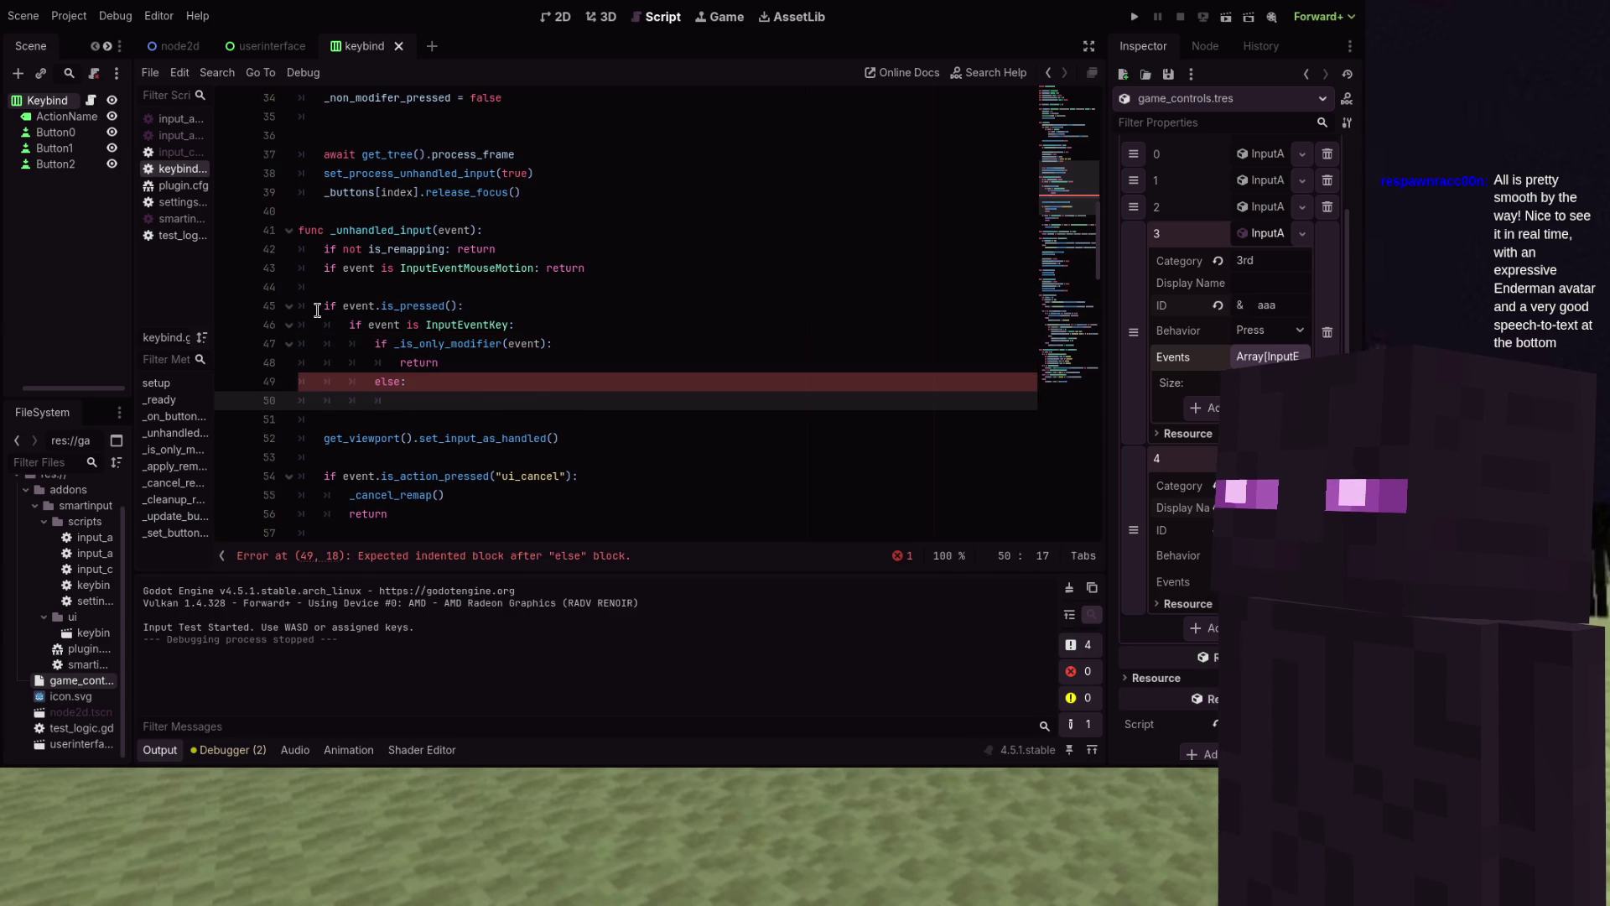
pyautogui.write(' = true')
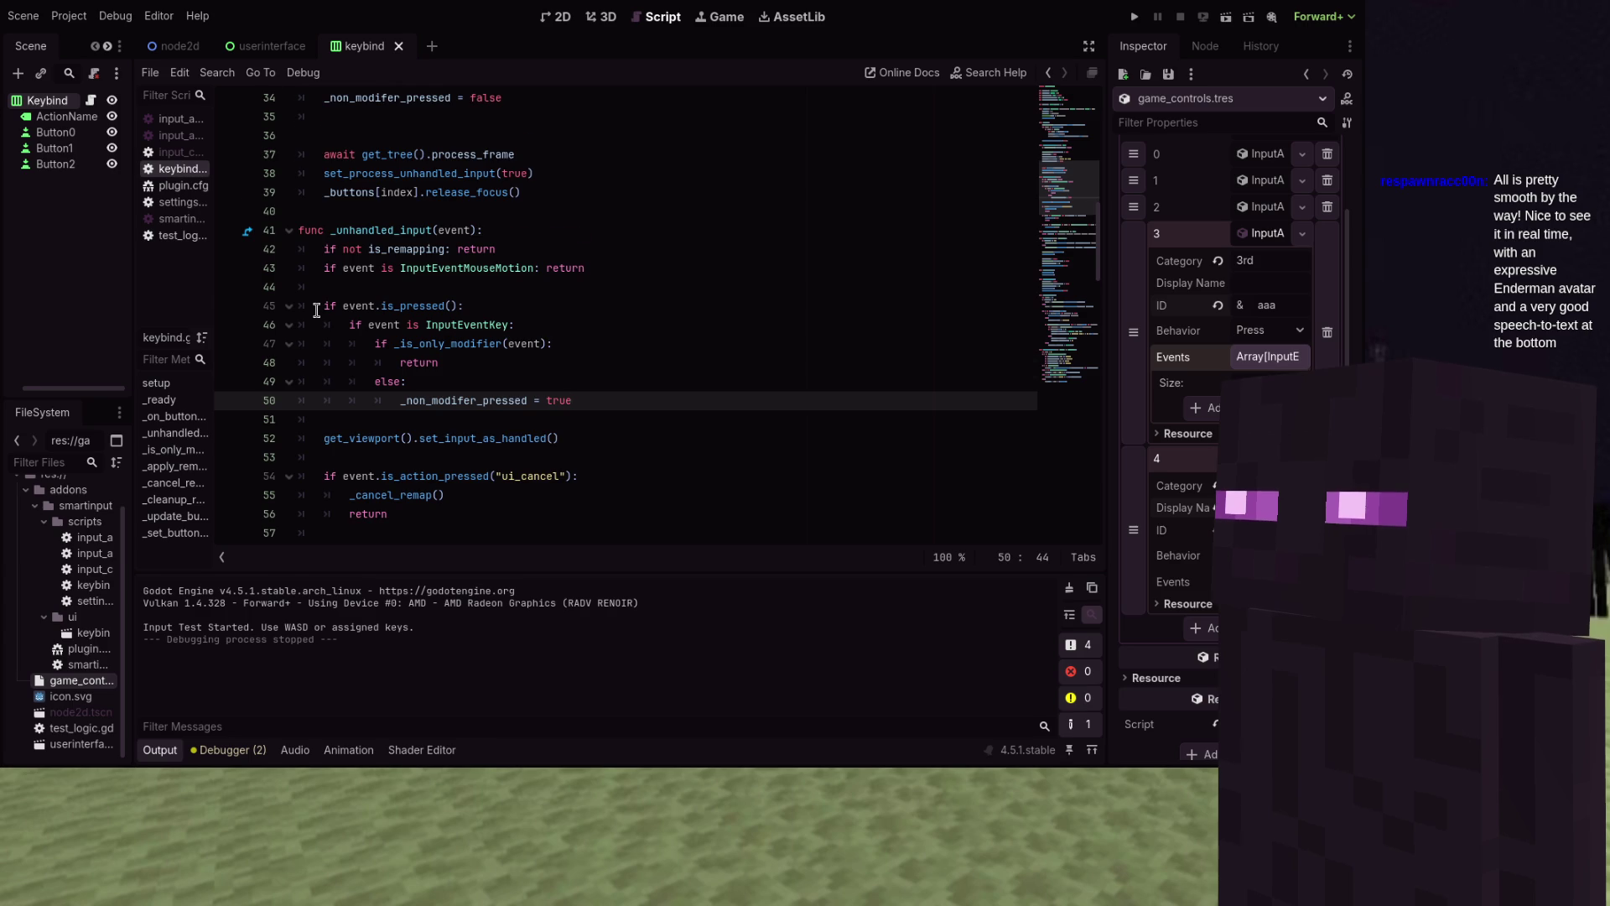
pyautogui.scroll(-2, 316, 310)
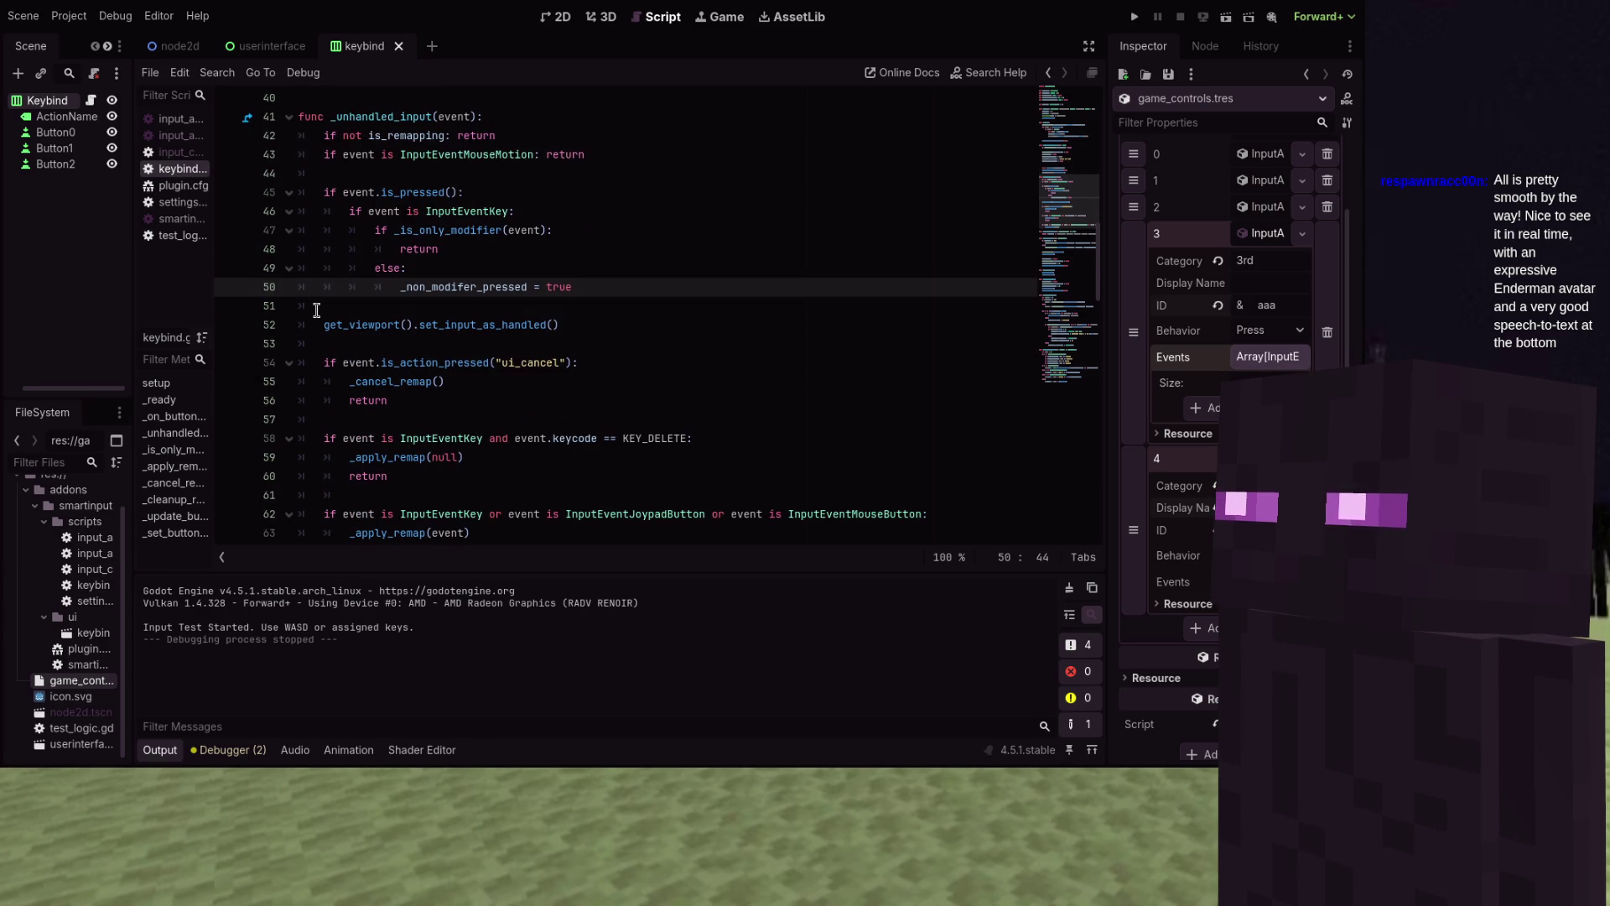
pyautogui.scroll(-2, 317, 311)
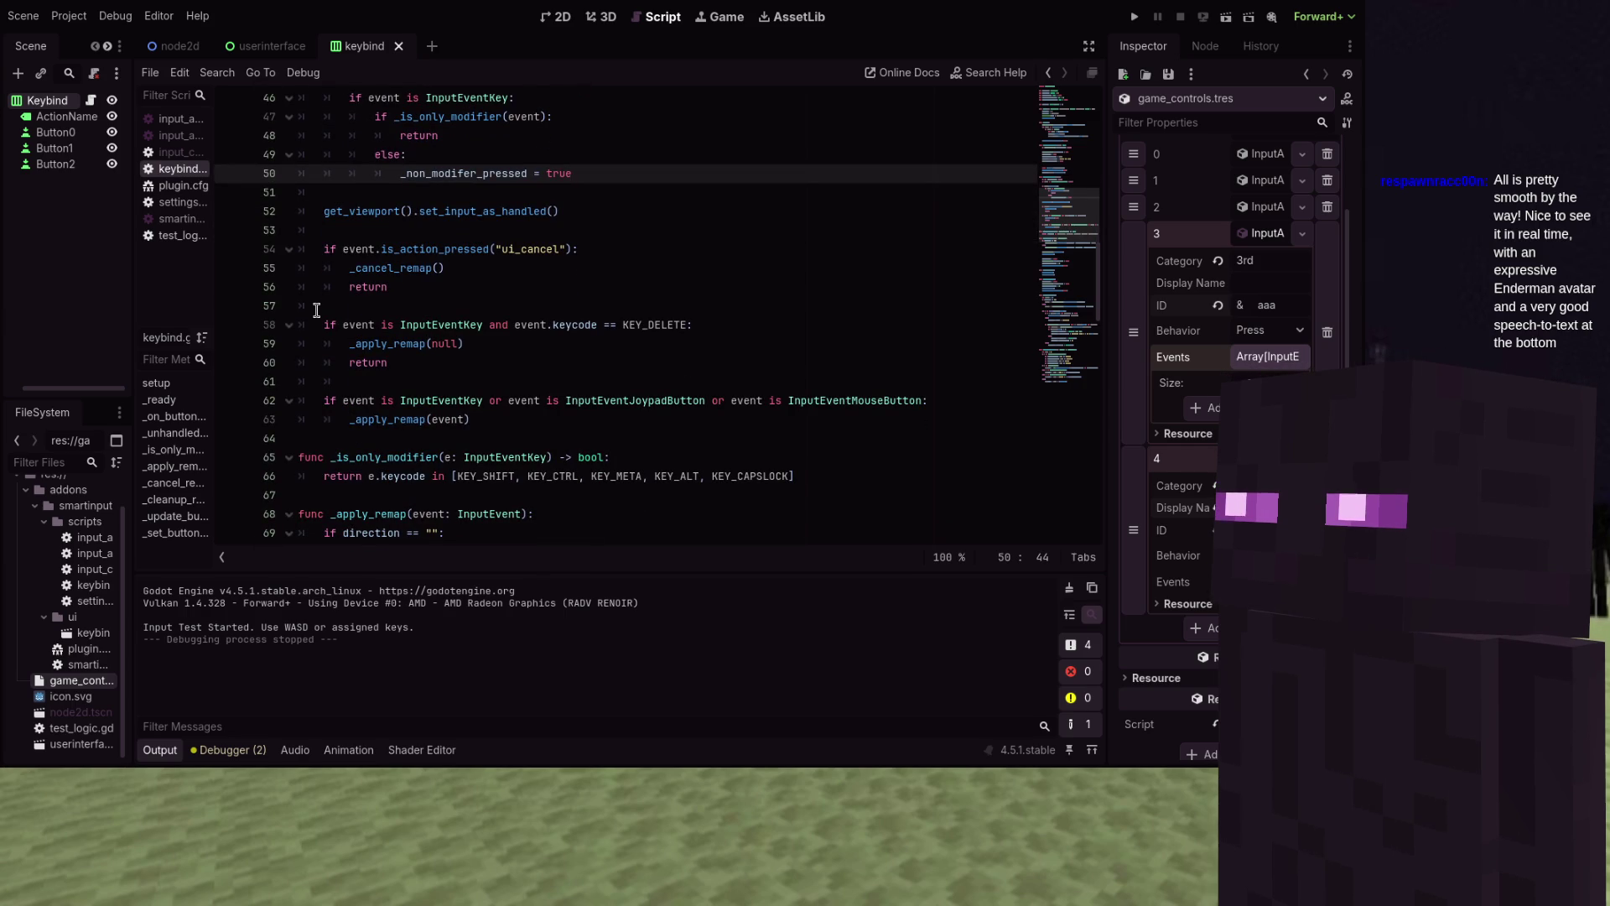
# Add an else branch checking InputEventKey and _is_only_modifier(event) and not the pressed flag
pyautogui.scroll(-1, 317, 310)
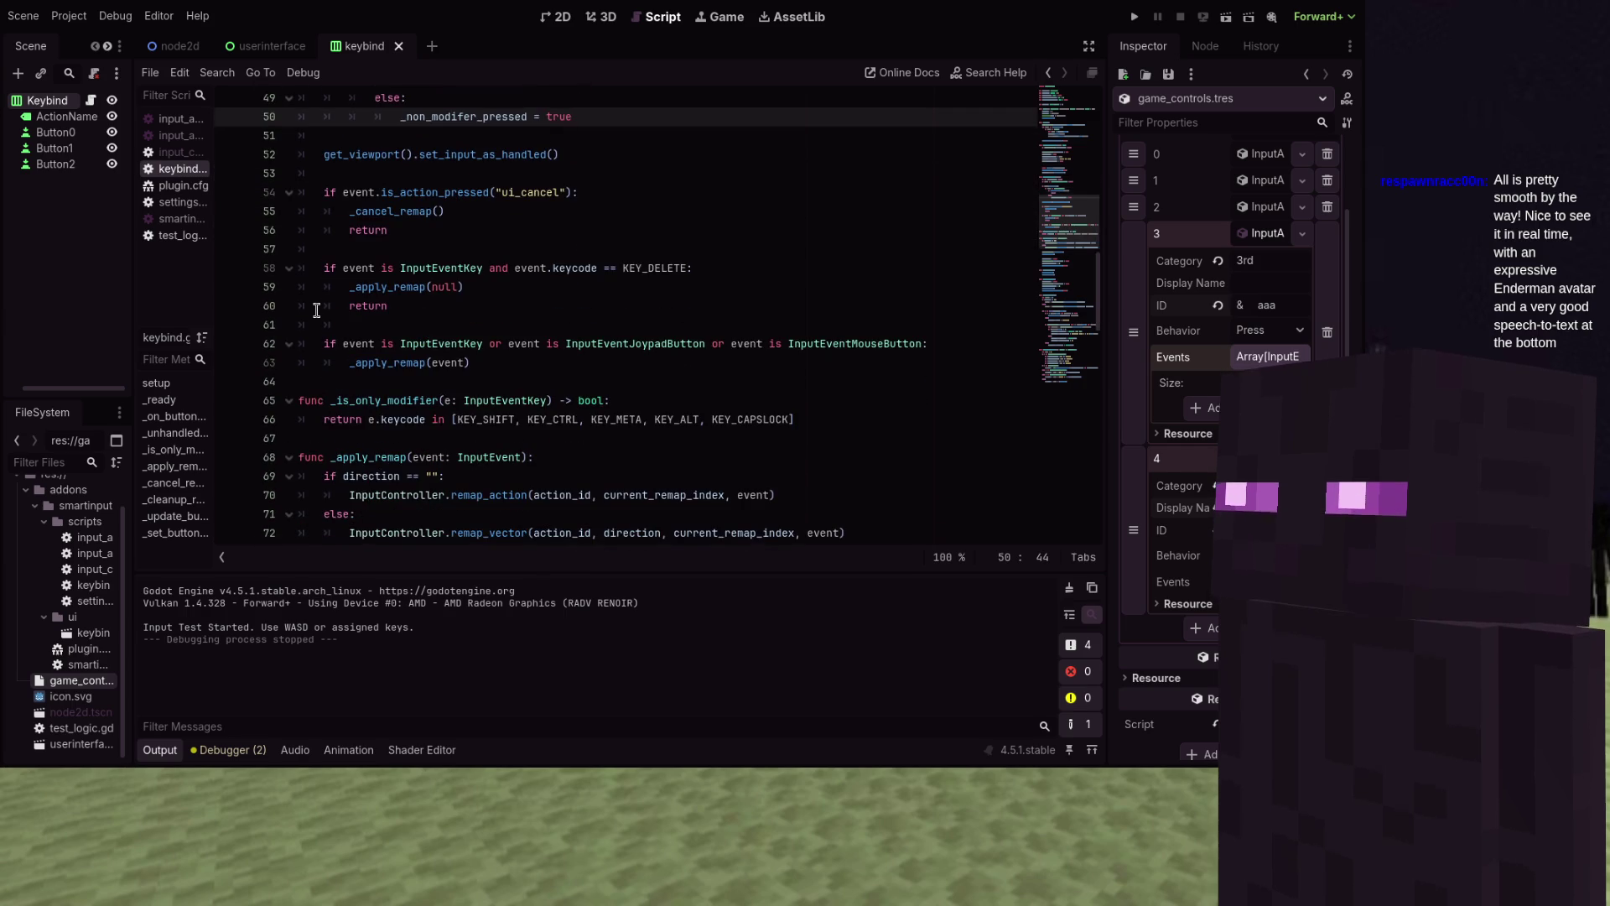
pyautogui.click(442, 379)
pyautogui.press('Tab')
pyautogui.write('el')
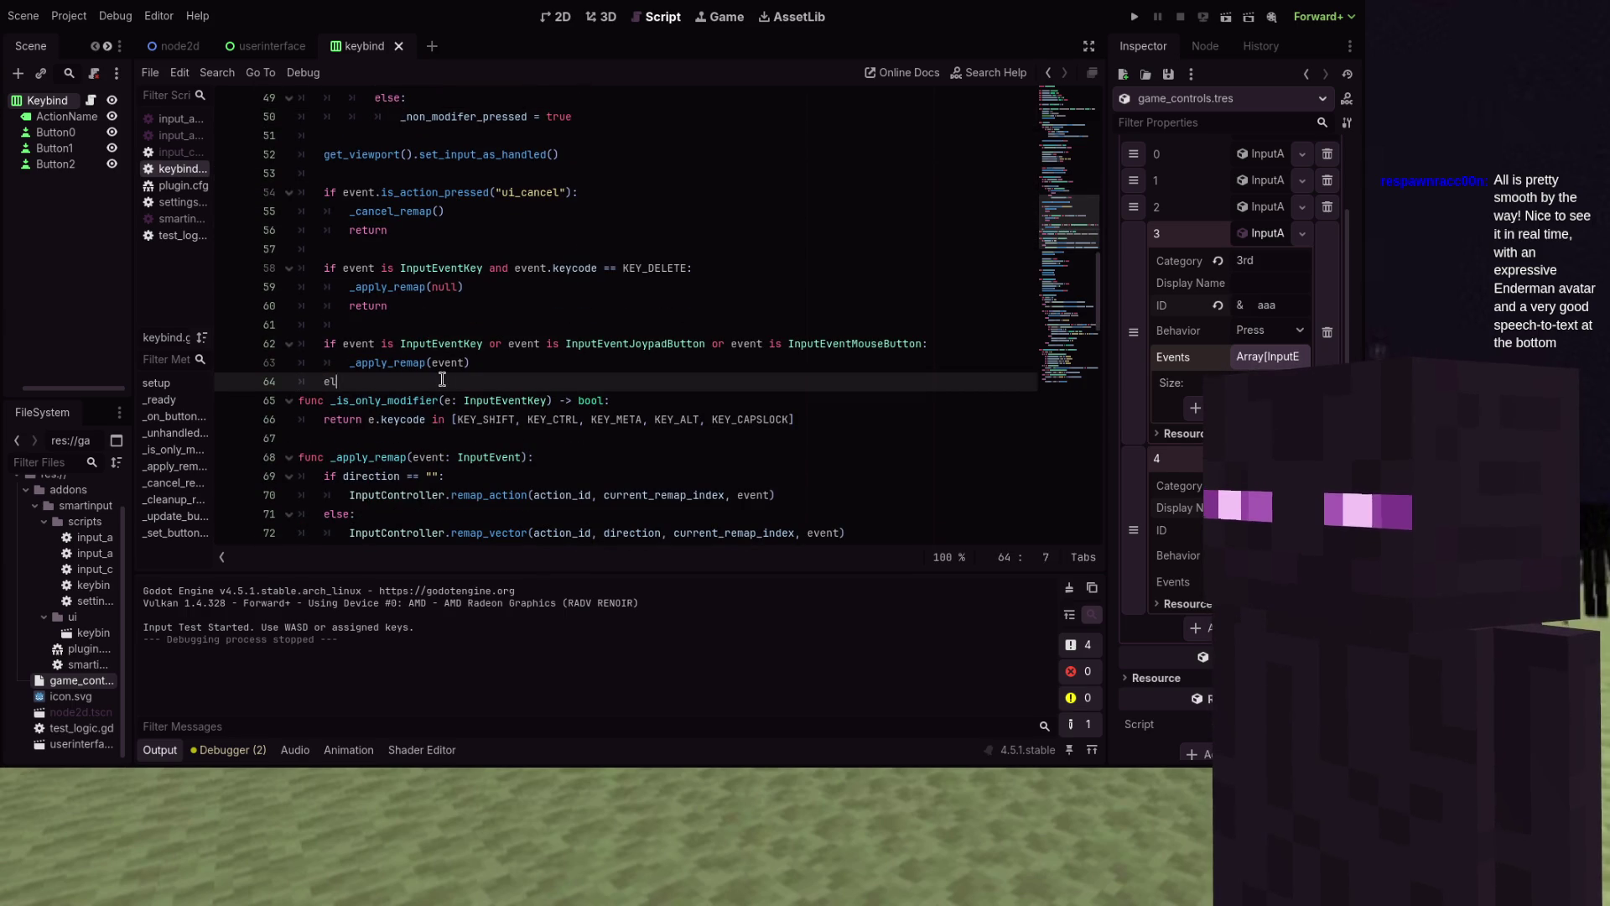
pyautogui.press('Return')
pyautogui.write('if eve')
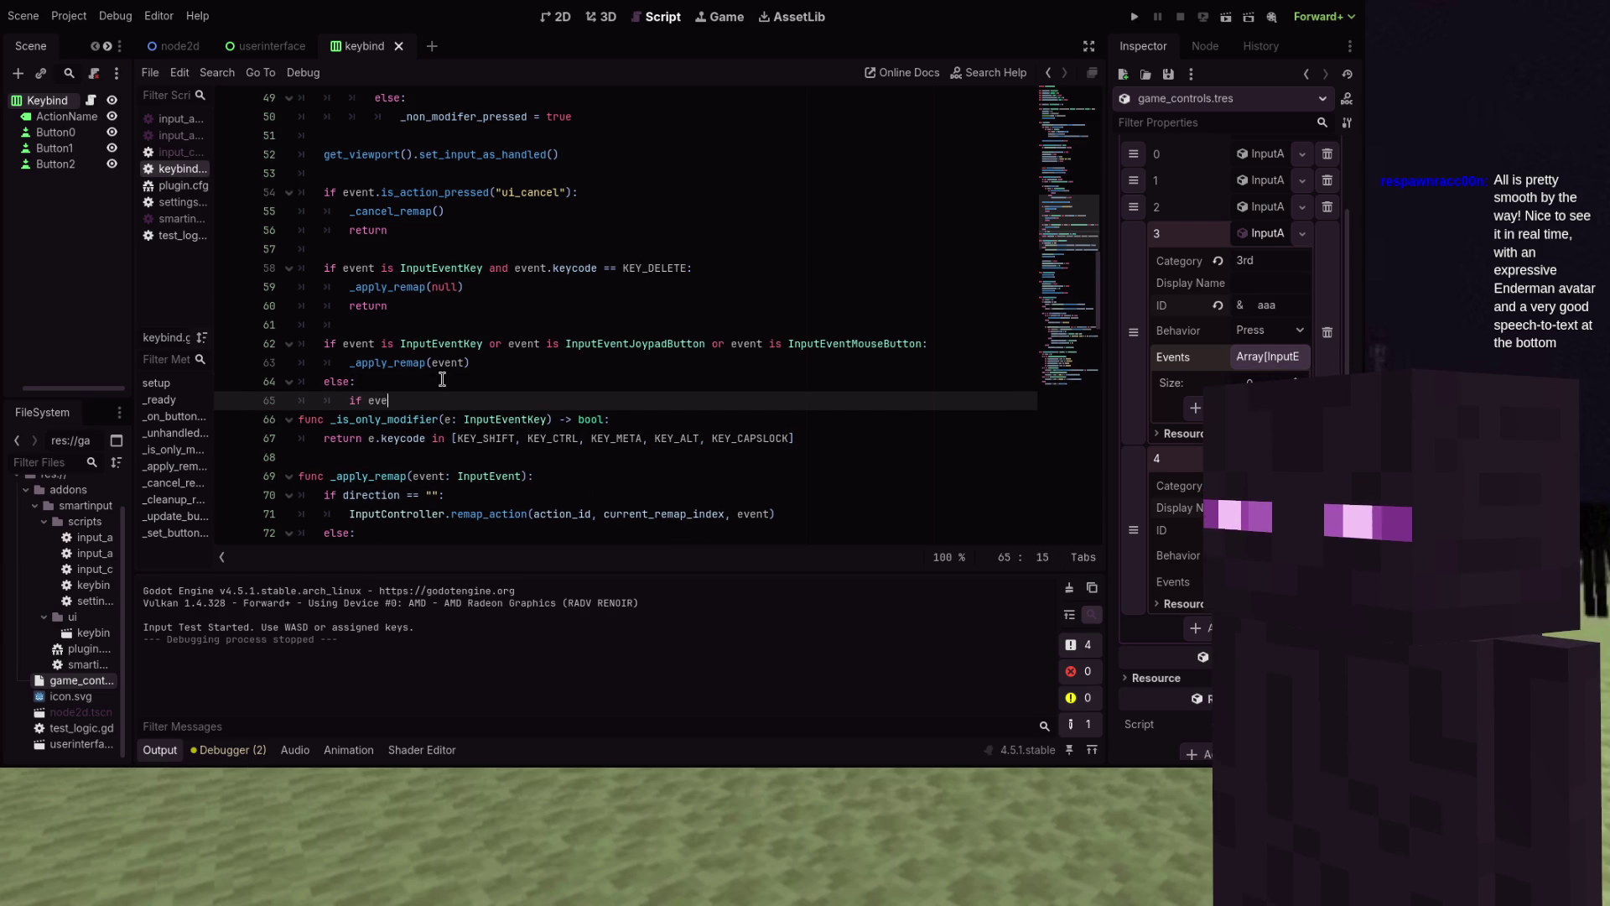
pyautogui.write('Eve')
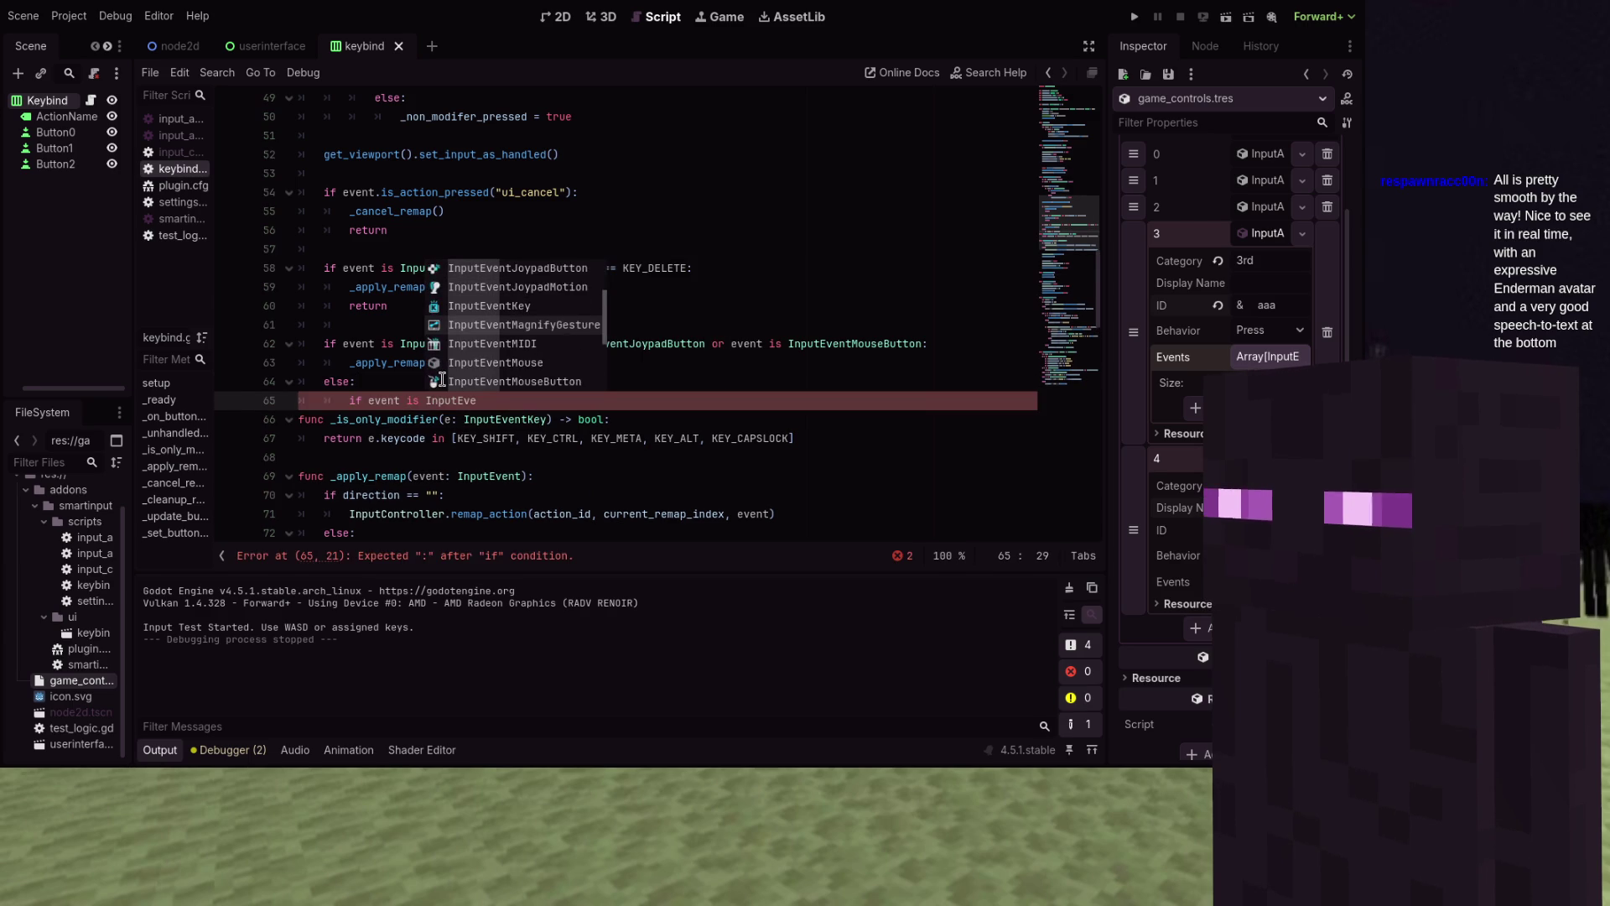
pyautogui.doubleClick(442, 381)
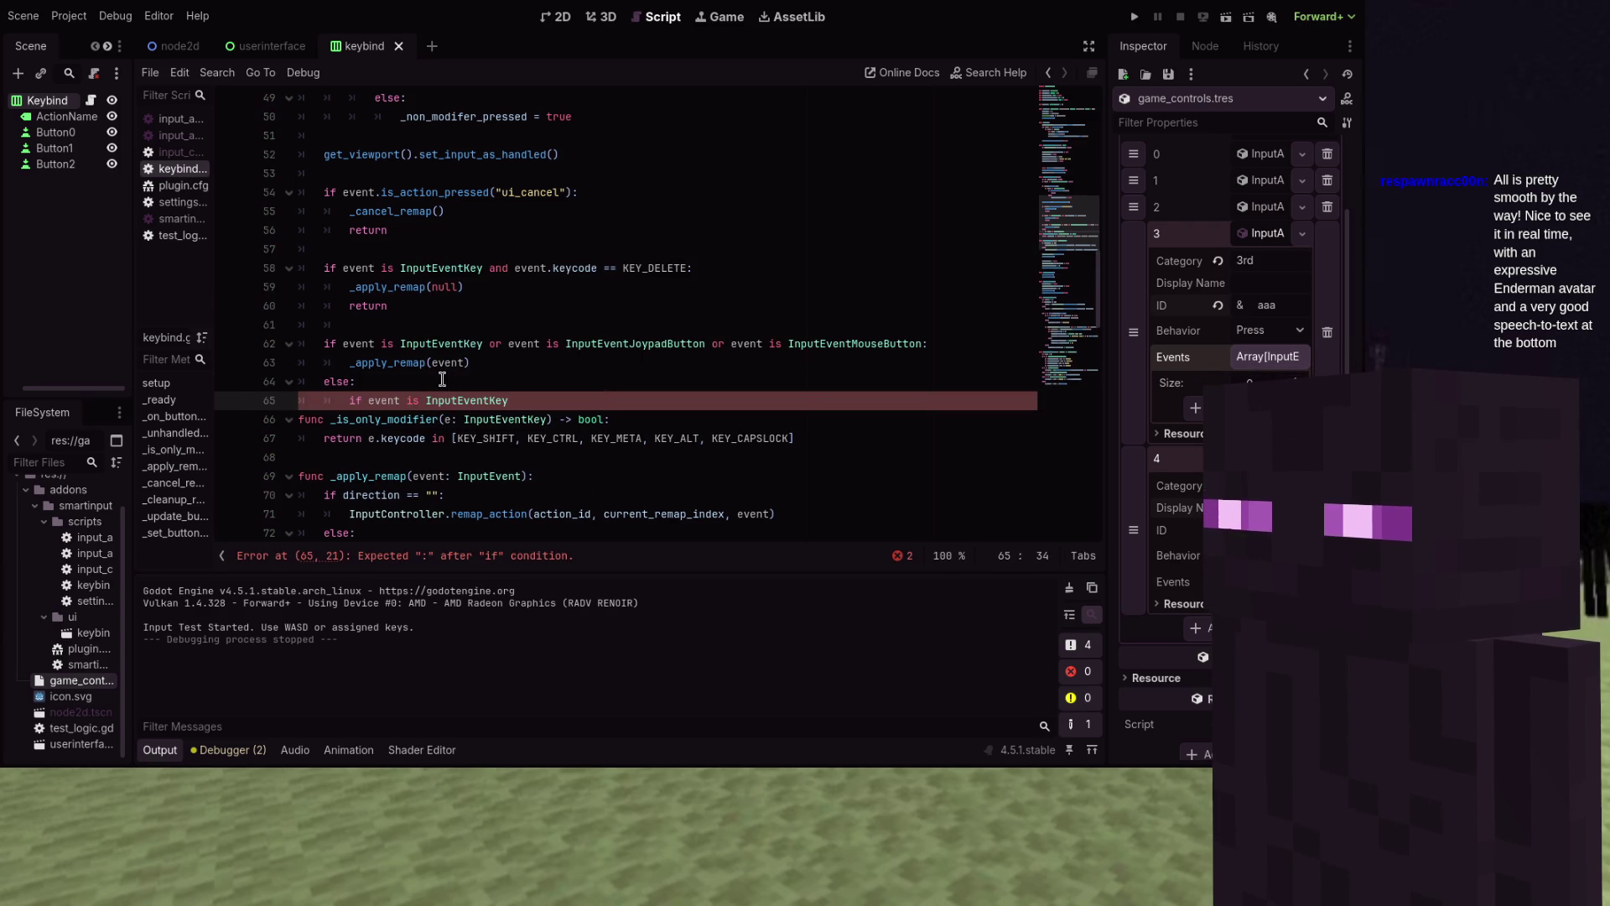
pyautogui.write('bd')
pyautogui.press('BackSpace')
pyautogui.press('BackSpace')
pyautogui.write('nd _is_o')
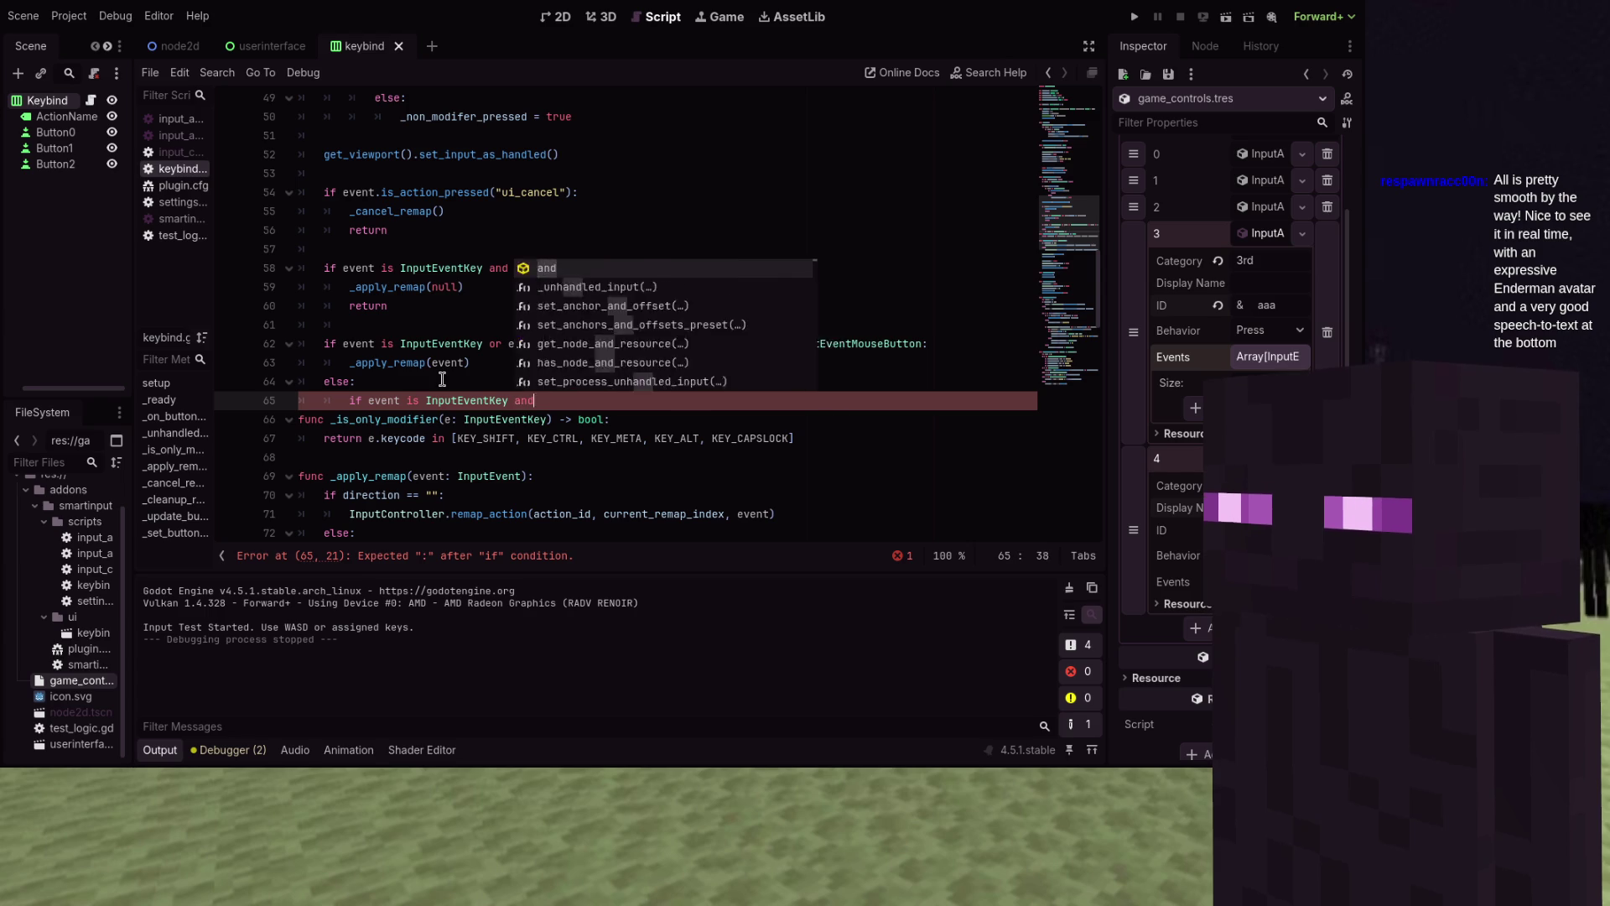
pyautogui.press('Return')
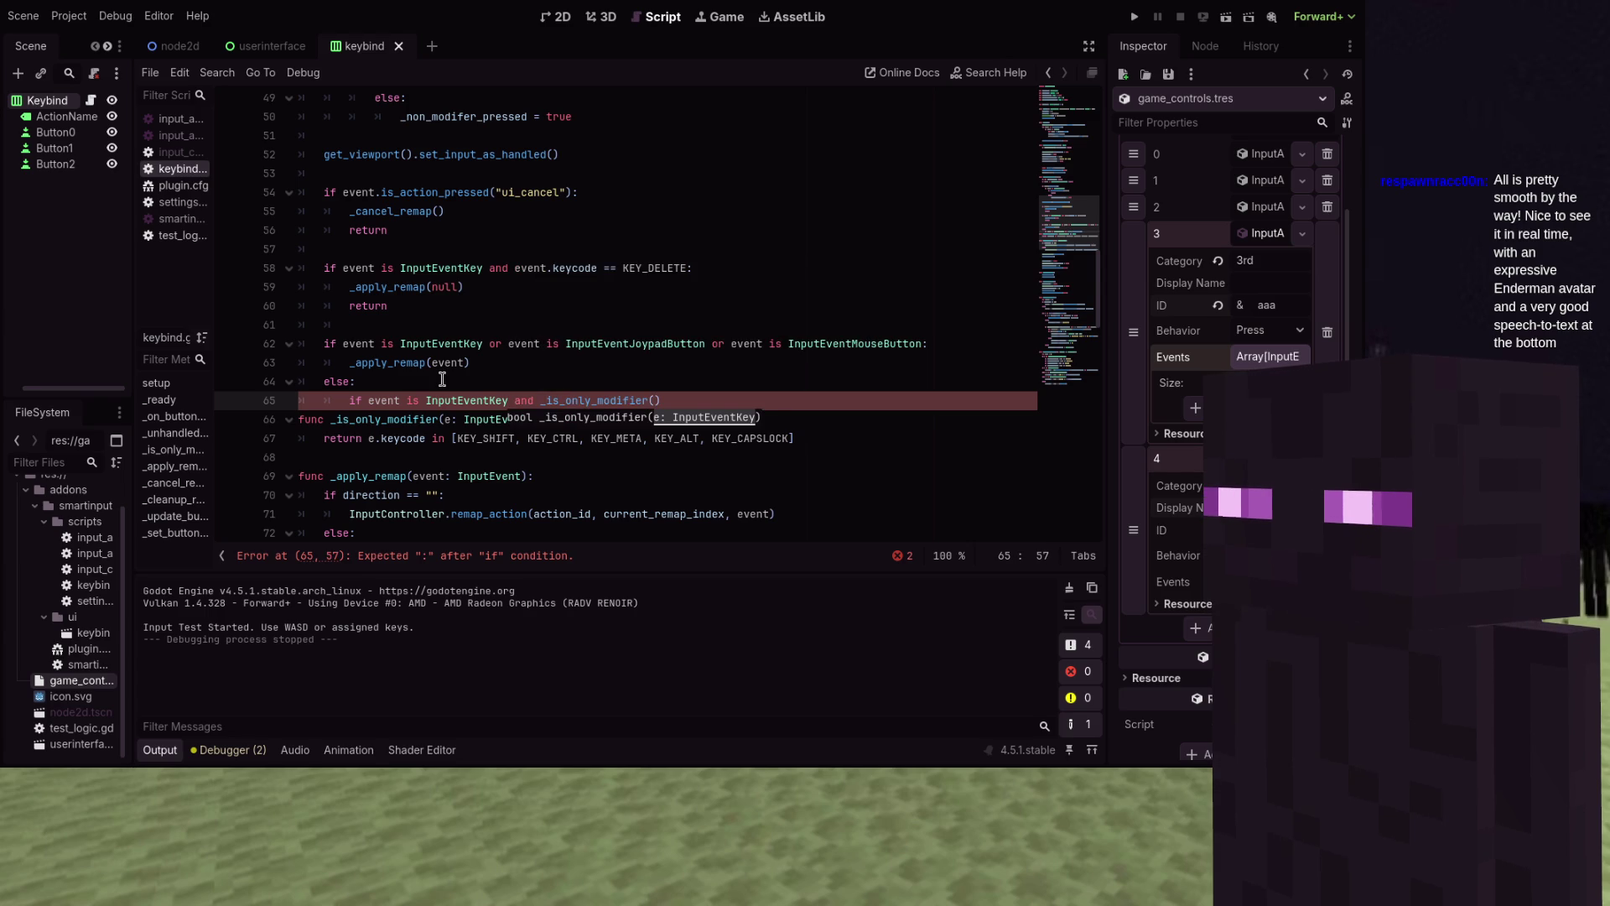
pyautogui.write('vent) and not ')
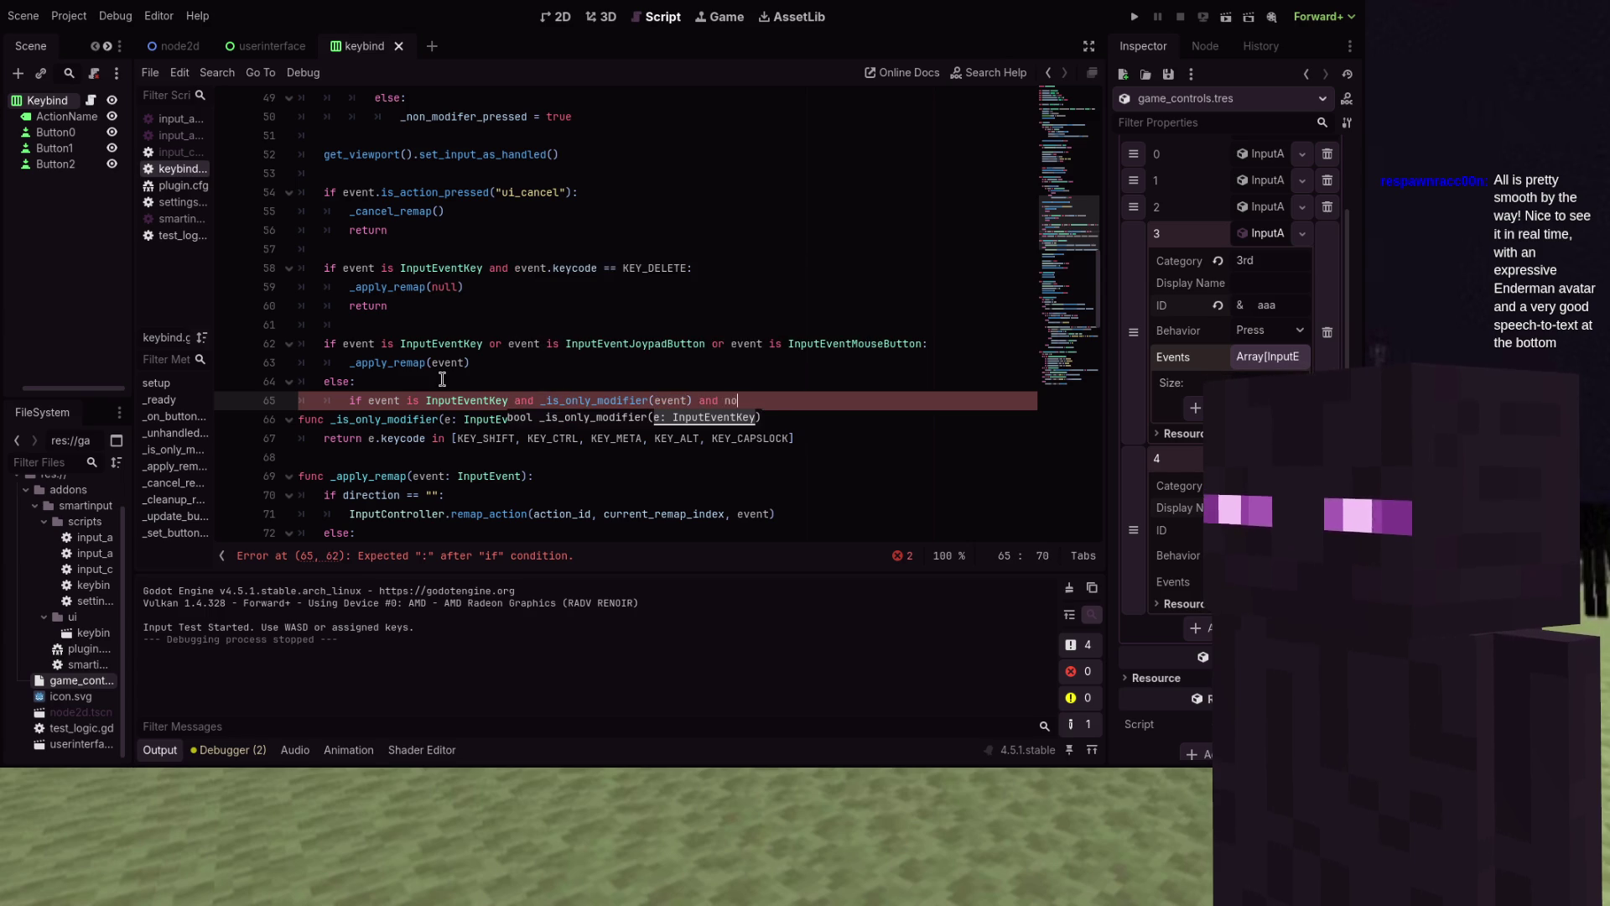
pyautogui.write('_non_mo')
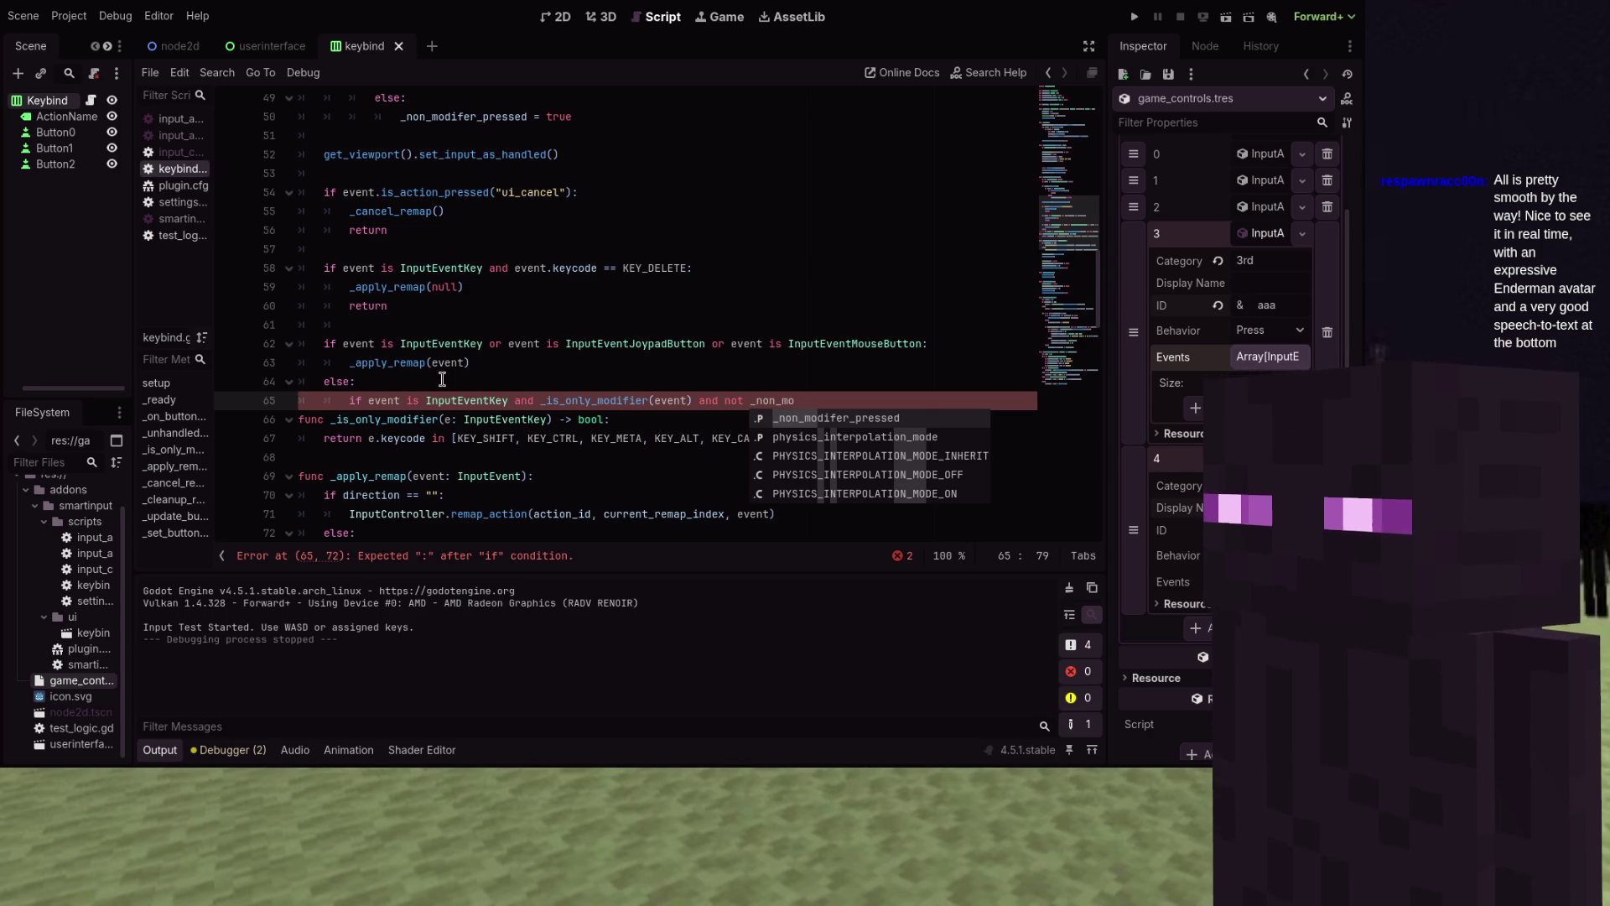
pyautogui.write('difier')
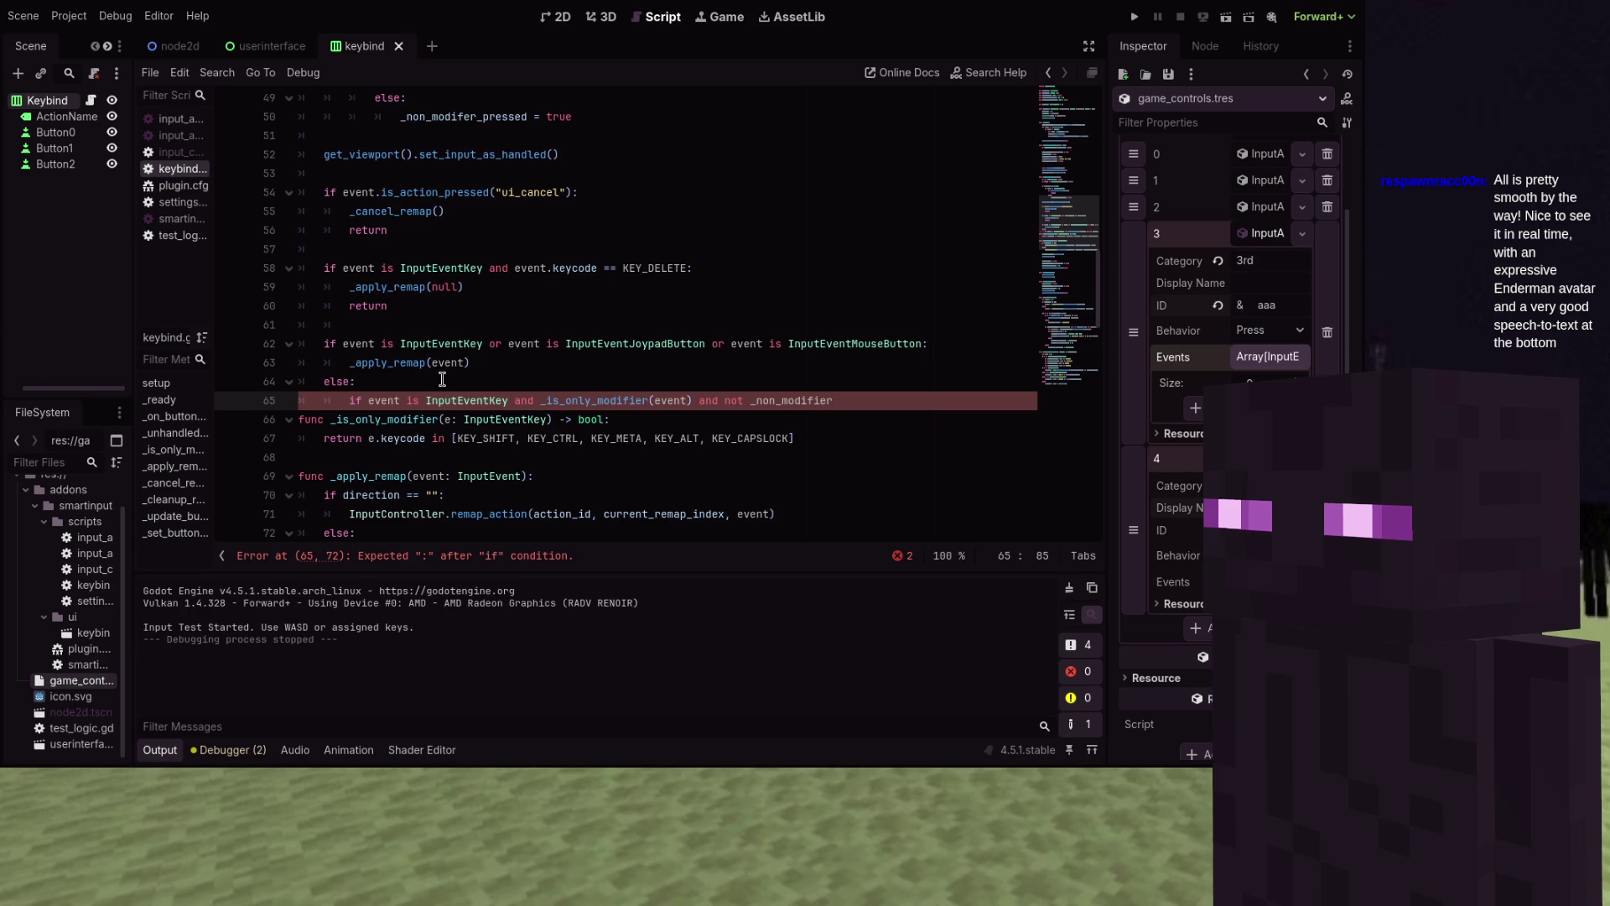
pyautogui.write('_pressed:')
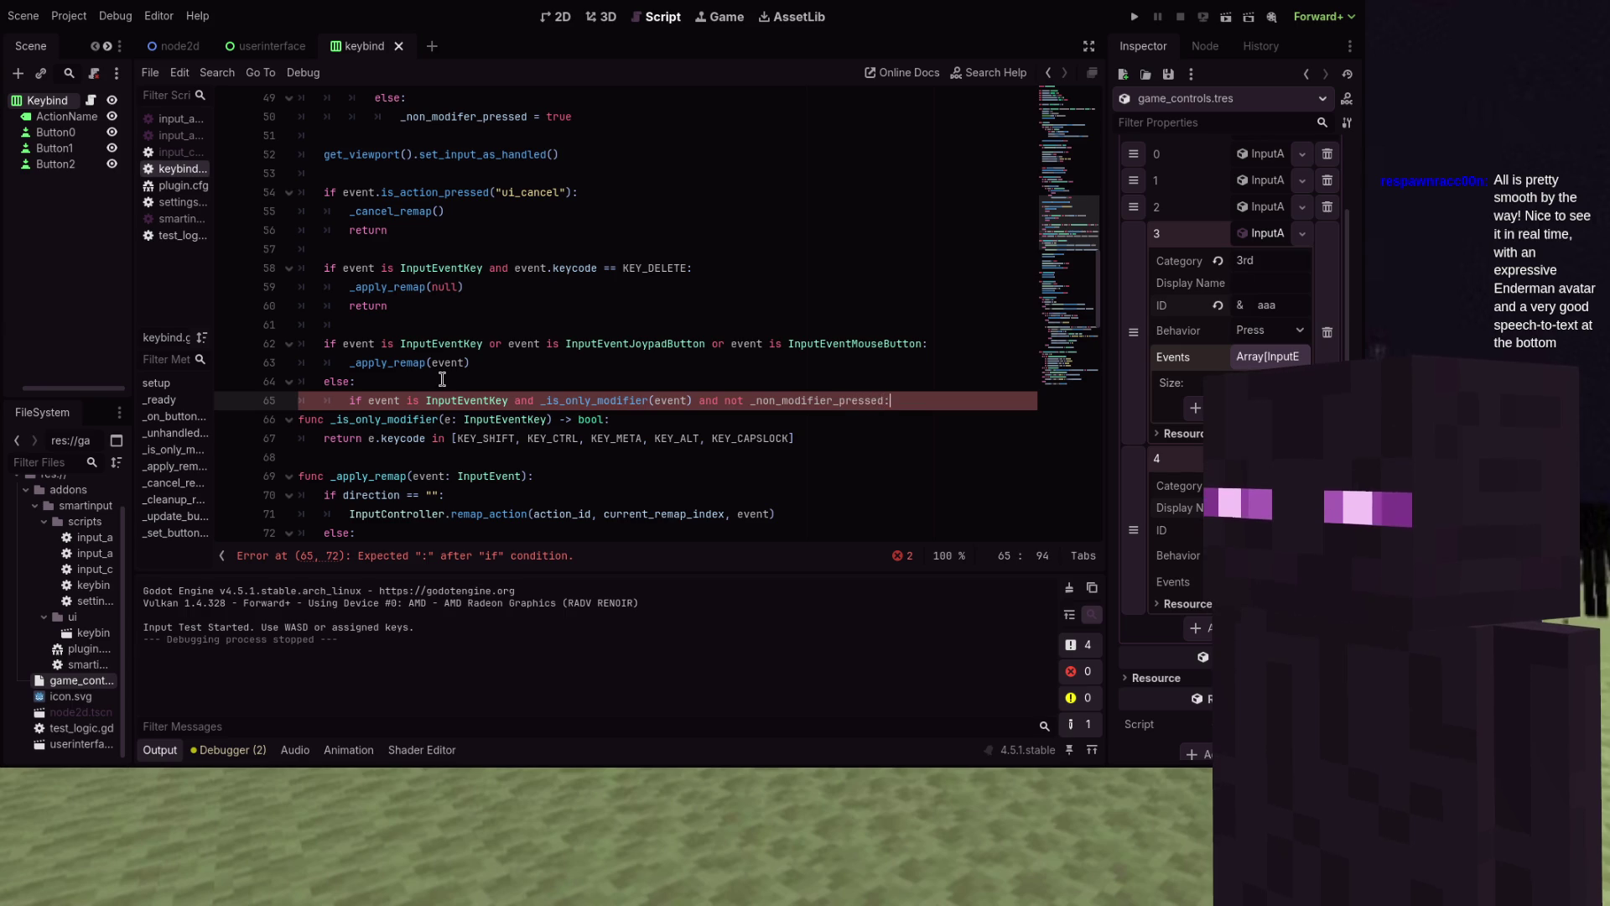
pyautogui.press('Return')
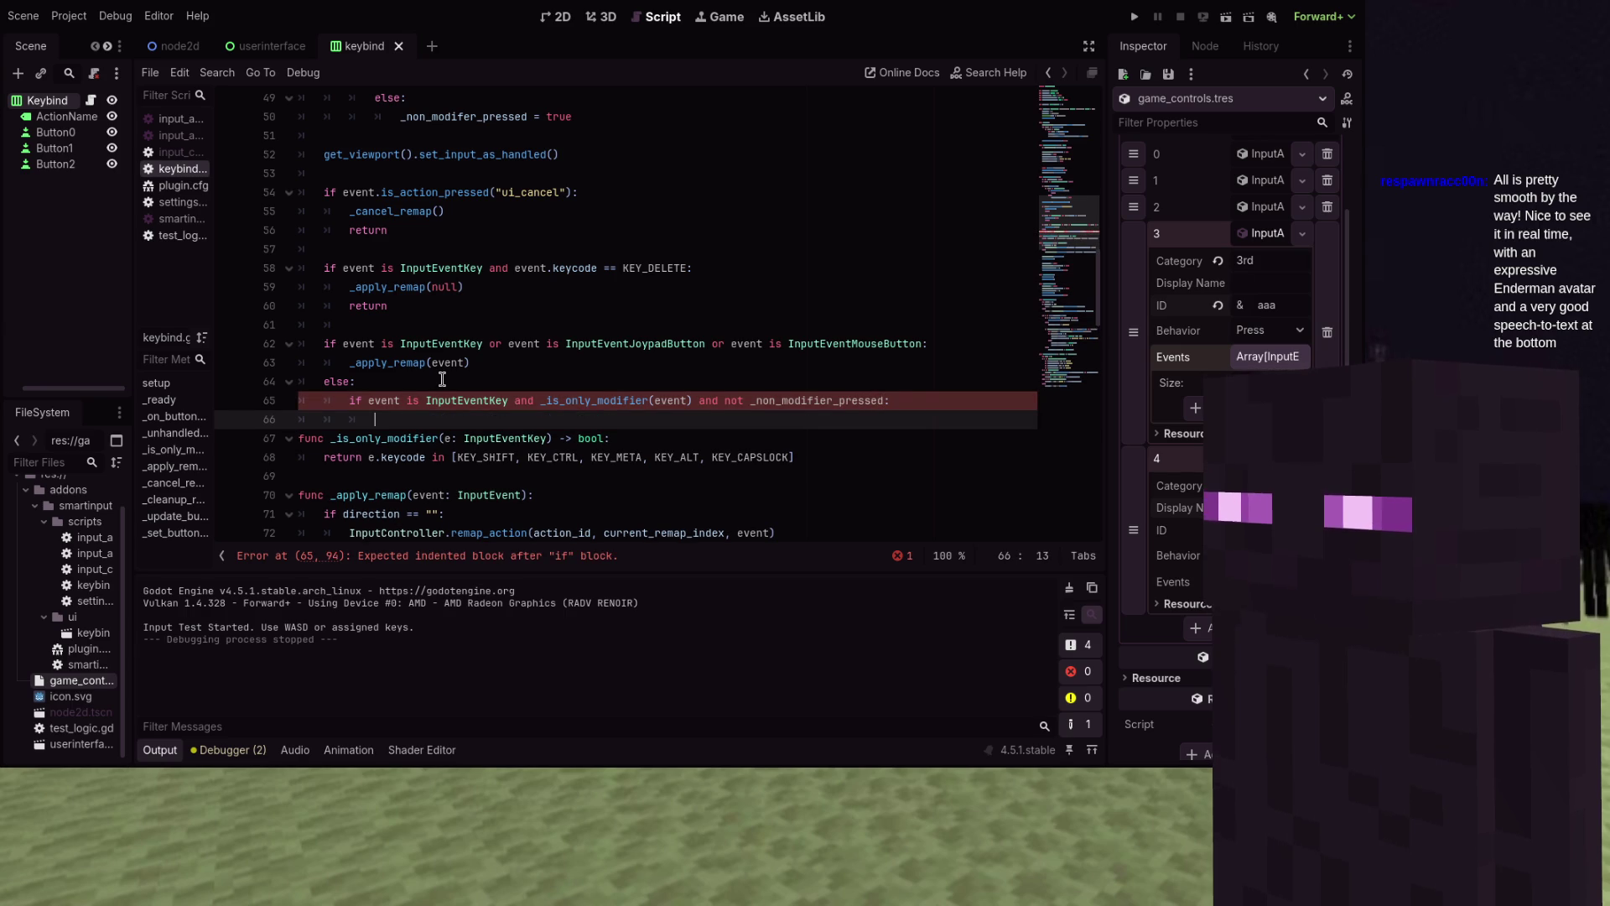
pyautogui.write('get_viewport')
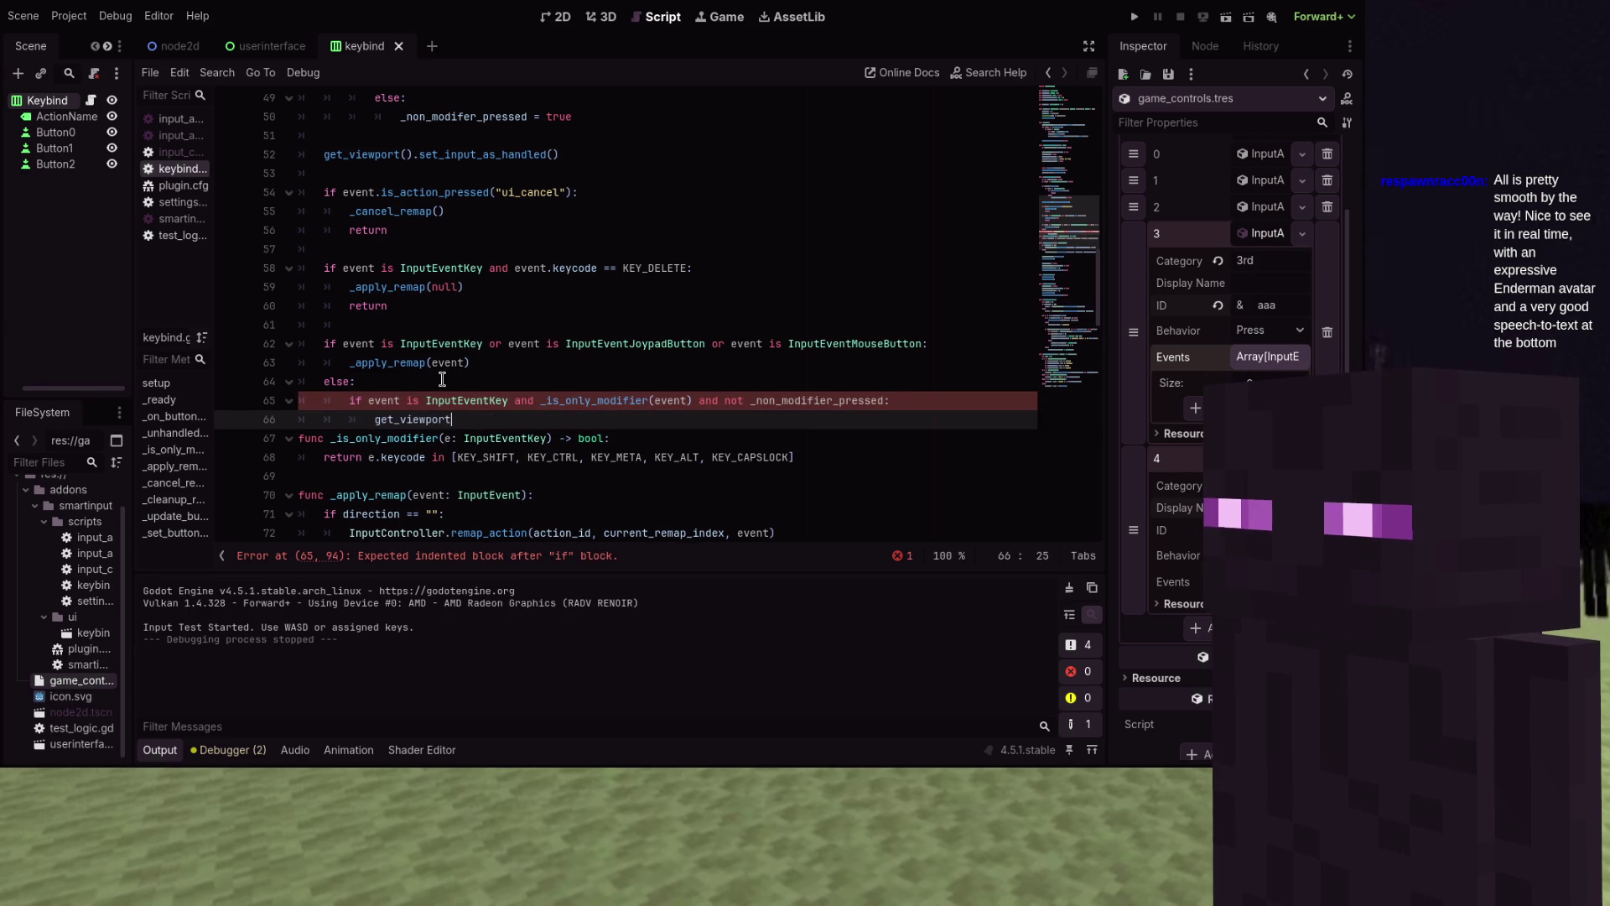
# Mark the input handled in its body and correct the flag name to _non_modifer_pressed
pyautogui.write('().set')
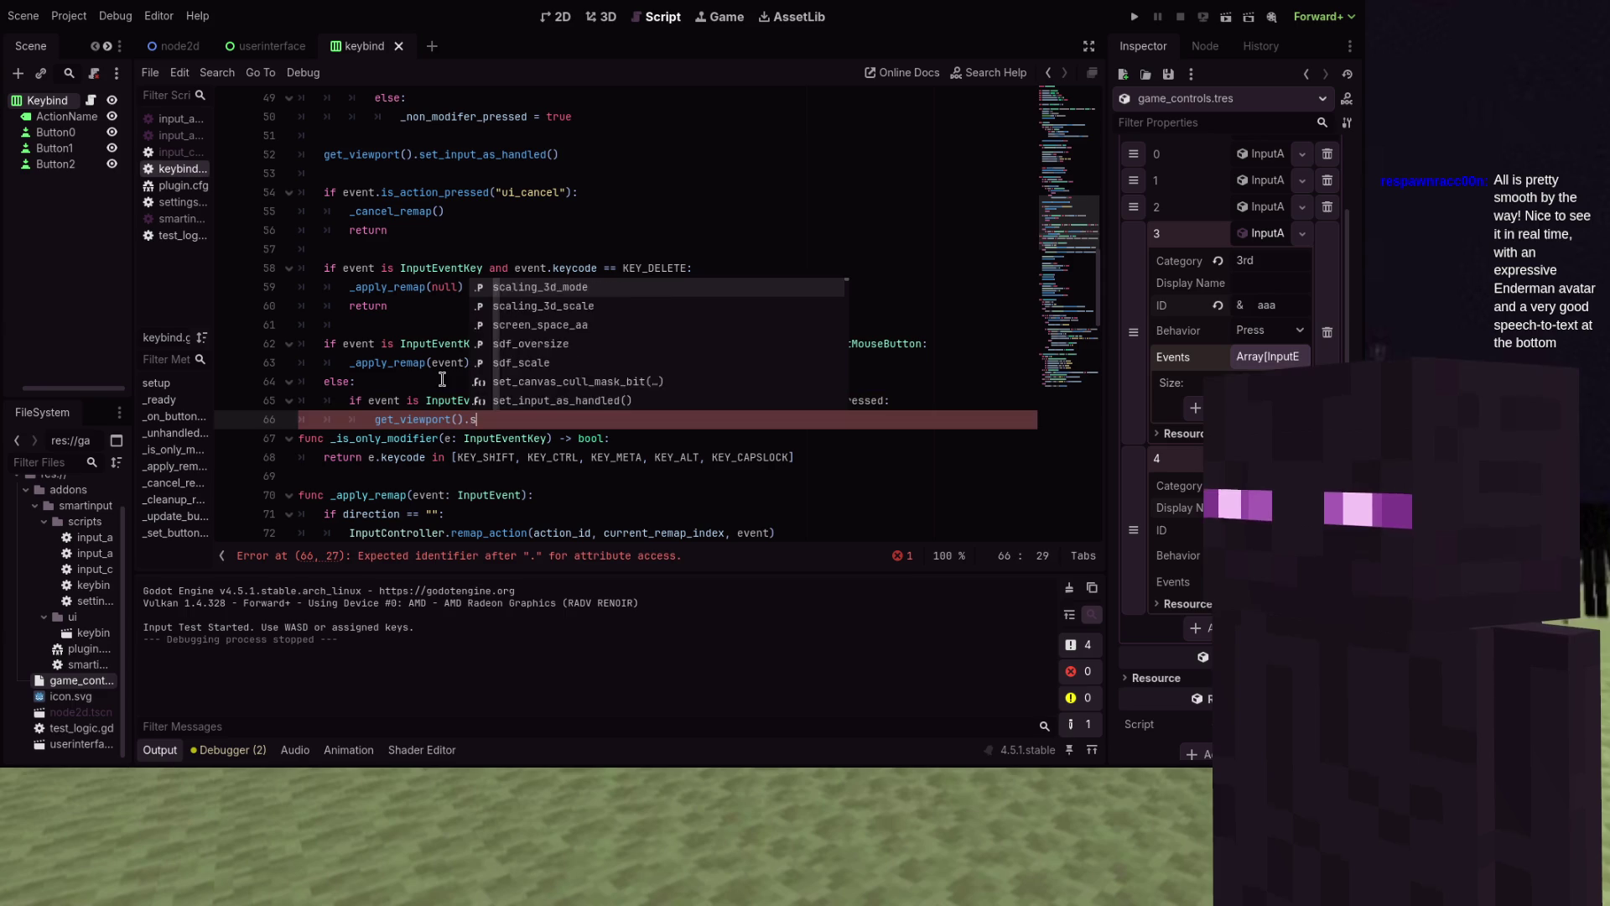
pyautogui.write('_inpu')
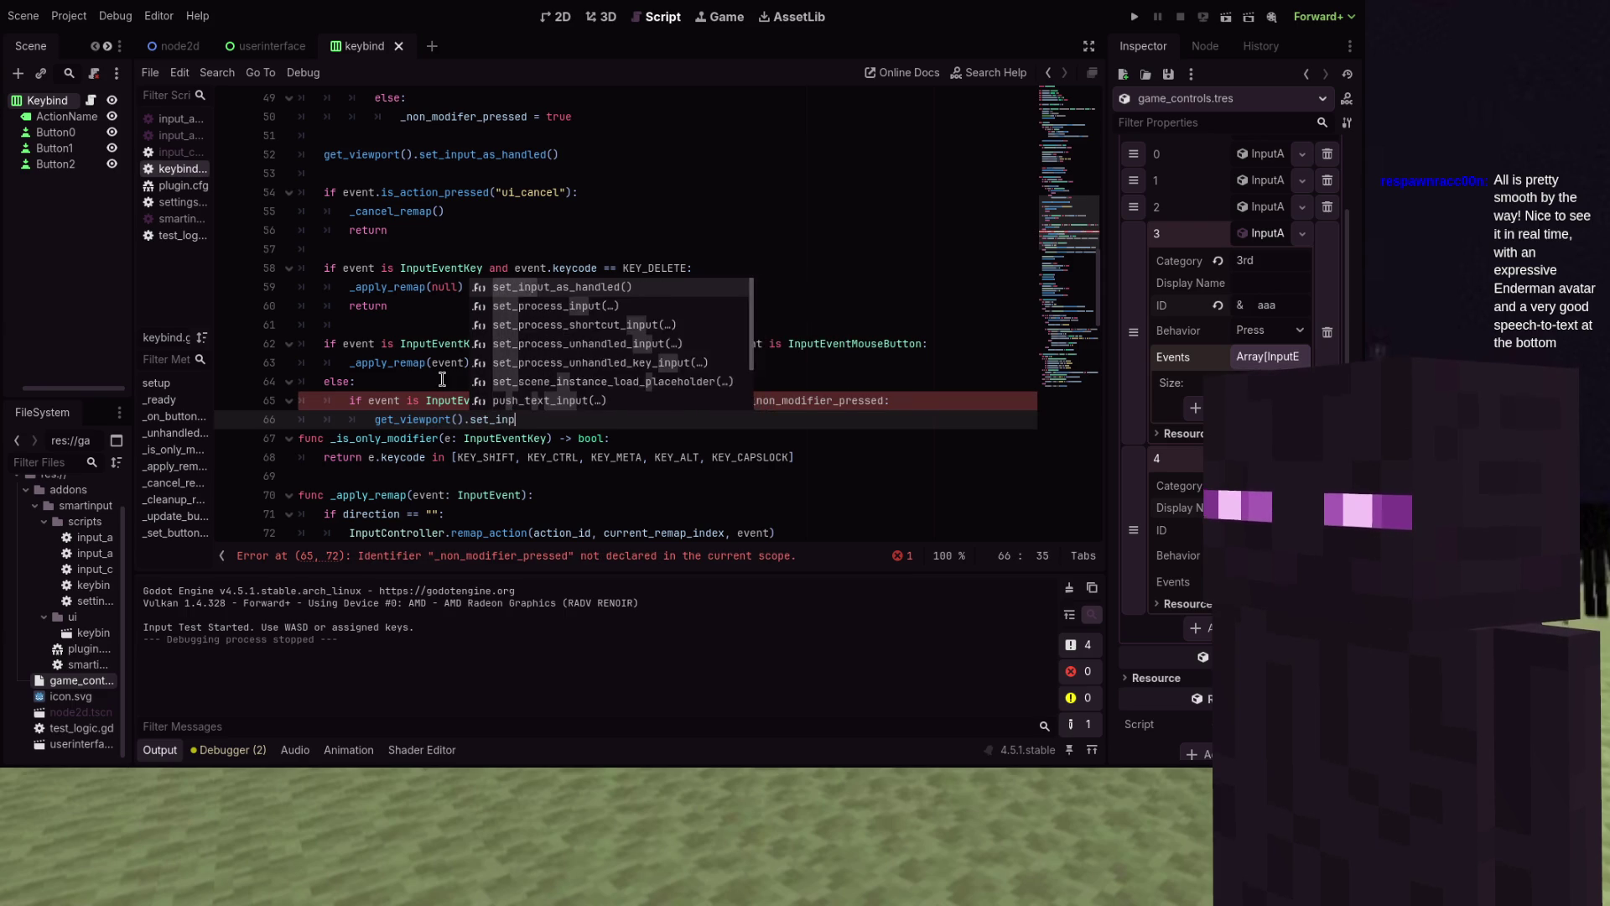
pyautogui.press('Return')
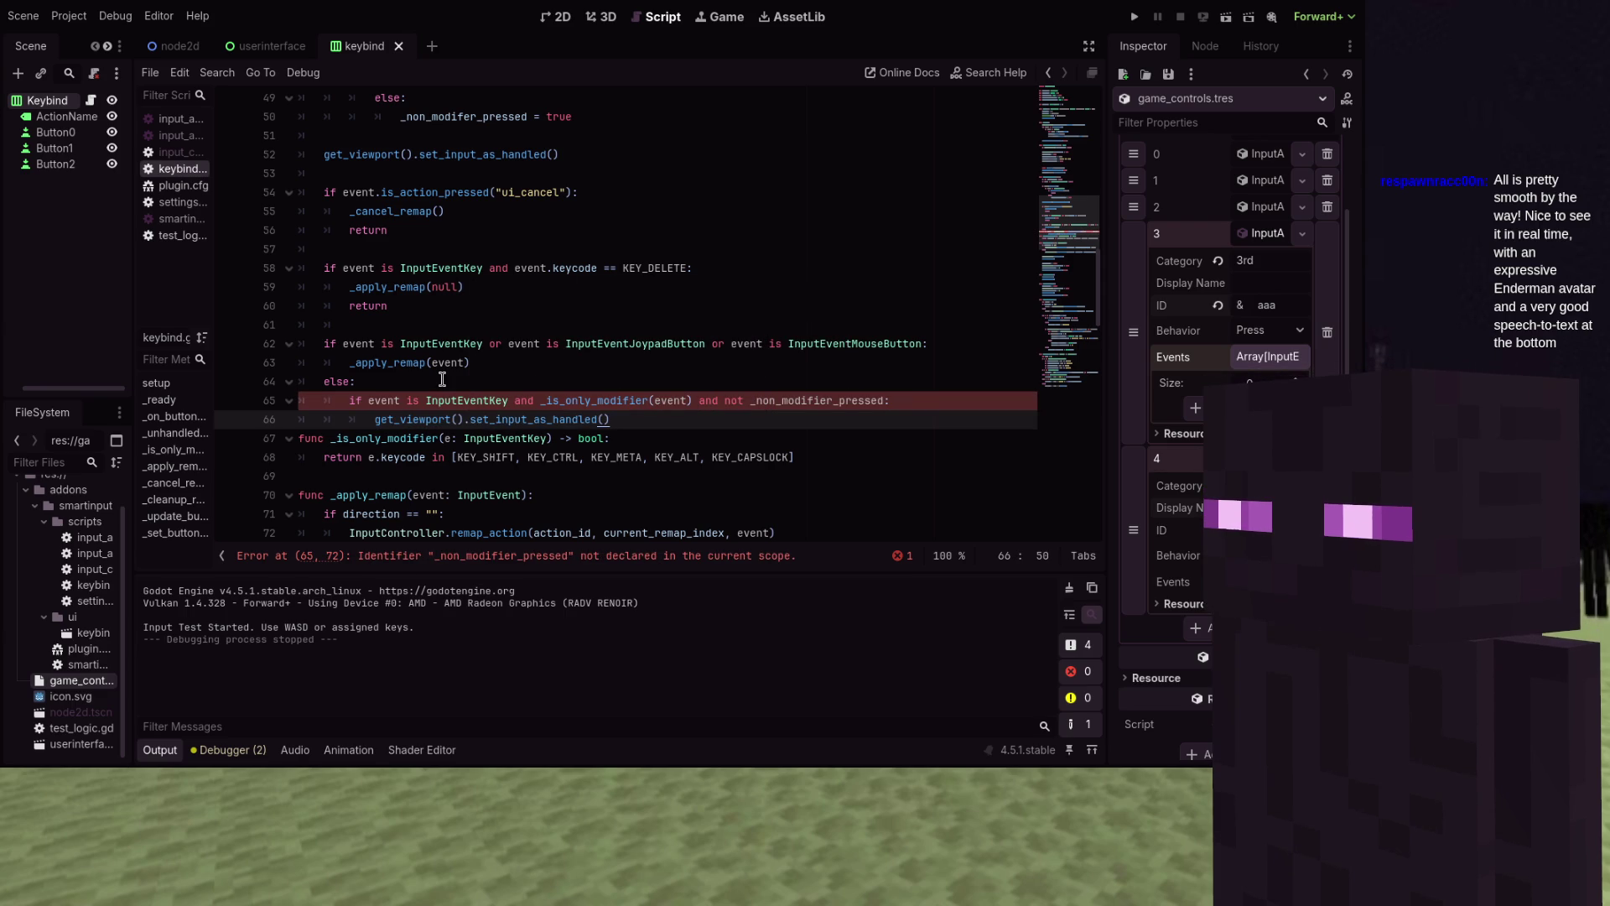
pyautogui.press('Return')
pyautogui.write('_apply')
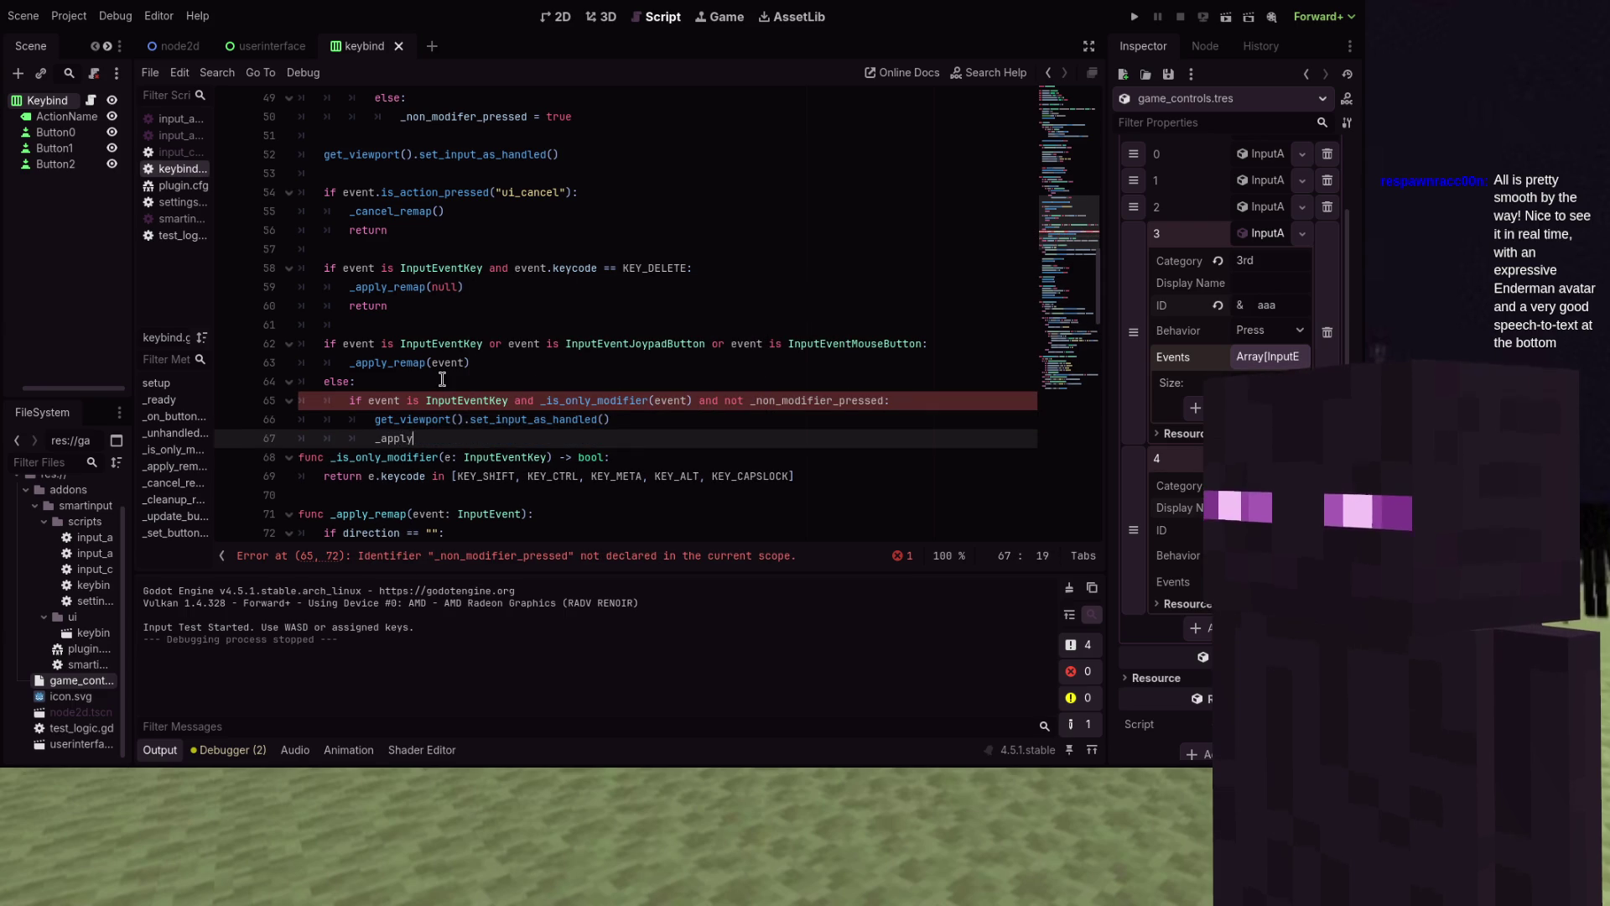
pyautogui.write('_remap')
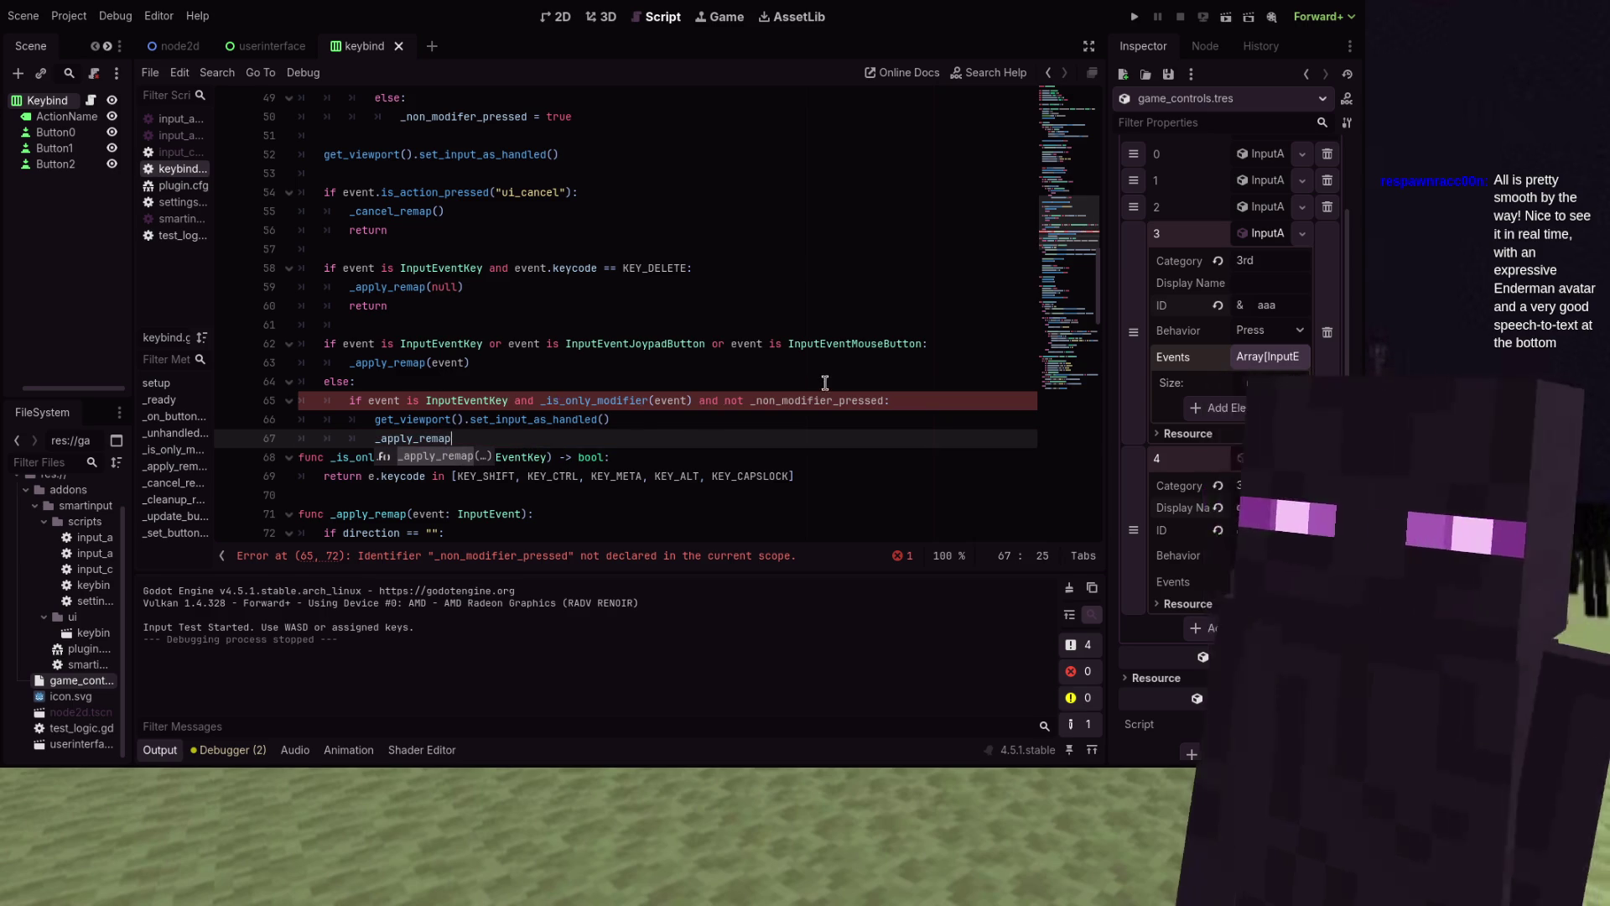
pyautogui.press('Up')
pyautogui.press('Up')
pyautogui.press('End')
pyautogui.press('Left')
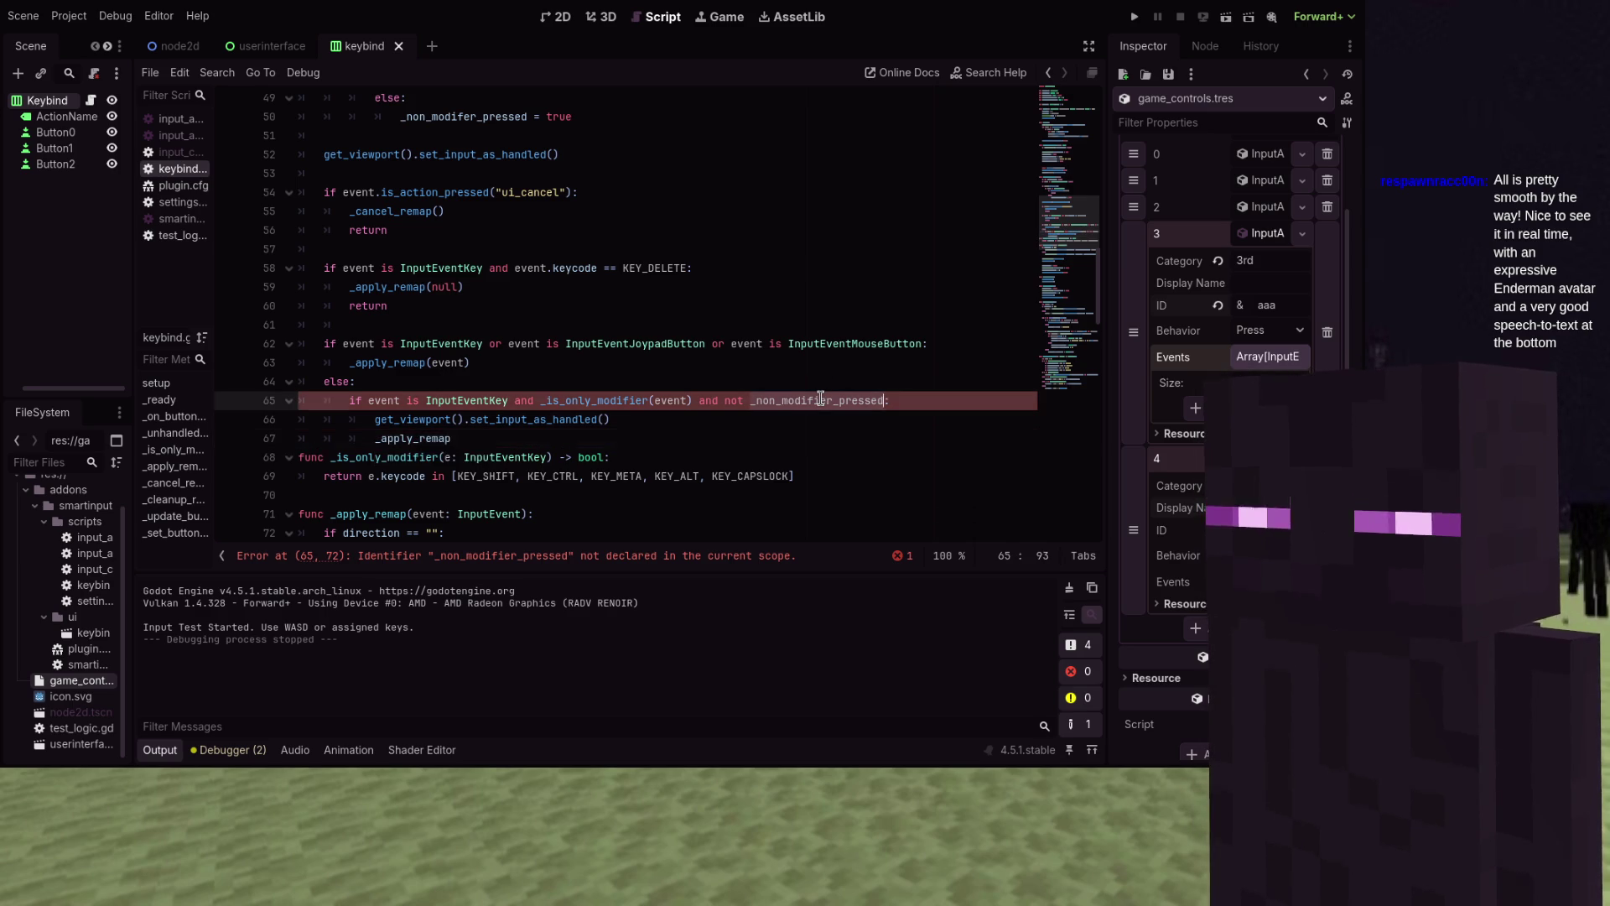
pyautogui.hotkey('ctrl', 'BackSpace')
pyautogui.write('_non')
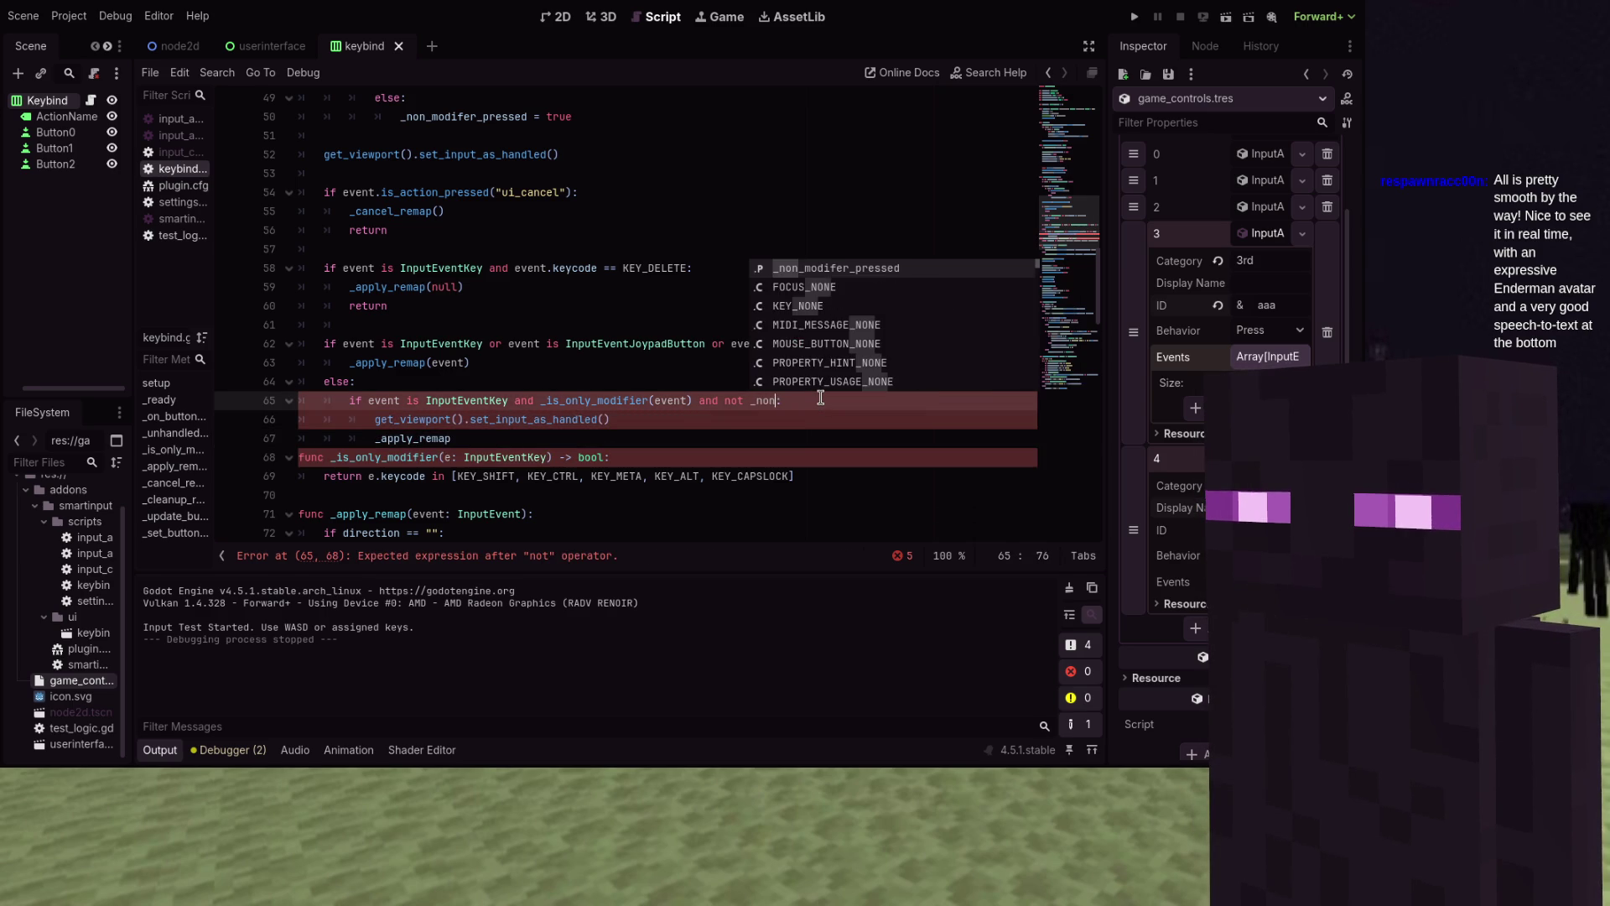
pyautogui.press('Return')
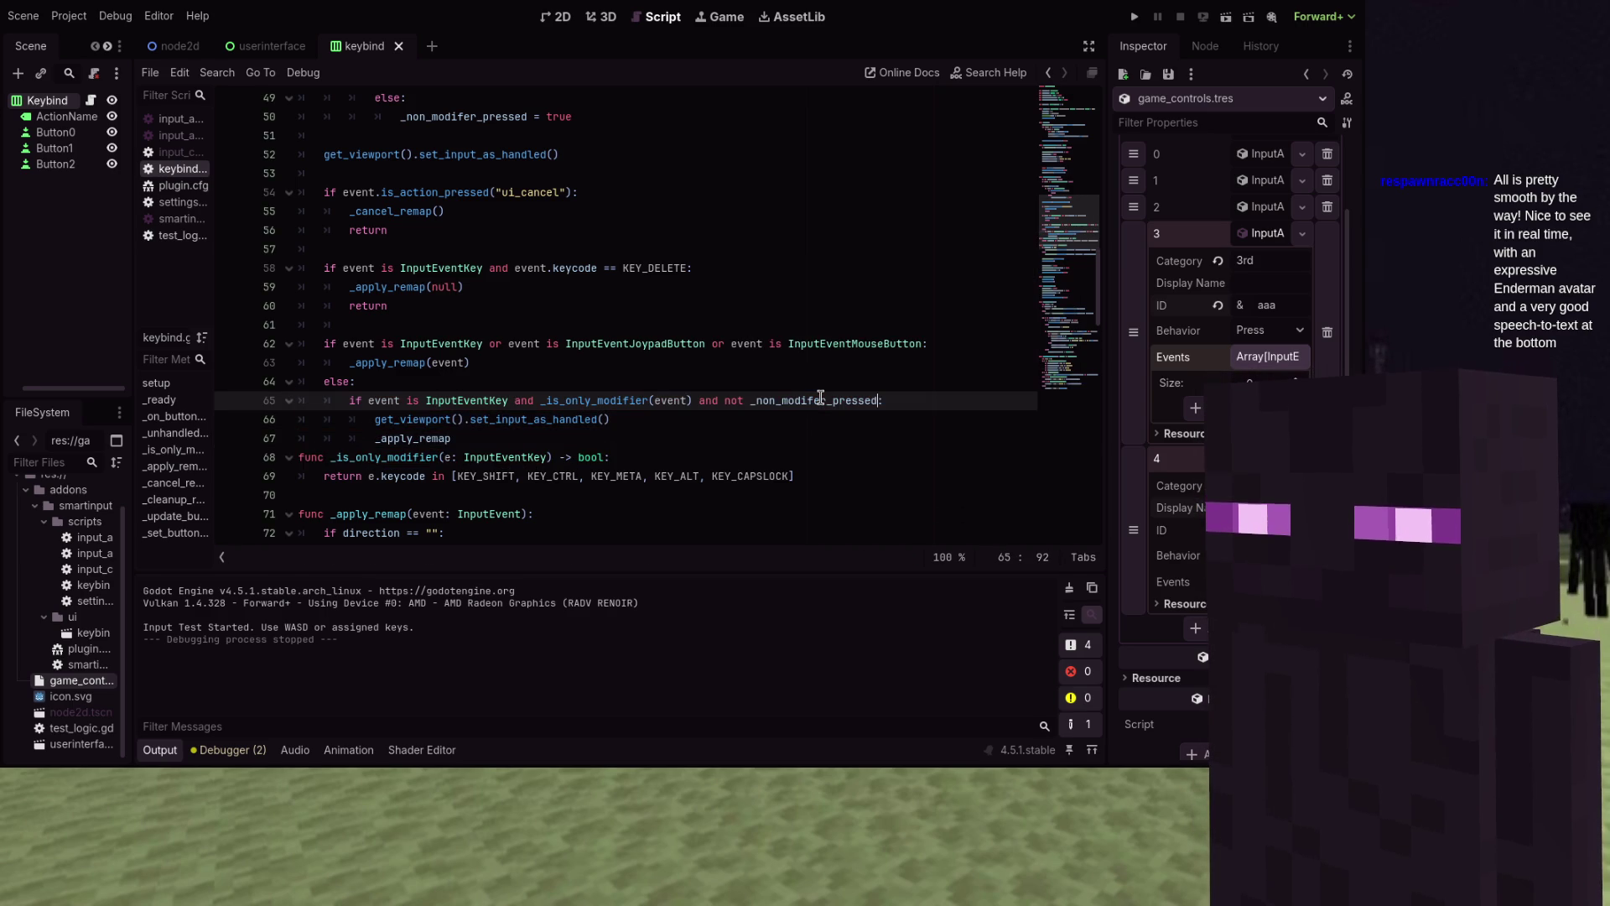
# Complete the call as _apply_remap(event) and run the game with F5
pyautogui.click(601, 437)
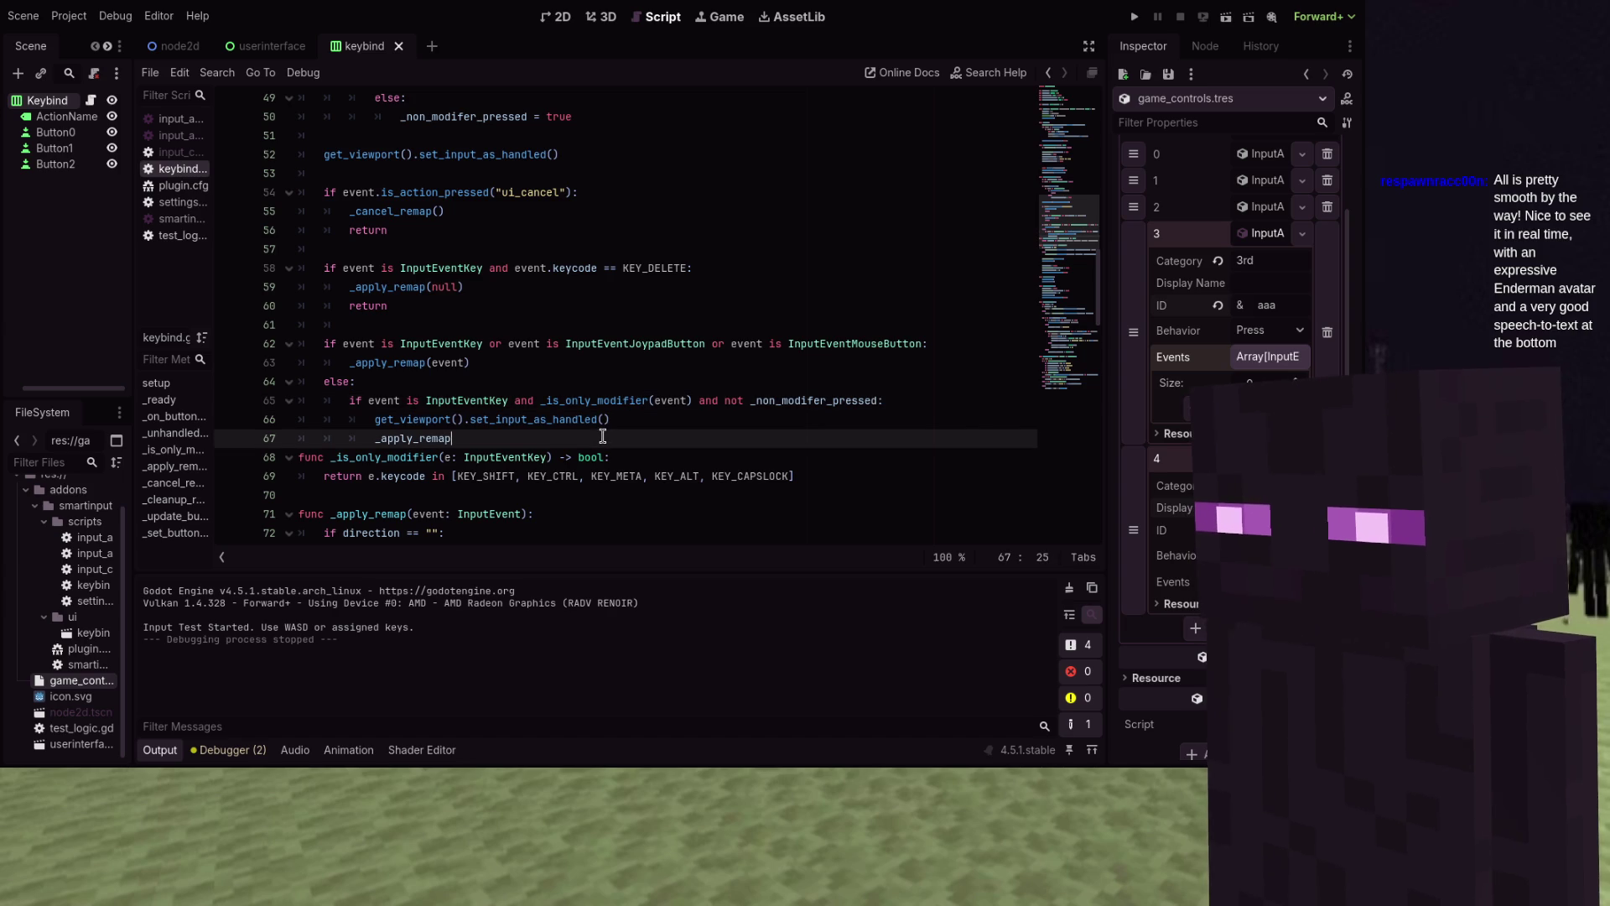
pyautogui.write('(event)')
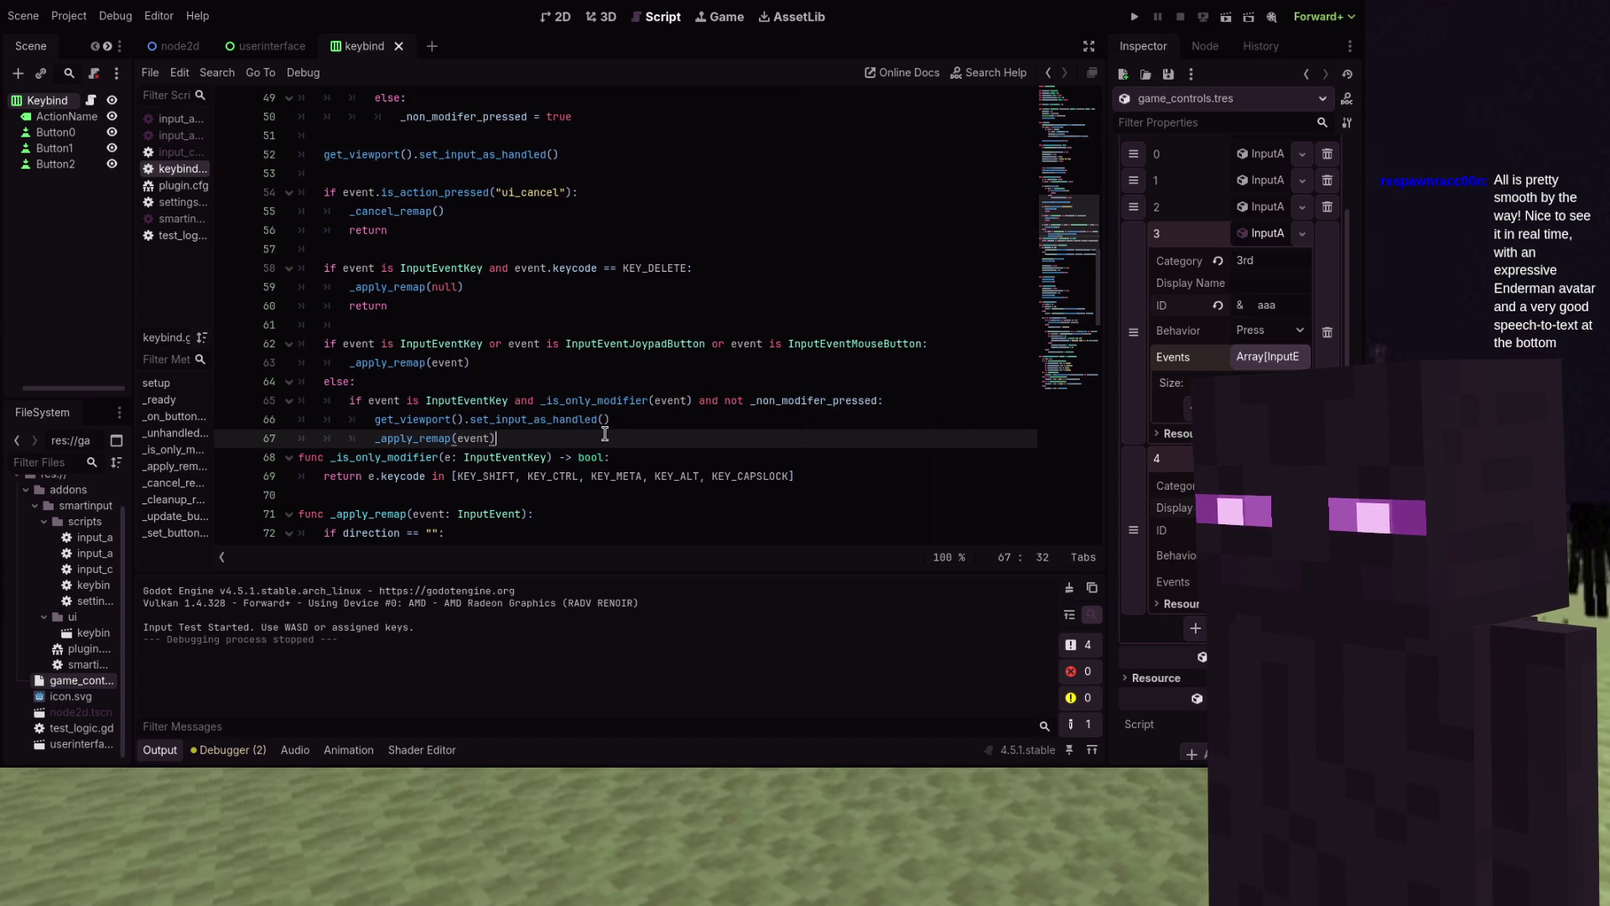
pyautogui.press('Return')
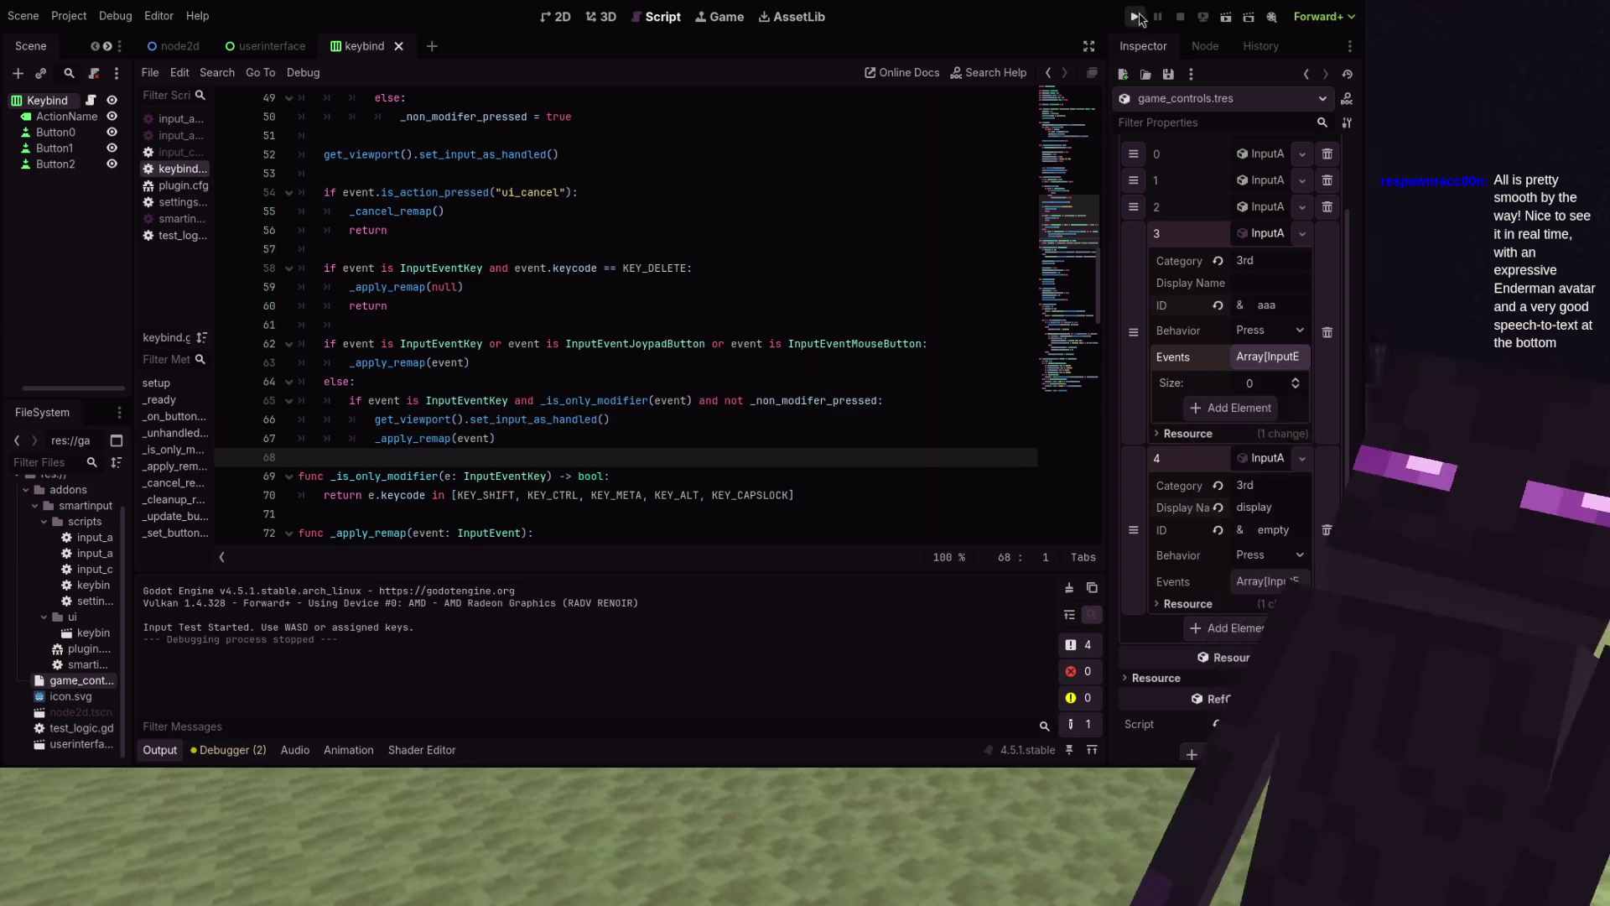
pyautogui.press('F5')
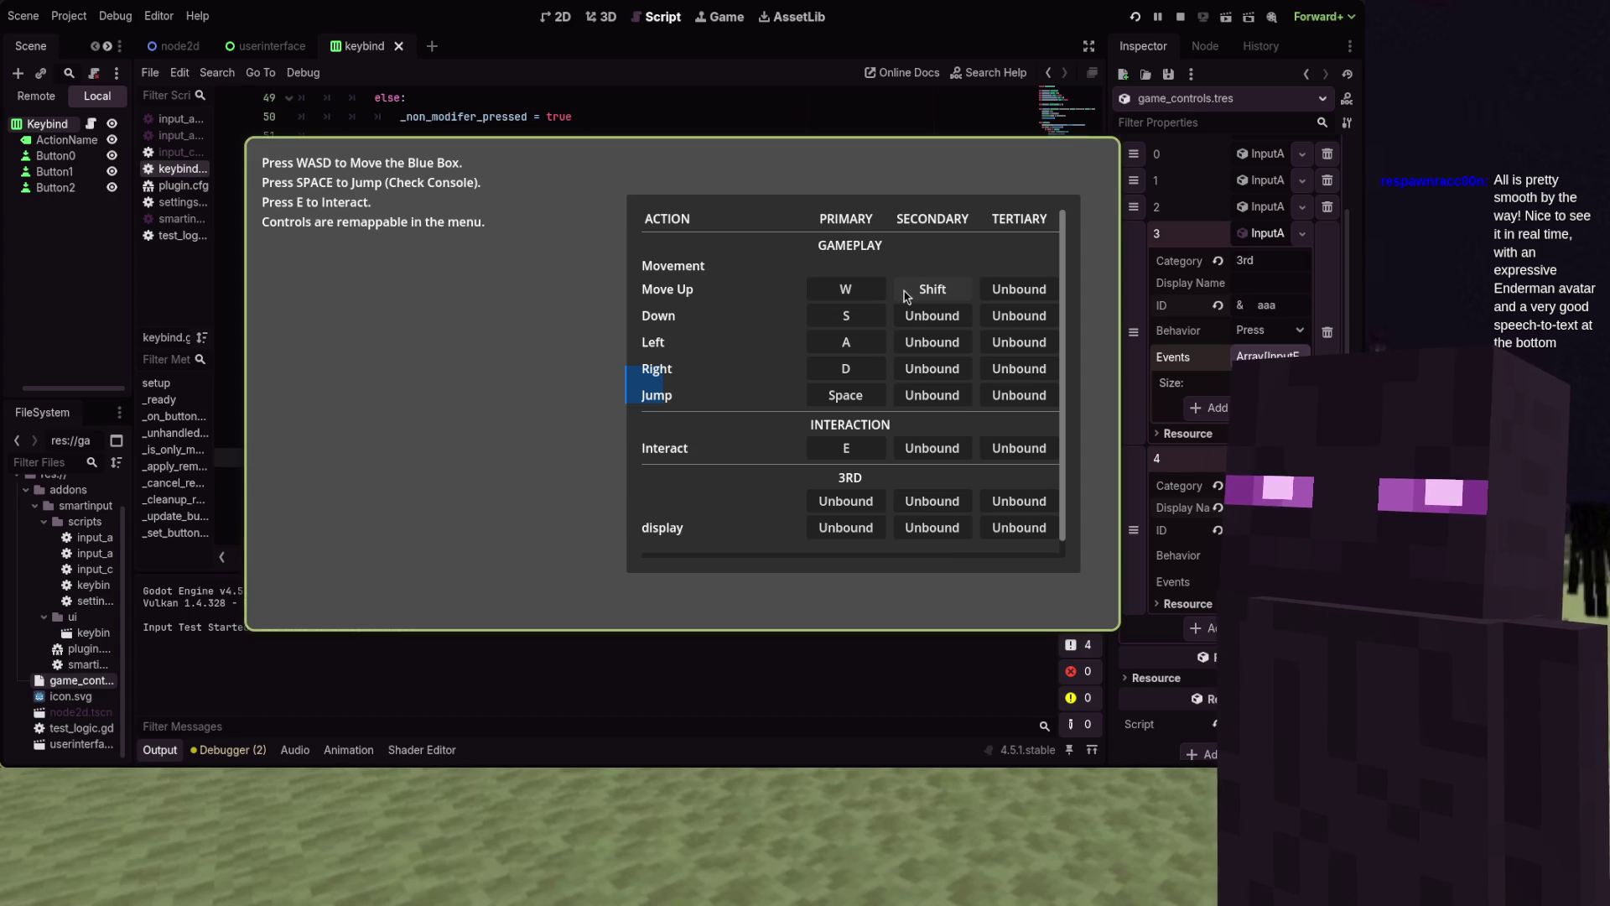
pyautogui.click(931, 285)
pyautogui.press('w')
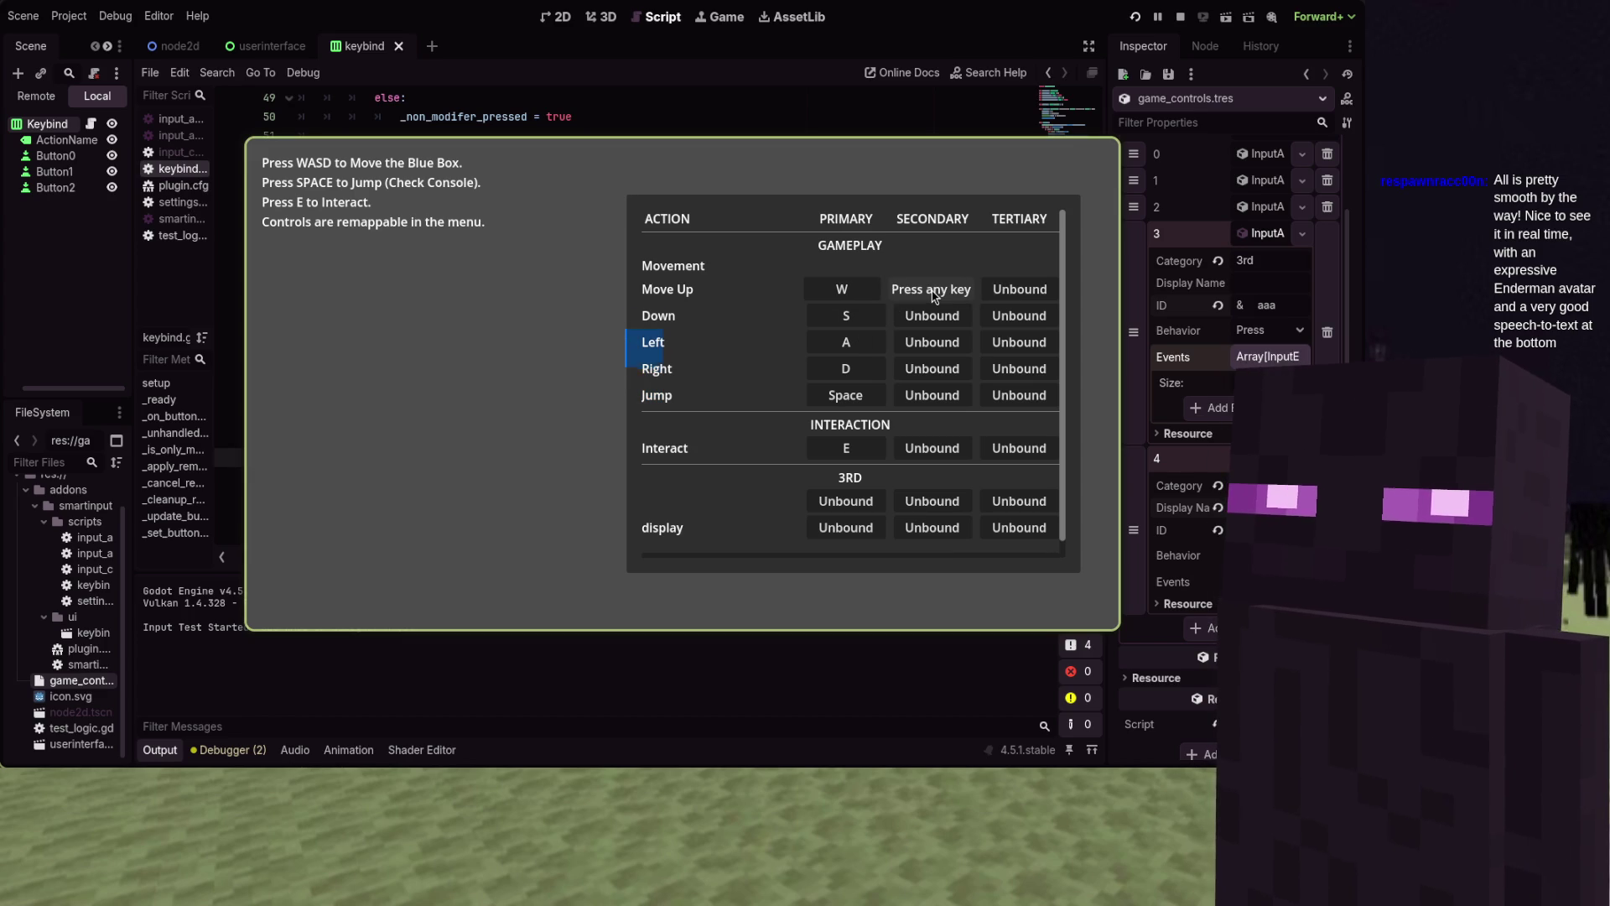
pyautogui.click(920, 317)
pyautogui.press('d')
pyautogui.click(922, 343)
pyautogui.press('s')
pyautogui.click(921, 367)
pyautogui.press('shift')
pyautogui.click(927, 397)
pyautogui.press('w')
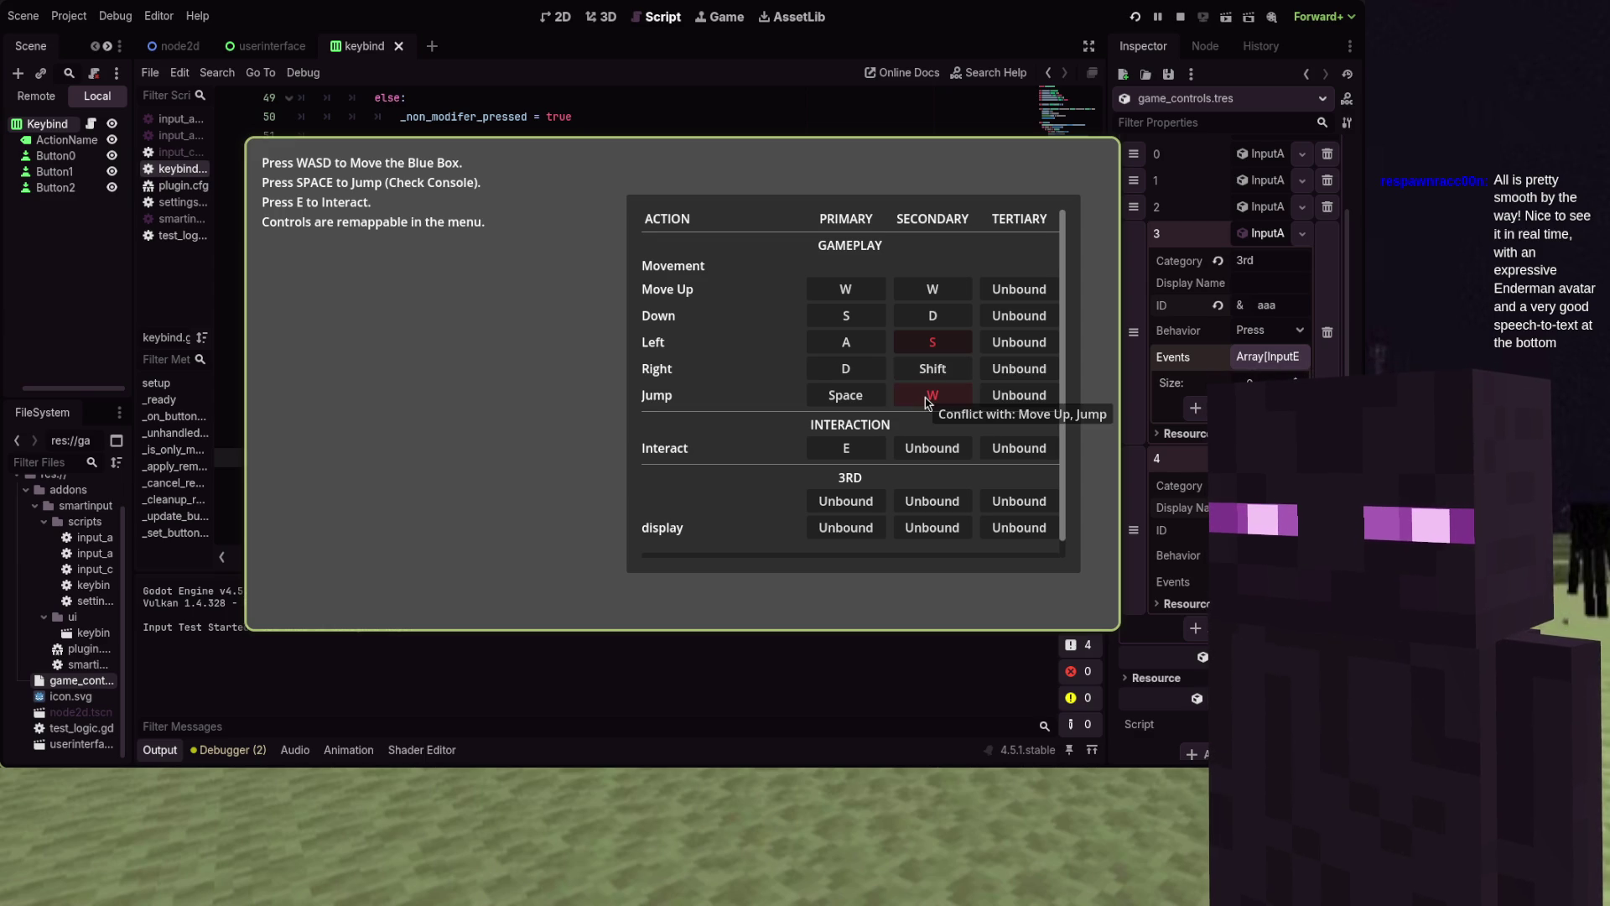
pyautogui.hotkey('alt', 'F4')
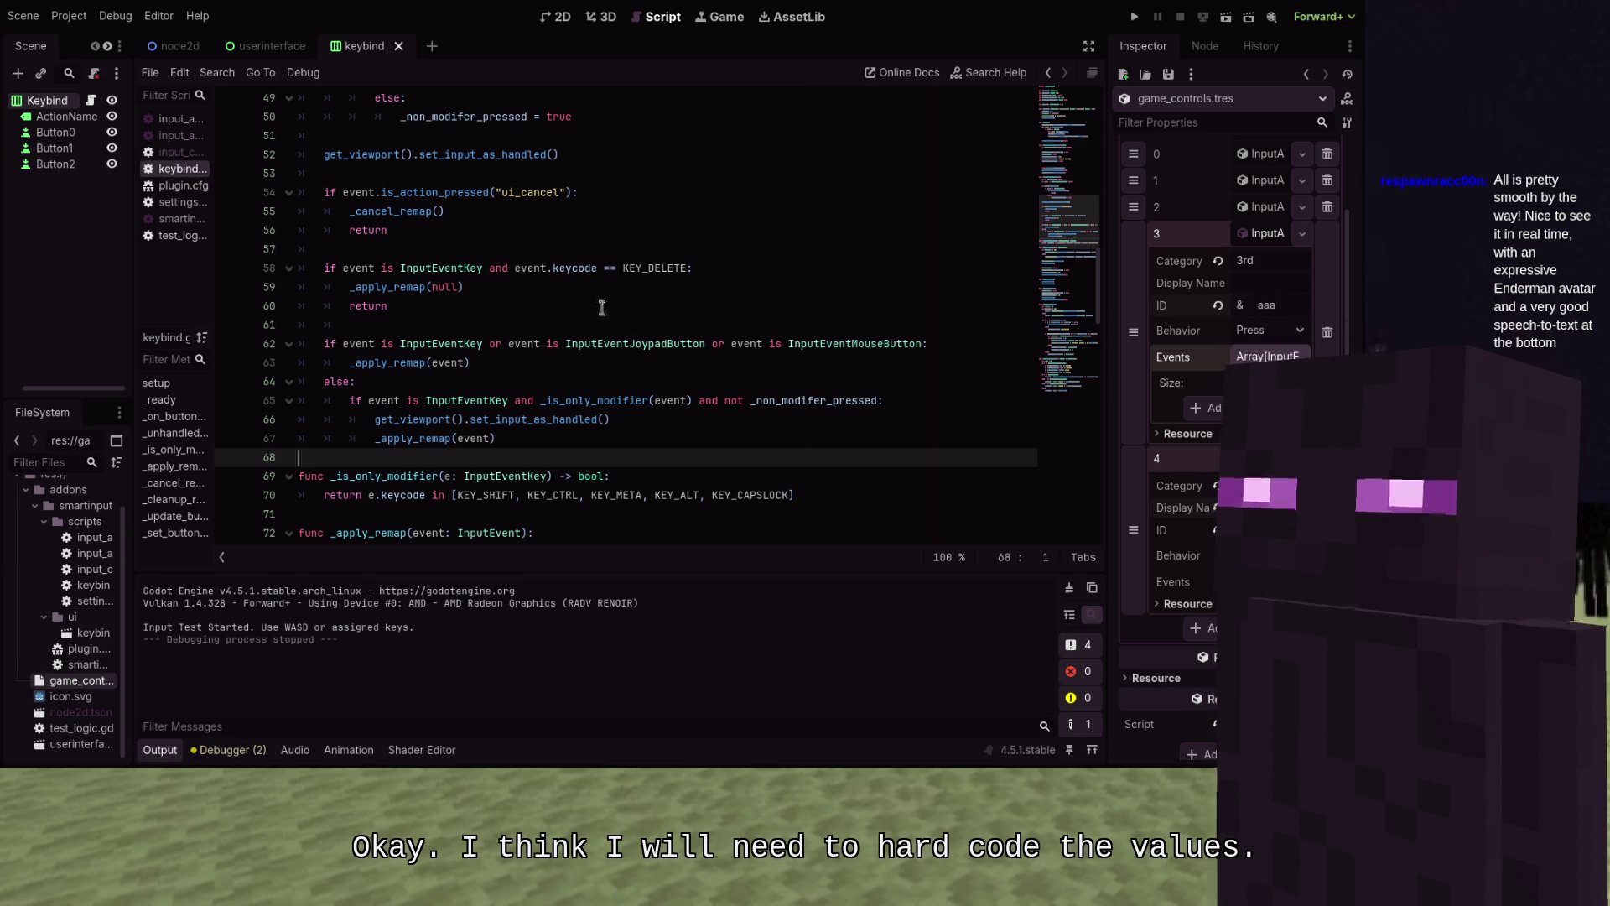
pyautogui.scroll(2, 601, 306)
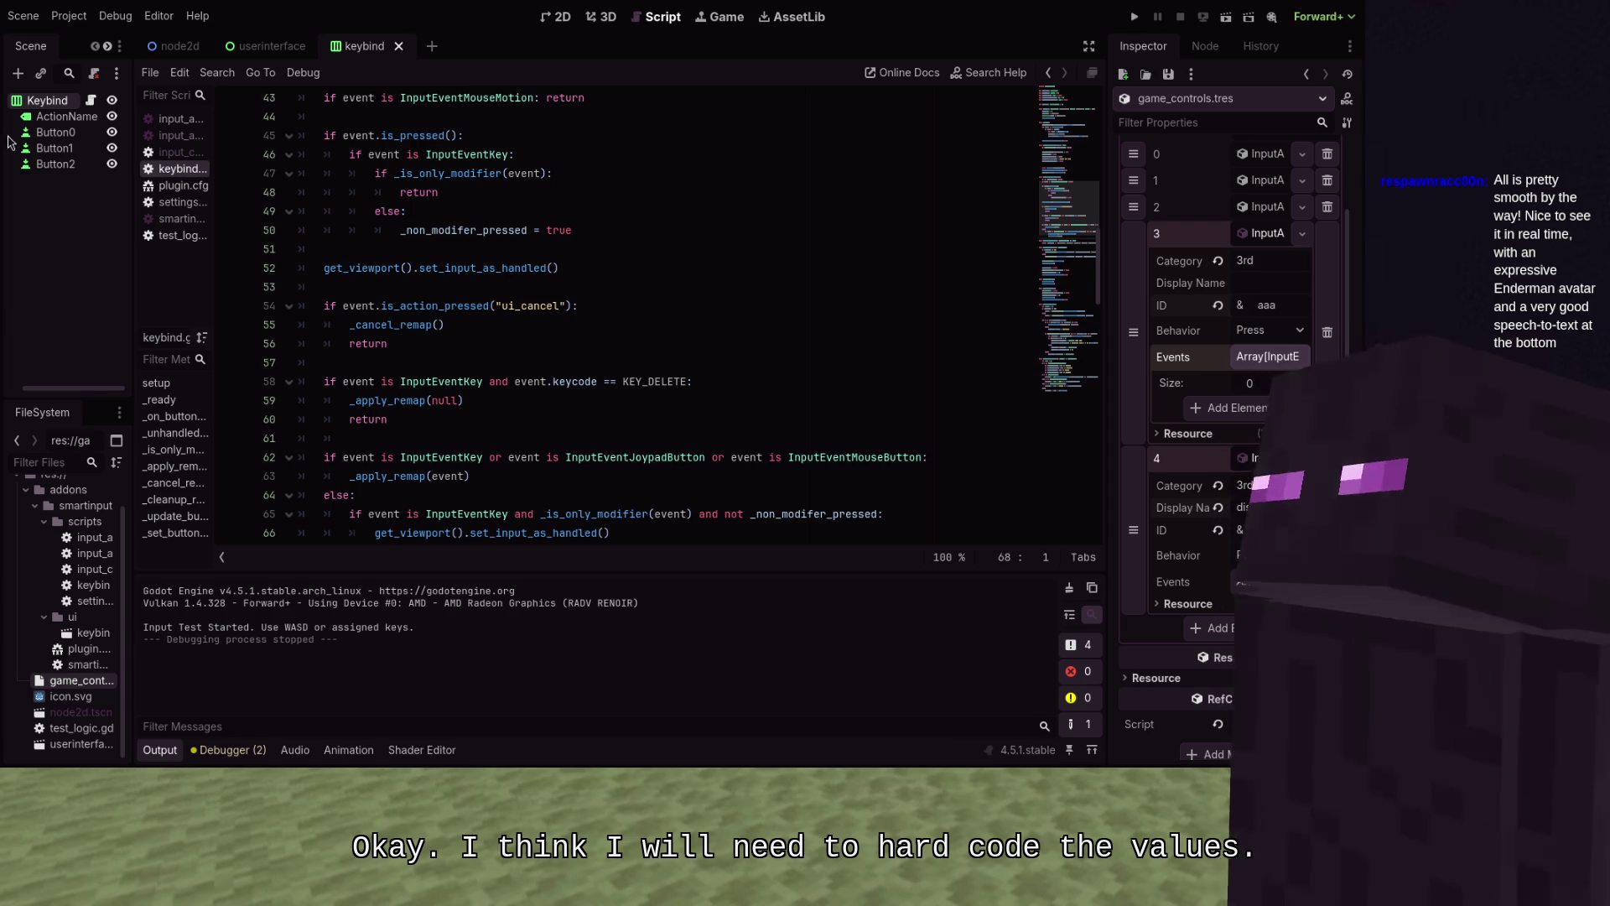
pyautogui.scroll(-1, 578, 307)
pyautogui.scroll(1, 578, 307)
pyautogui.scroll(5, 578, 307)
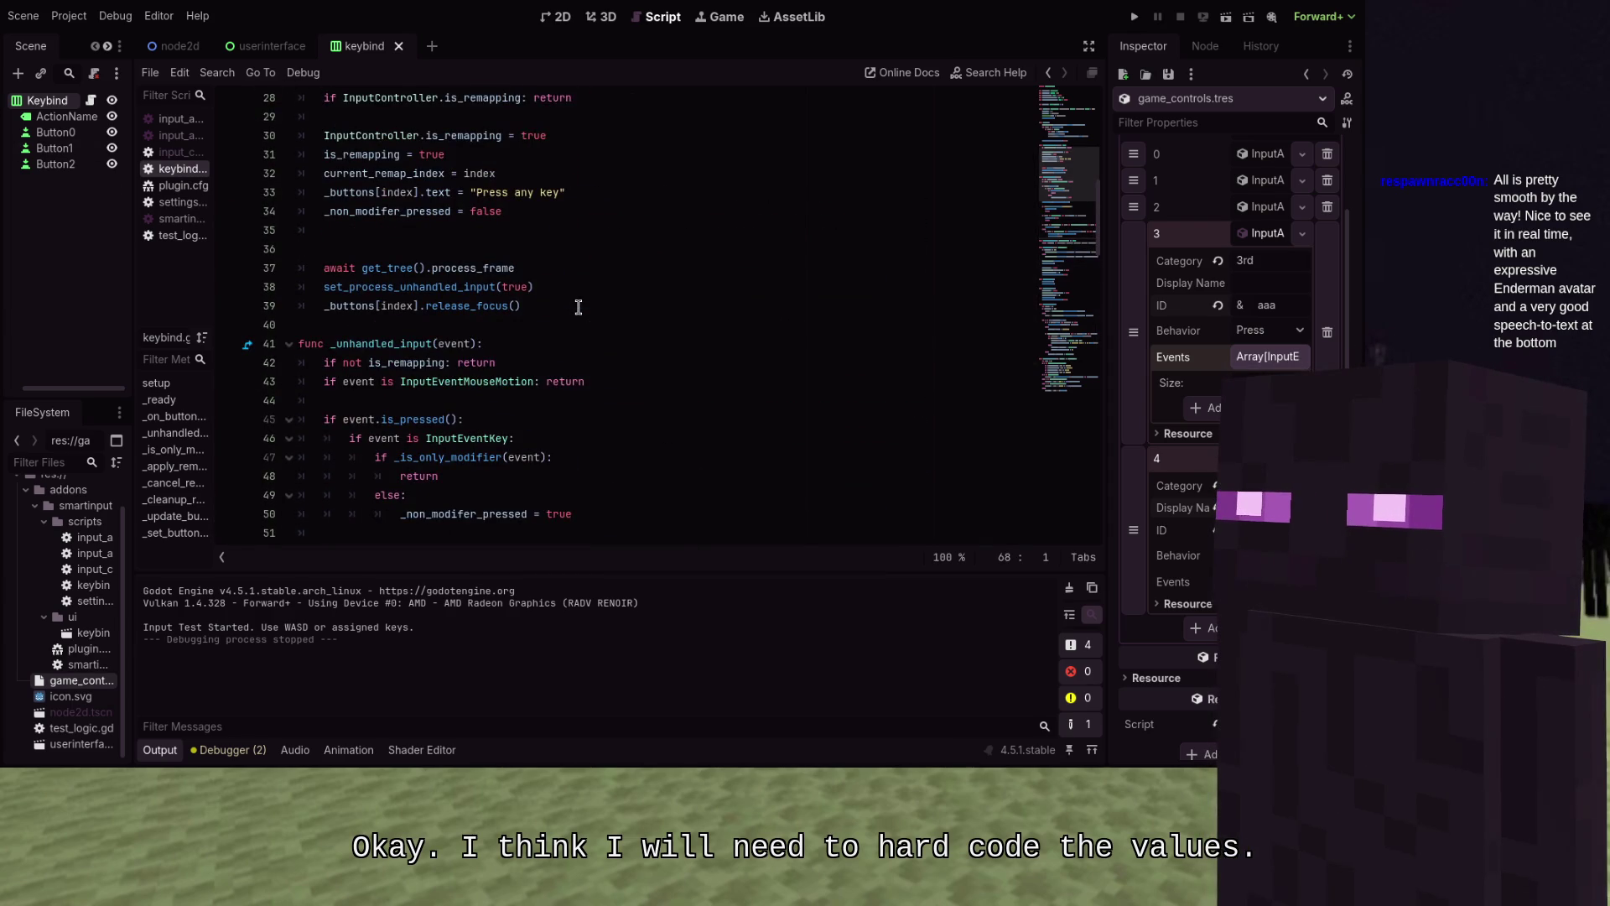
pyautogui.scroll(3, 578, 306)
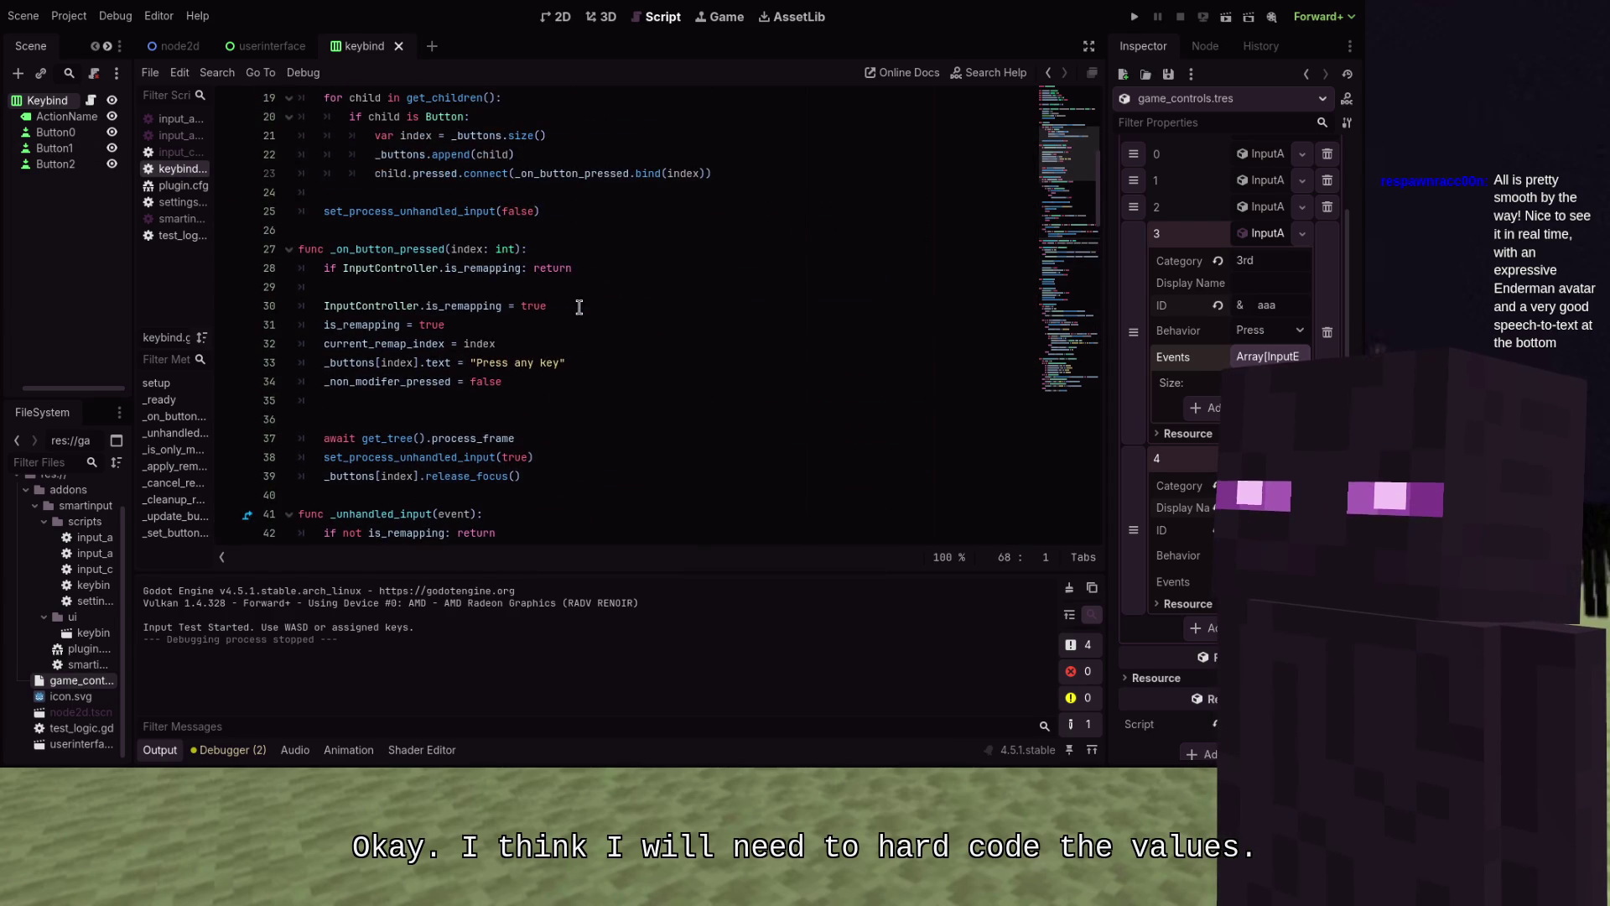
# After line 43, add an 'if event is InputEventWithModifiers:' block with shift_pressed ORed with Input.is_key_pressed
pyautogui.scroll(-6, 579, 307)
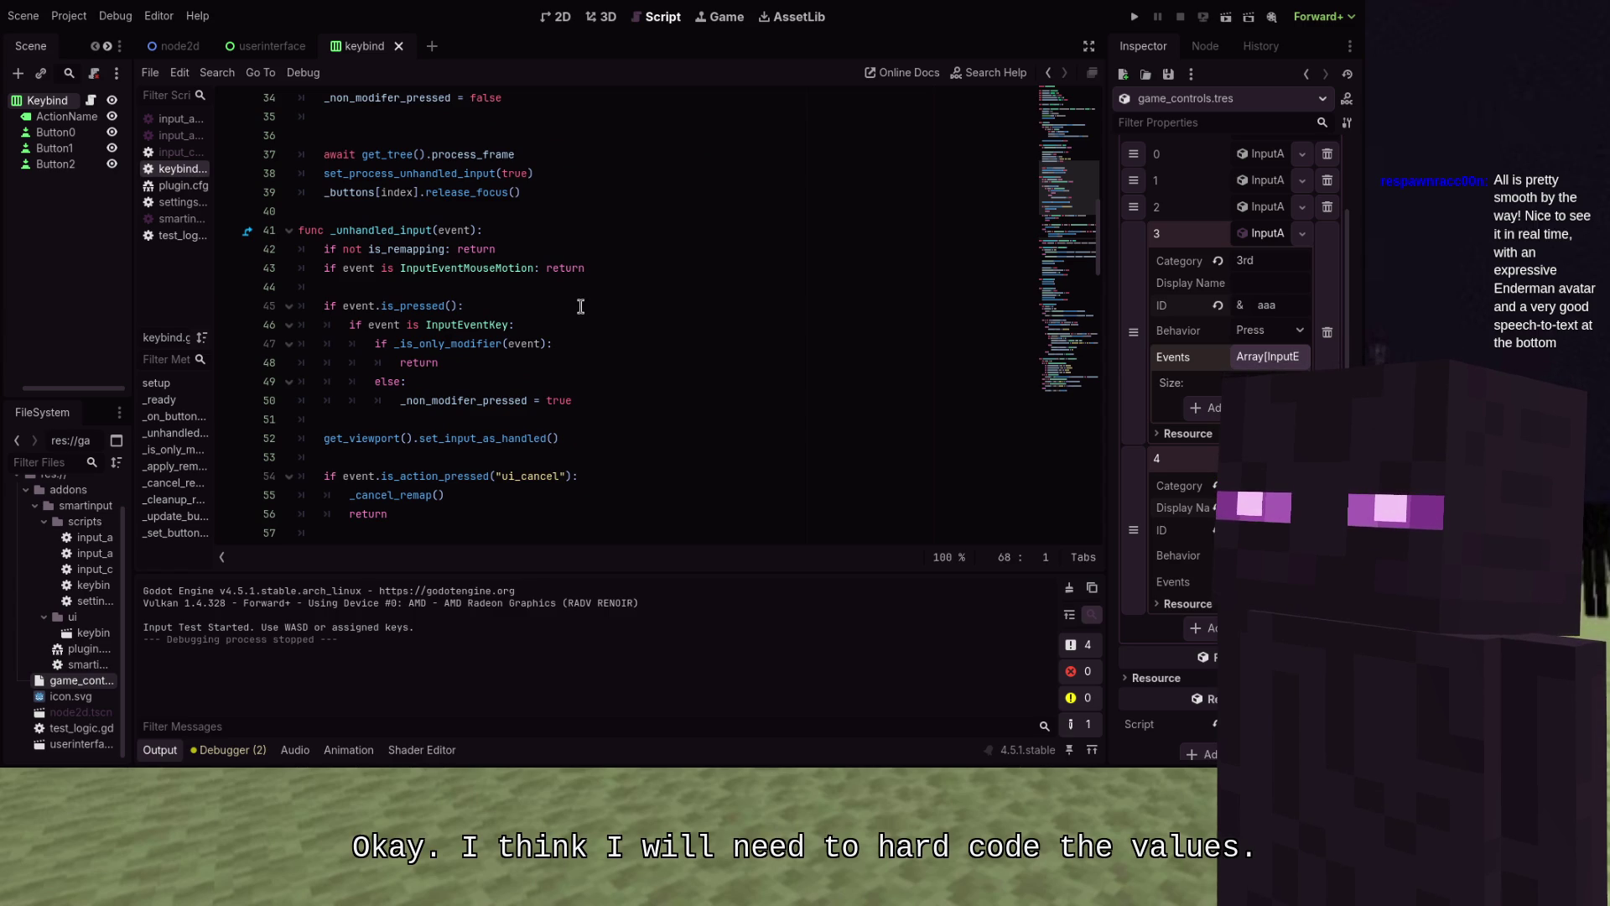
pyautogui.click(624, 269)
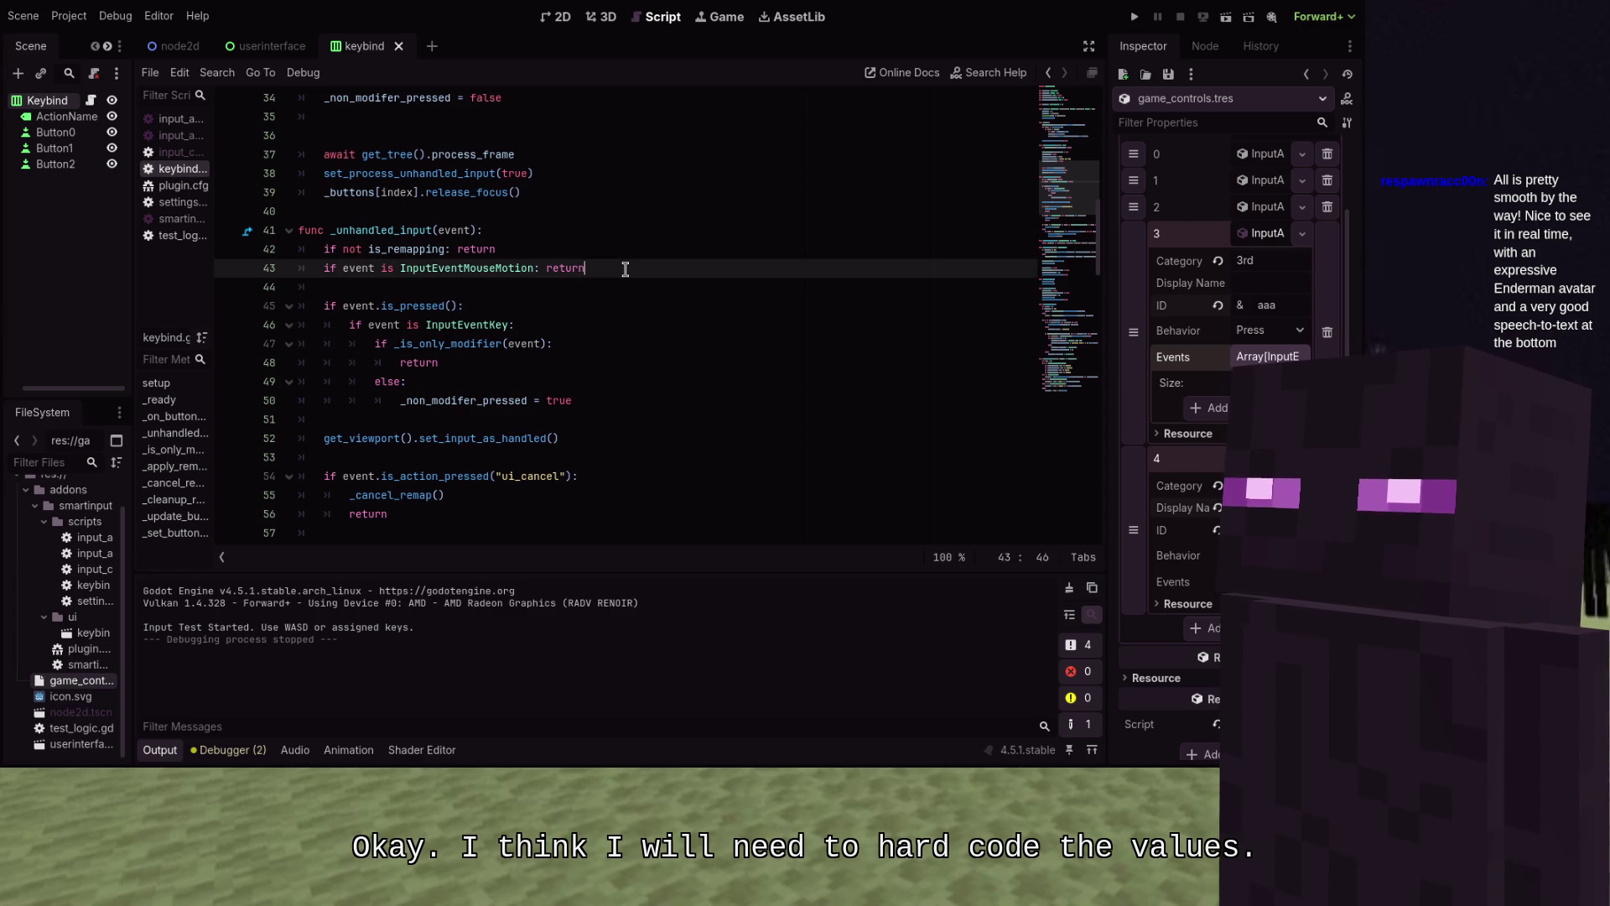
pyautogui.press('Return')
pyautogui.press('Return')
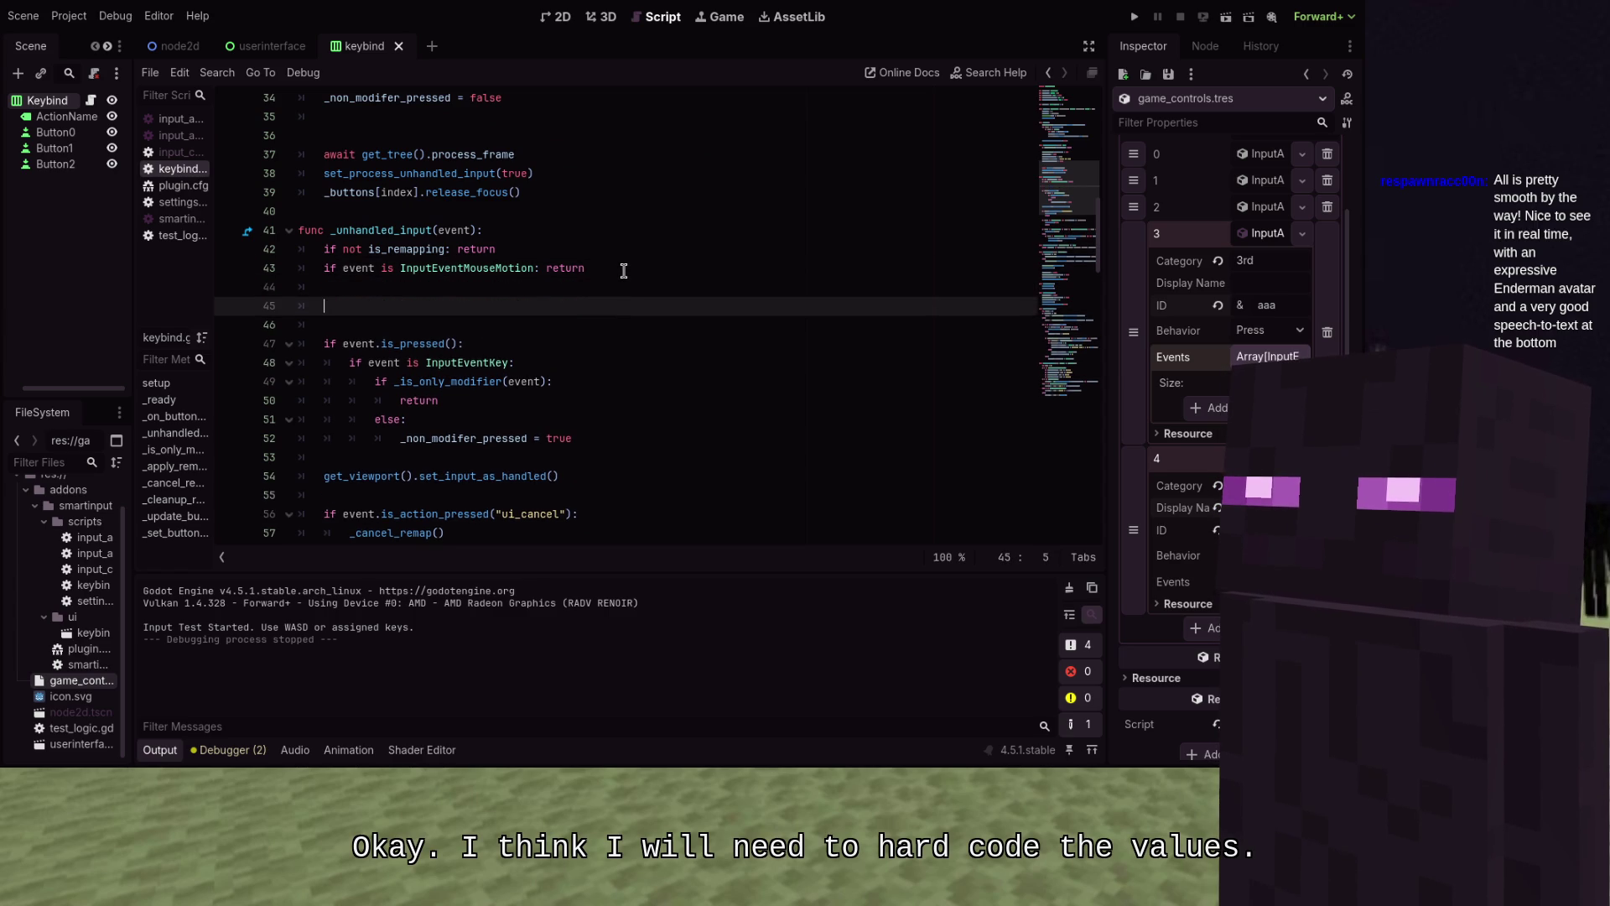
pyautogui.write('if event is In')
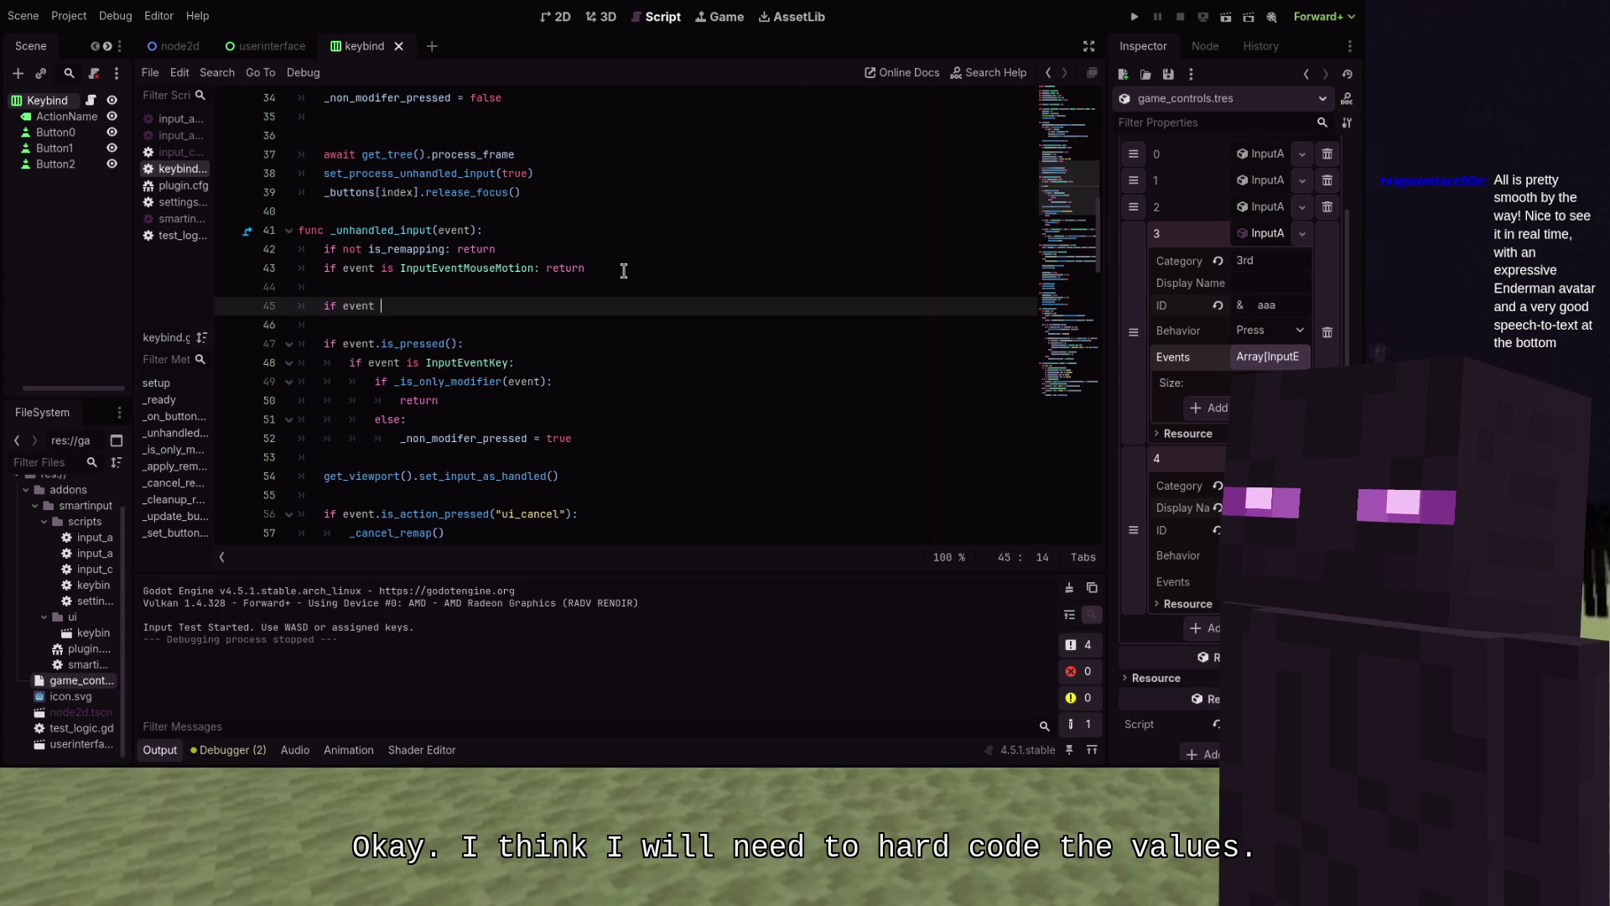
pyautogui.write('putEventWith')
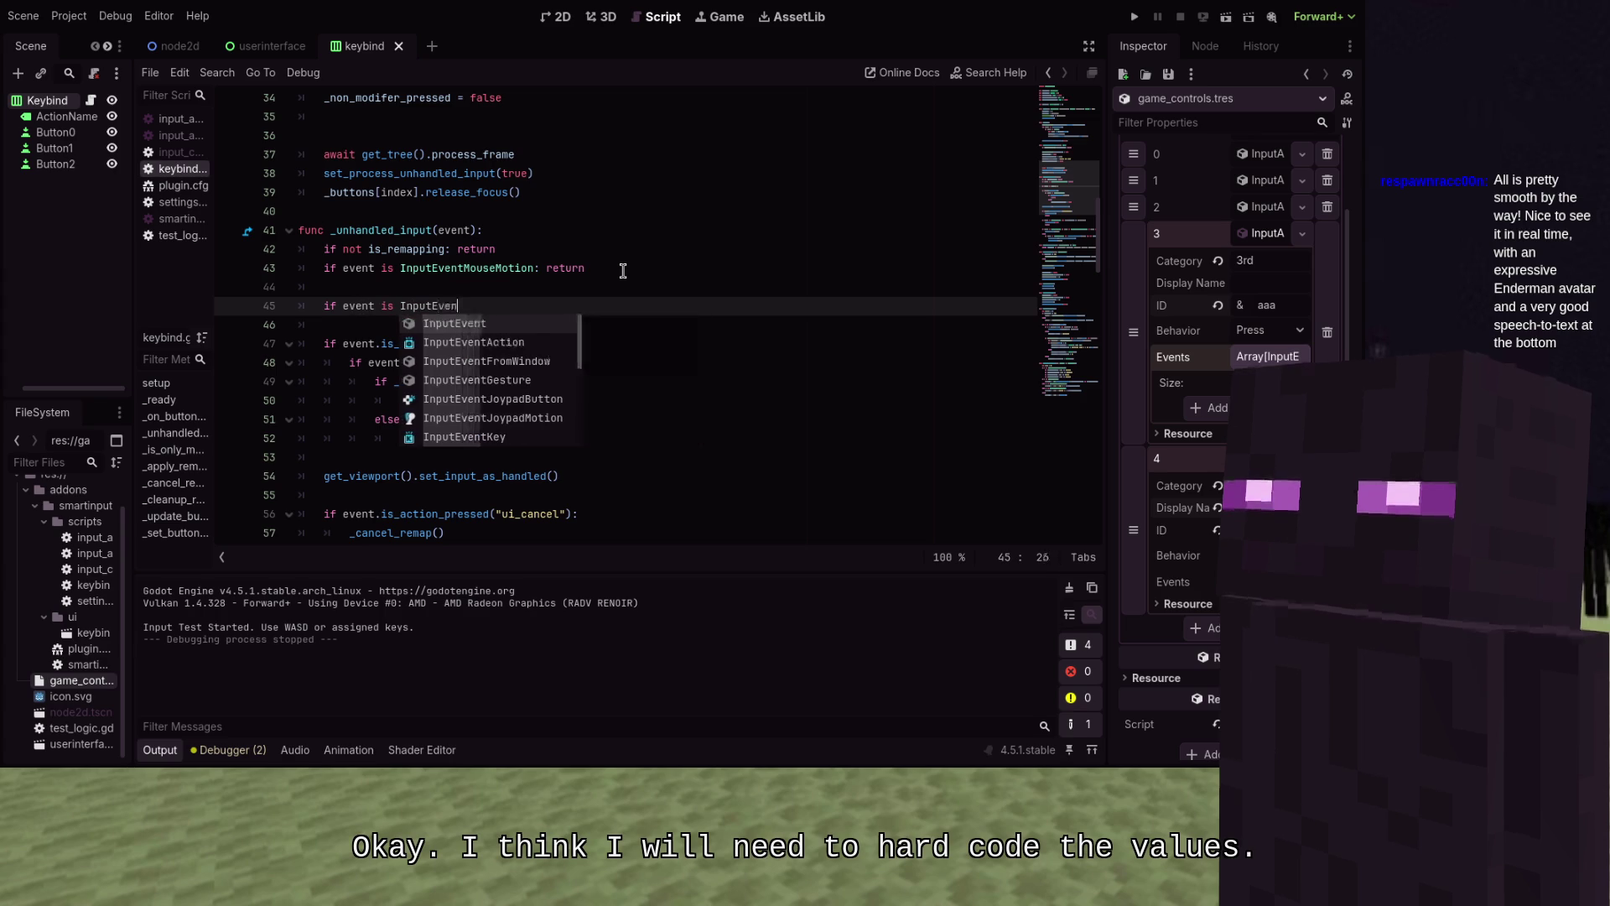
pyautogui.press('Return')
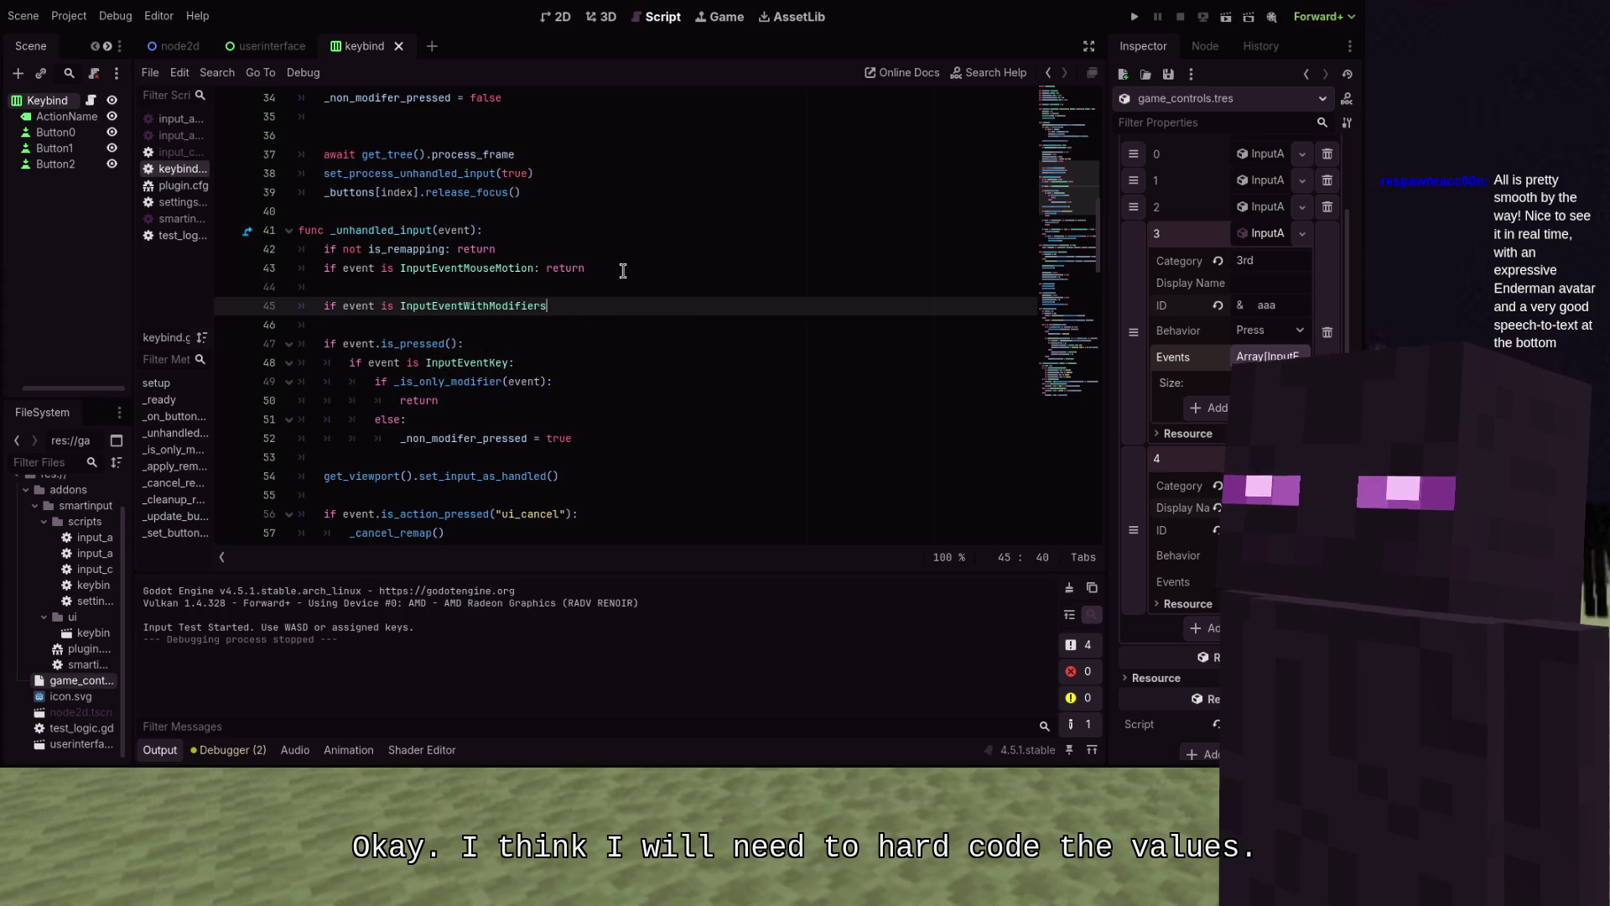
pyautogui.write(':')
pyautogui.press('Return')
pyautogui.write('event.shift_pressed = event.')
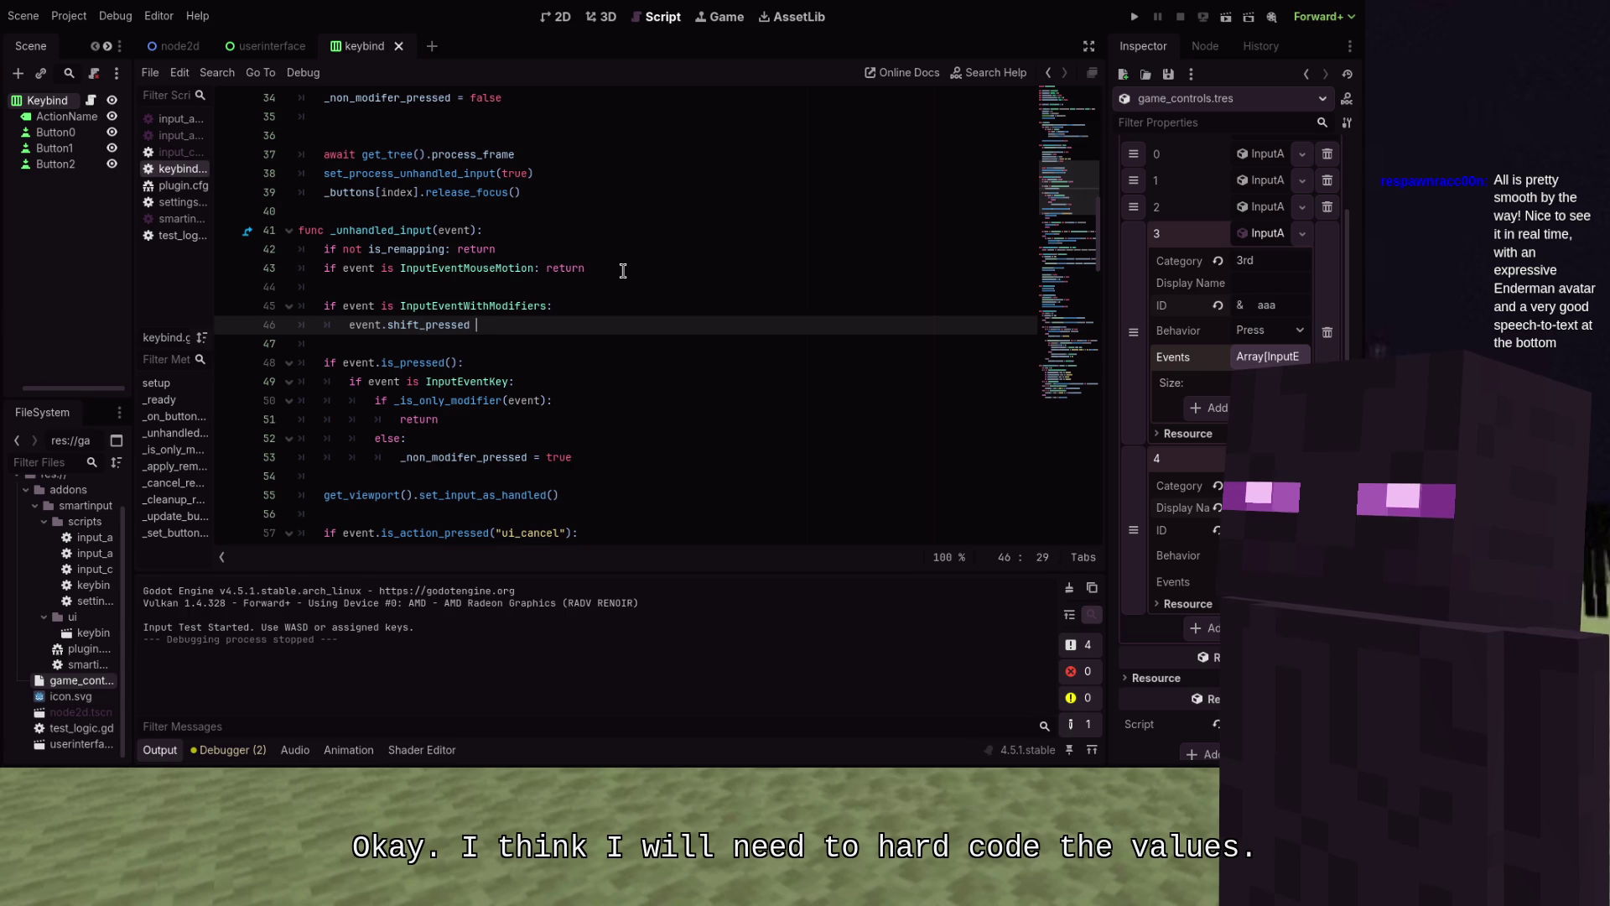
pyautogui.write('shift_')
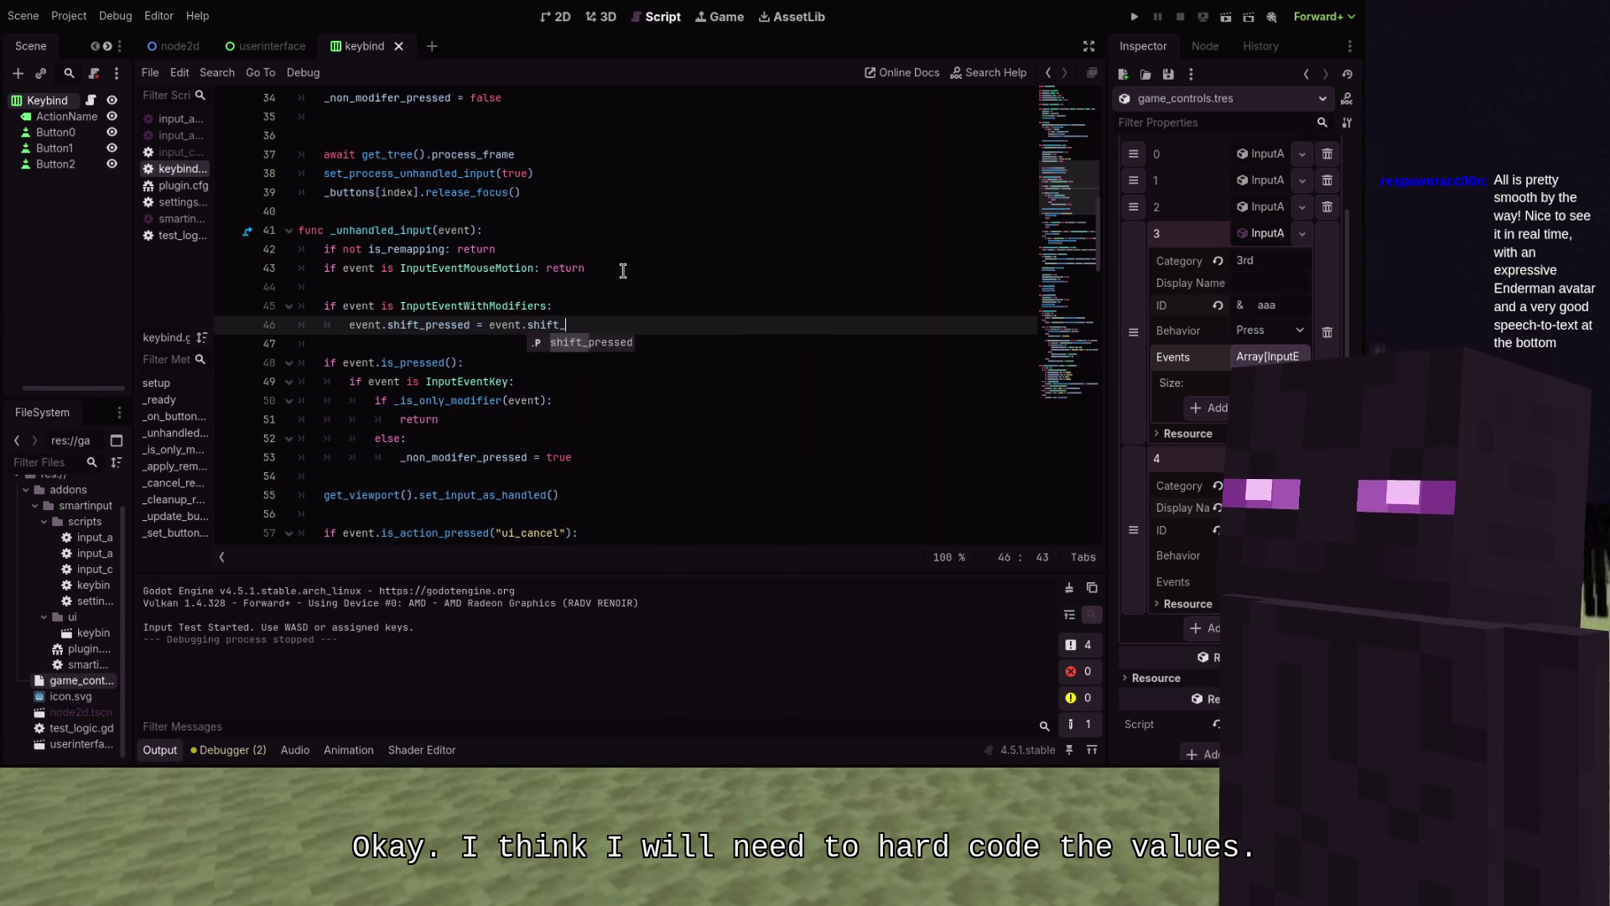
pyautogui.press('Return')
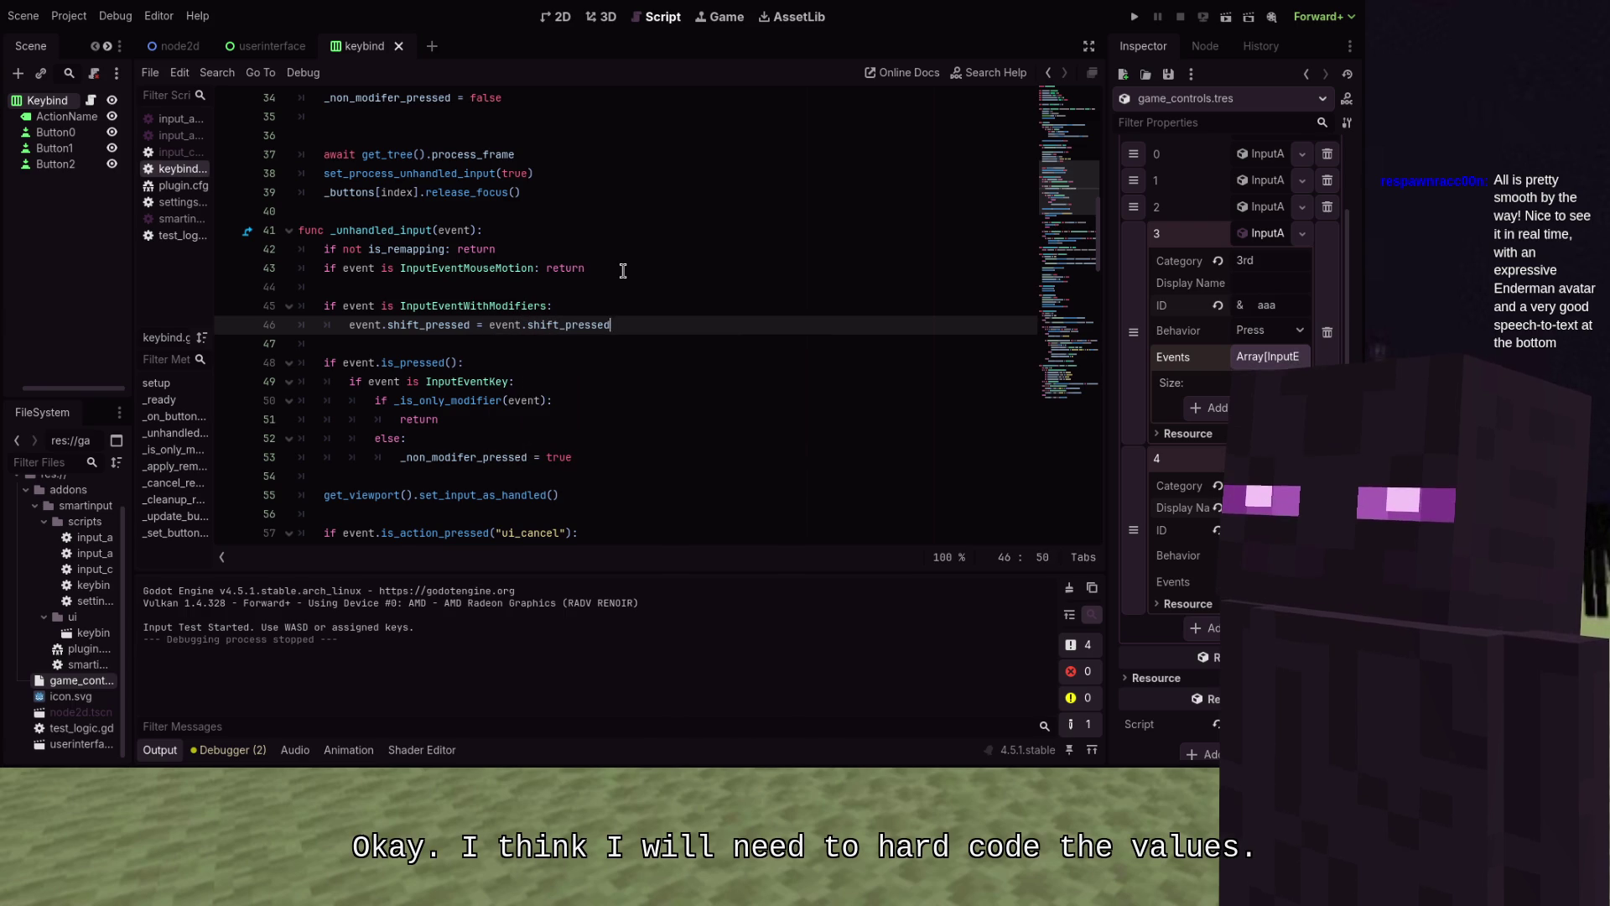
pyautogui.write(' or ')
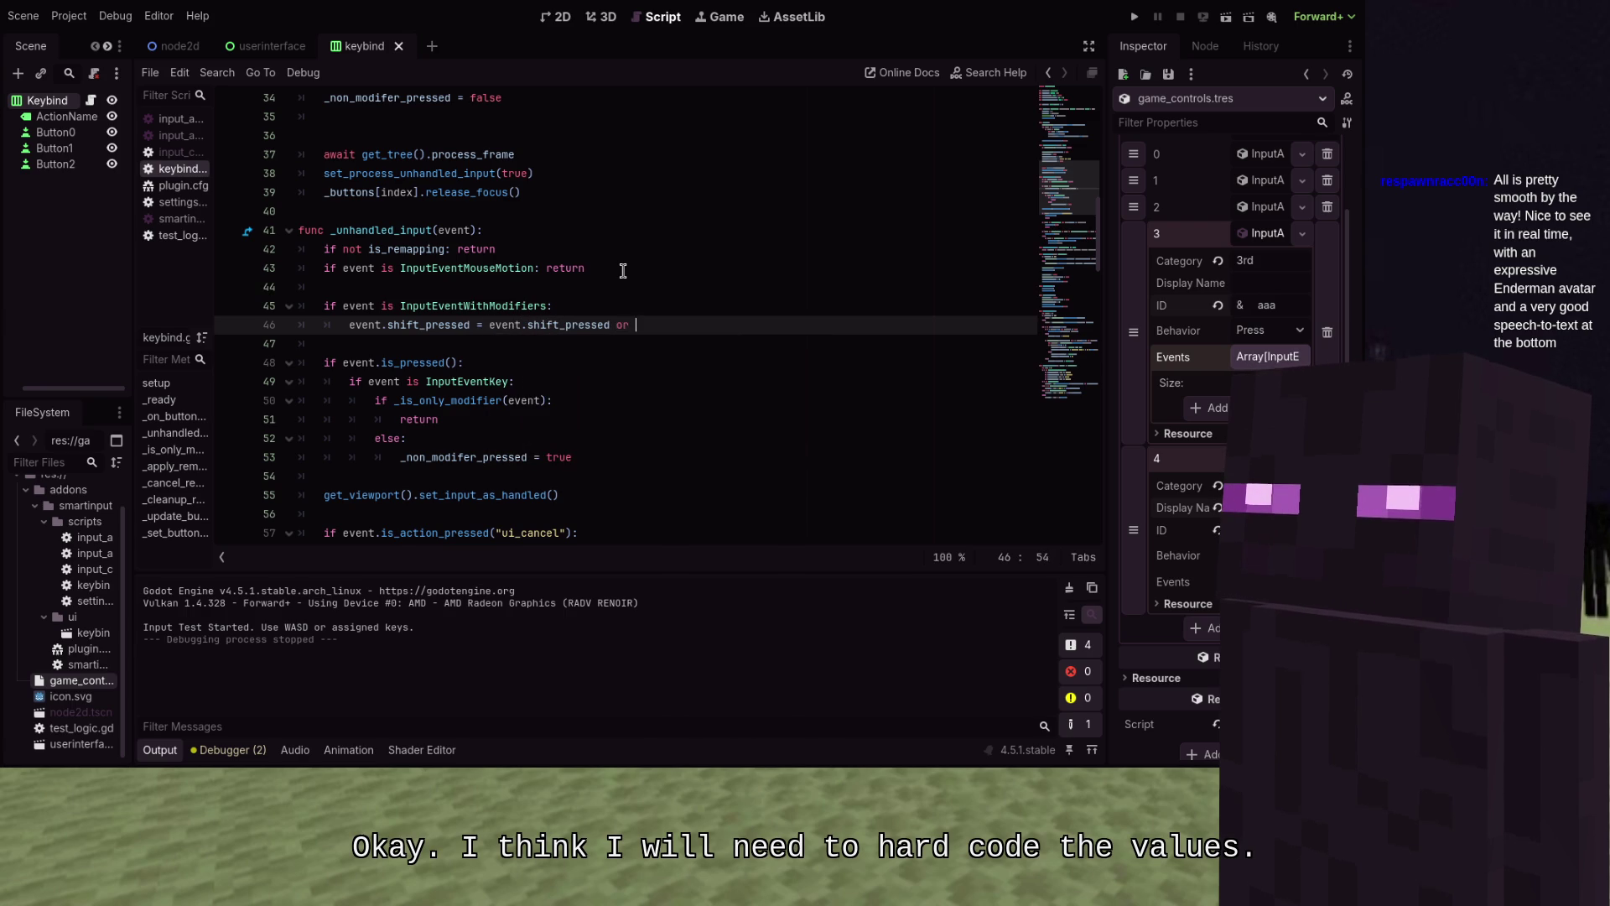
pyautogui.write('Input.is_key_pressed(KEY_SHIFT')
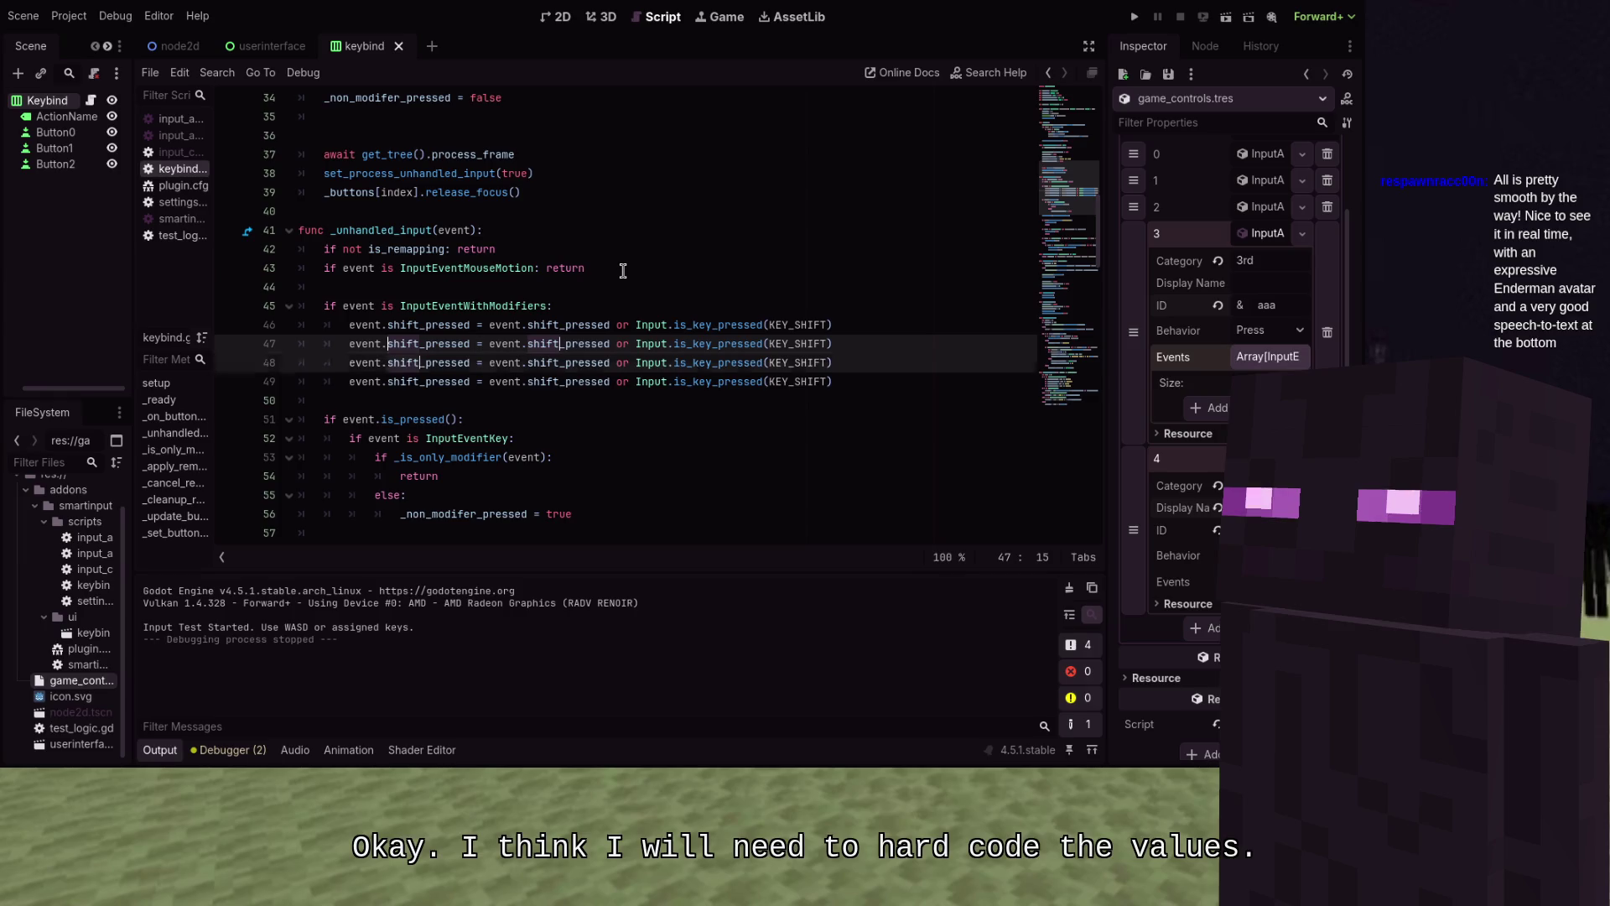
# Duplicate the shift line across three lines, renaming the copies to ctrl_pressed and alt_pressed
pyautogui.hotkey('shift', 'alt', 'Down')
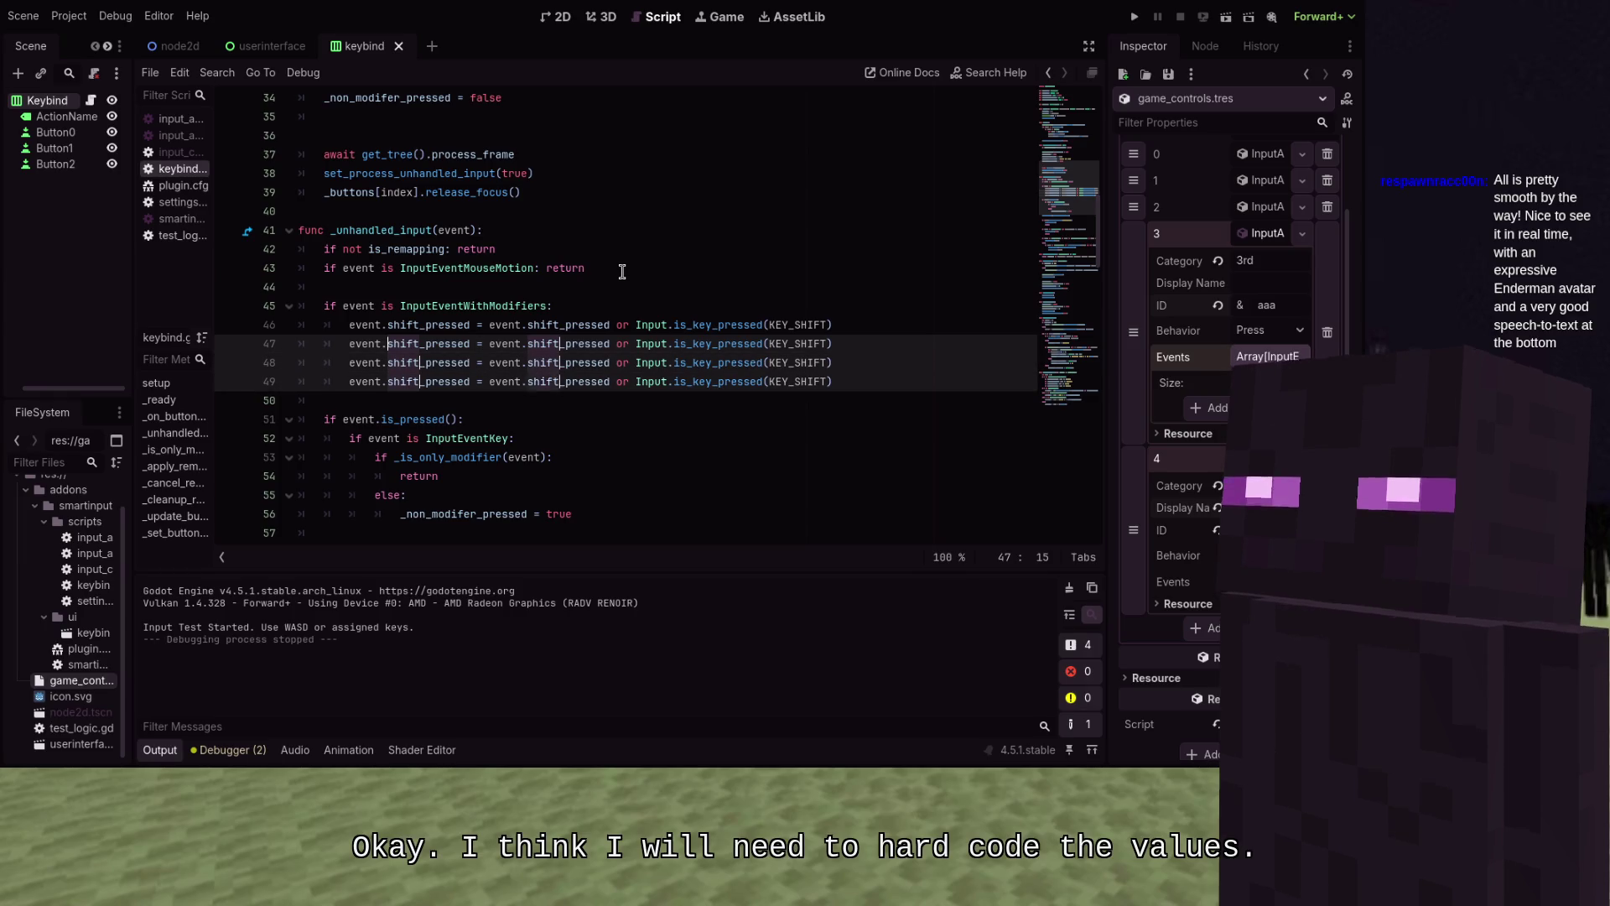
pyautogui.write('ctrl')
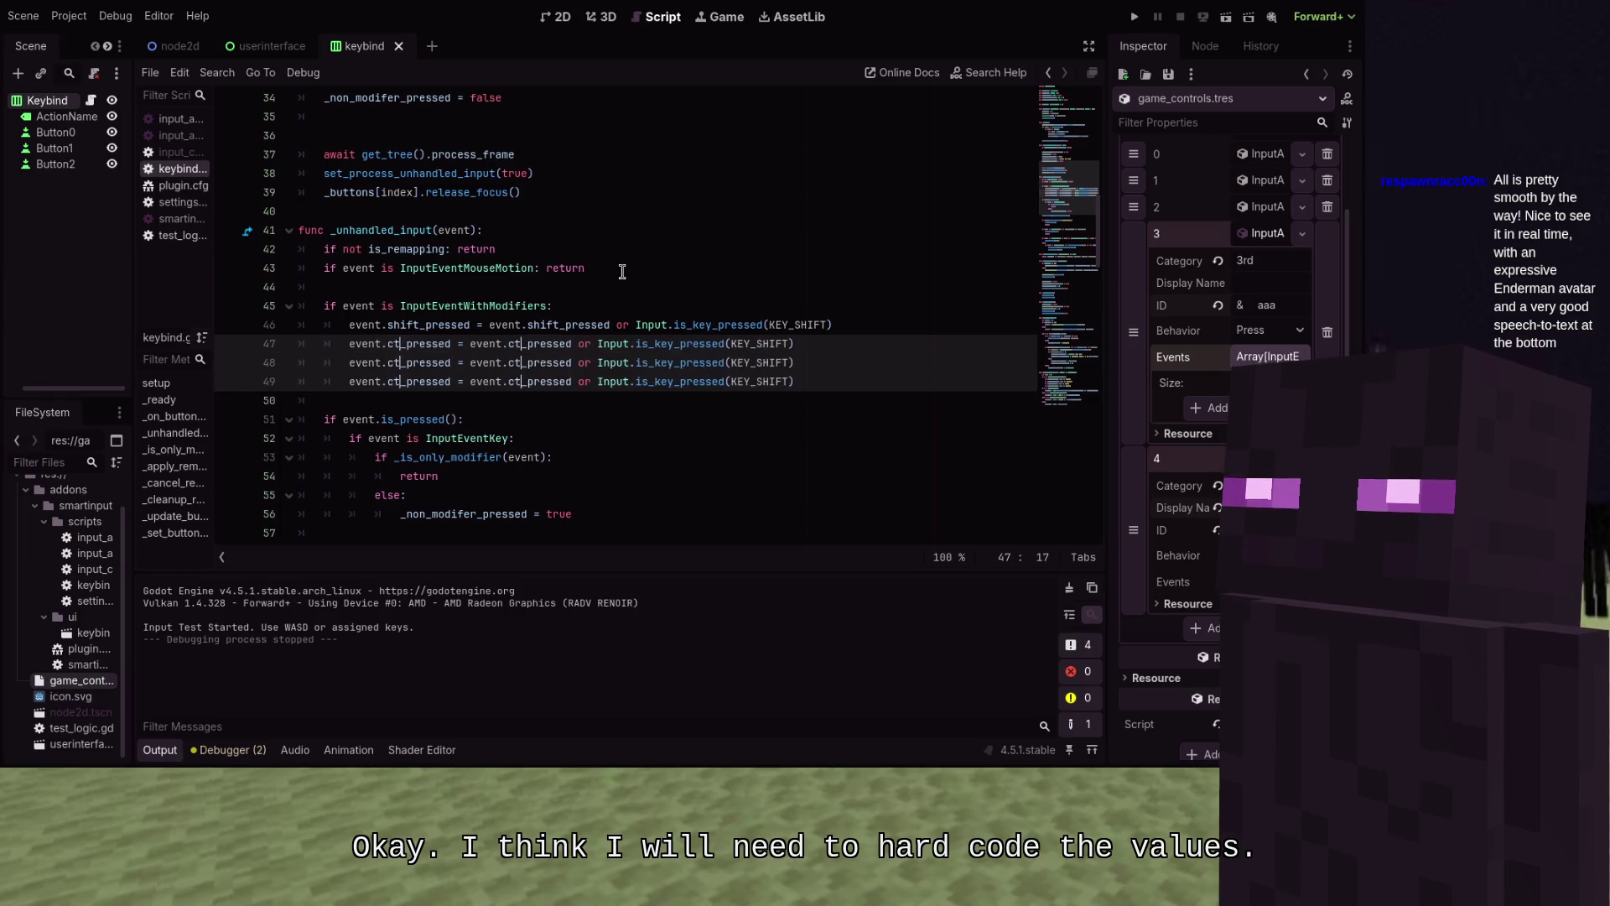
pyautogui.click(588, 249)
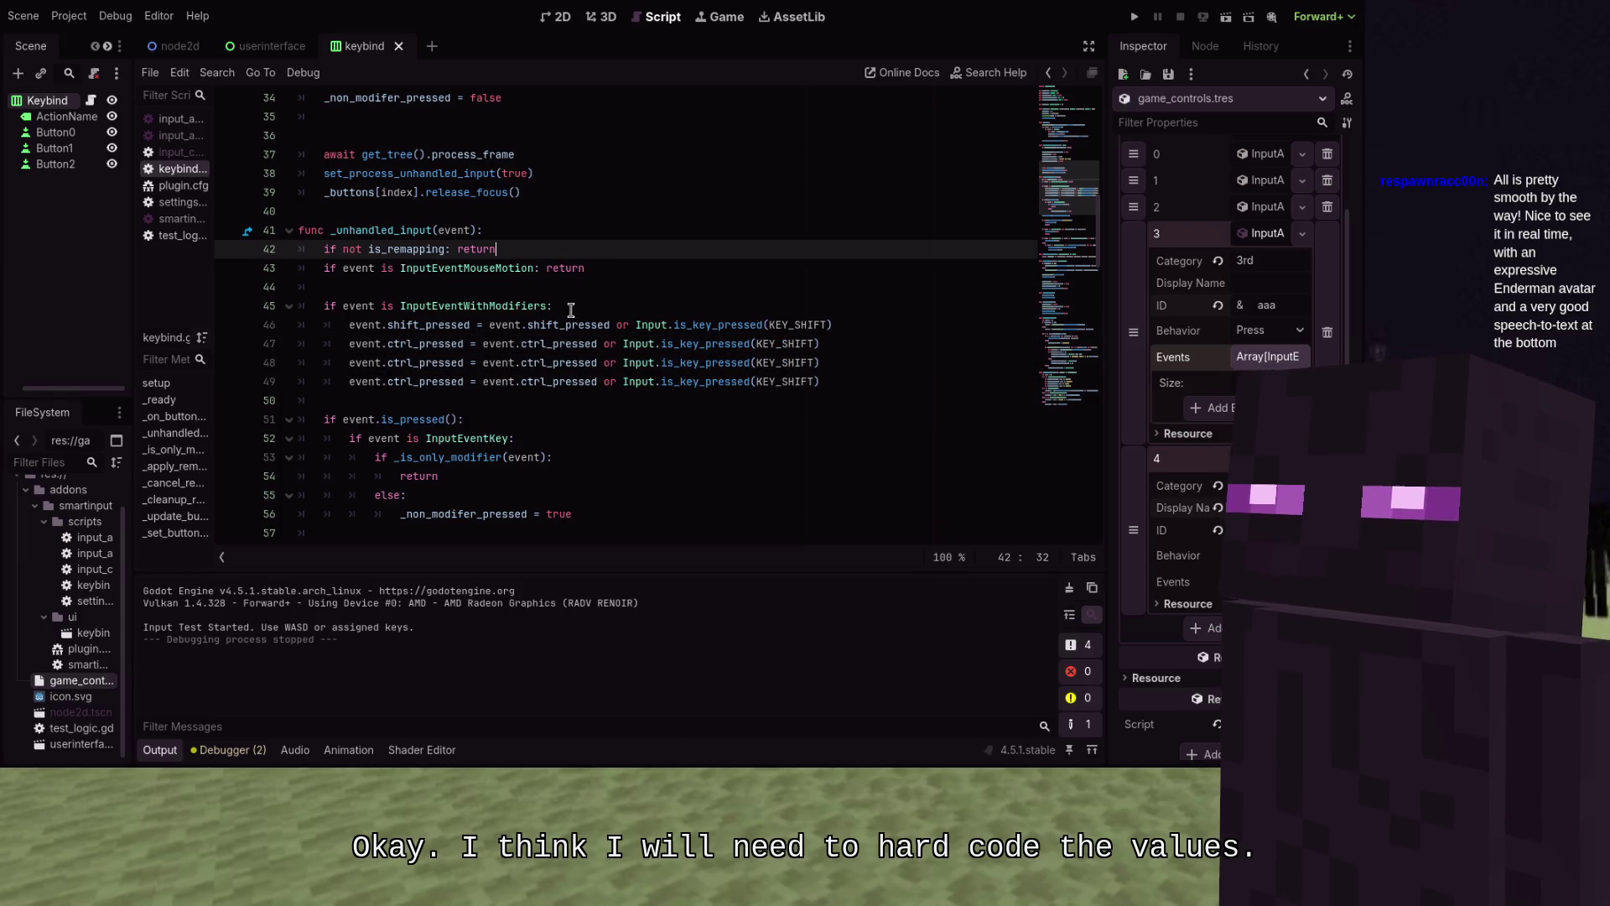
pyautogui.click(429, 362)
pyautogui.hotkey('ctrl', 'shift', 'Left')
pyautogui.hotkey('ctrl', 'd')
pyautogui.write('alr')
pyautogui.press('BackSpace')
pyautogui.write('t')
pyautogui.press('Escape')
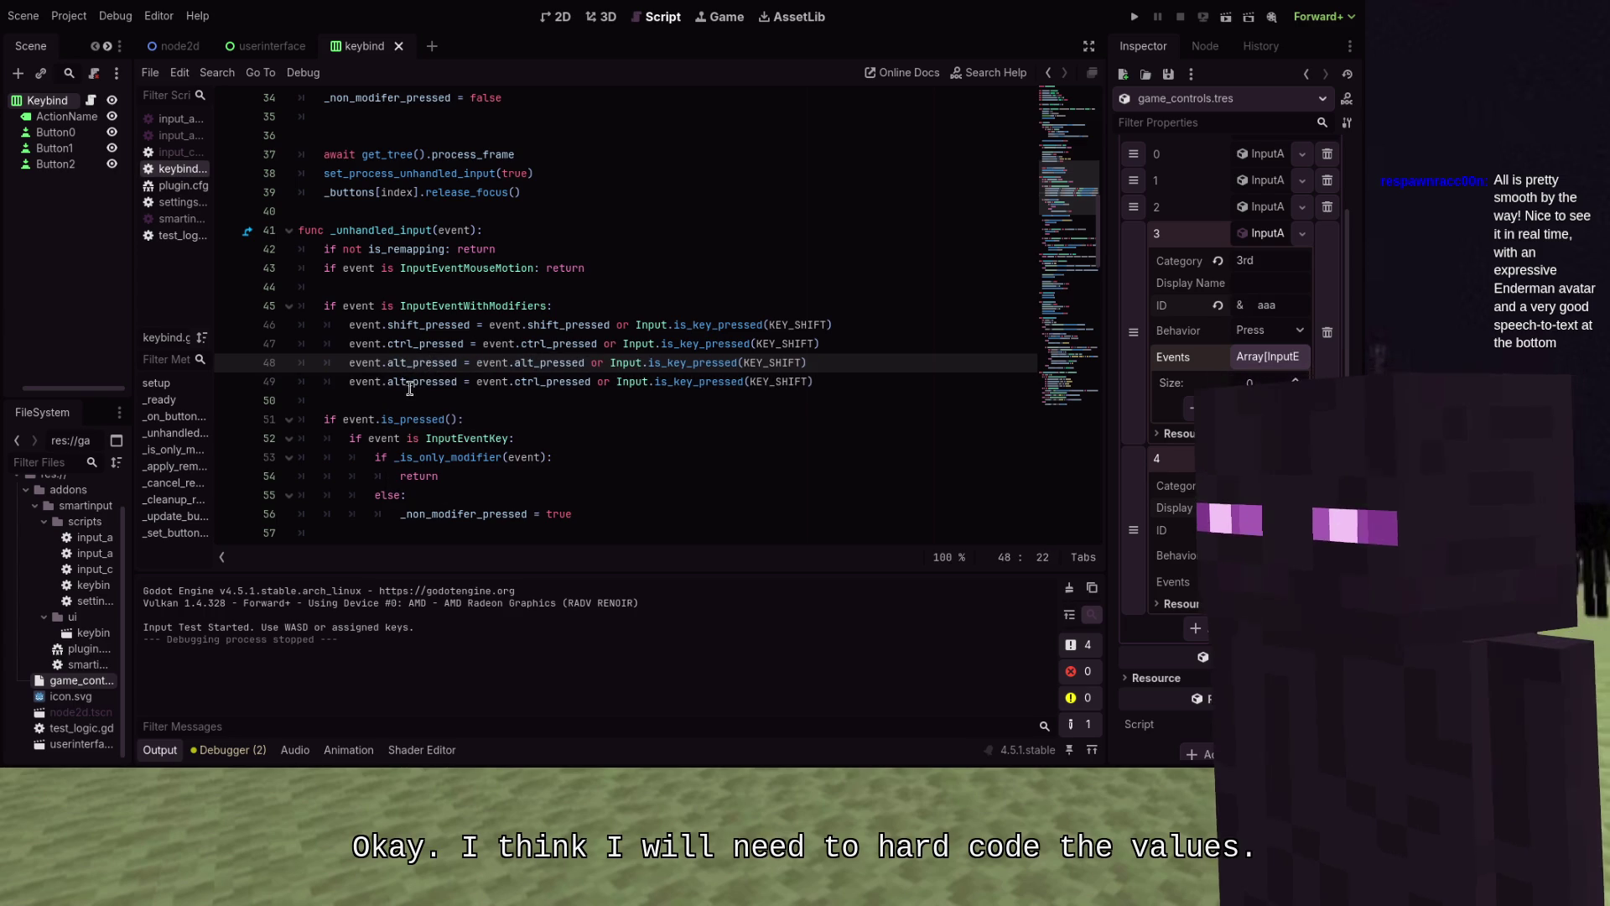
# Change line 49 to set meta_pressed from event.meta_pressed or Input.is_key_pressed(KEY_META)
pyautogui.click(527, 385)
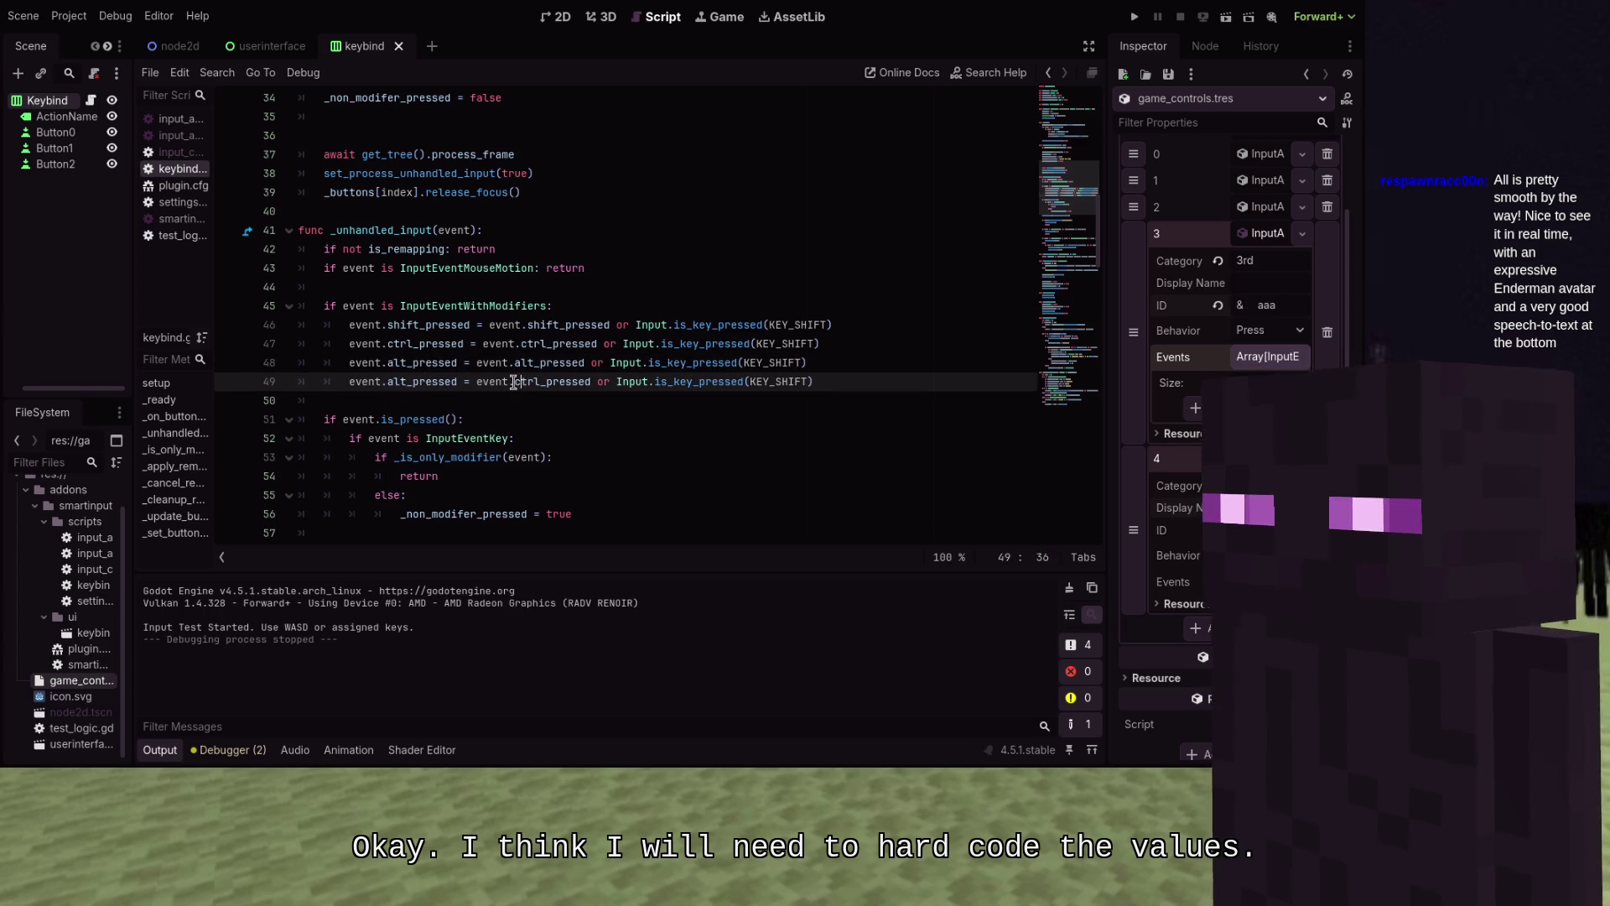
pyautogui.click(407, 383)
pyautogui.press('BackSpace')
pyautogui.press('BackSpace')
pyautogui.press('BackSpace')
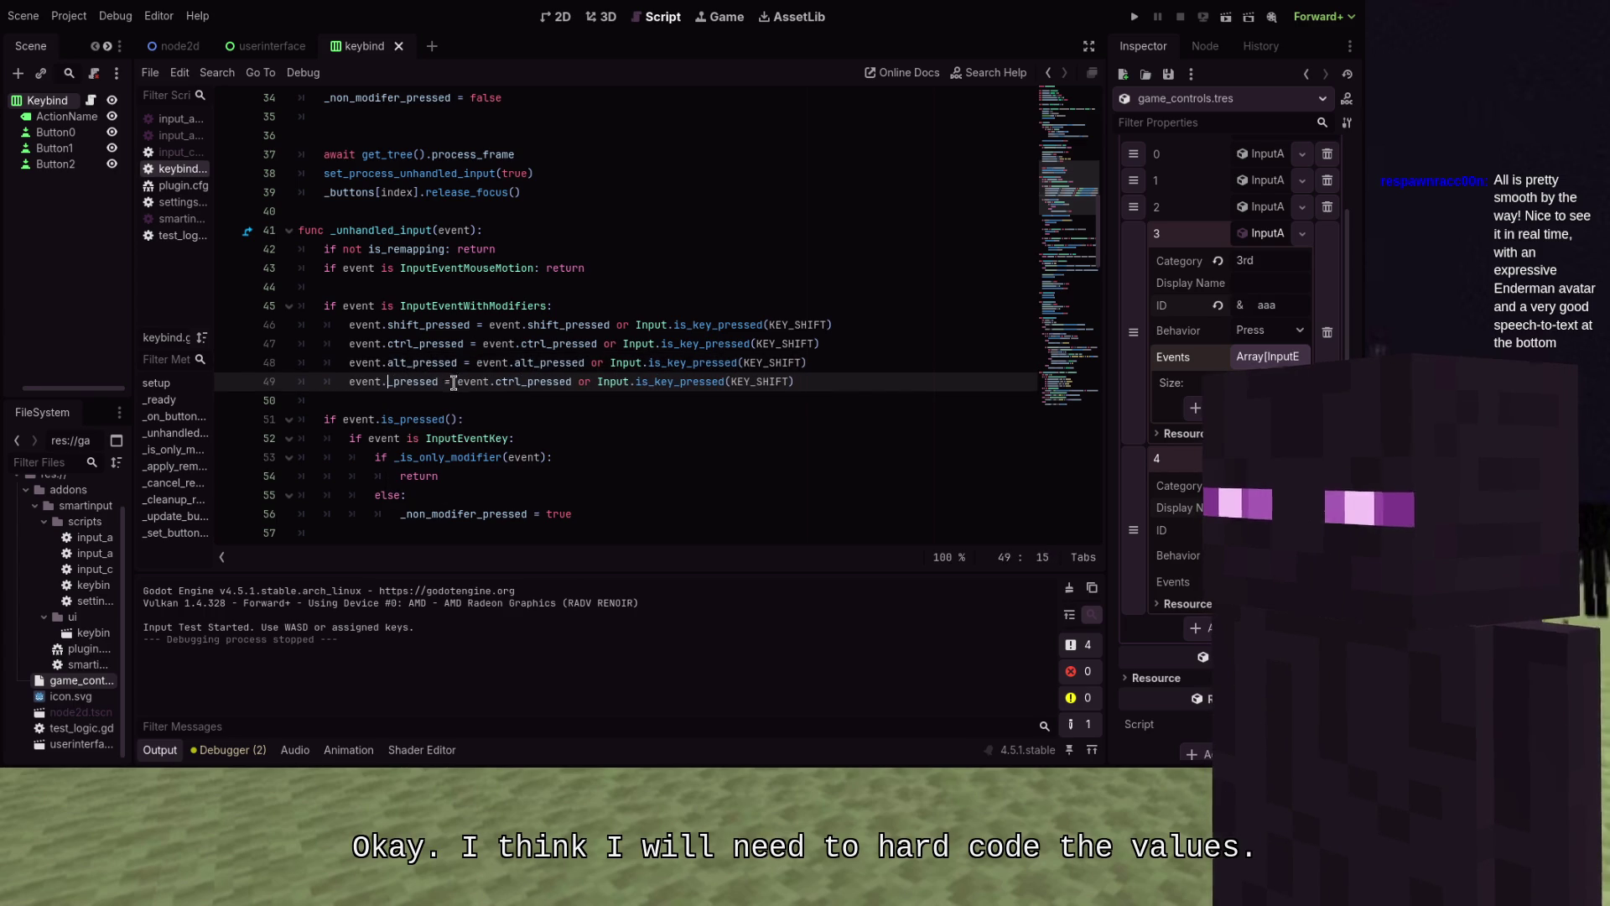
pyautogui.write('mmmeta')
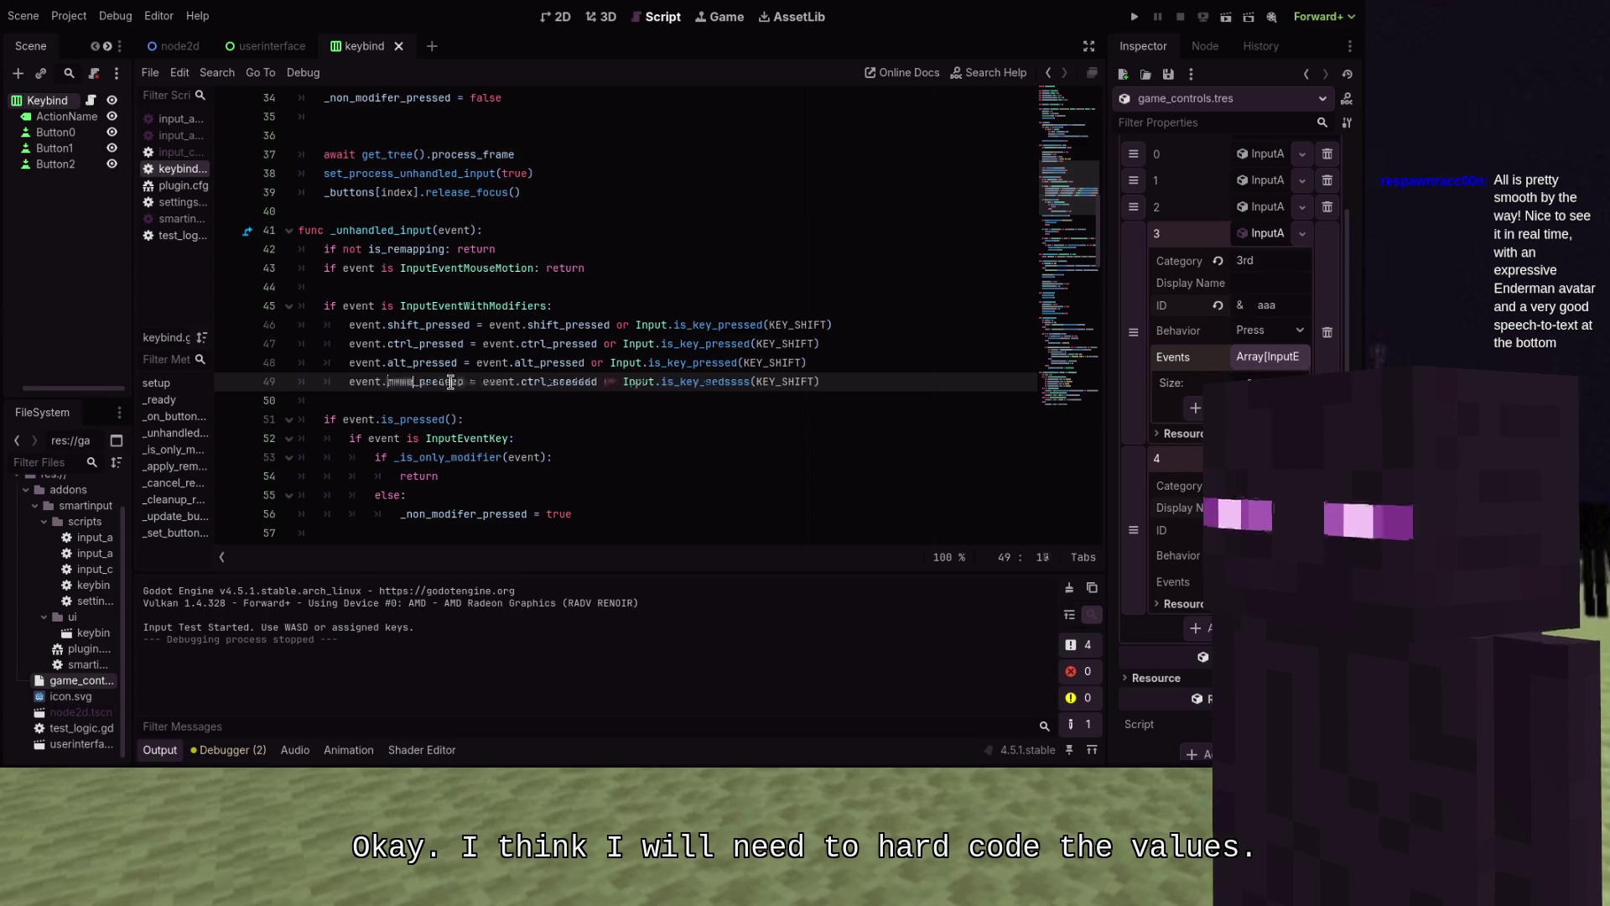
pyautogui.press('BackSpace')
pyautogui.press('BackSpace')
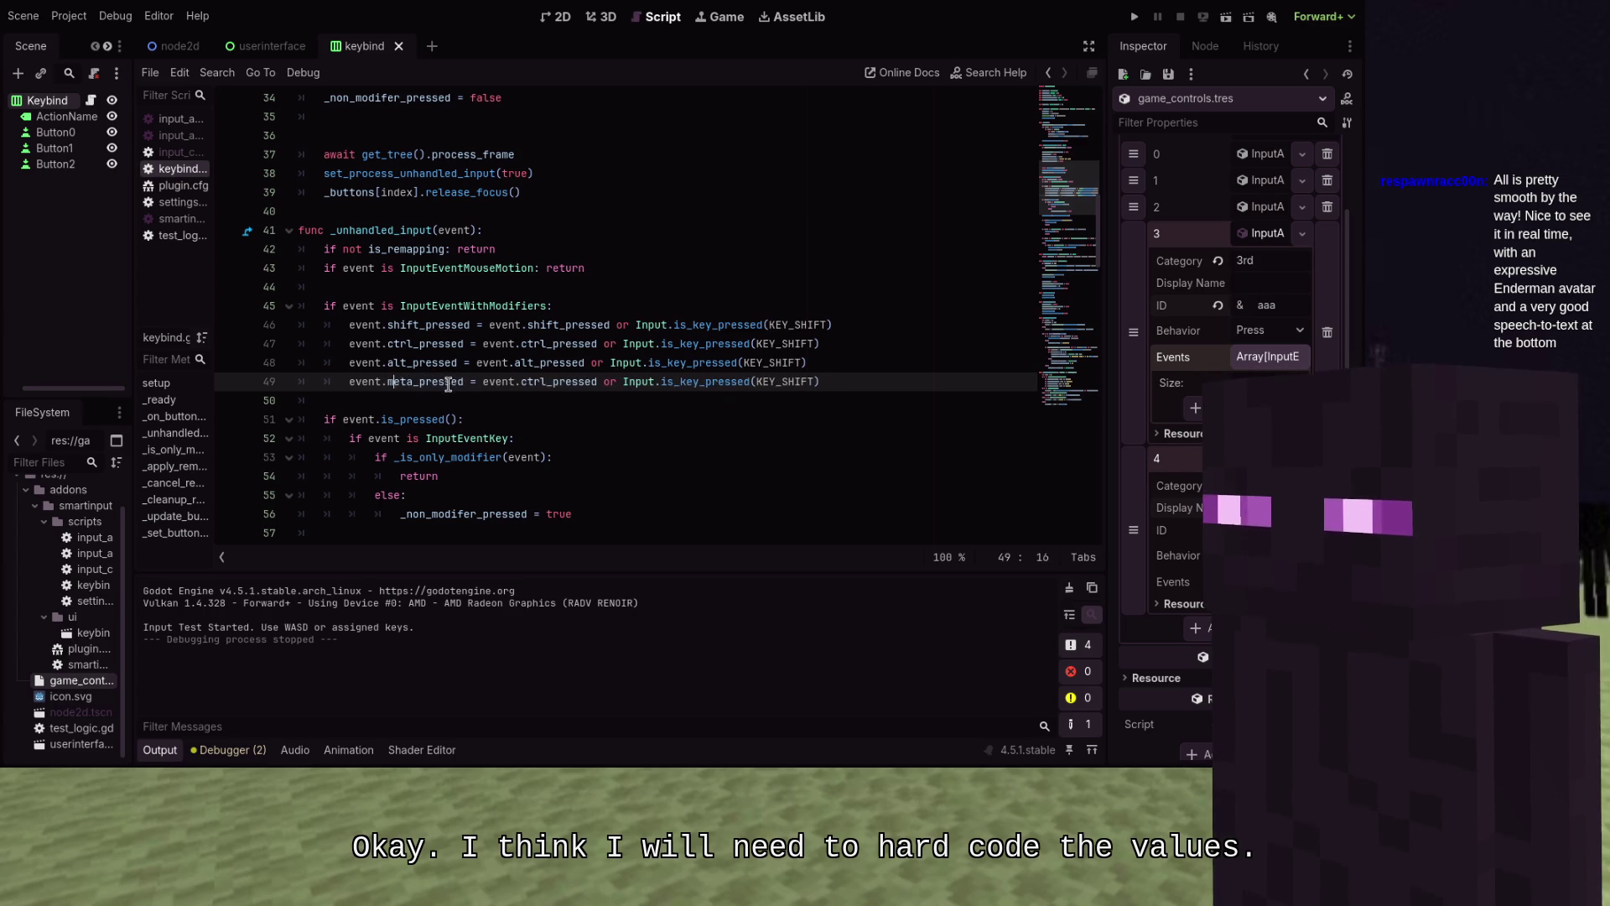
pyautogui.press('Right')
pyautogui.press('Right')
pyautogui.press('Right')
pyautogui.press('BackSpace')
pyautogui.press('BackSpace')
pyautogui.press('BackSpace')
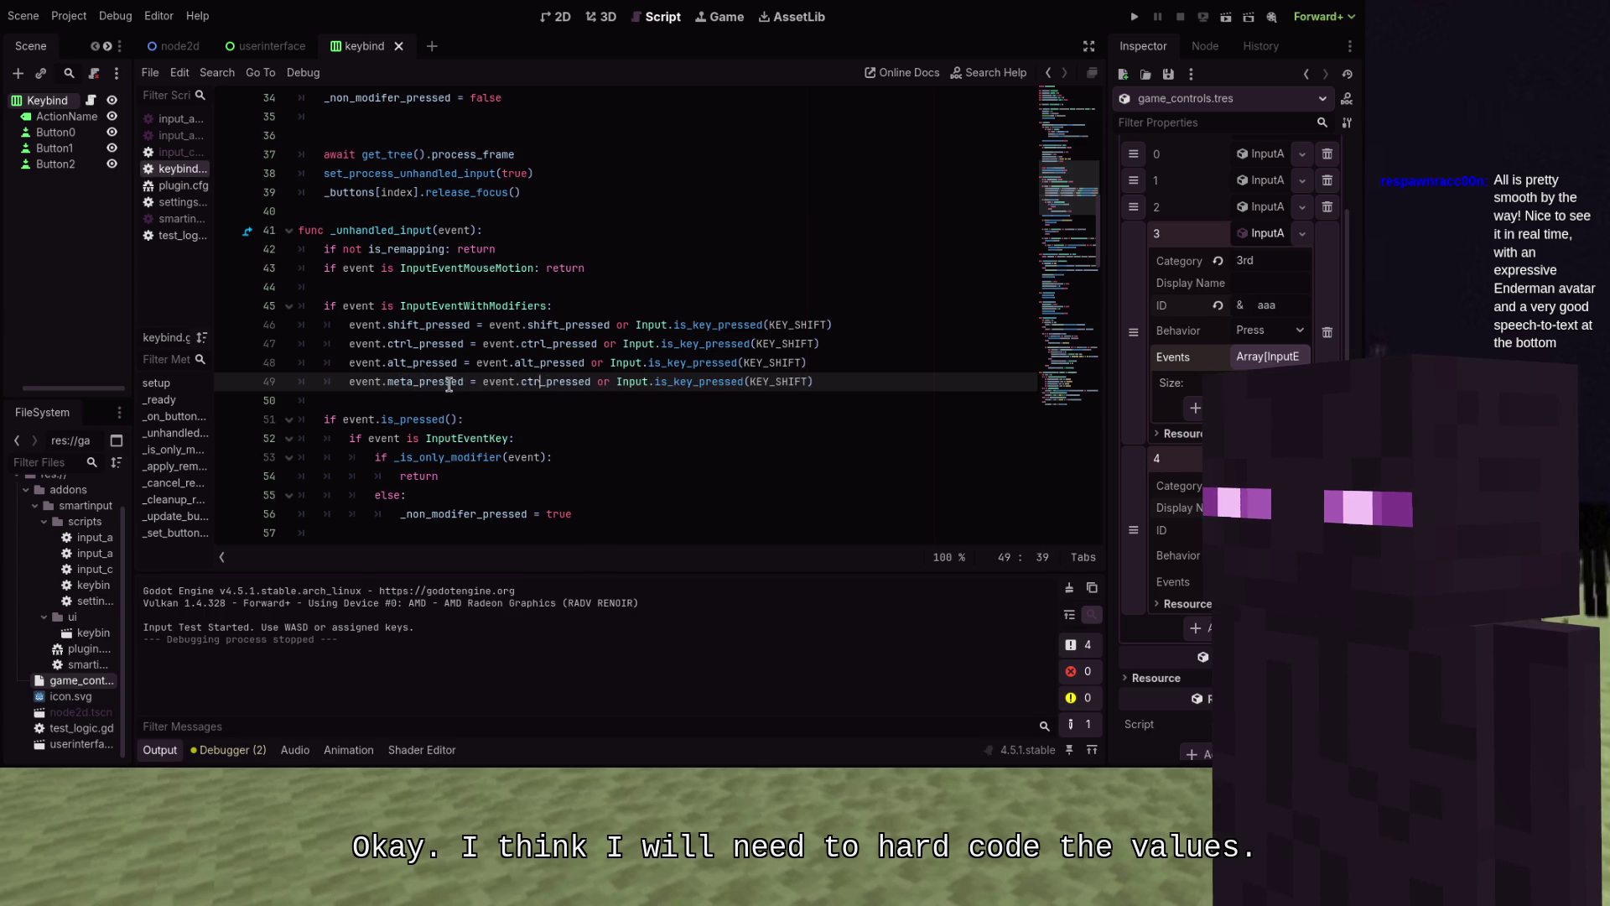
pyautogui.write('meta')
pyautogui.press('Down')
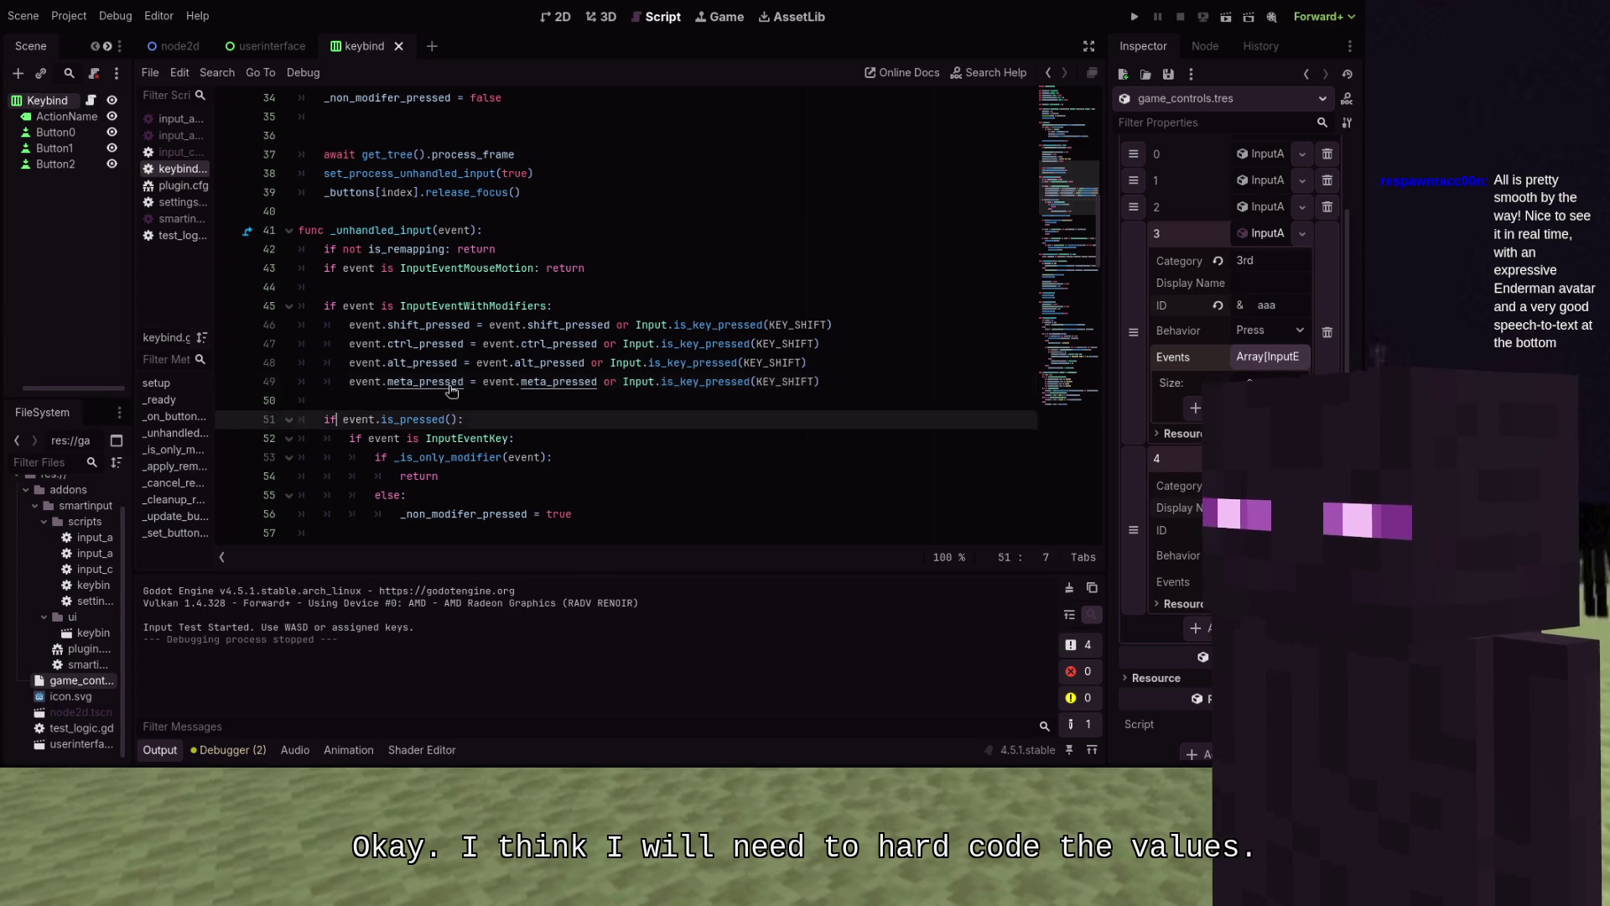
pyautogui.press('Up')
pyautogui.press('End')
pyautogui.hotkey('ctrl', 'Left')
pyautogui.hotkey('ctrl', 'Left')
pyautogui.hotkey('ctrl', 'shift', 'Right')
pyautogui.write('META')
# Replace KEY_SHIFT with KEY_ALT on the alt line and KEY_CTRL on the ctrl line
pyautogui.press('Up')
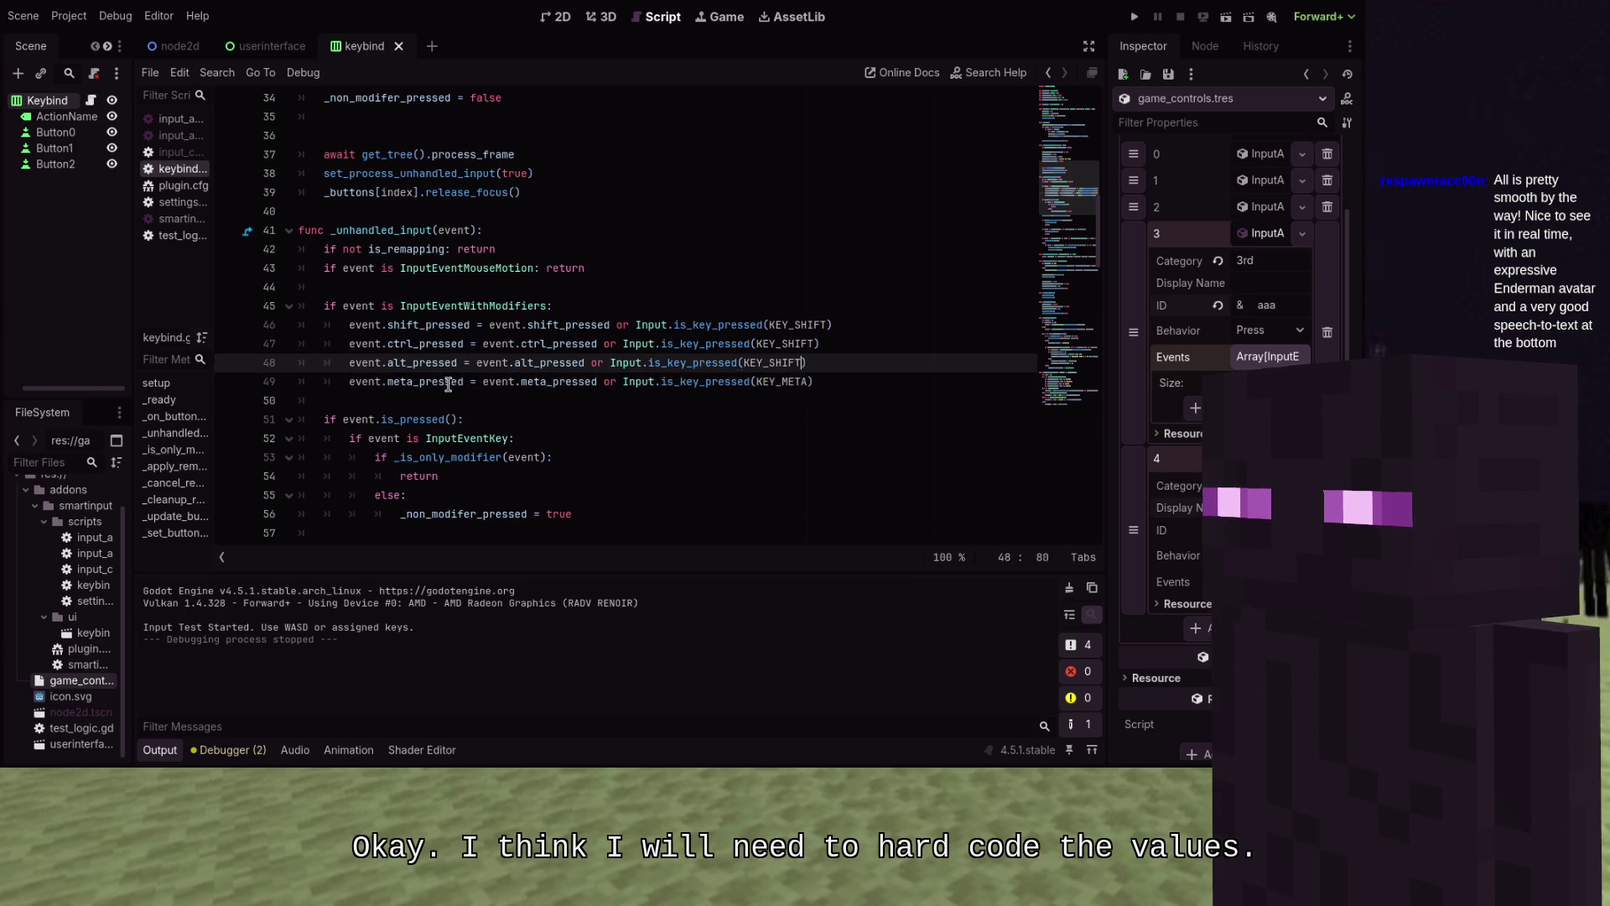
pyautogui.hotkey('ctrl', 'shift', 'Left')
pyautogui.write('KEY_A')
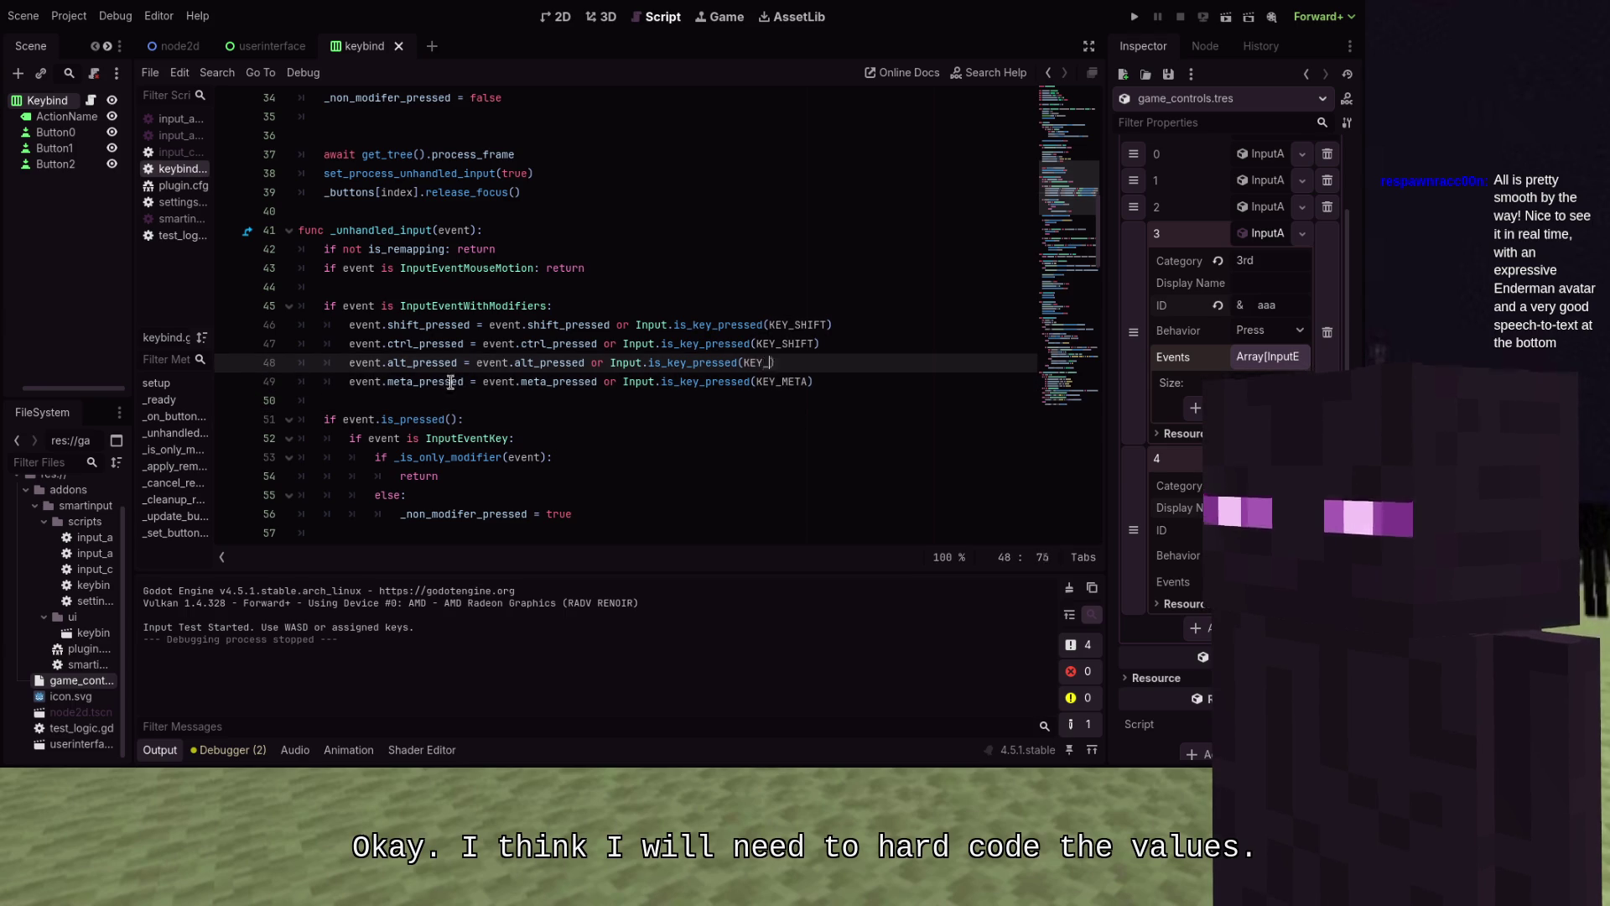
pyautogui.write('LT')
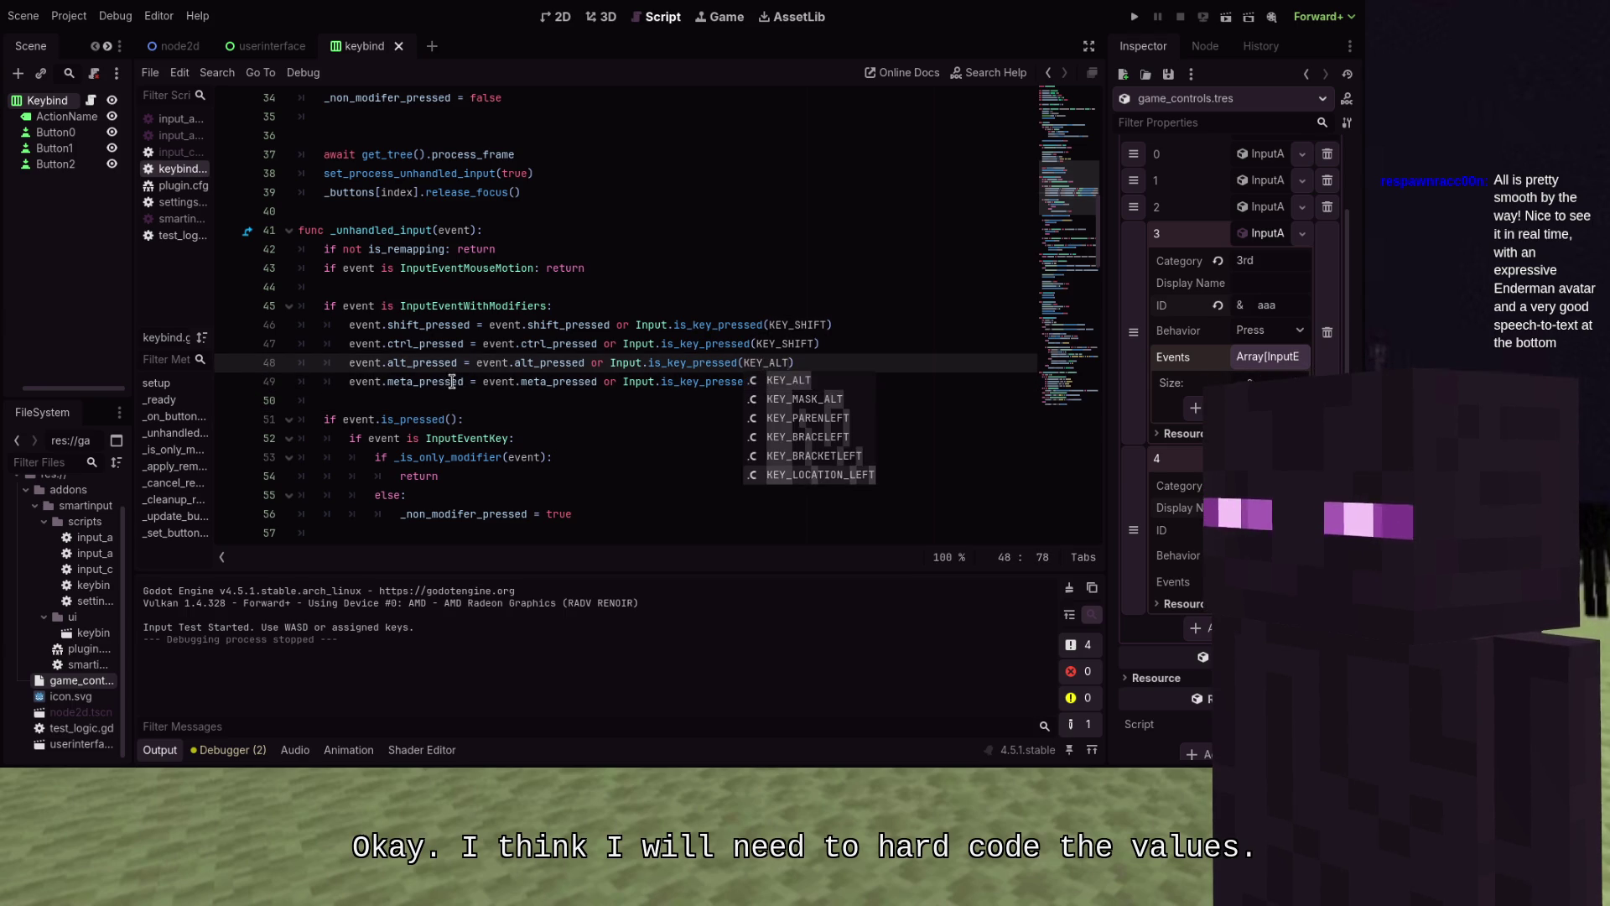
pyautogui.press('Return')
pyautogui.press('Up')
pyautogui.press('Right')
pyautogui.press('Right')
pyautogui.press('Right')
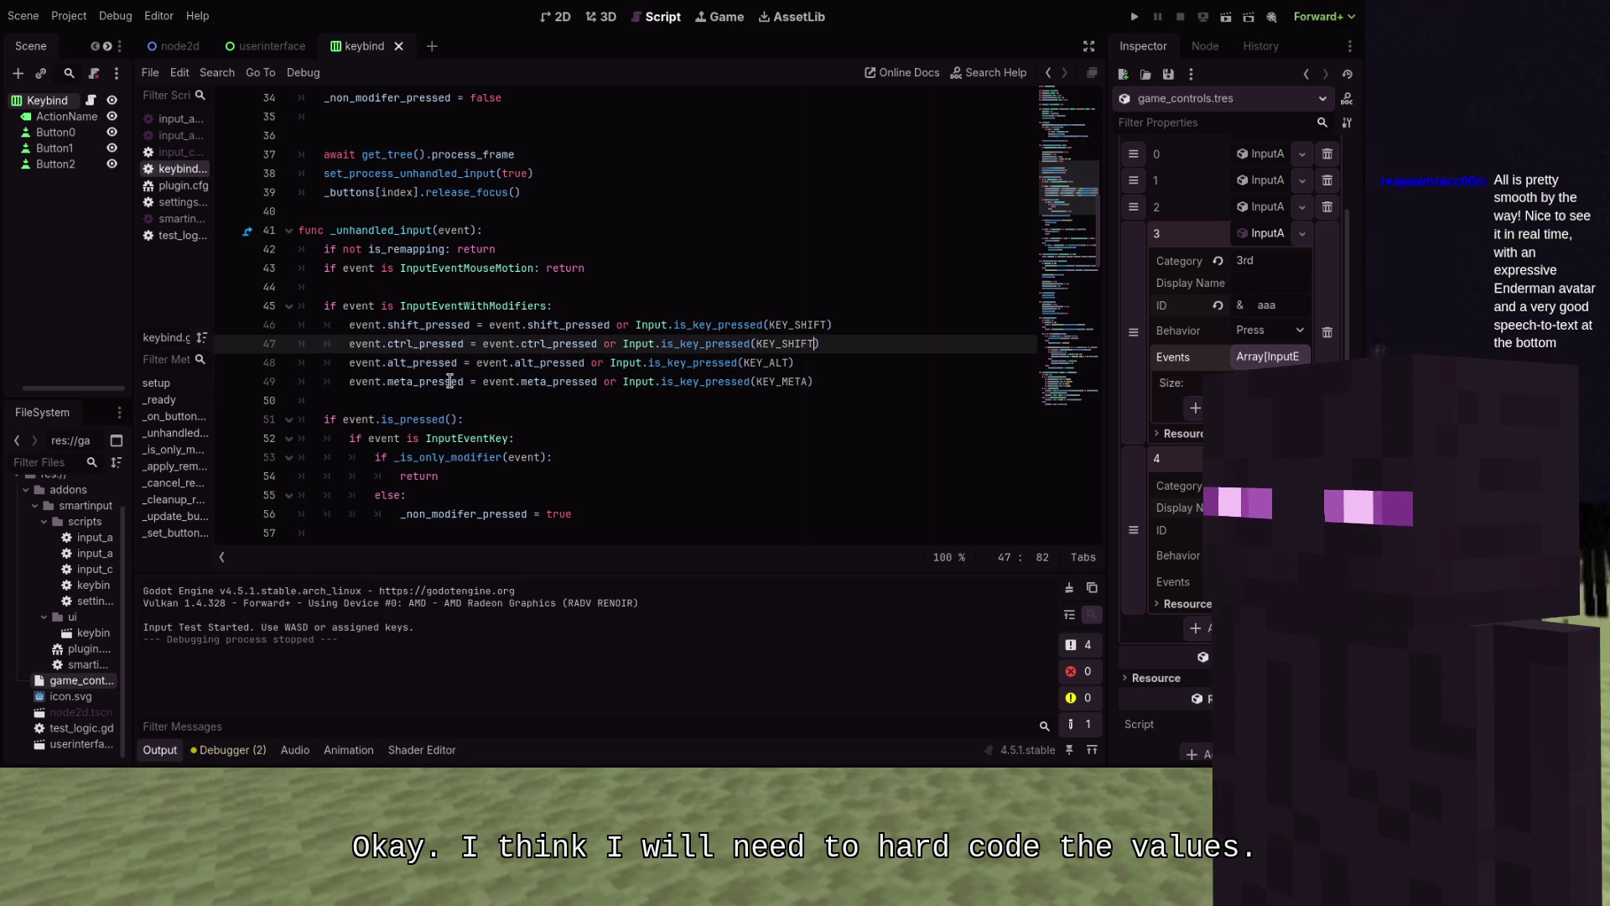
pyautogui.press('Left')
pyautogui.press('Left')
pyautogui.hotkey('ctrl', 'Delete')
pyautogui.write('CTRL')
pyautogui.press('Escape')
pyautogui.press('Down')
pyautogui.press('Down')
pyautogui.press('Home')
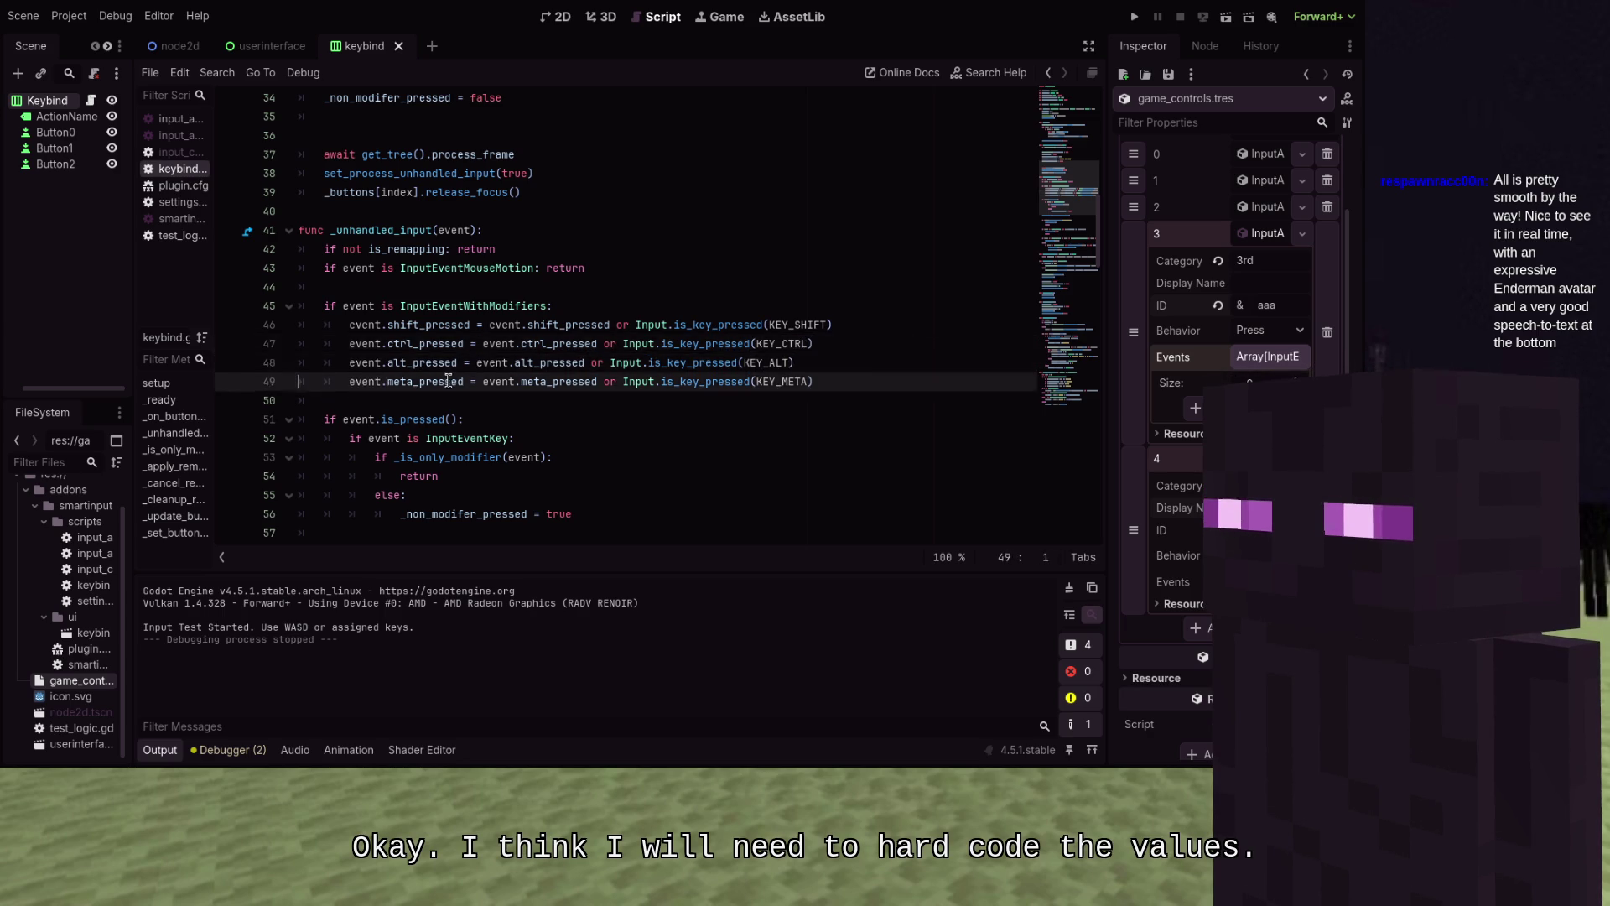
# Pass event.duplicate() into the first _apply_remap call on line 69
pyautogui.scroll(-2, 449, 378)
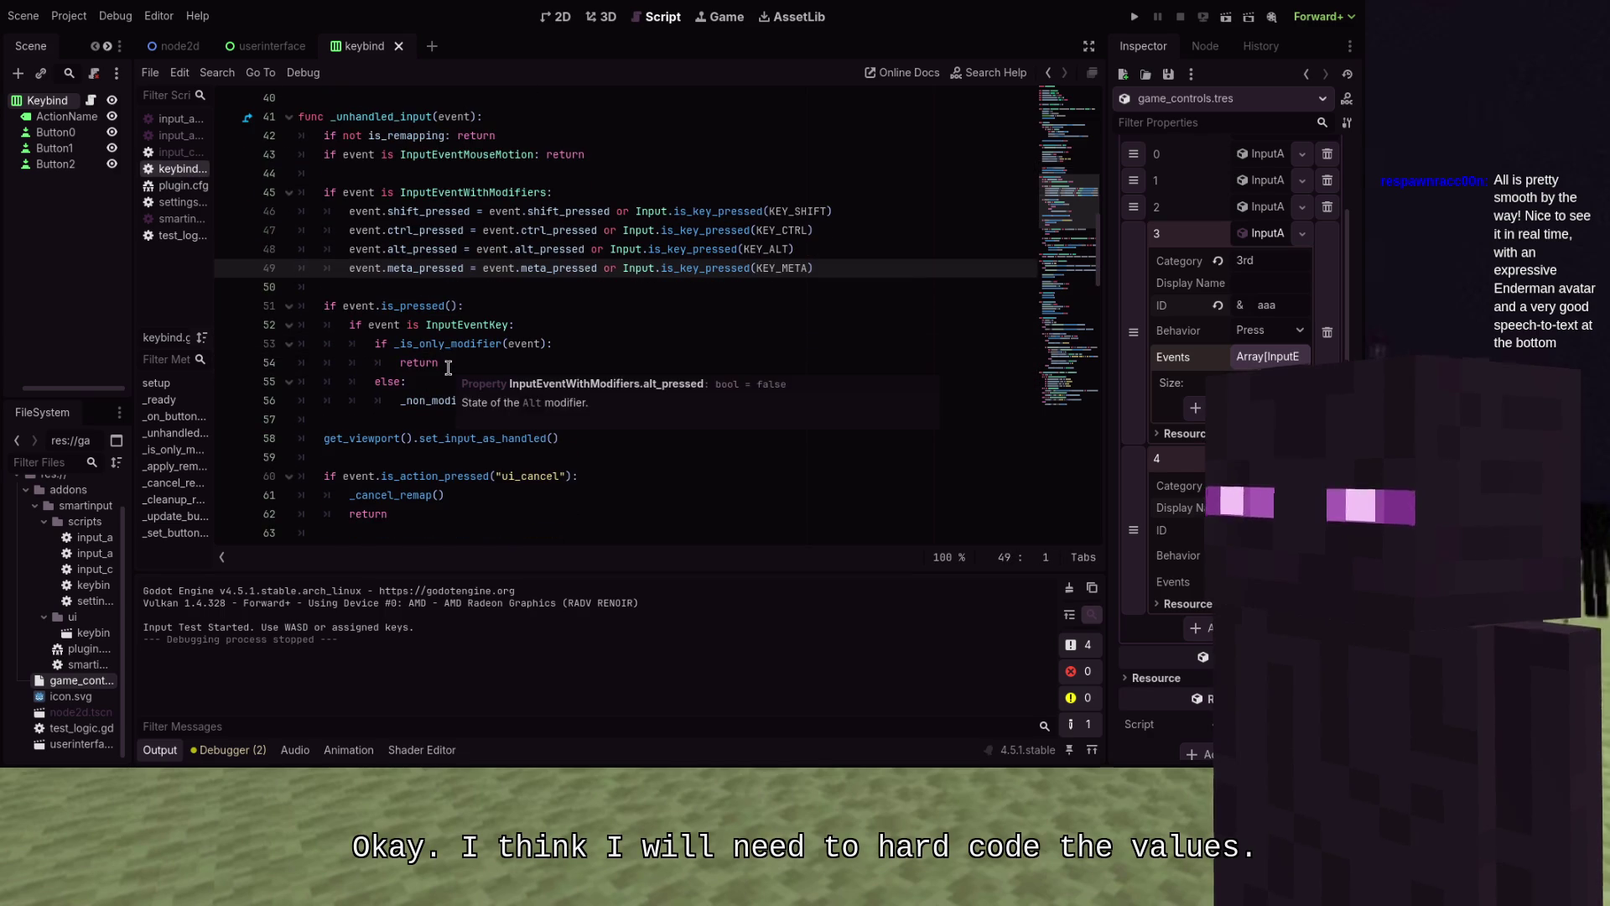
pyautogui.scroll(-1, 449, 368)
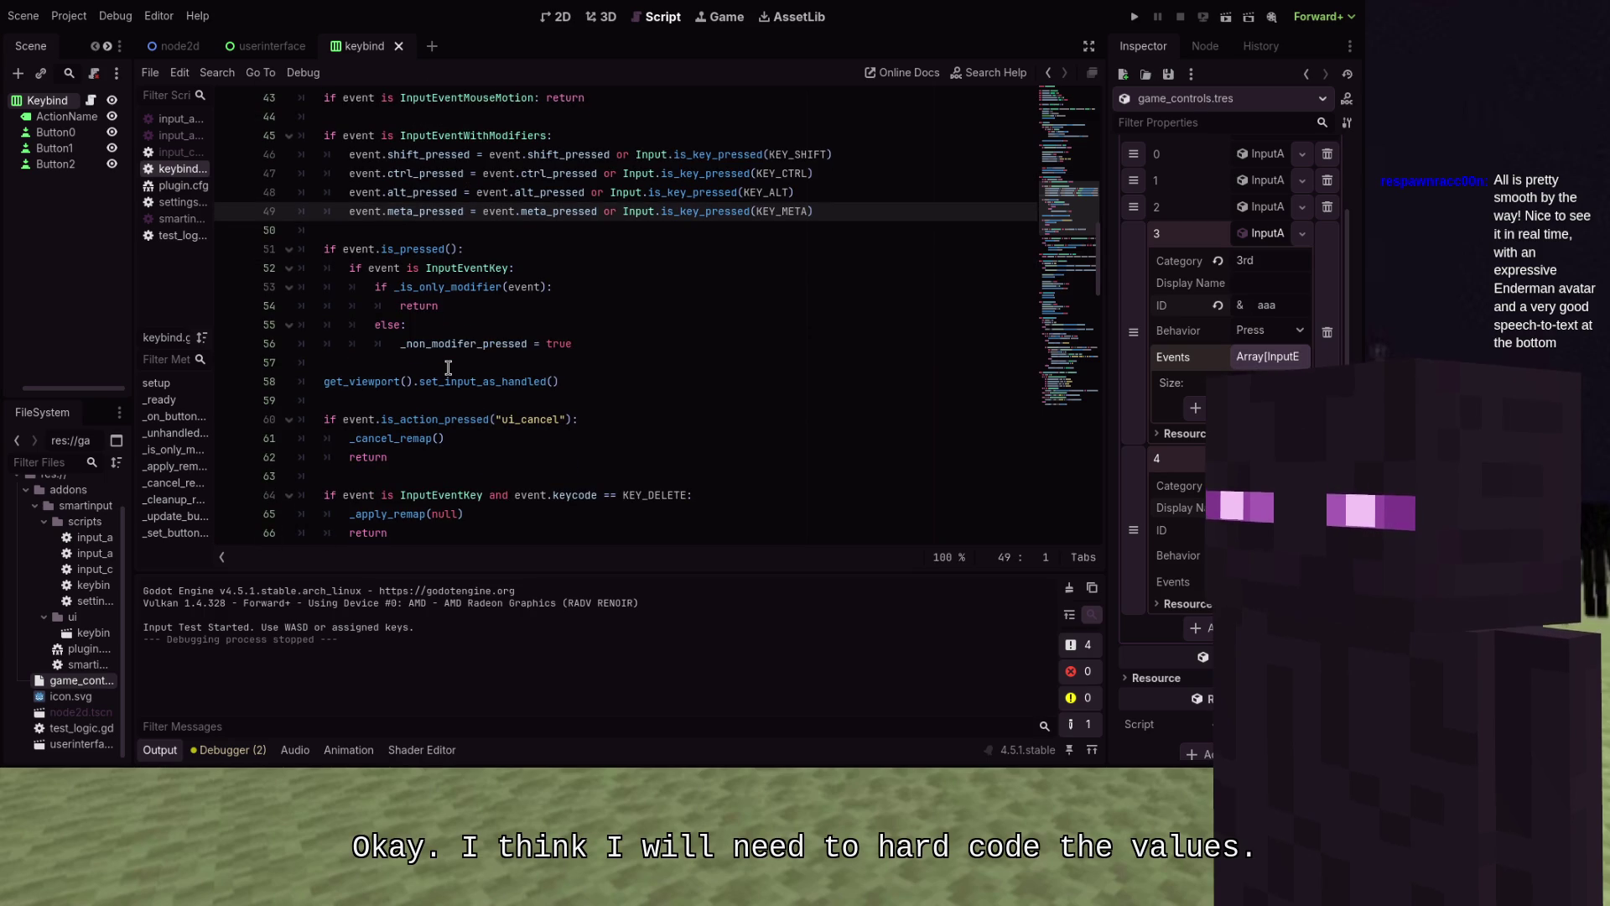
pyautogui.scroll(-6, 449, 367)
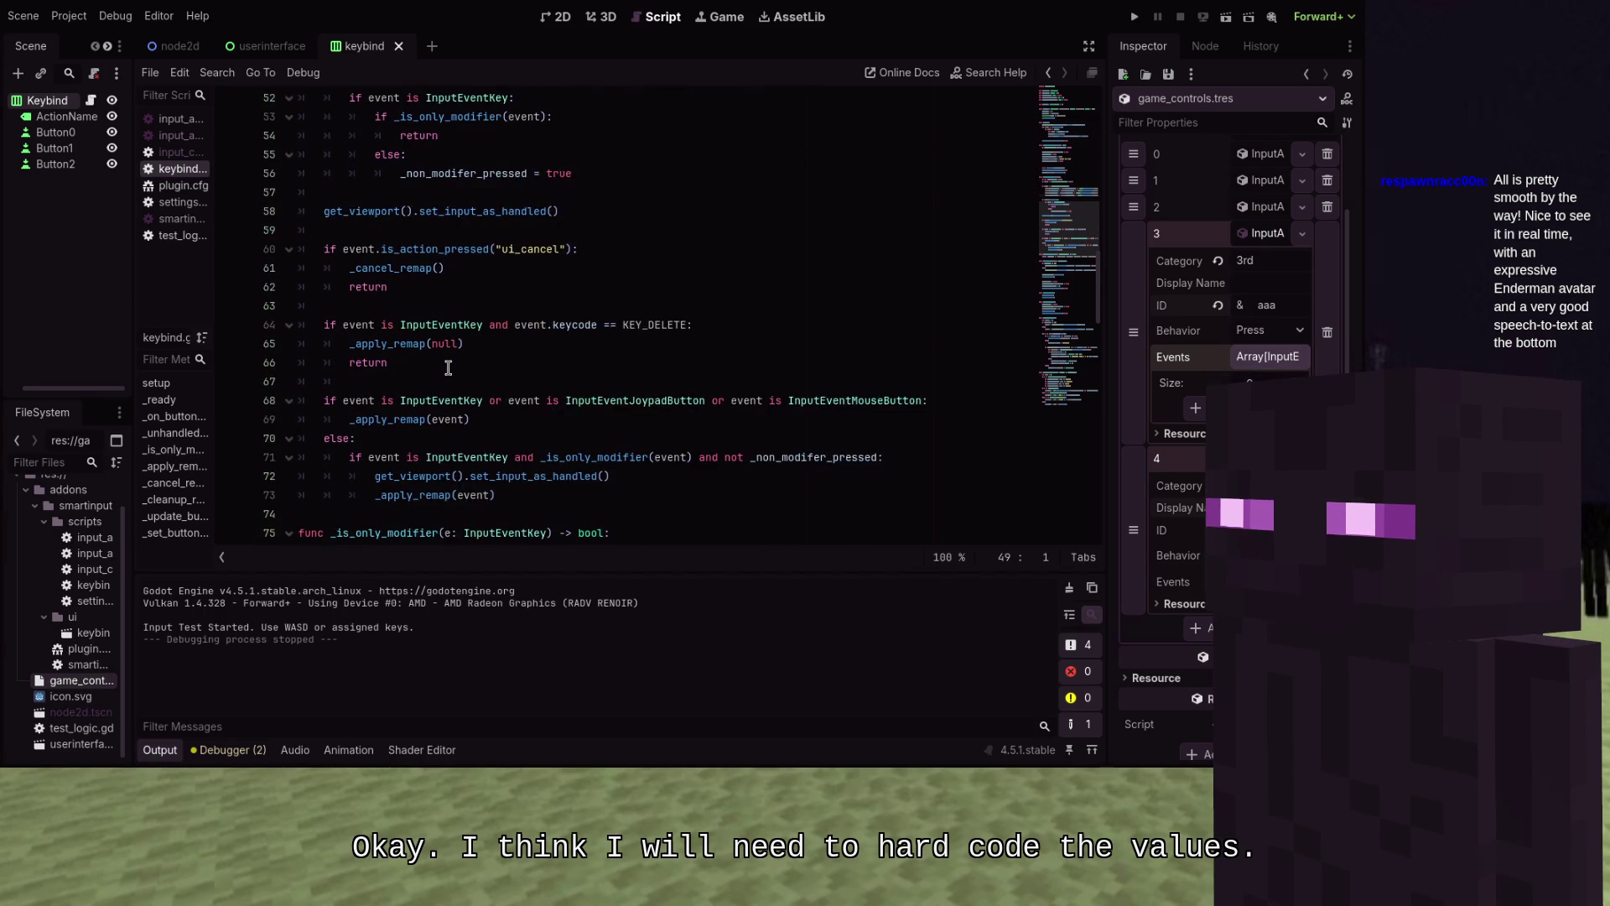
pyautogui.scroll(1, 449, 367)
pyautogui.click(451, 307)
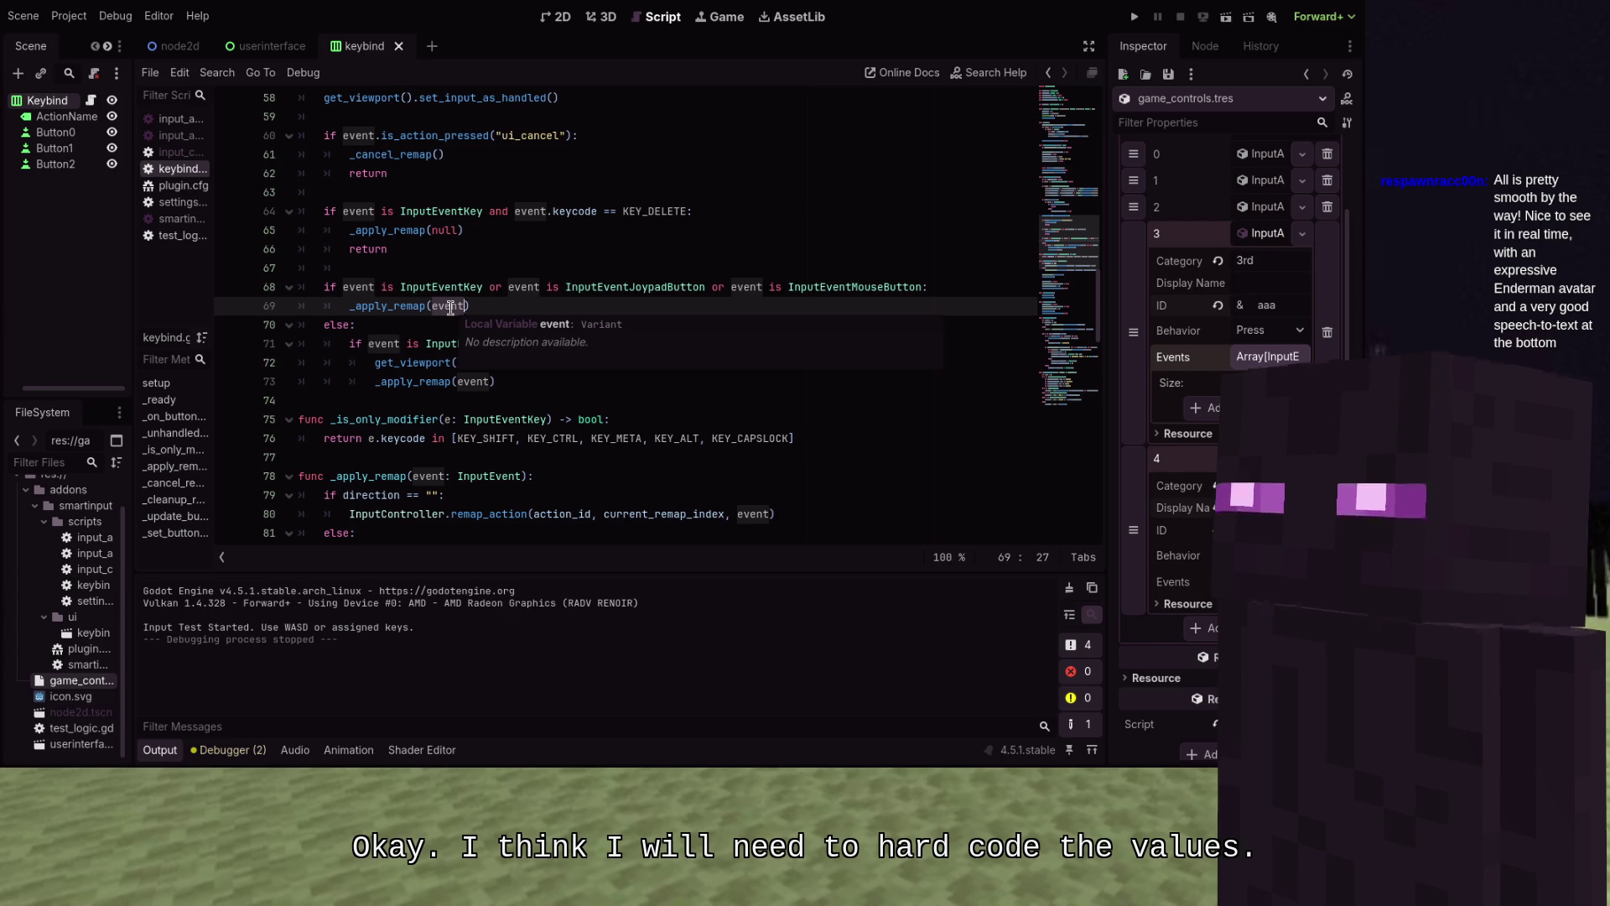
pyautogui.write('.du')
pyautogui.write('plicate()')
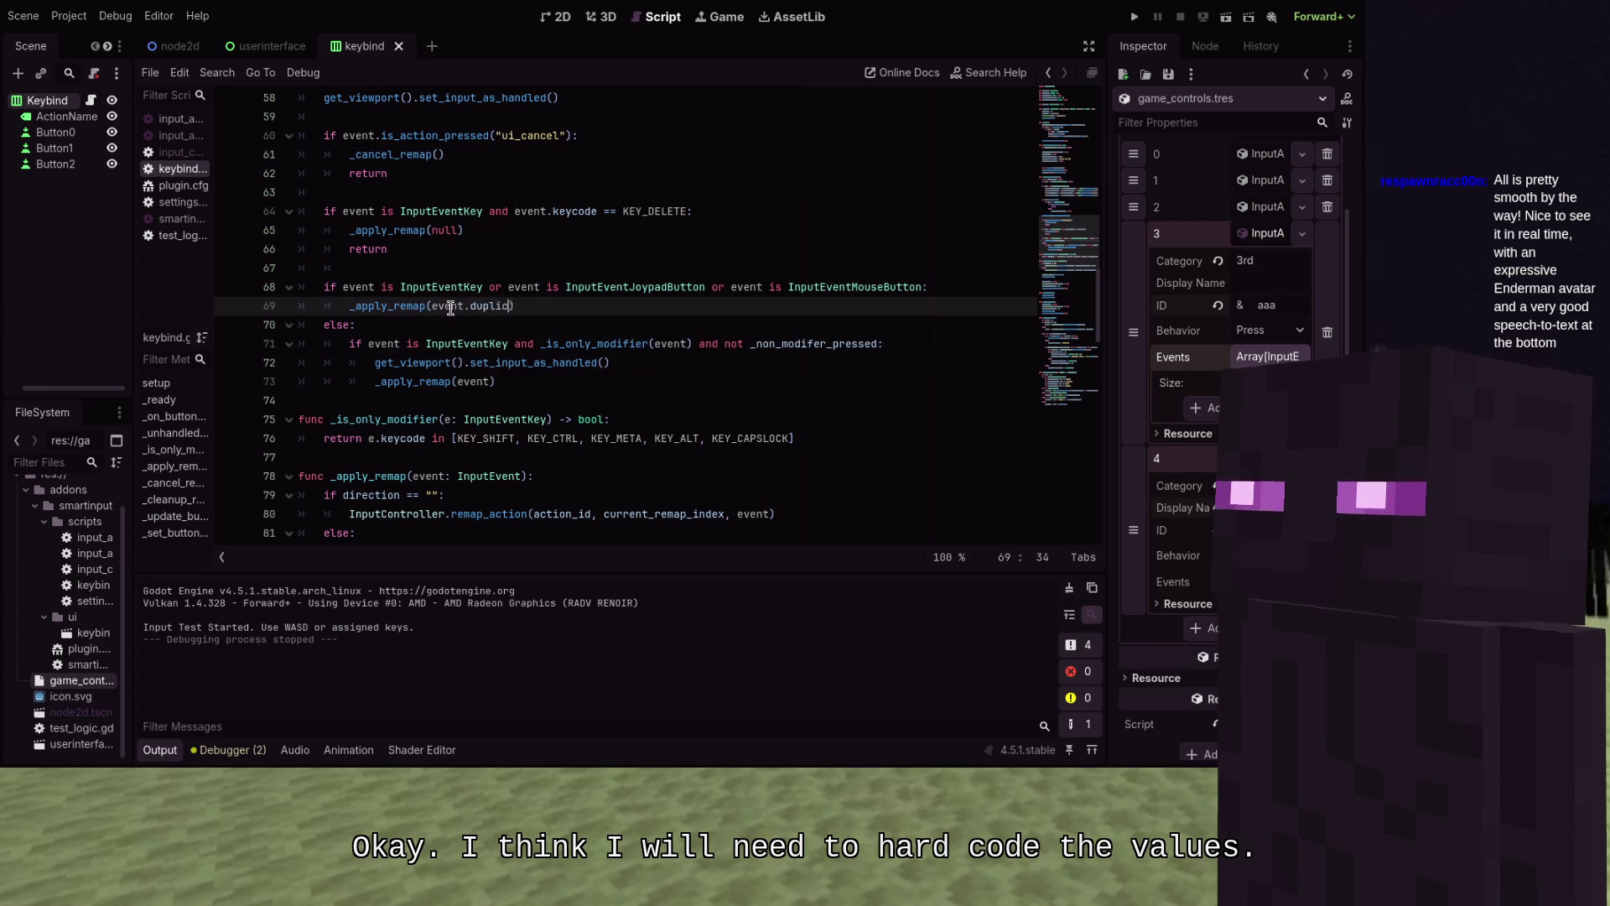
pyautogui.press('Down')
pyautogui.press('Down')
pyautogui.press('Down')
pyautogui.press('Down')
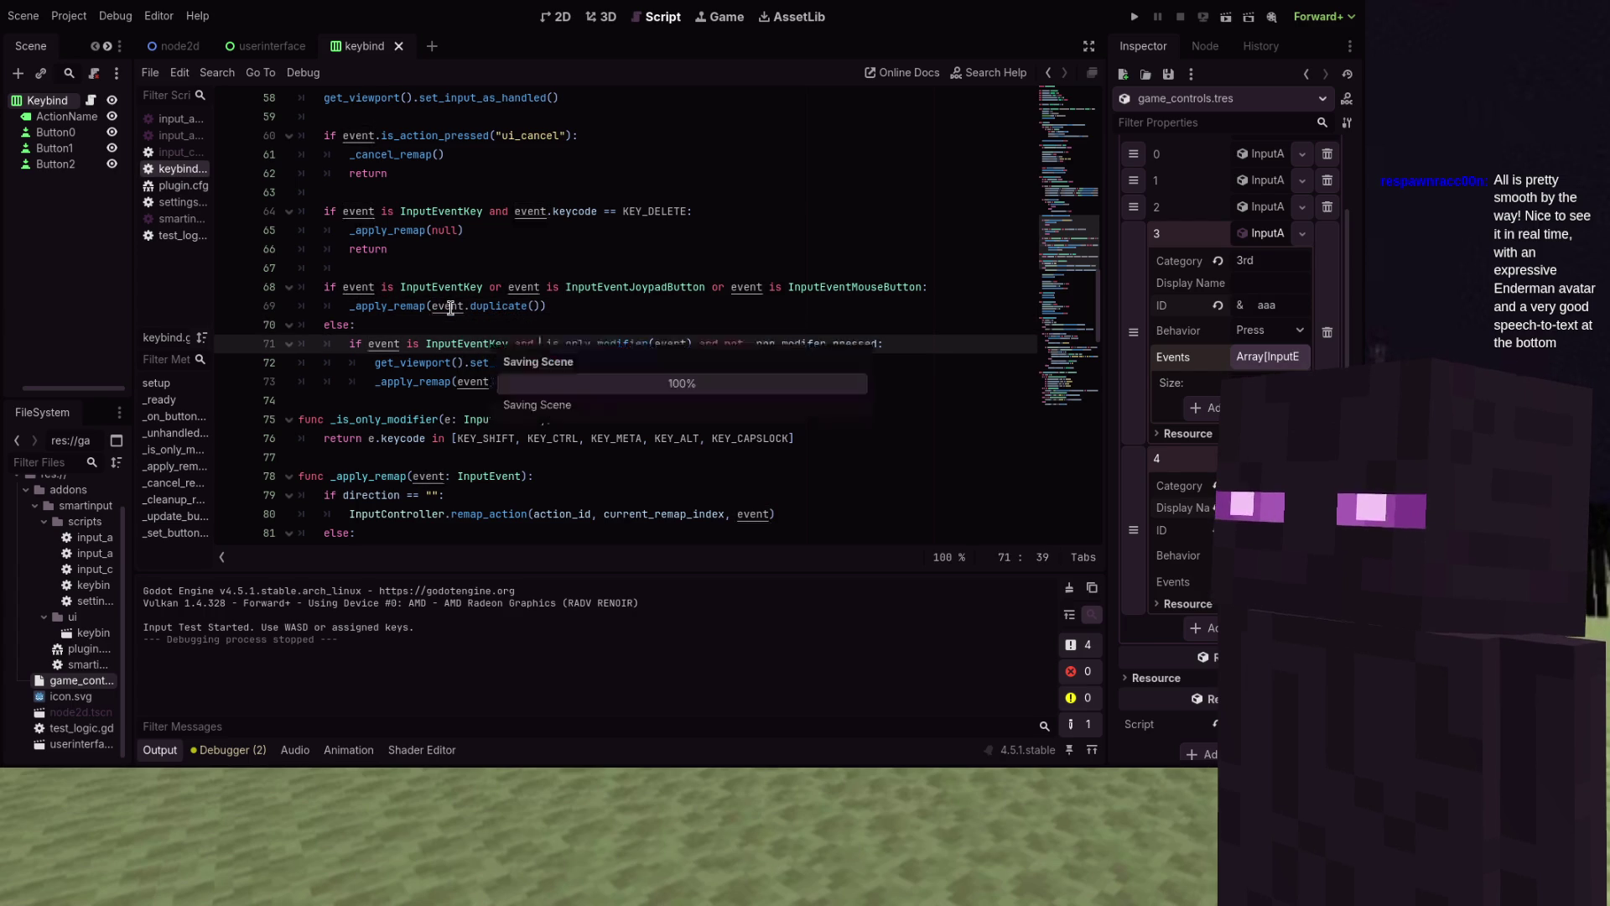
pyautogui.press('End')
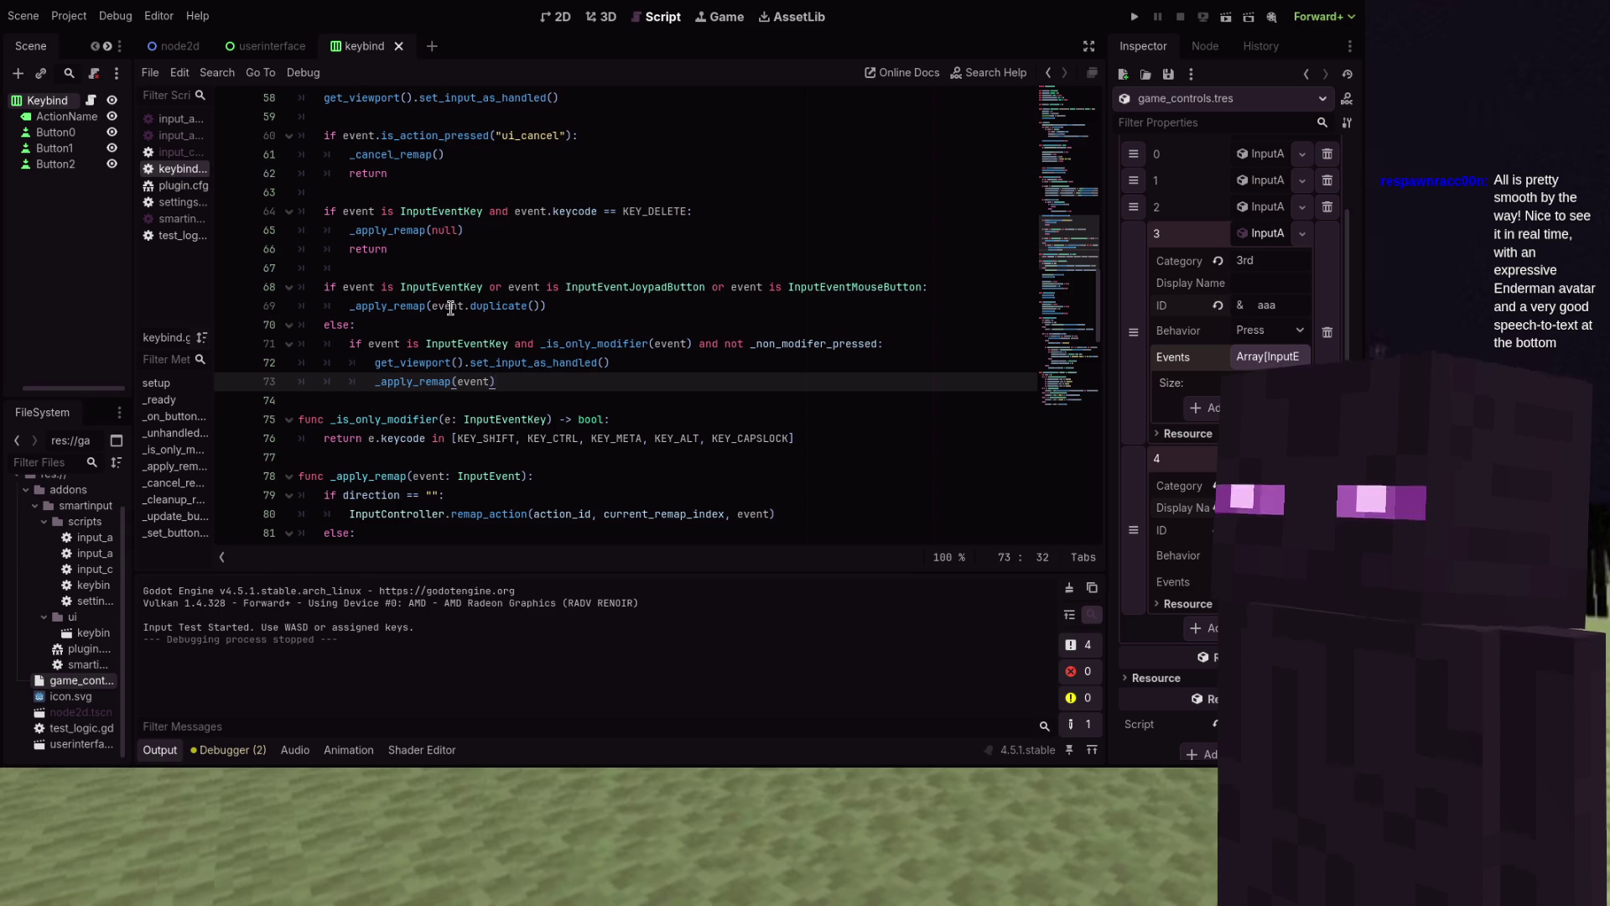
# Add .duplicate() to the event in the second _apply_remap call on line 73, checking its documentation
pyautogui.write(',d')
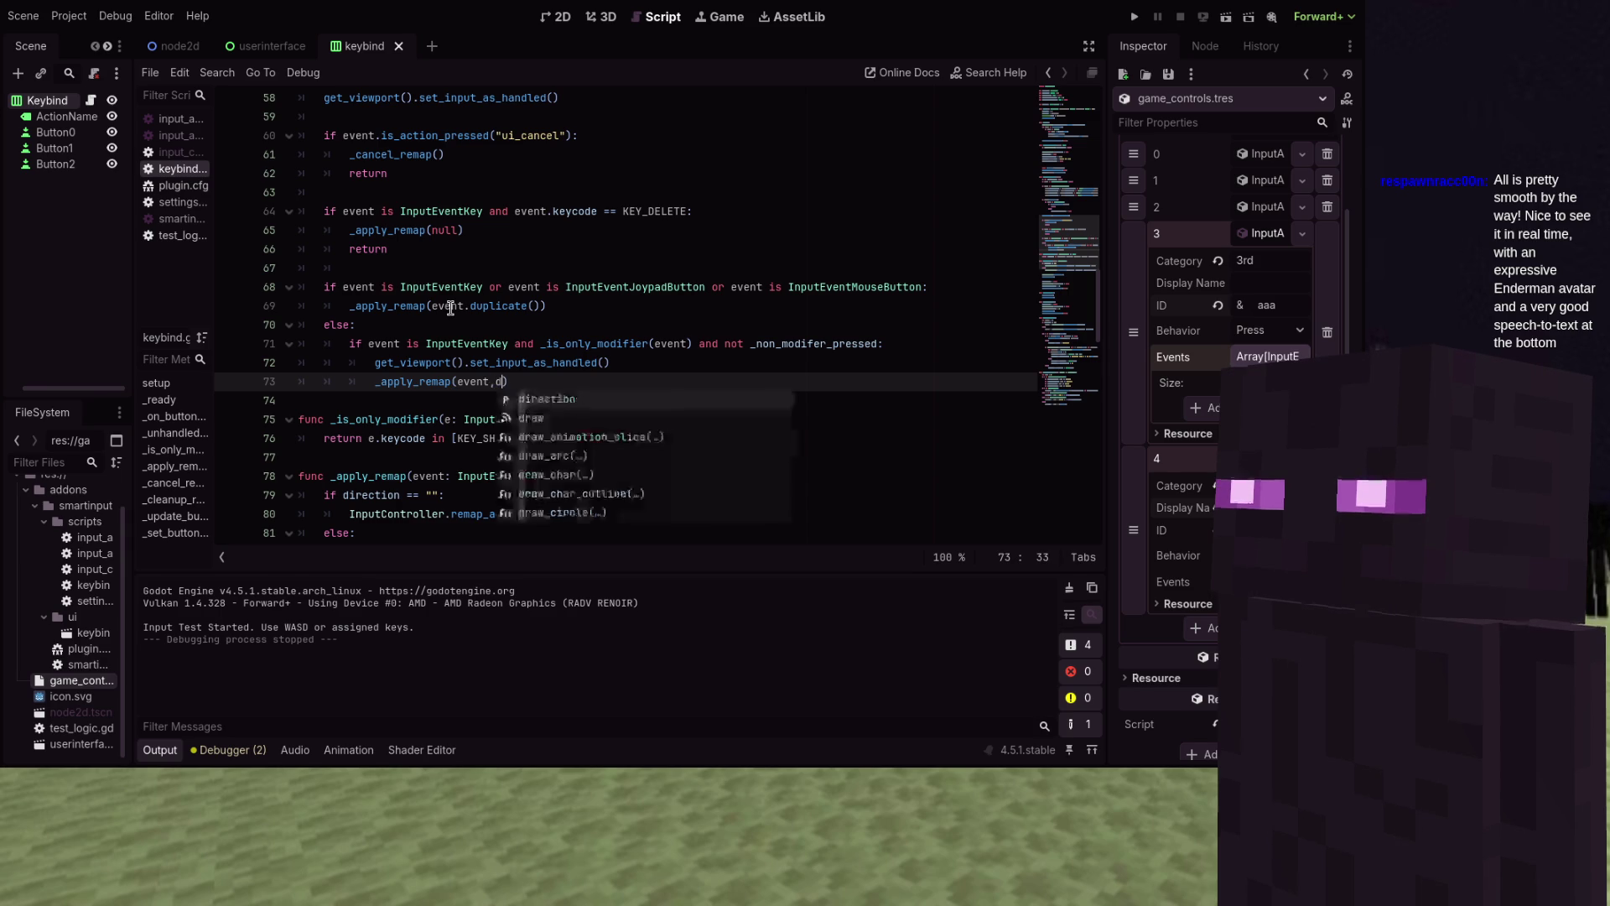
pyautogui.press('BackSpace')
pyautogui.press('BackSpace')
pyautogui.write('.duo')
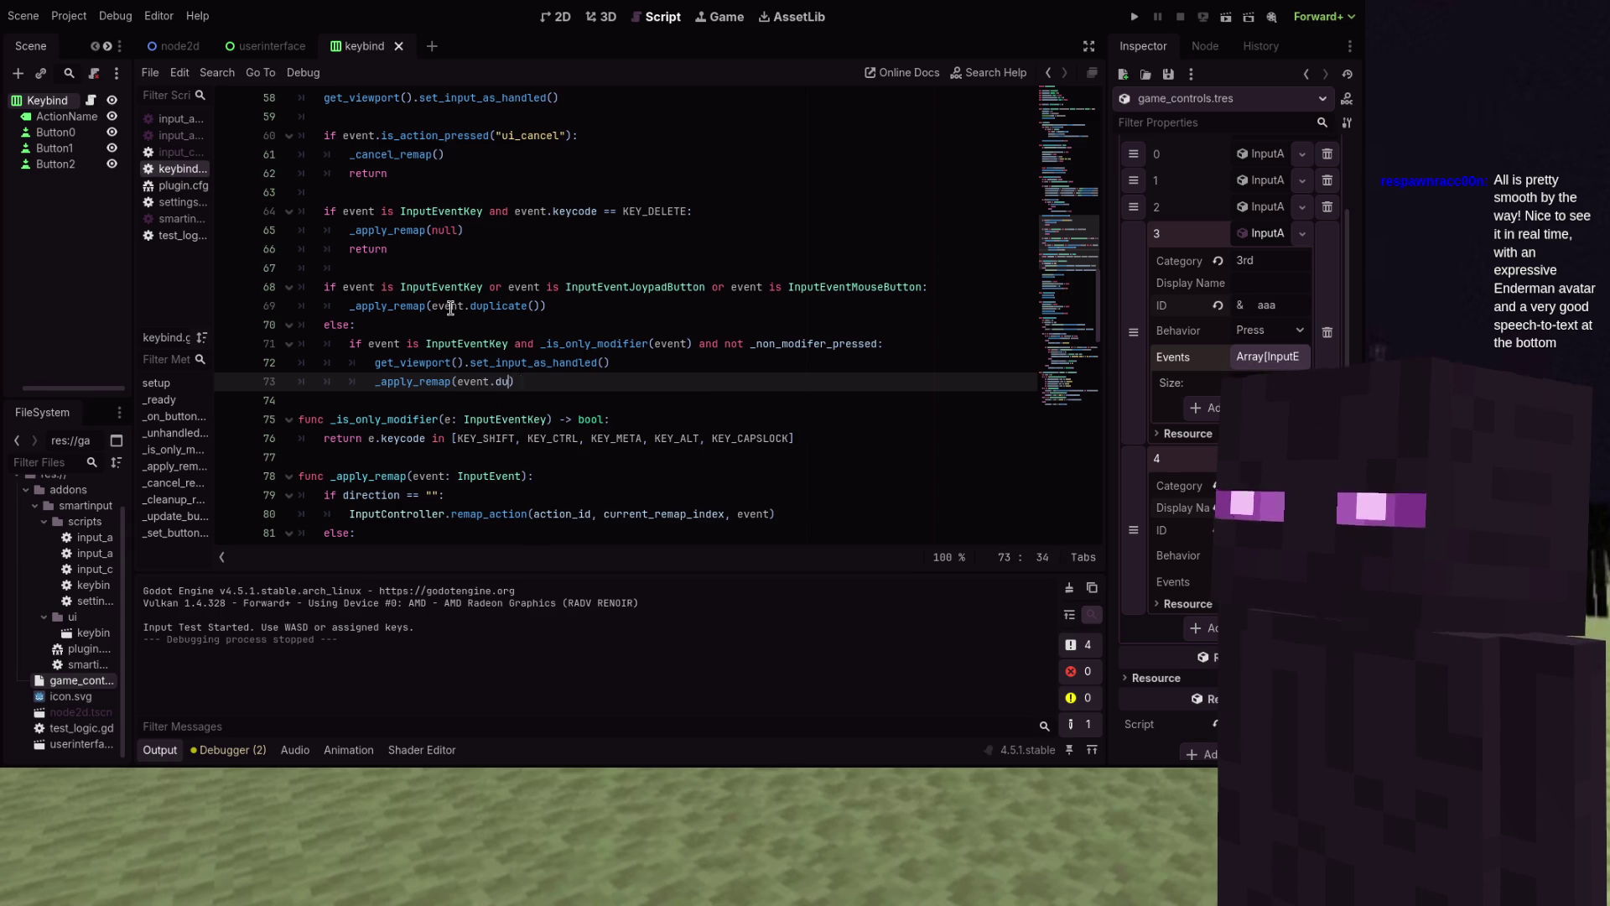
pyautogui.press('BackSpace')
pyautogui.write('p')
pyautogui.press('Return')
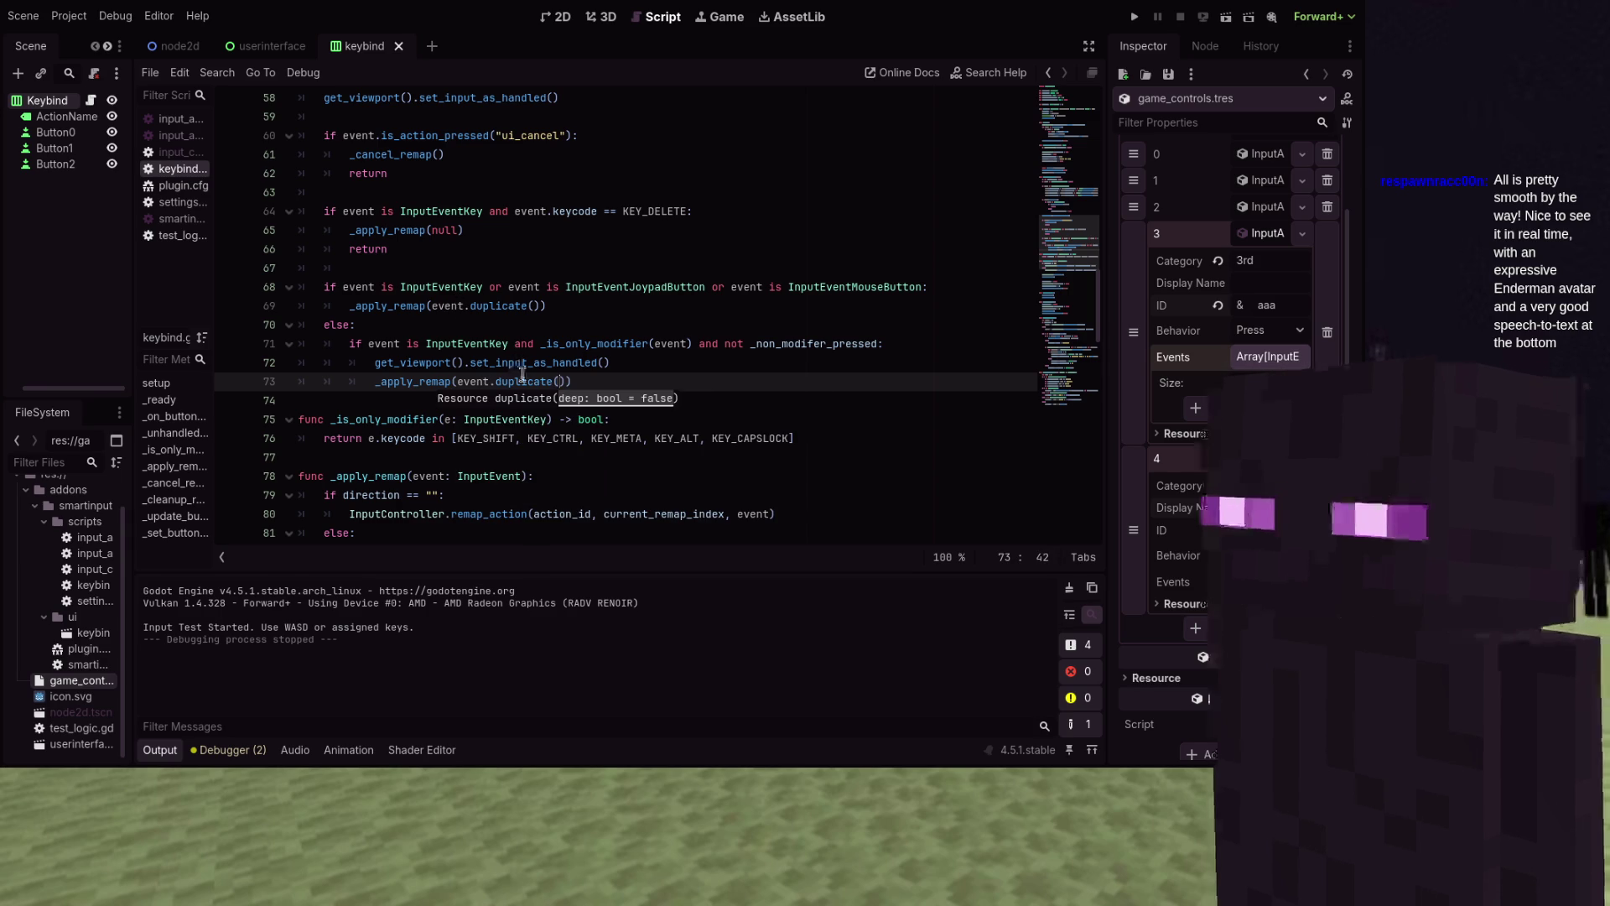
pyautogui.click(523, 376)
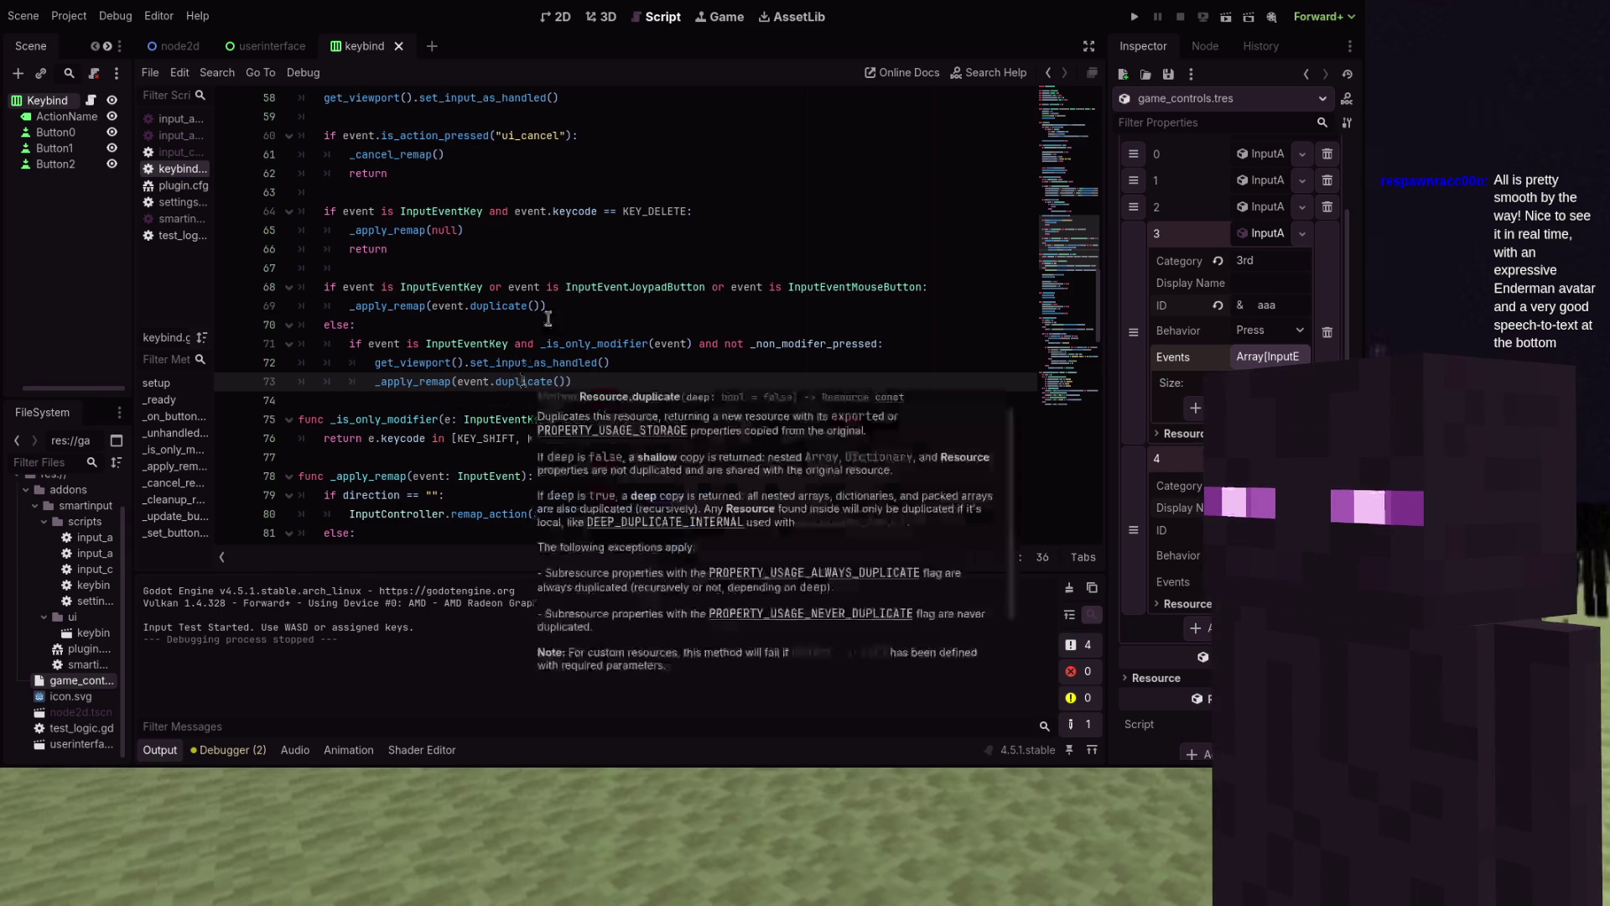
pyautogui.click(577, 249)
# Scroll down to _is_only_modifier and select its return statement on line 76
pyautogui.scroll(-2, 576, 252)
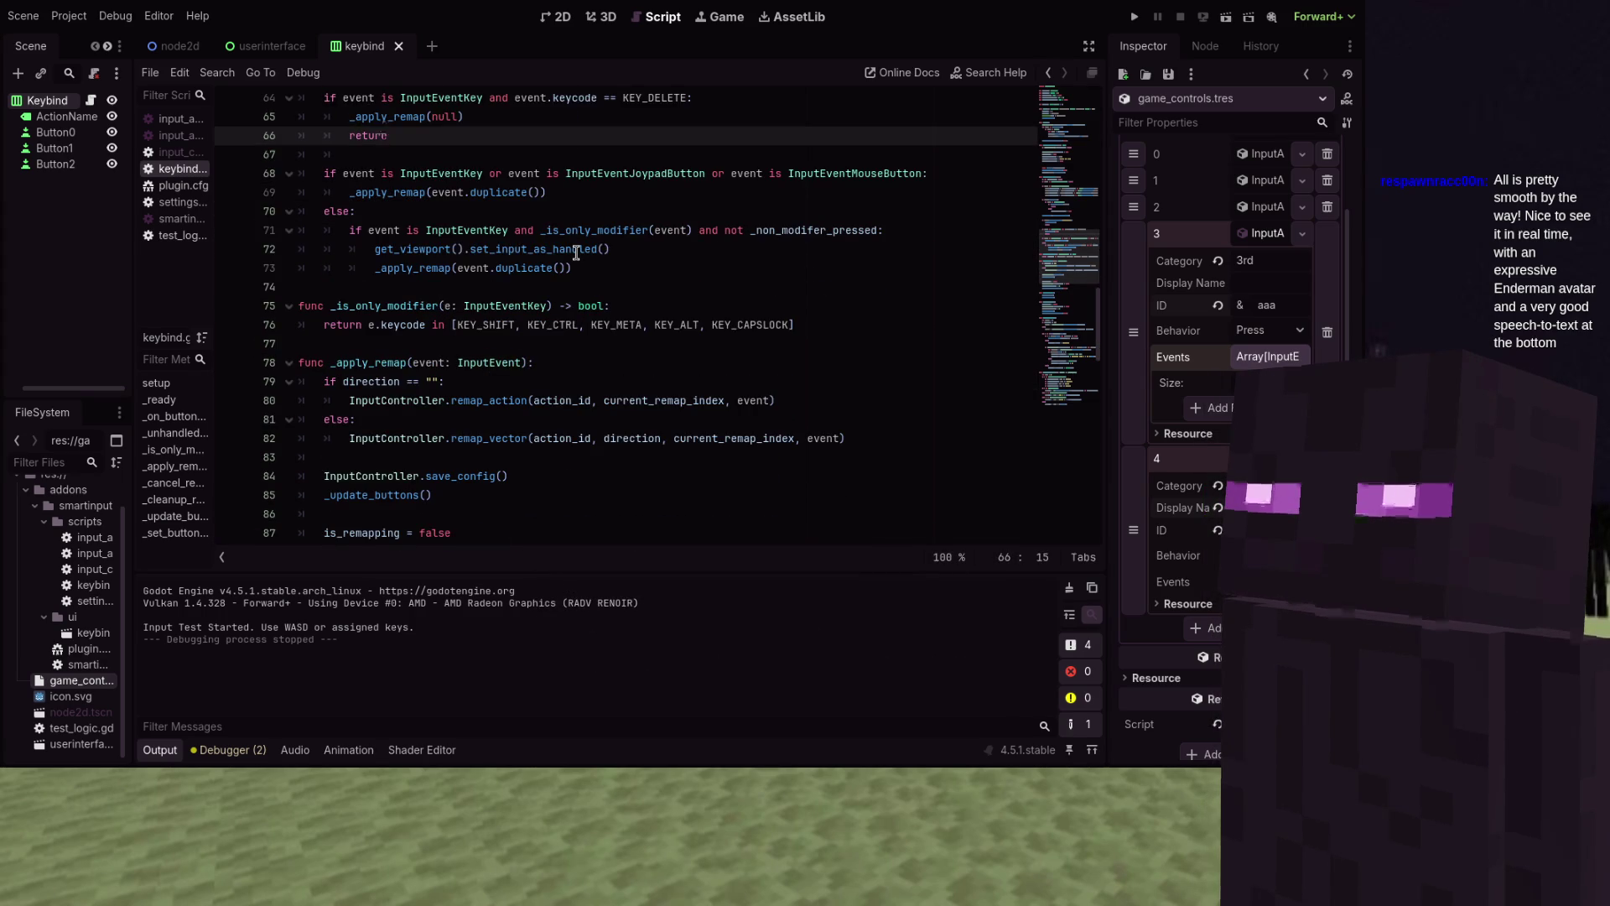
pyautogui.moveTo(576, 253)
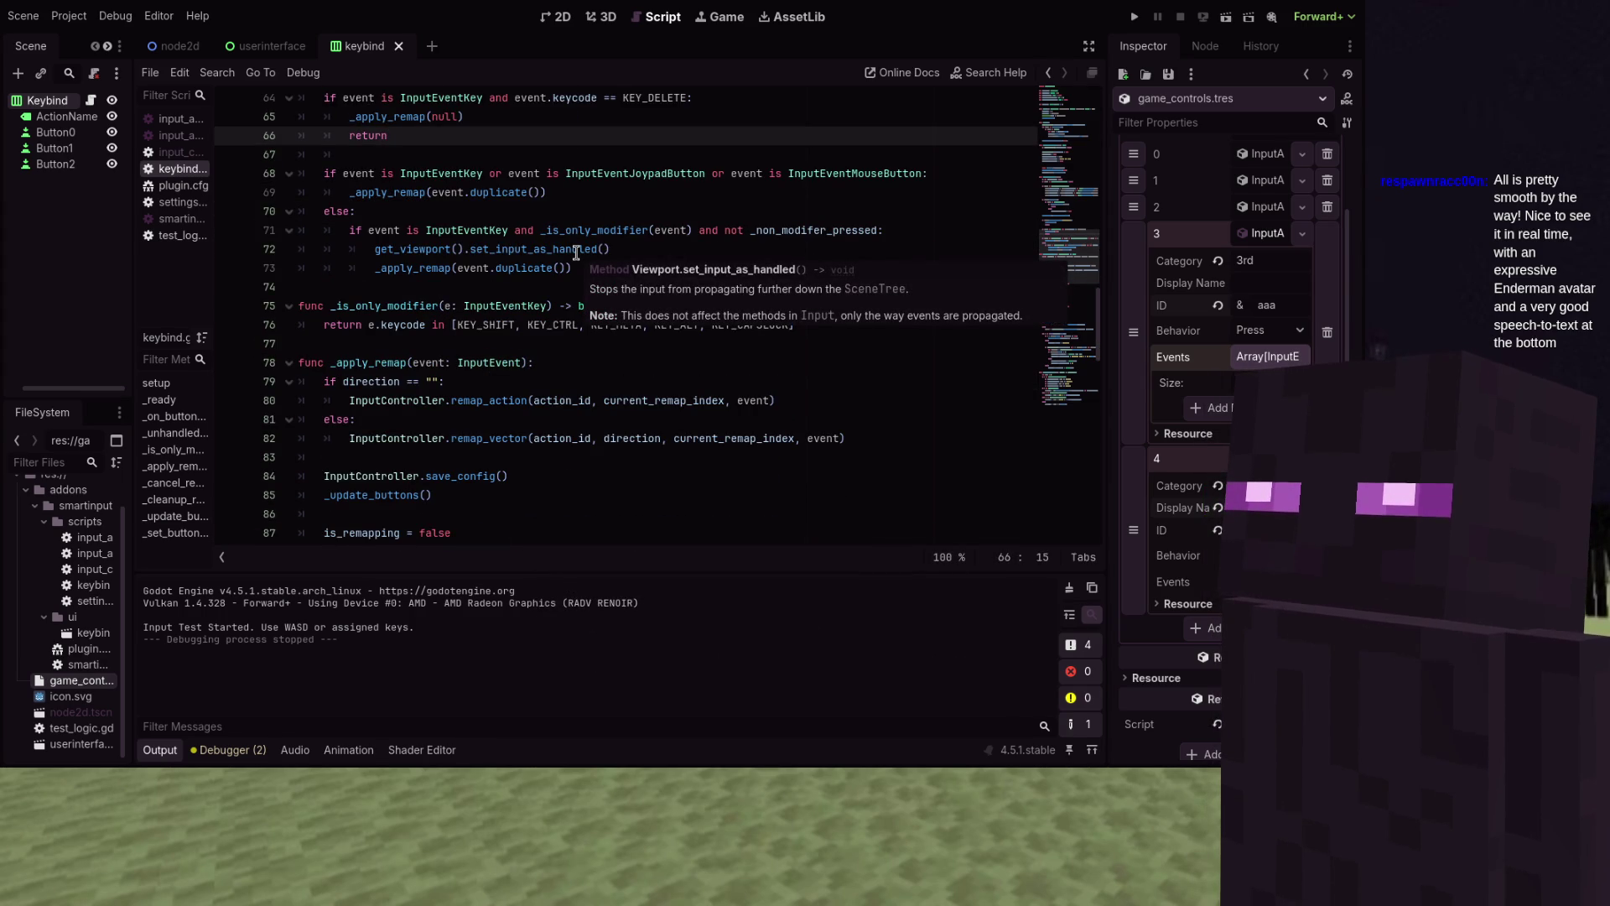
pyautogui.scroll(-1, 545, 302)
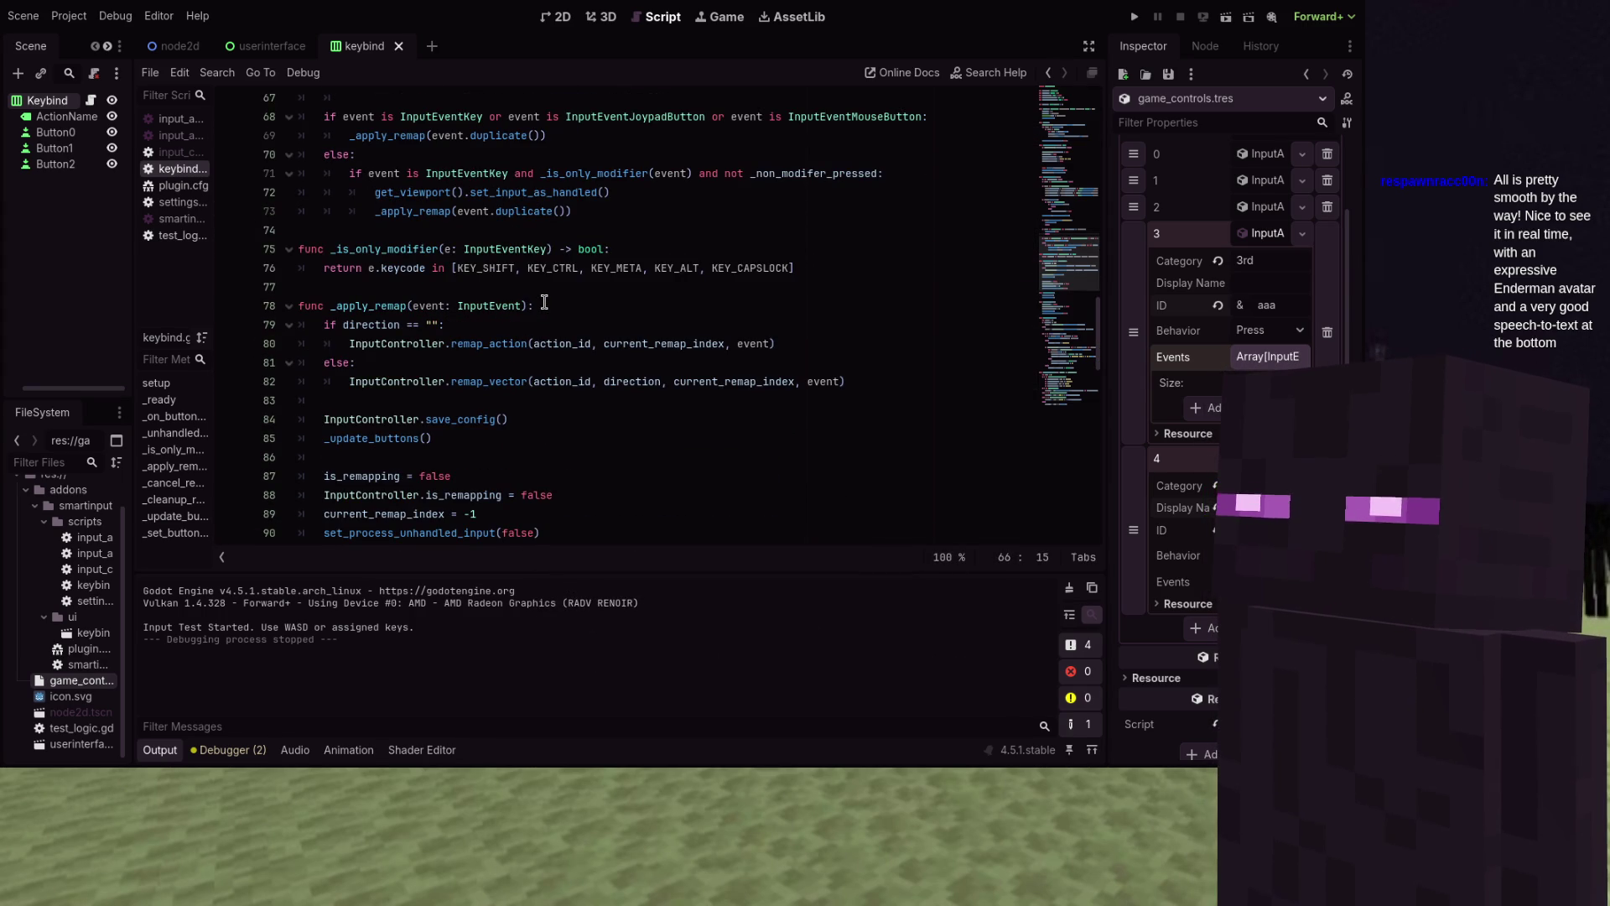
pyautogui.click(472, 271)
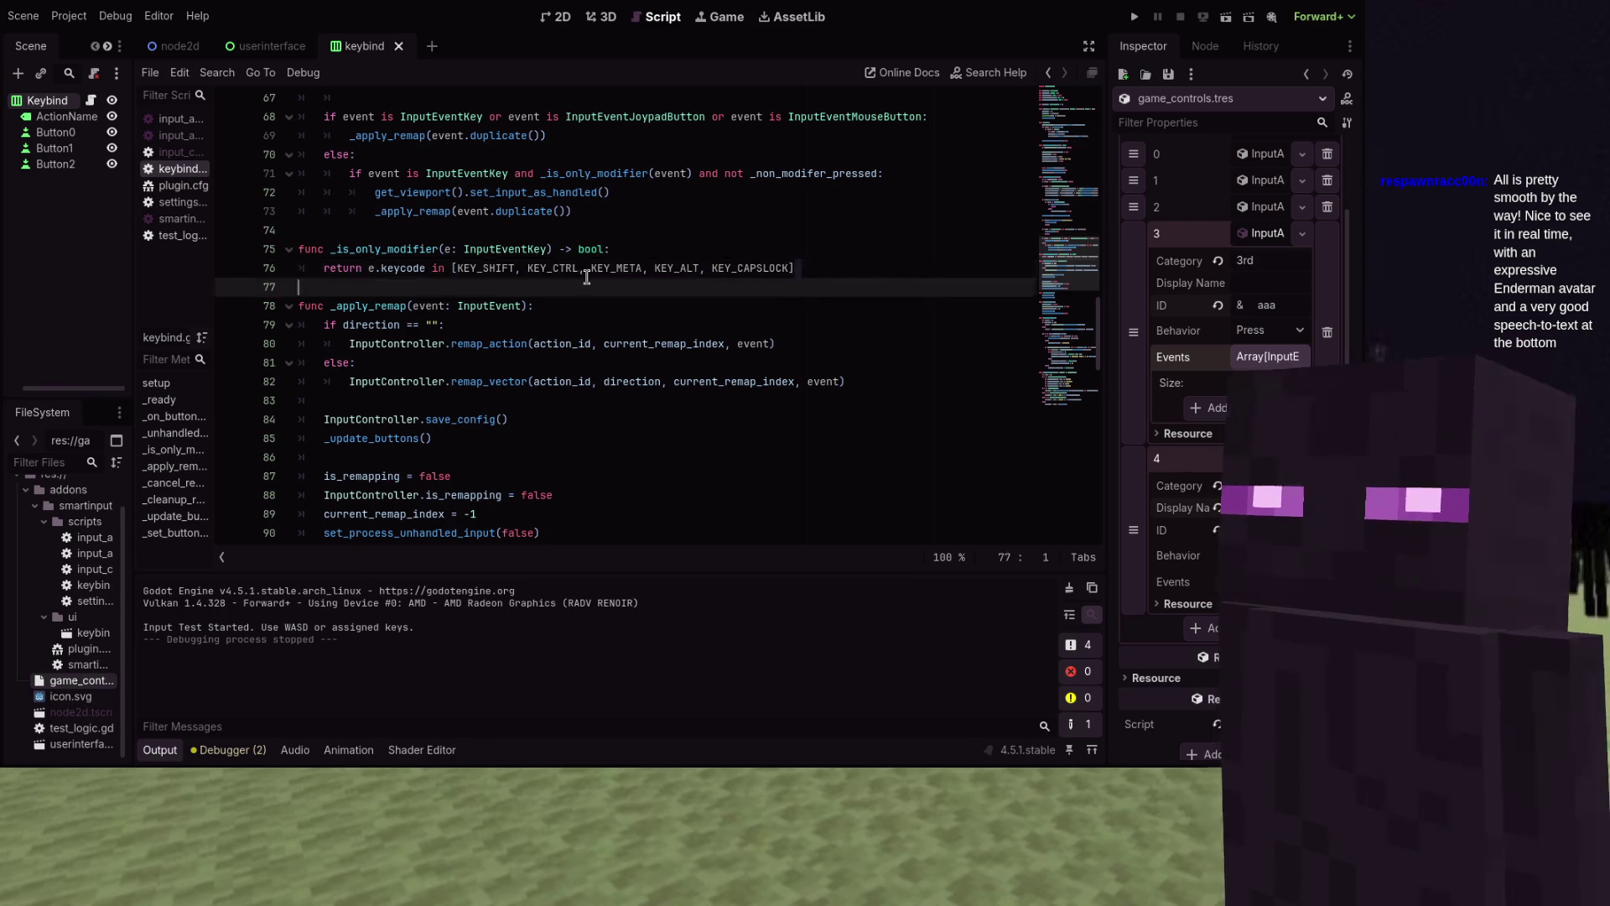
pyautogui.press('End')
pyautogui.hotkey('shift', 'Home')
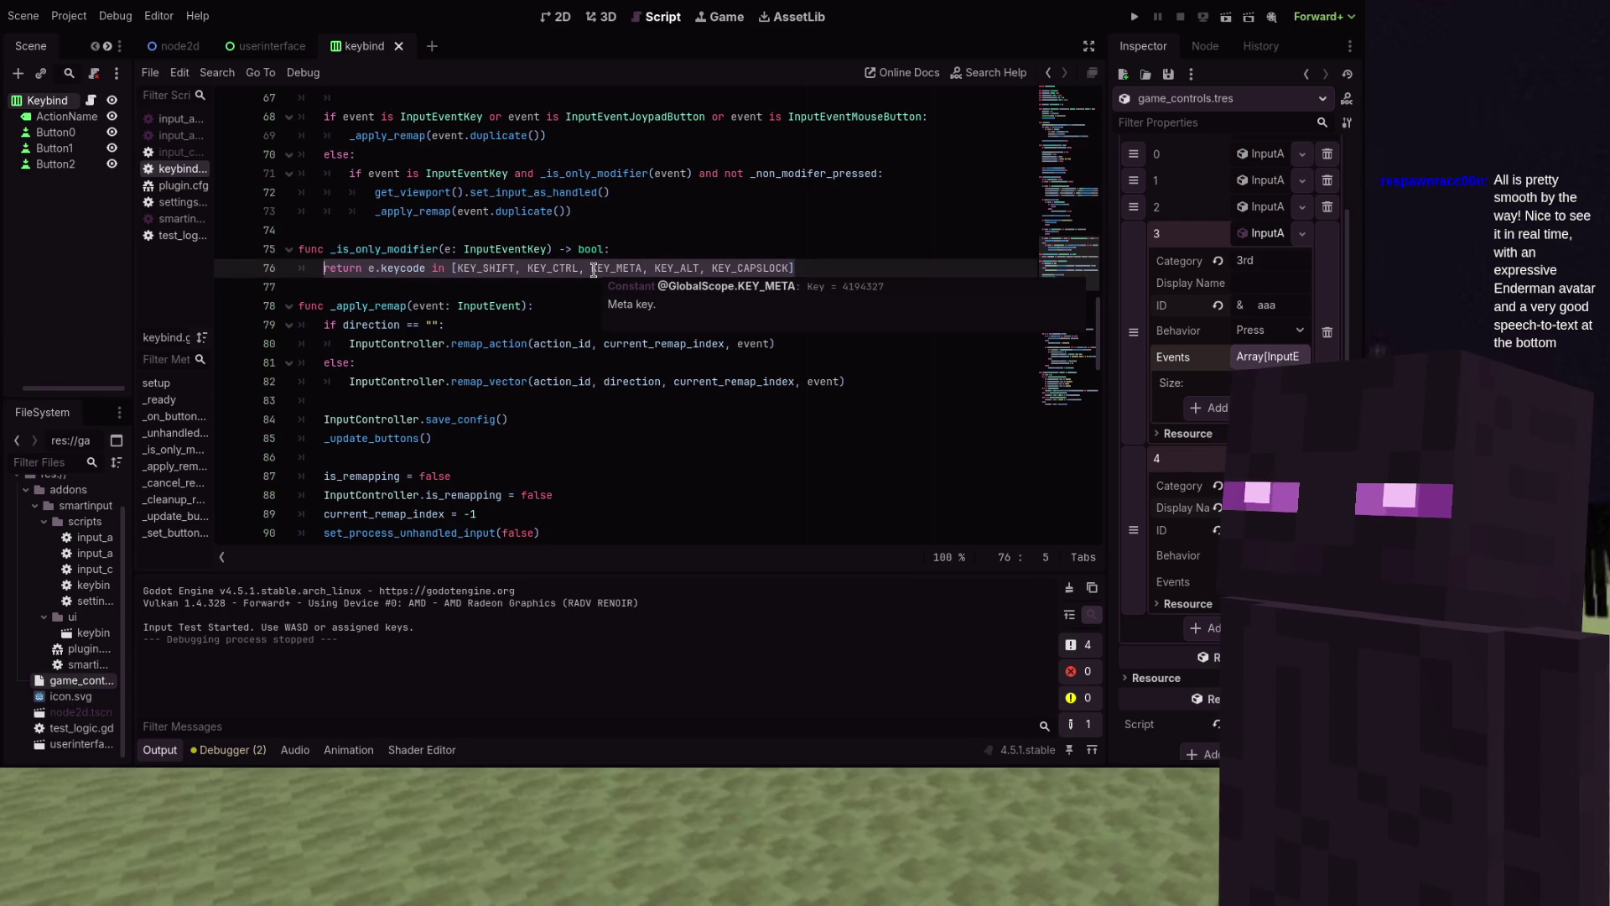
# Make _is_only_modifier test keycode or physical_keycode in a keys array of KEY_SHIFT, KEY_CTRL, KEY_ALT, KEY_META
pyautogui.press('End')
pyautogui.hotkey('ctrl', 'shift', 'Left')
pyautogui.hotkey('ctrl', 'shift', 'Left')
pyautogui.hotkey('ctrl', 'shift', 'Left')
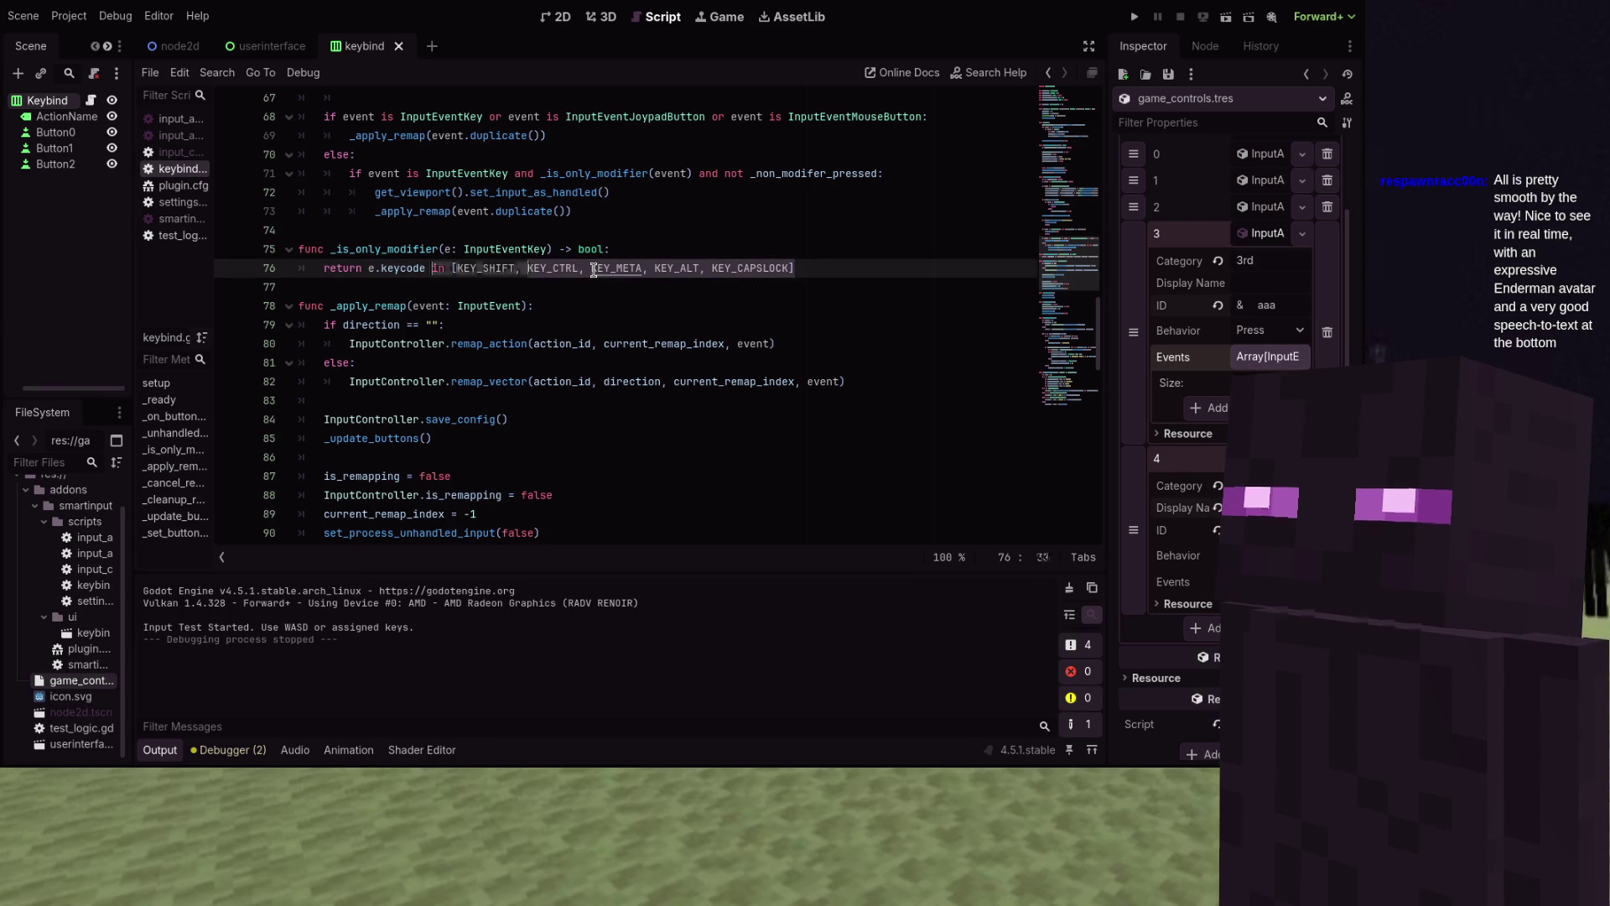
pyautogui.write('key')
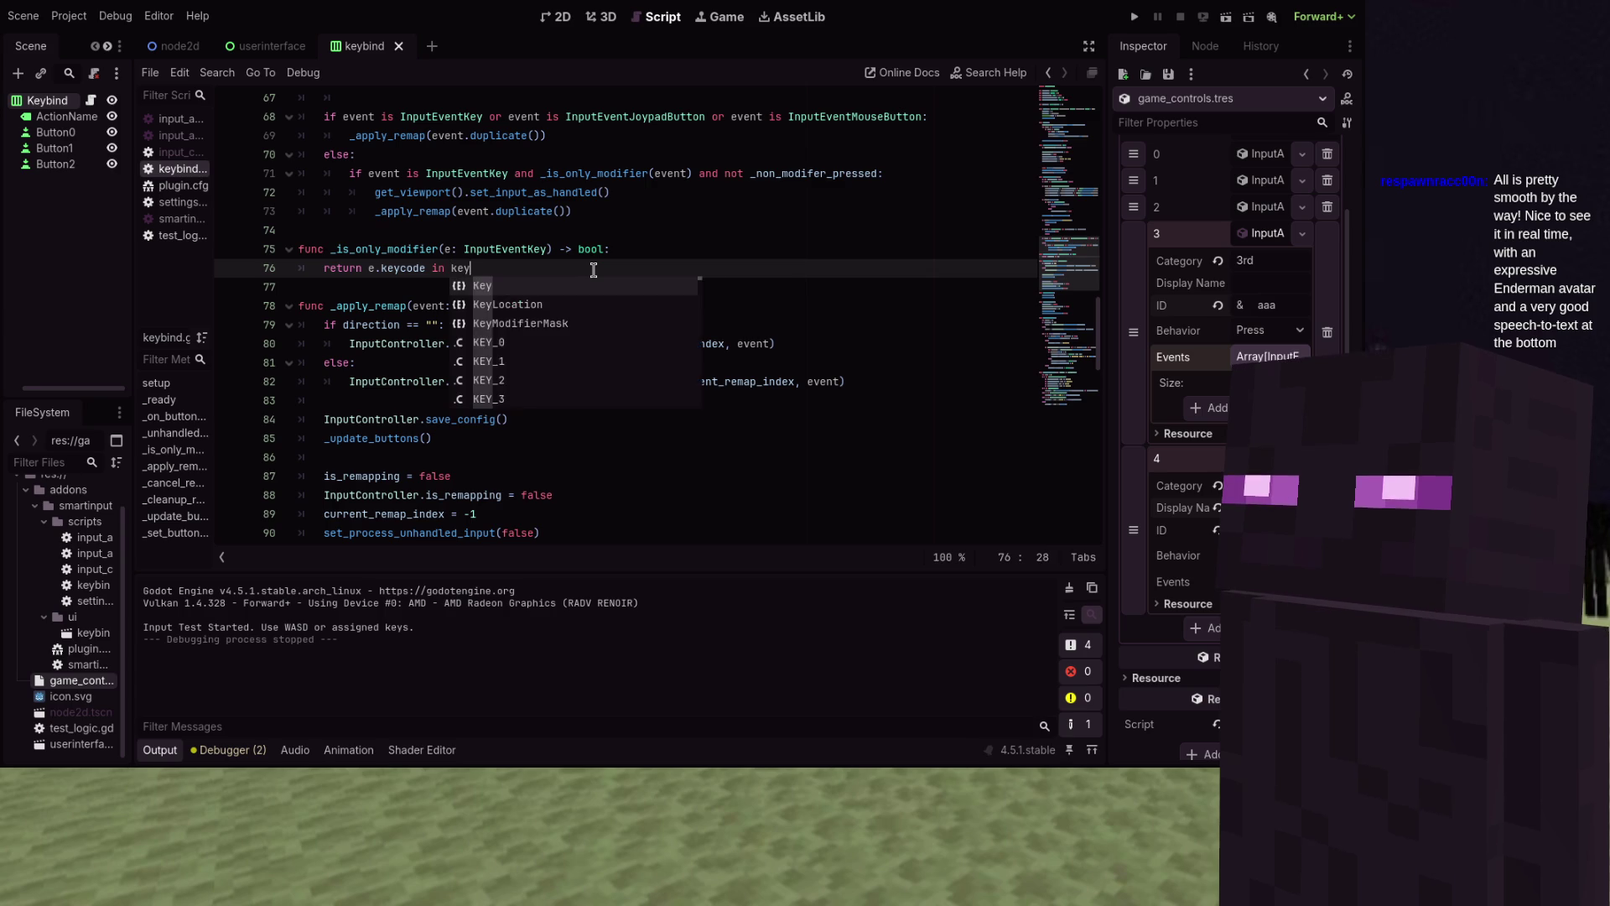
pyautogui.write('s or e.ph')
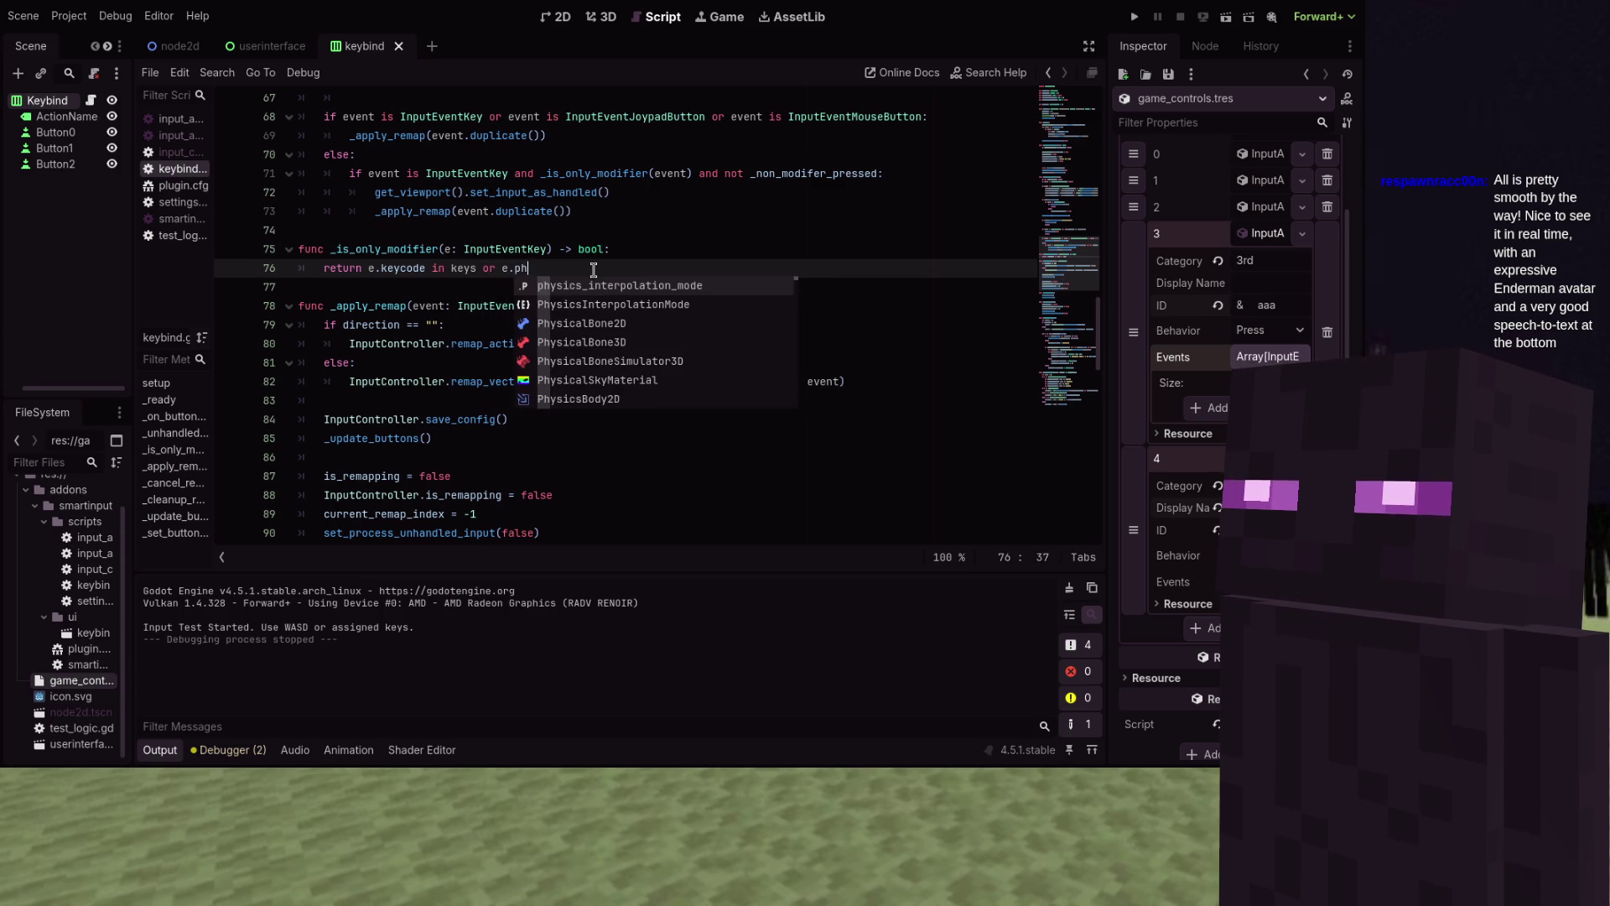
pyautogui.write('ysical_keyco')
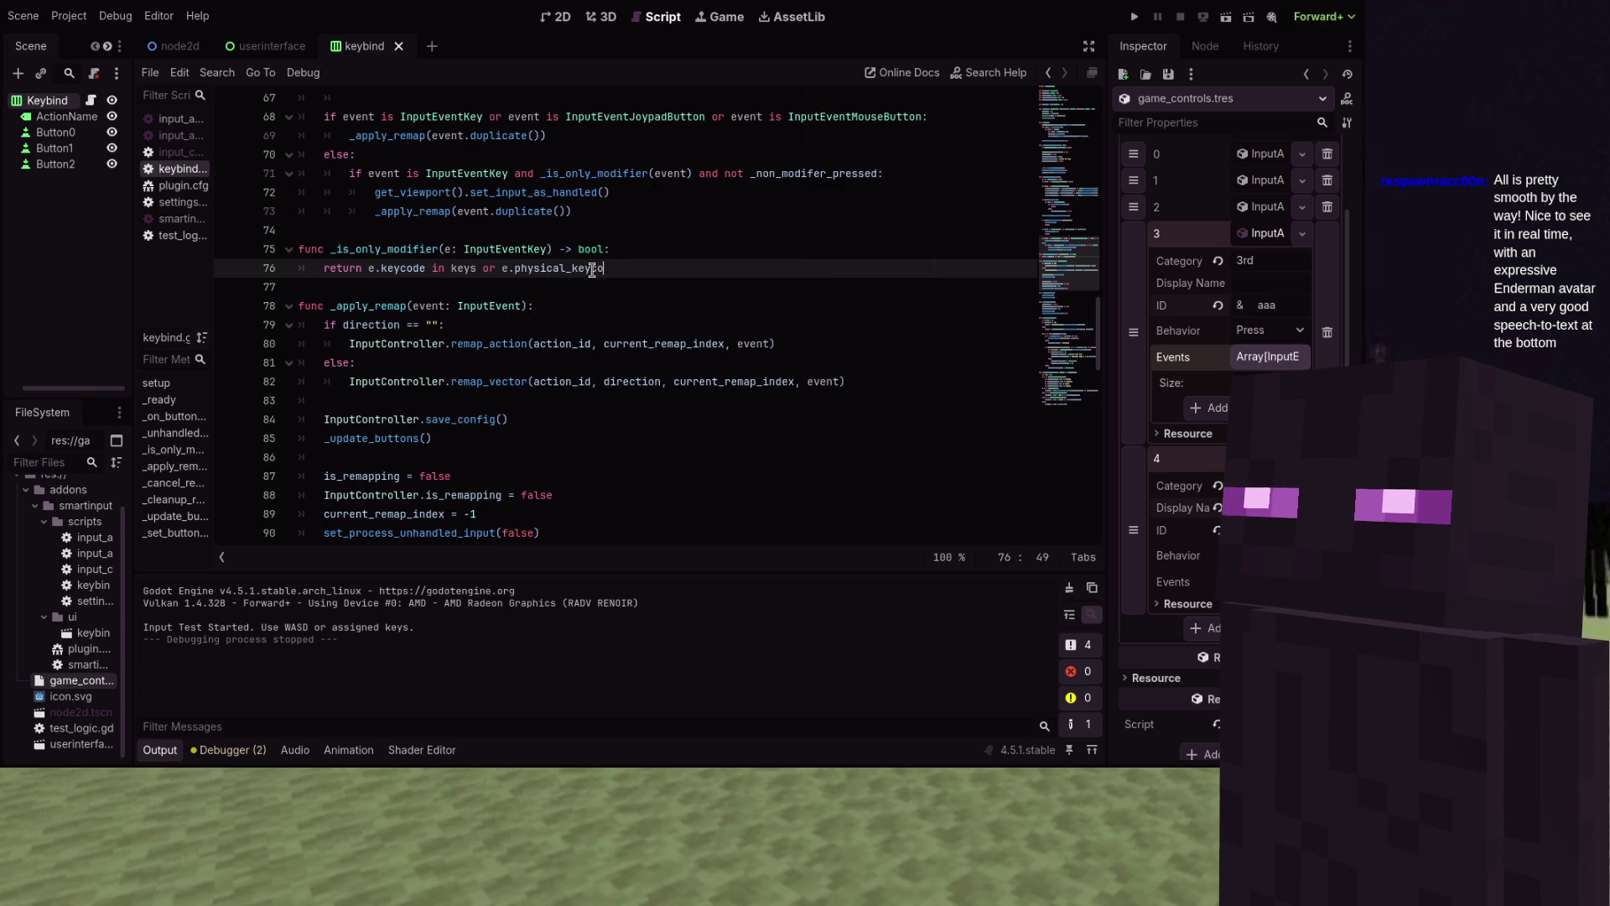
pyautogui.write('de in keys')
pyautogui.hotkey('ctrl', 'shift', 'Return')
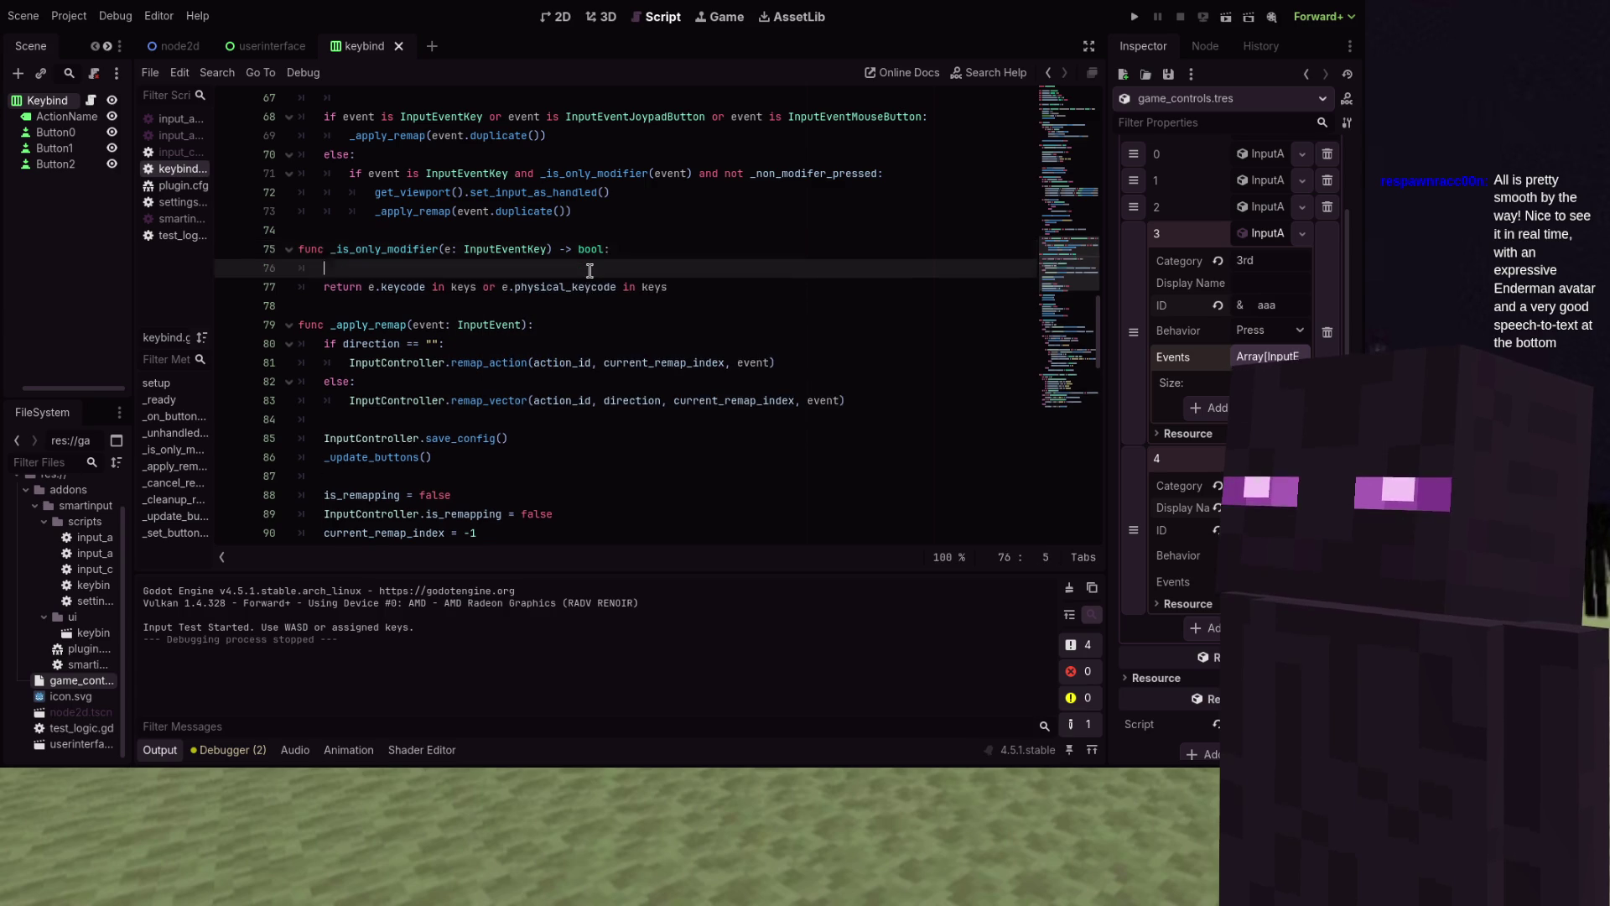
pyautogui.write('var keys = [')
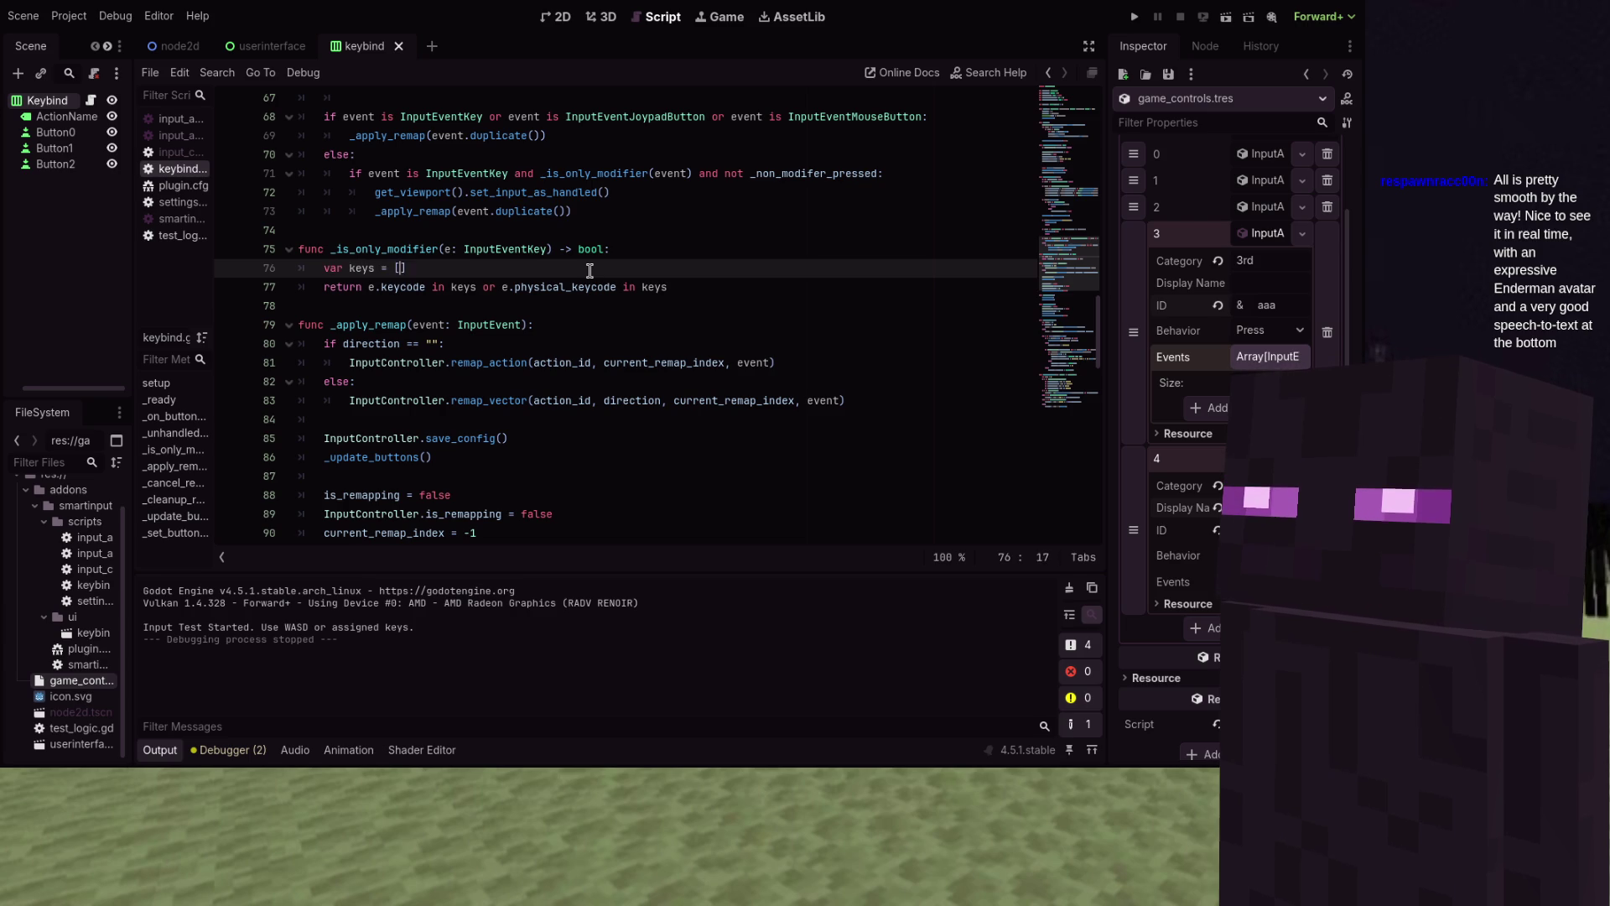
pyautogui.press('Return')
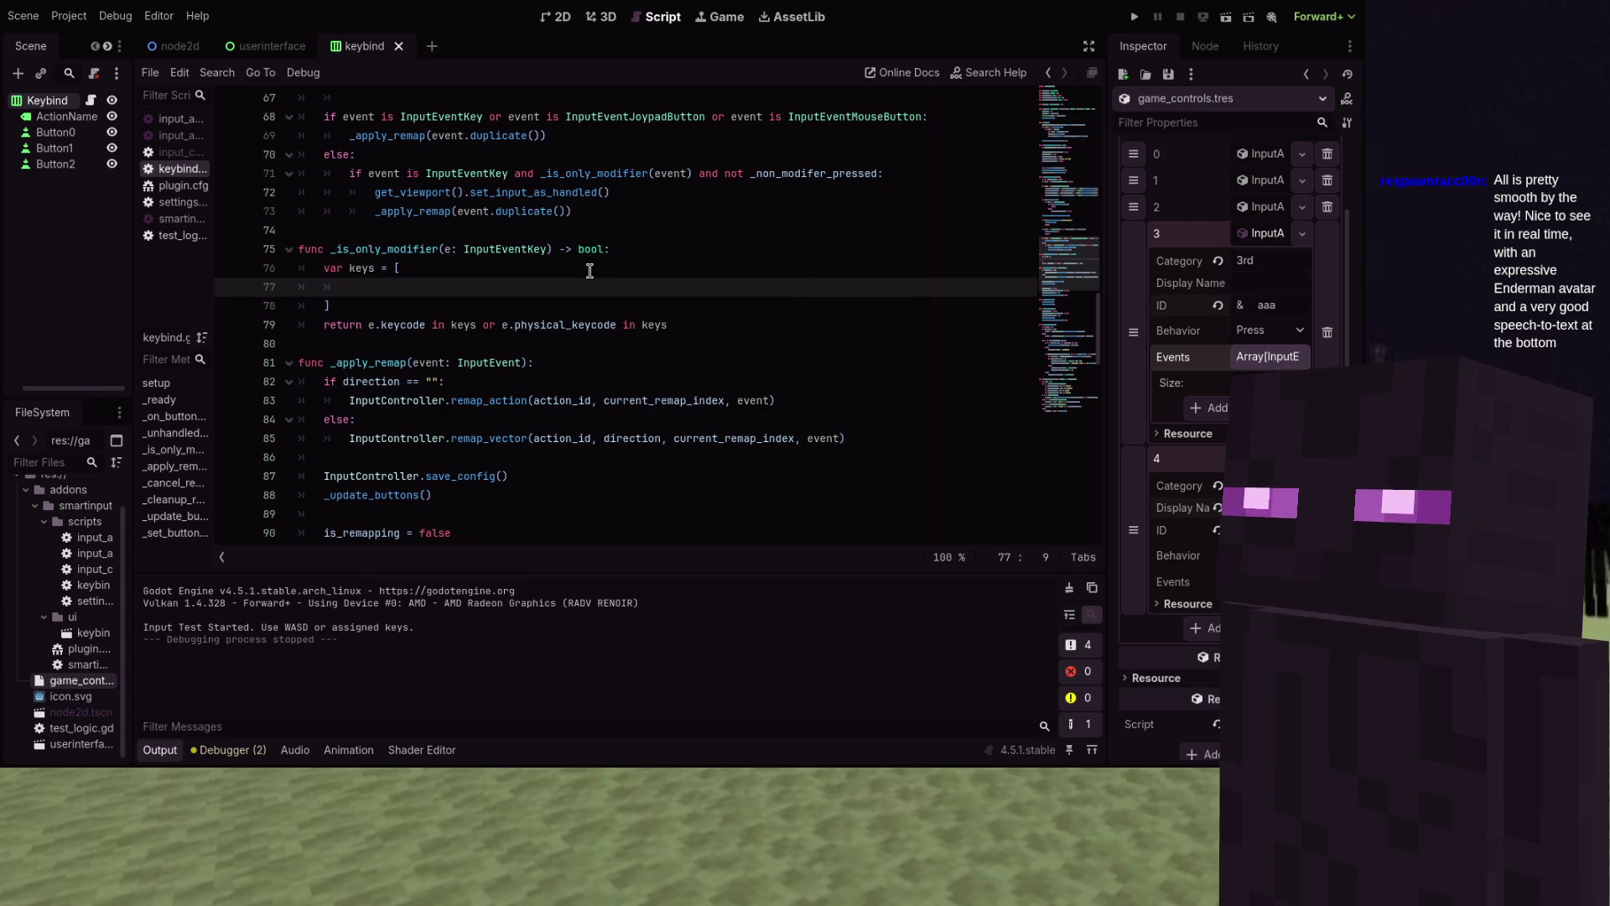
pyautogui.write('KEY_SHIFT, KEY_CT')
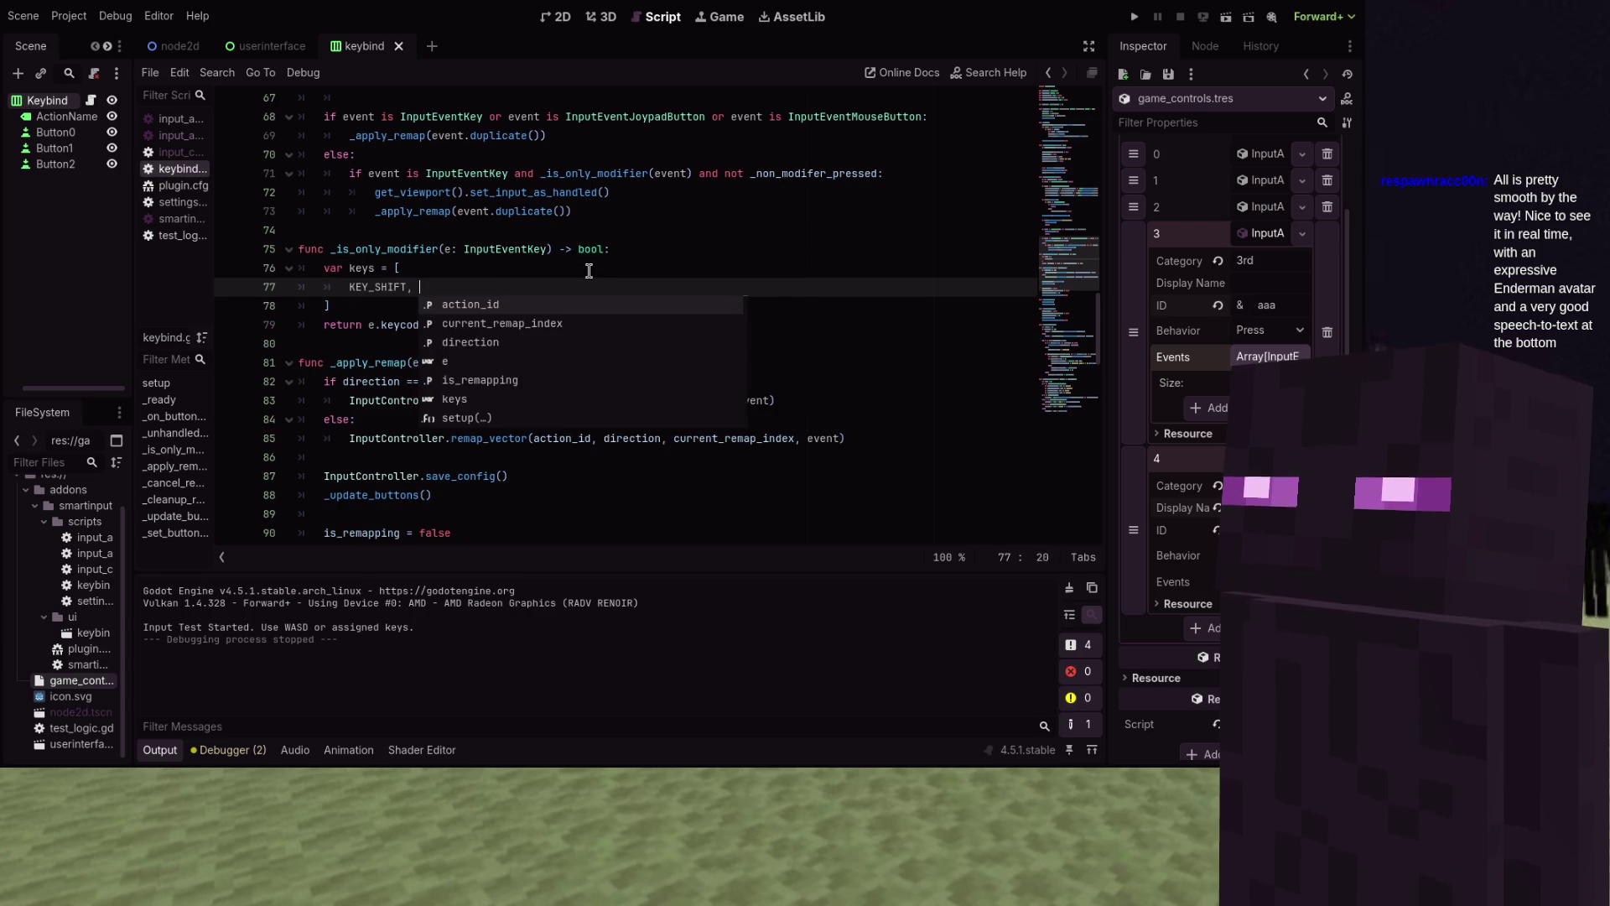
pyautogui.write('RL,')
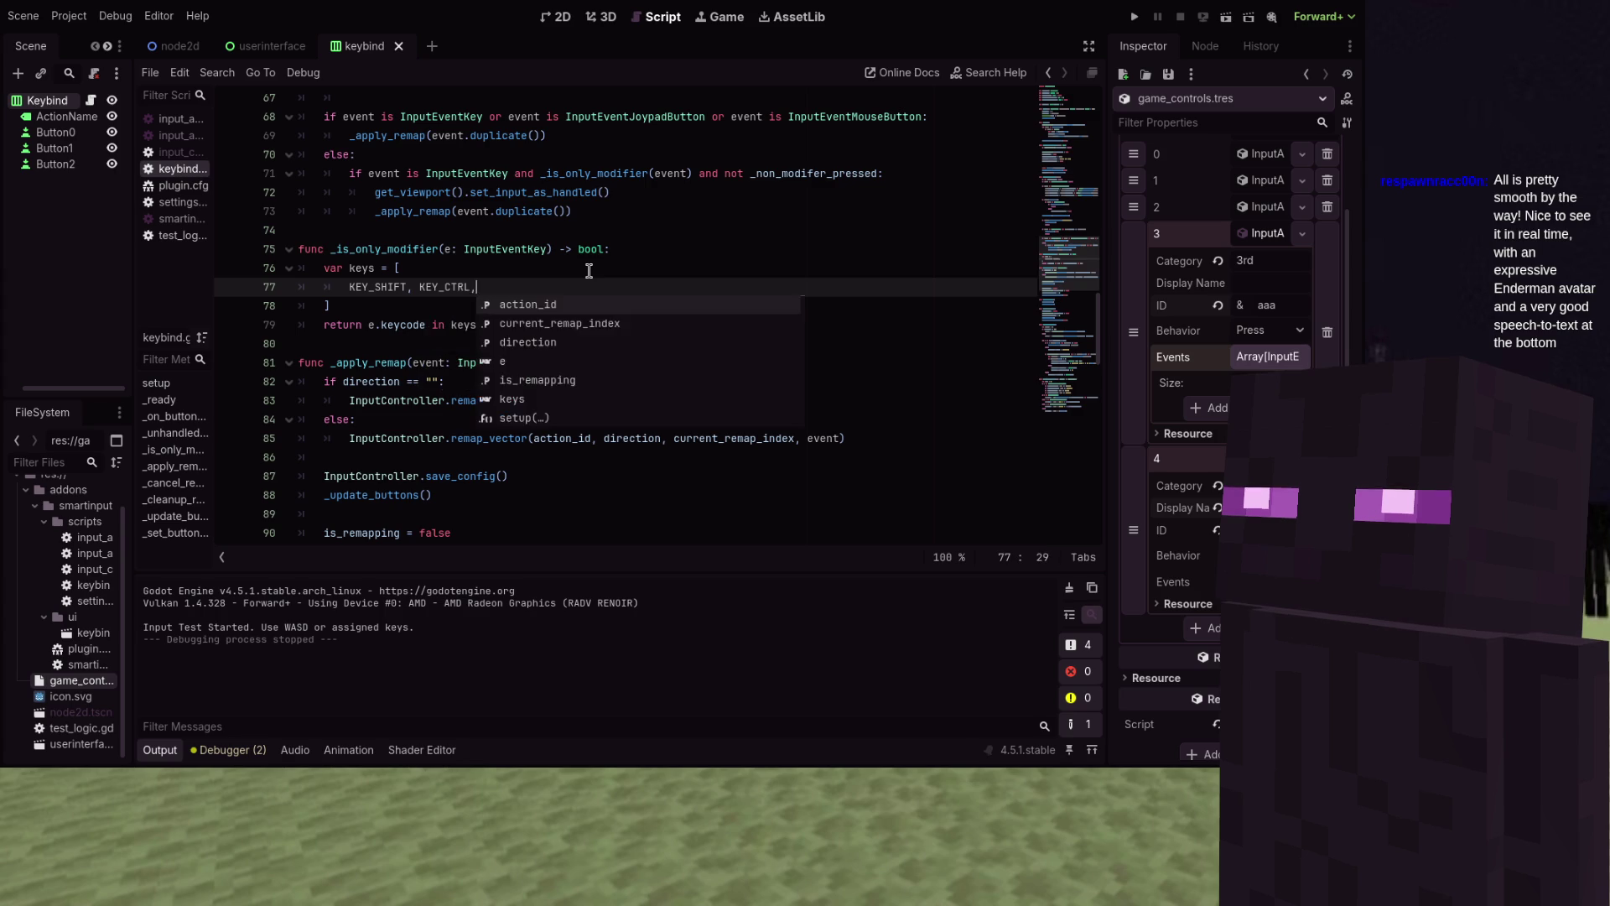
pyautogui.write(' KEY_AL')
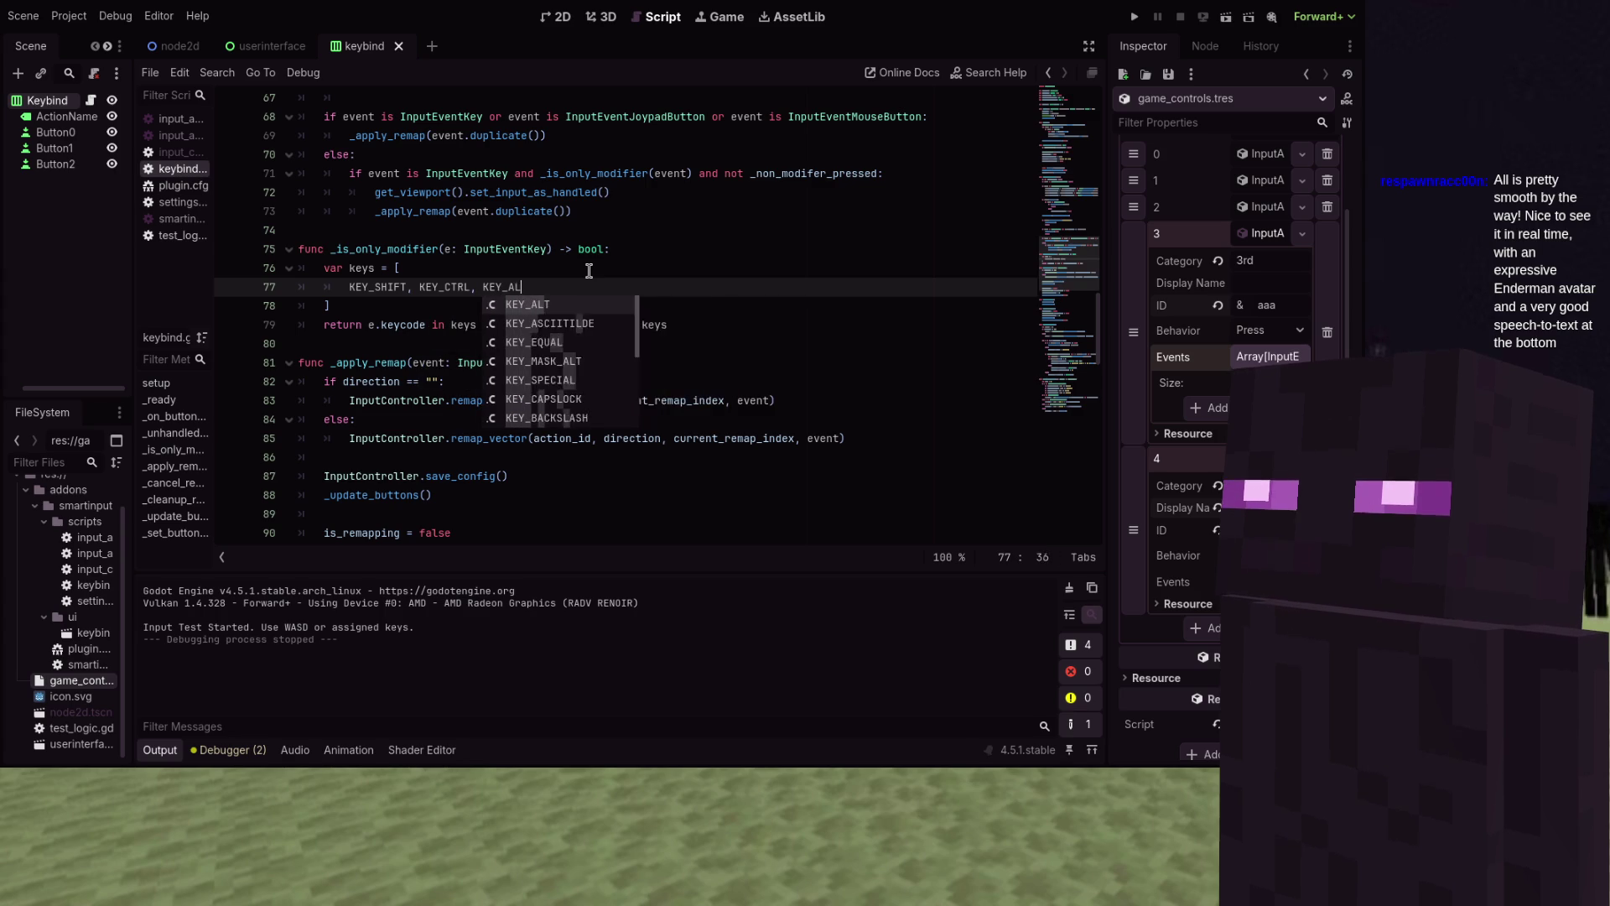
pyautogui.write('T, KEY_MET')
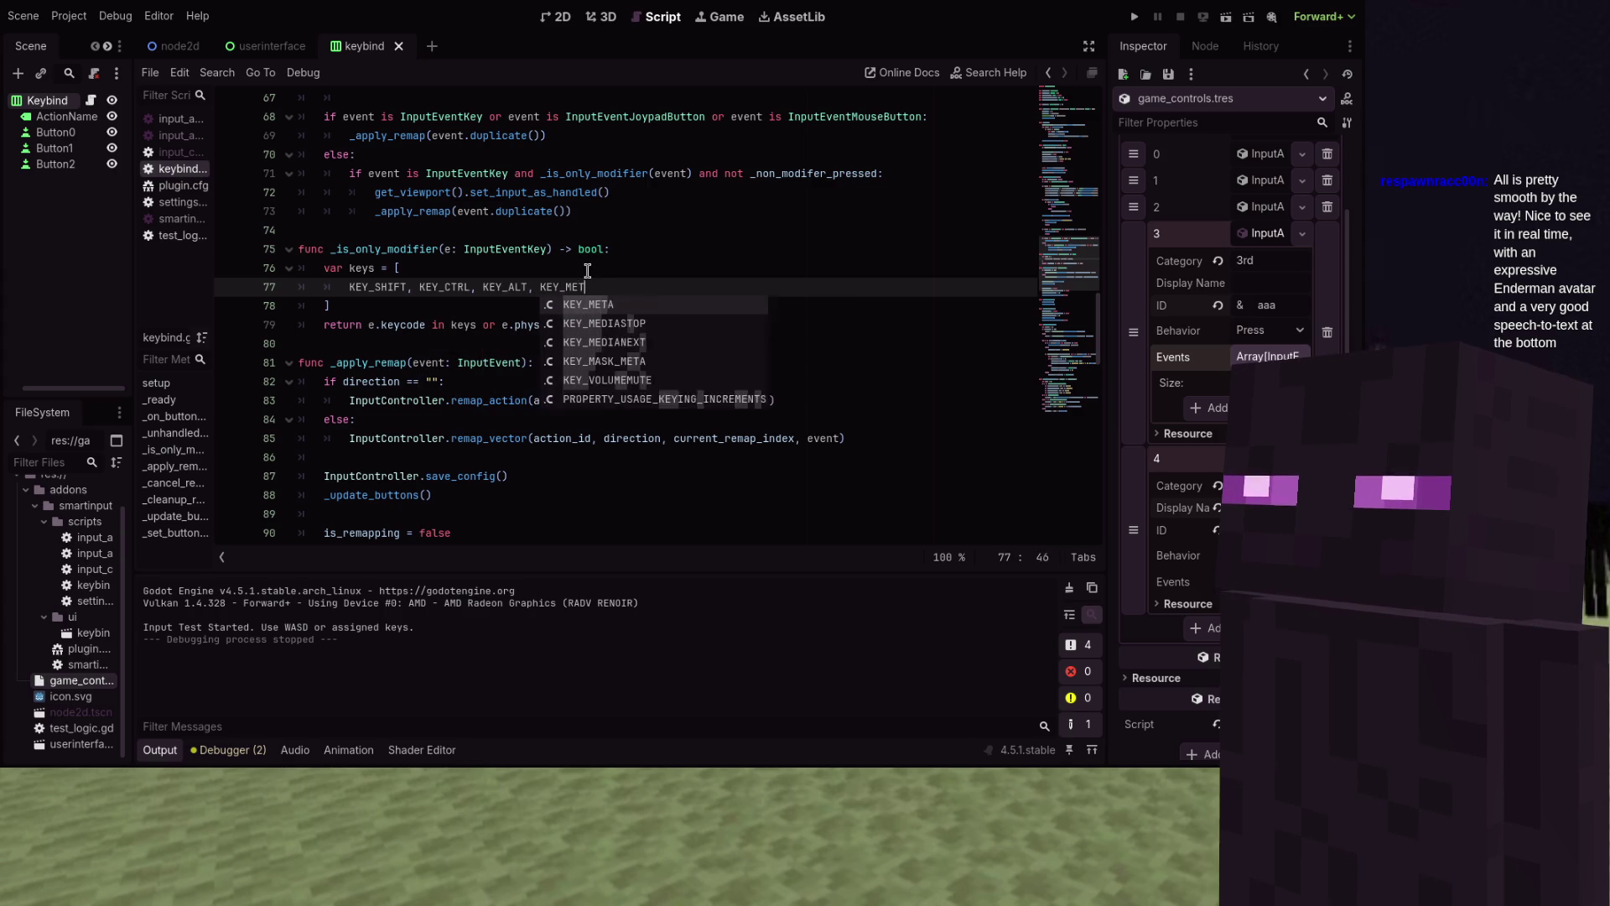
pyautogui.write('A, KEY_LEFT_SH')
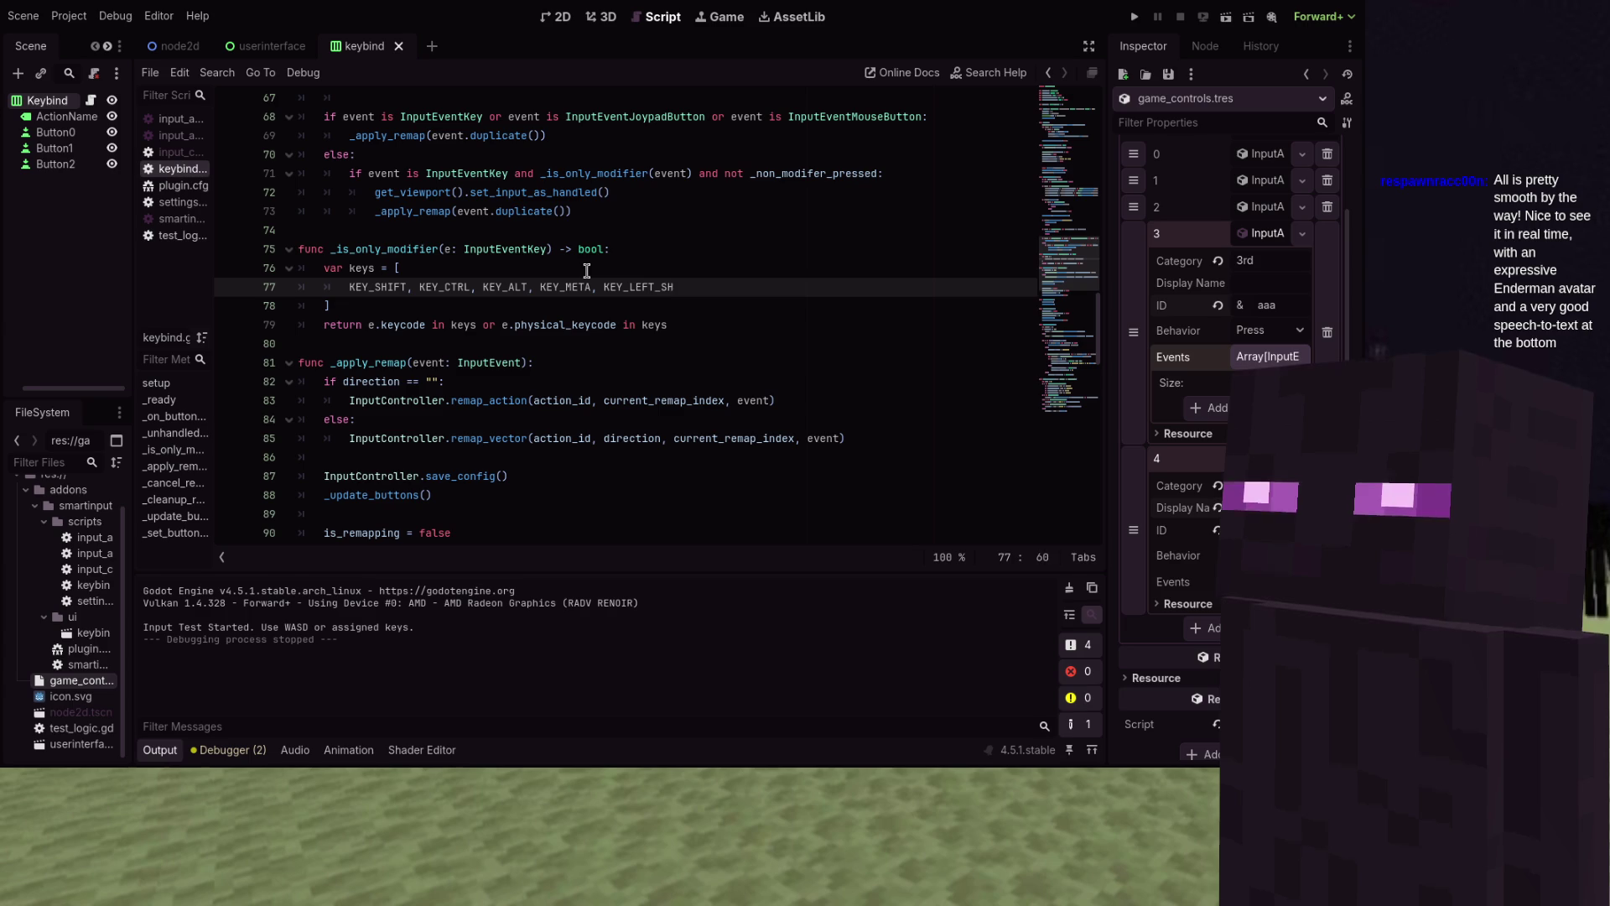
pyautogui.press('BackSpace')
pyautogui.press('BackSpace')
pyautogui.press('BackSpace')
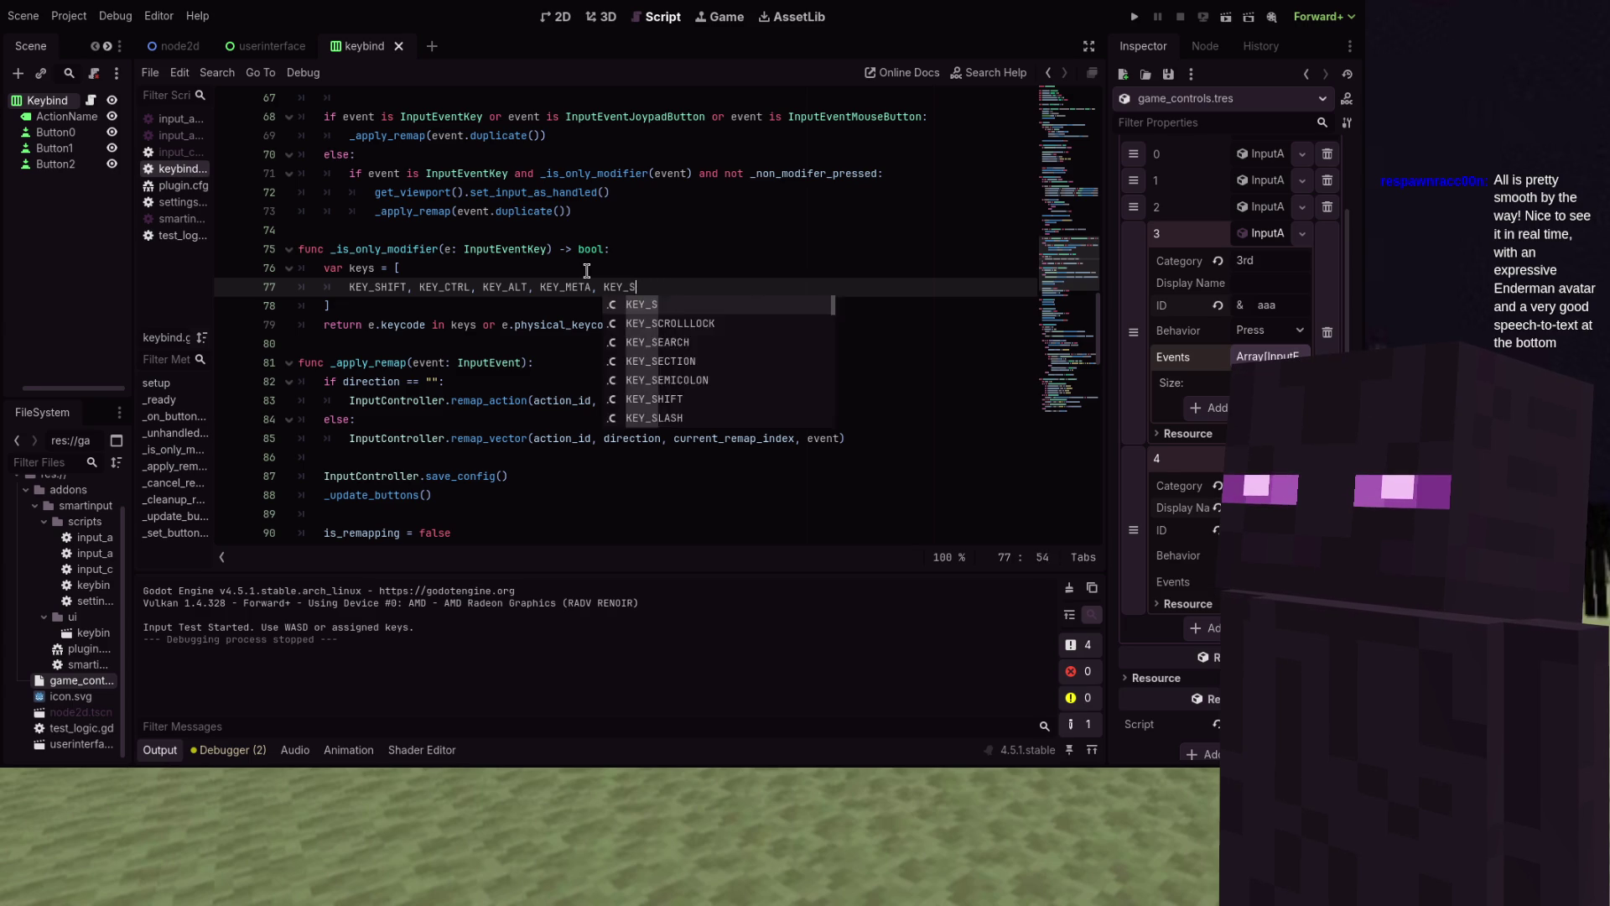
# Append OP_SHIFT_LEFT and OP_SHIFT_RIGHT to the modifier keys array
pyautogui.press('BackSpace')
pyautogui.write('SHIFT')
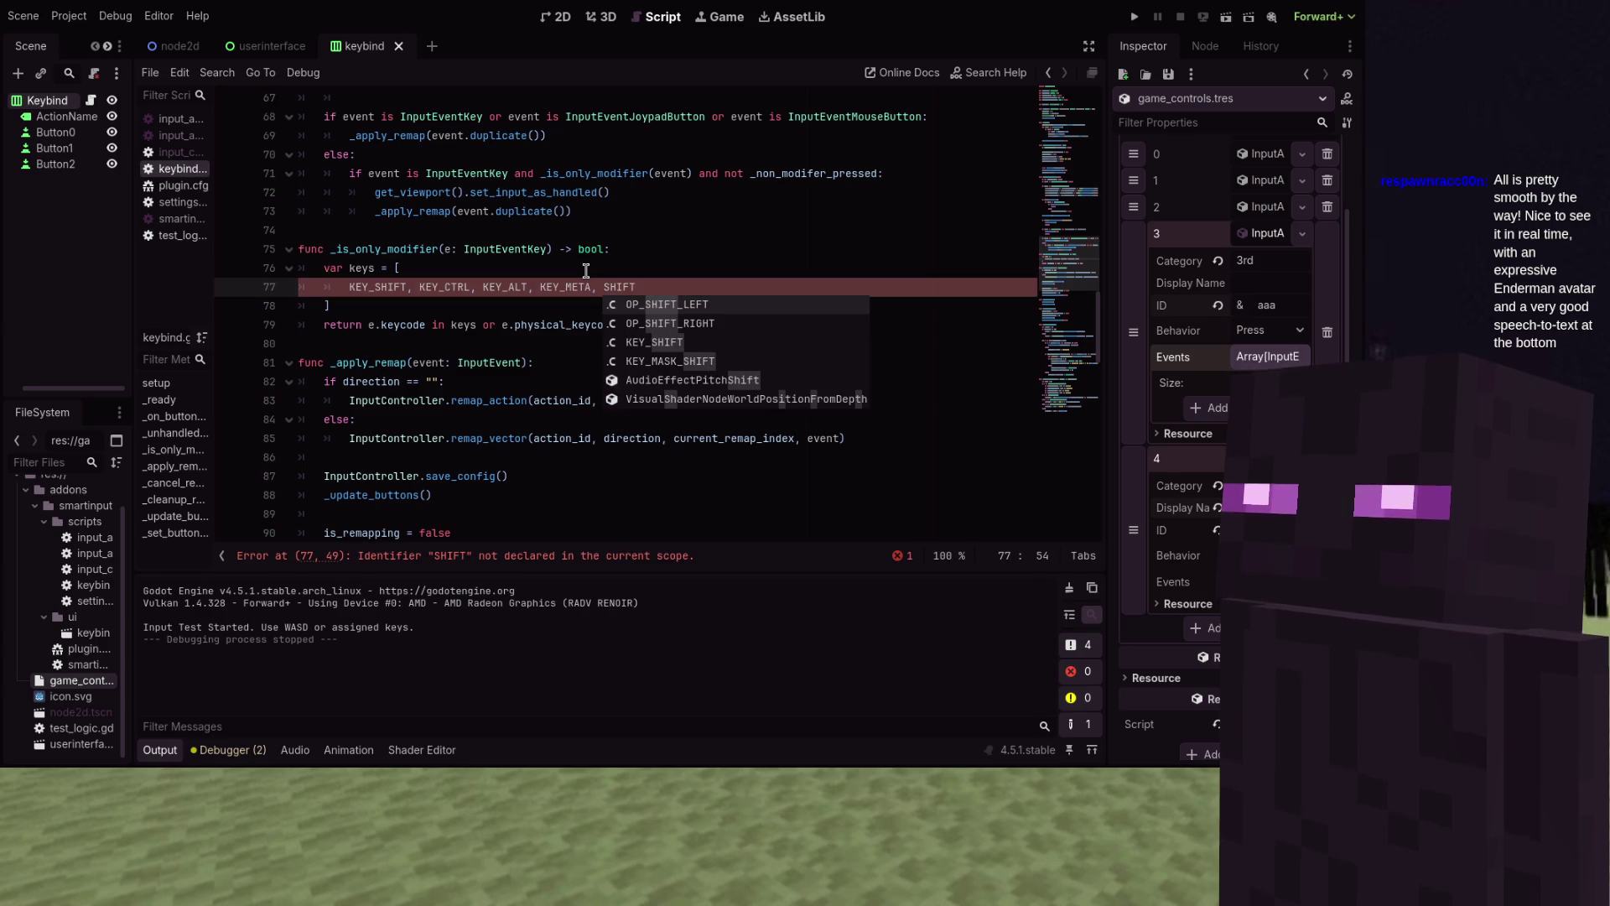
pyautogui.press('Return')
pyautogui.write(', ')
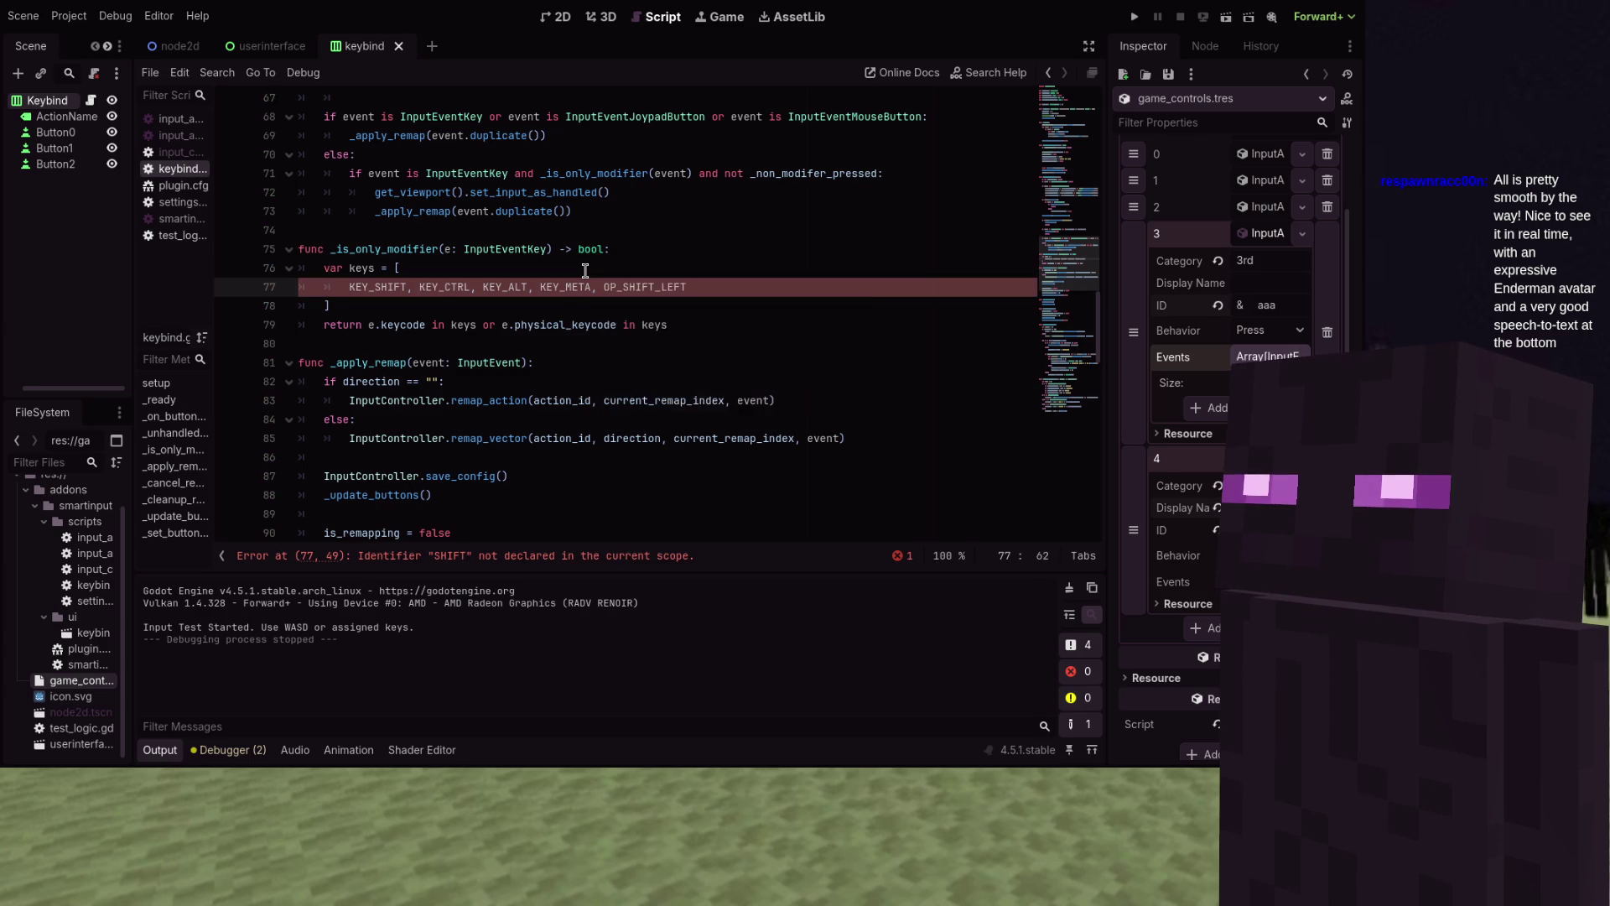
pyautogui.write('OP_SHIFT_R')
pyautogui.press('Return')
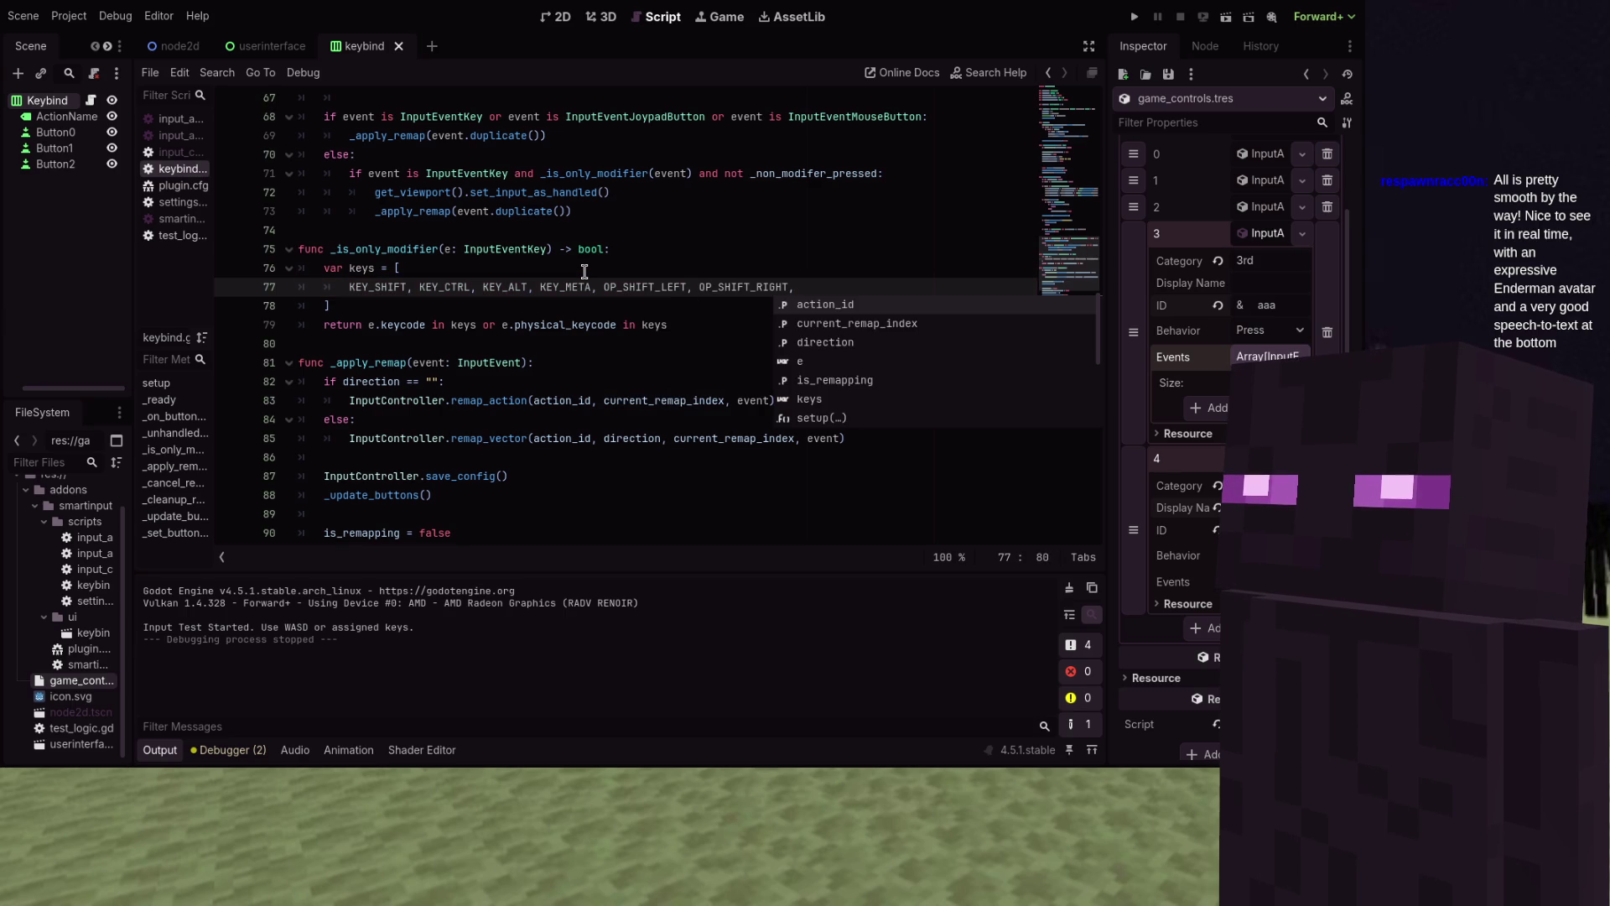
# Search the autocomplete suggestions for a left/right CTRL key constant
pyautogui.write('CTRL')
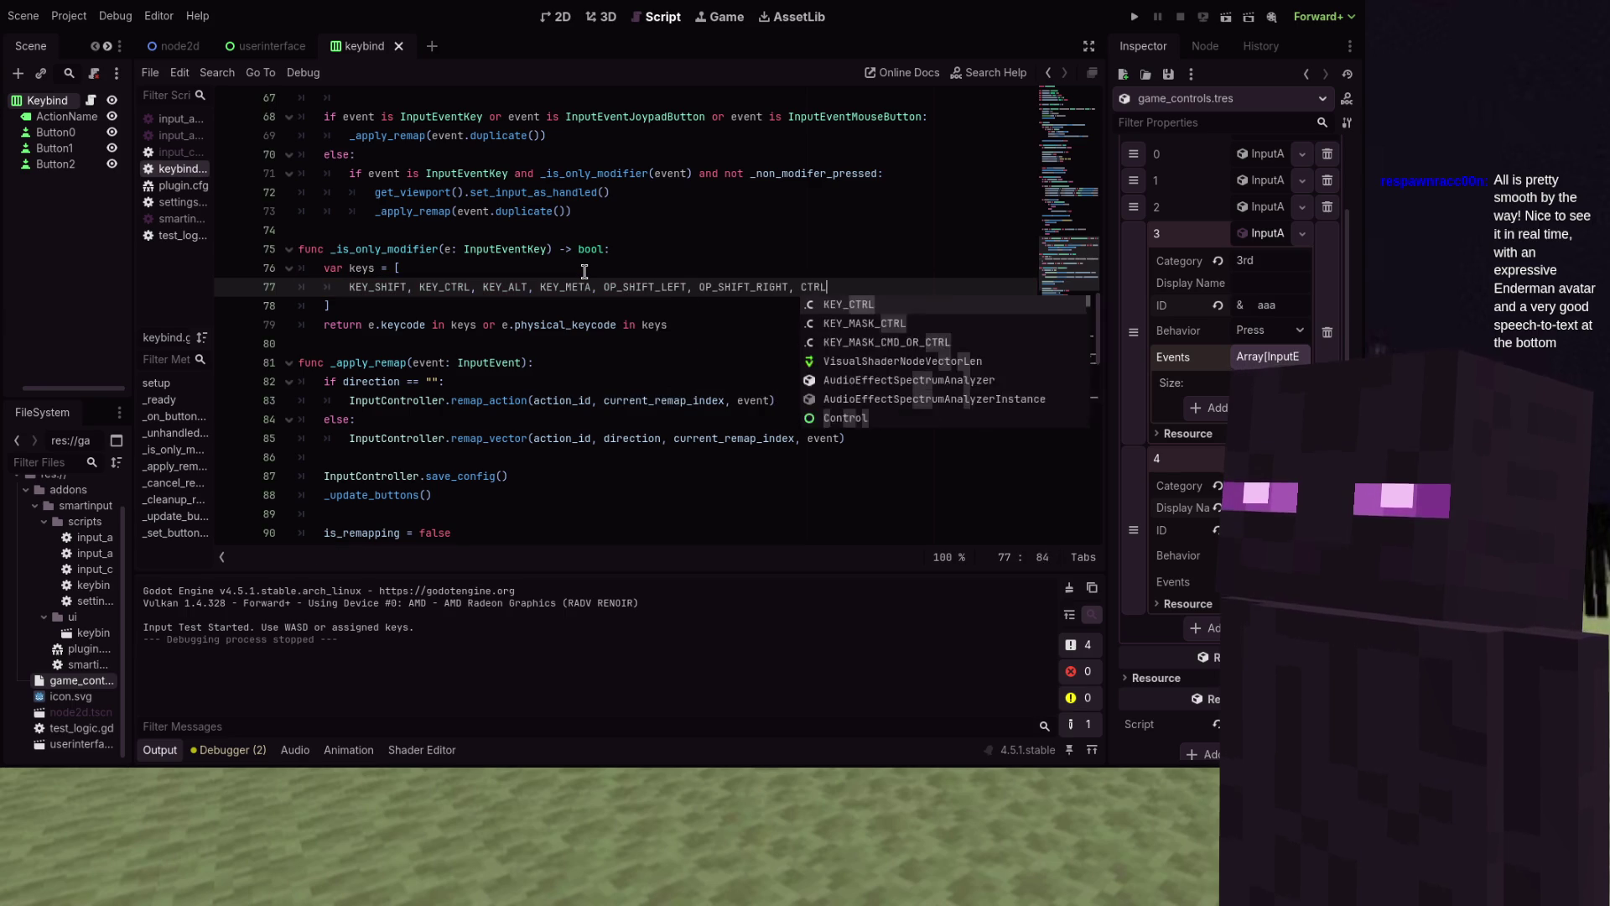
pyautogui.press('Down')
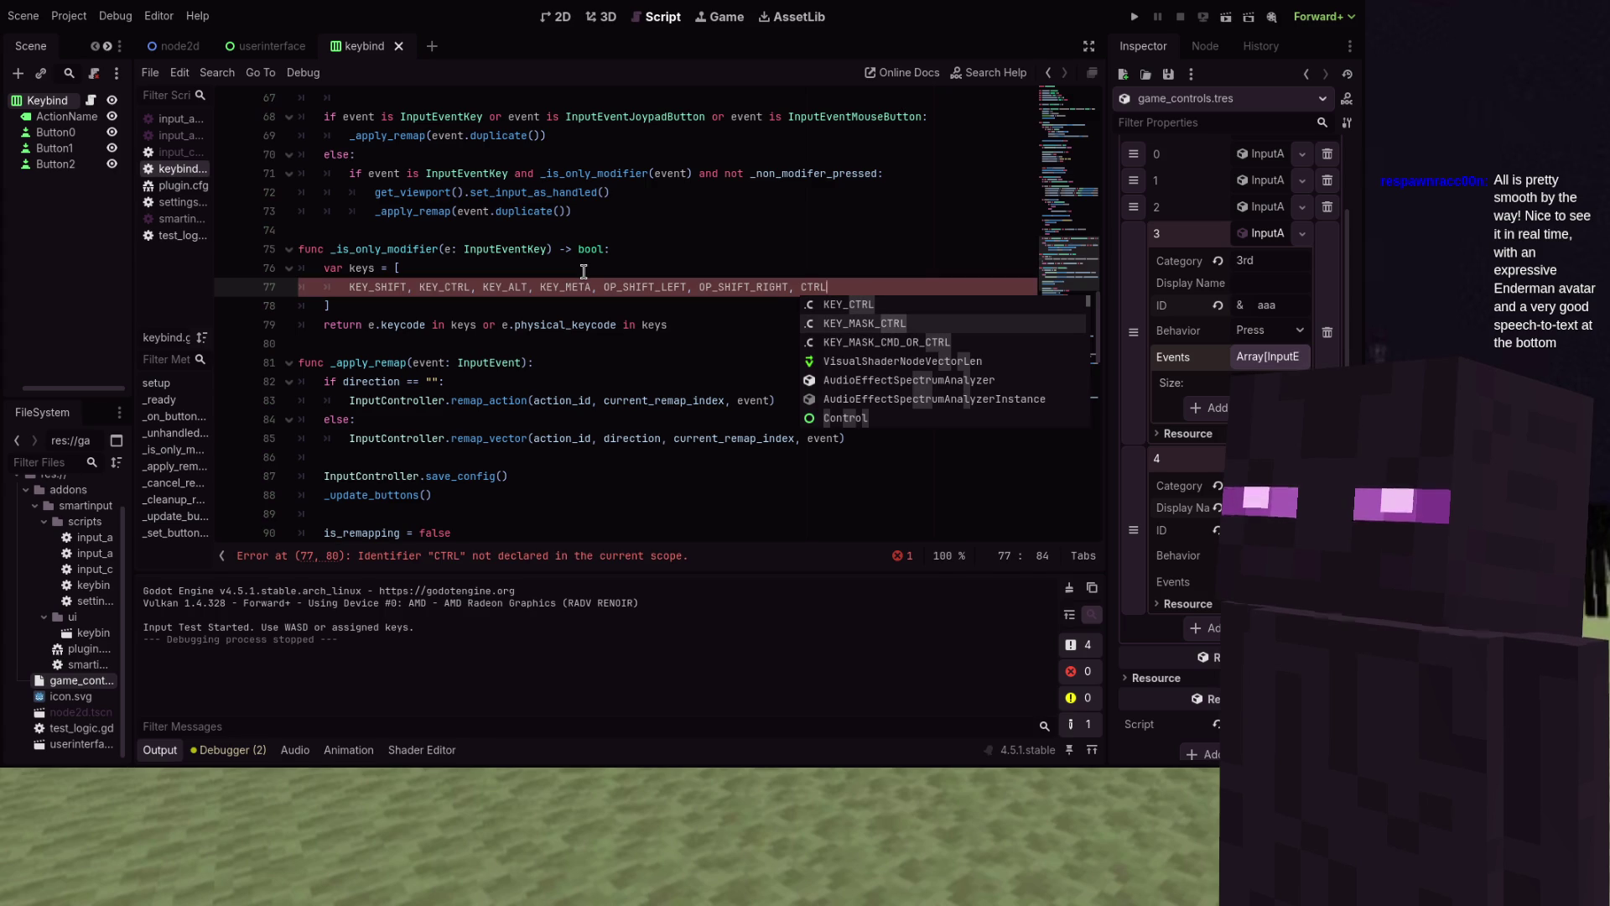
pyautogui.press('Down')
pyautogui.press('Down')
pyautogui.press('Down')
pyautogui.press('Down')
pyautogui.press('Down')
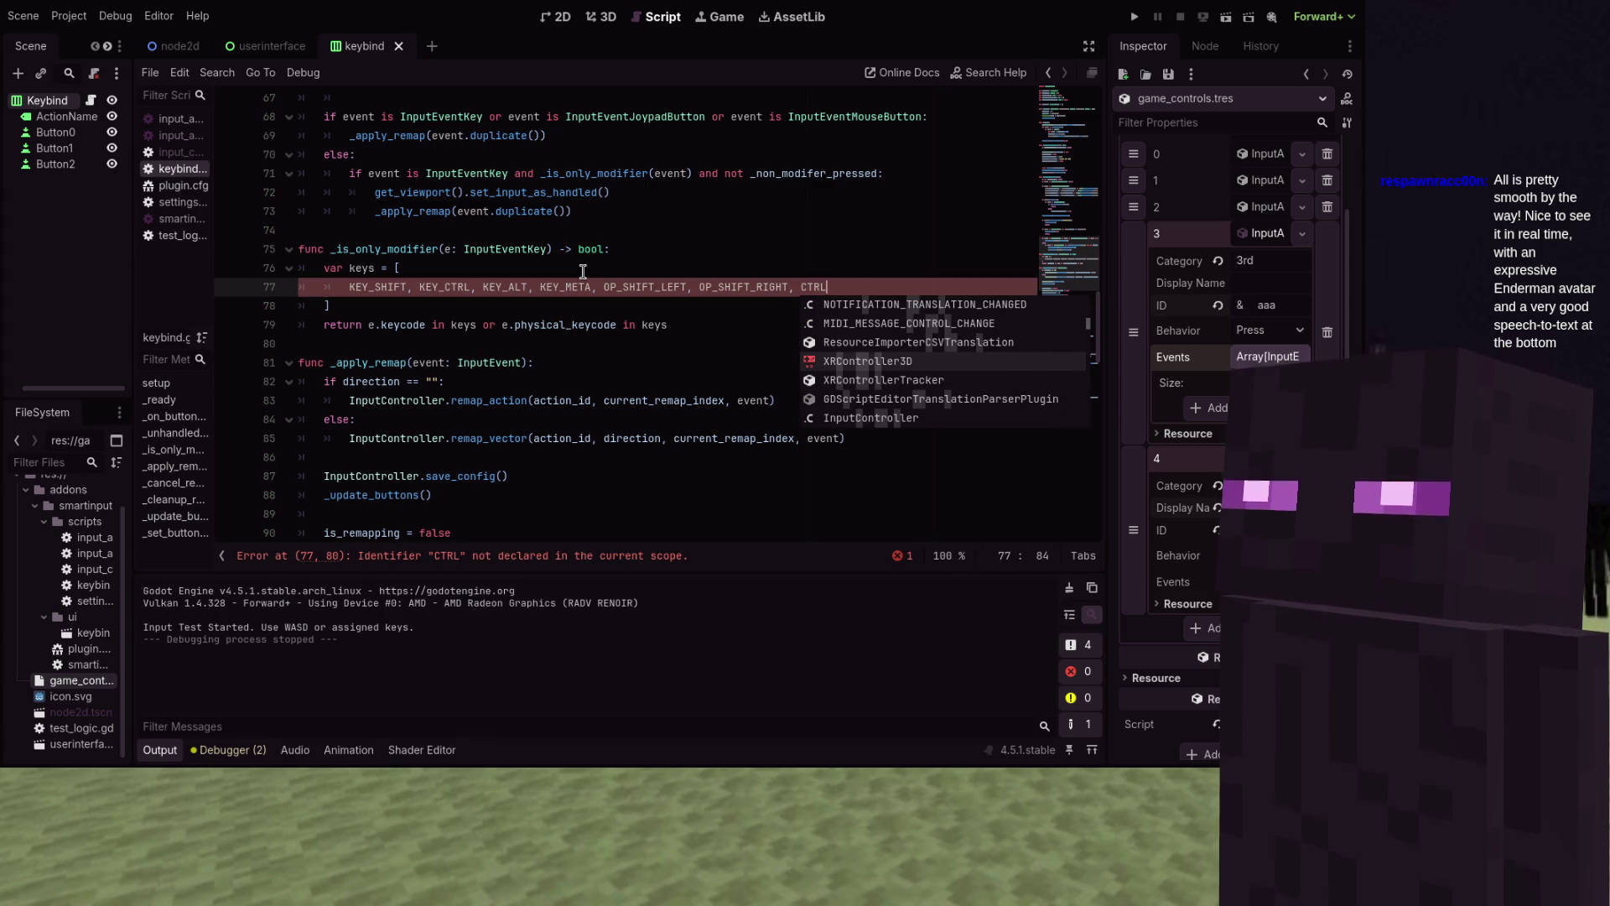
pyautogui.write('_LEF')
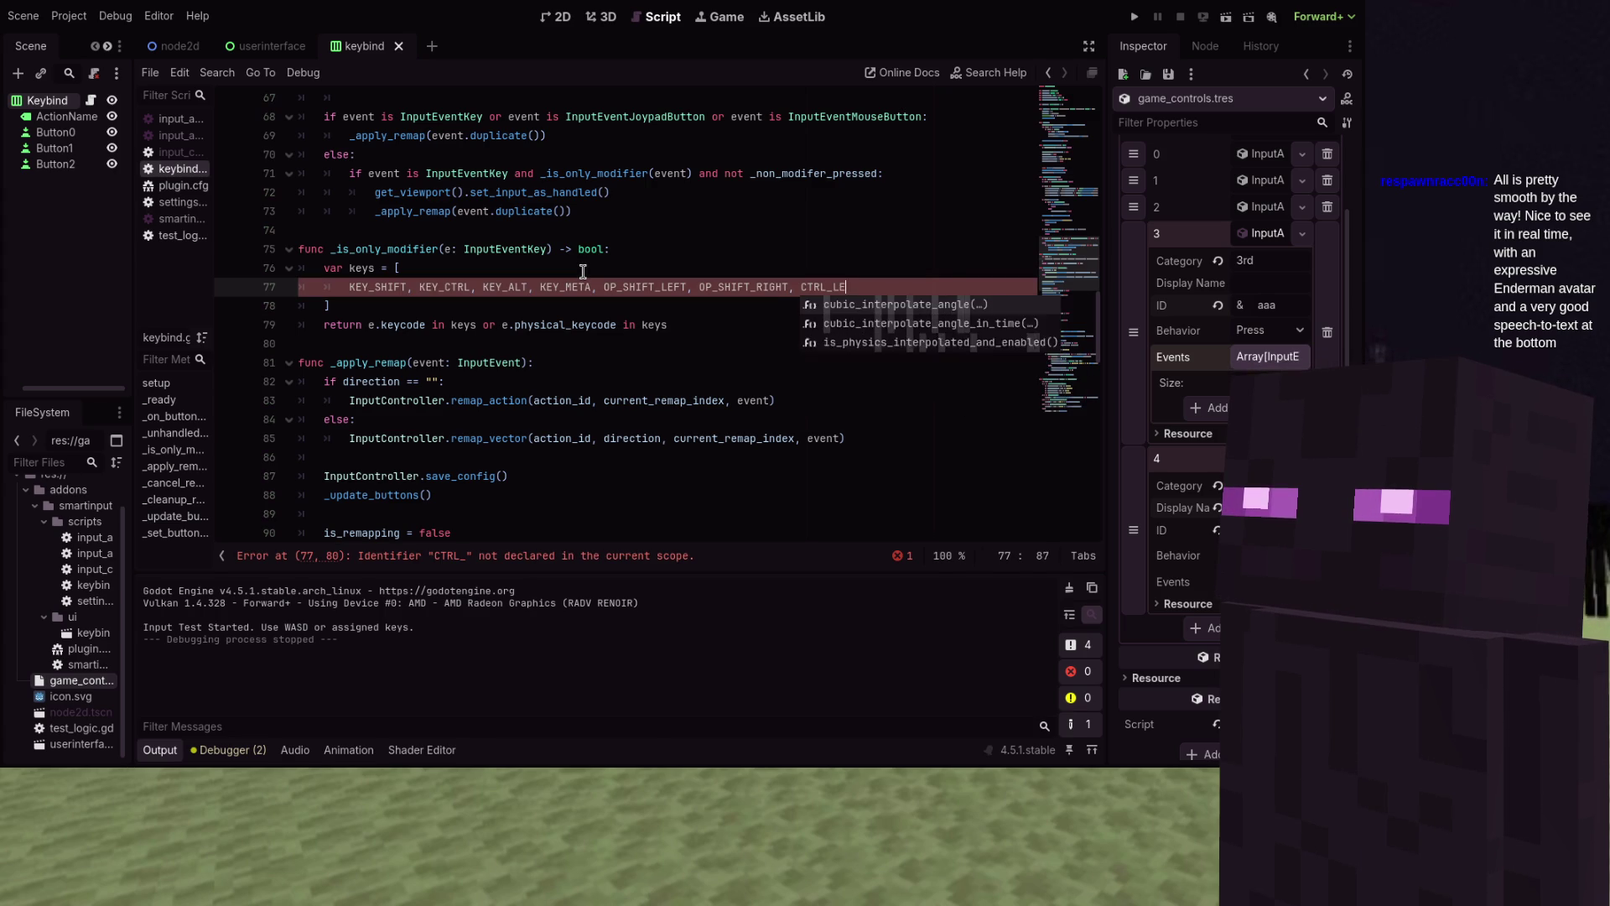
pyautogui.press('BackSpace')
pyautogui.press('BackSpace')
pyautogui.press('BackSpace')
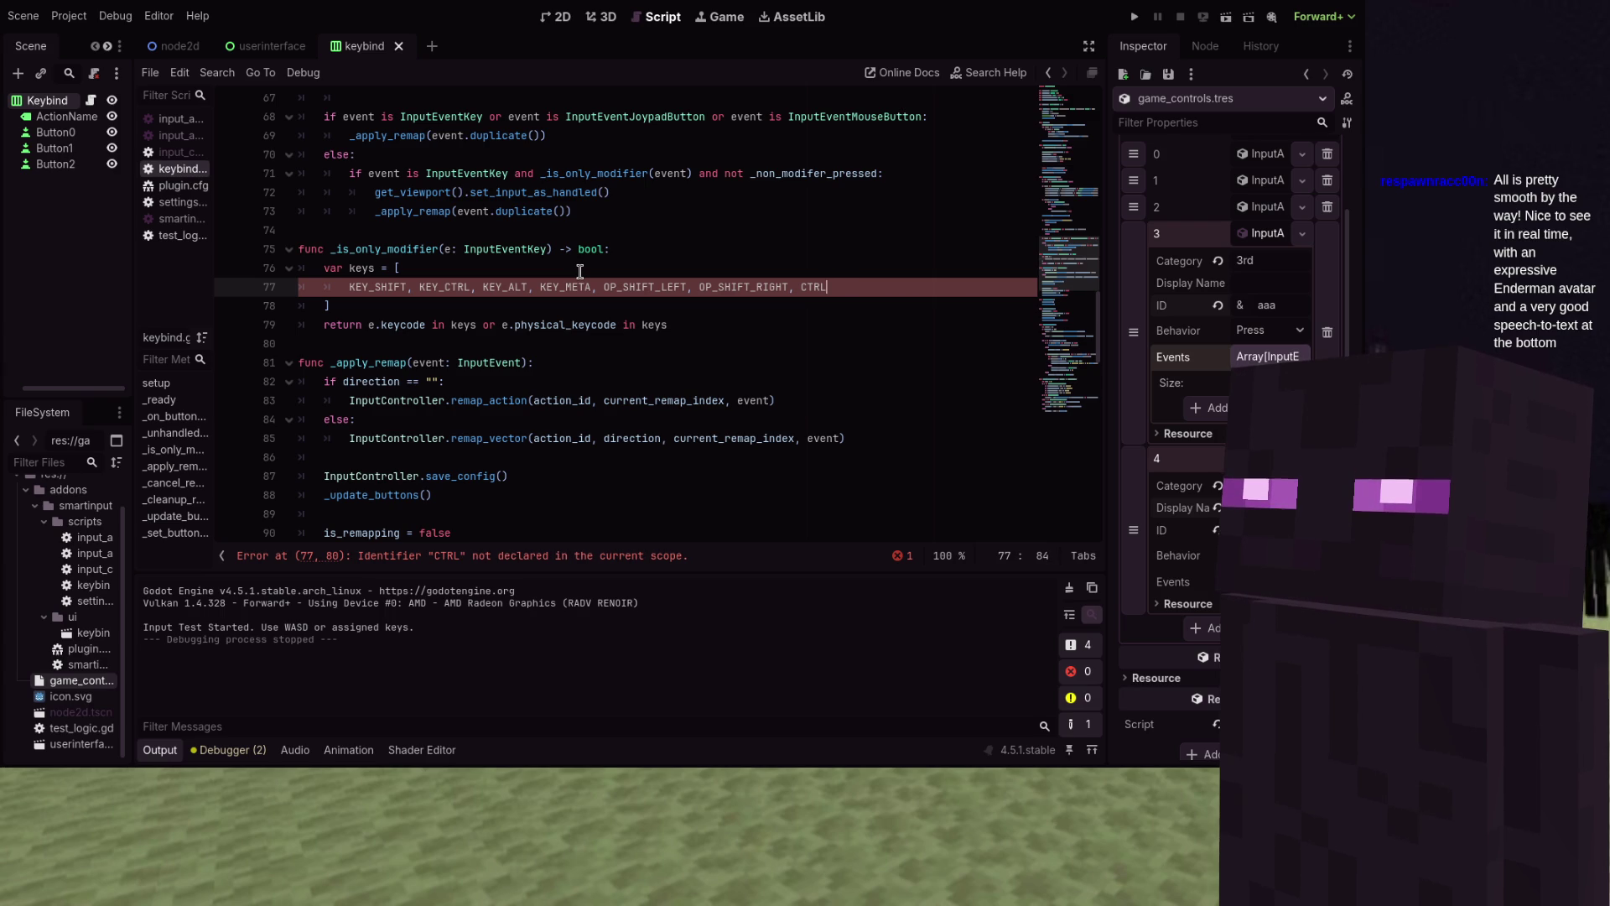
pyautogui.hotkey('ctrl', 'space')
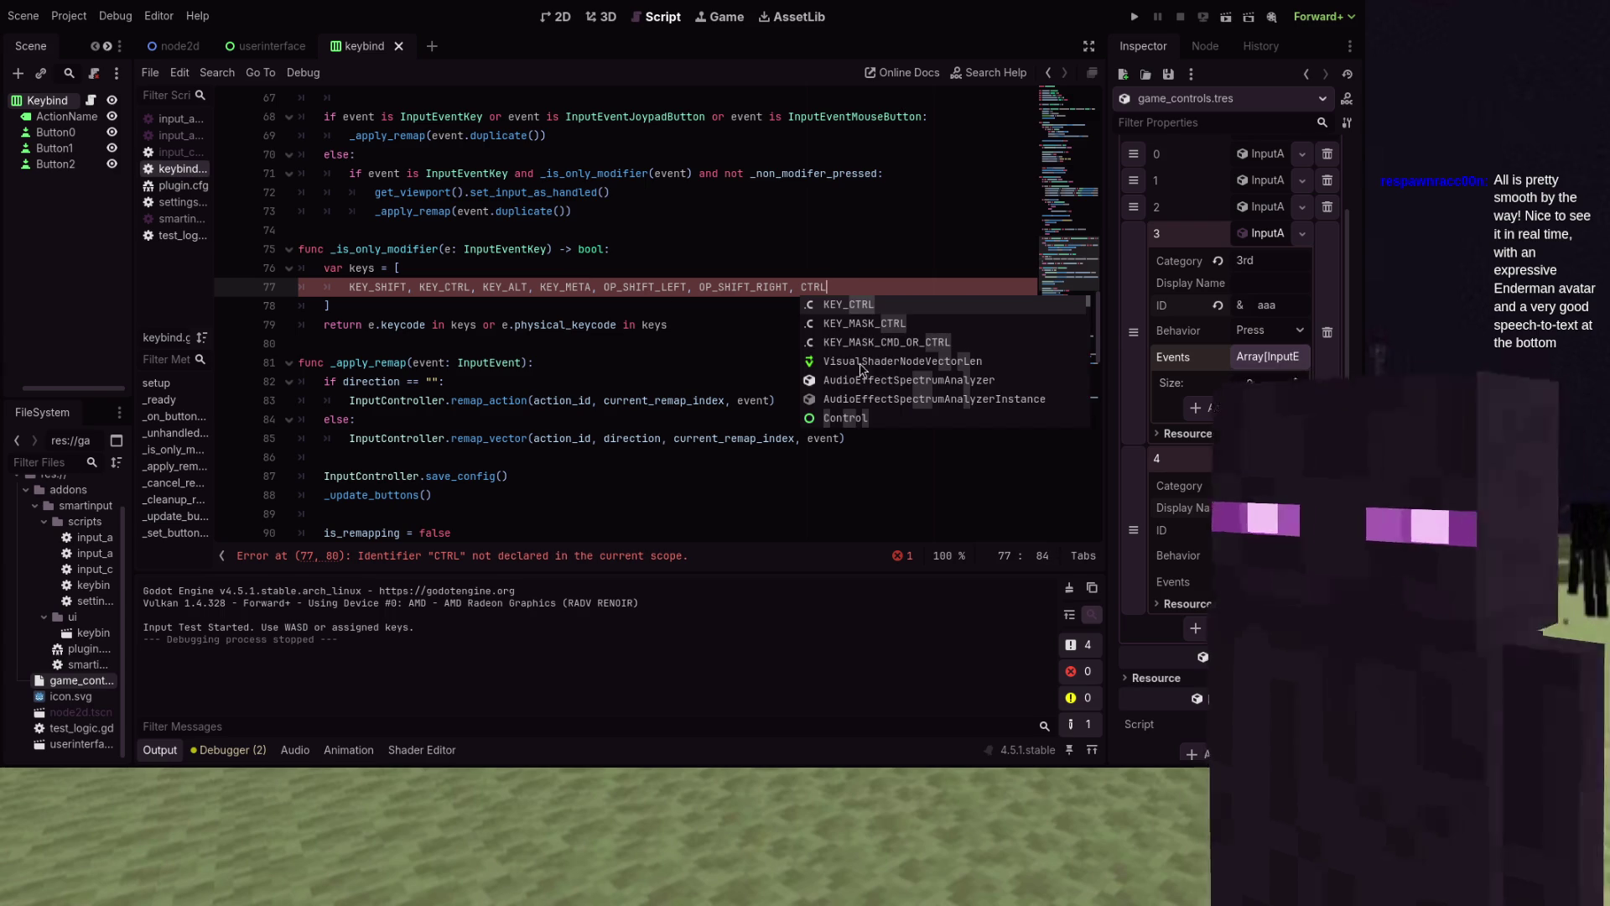
pyautogui.scroll(-10, 855, 326)
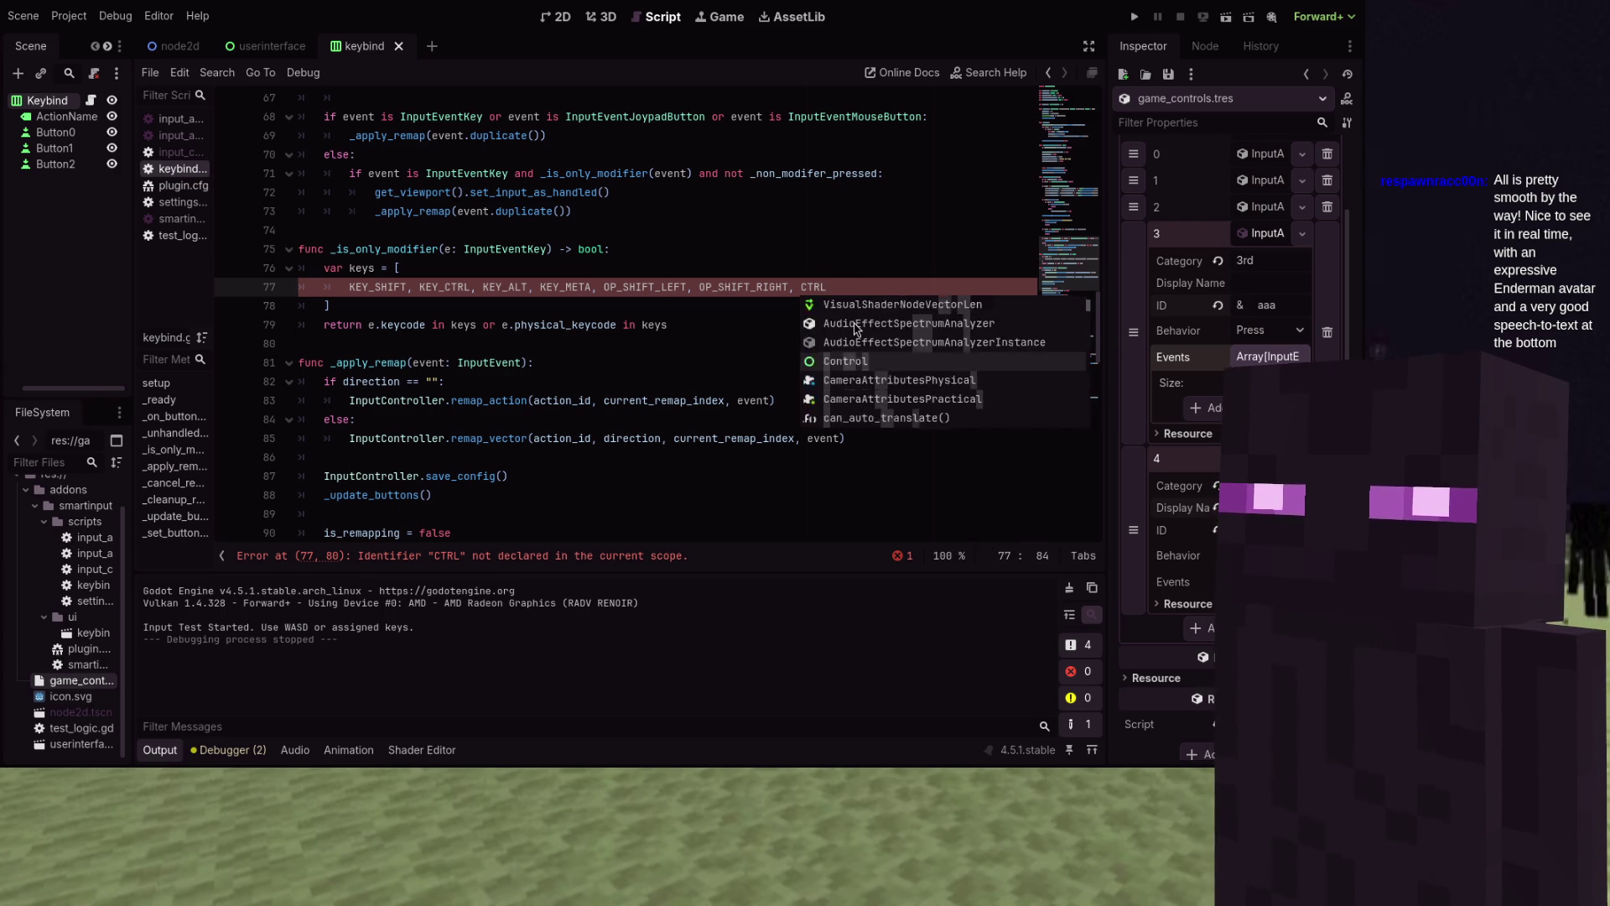
pyautogui.scroll(-10, 856, 329)
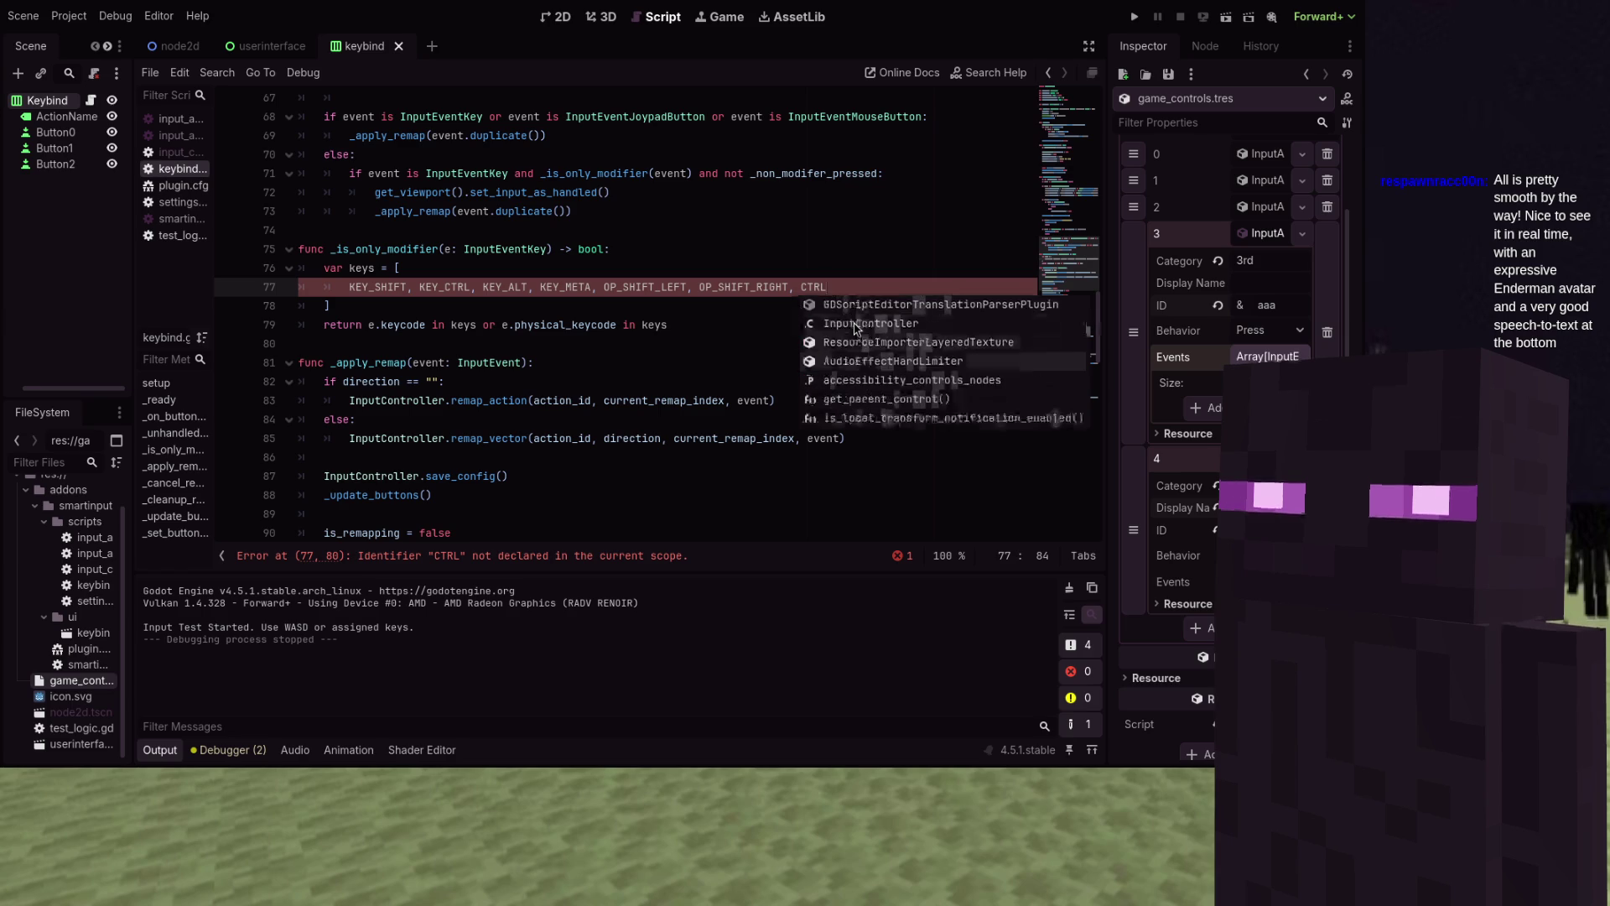
# Try OP_CT, OP_ALT, AL and META names in the array, removing each attempt
pyautogui.press('BackSpace')
pyautogui.press('BackSpace')
pyautogui.press('BackSpace')
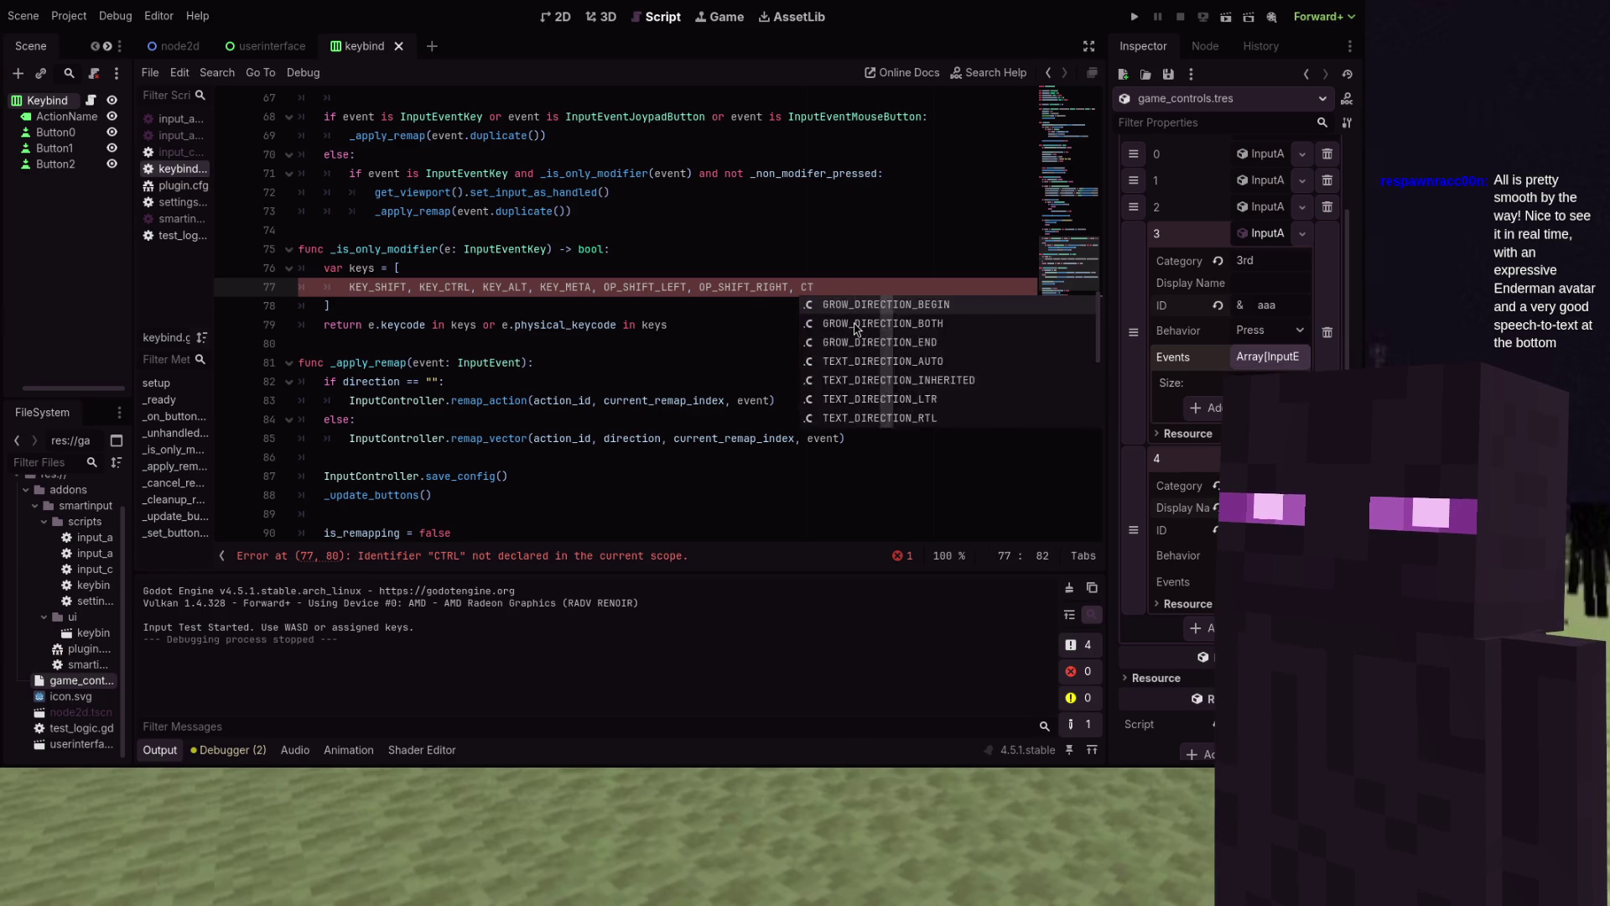
pyautogui.write('OP_CT')
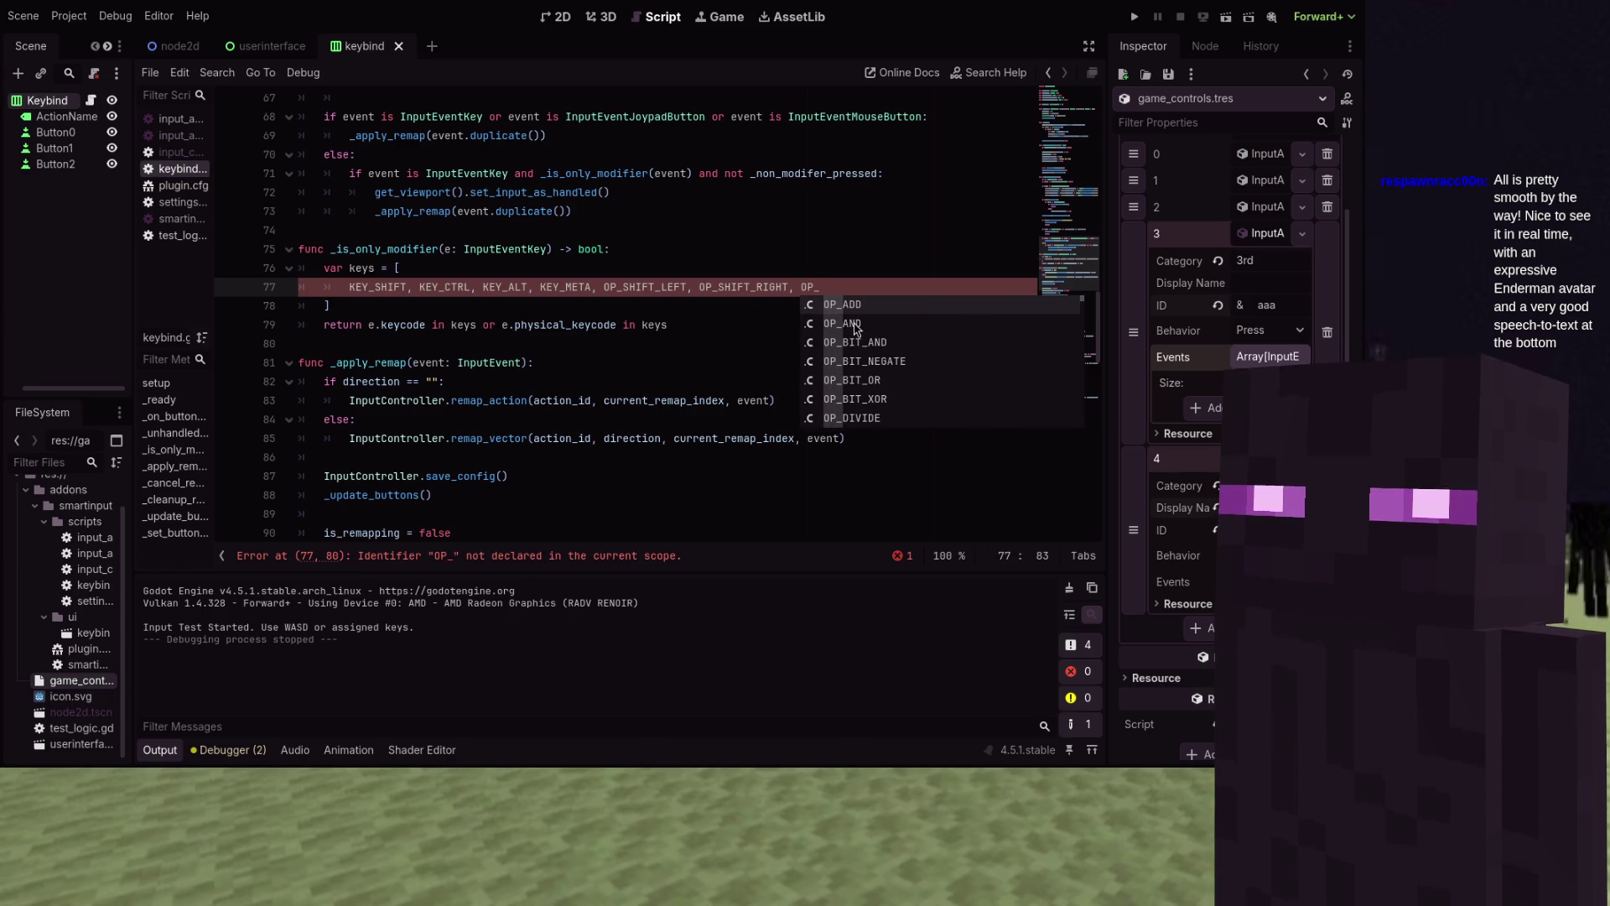
pyautogui.press('BackSpace')
pyautogui.press('BackSpace')
pyautogui.press('BackSpace')
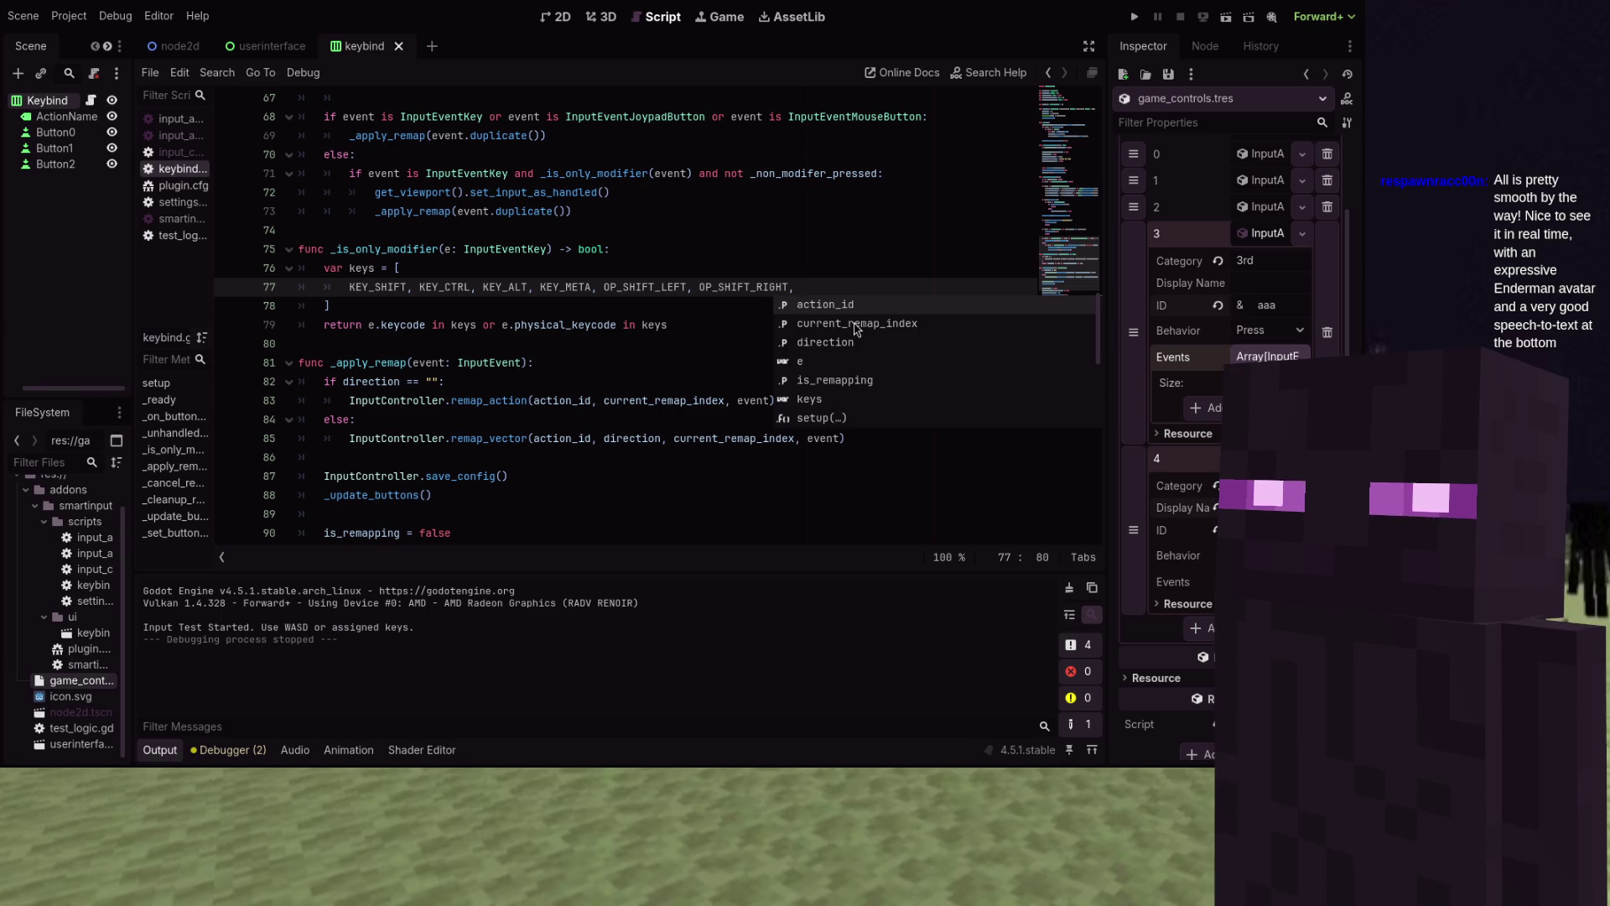
pyautogui.write('OP_ALT')
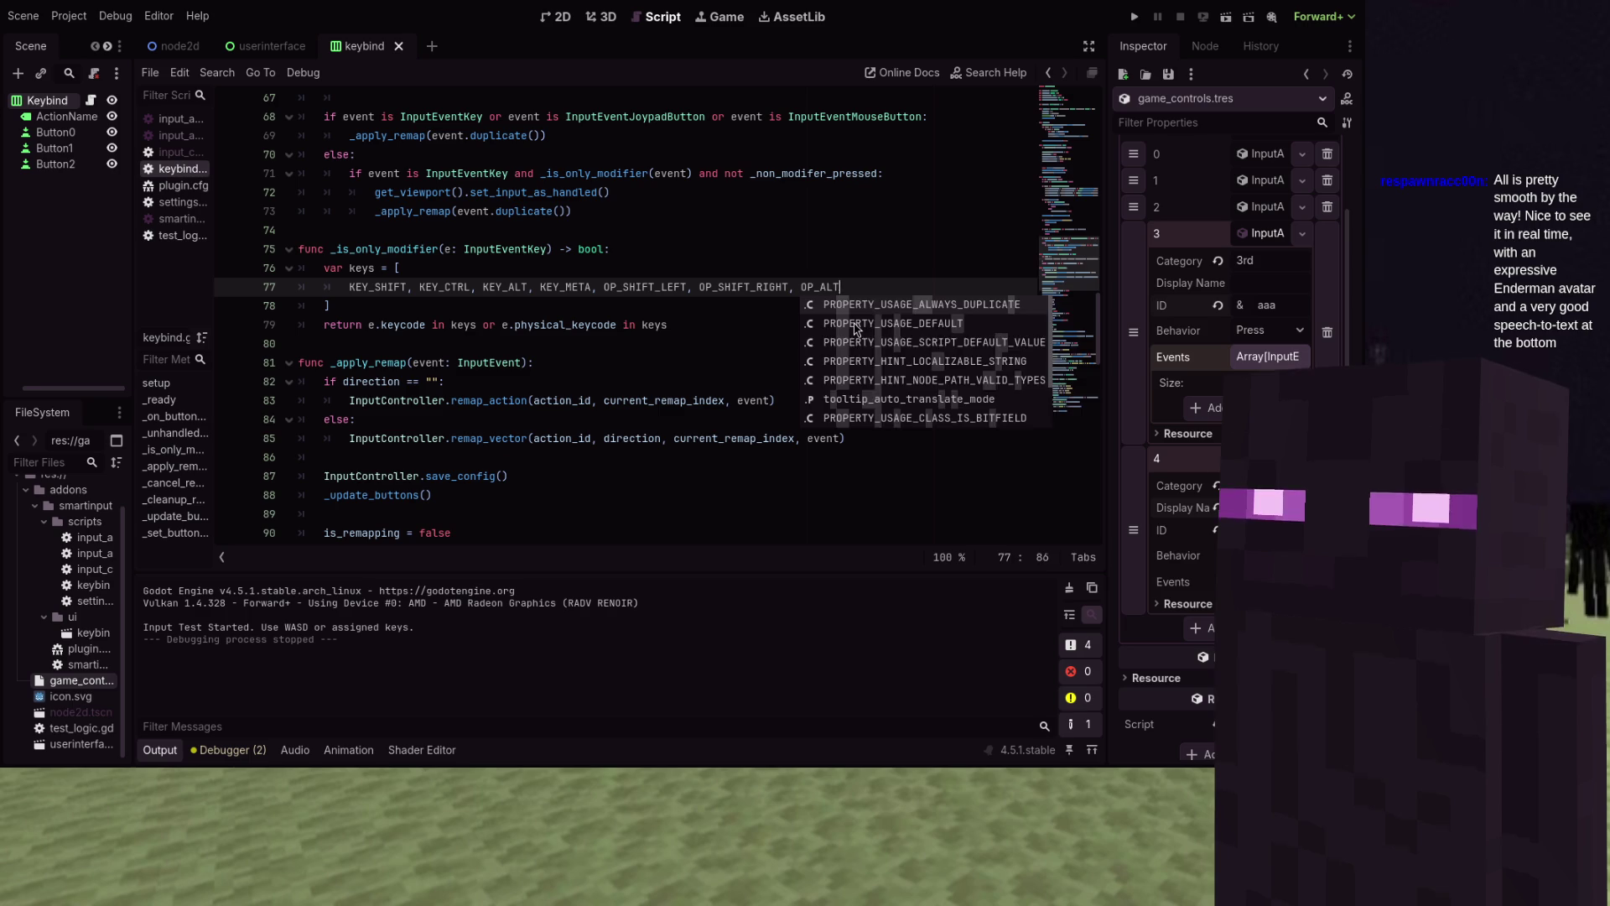
pyautogui.press('BackSpace')
pyautogui.press('BackSpace')
pyautogui.press('BackSpace')
pyautogui.write('AL')
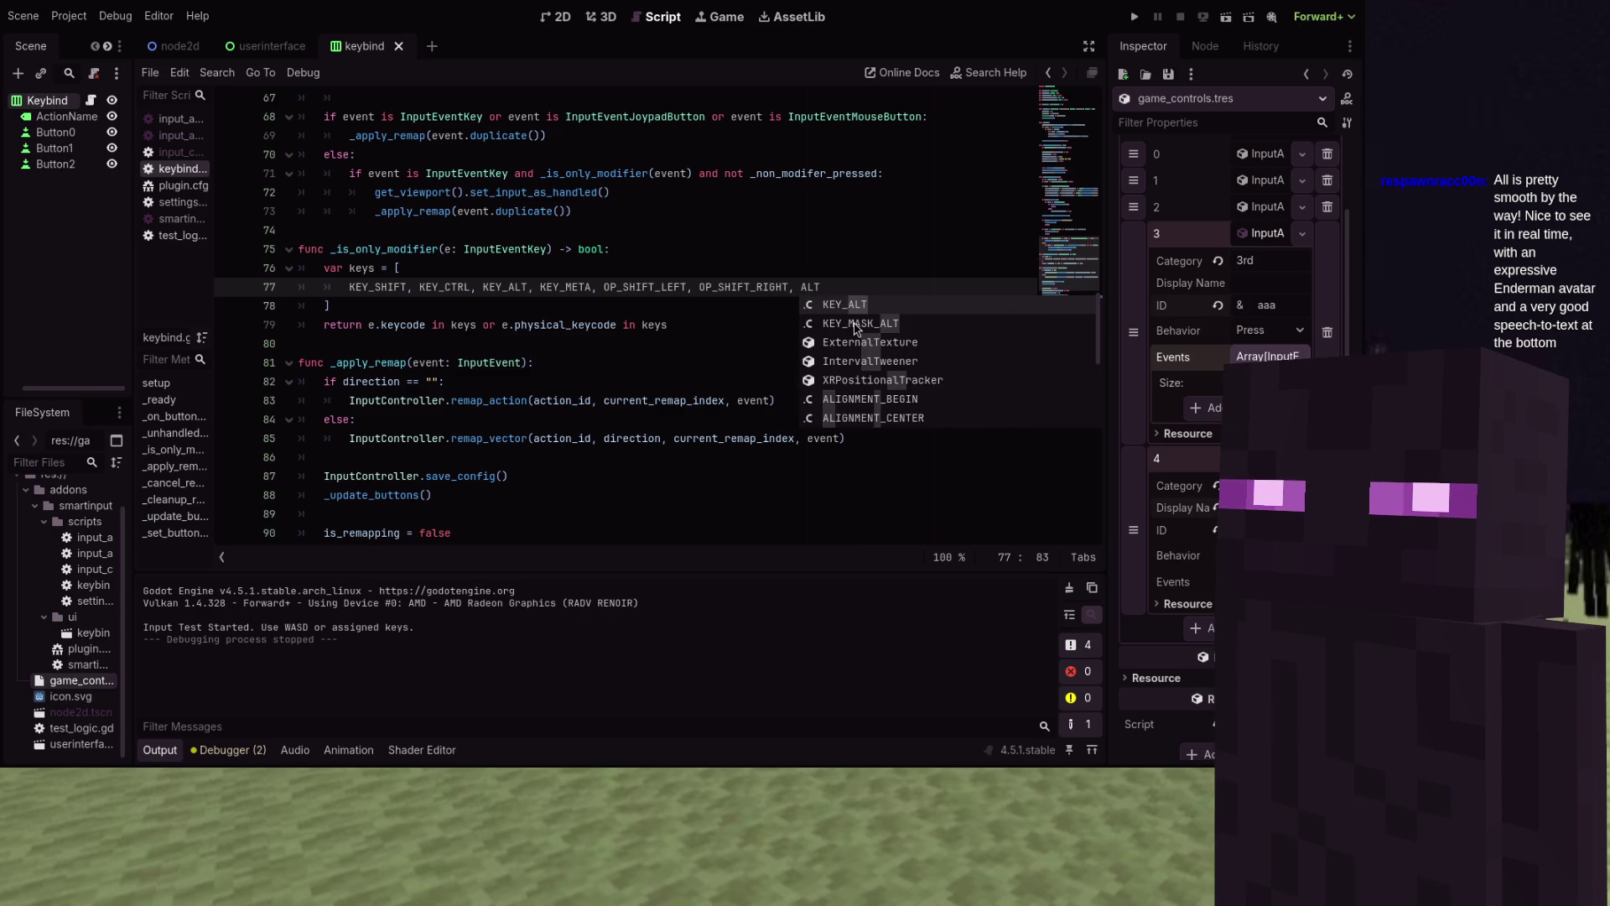
pyautogui.press('BackSpace')
pyautogui.press('BackSpace')
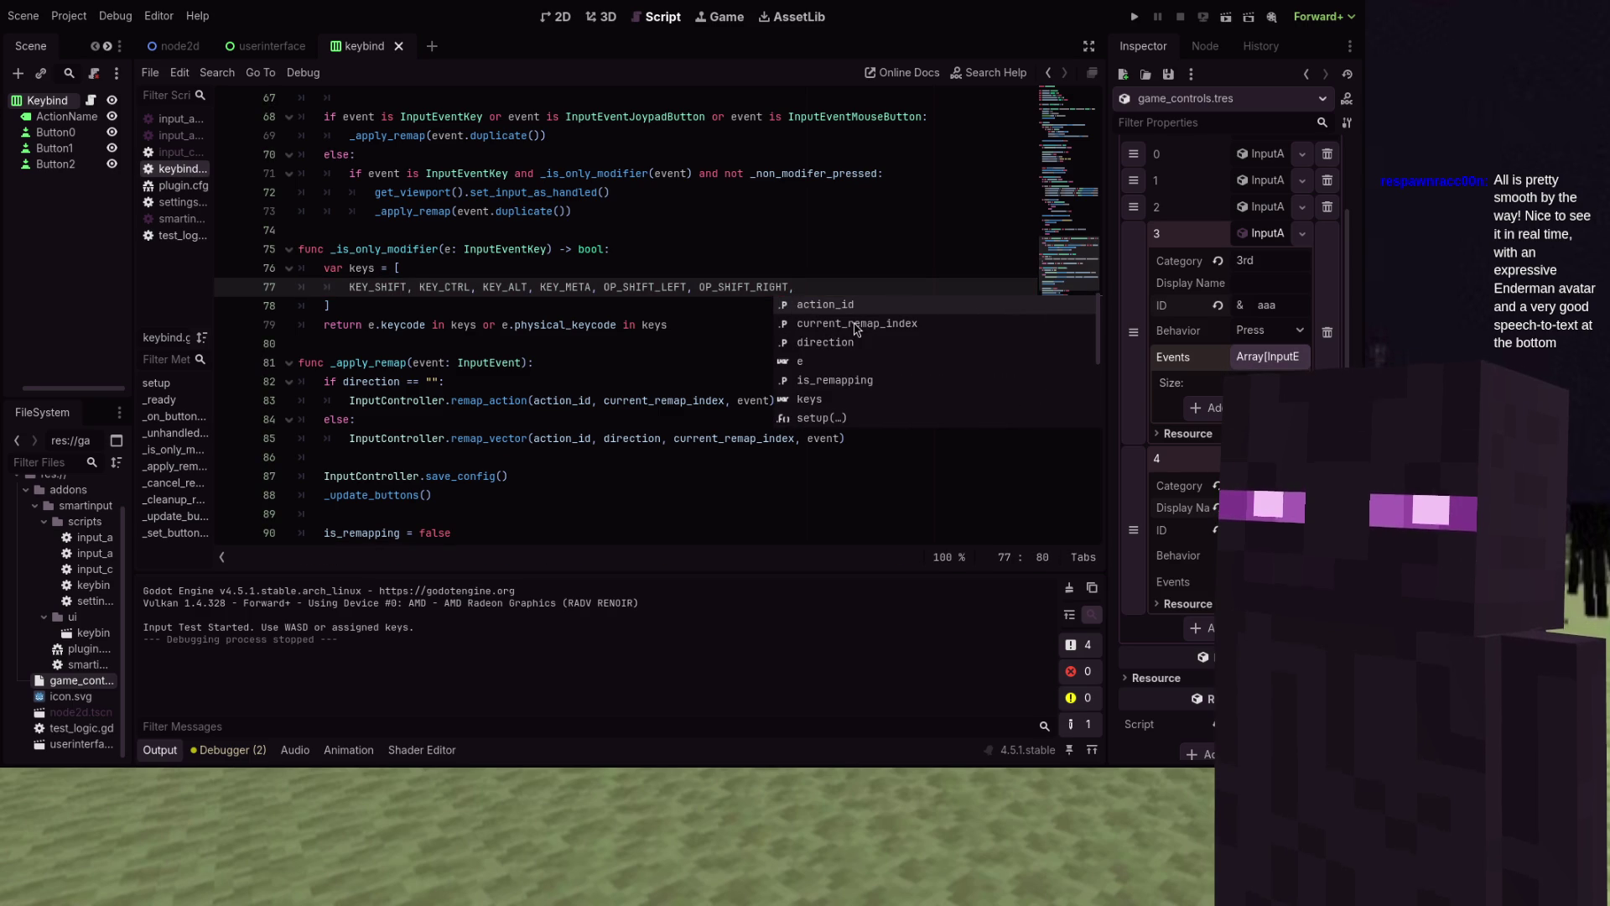
pyautogui.write('META')
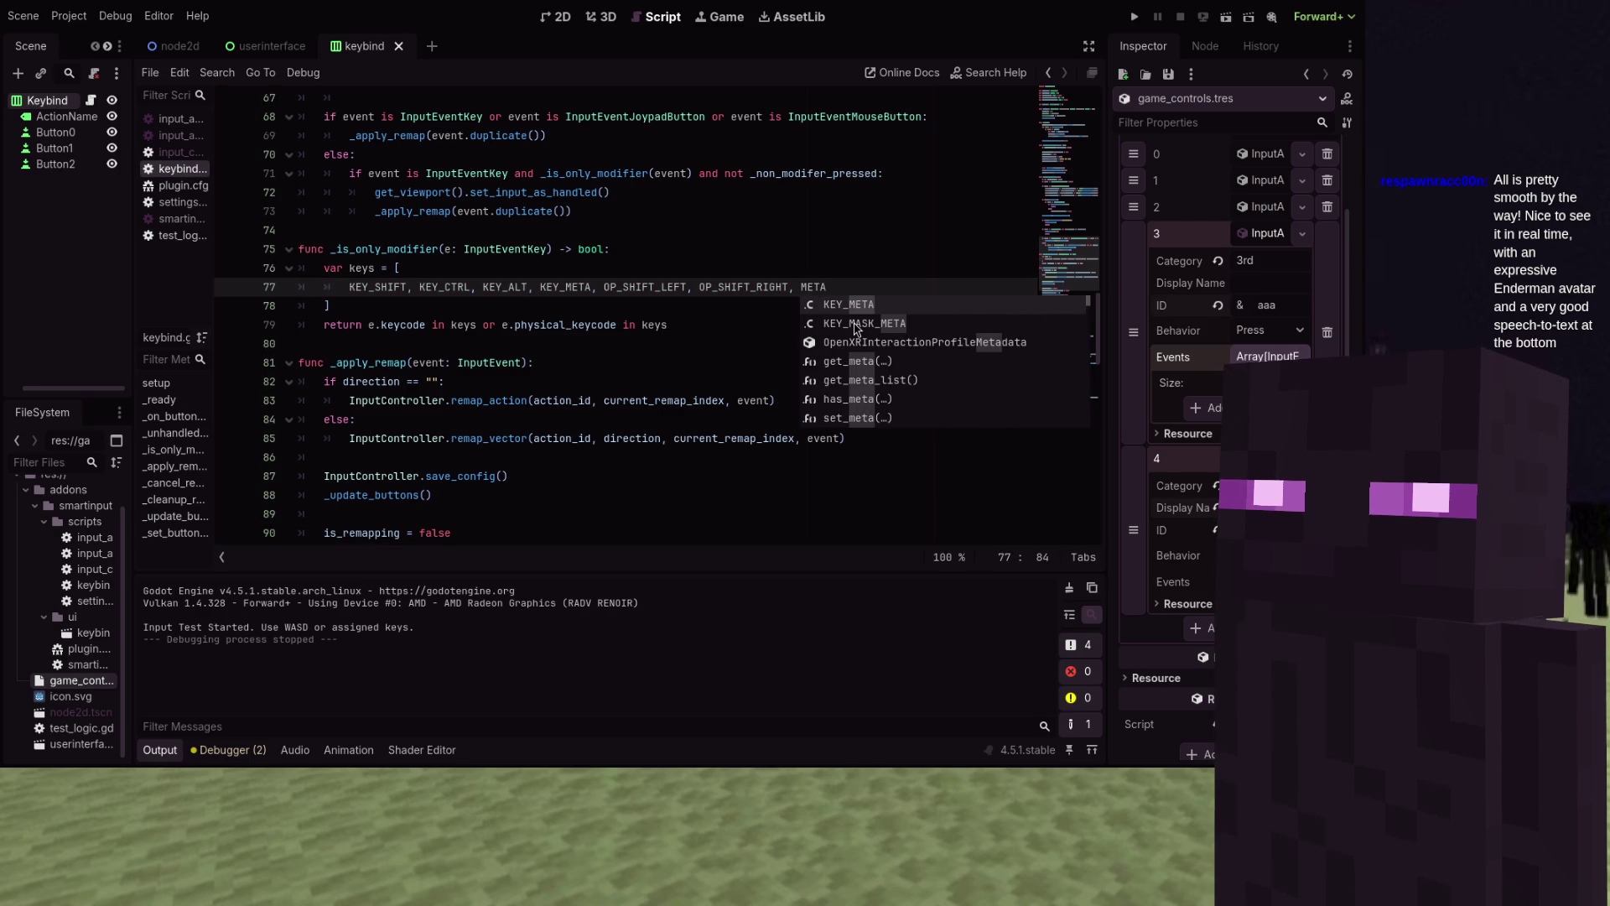
pyautogui.press('BackSpace')
pyautogui.press('BackSpace')
pyautogui.press('BackSpace')
pyautogui.press('BackSpace')
# Add KEY_CAPSLOCK to the keys array and save the script
pyautogui.write('CAPSLOC')
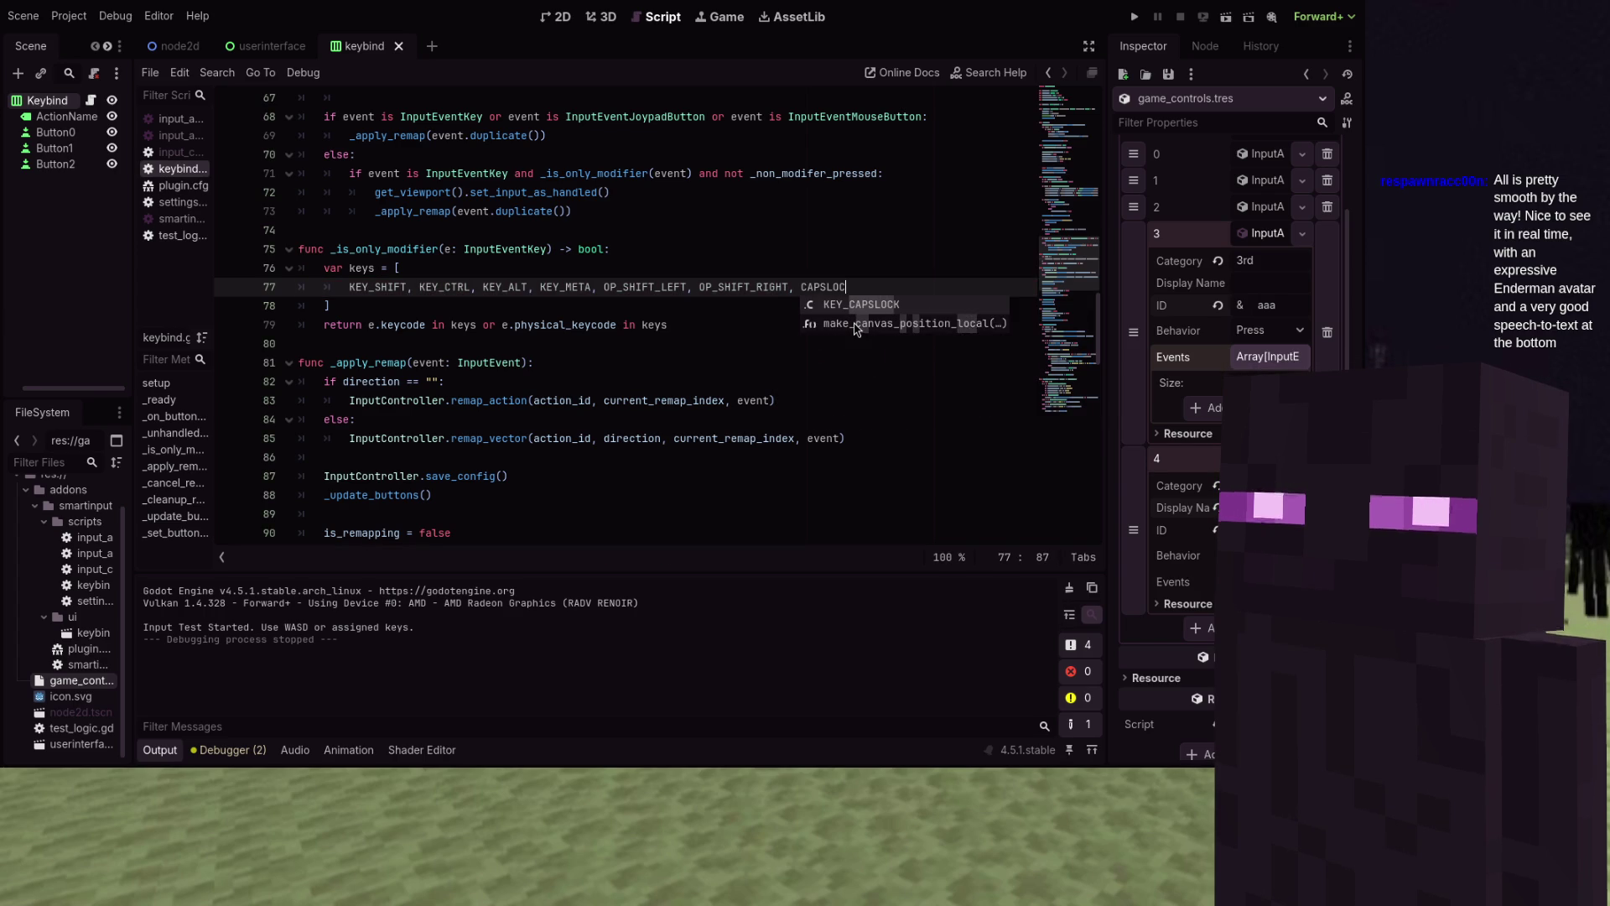
pyautogui.press('Return')
pyautogui.hotkey('ctrl', 's')
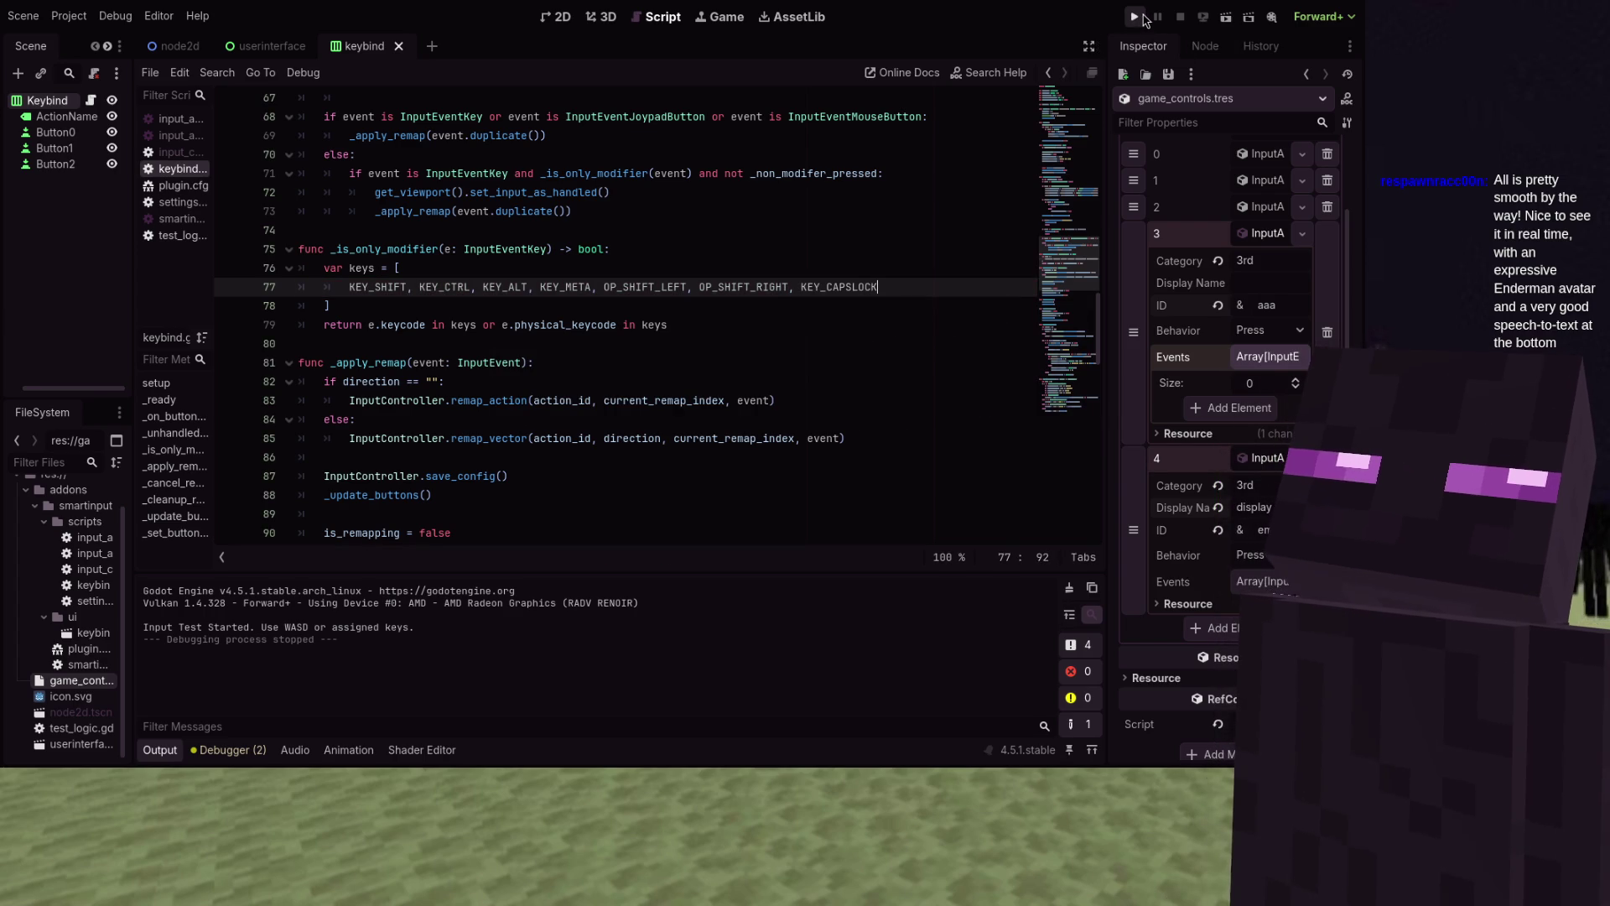
# Run the project, rebind Move Up's secondary key to W, then close the game with Alt+F4
pyautogui.click(1141, 17)
pyautogui.click(913, 289)
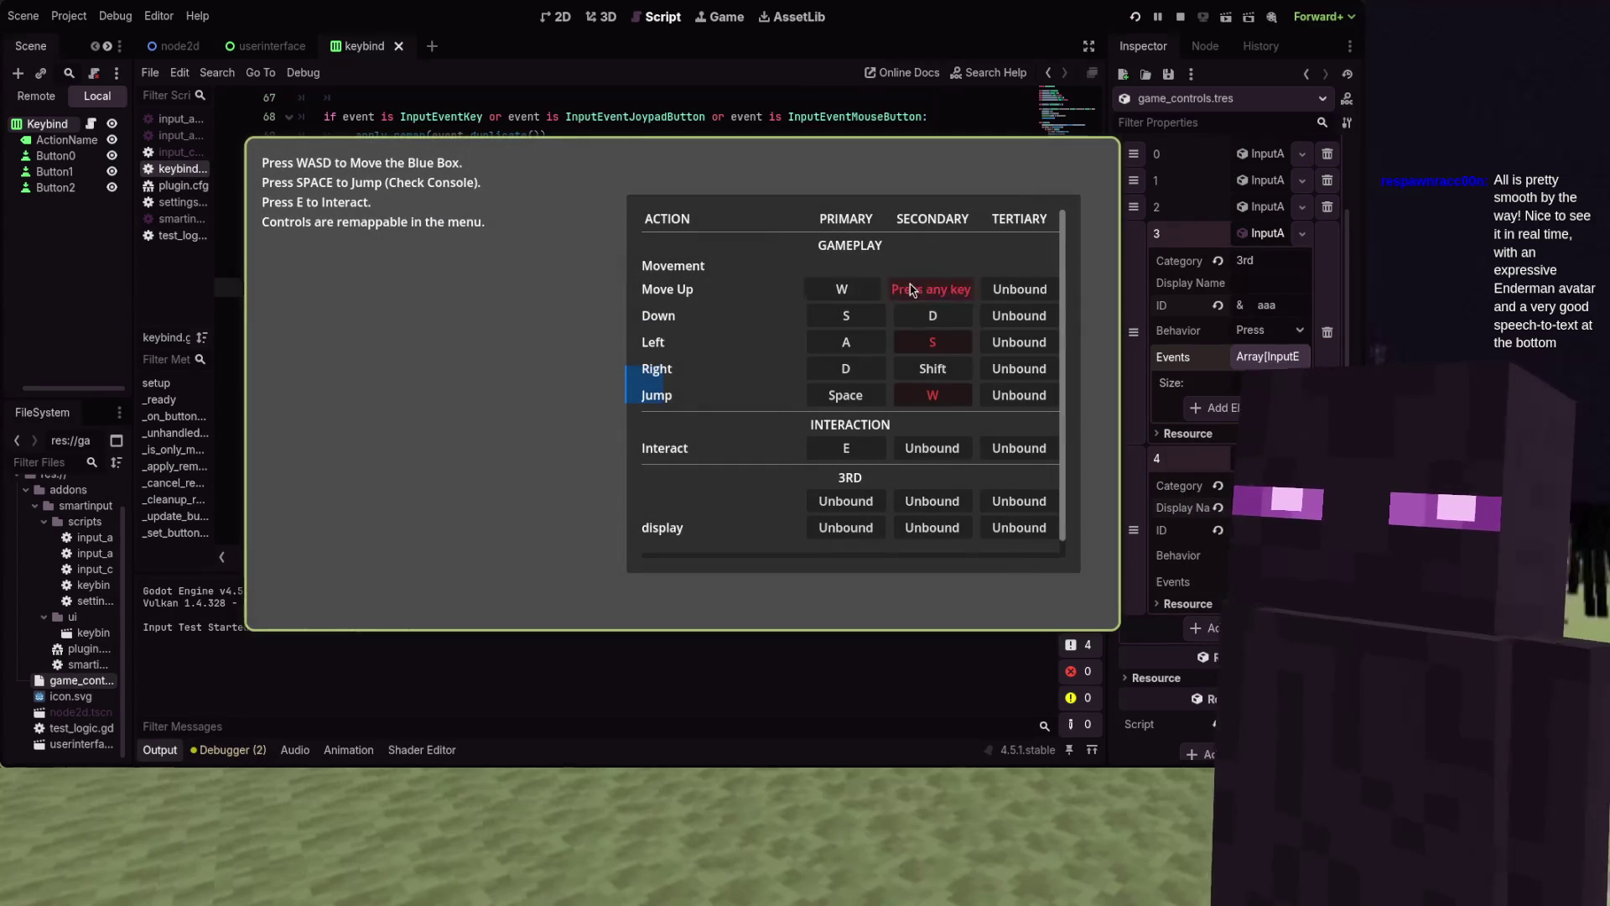
pyautogui.press('w')
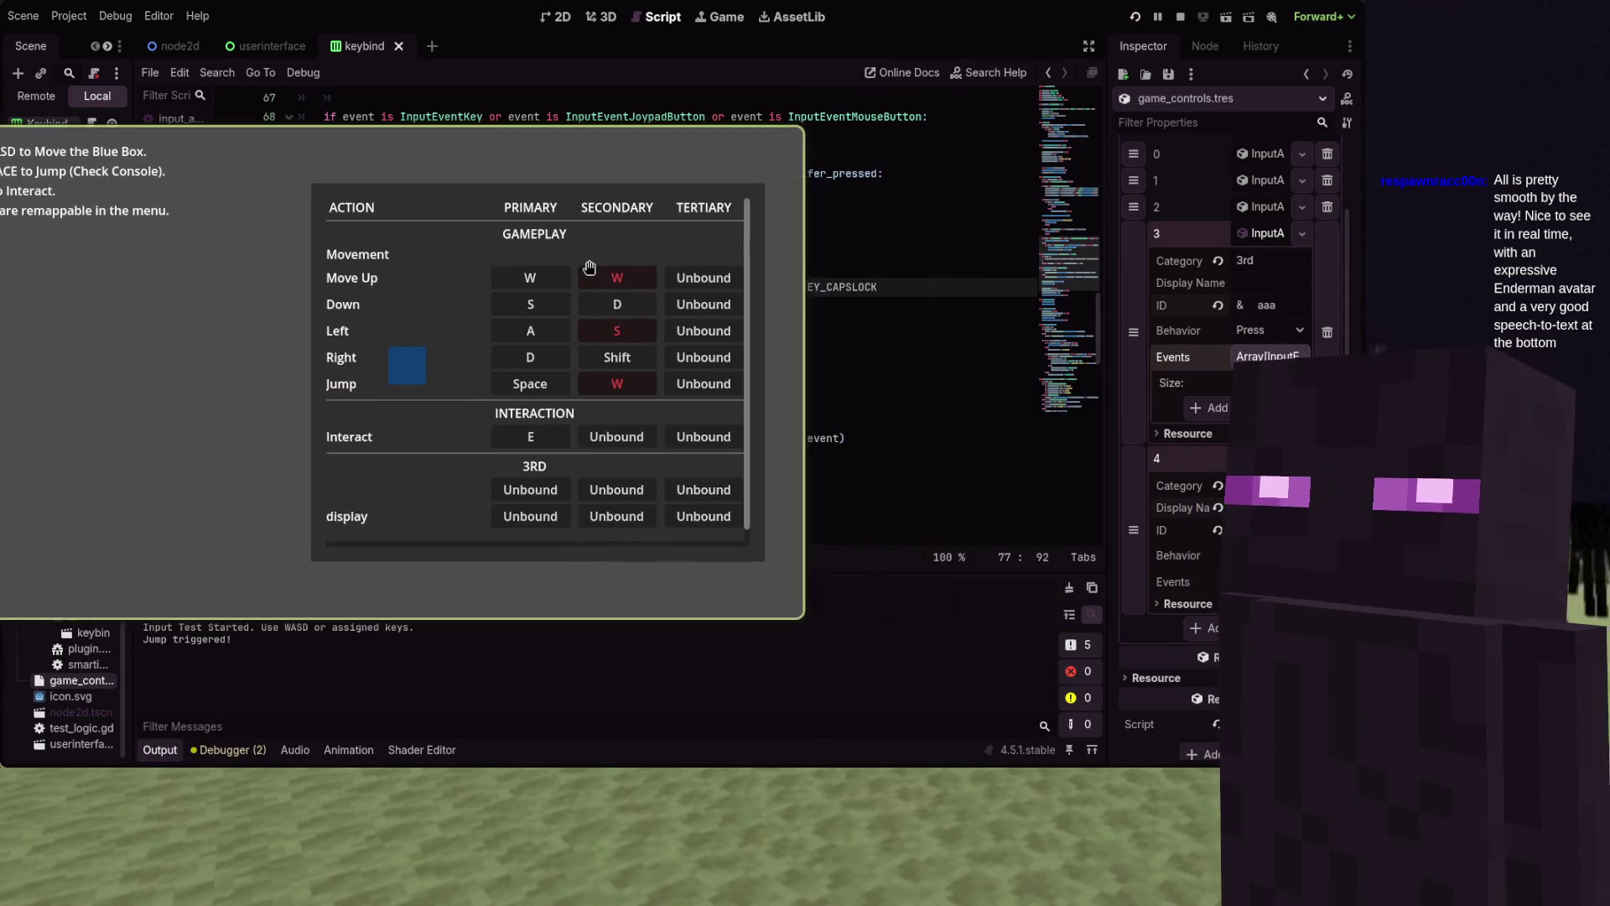
pyautogui.moveTo(912, 289)
pyautogui.mouseDown()
pyautogui.moveTo(596, 268)
pyautogui.moveTo(720, 267)
pyautogui.mouseUp()
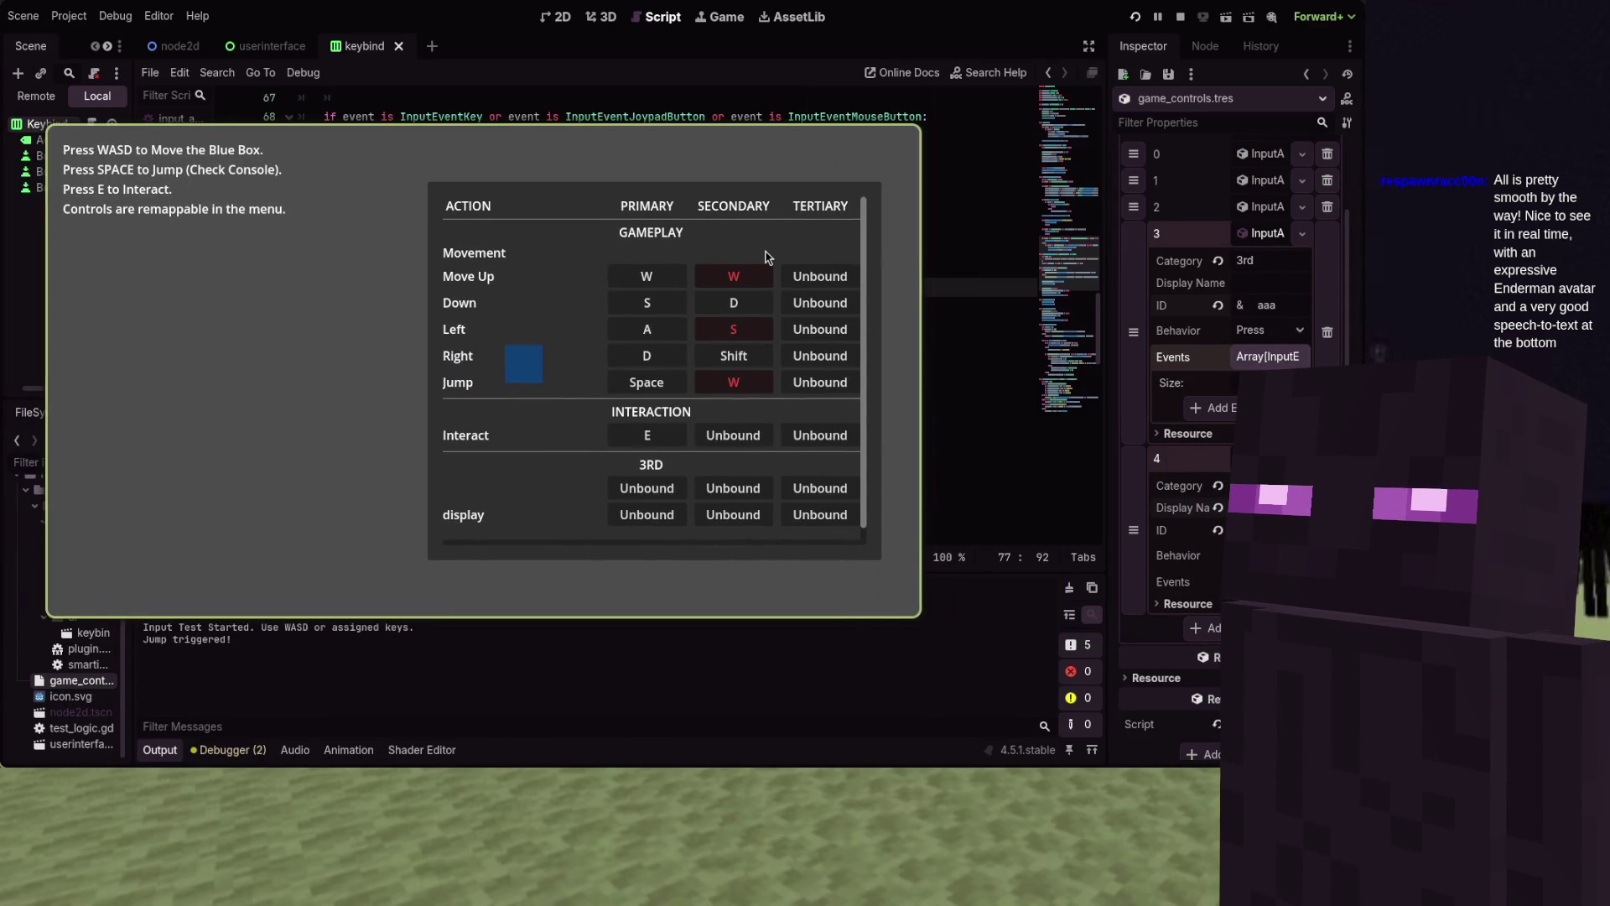
pyautogui.press('super')
pyautogui.press('super')
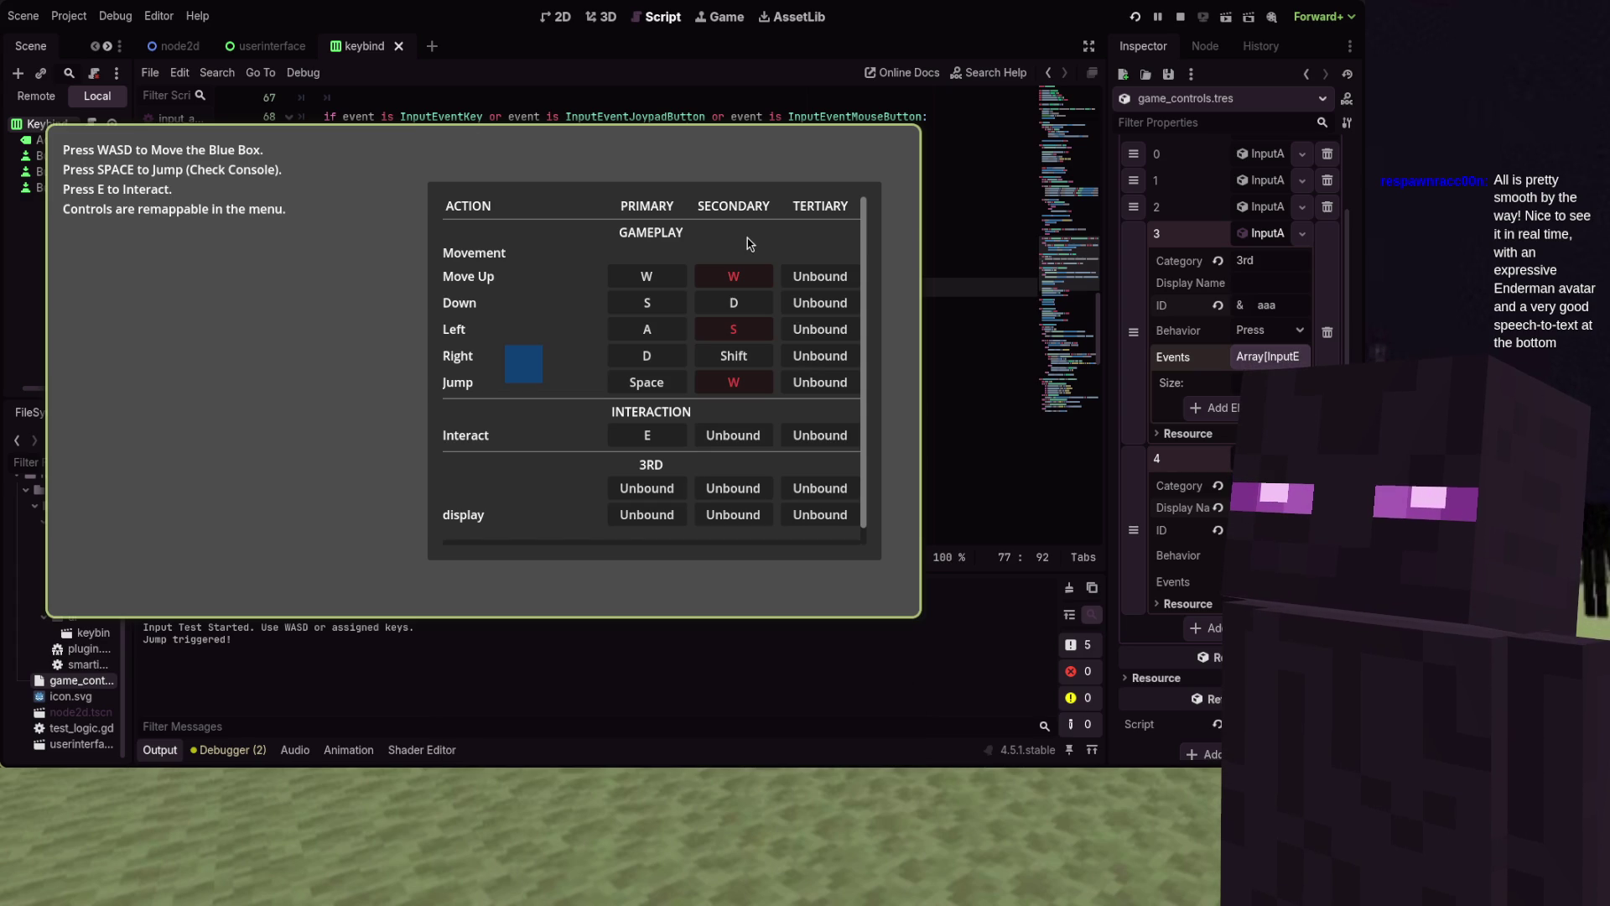
pyautogui.hotkey('alt', 'F4')
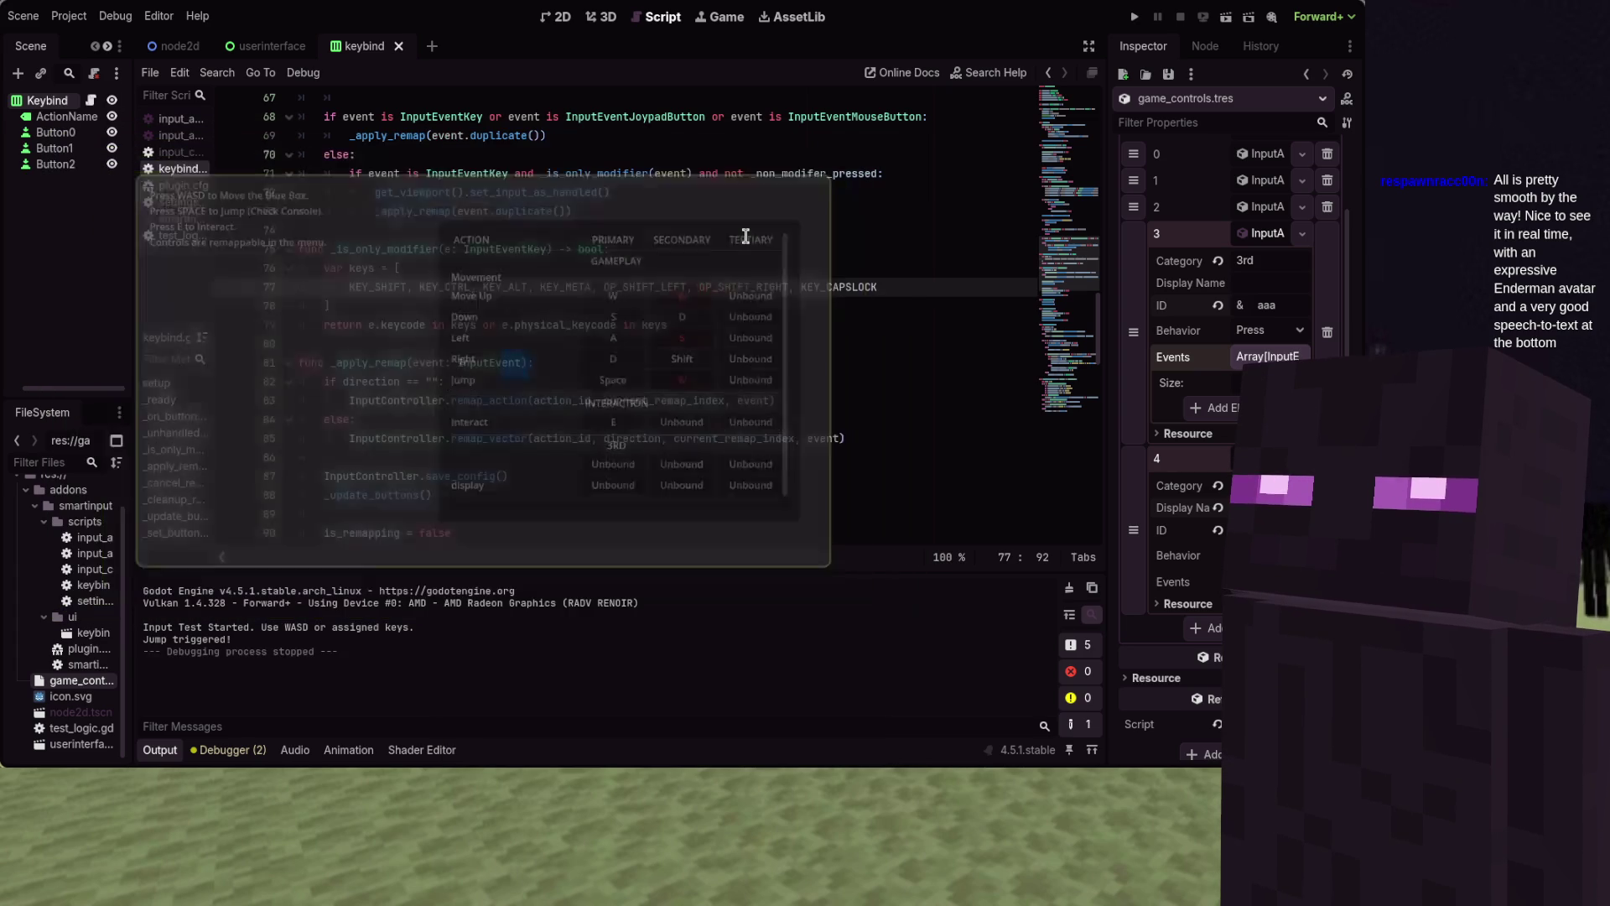
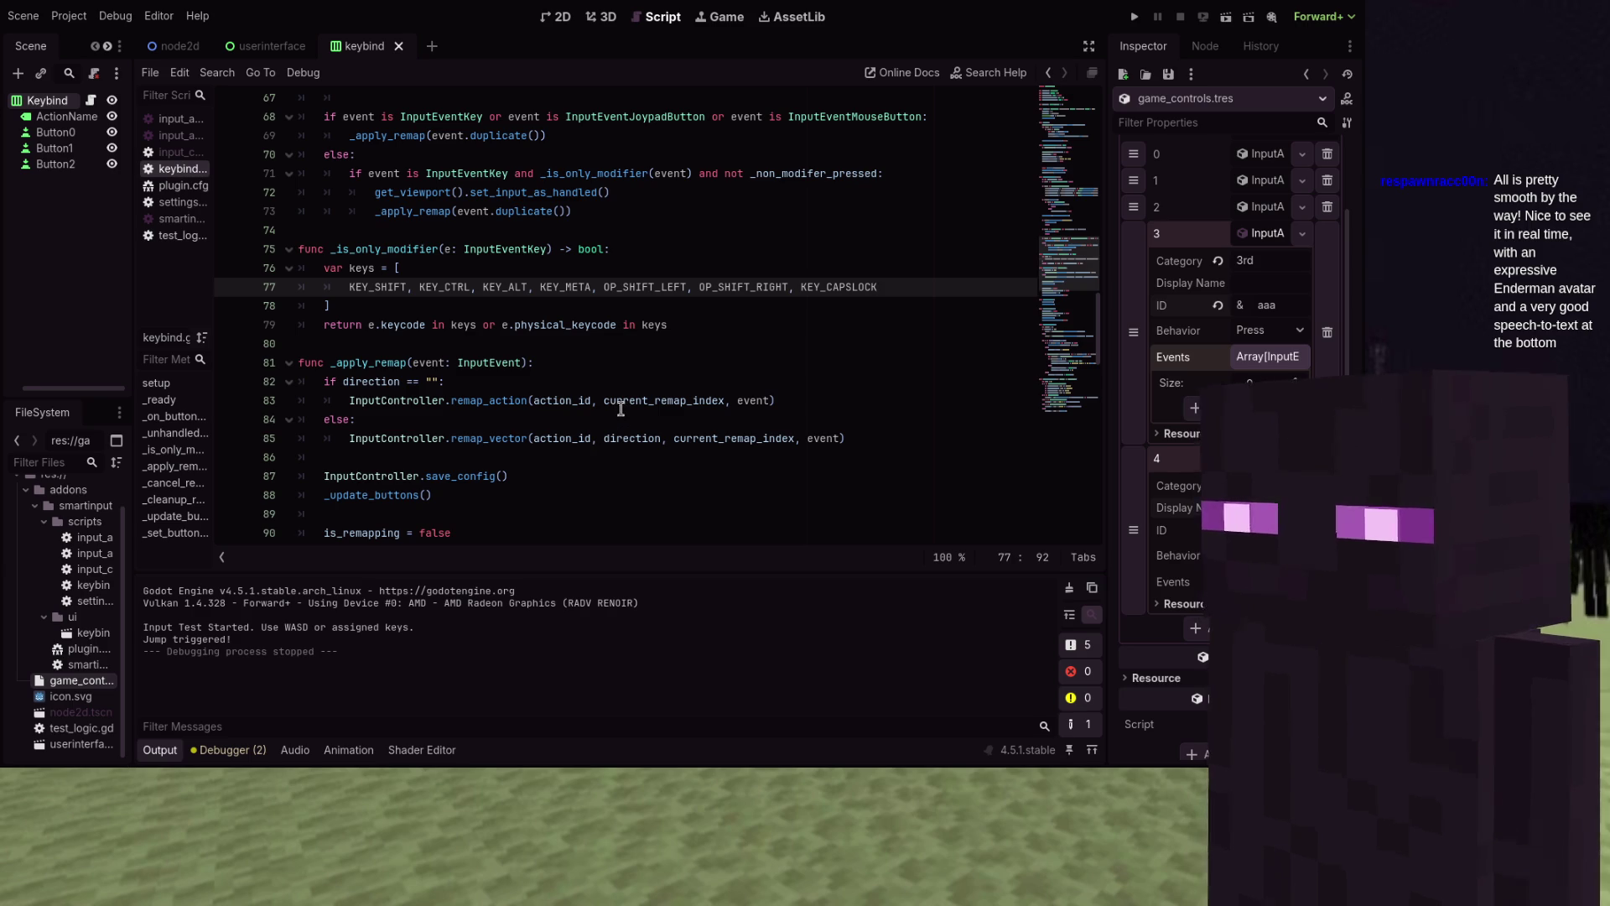
# Place the caret on the _apply_remap declaration and scroll through the keybind script
pyautogui.moveTo(703, 394)
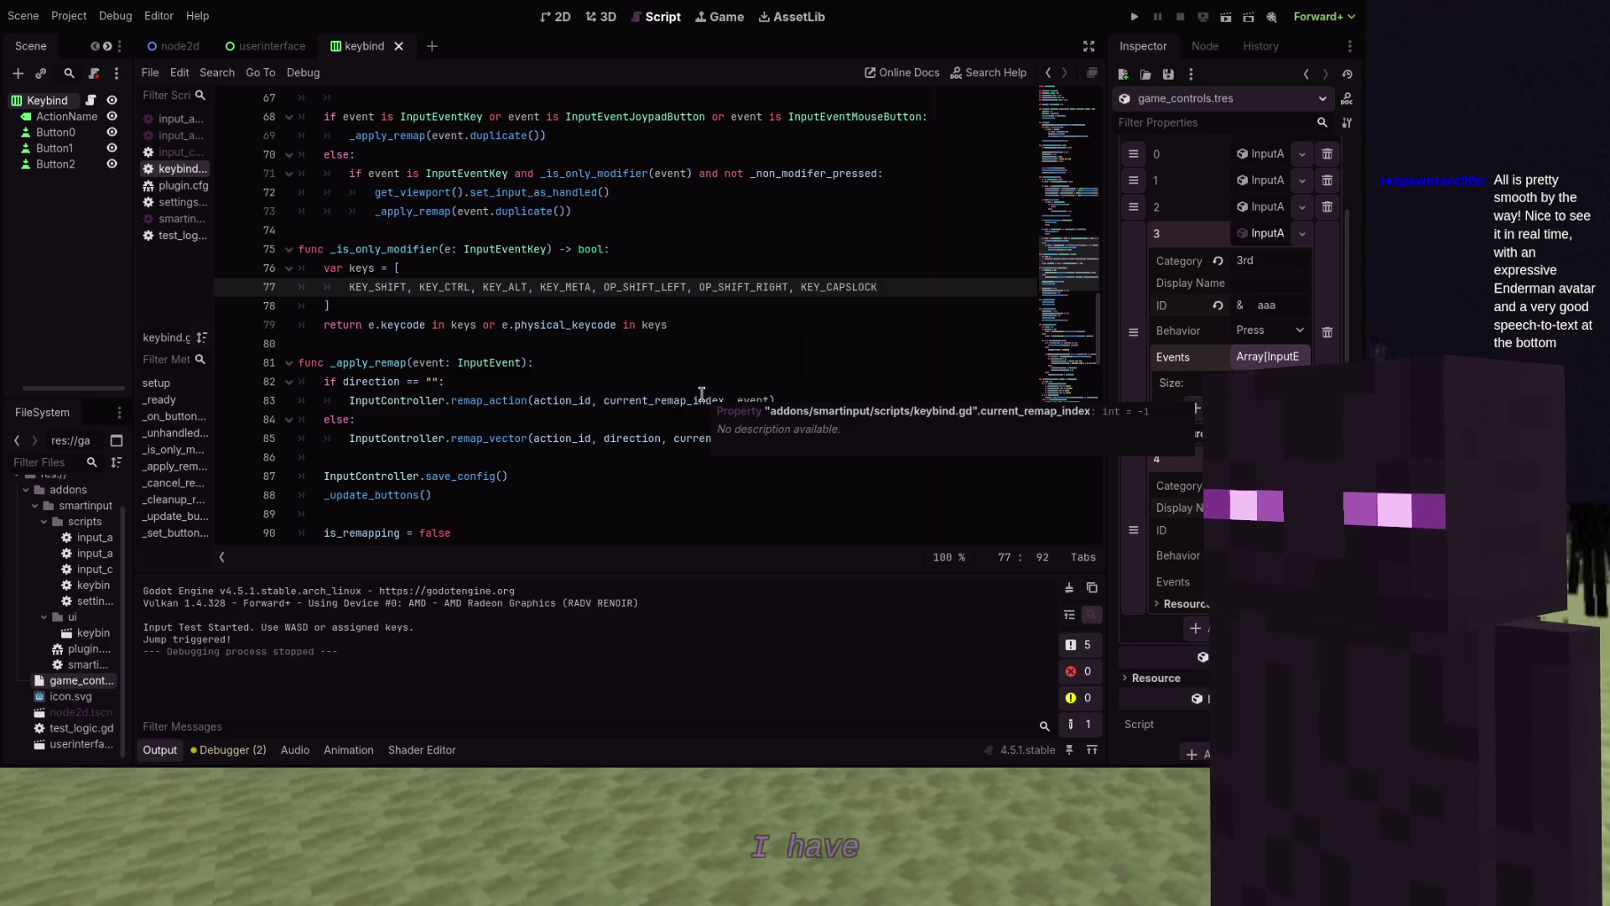
pyautogui.click(718, 364)
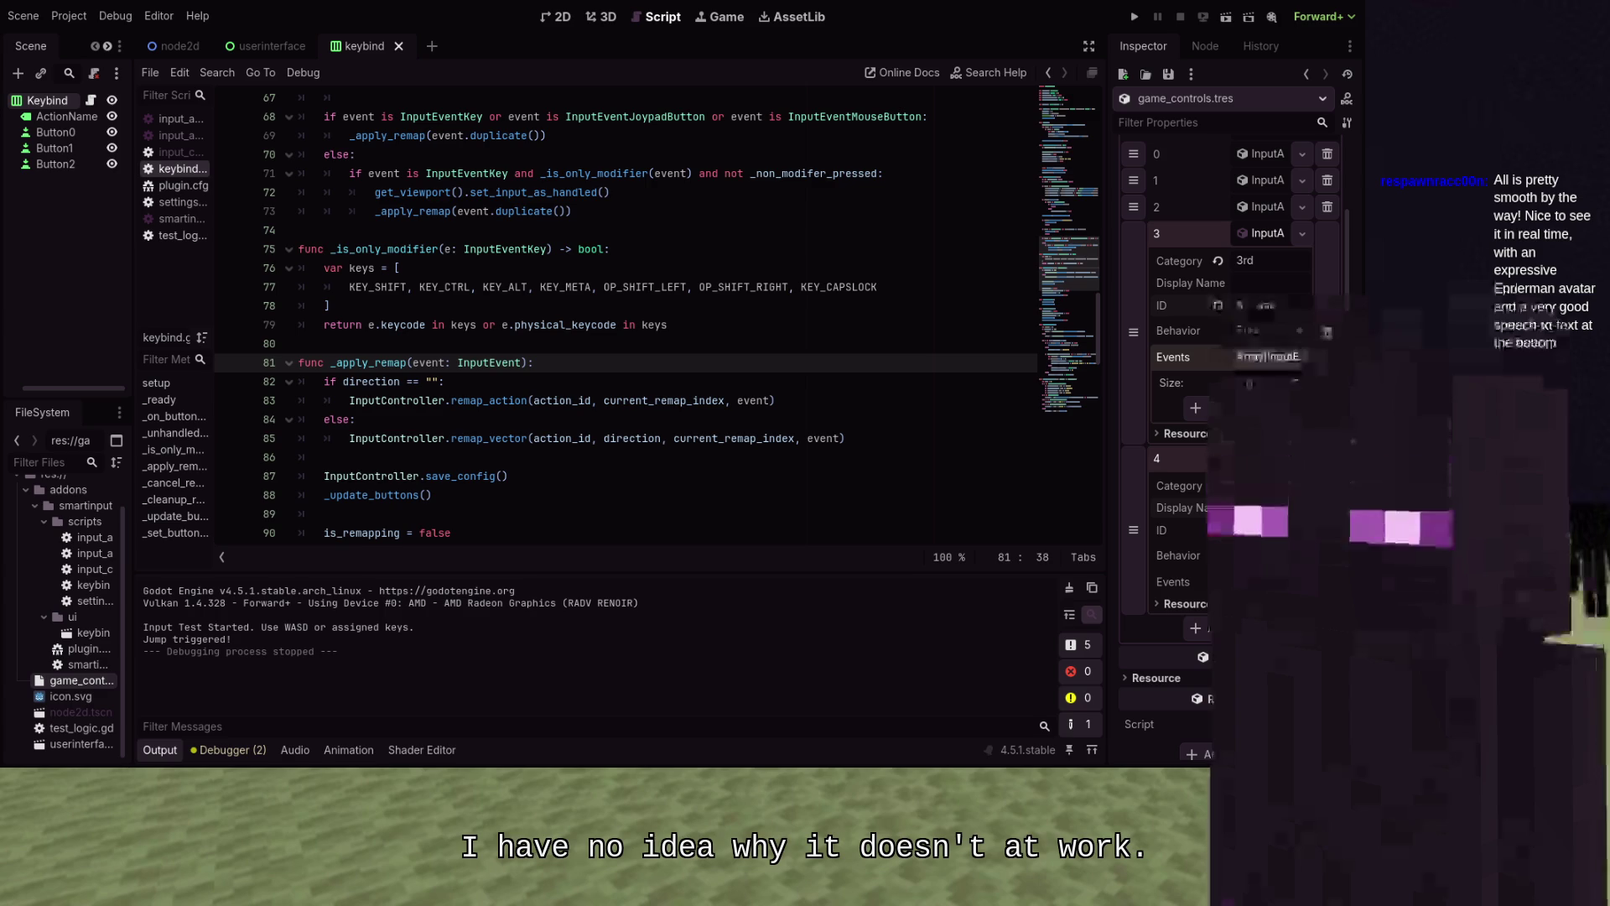
pyautogui.scroll(4, 714, 363)
pyautogui.scroll(16, 714, 363)
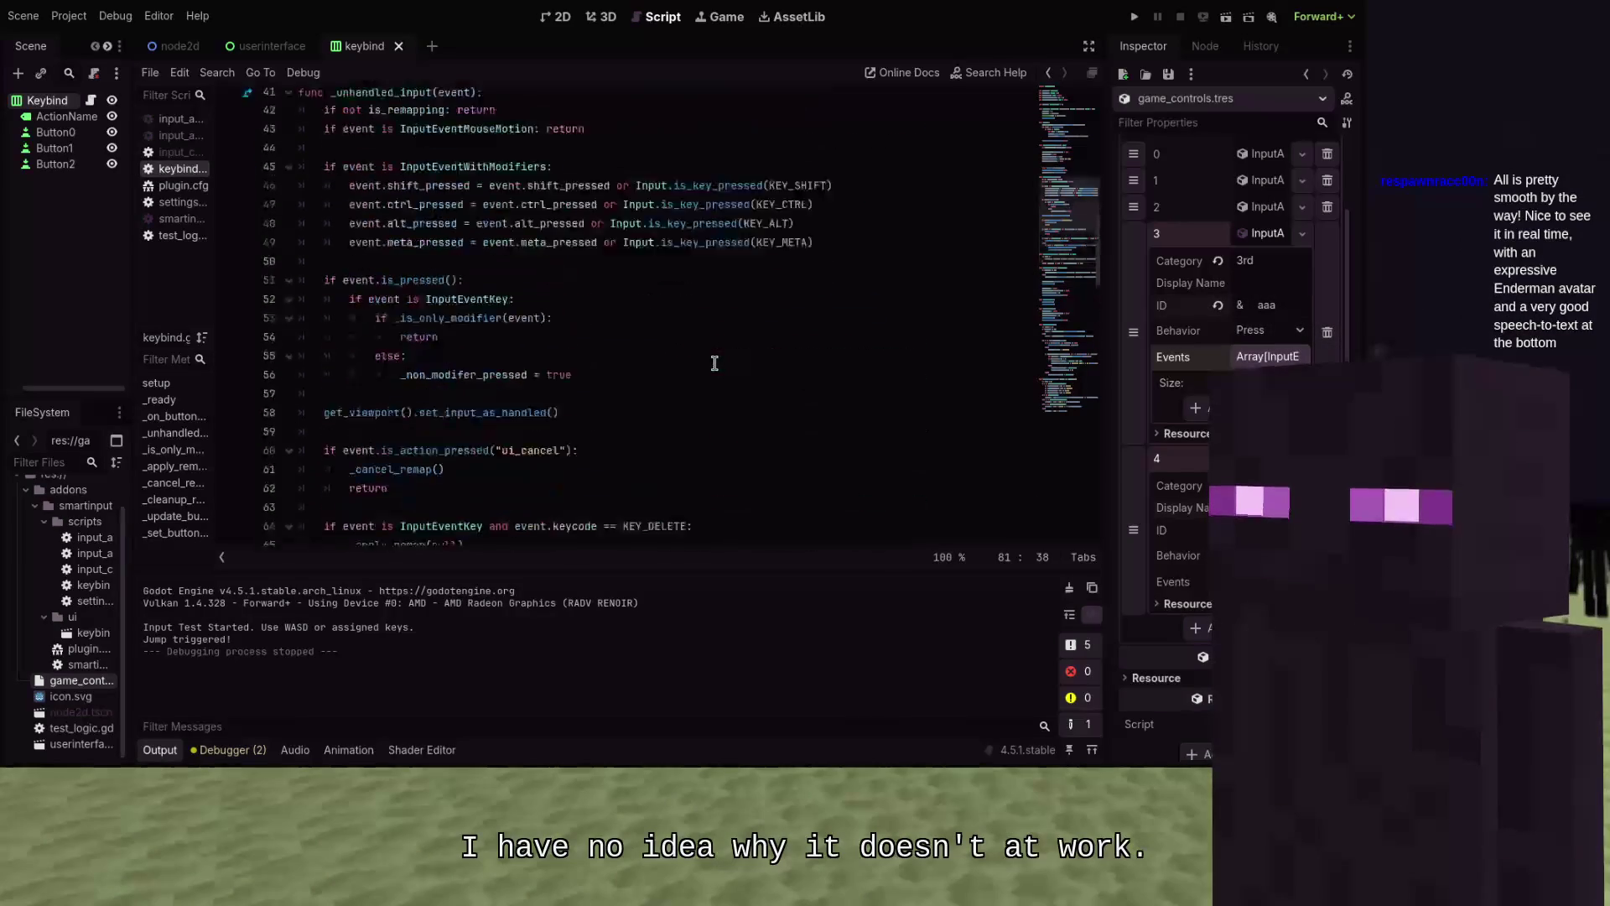
pyautogui.scroll(-5, 714, 363)
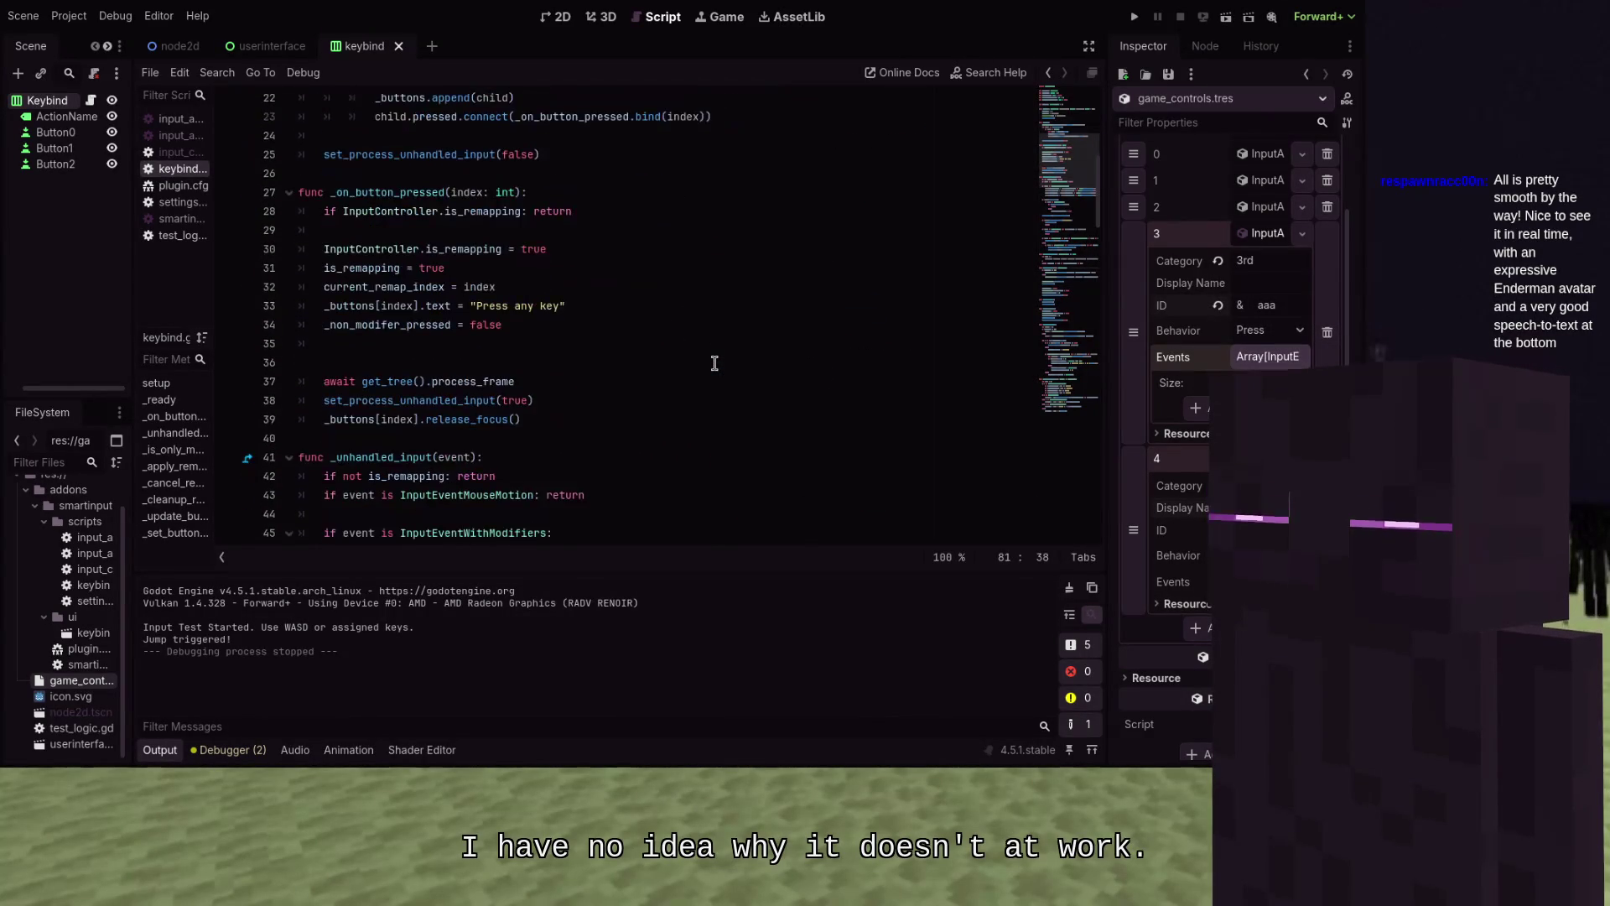
pyautogui.scroll(1, 714, 364)
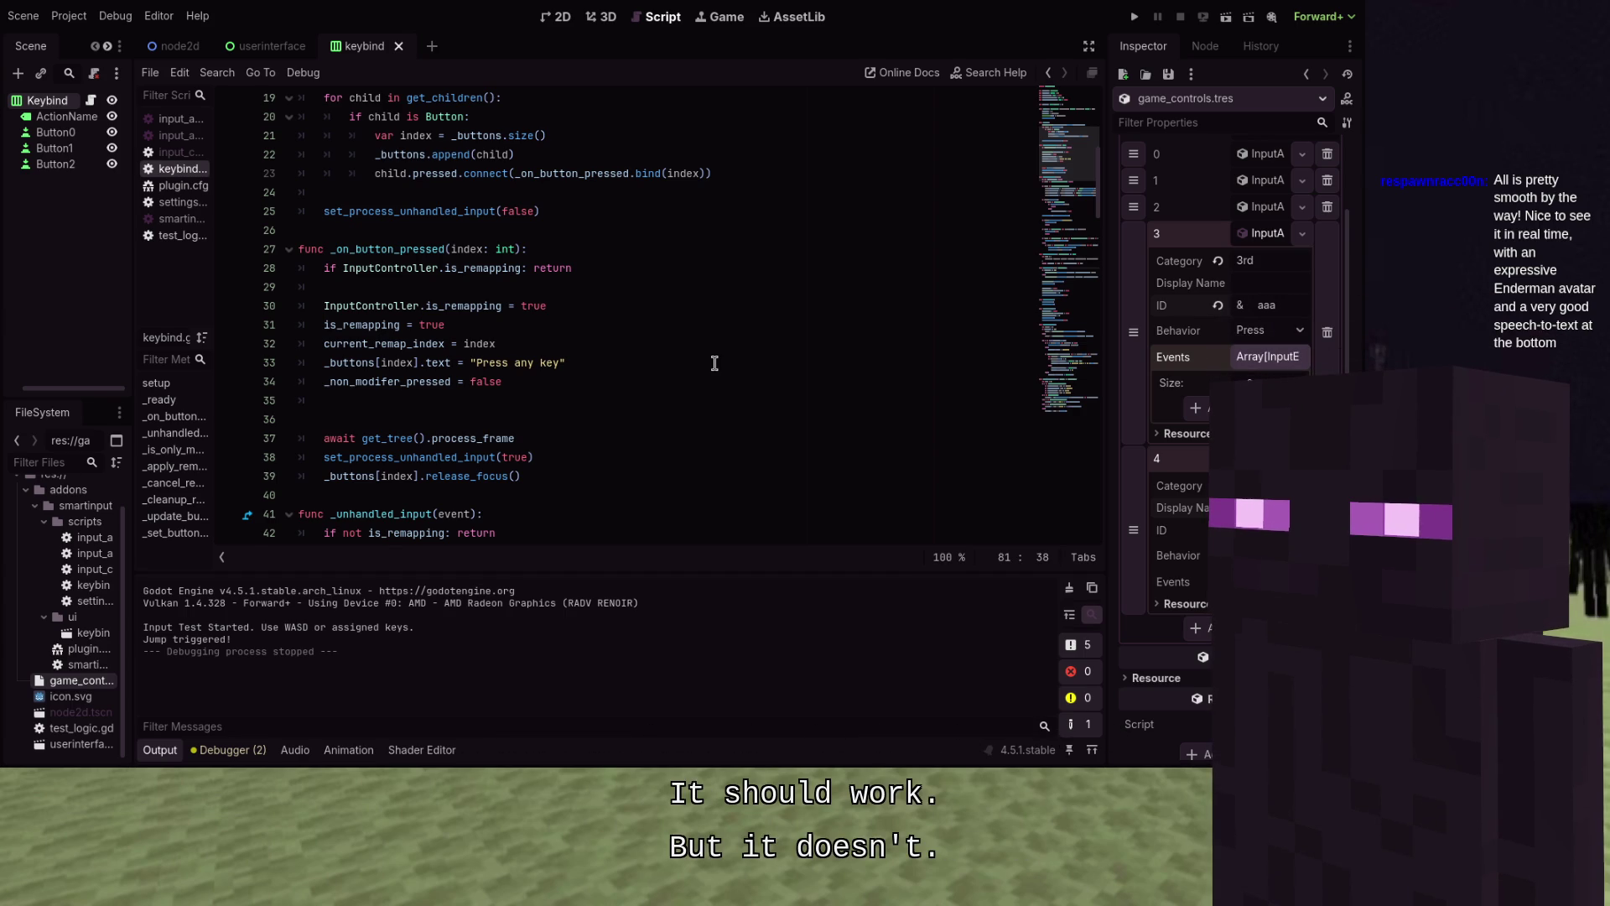
pyautogui.scroll(3, 714, 362)
pyautogui.scroll(3, 714, 362)
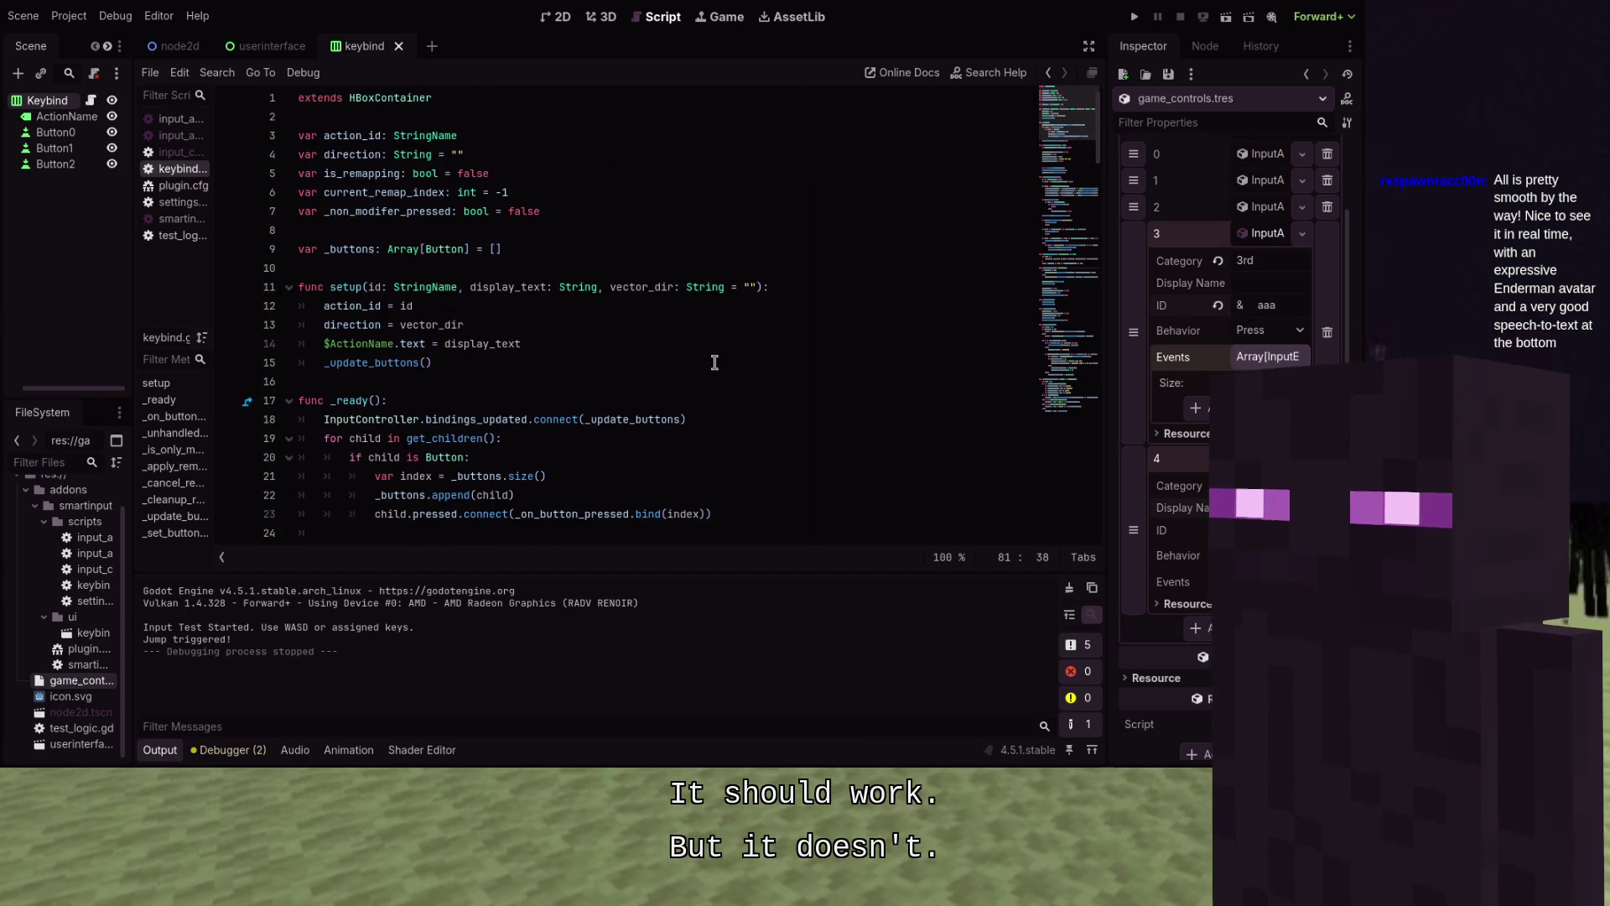
pyautogui.scroll(-15, 714, 363)
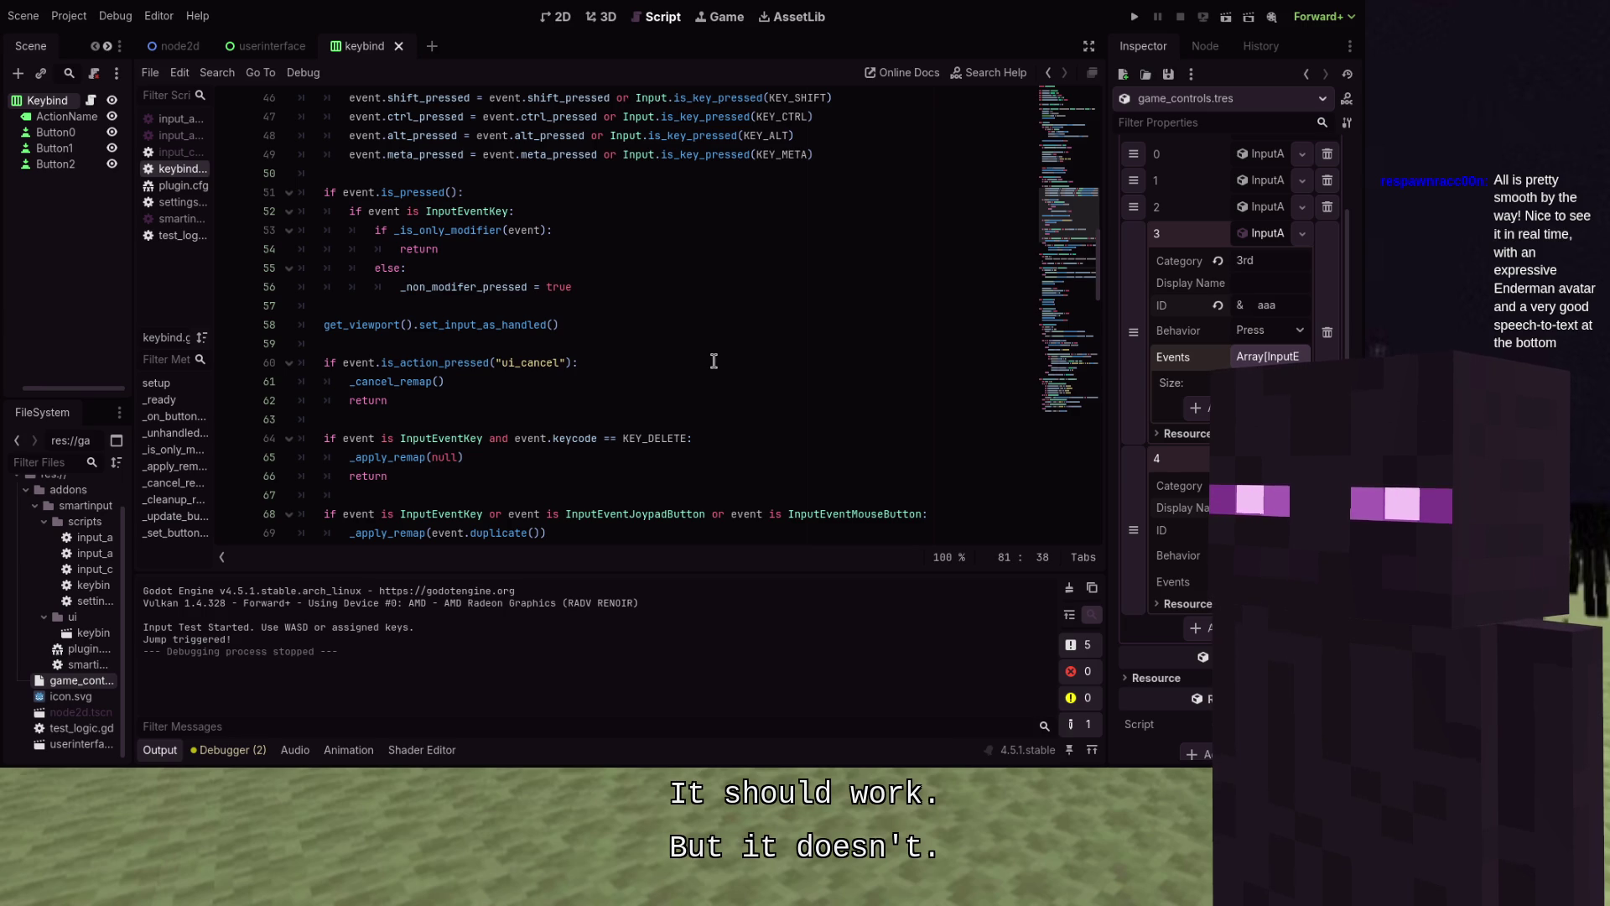
pyautogui.scroll(5, 714, 360)
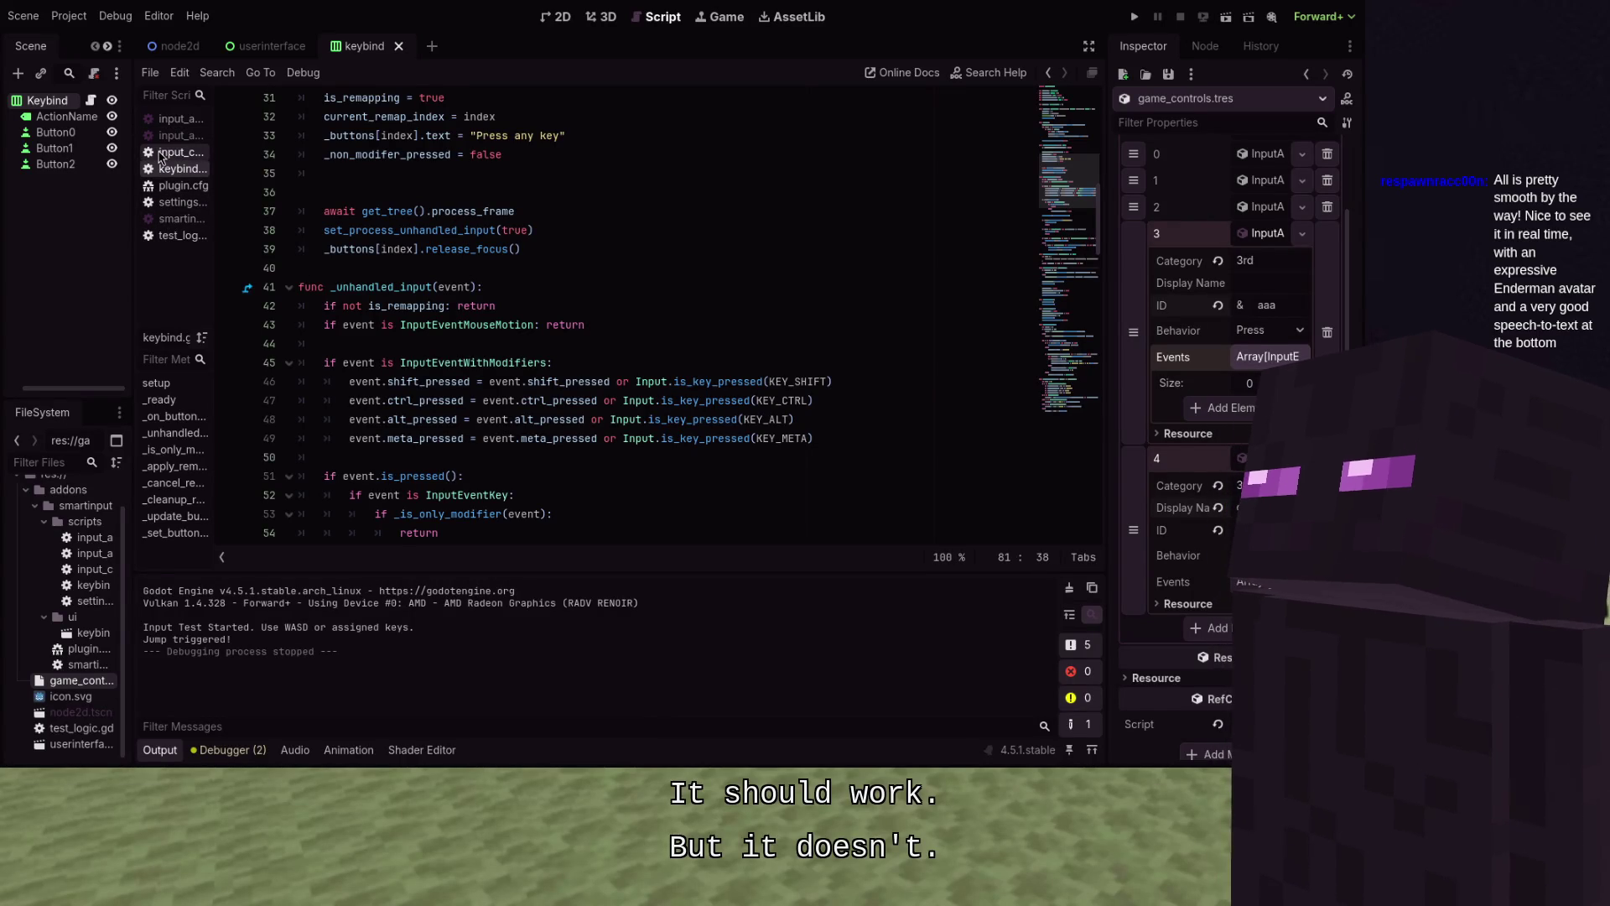
# Open input_controller.gd, scroll to get_vector and is_held, and place the caret after line 217's blocked check
pyautogui.click(172, 152)
pyautogui.scroll(3, 521, 206)
pyautogui.scroll(7, 521, 206)
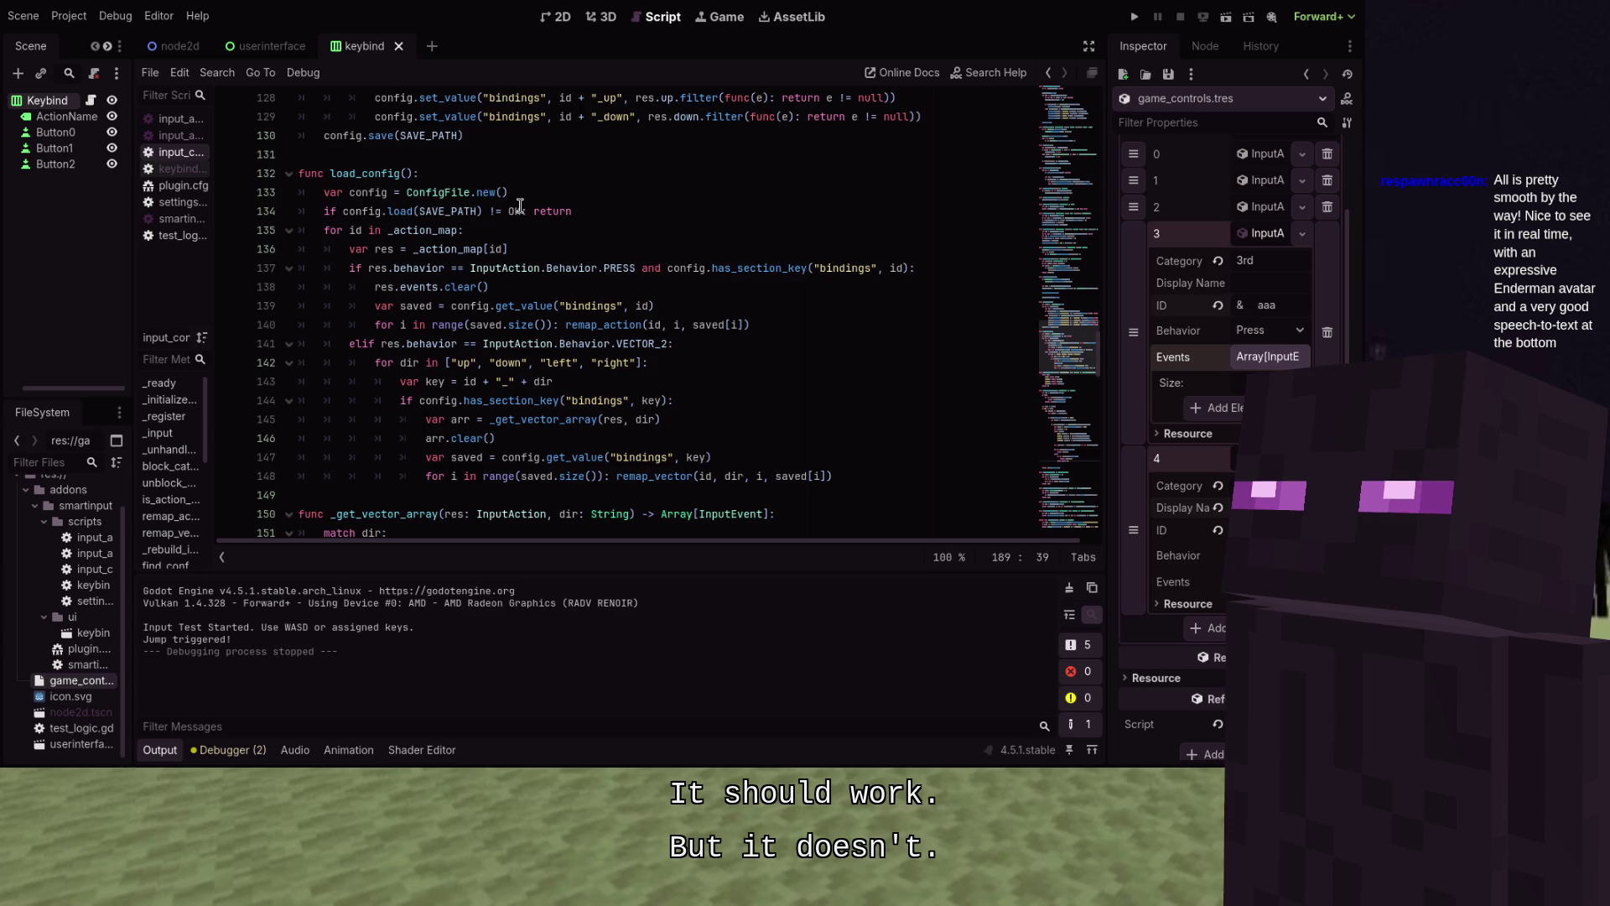
pyautogui.scroll(-20, 521, 205)
pyautogui.scroll(-4, 521, 206)
pyautogui.scroll(5, 521, 205)
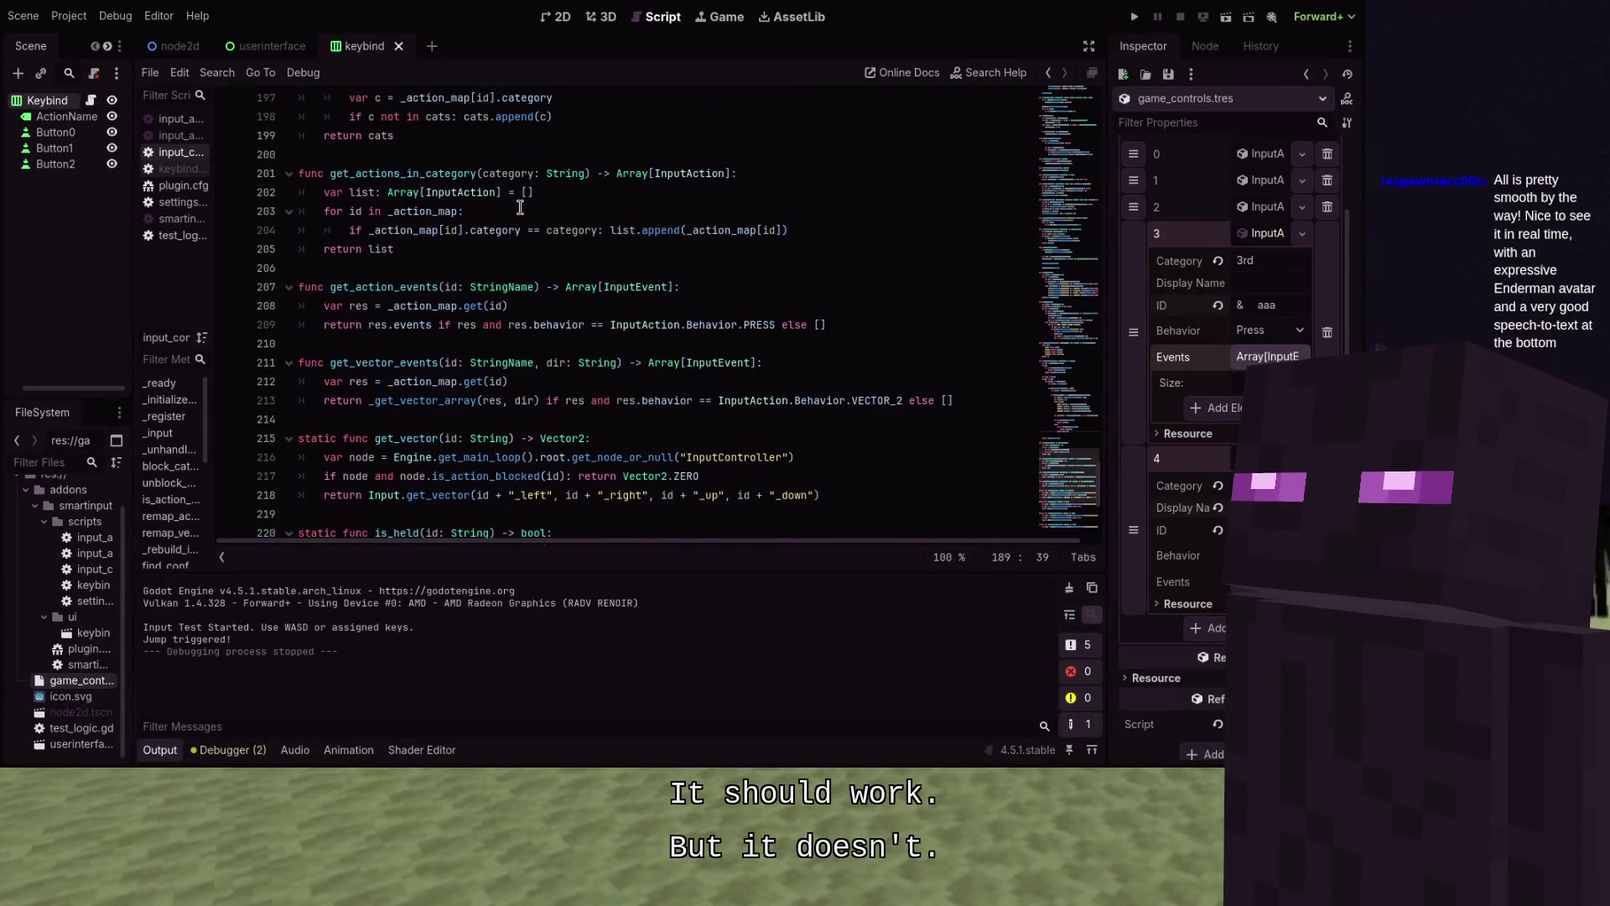
pyautogui.scroll(-2, 520, 207)
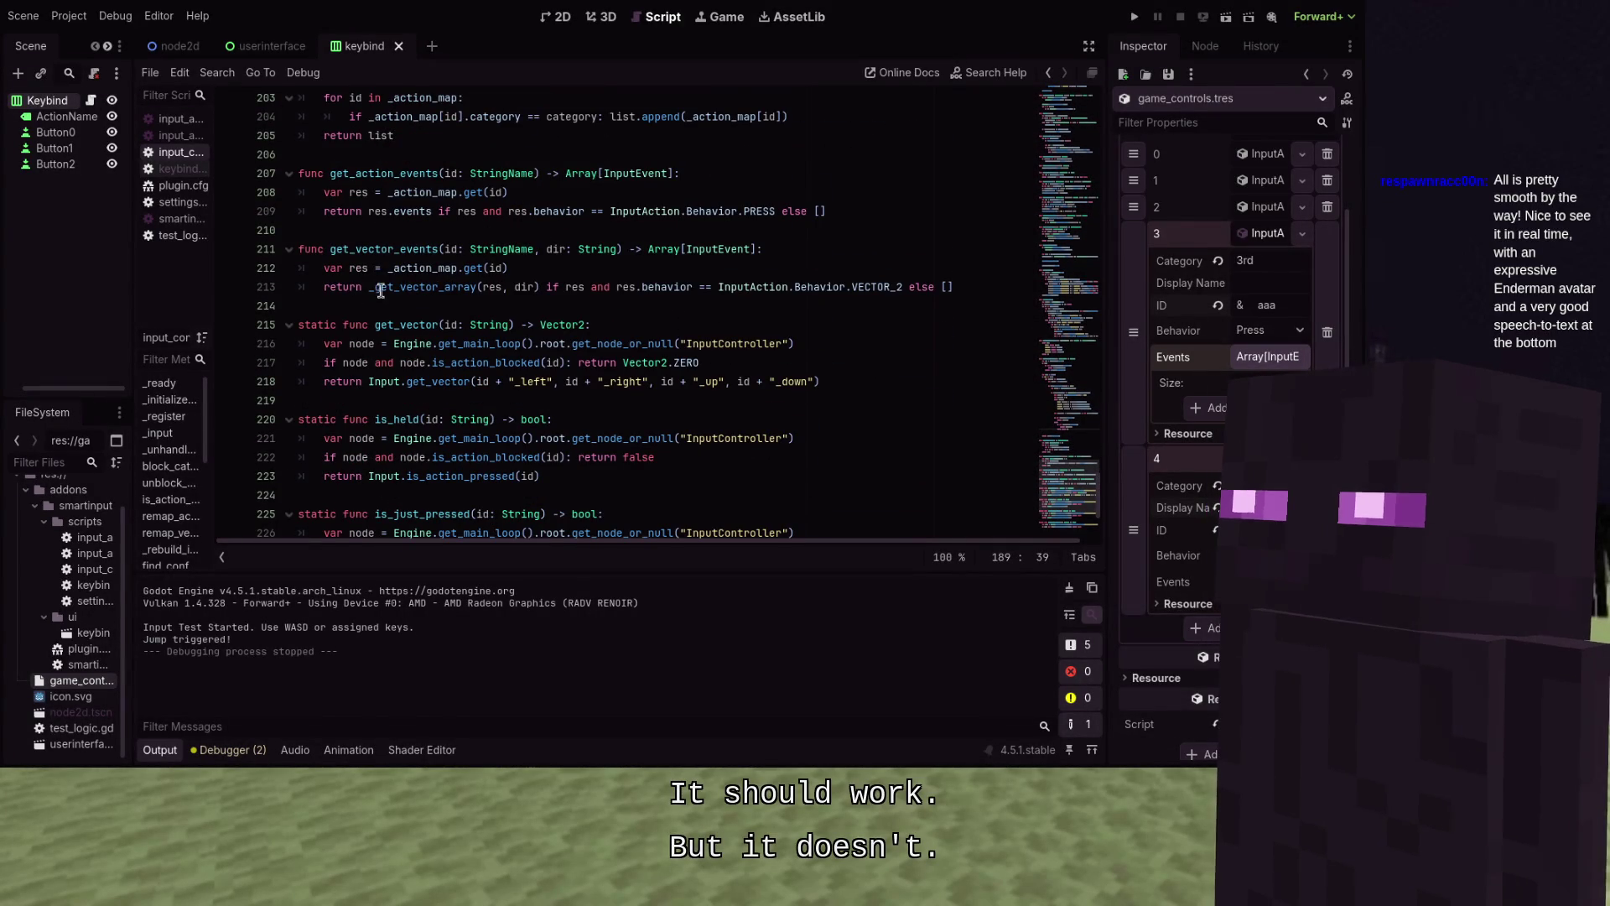
pyautogui.moveTo(384, 271)
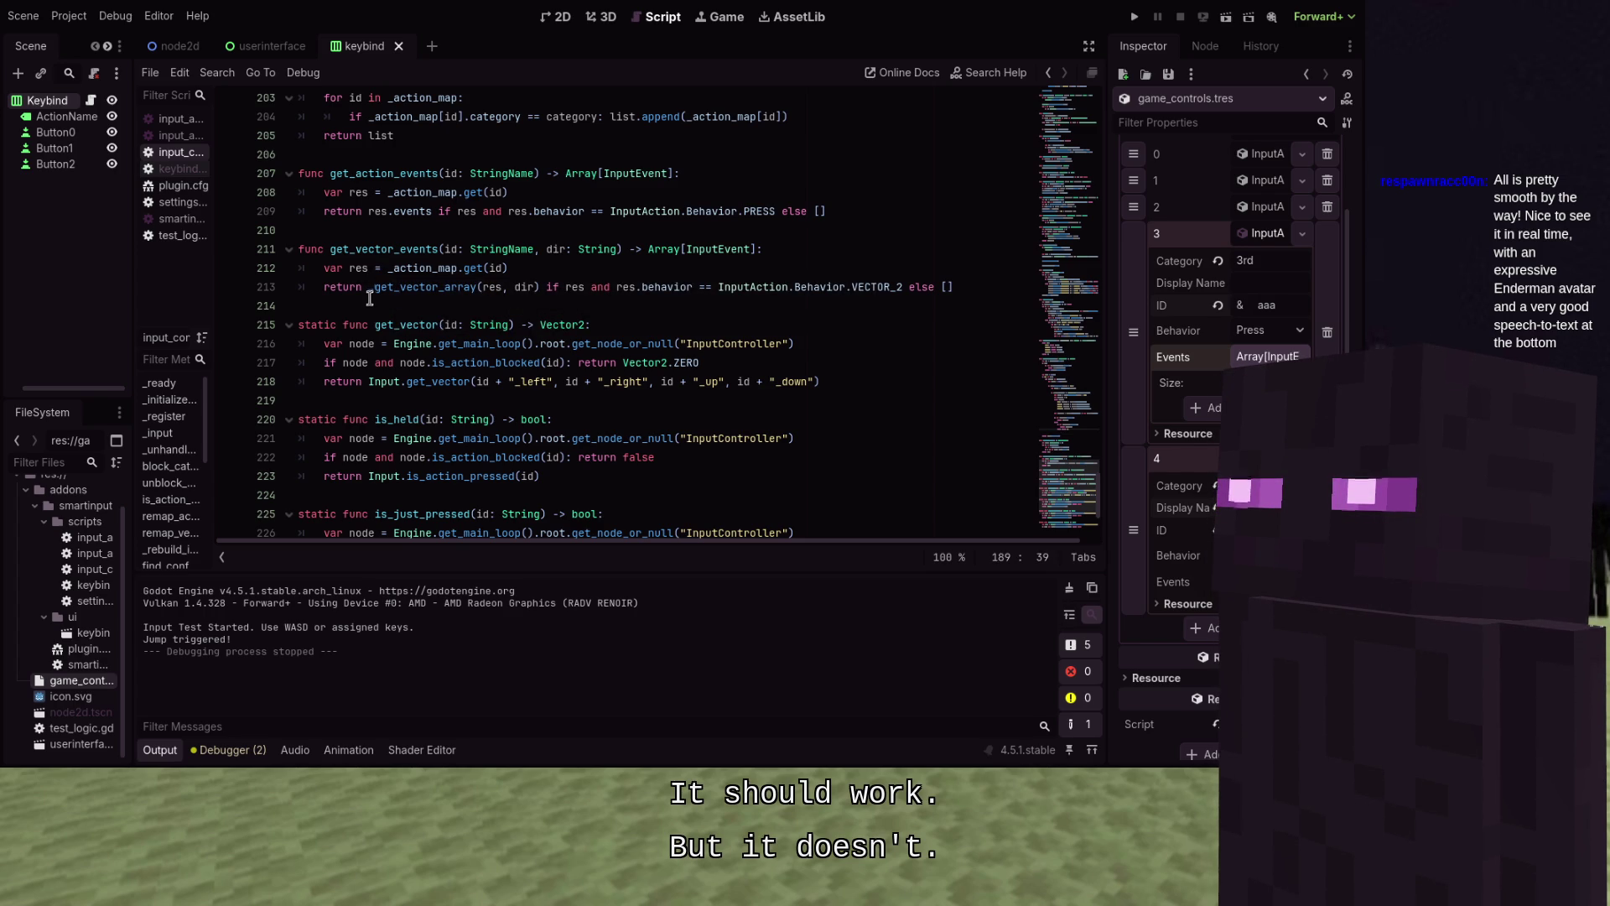
pyautogui.click(567, 363)
# Change get_vector's guard on line 217 to (node.is_action_blocked(id) or node.is_remapping)
pyautogui.write('or node.')
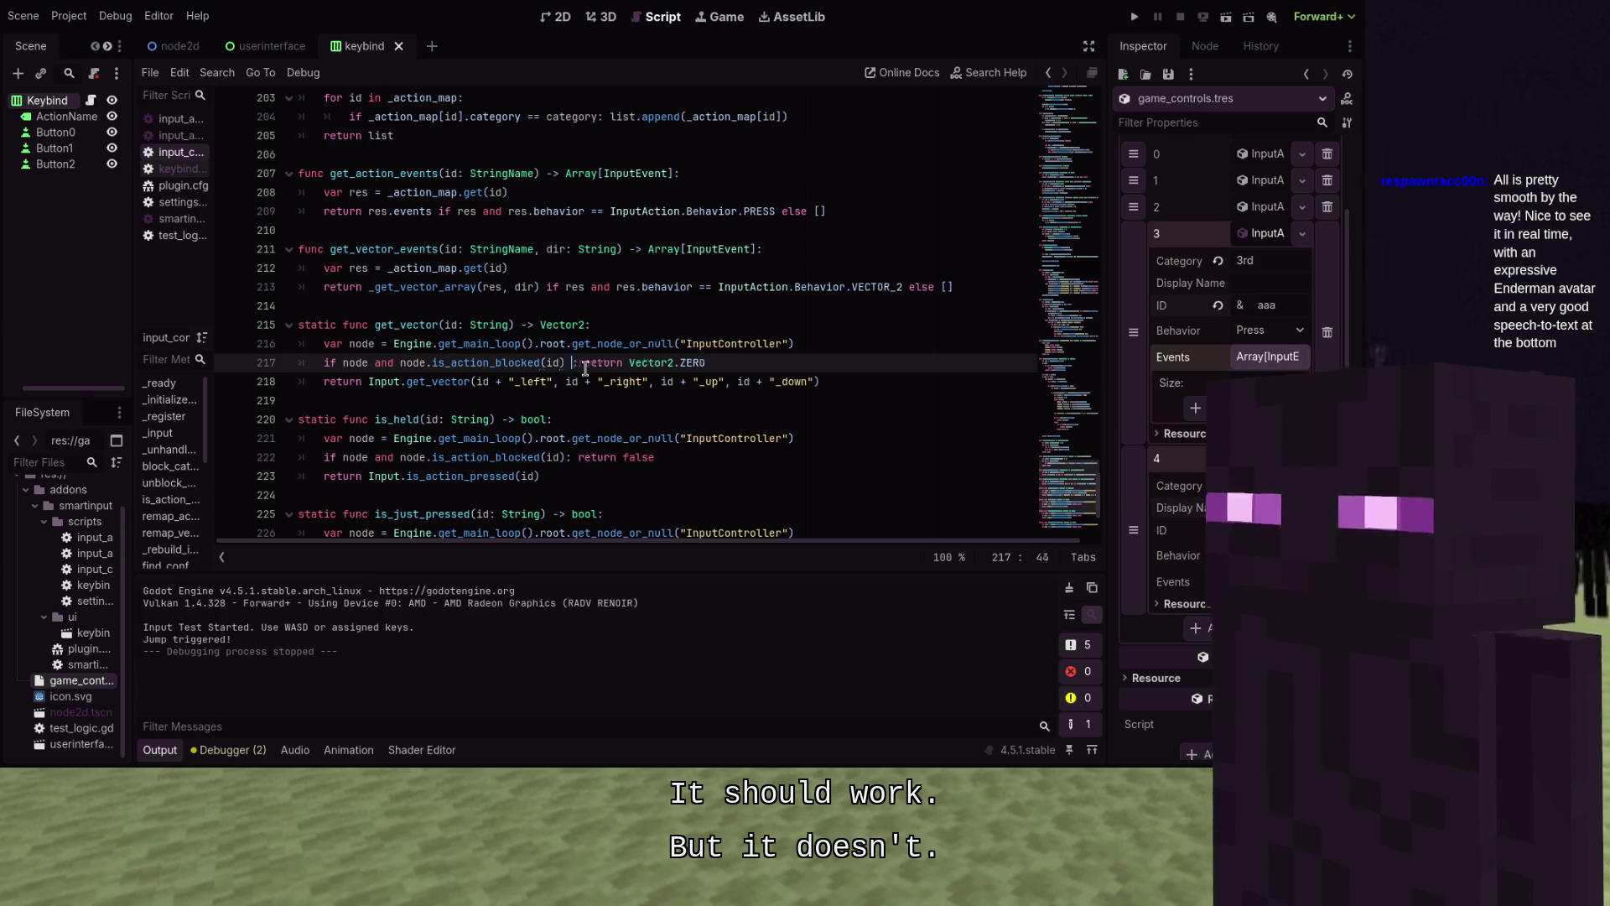
pyautogui.write('is_r')
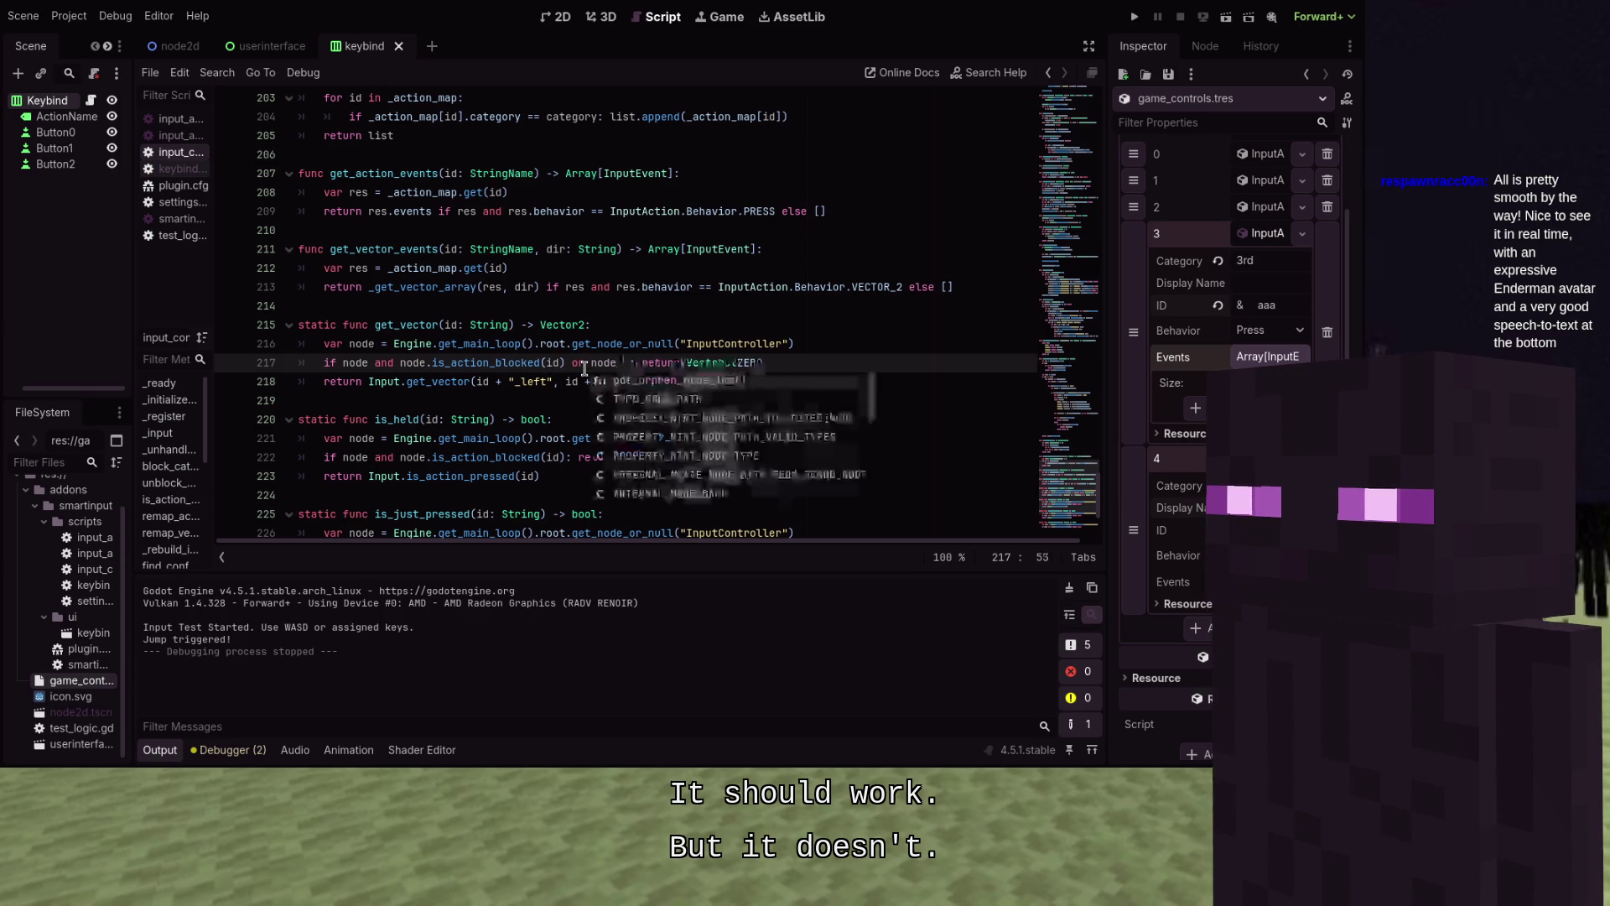
pyautogui.write('emapp')
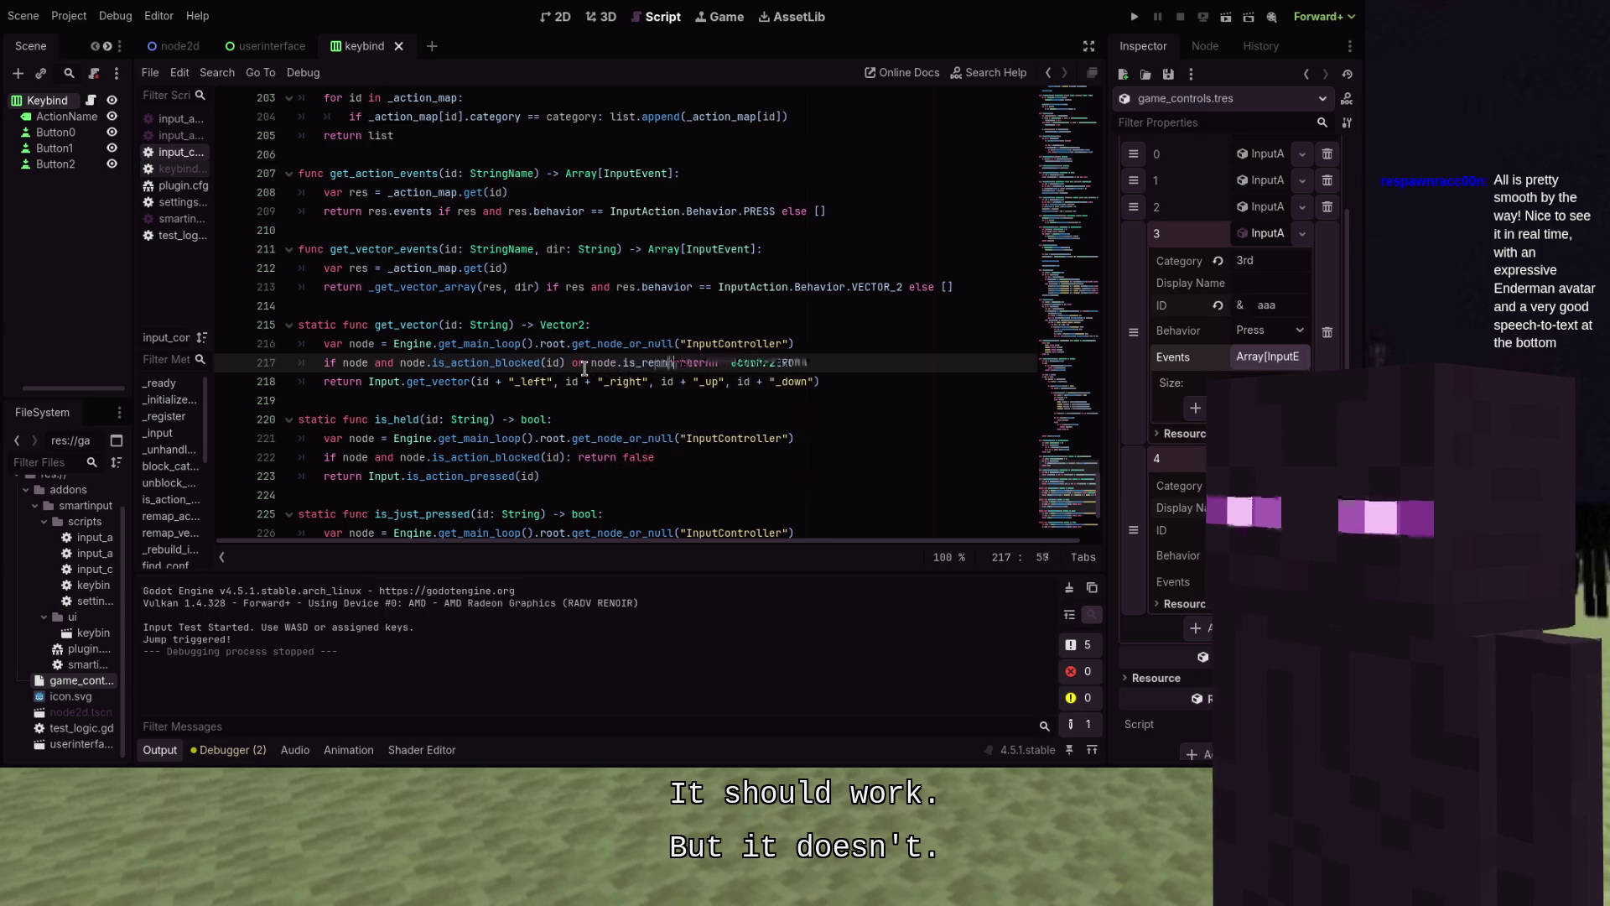
pyautogui.write('in')
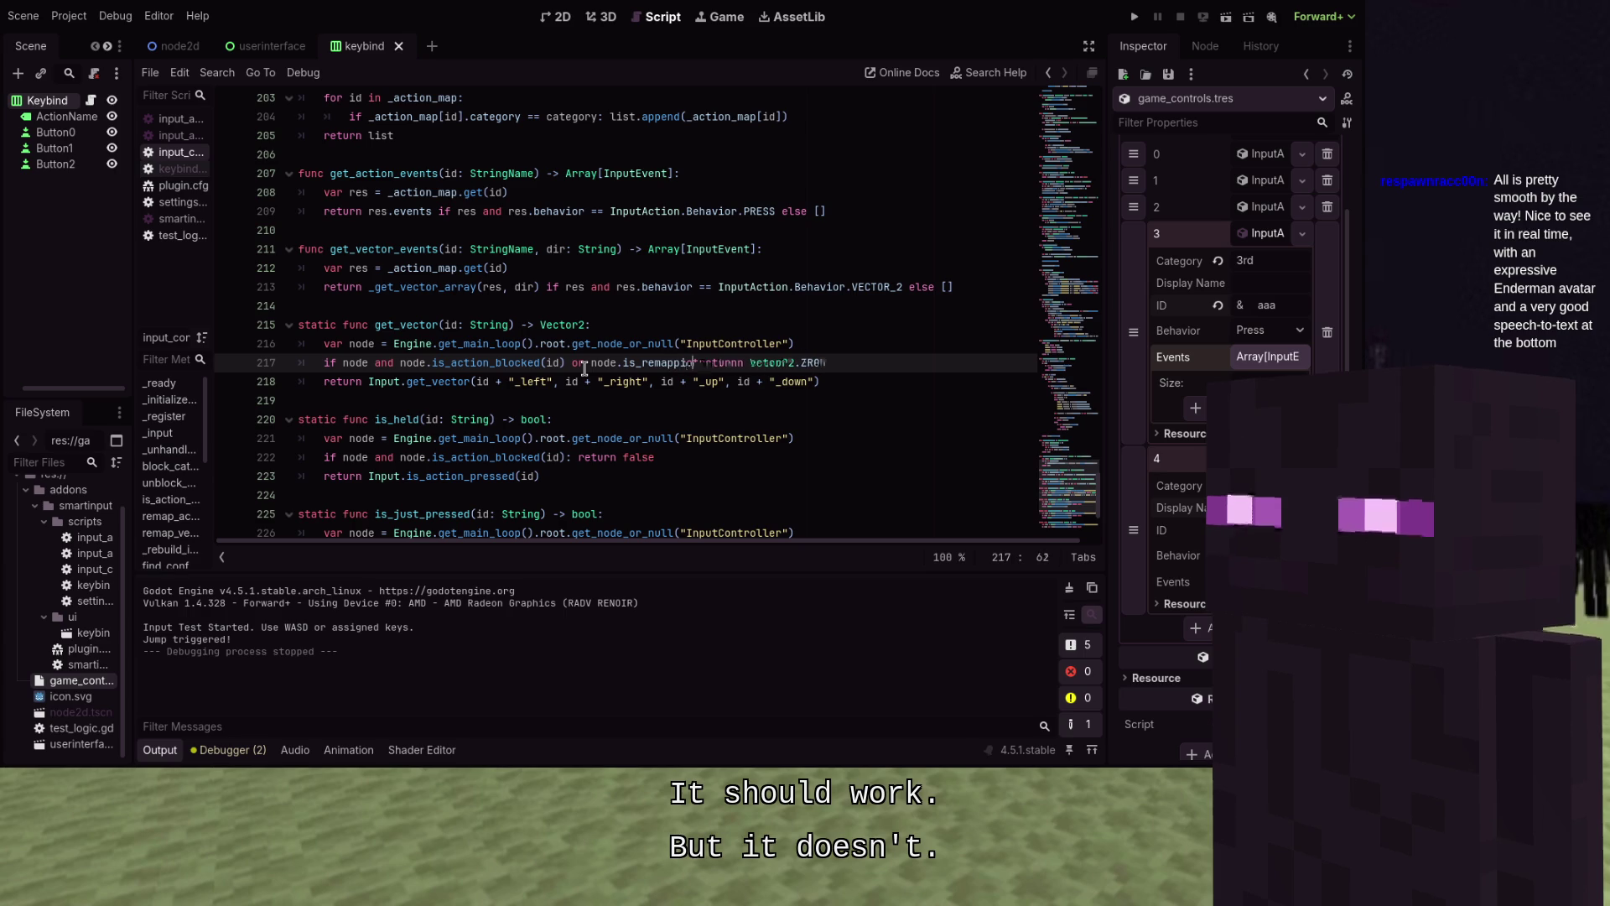
pyautogui.write('g')
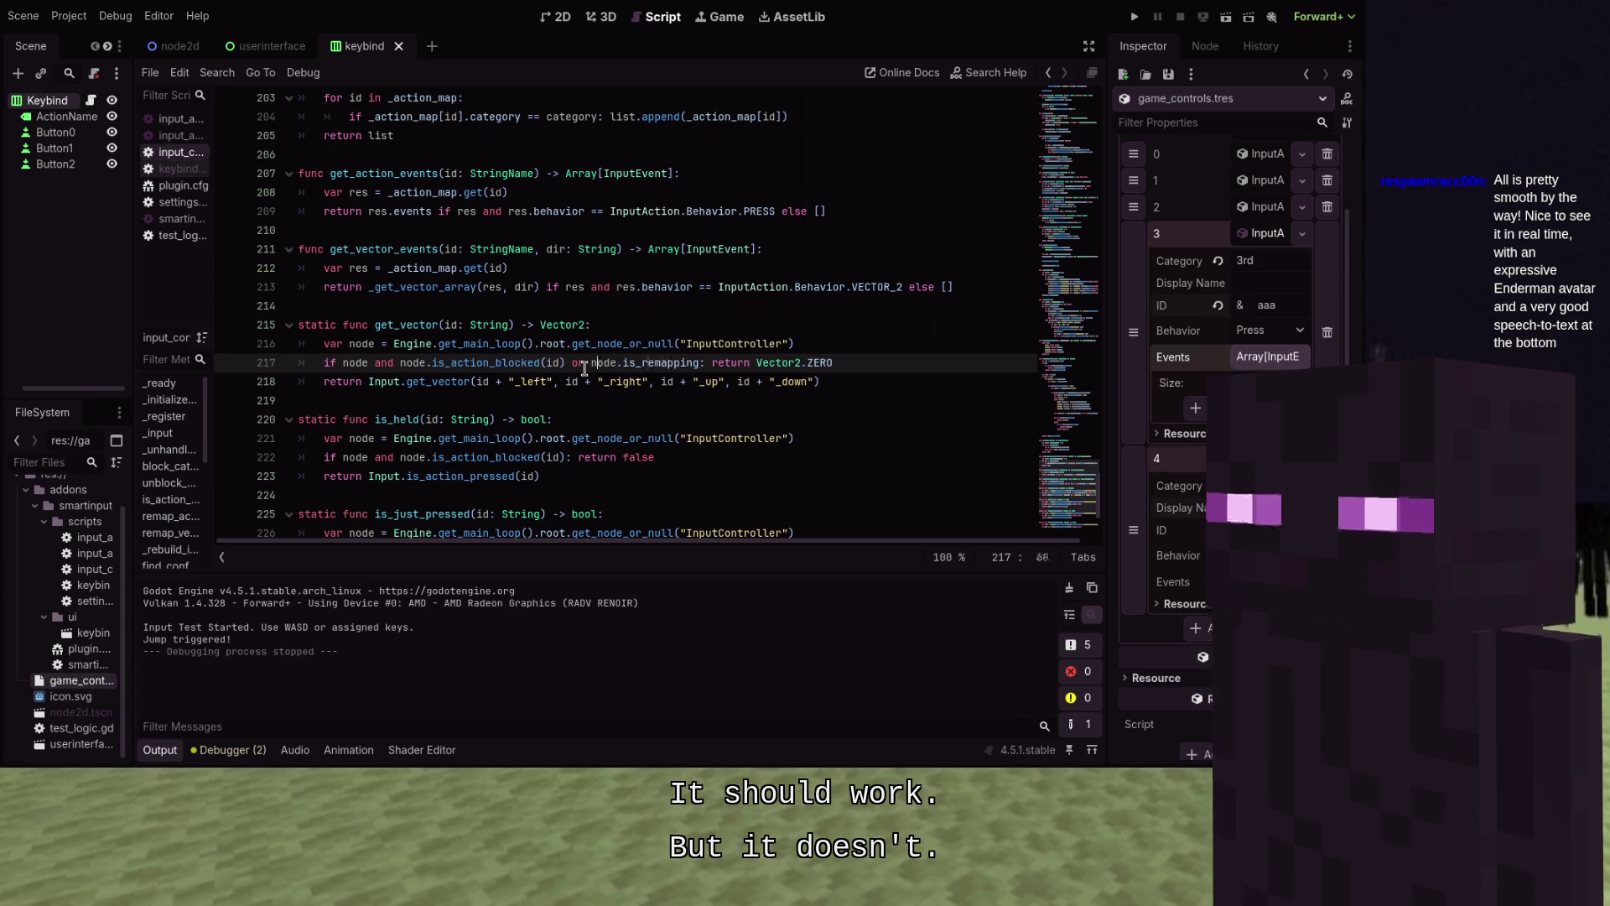
pyautogui.press('Left')
pyautogui.press('Left')
pyautogui.press('Left')
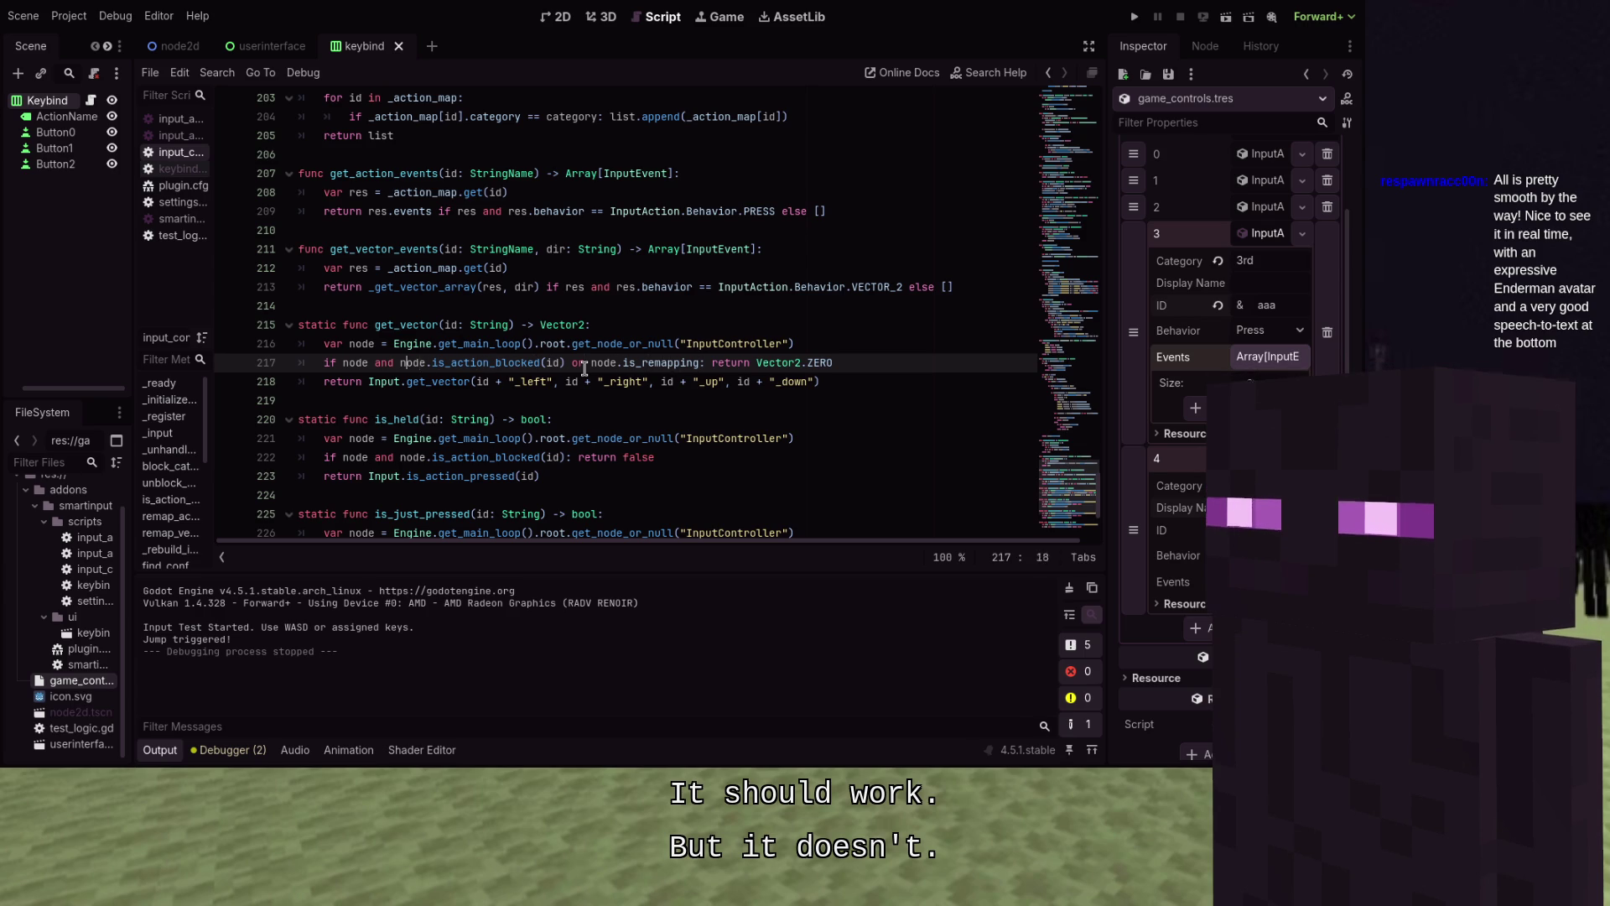
pyautogui.write('(')
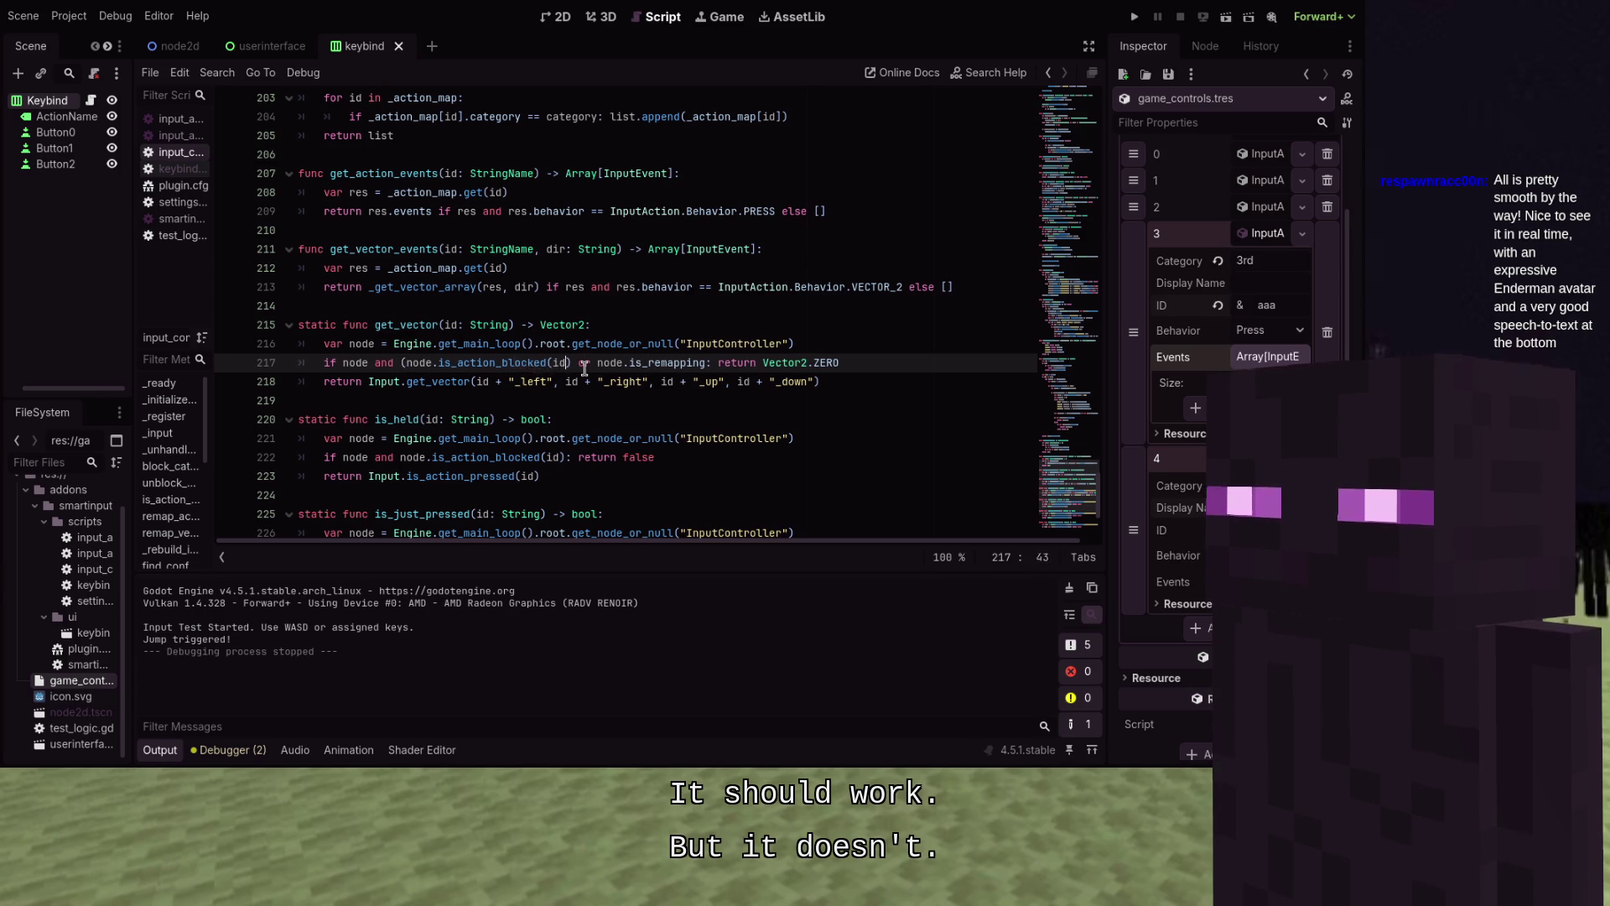
pyautogui.press('Right')
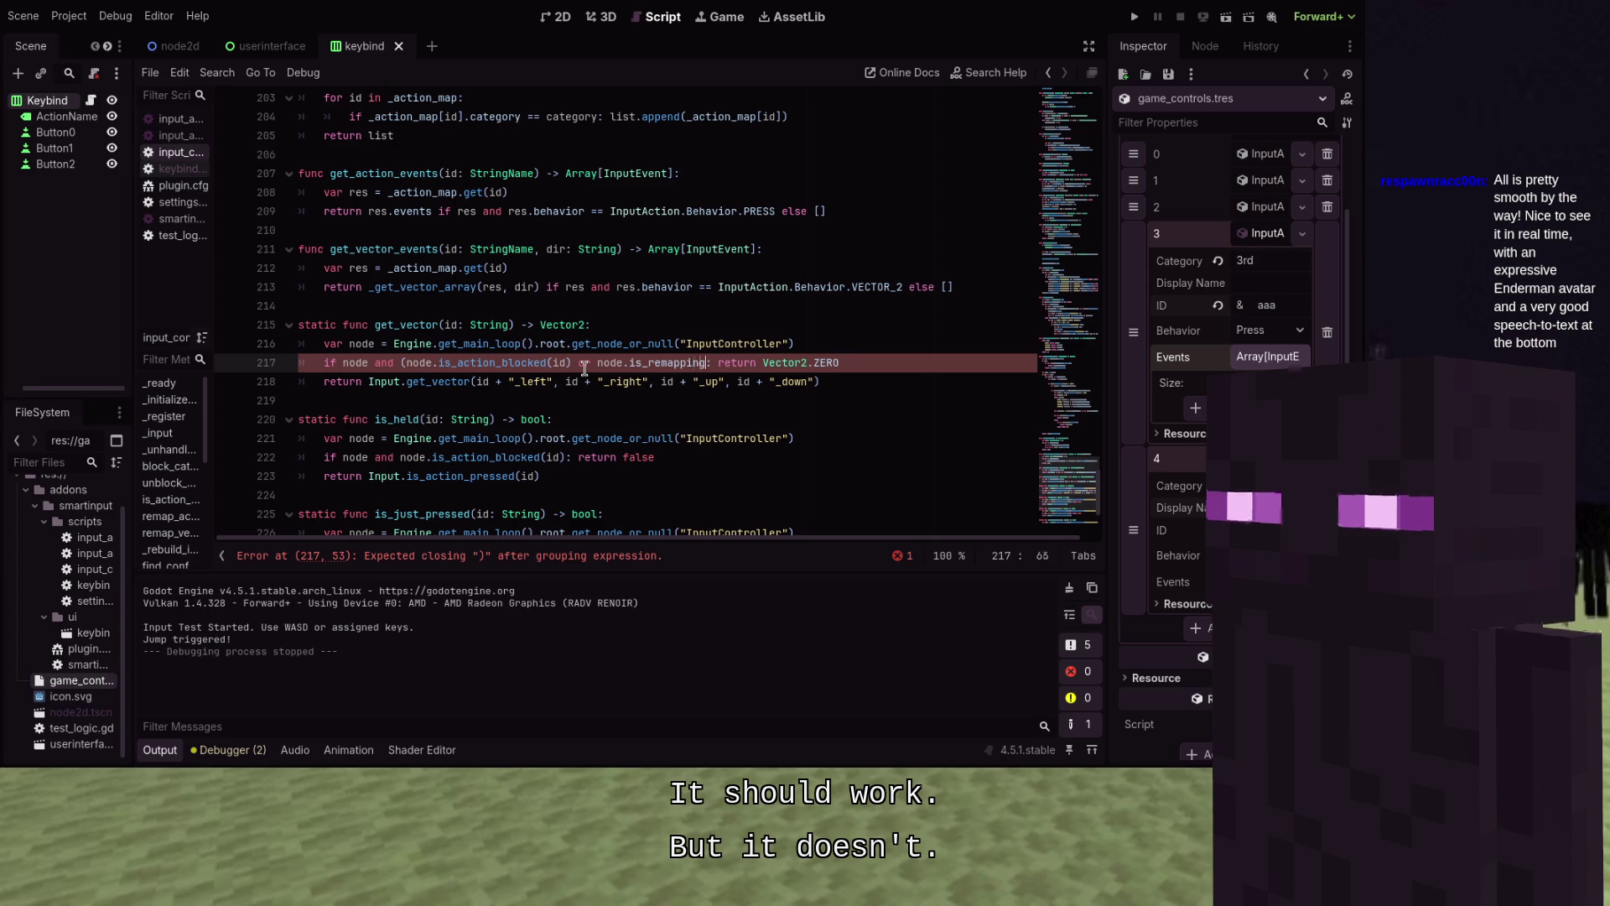
pyautogui.write(')')
pyautogui.scroll(-1, 849, 303)
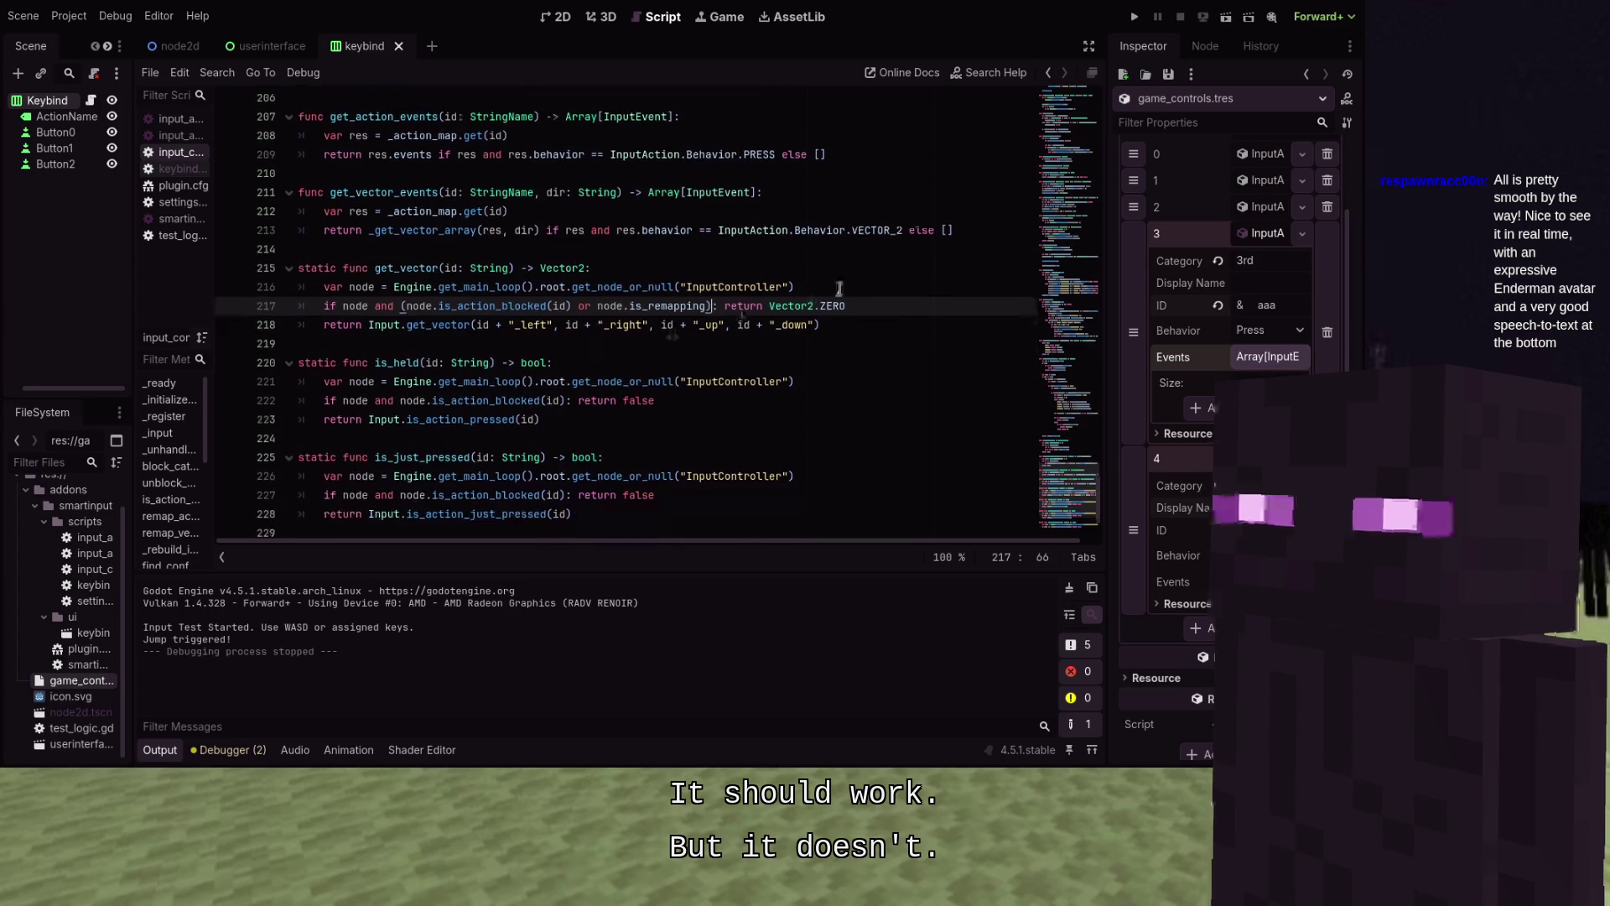
pyautogui.click(794, 305)
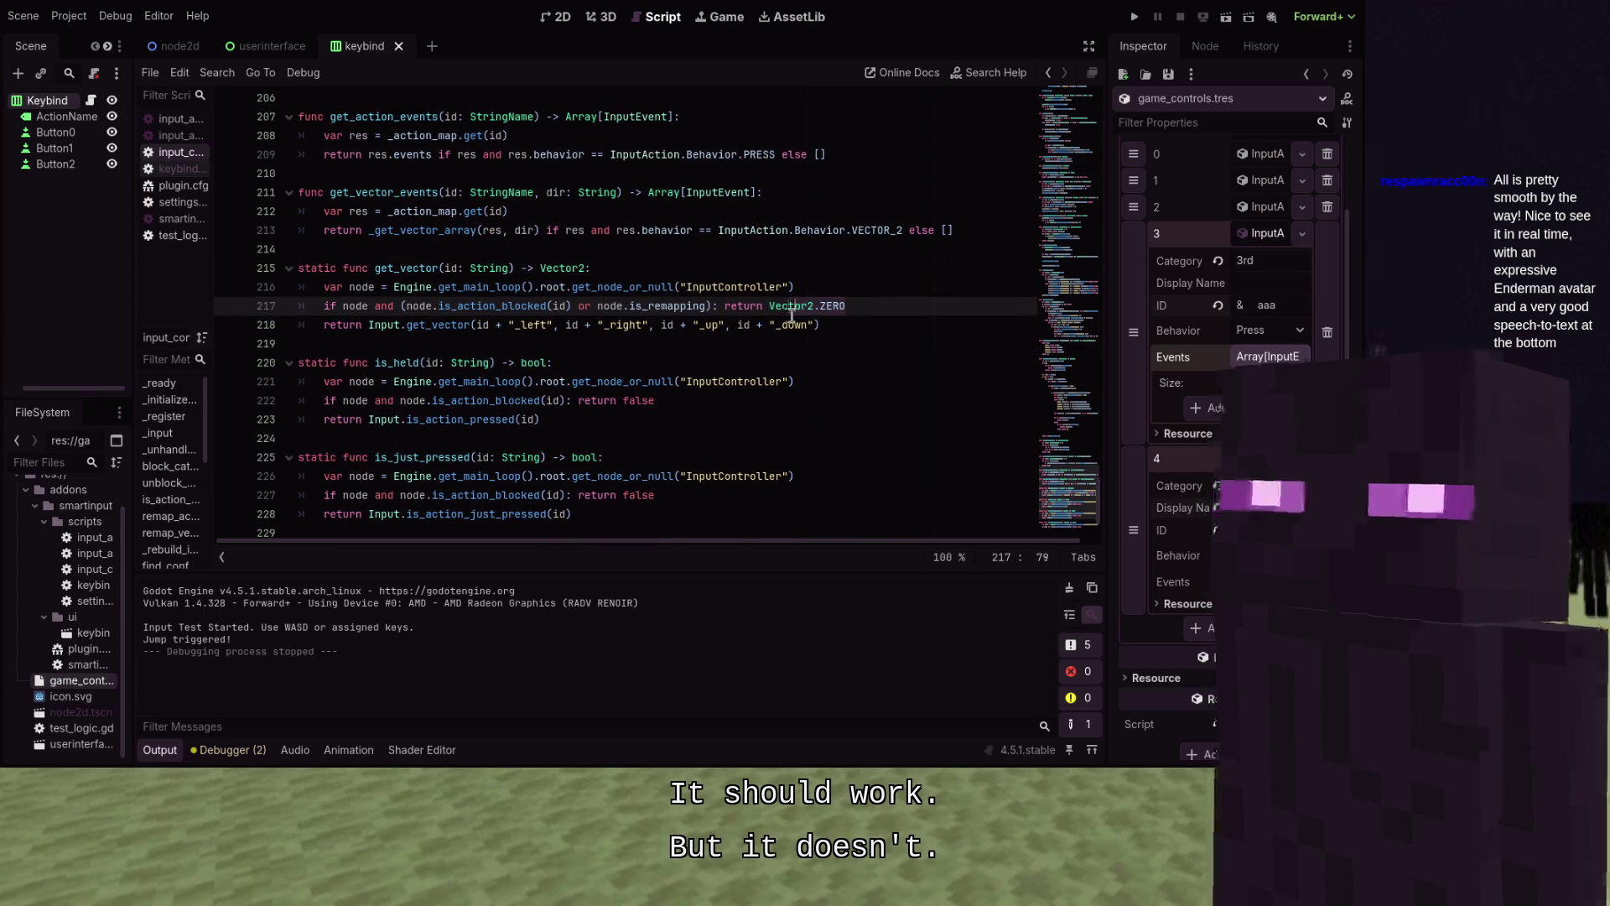
# Paste the remapping-aware condition over the guards in is_held, is_just_pressed and is_just_released
pyautogui.moveTo(717, 305); pyautogui.dragTo(312, 304)
pyautogui.hotkey('ctrl', 'c')
pyautogui.moveTo(574, 400); pyautogui.dragTo(317, 402)
pyautogui.moveTo(323, 495); pyautogui.dragTo(574, 496)
pyautogui.hotkey('ctrl', 'v')
pyautogui.click(757, 427)
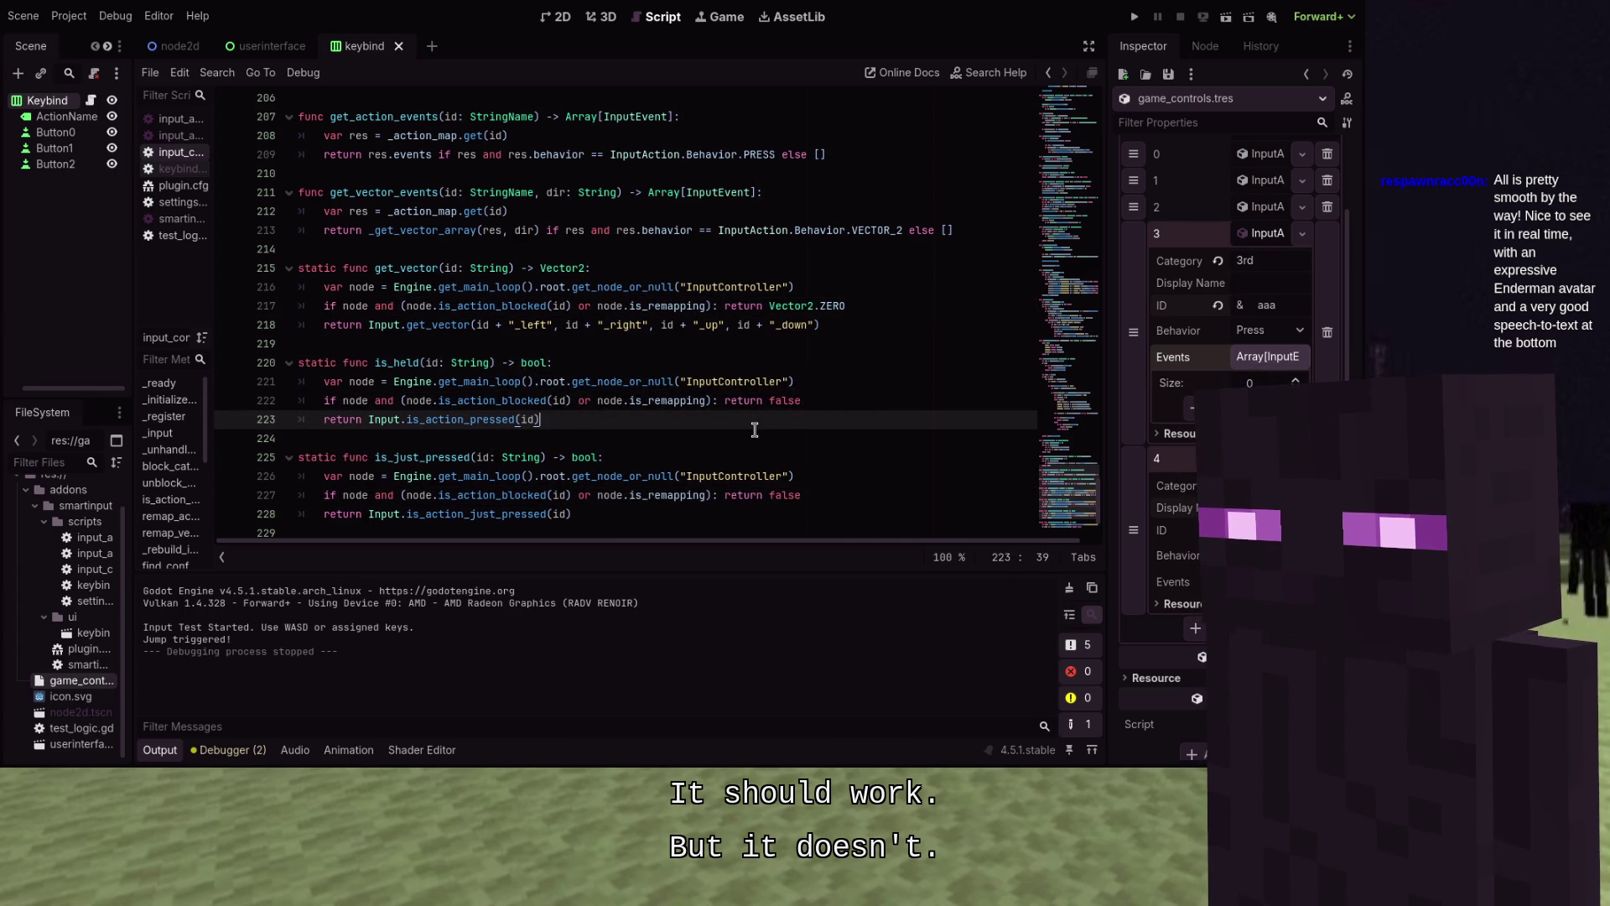
pyautogui.scroll(-2, 755, 434)
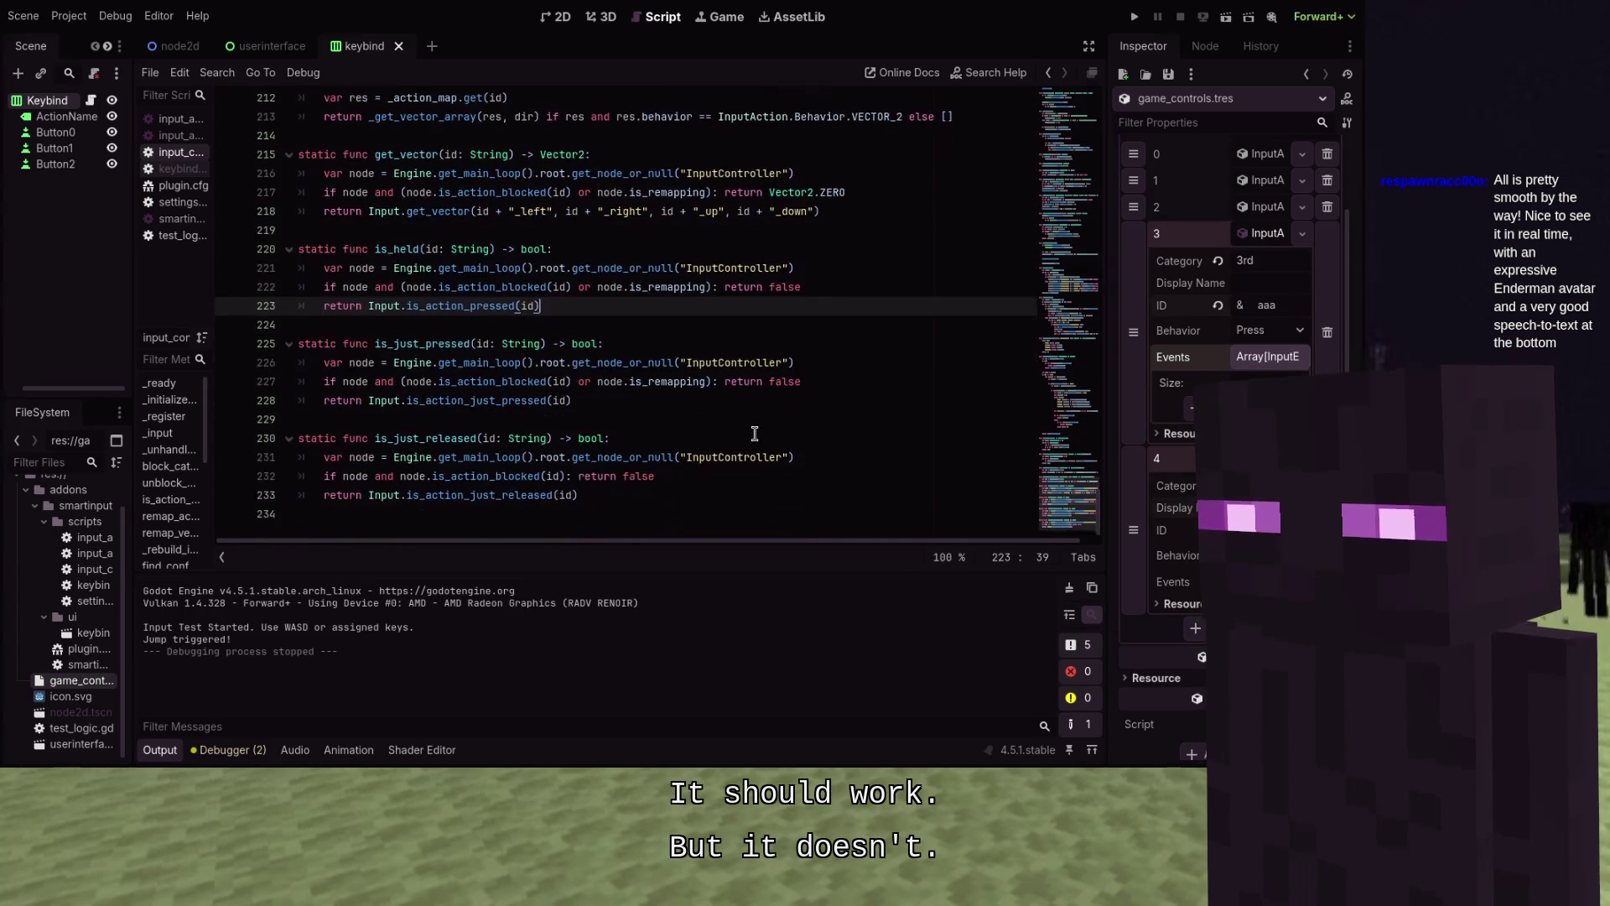
pyautogui.moveTo(567, 476); pyautogui.dragTo(323, 476)
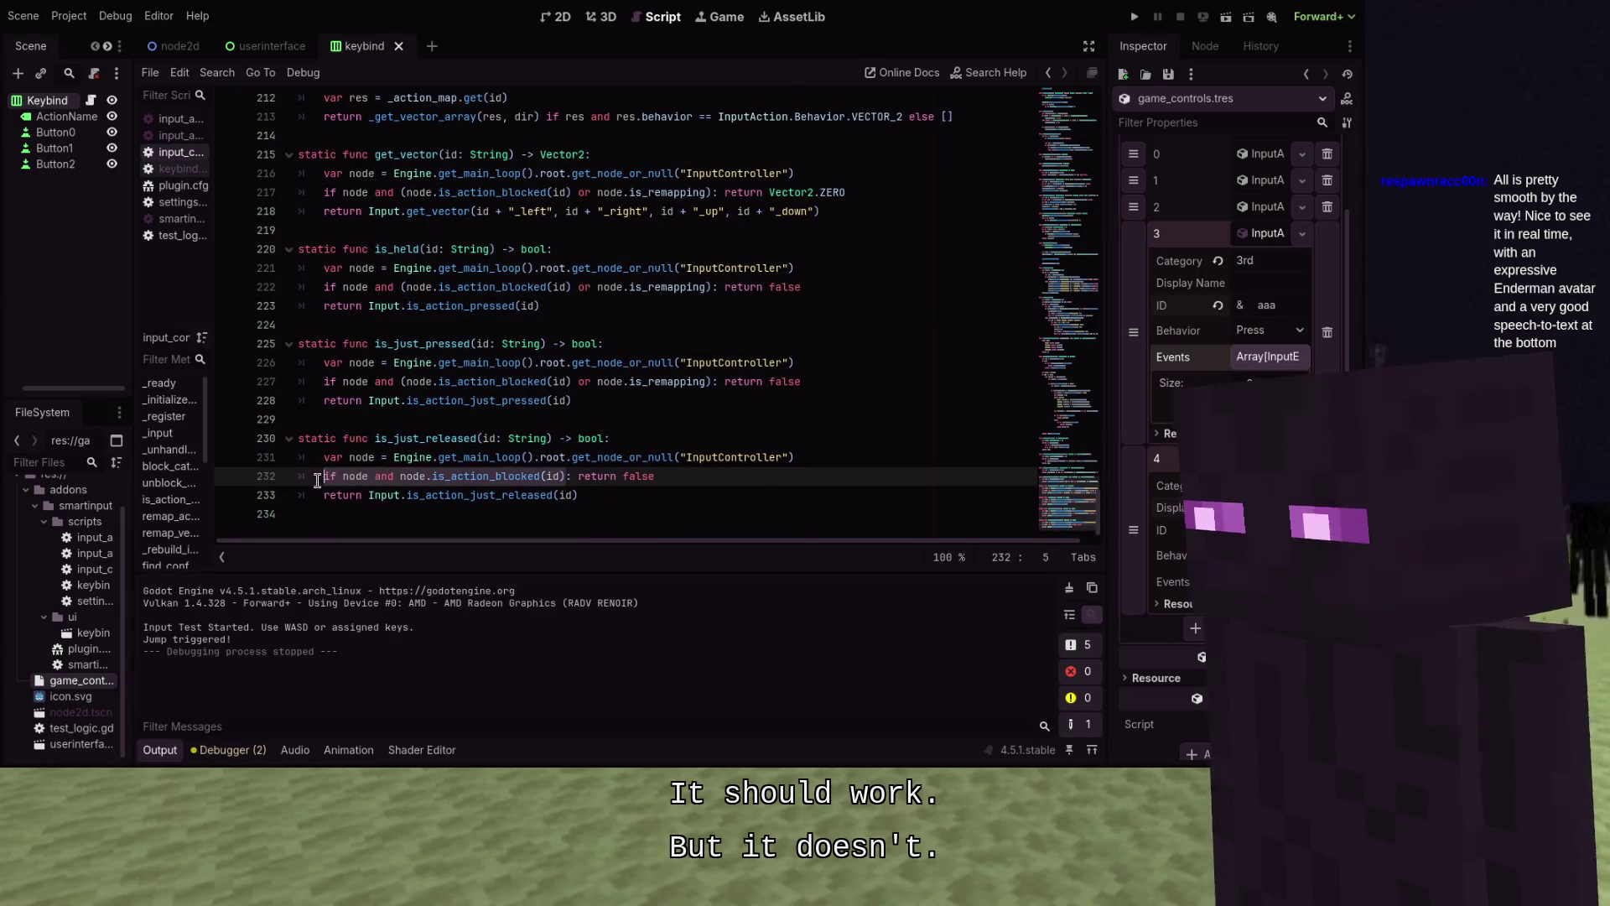
pyautogui.hotkey('ctrl', 'v')
# Save the script, delete the duplicate colon on line 232, and return to keybind.gd
pyautogui.hotkey('ctrl', 's')
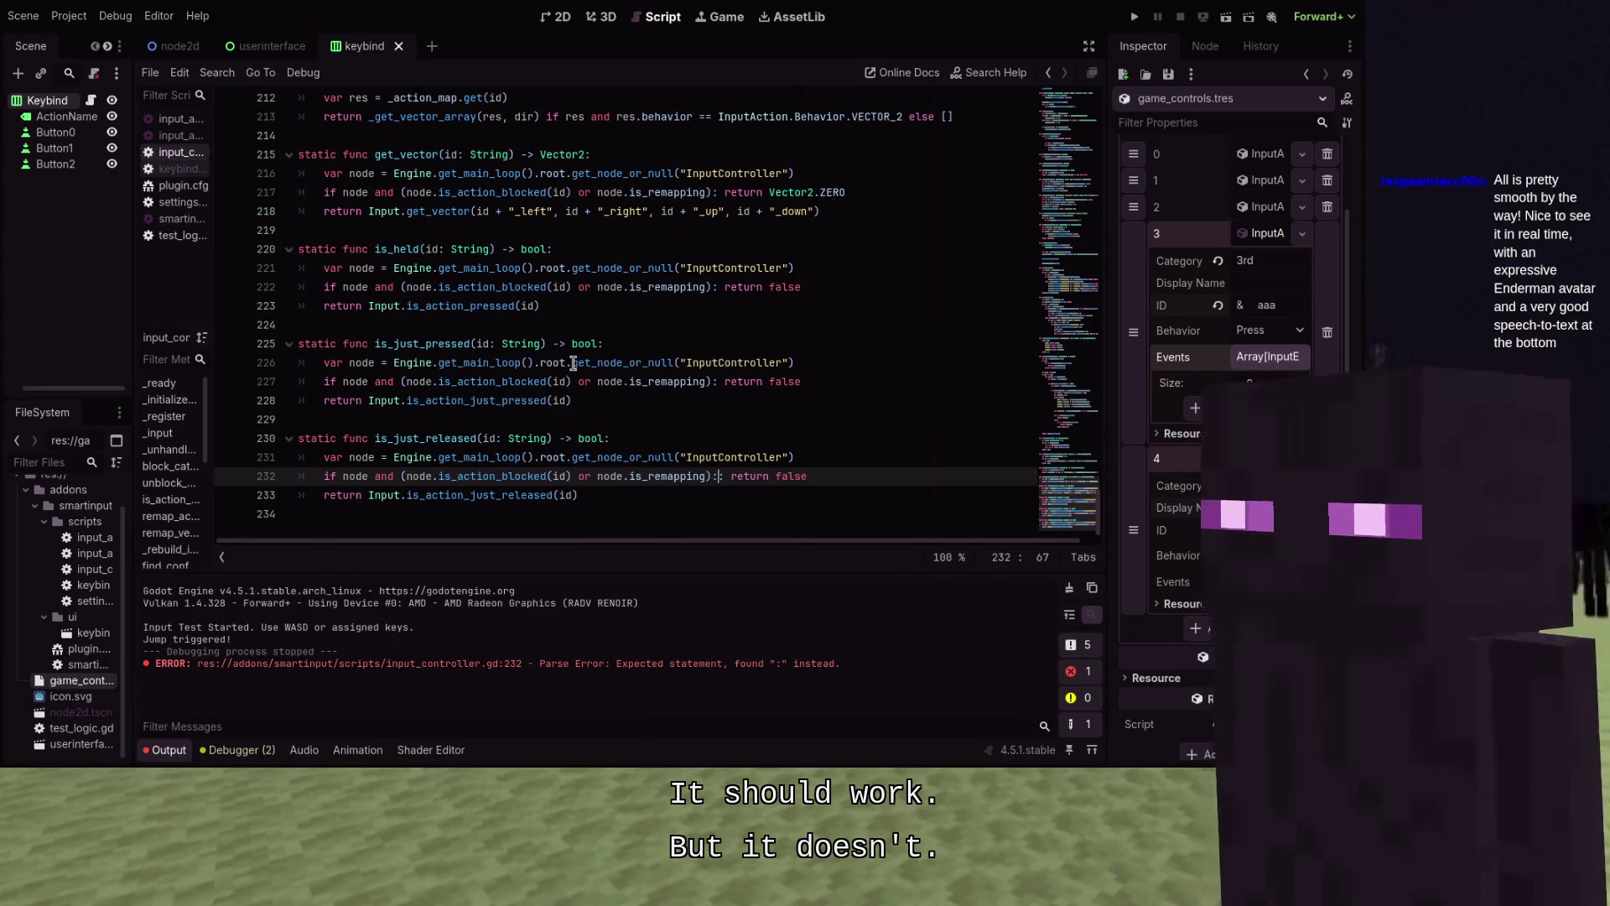
pyautogui.press('BackSpace')
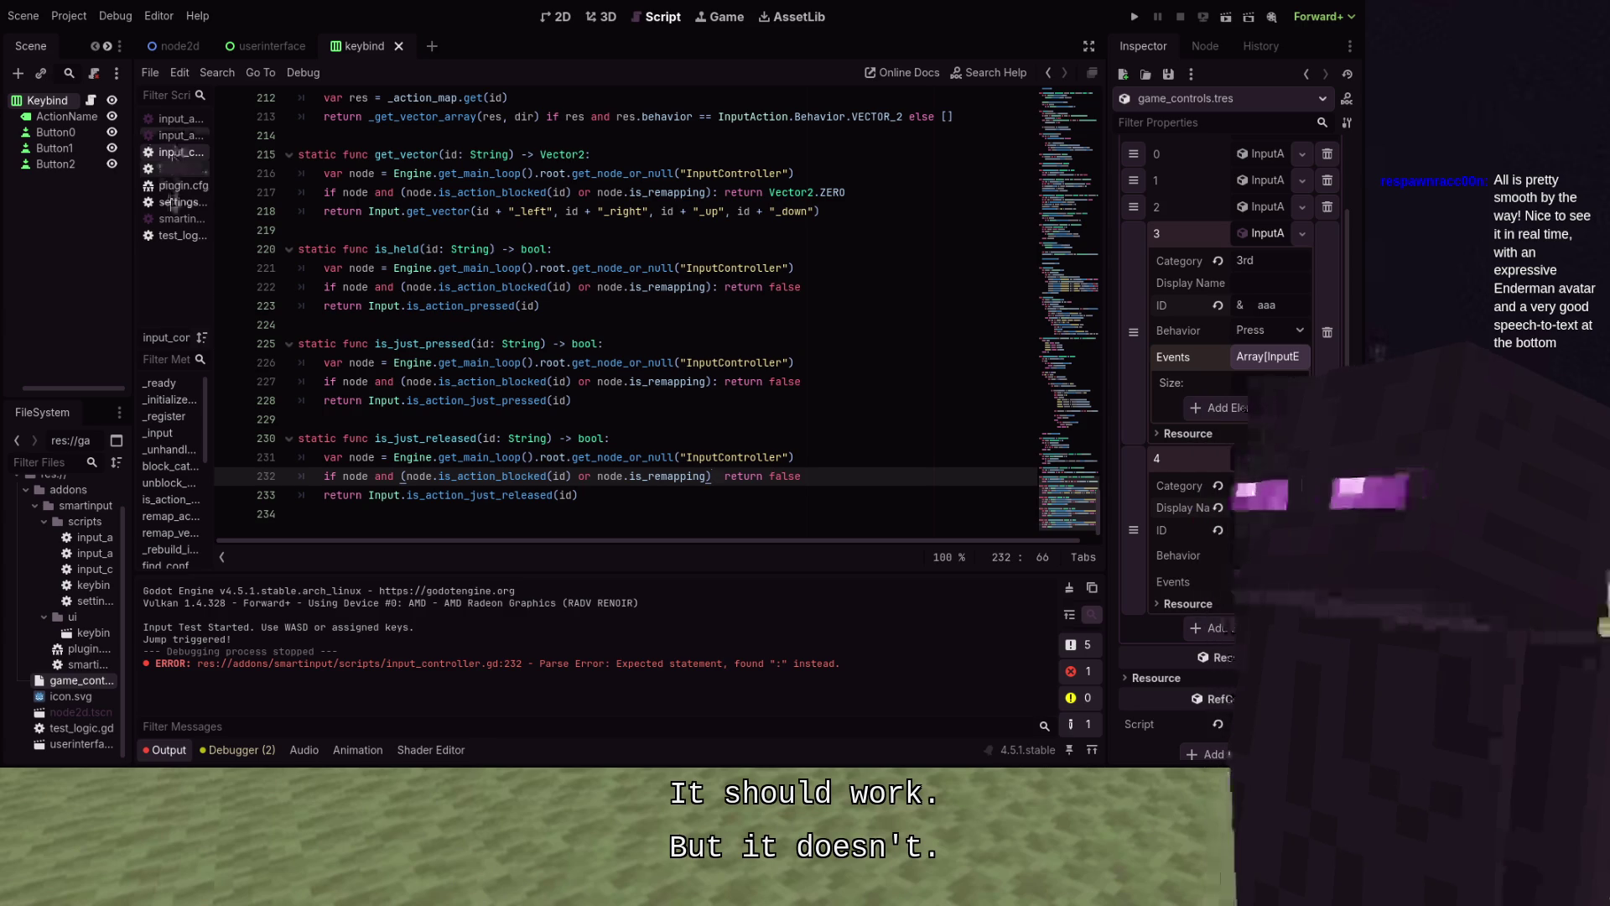
pyautogui.click(164, 170)
# Remove the 'event.shift_pressed or' fallback from the shift flag on line 46
pyautogui.scroll(-5, 456, 276)
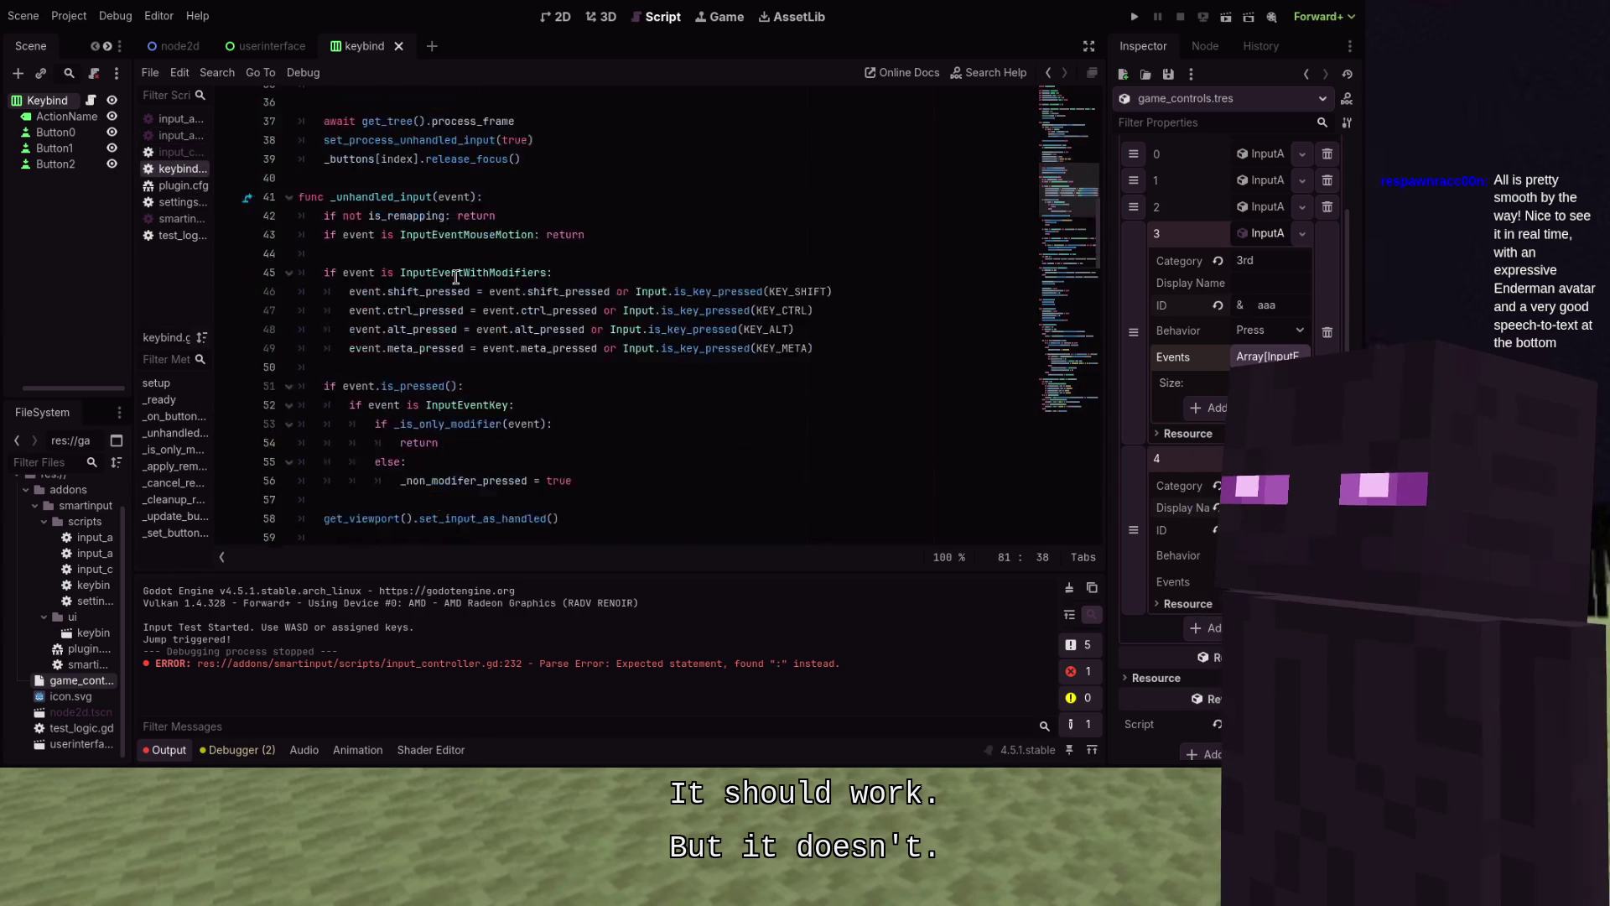
pyautogui.scroll(15, 457, 276)
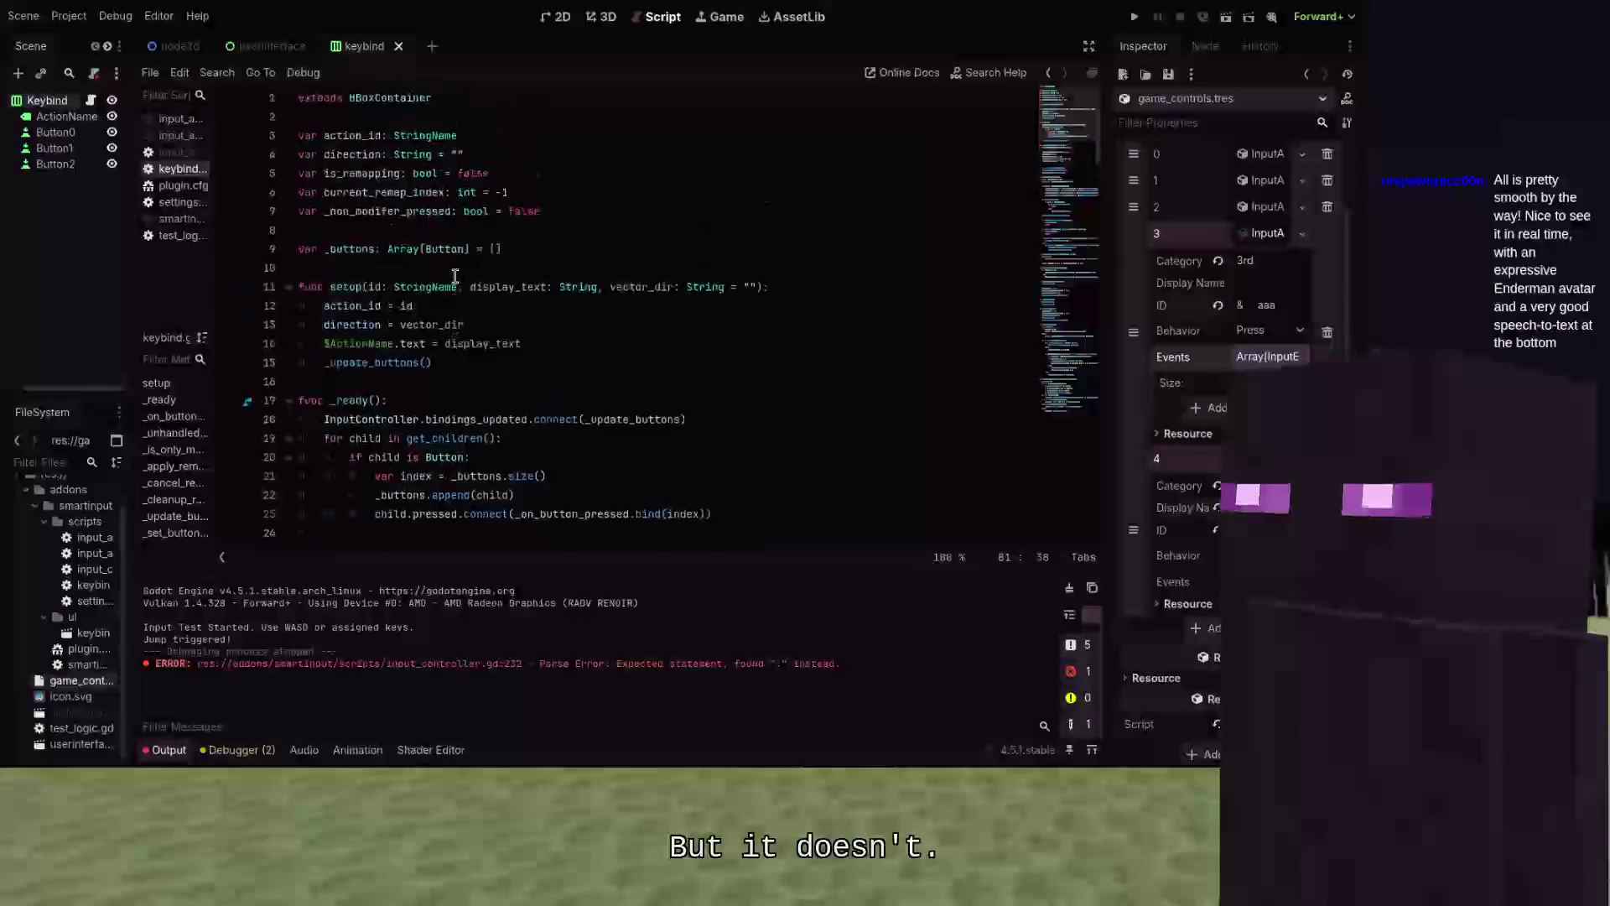
pyautogui.scroll(-17, 457, 277)
pyautogui.scroll(-20, 456, 277)
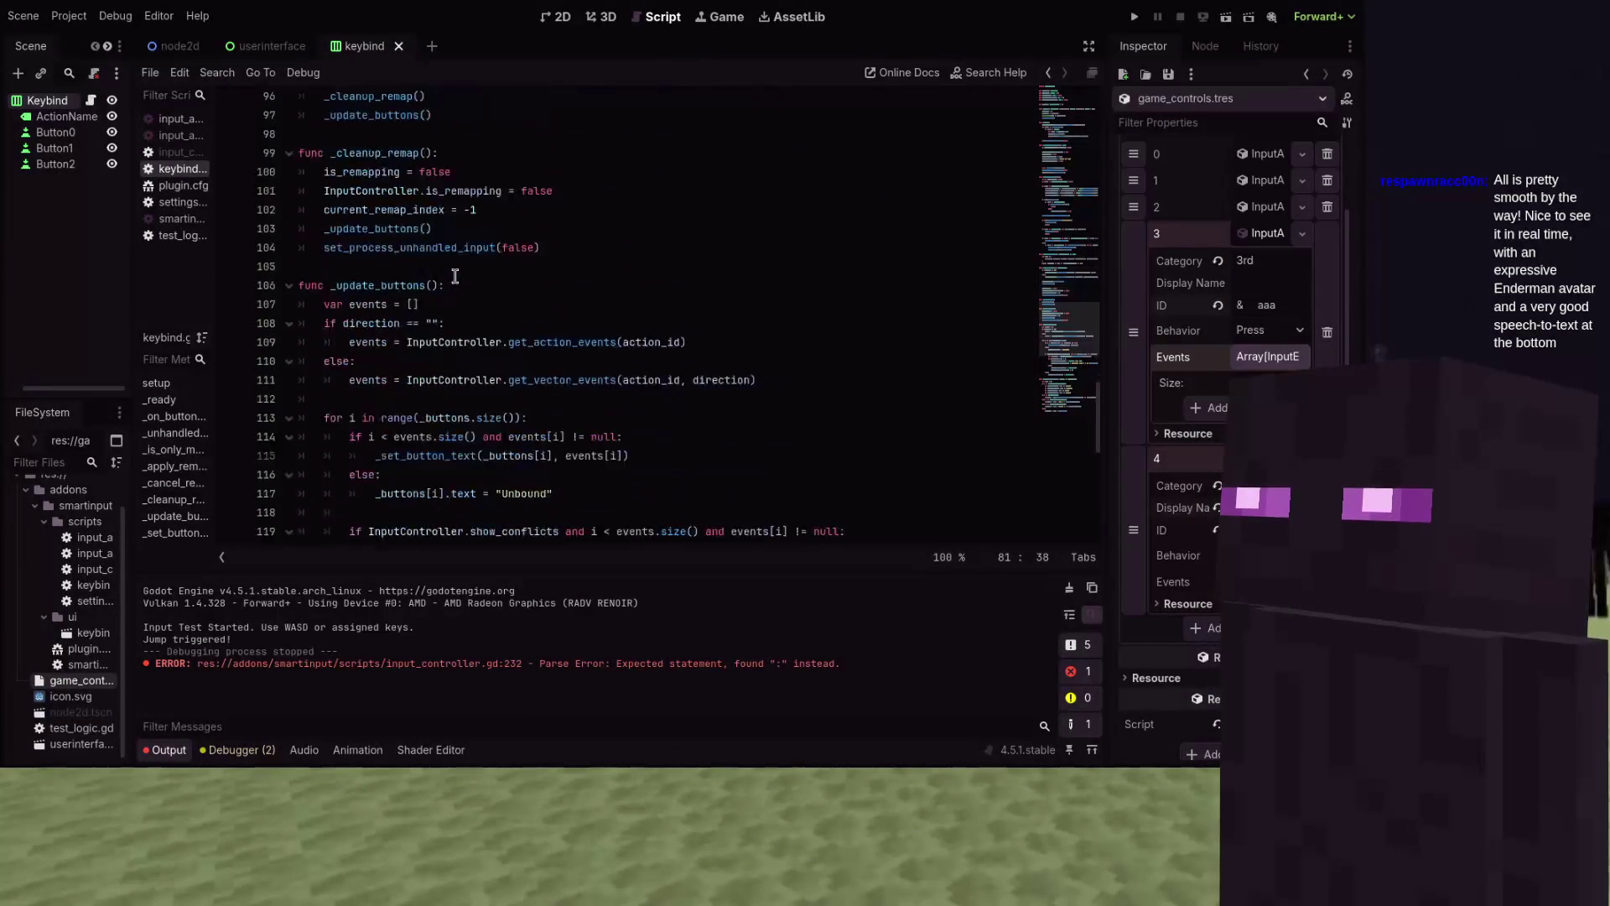
pyautogui.scroll(20, 455, 276)
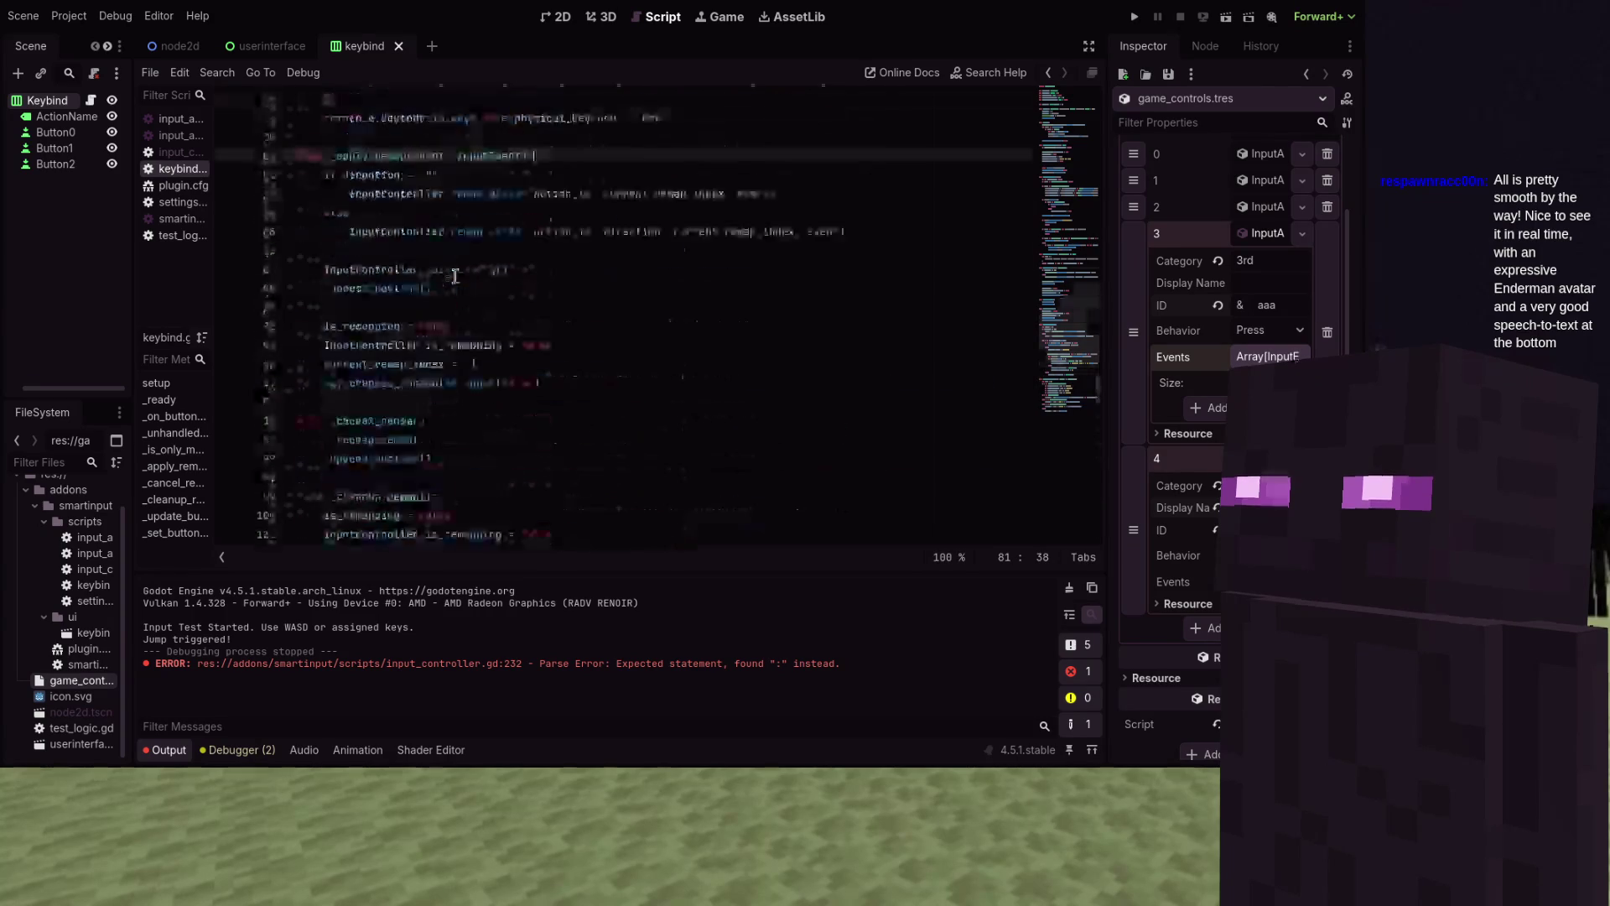
pyautogui.scroll(-10, 455, 277)
pyautogui.scroll(4, 843, 347)
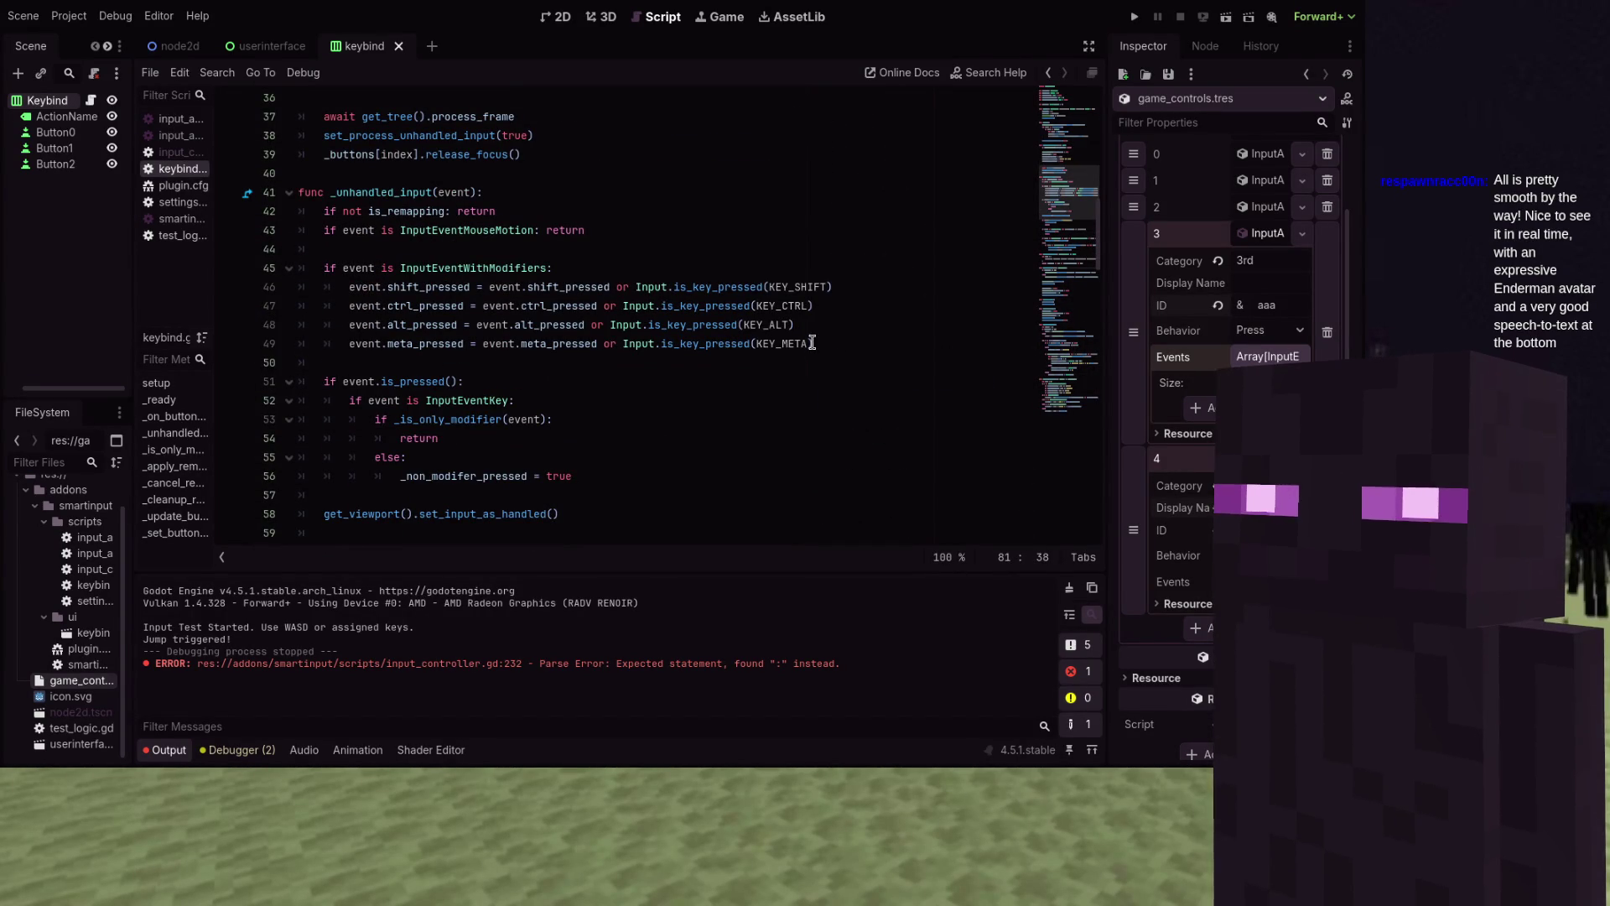
pyautogui.moveTo(636, 286); pyautogui.dragTo(483, 282)
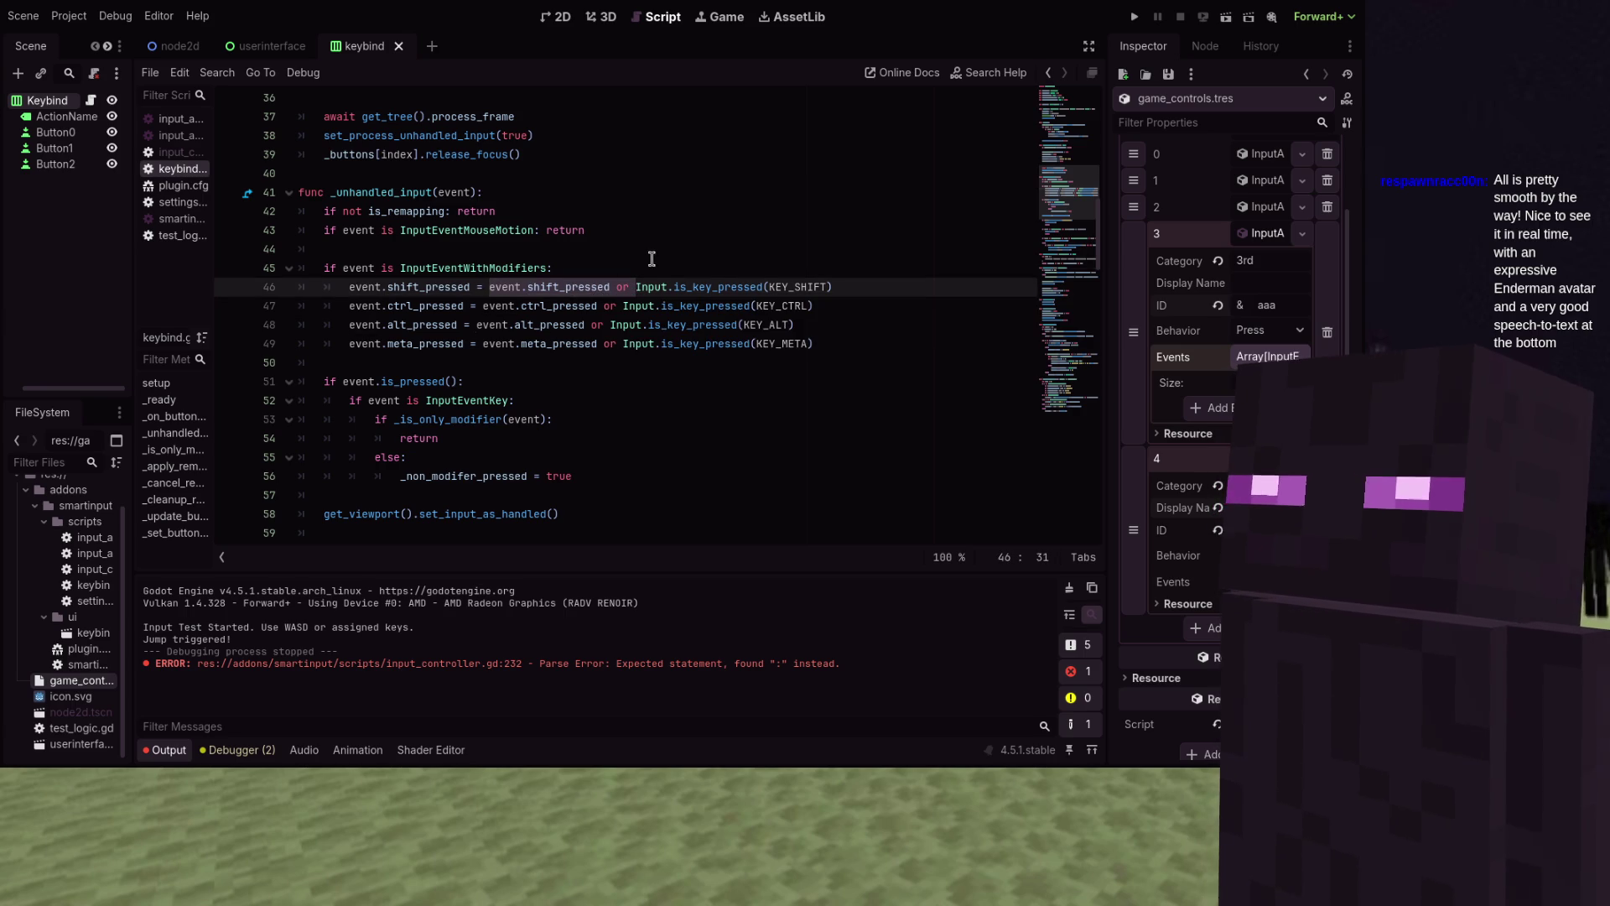
pyautogui.press('BackSpace')
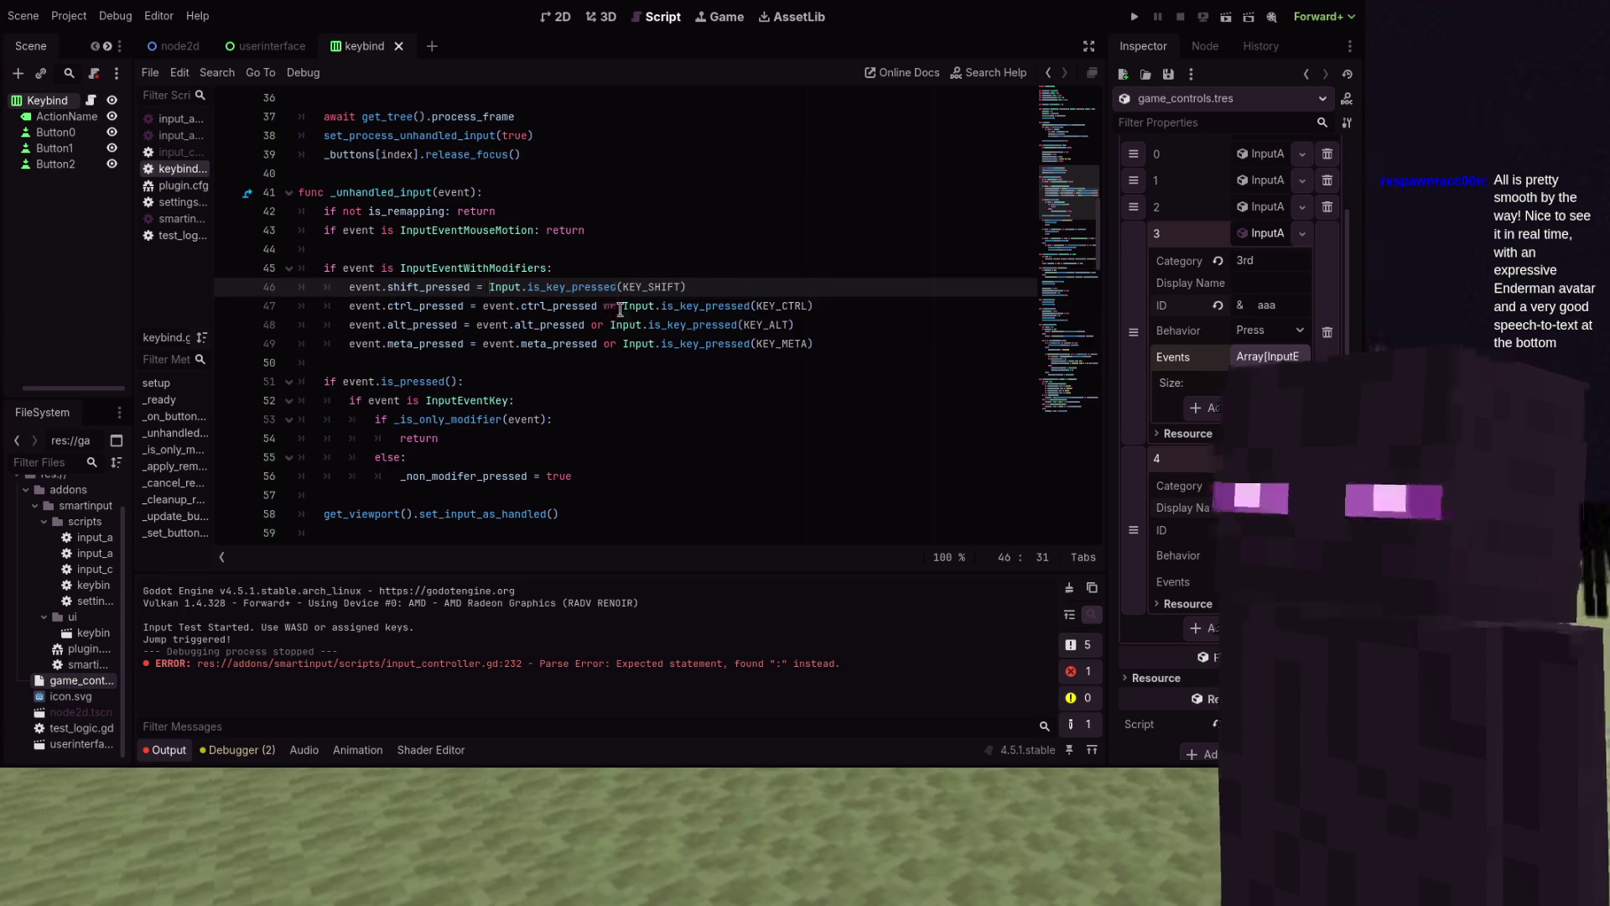
# Strip the ctrl, alt and meta event fallbacks from lines 47–49 and run the project
pyautogui.click(485, 307)
pyautogui.moveTo(485, 307); pyautogui.dragTo(623, 307)
pyautogui.press('BackSpace')
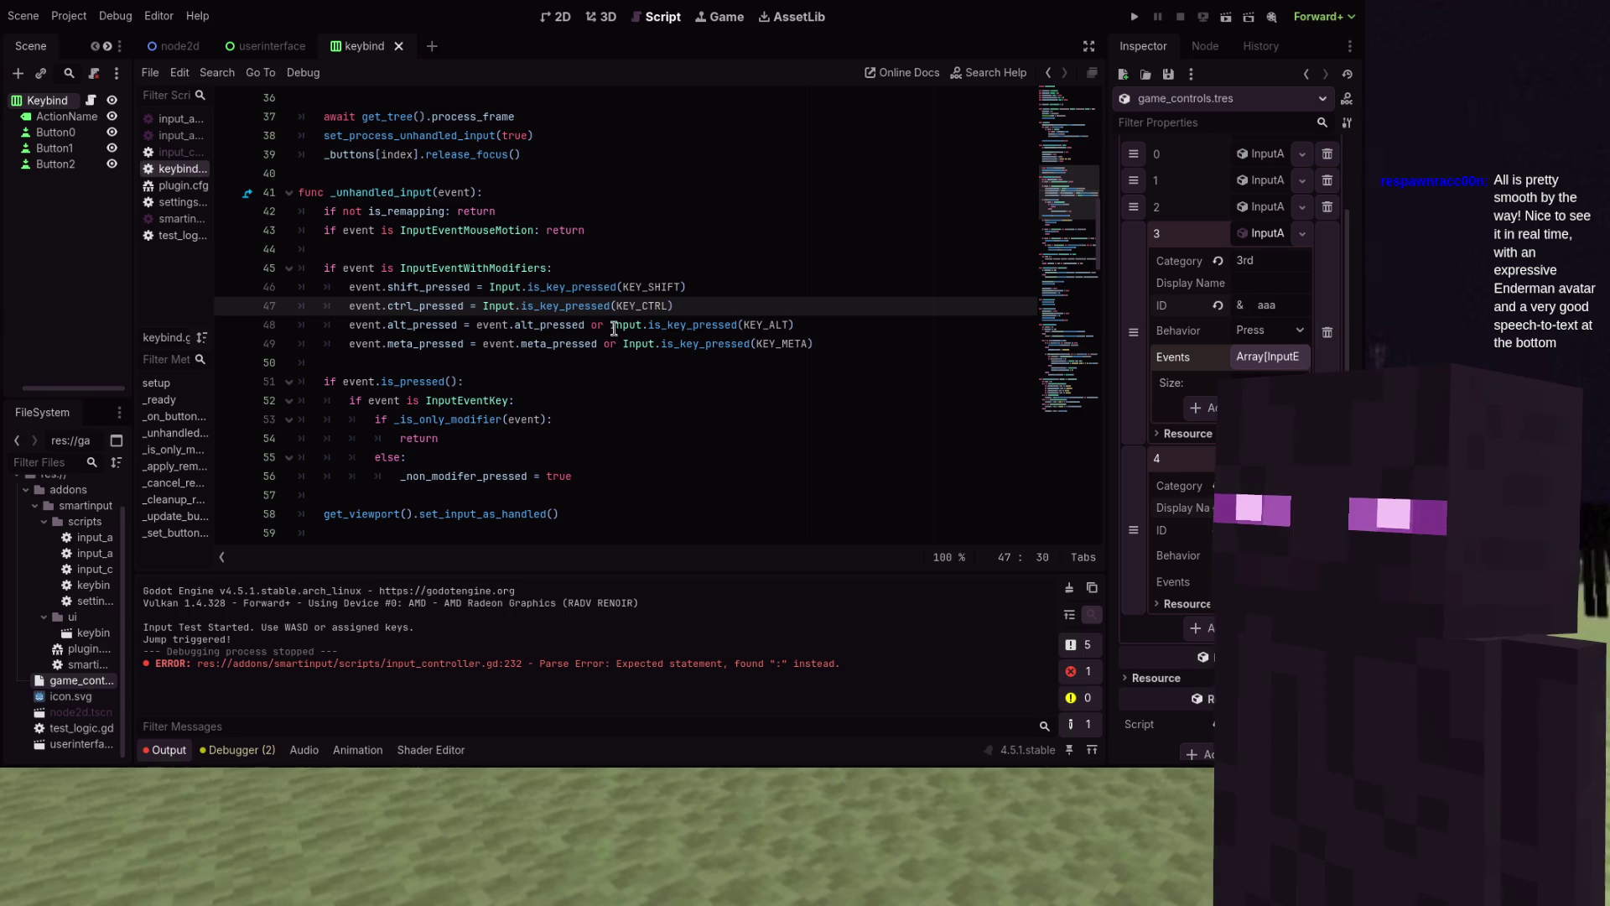
pyautogui.click(479, 325)
pyautogui.moveTo(479, 325); pyautogui.dragTo(610, 326)
pyautogui.press('BackSpace')
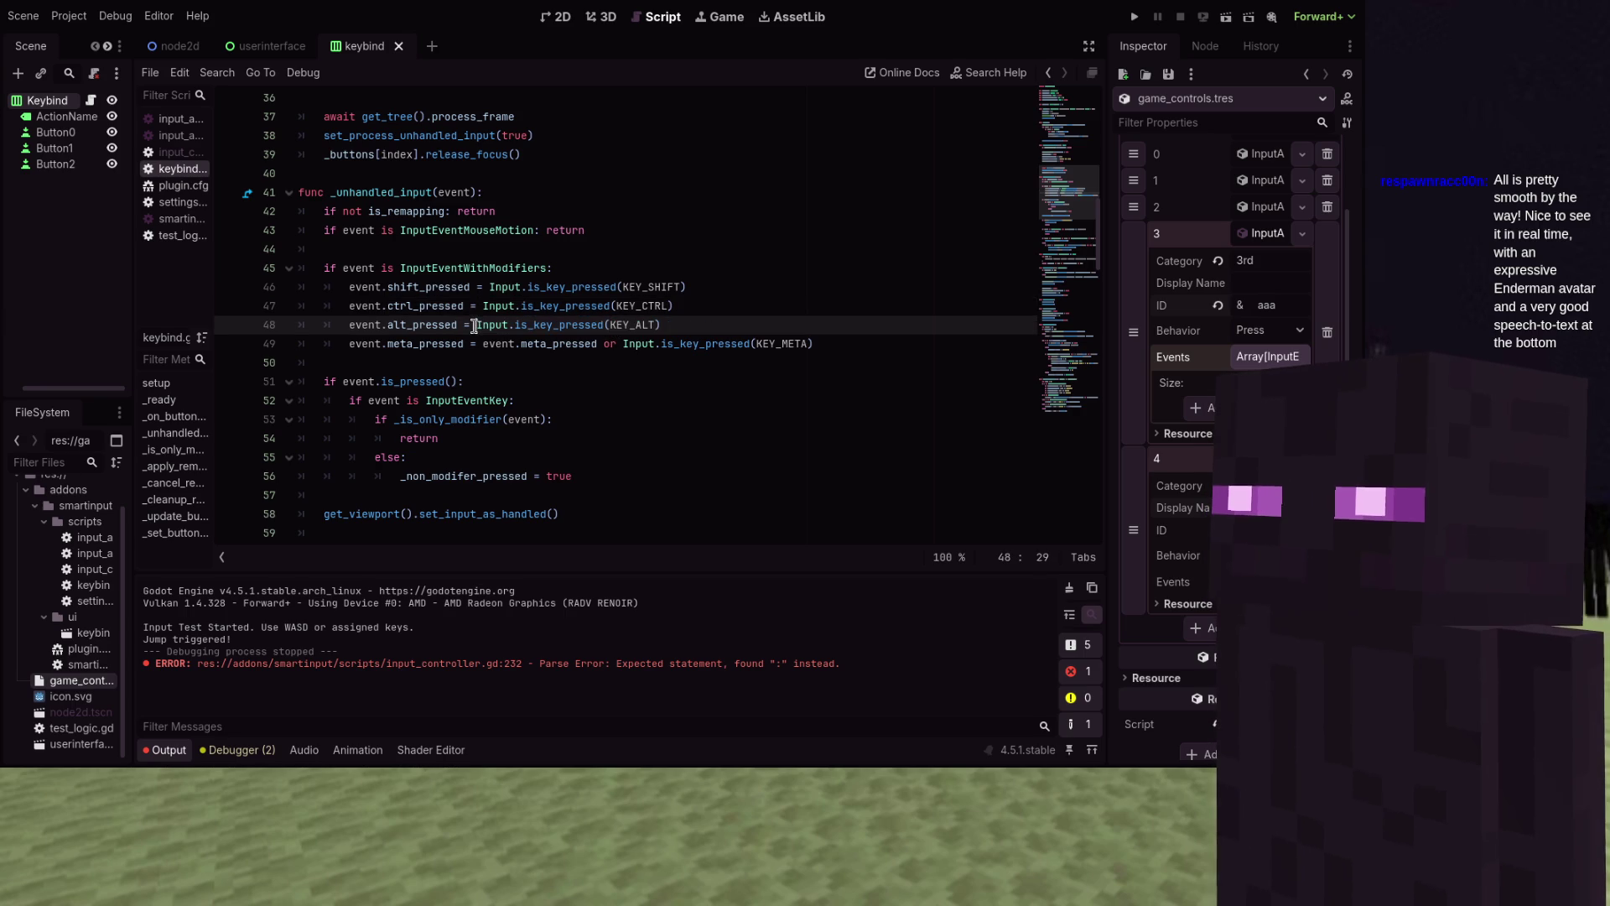
pyautogui.moveTo(484, 344); pyautogui.dragTo(621, 344)
pyautogui.press('BackSpace')
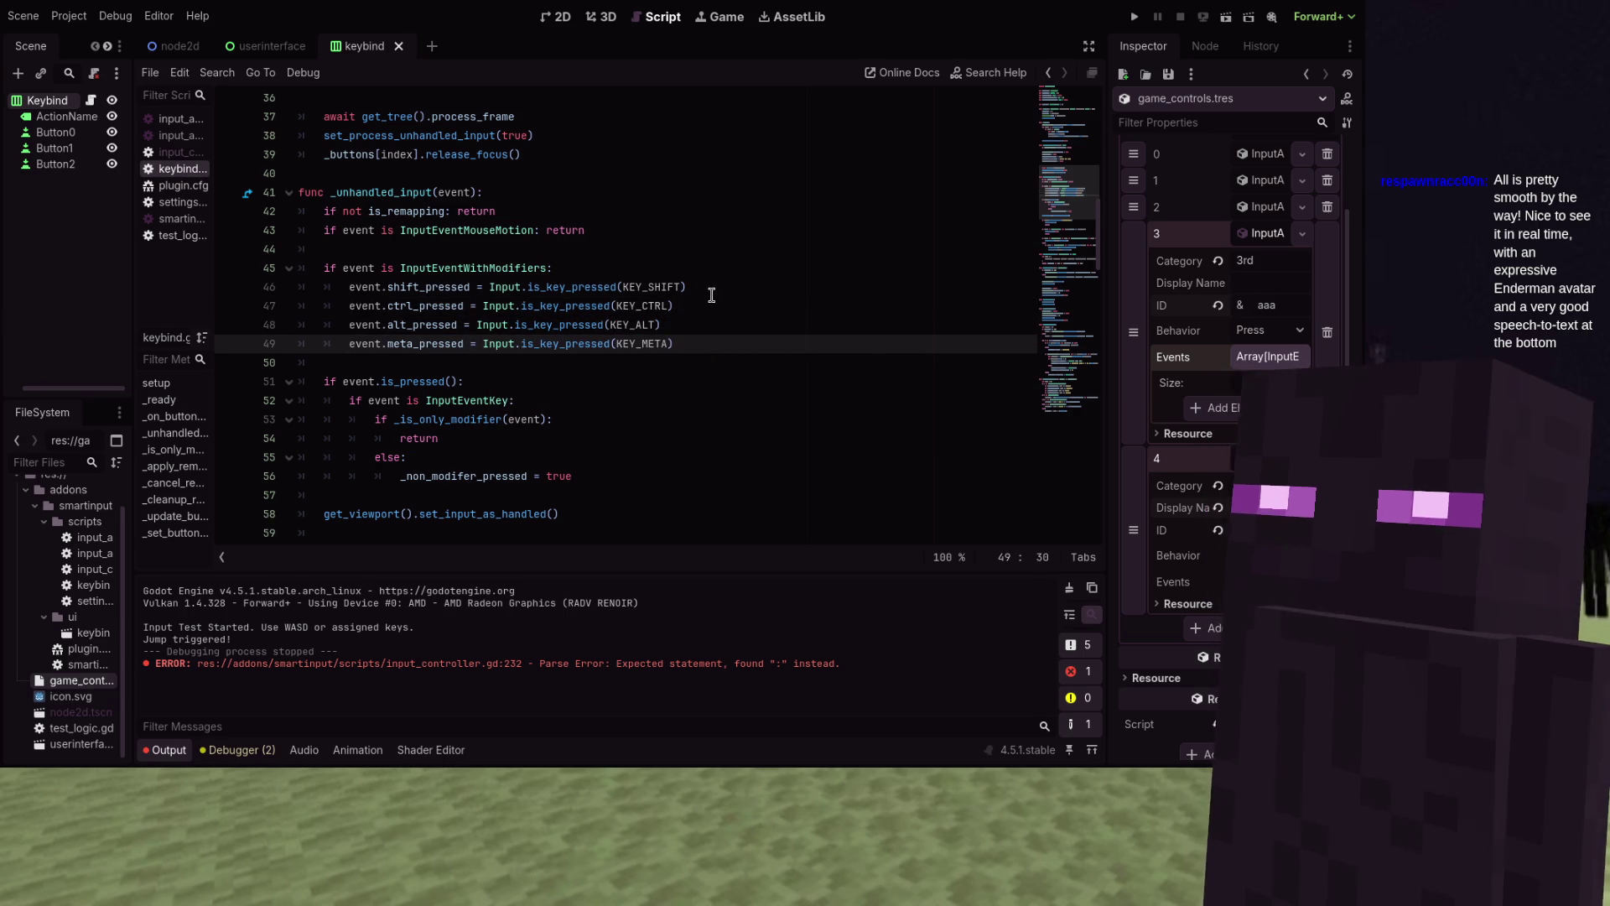
pyautogui.click(1134, 16)
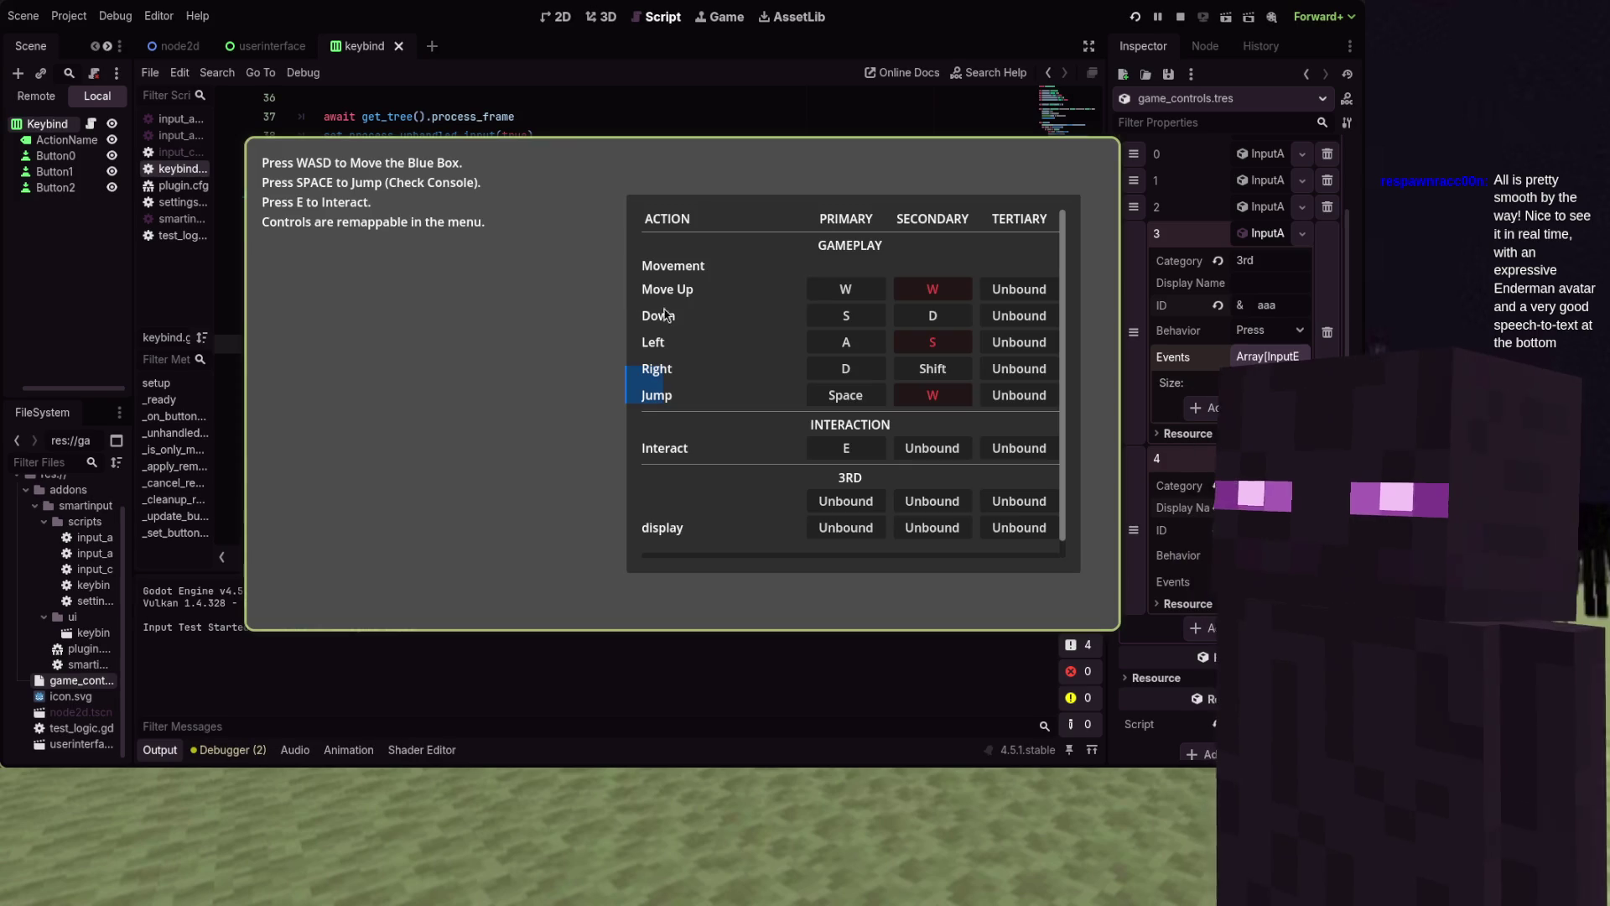
# Assign W to Move Up's primary binding, then move the box with A, Space and D
pyautogui.click(845, 289)
pyautogui.press('w')
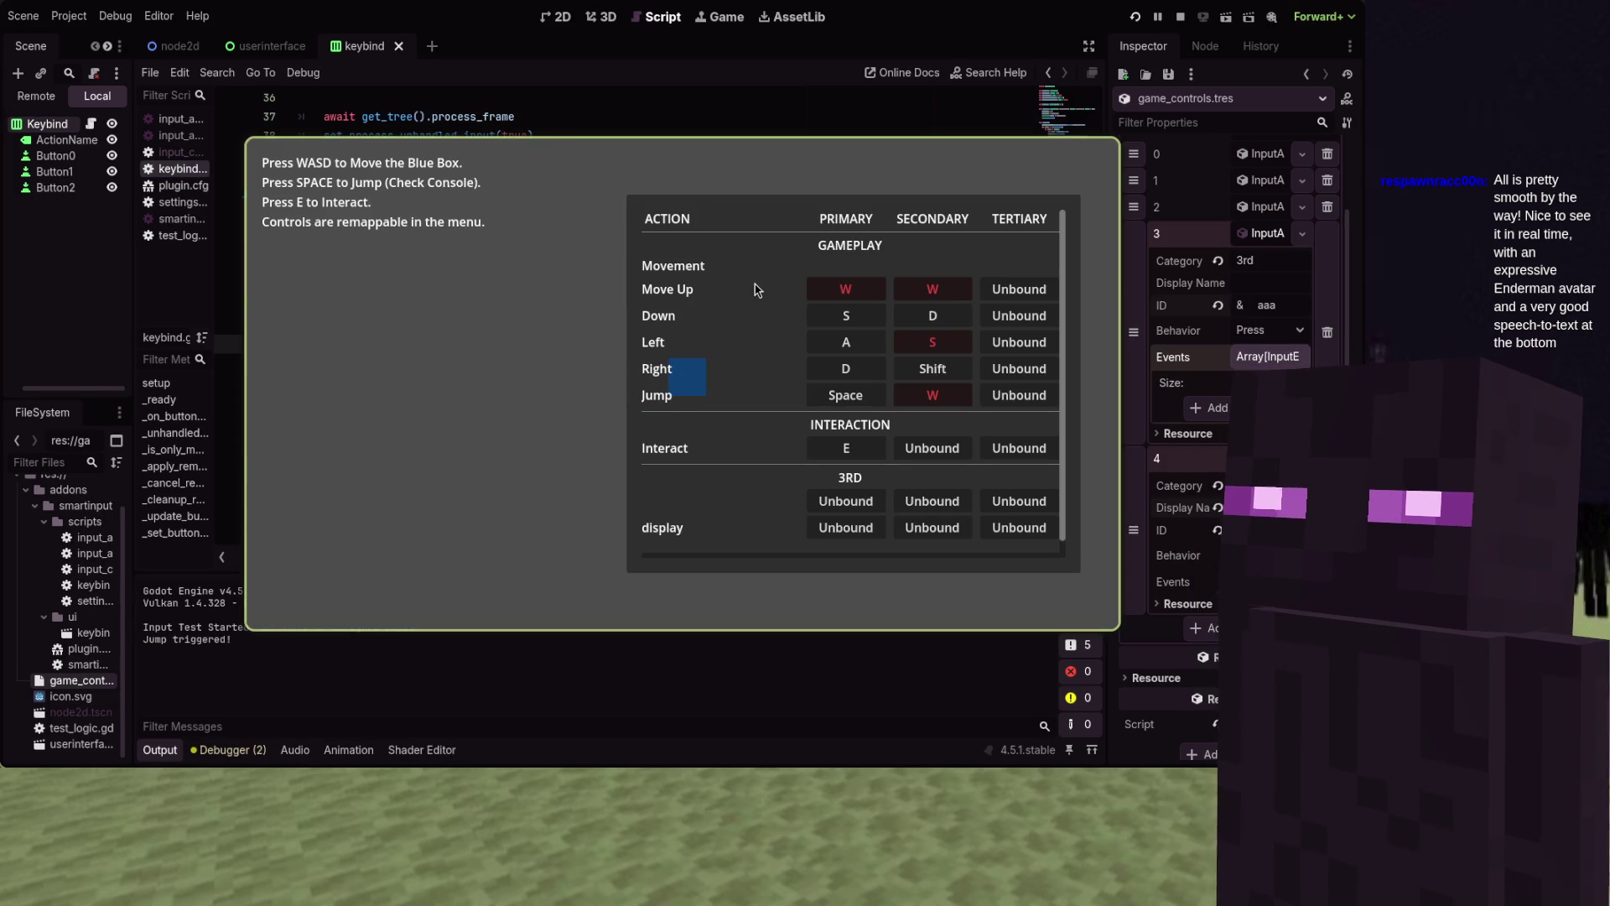
pyautogui.press('a')
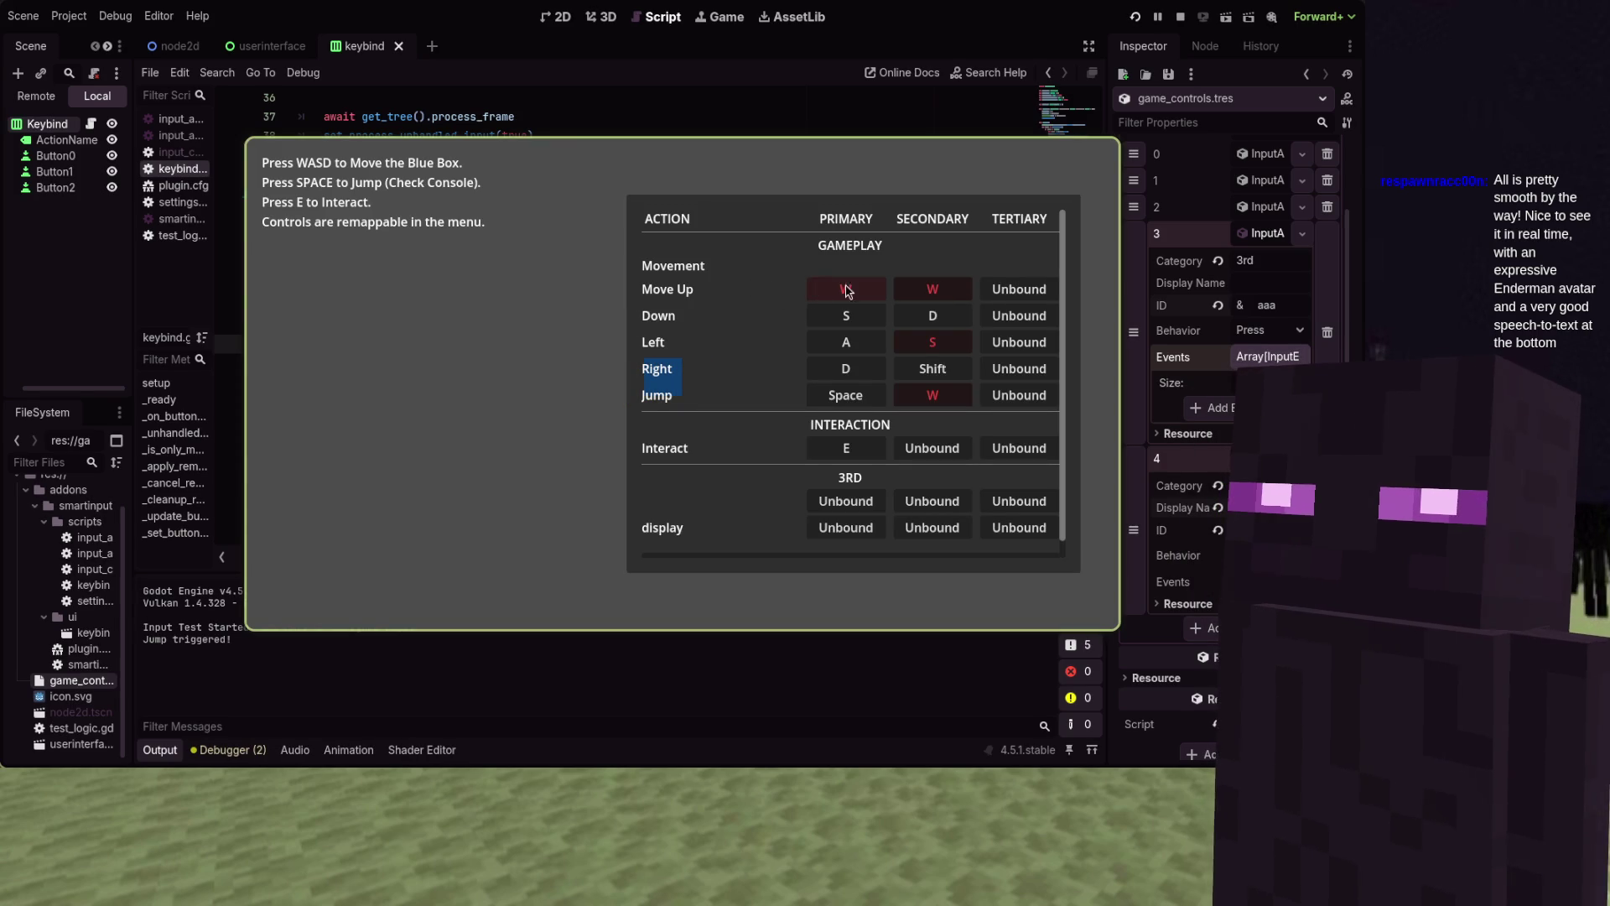
pyautogui.press('space')
pyautogui.press('d')
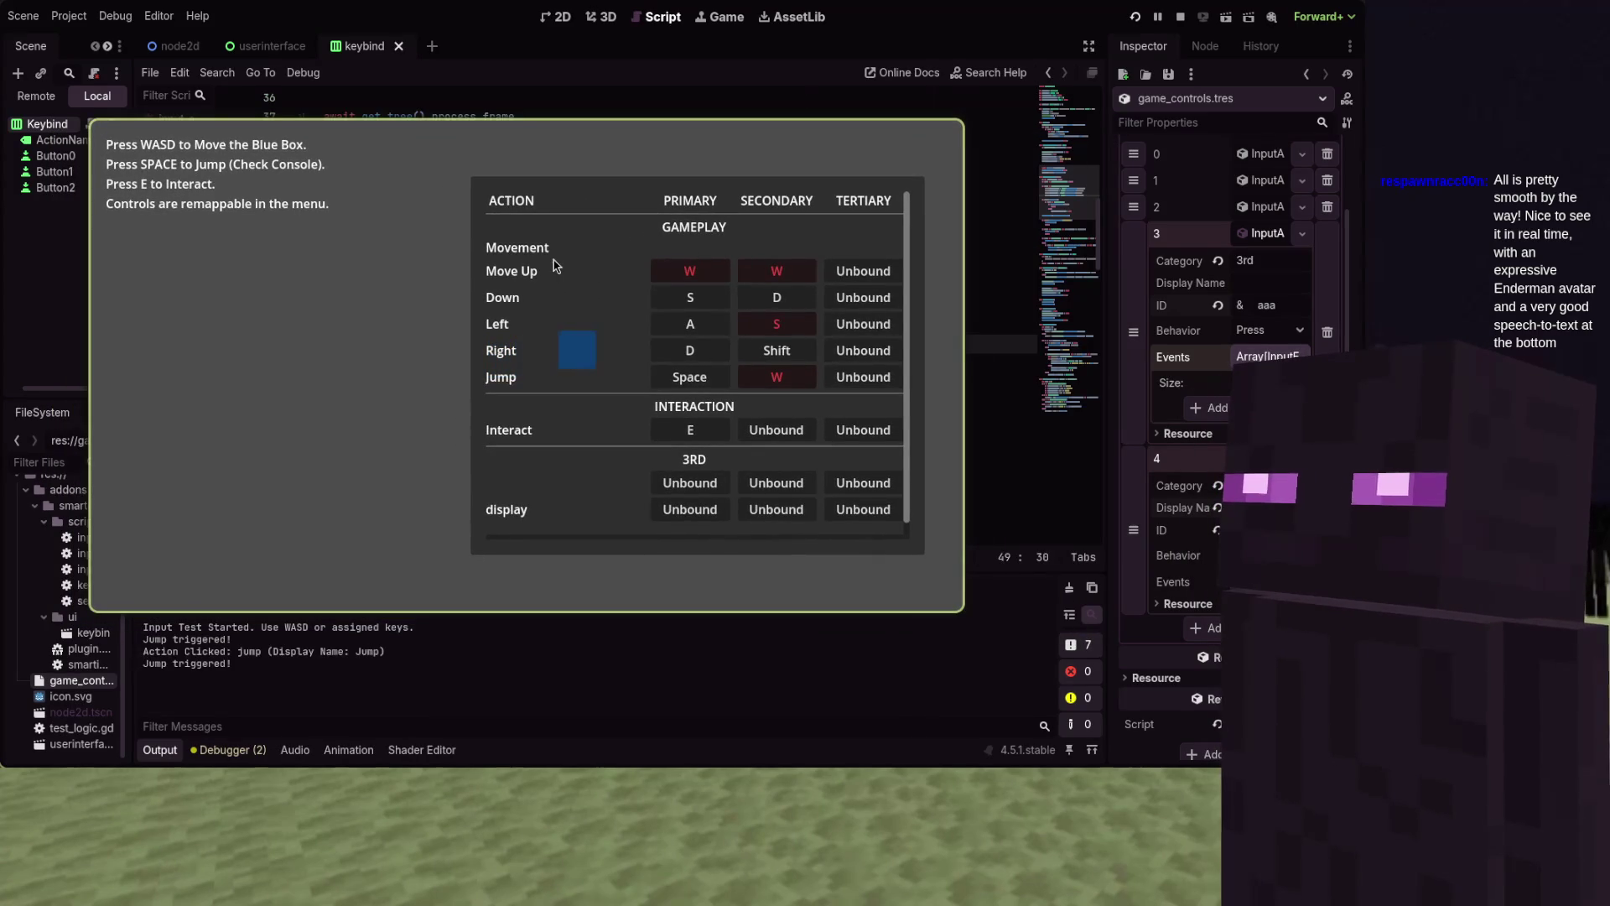
pyautogui.press('d')
# Restore all defaults, bind W as Move Up's secondary key, leave primary Unbound, and stop the game
pyautogui.scroll(-1, 680, 512)
pyautogui.click(674, 526)
pyautogui.scroll(2, 673, 526)
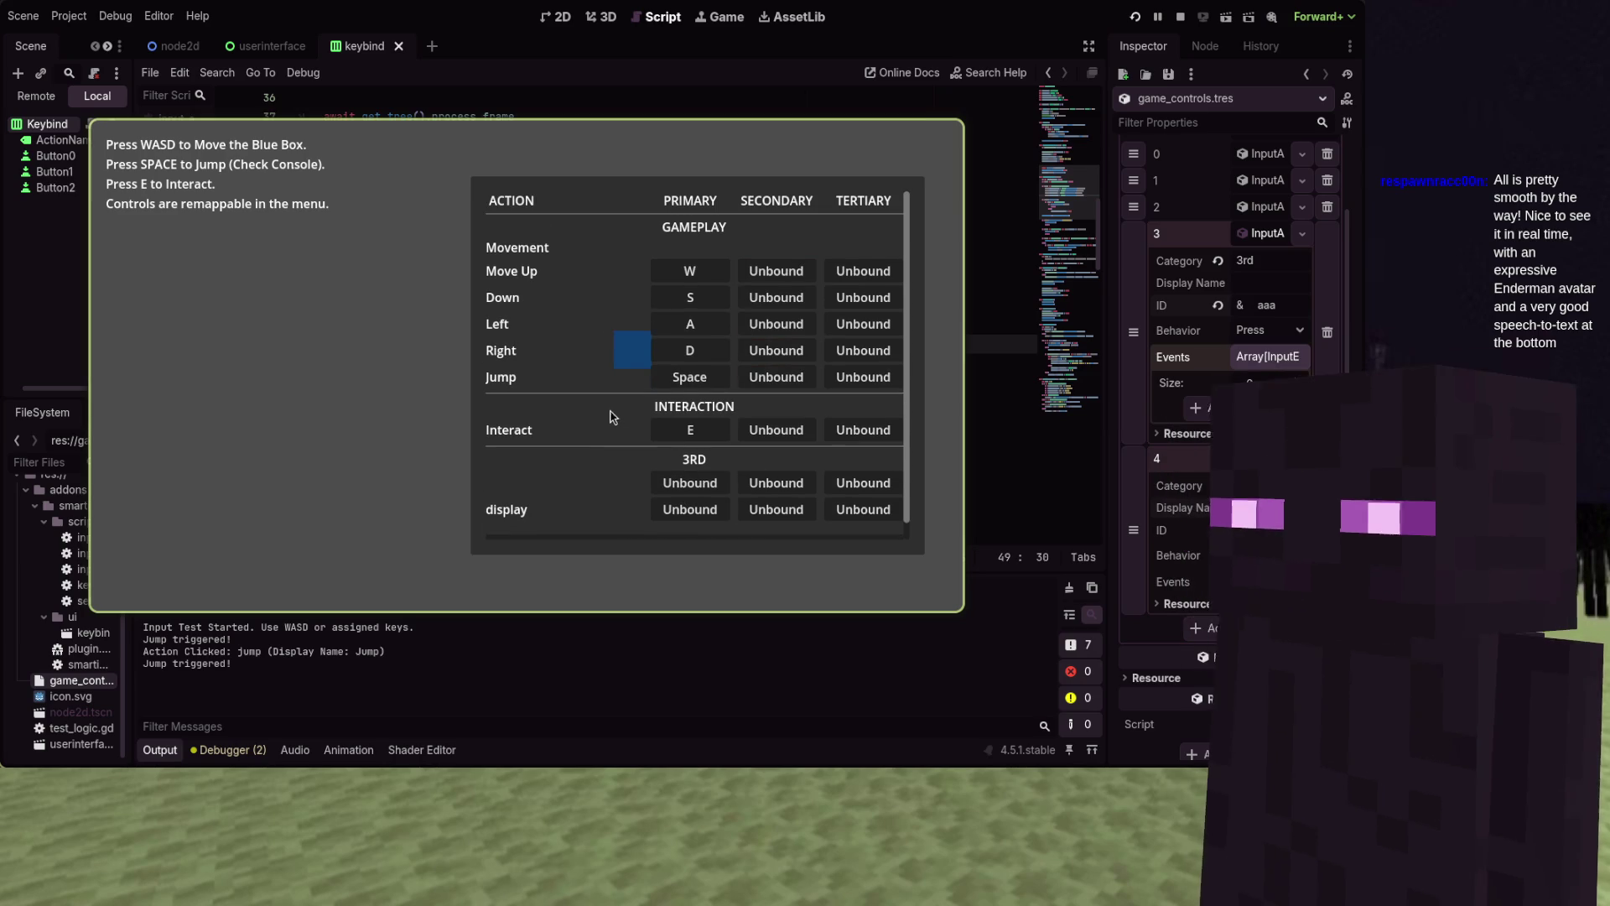
pyautogui.click(755, 276)
pyautogui.press('w')
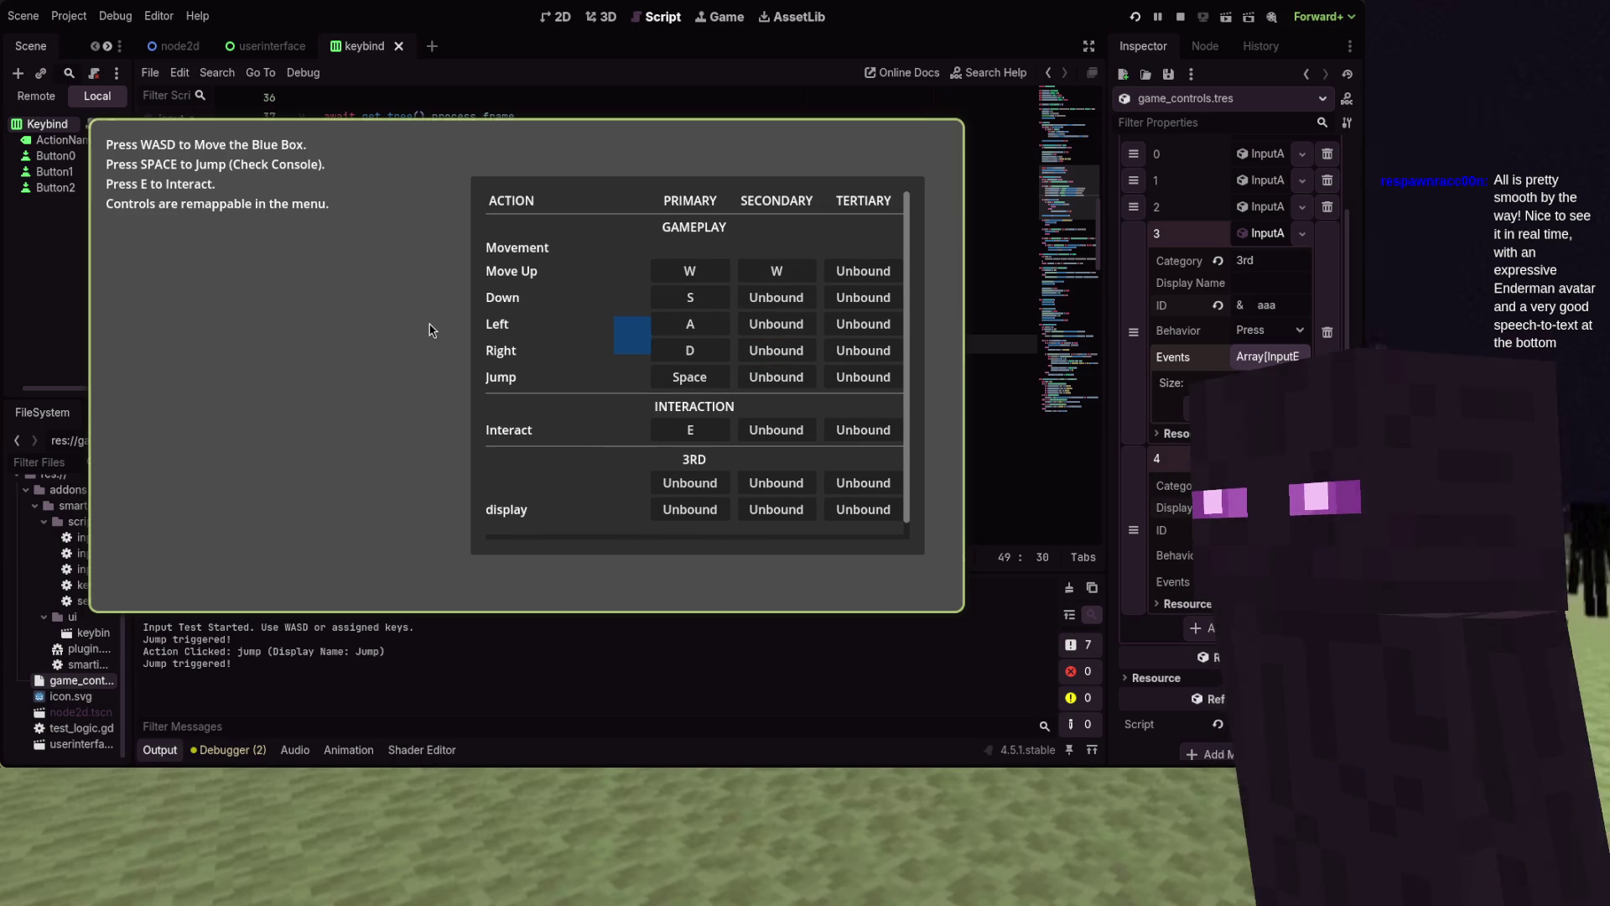
pyautogui.click(674, 272)
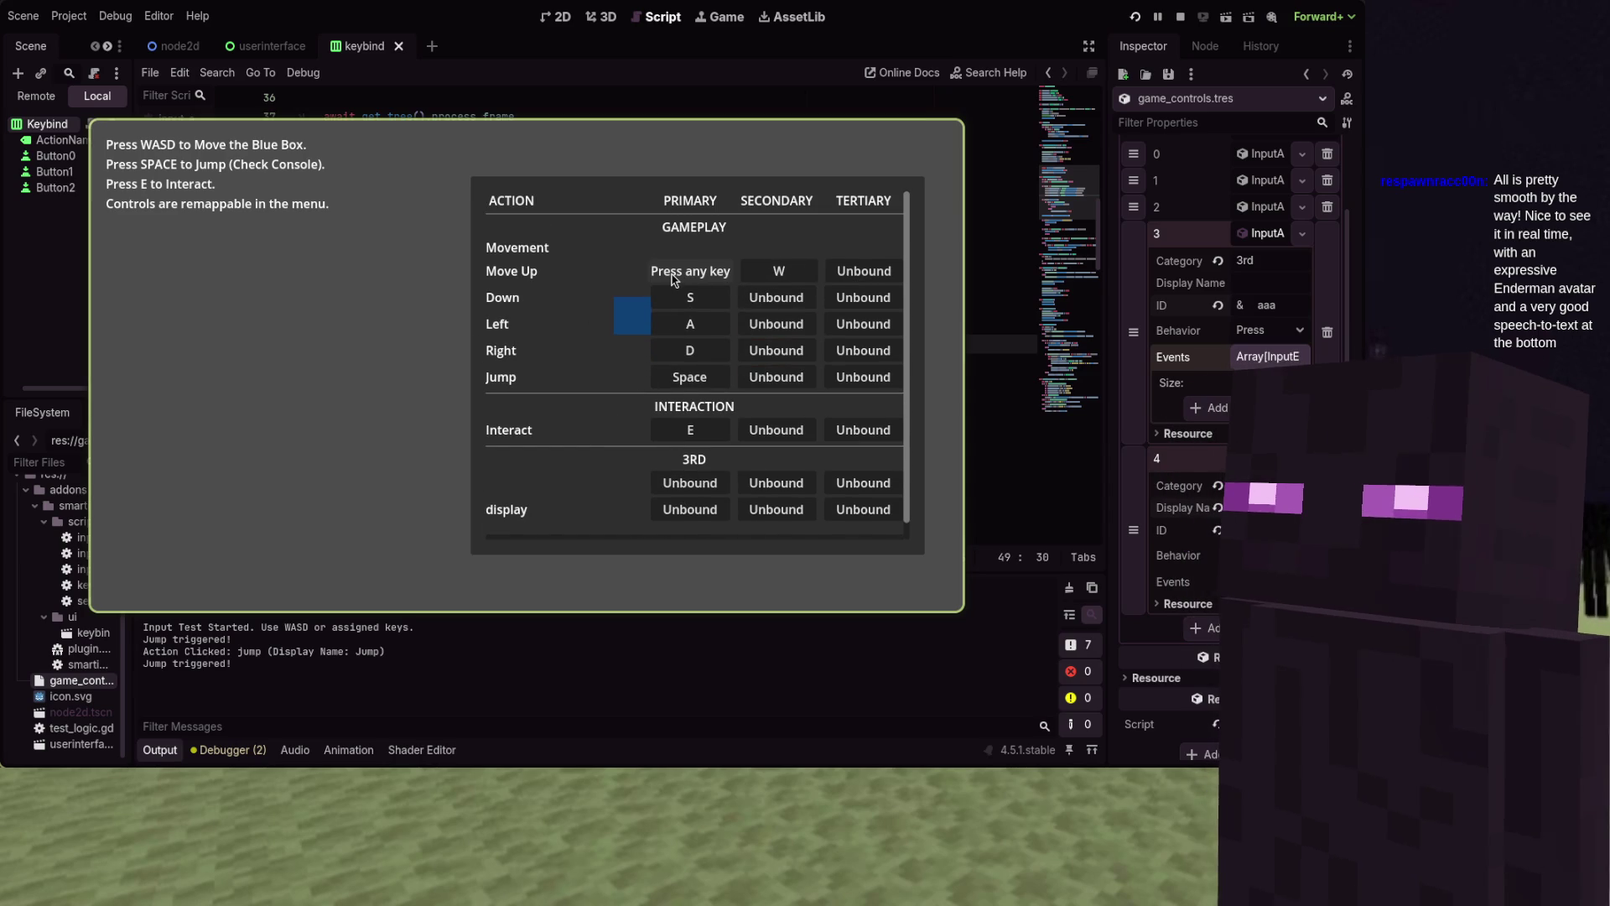
pyautogui.press('Escape')
pyautogui.press('w')
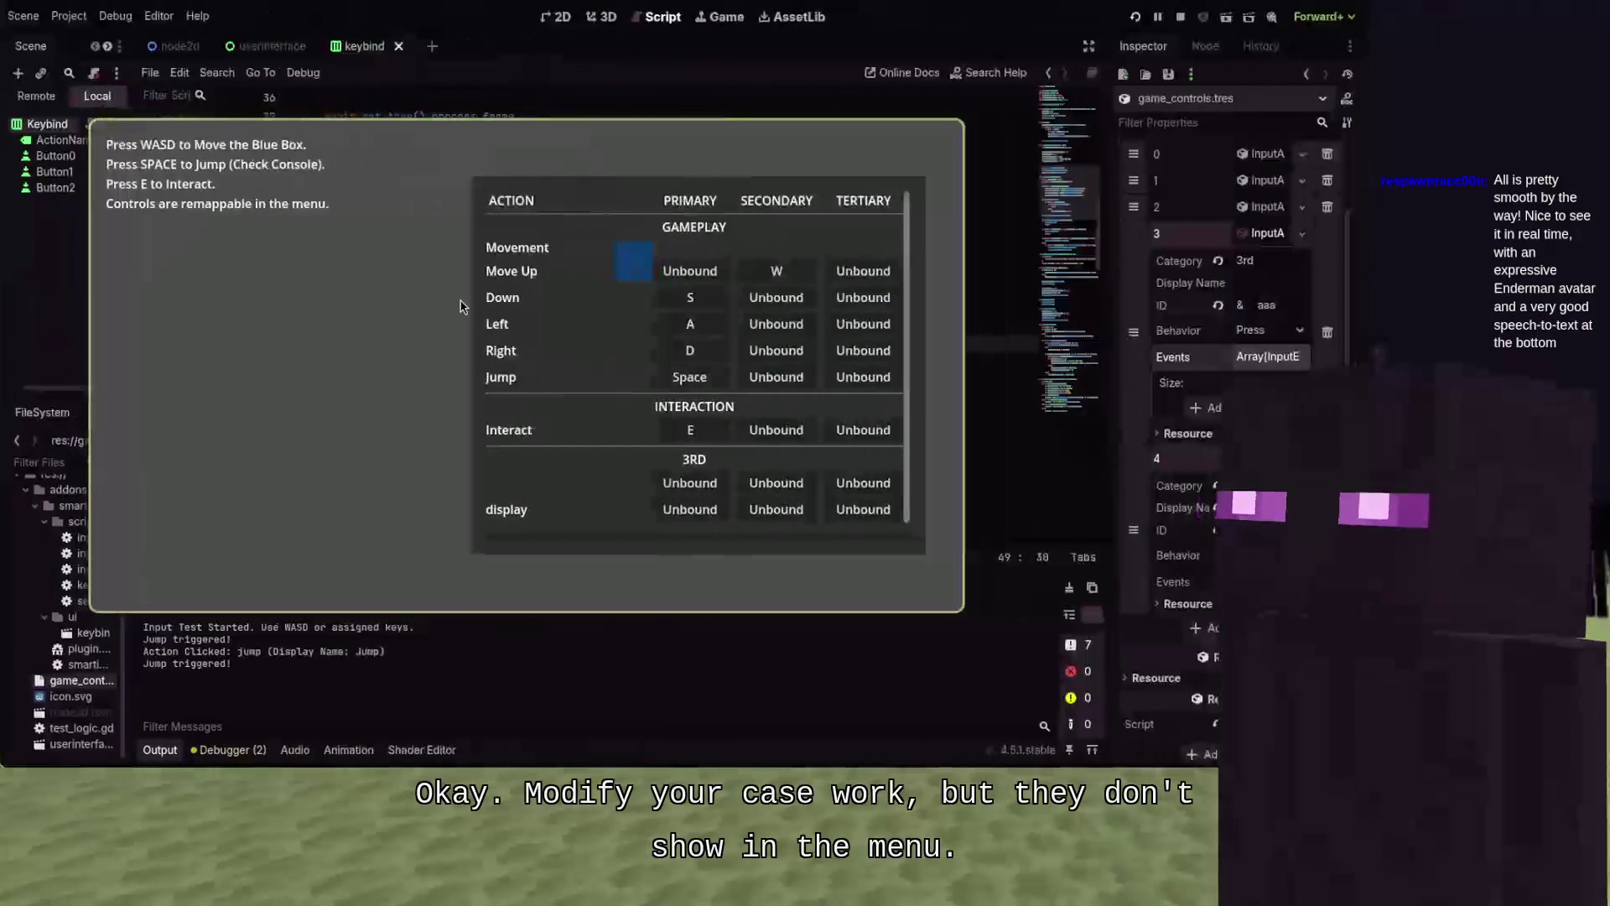
pyautogui.press('F8')
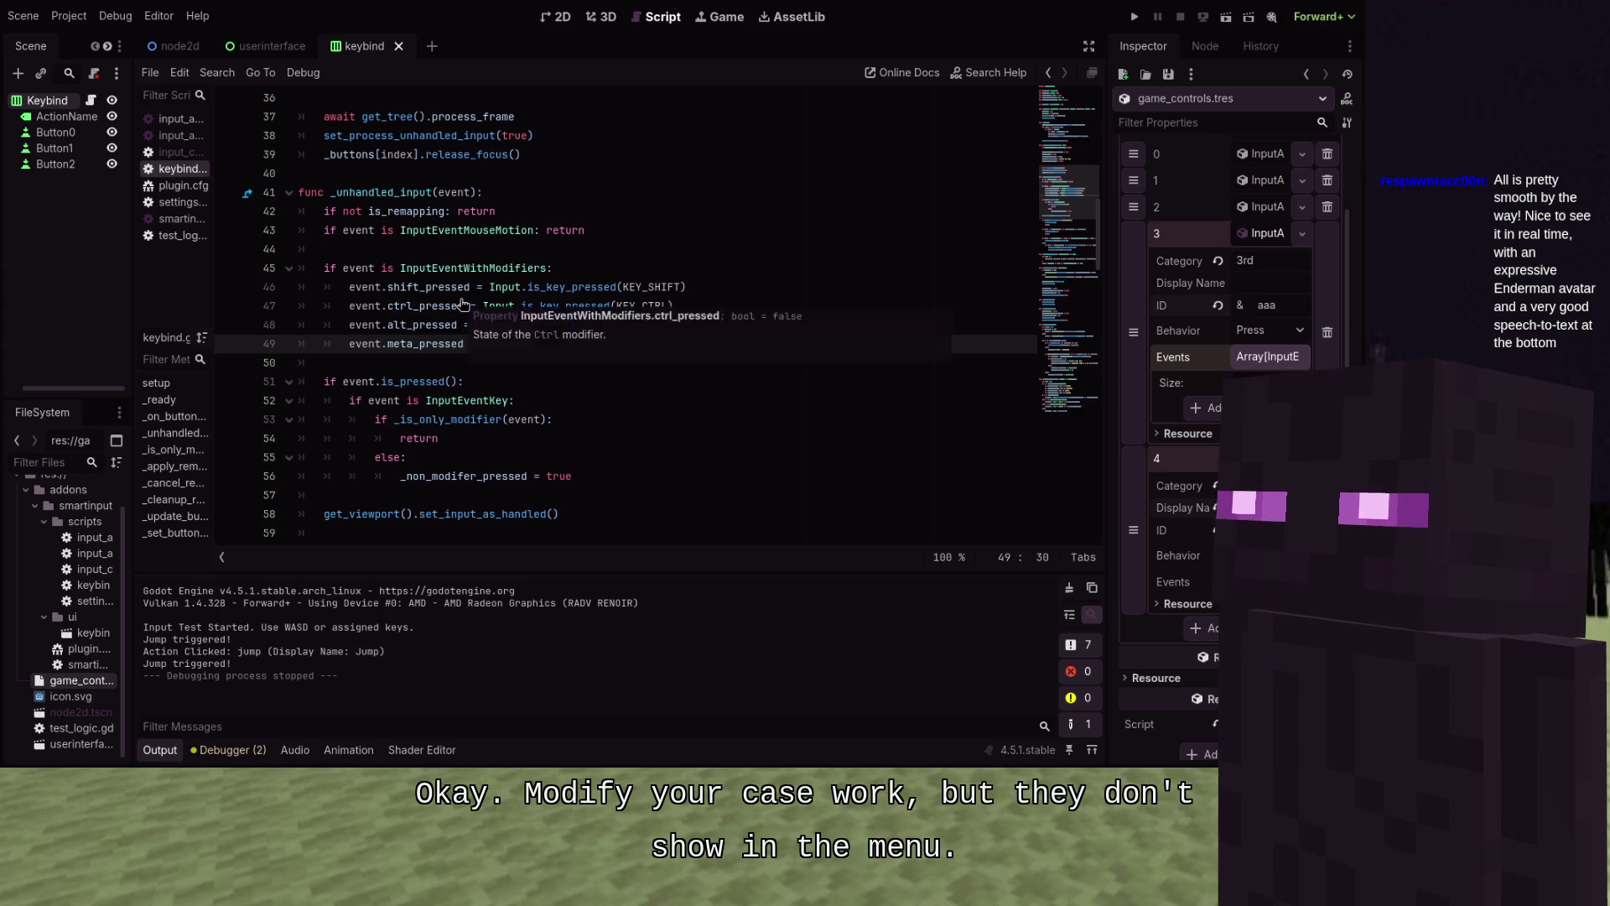
# Place the caret on the InputEventWithModifiers check on line 45 and review the code below
pyautogui.click(513, 269)
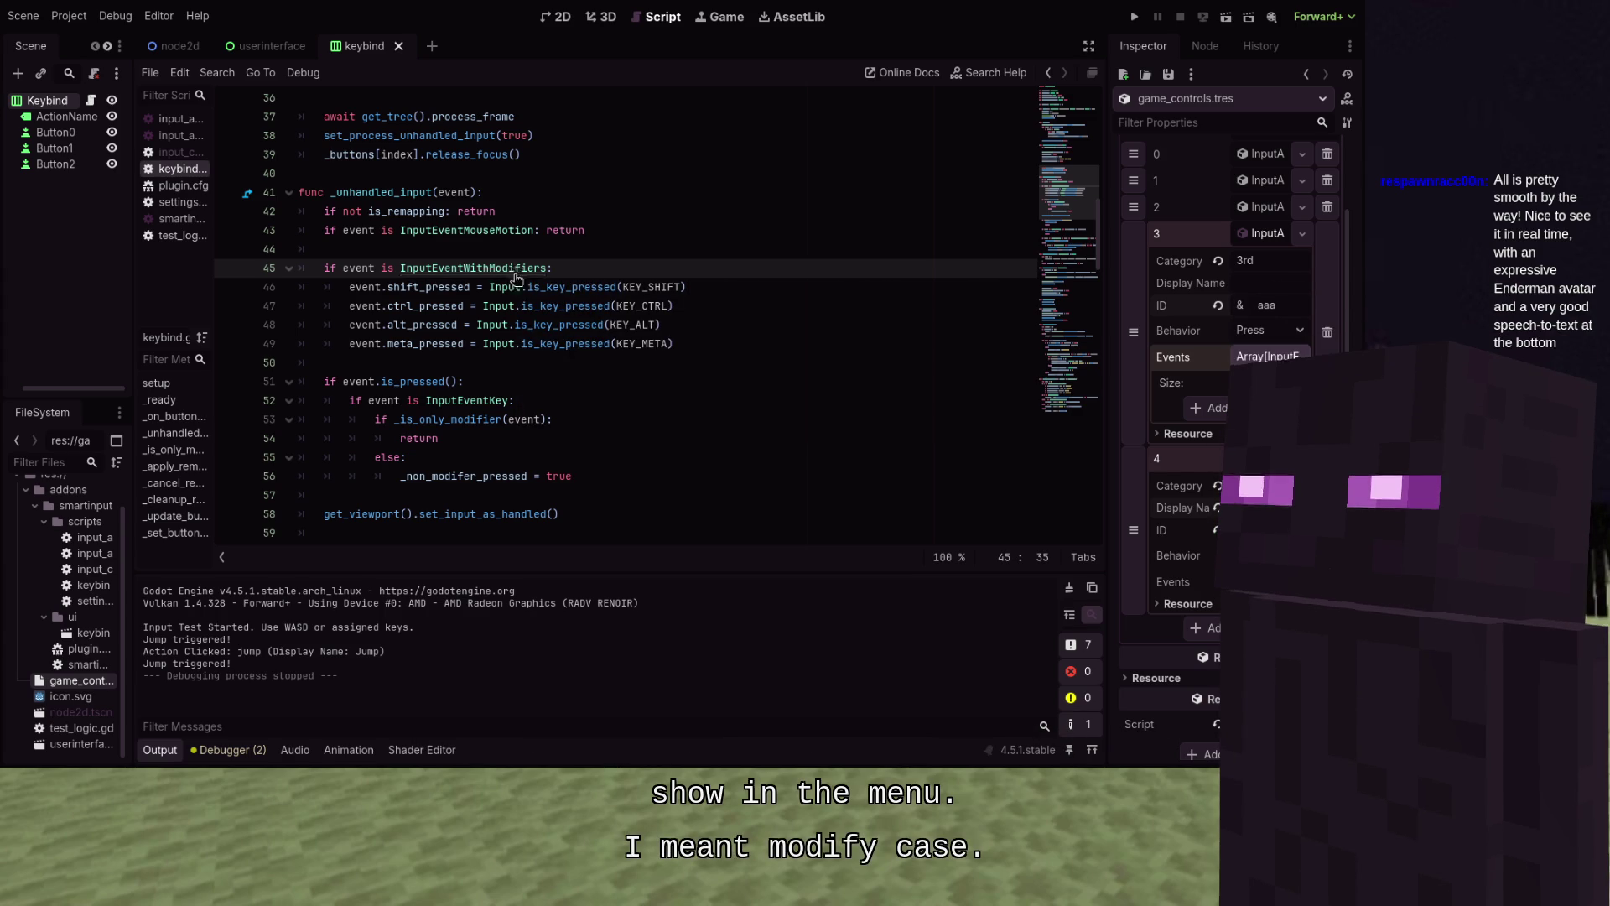
pyautogui.scroll(-4, 554, 336)
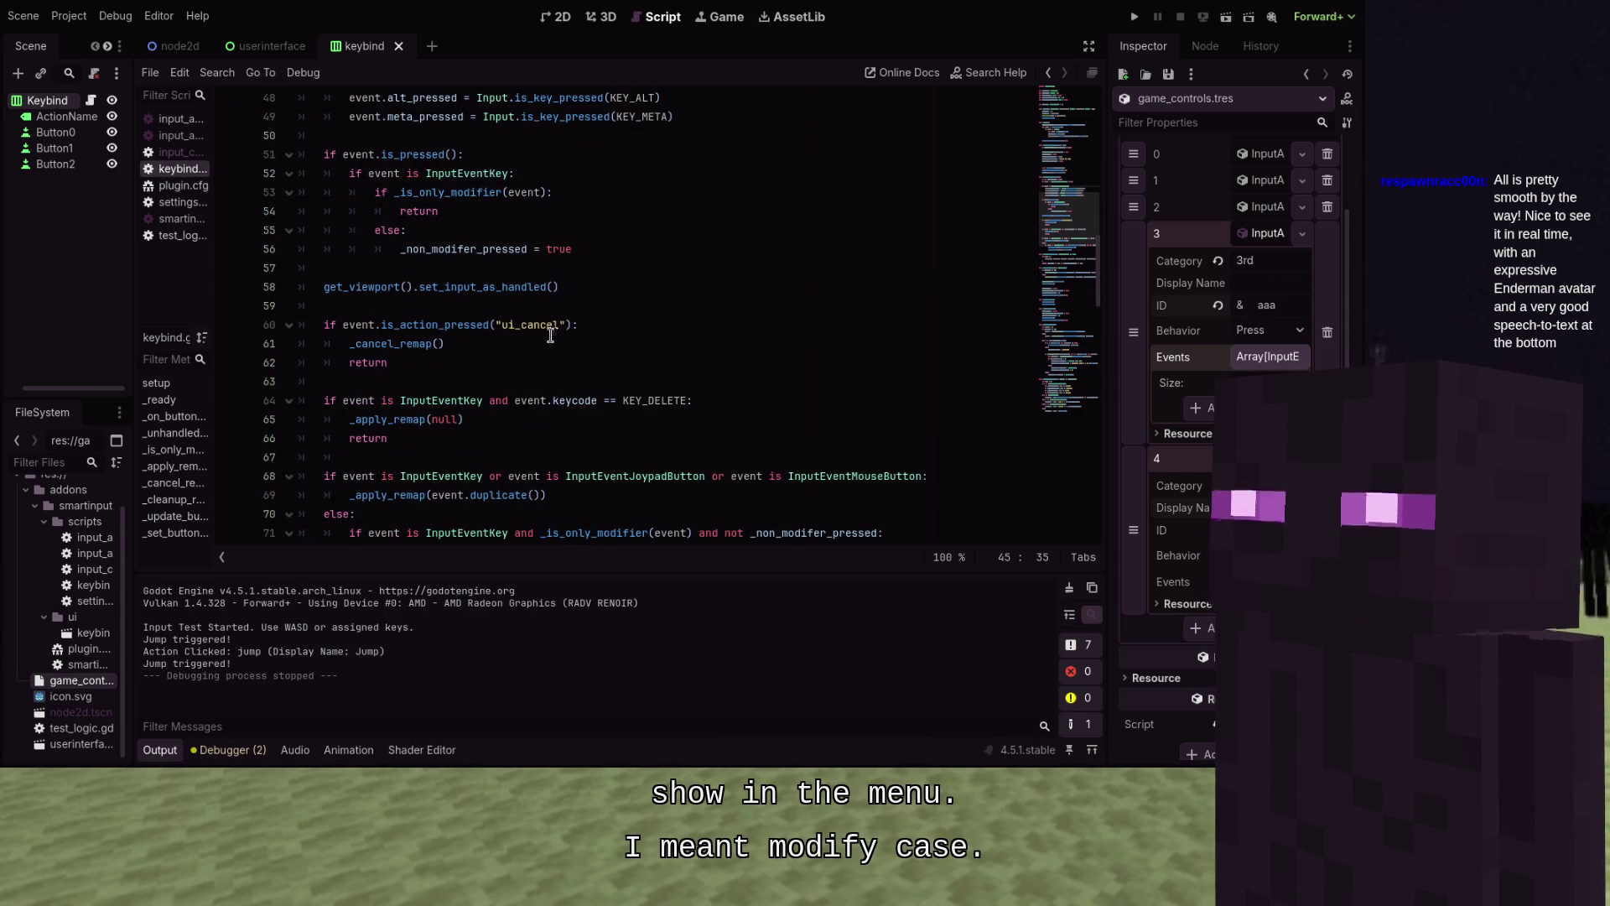
pyautogui.scroll(-1, 551, 334)
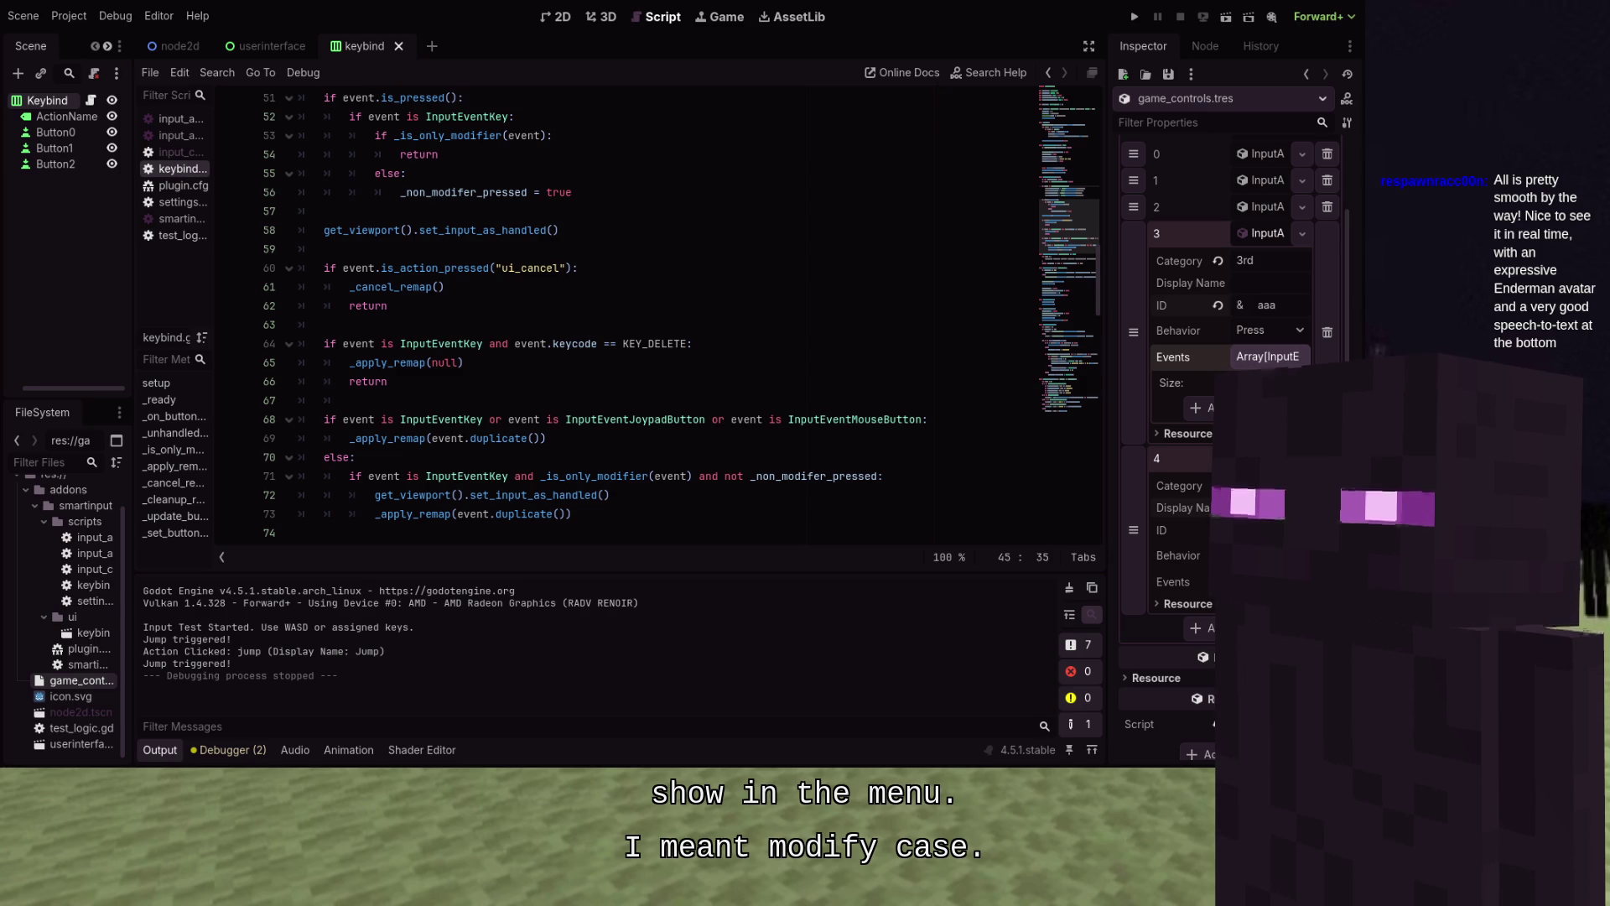
pyautogui.scroll(7, 549, 334)
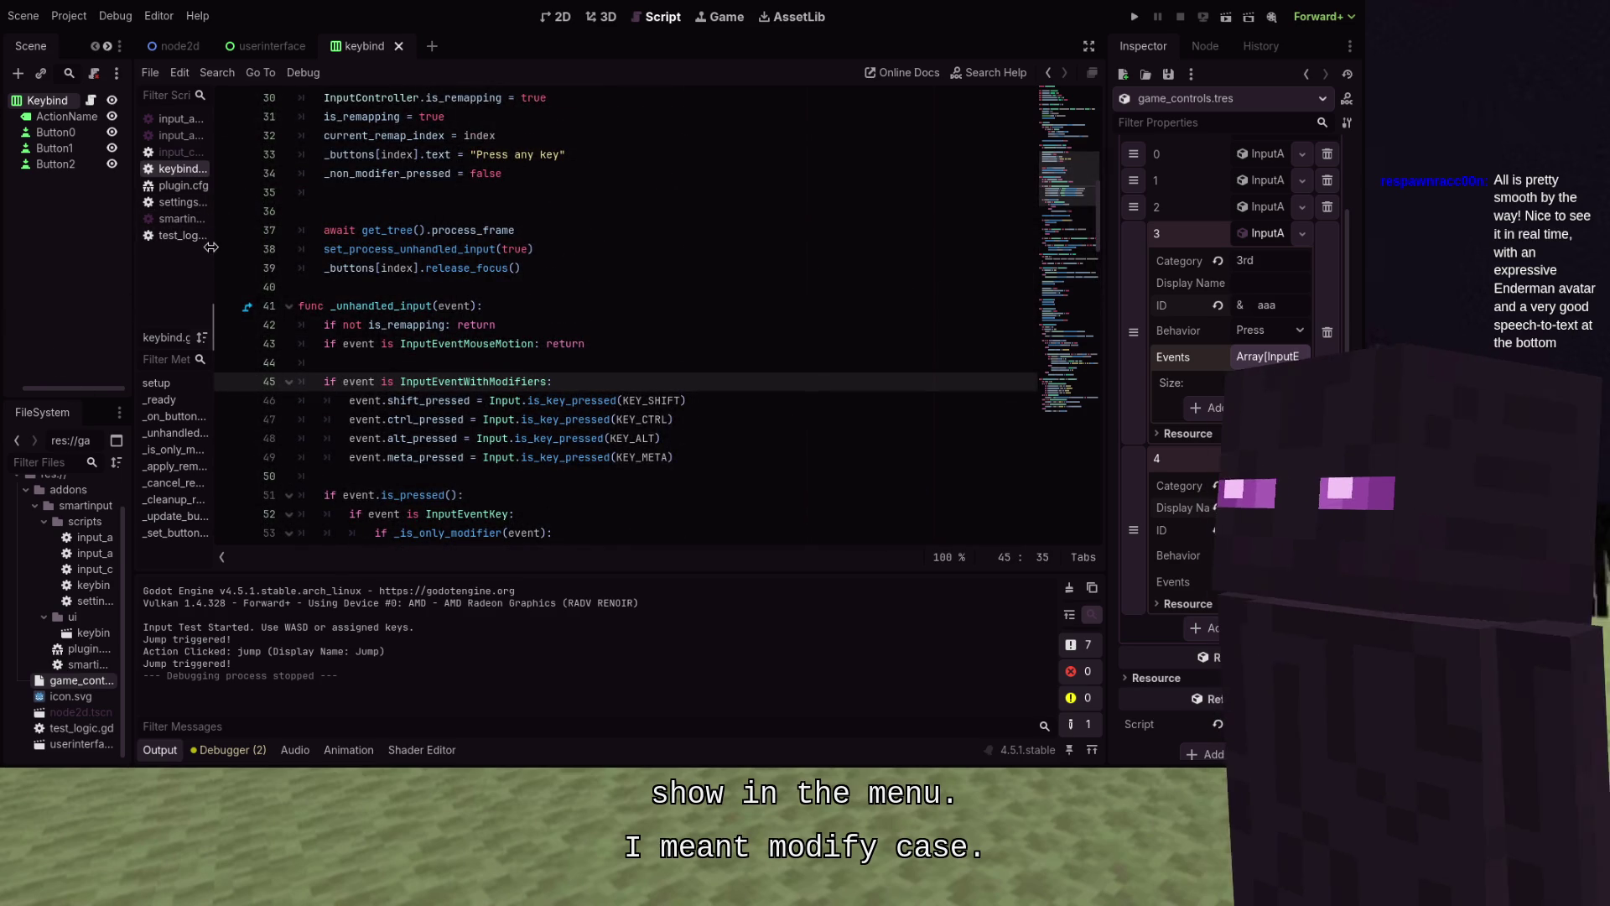
# Select keybind.gd in the FileSystem dock and scroll down to _is_only_modifier and _apply_remap
pyautogui.click(84, 586)
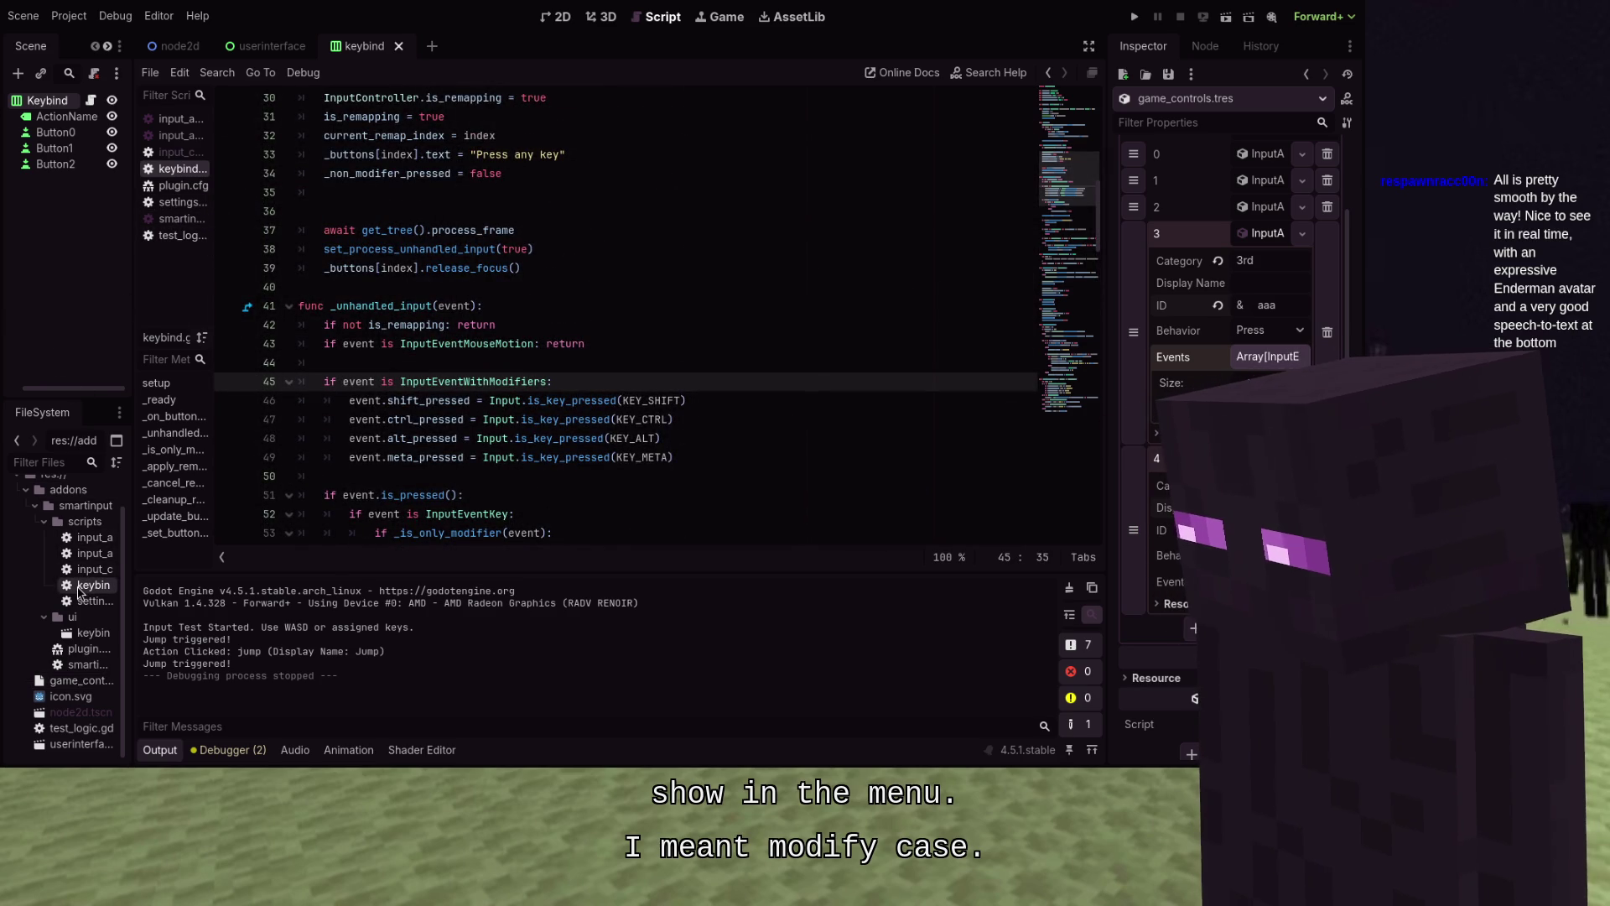
pyautogui.scroll(3, 350, 425)
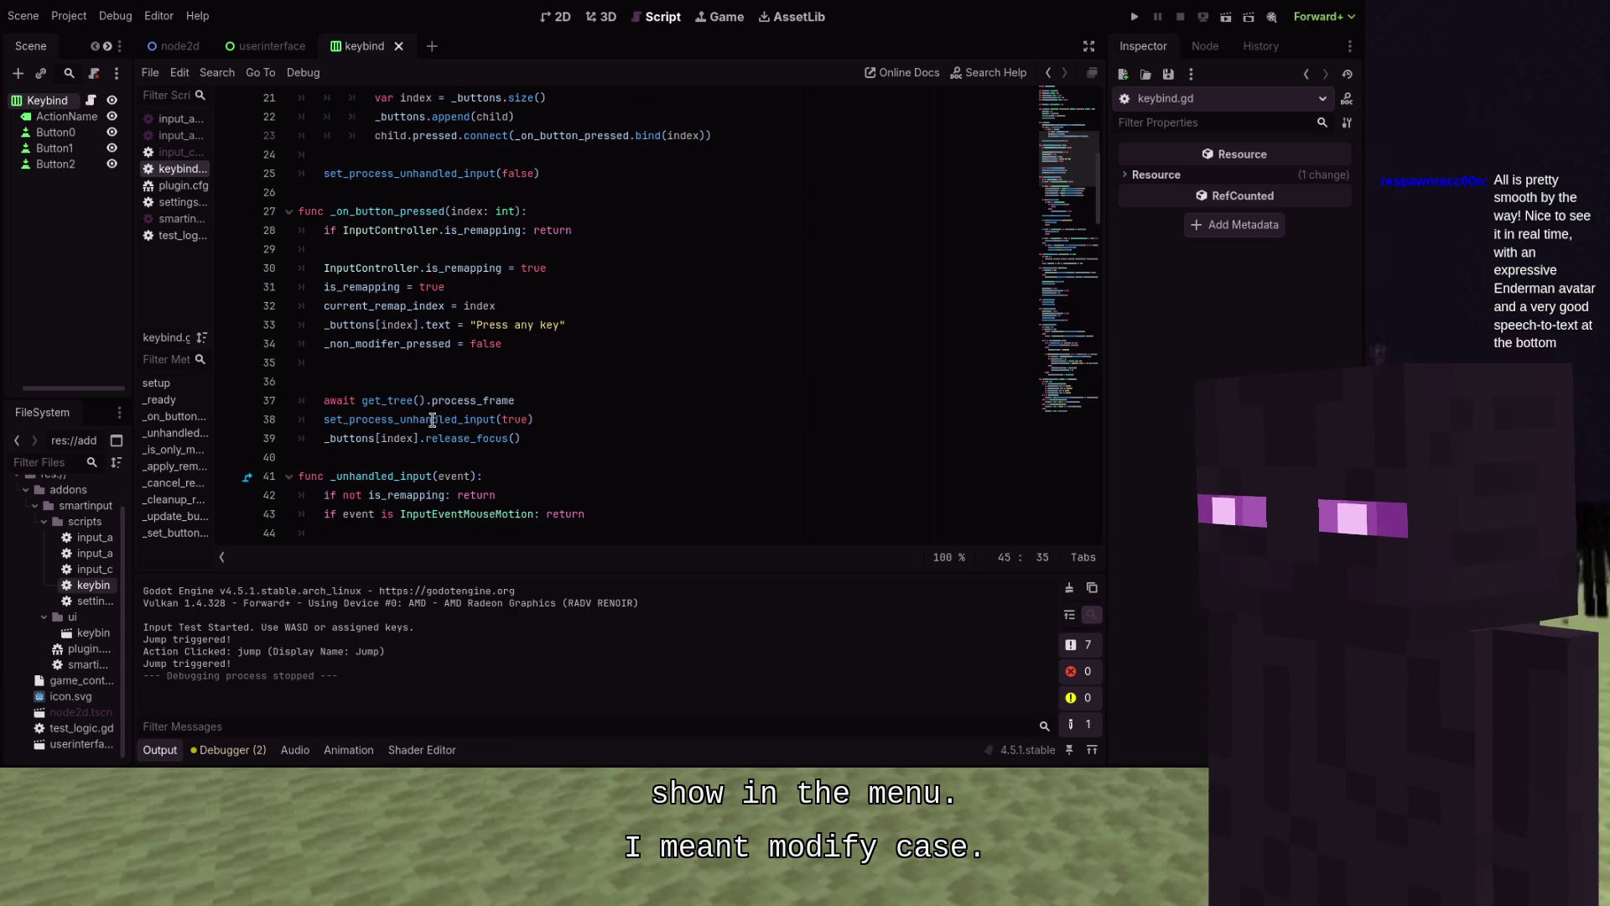
pyautogui.scroll(-6, 424, 418)
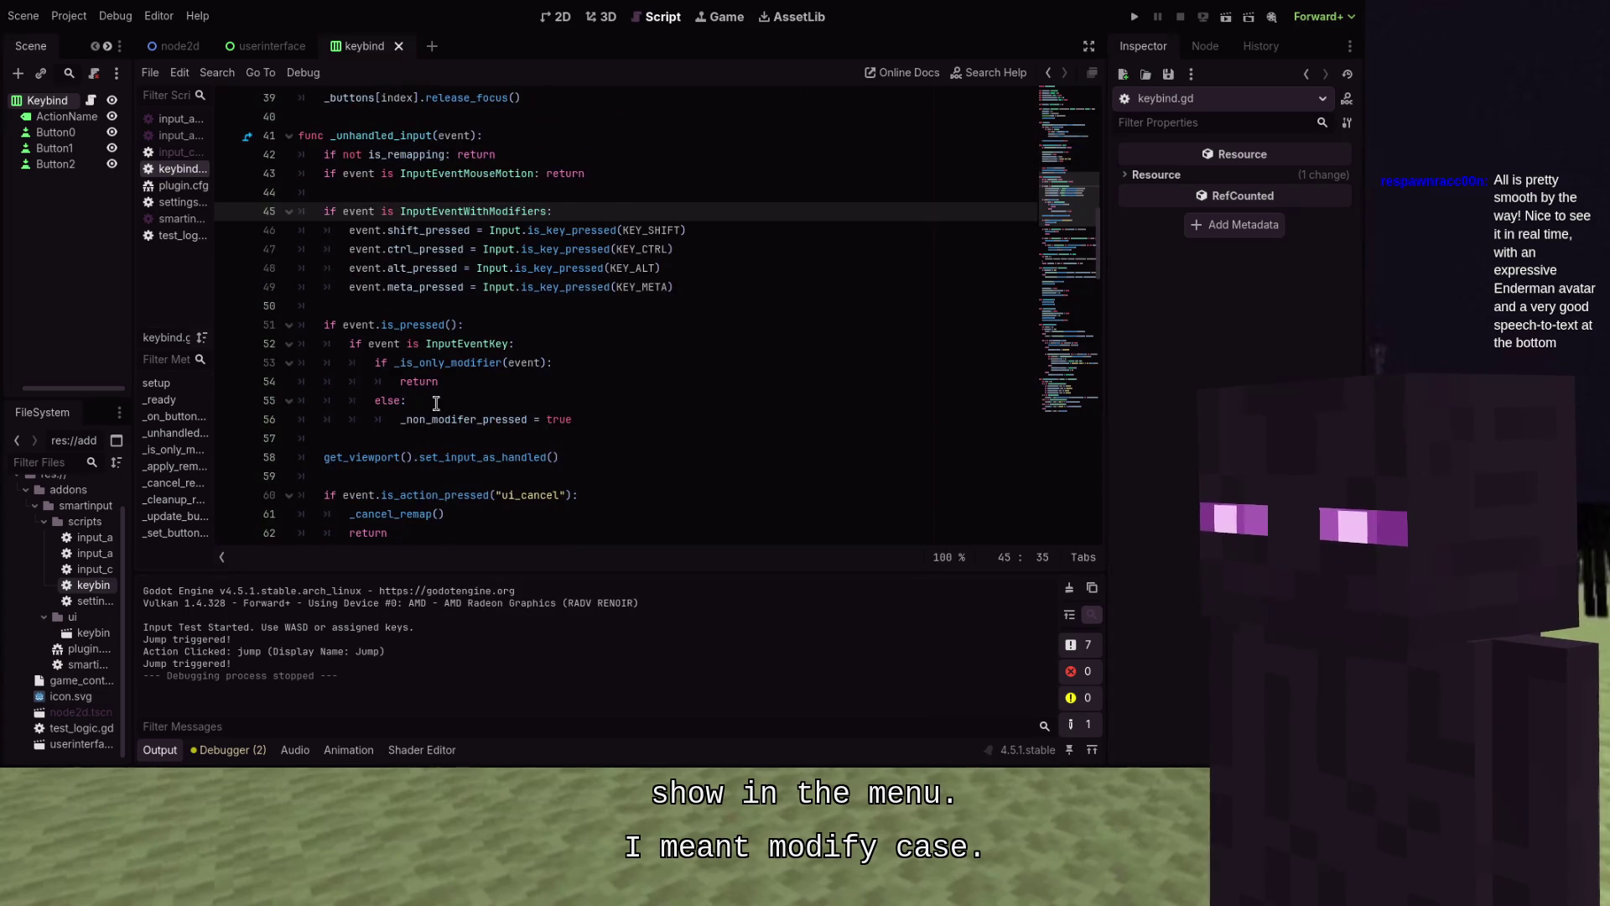
pyautogui.scroll(-2, 436, 403)
pyautogui.scroll(-1, 483, 288)
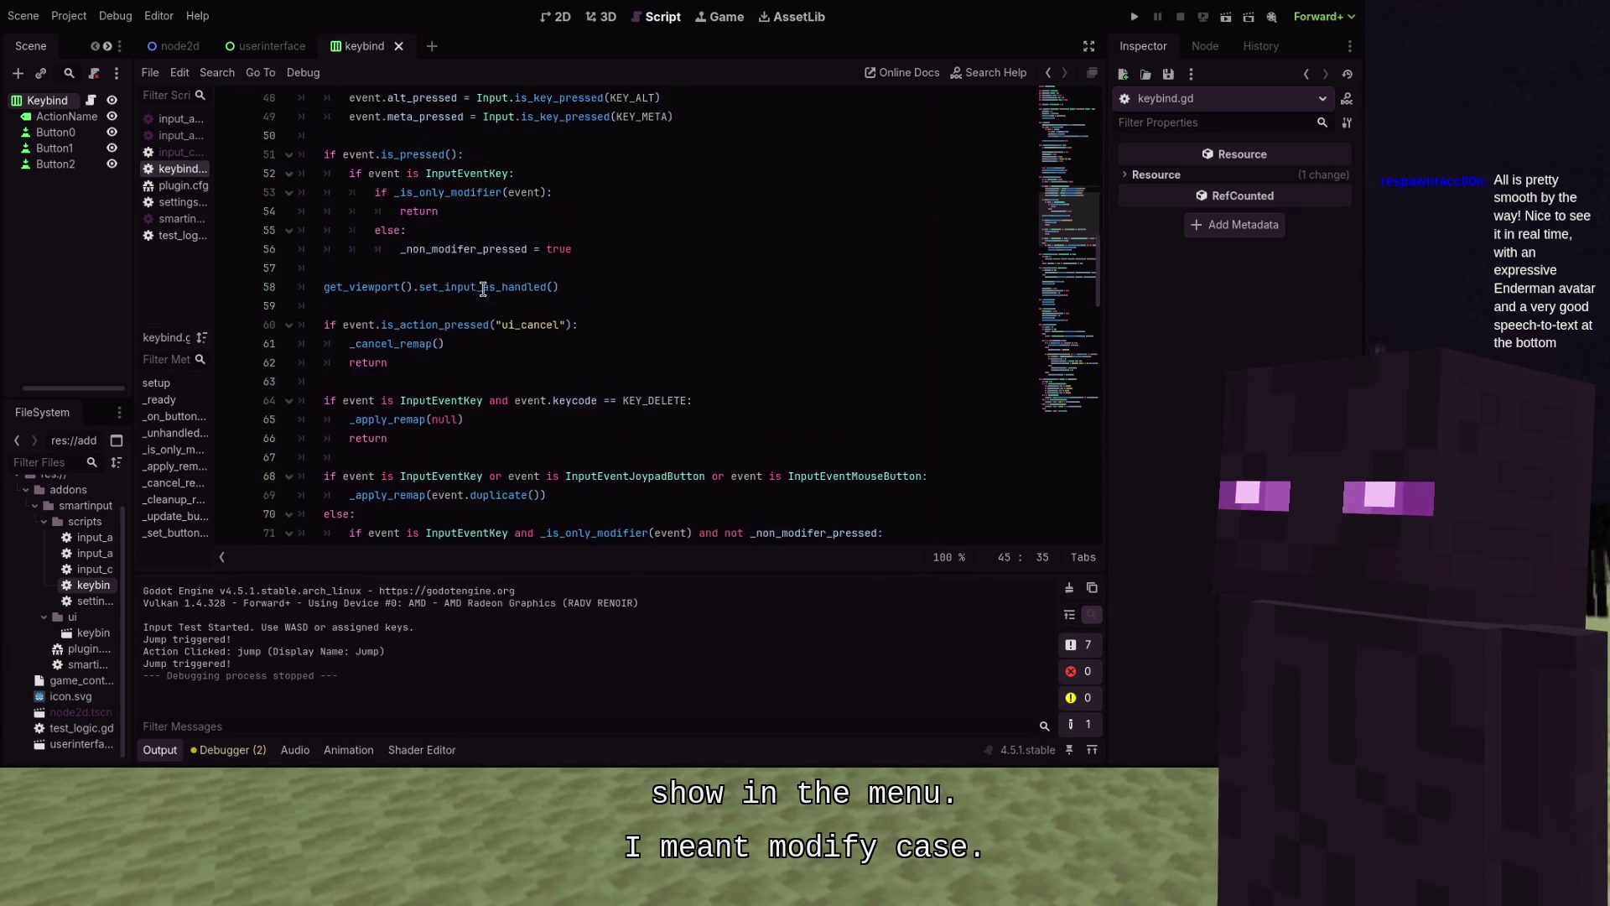
pyautogui.scroll(-2, 484, 288)
pyautogui.scroll(-1, 484, 287)
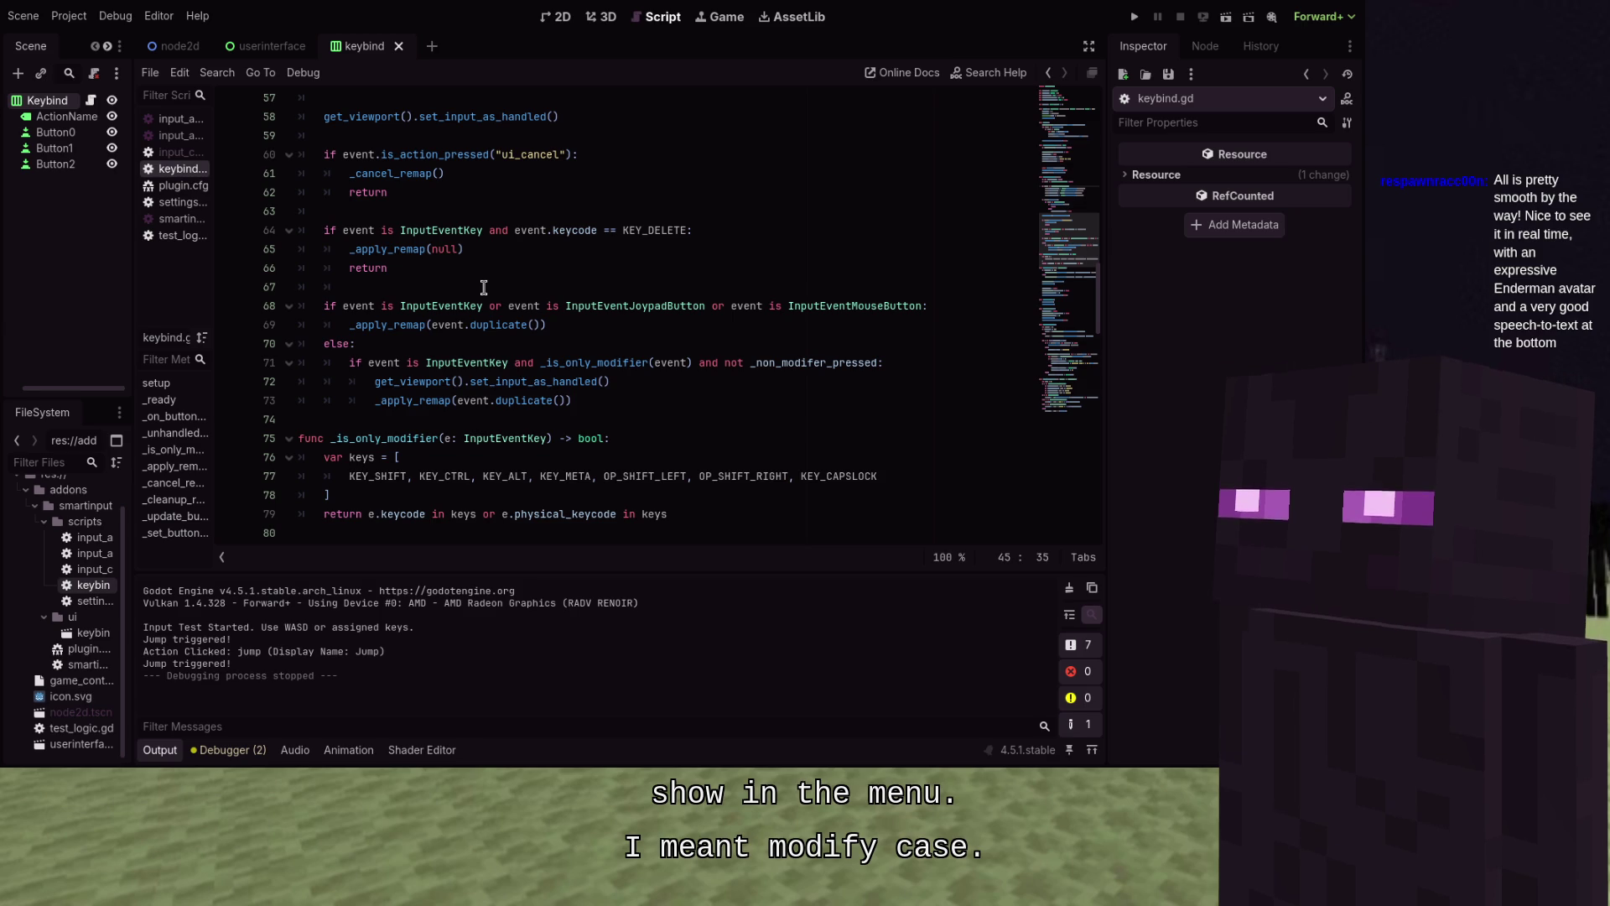
pyautogui.scroll(-2, 483, 287)
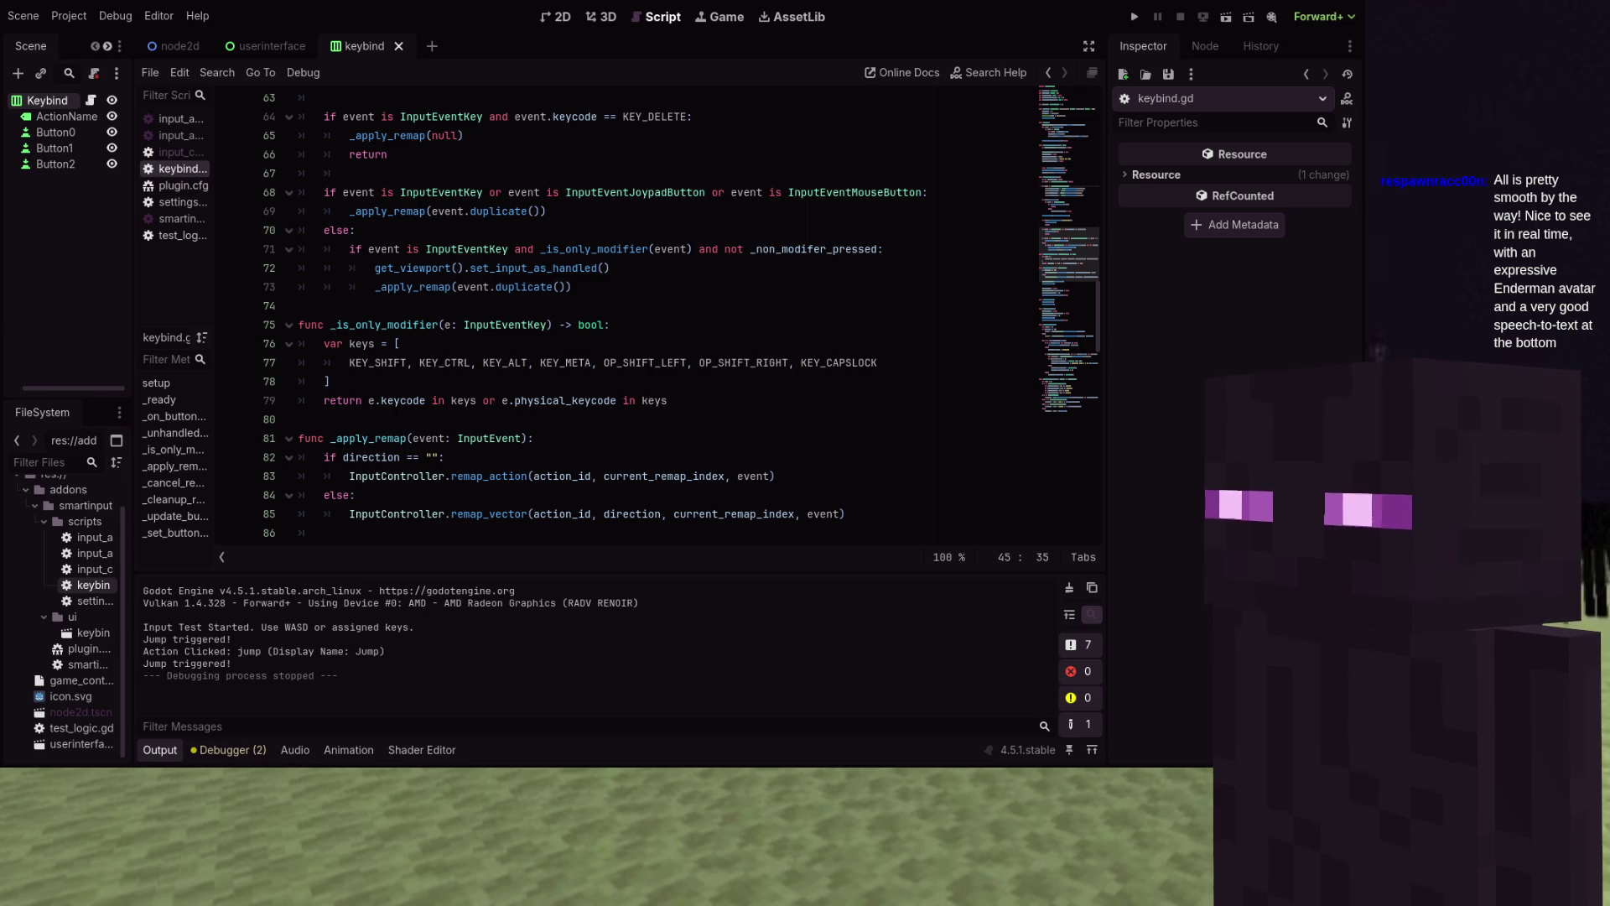
pyautogui.scroll(2, 431, 369)
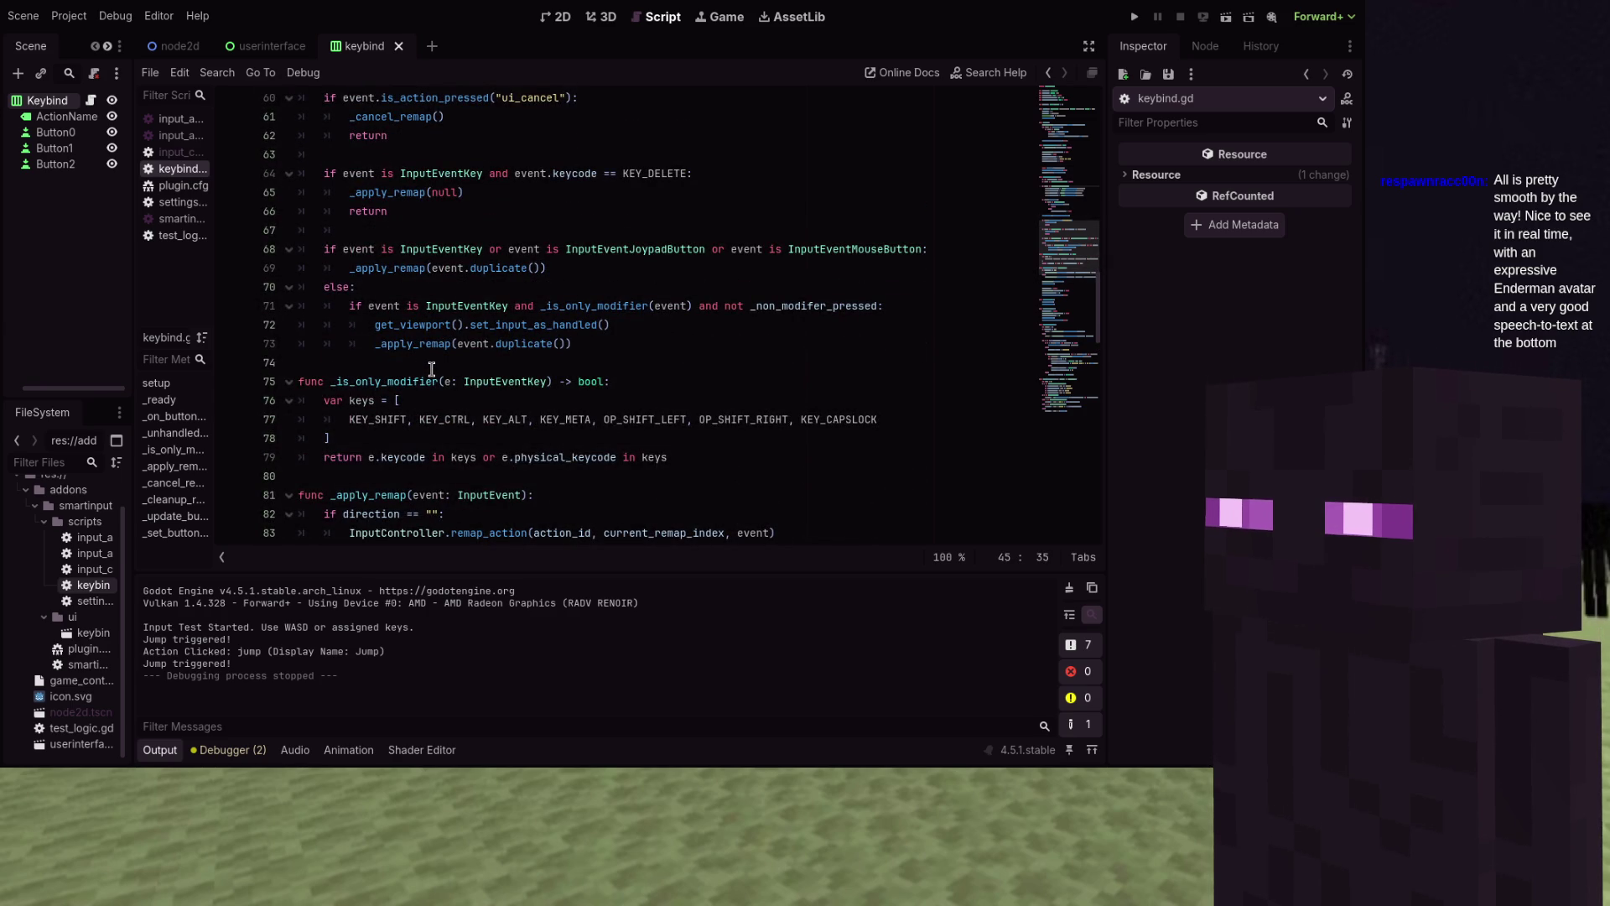
pyautogui.scroll(9, 433, 366)
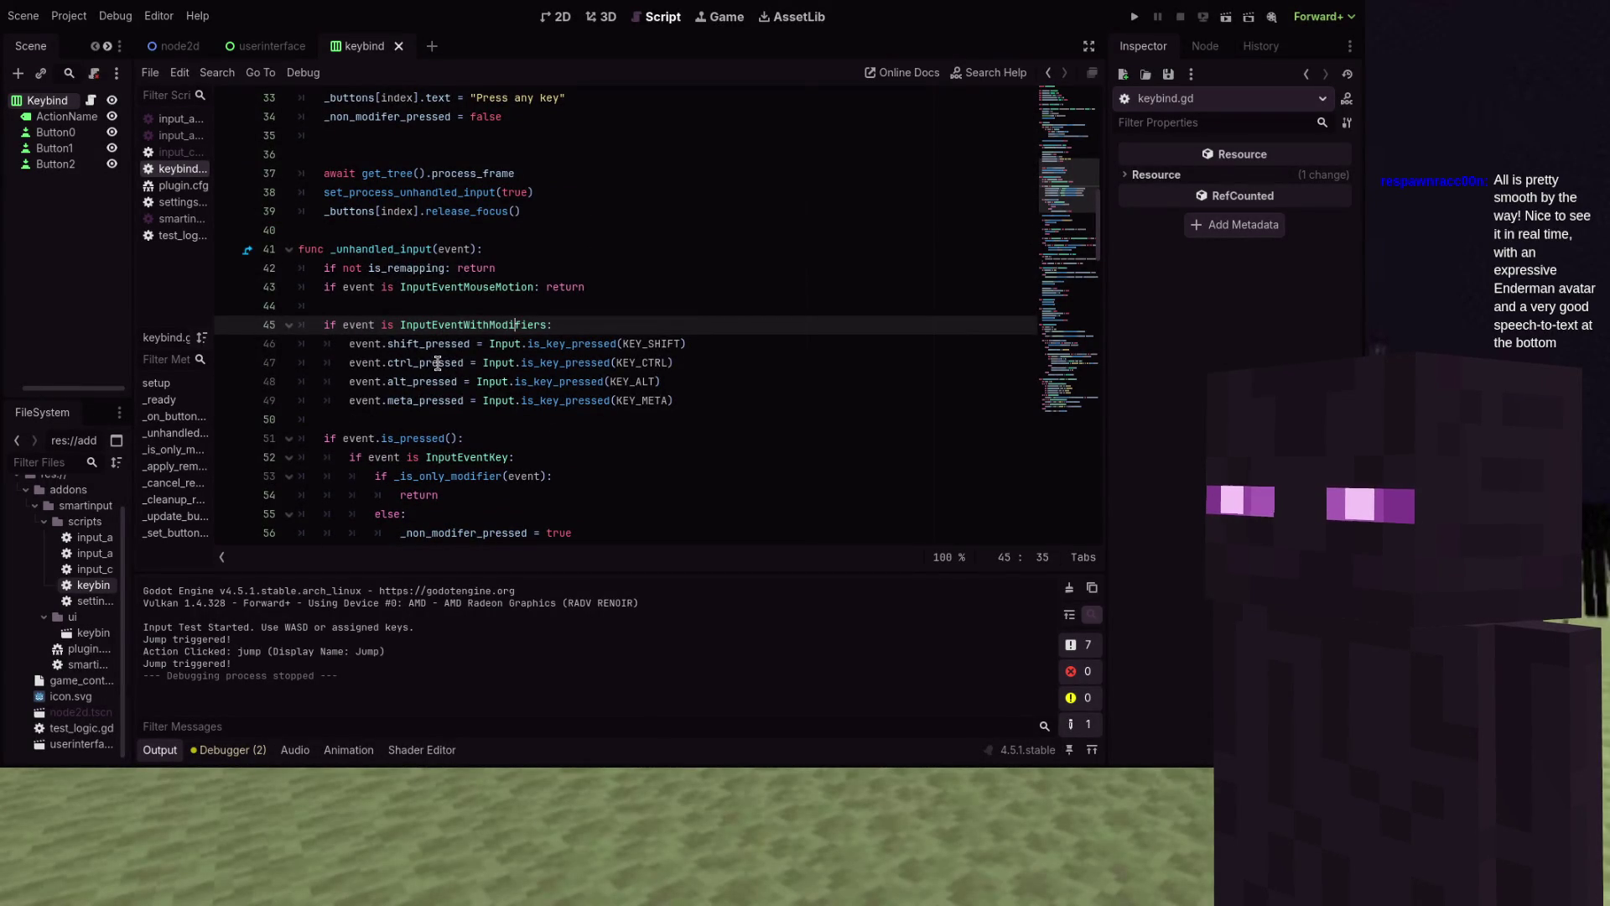
# Search for 'get_view' to reach the get_viewport call, then put the caret on line 73's _apply_remap call
pyautogui.click(437, 363)
pyautogui.scroll(5, 444, 352)
pyautogui.scroll(2, 470, 318)
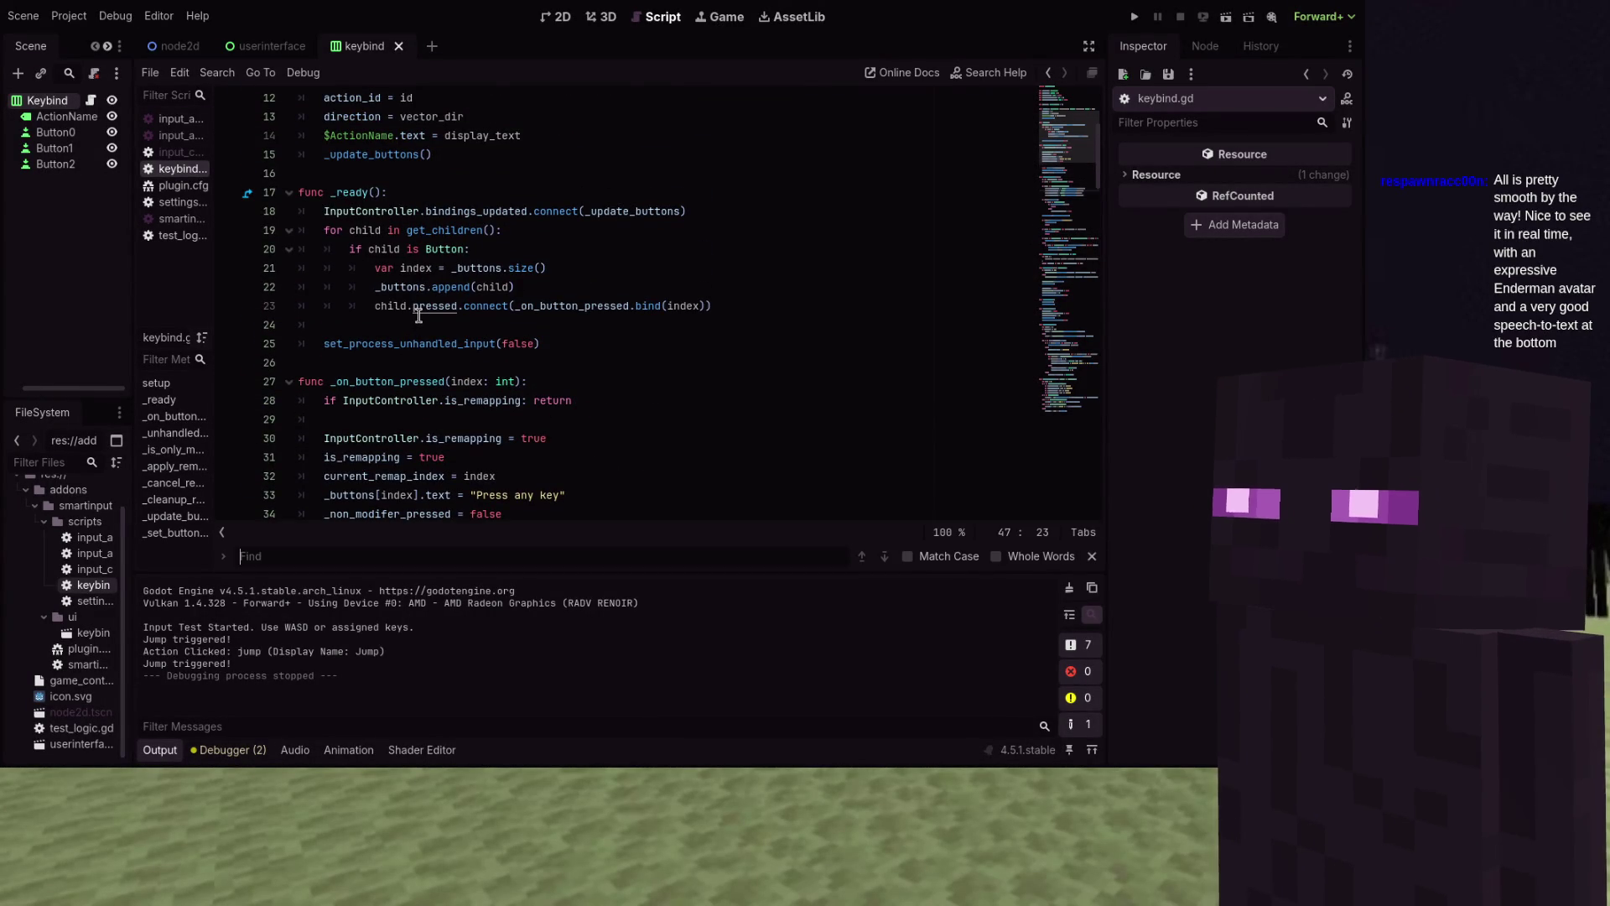
pyautogui.hotkey('ctrl', 'f')
pyautogui.write('get_view')
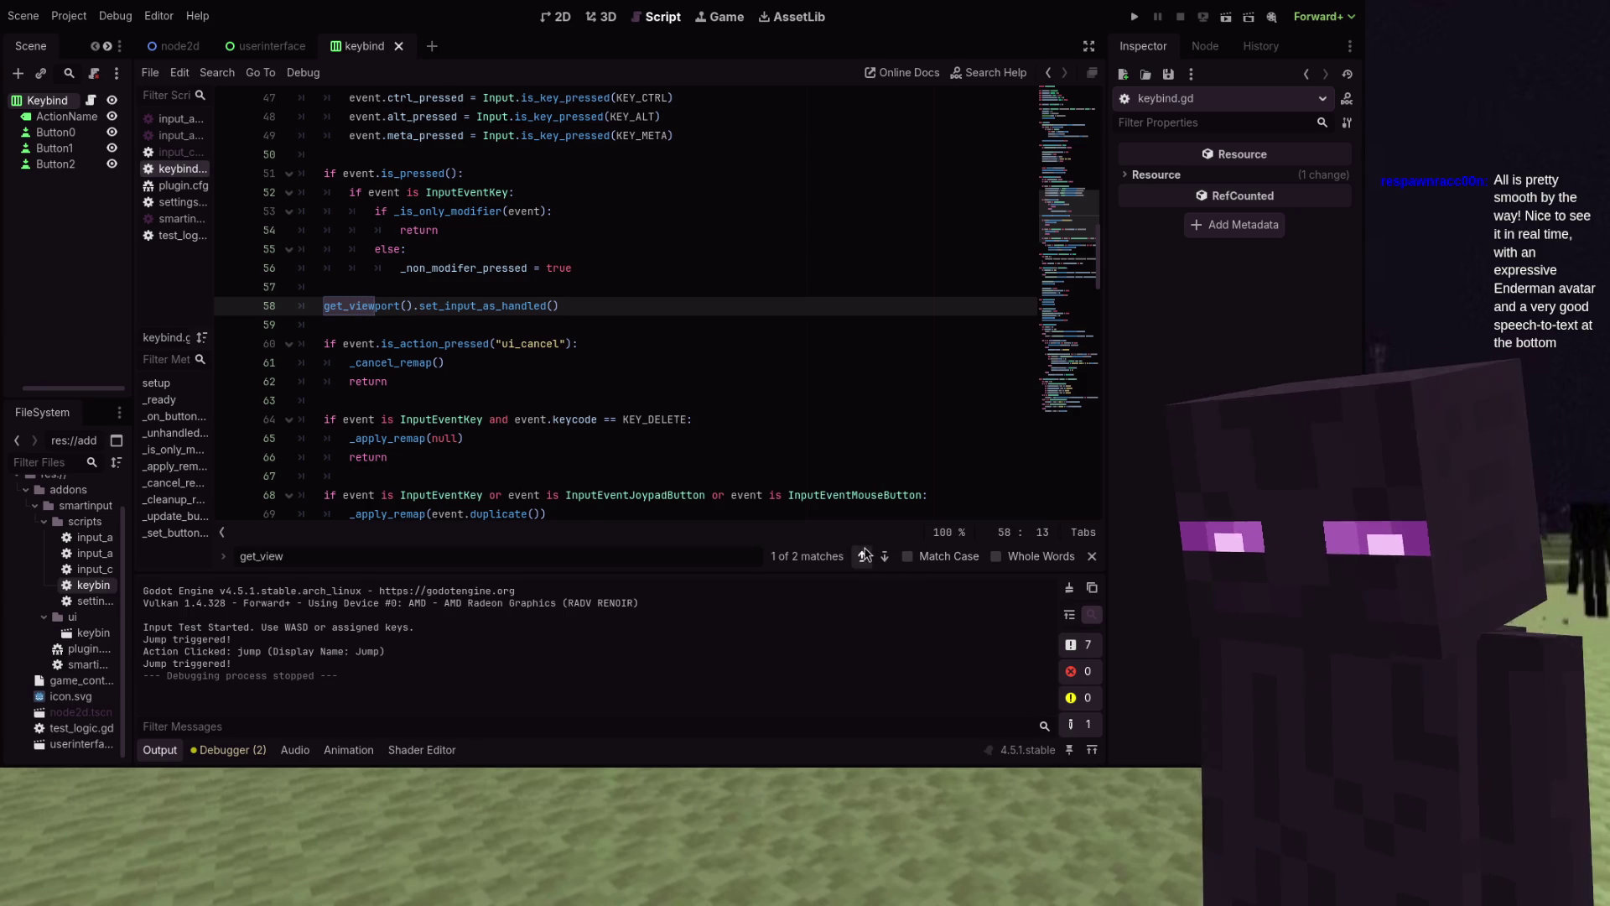
pyautogui.click(863, 556)
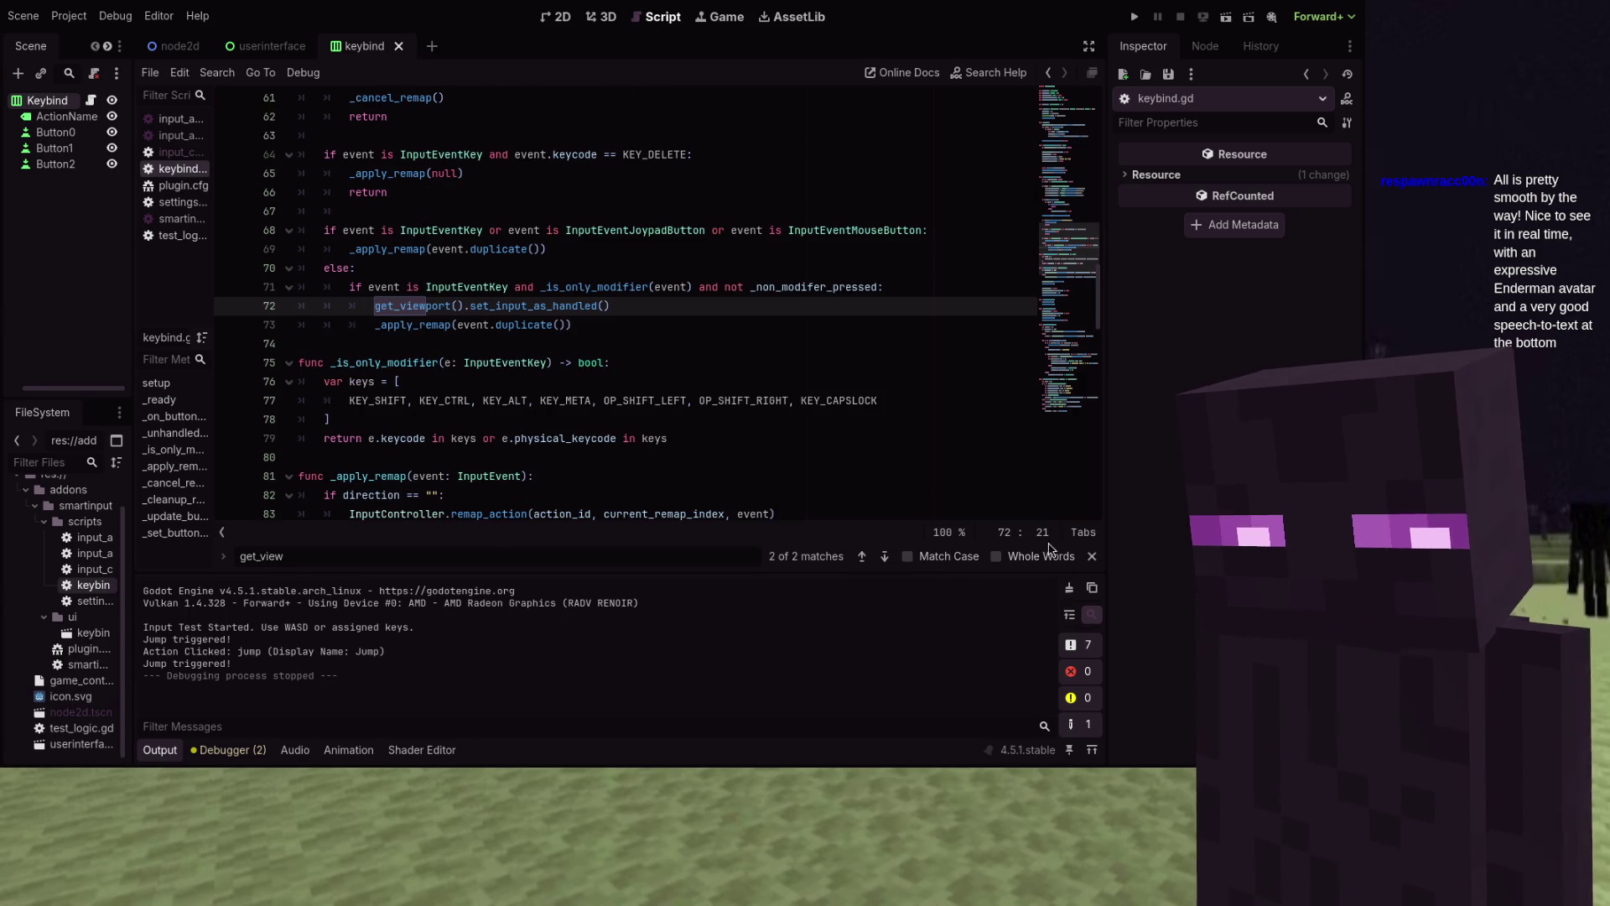
pyautogui.press('Escape')
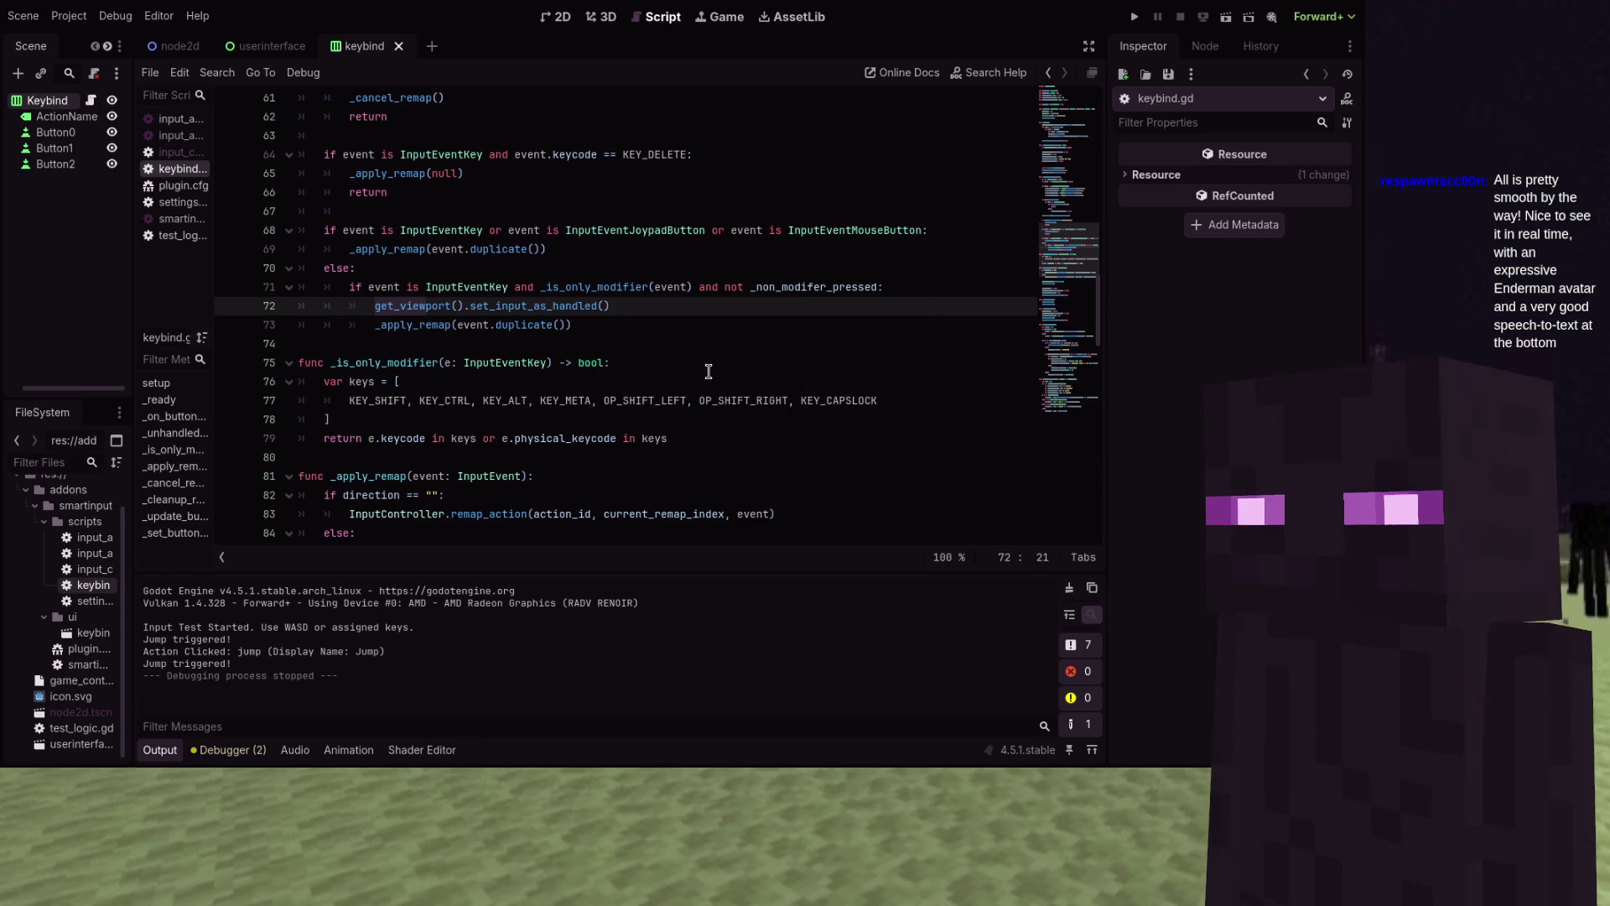
pyautogui.click(484, 326)
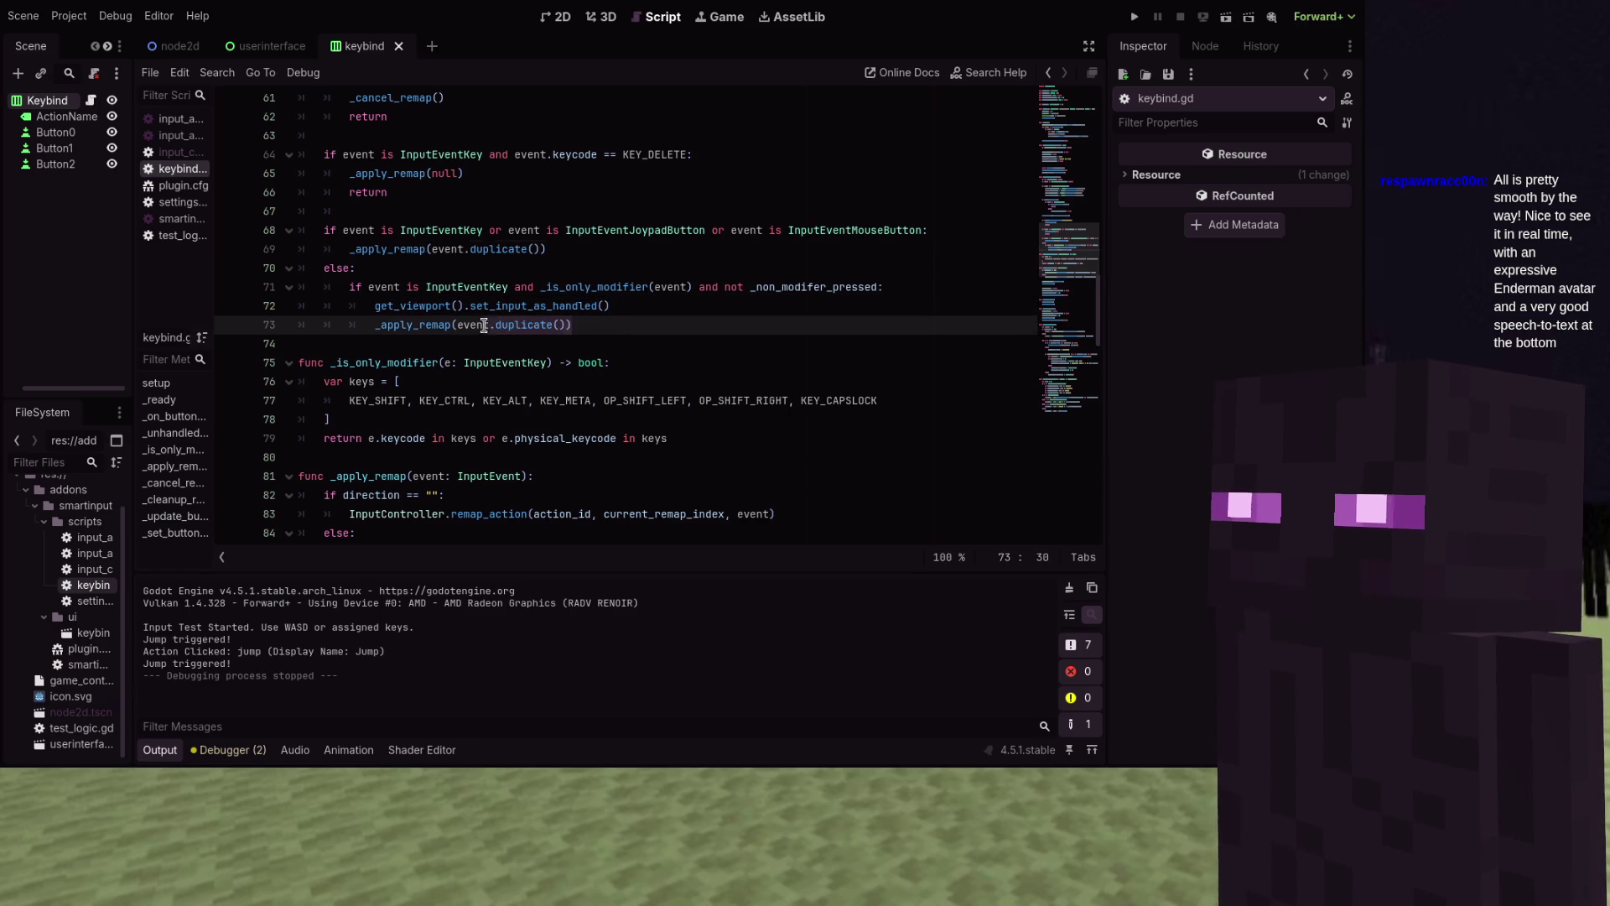
# Replace the _apply_remap call on line 73 with var e = event.duplicate()
pyautogui.press('Home')
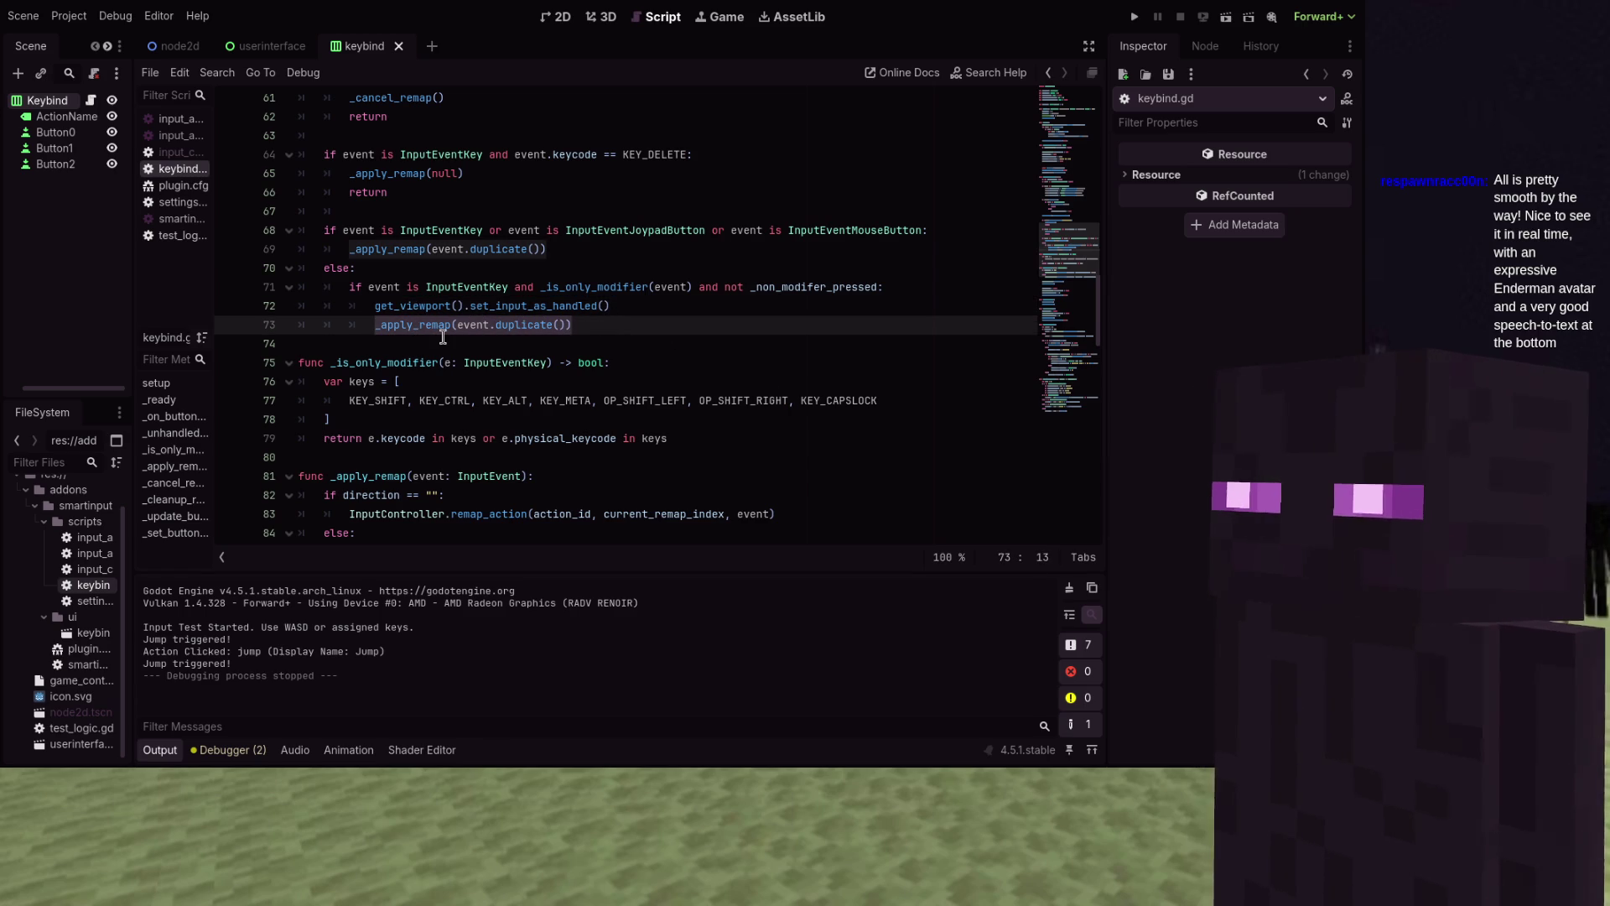
pyautogui.press('BackSpace')
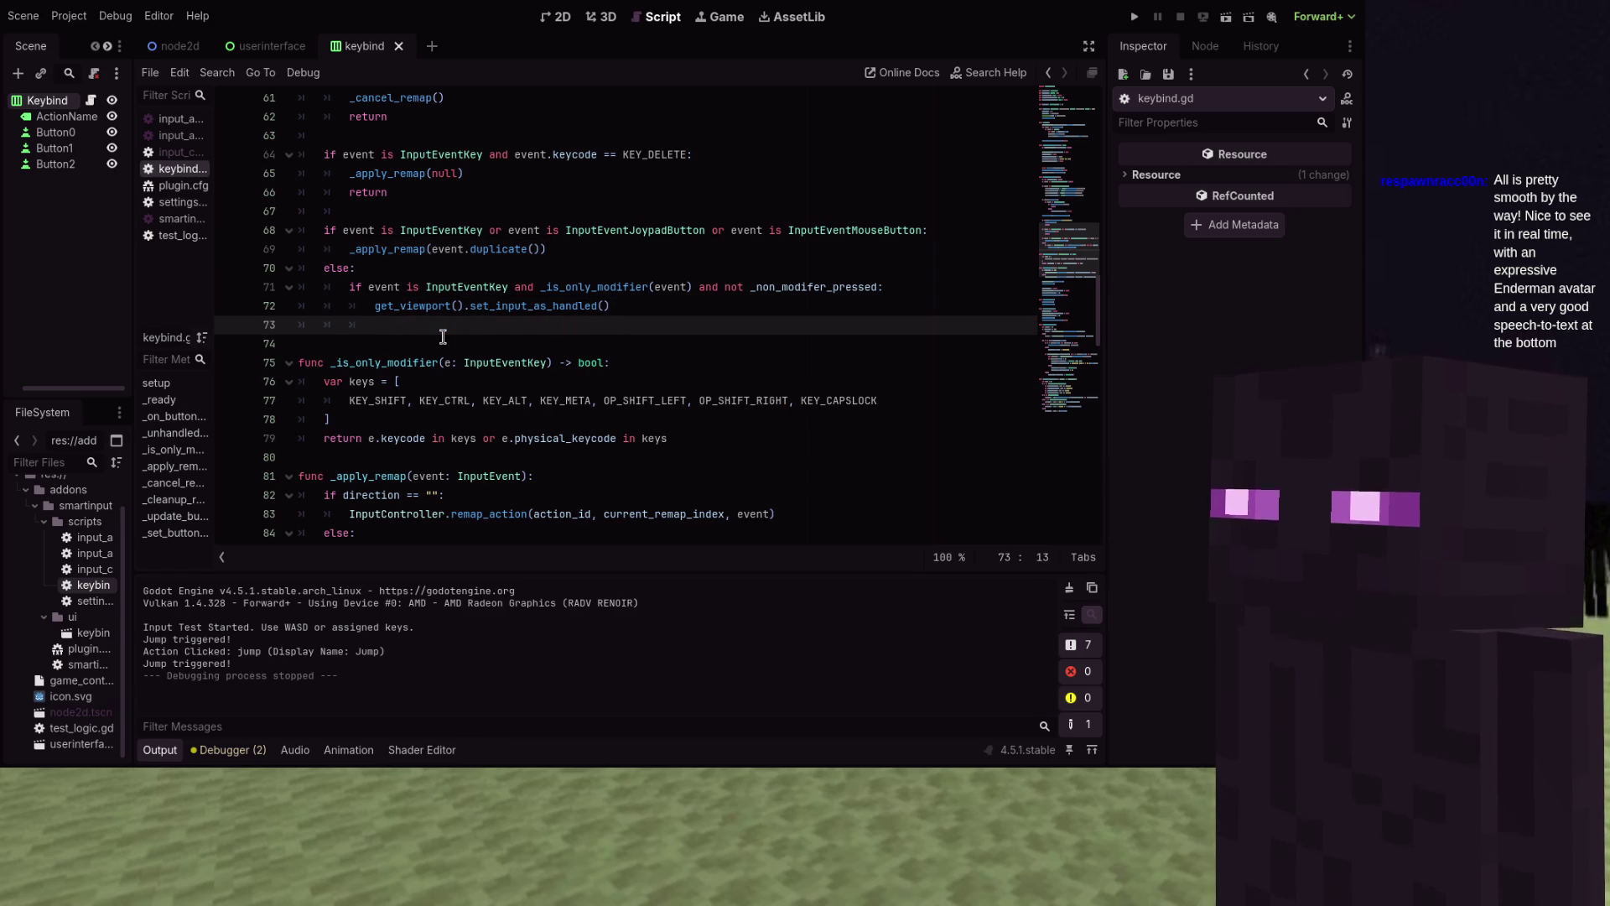
pyautogui.write('var ')
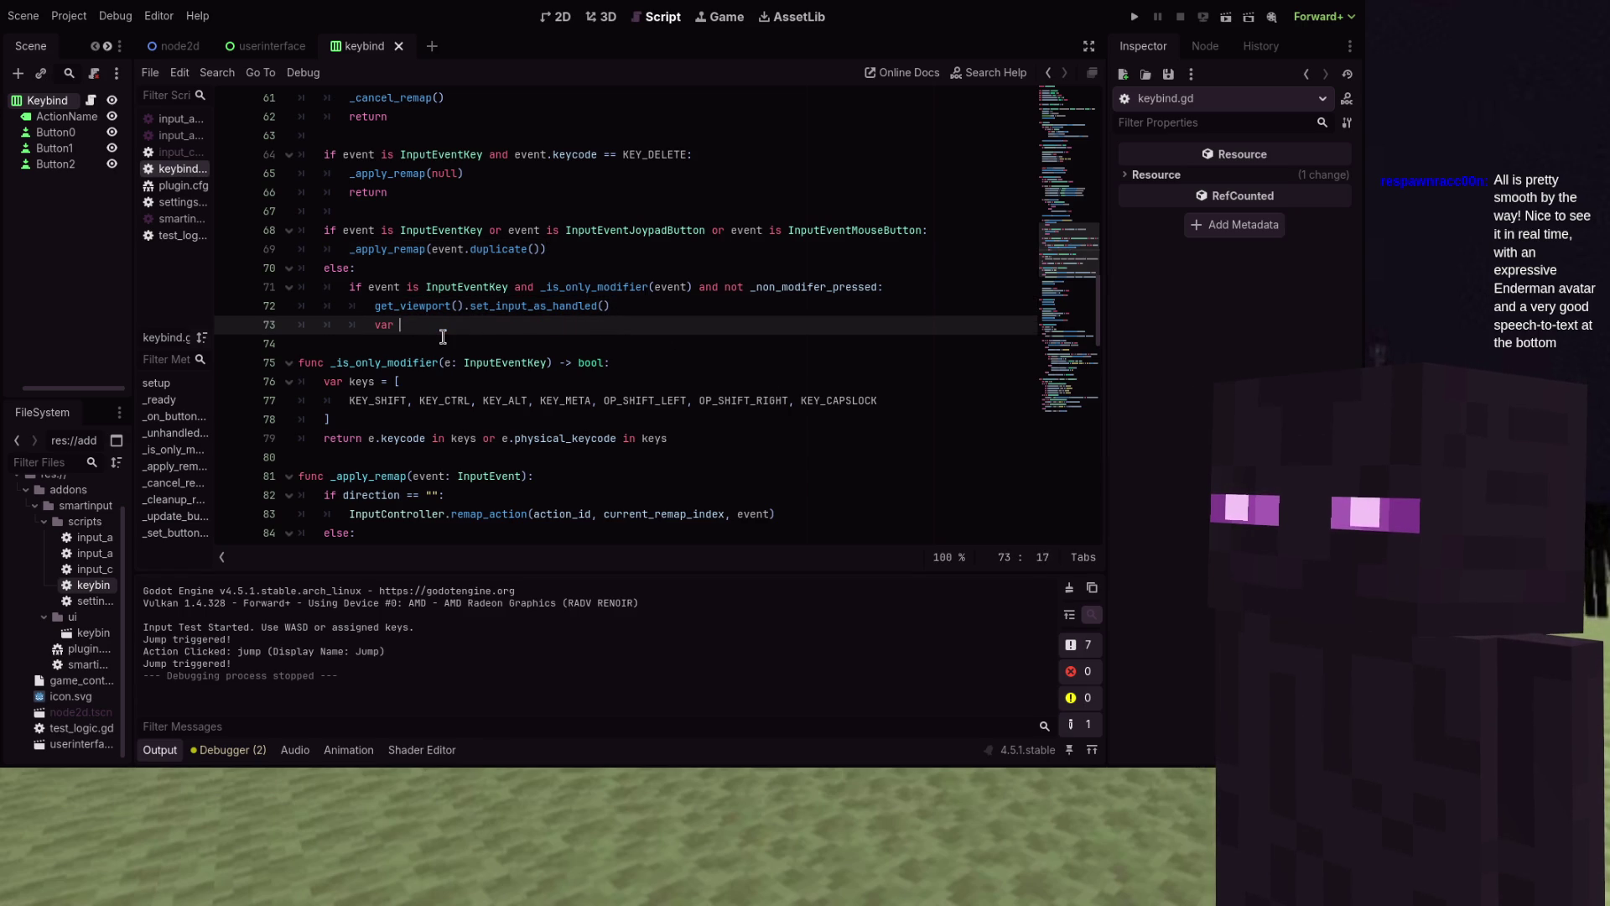
pyautogui.write('e = event.duplicate()')
pyautogui.press('Return')
# Add an e.shift_pressed = false line and copy it into three more flag lines
pyautogui.write('e.shift_pressed = false')
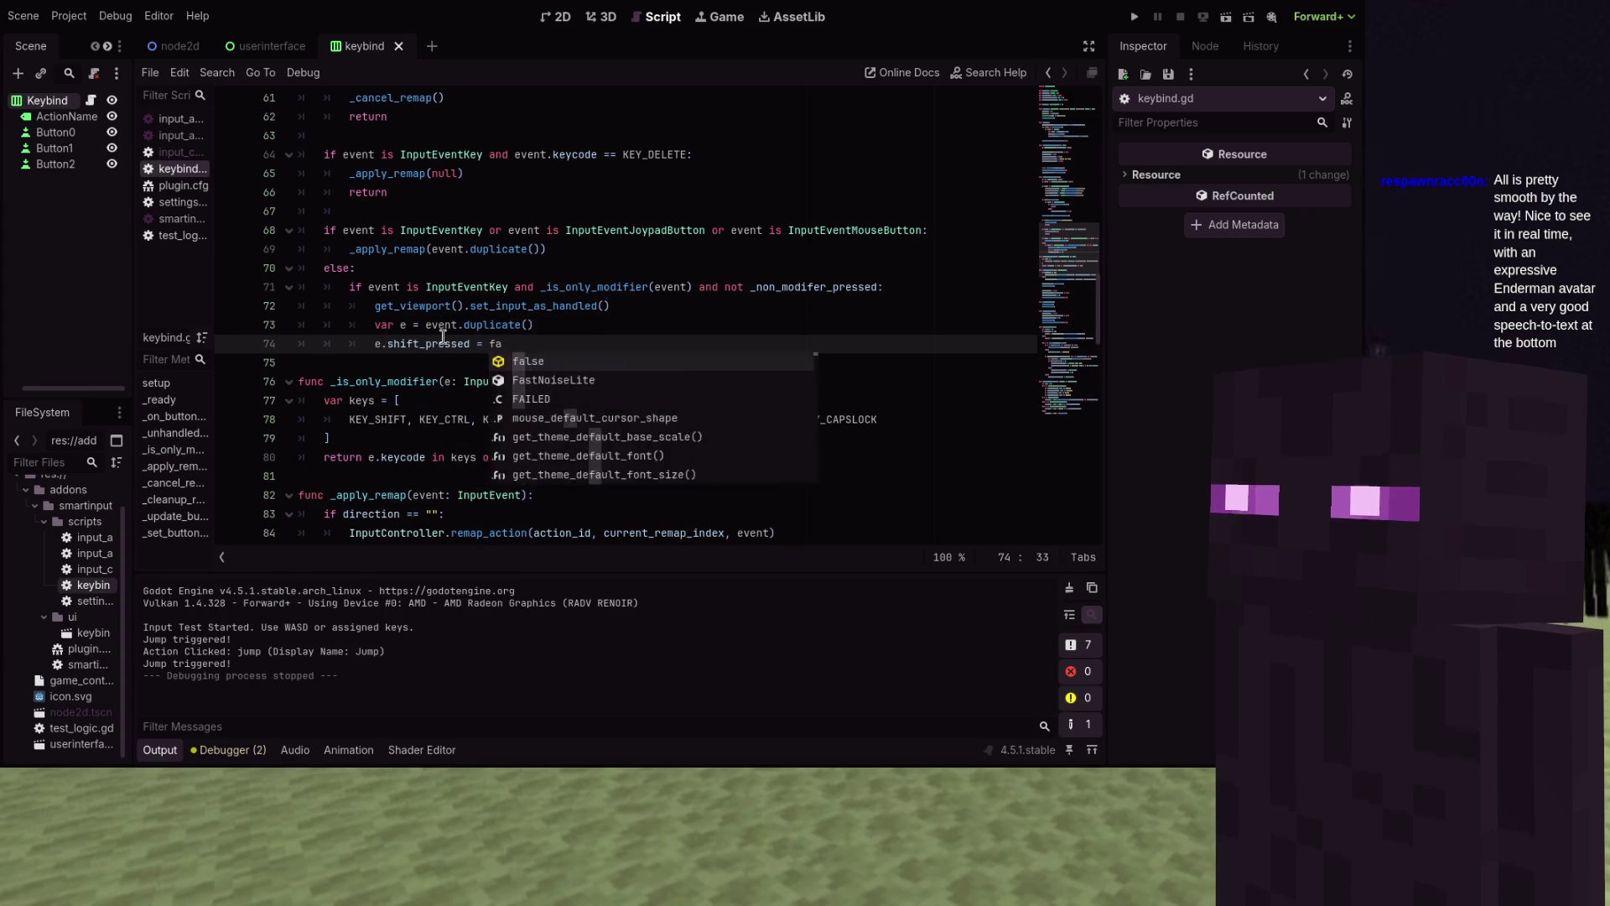
pyautogui.hotkey('shift', 'Home')
pyautogui.hotkey('ctrl', 'c')
pyautogui.press('End')
pyautogui.press('Return')
pyautogui.hotkey('ctrl', 'v')
pyautogui.press('Return')
pyautogui.hotkey('ctrl', 'v')
pyautogui.press('Return')
pyautogui.hotkey('ctrl', 'v')
pyautogui.press('Up')
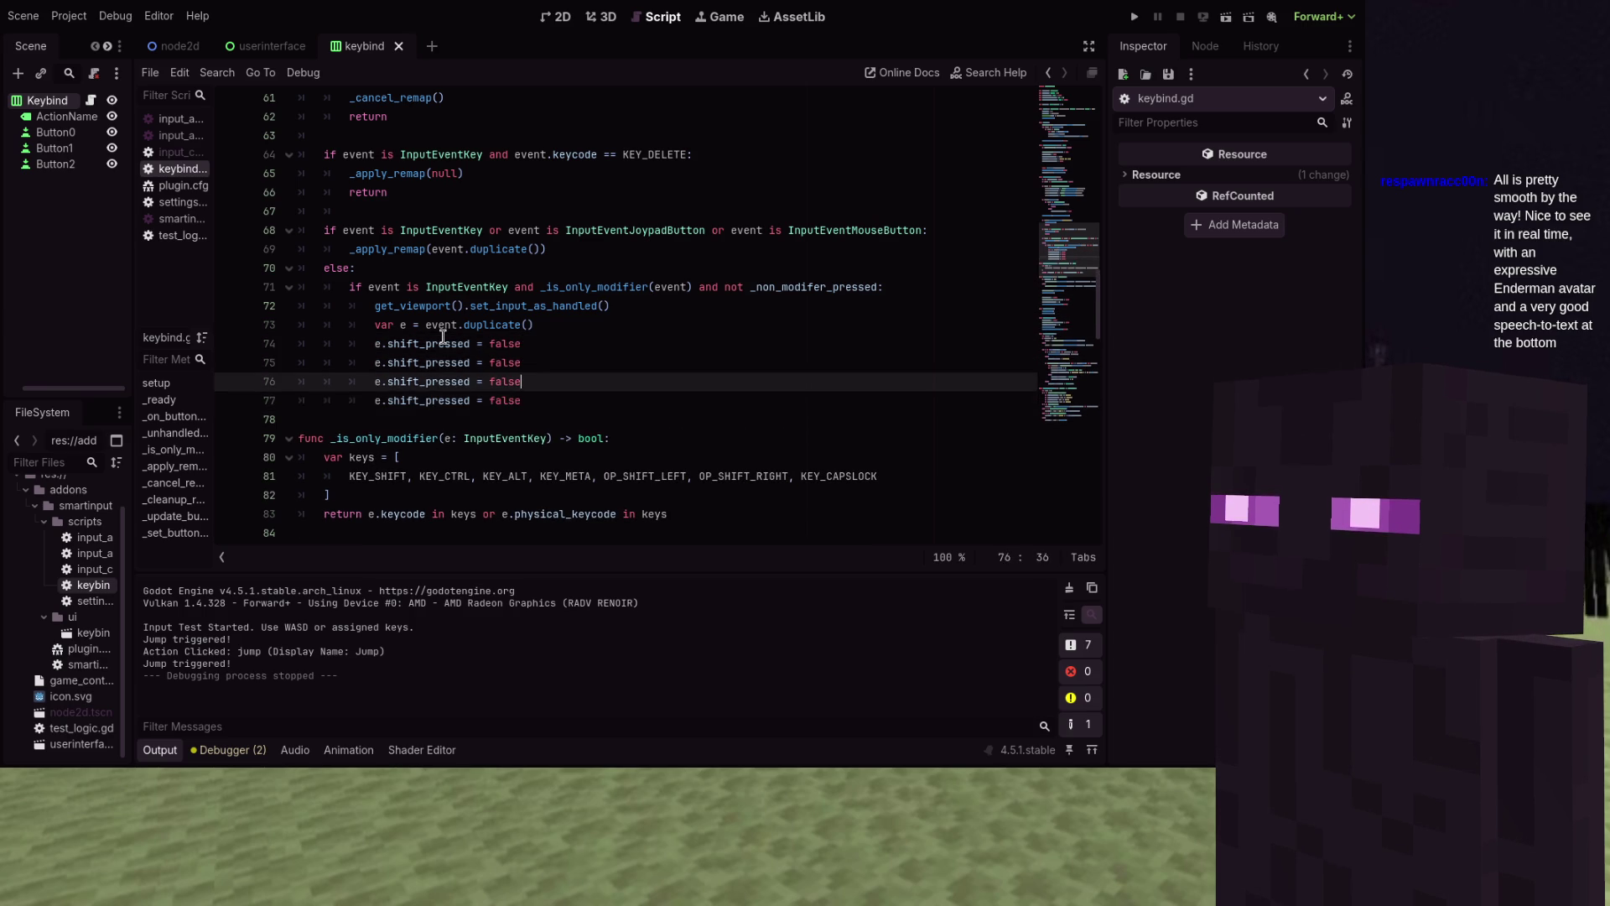
pyautogui.press('Up')
pyautogui.press('Left')
pyautogui.press('Left')
pyautogui.press('Left')
# Change the second flag line to e.ctrl_pressed = false
pyautogui.hotkey('ctrl', 'shift', 'Left')
pyautogui.write('ctrl')
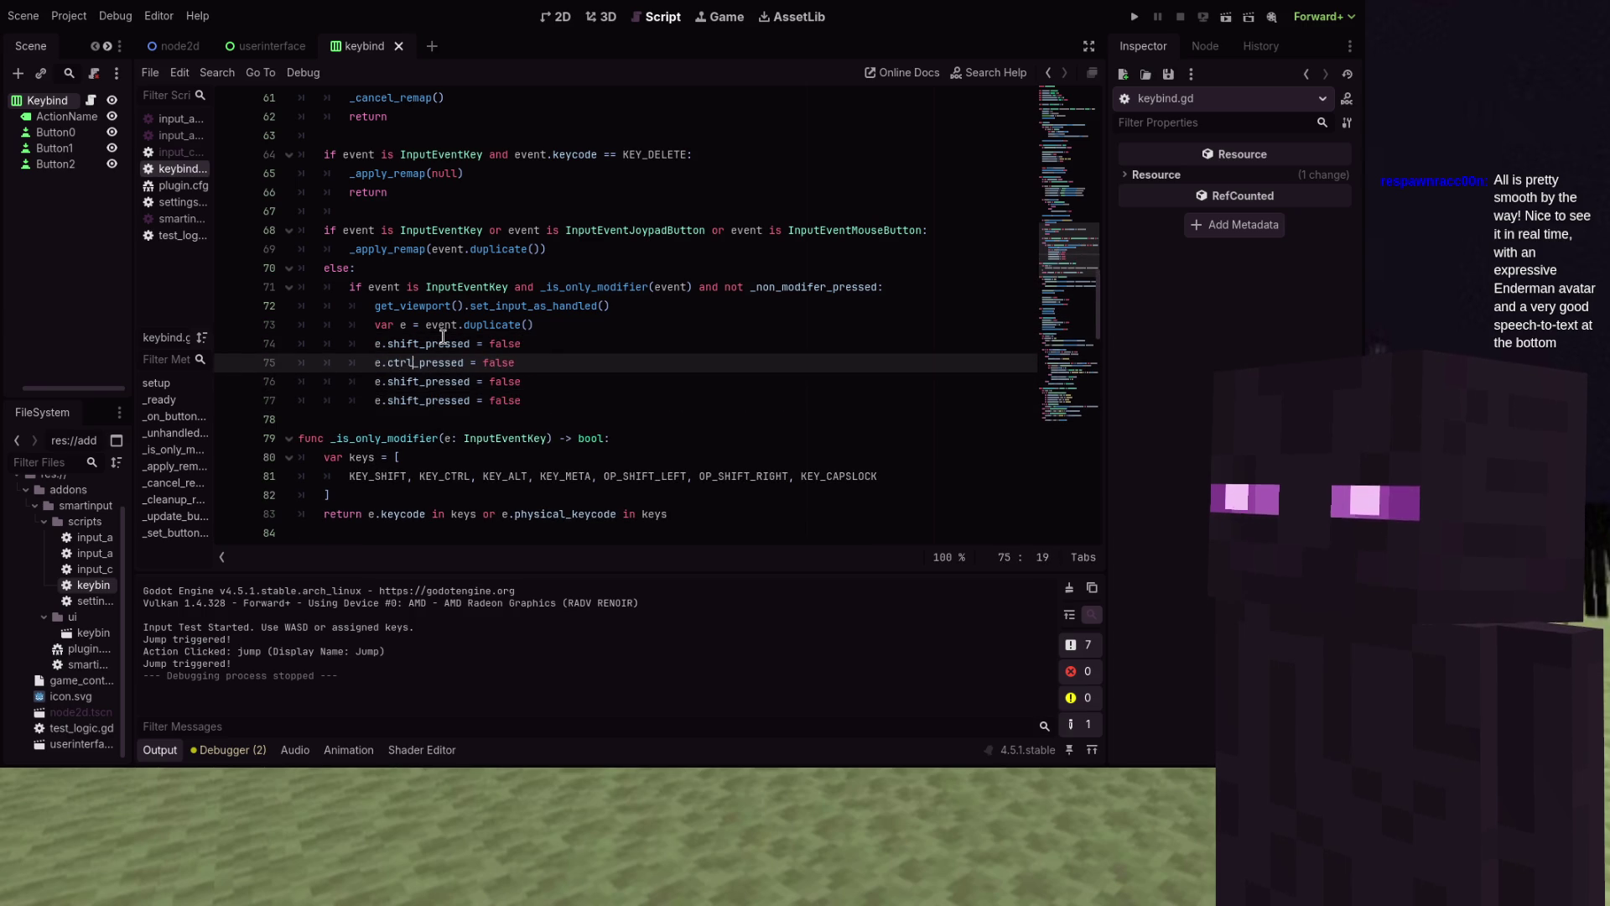
pyautogui.press('Escape')
pyautogui.press('Down')
pyautogui.press('Right')
pyautogui.press('Right')
pyautogui.hotkey('ctrl', 'd')
pyautogui.hotkey('ctrl', 'd')
pyautogui.hotkey('ctrl', 'd')
pyautogui.hotkey('ctrl', 'z')
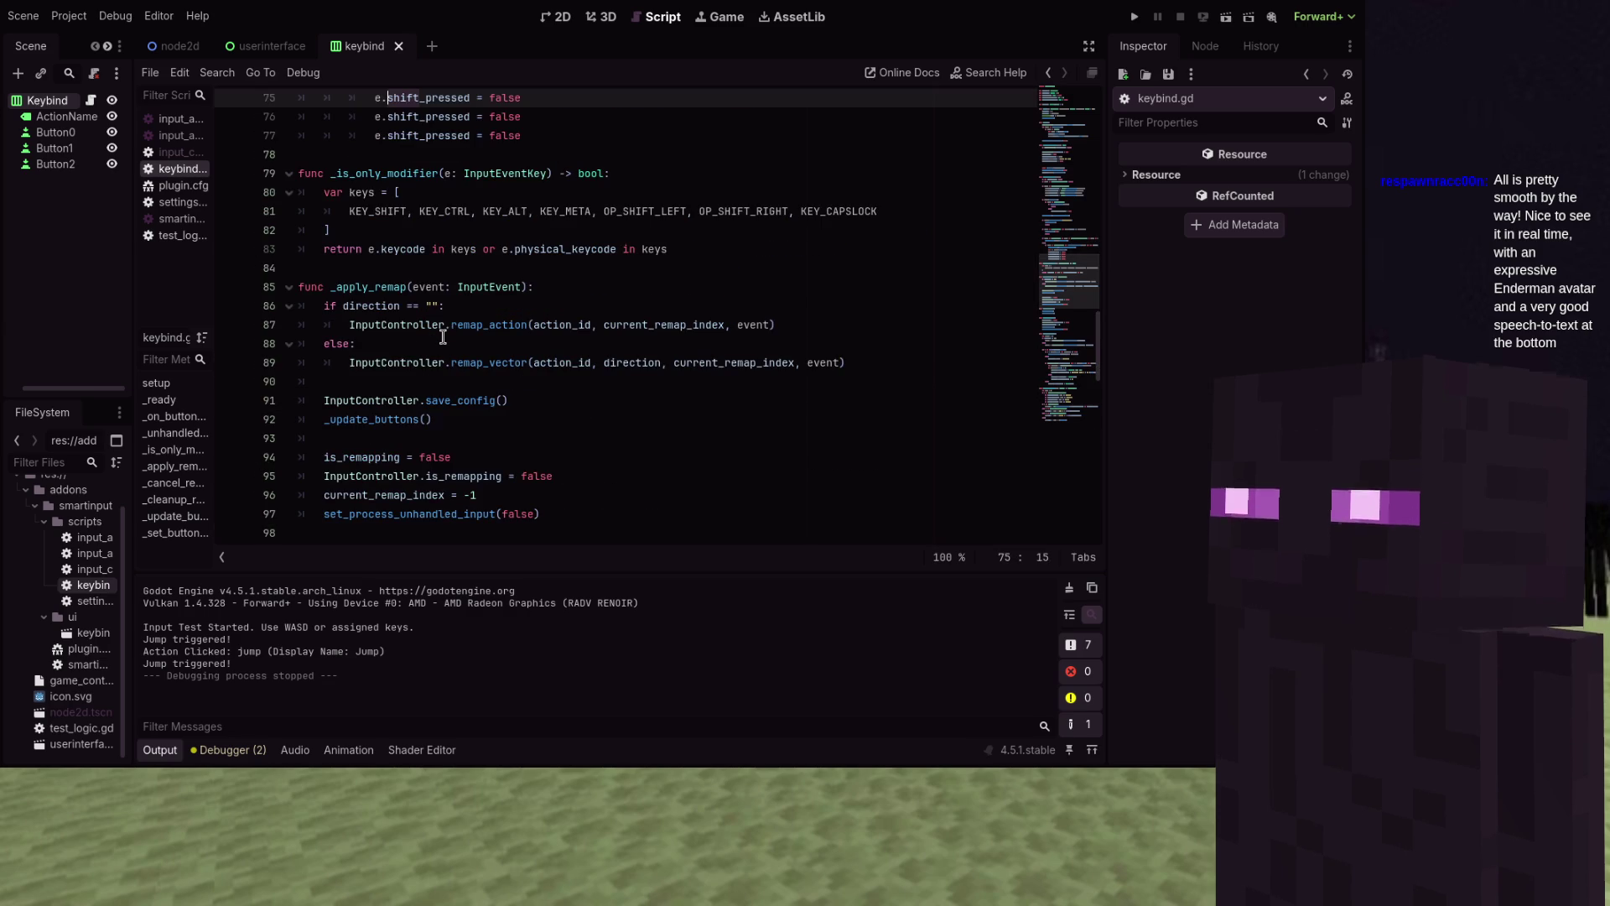
pyautogui.scroll(4, 704, 371)
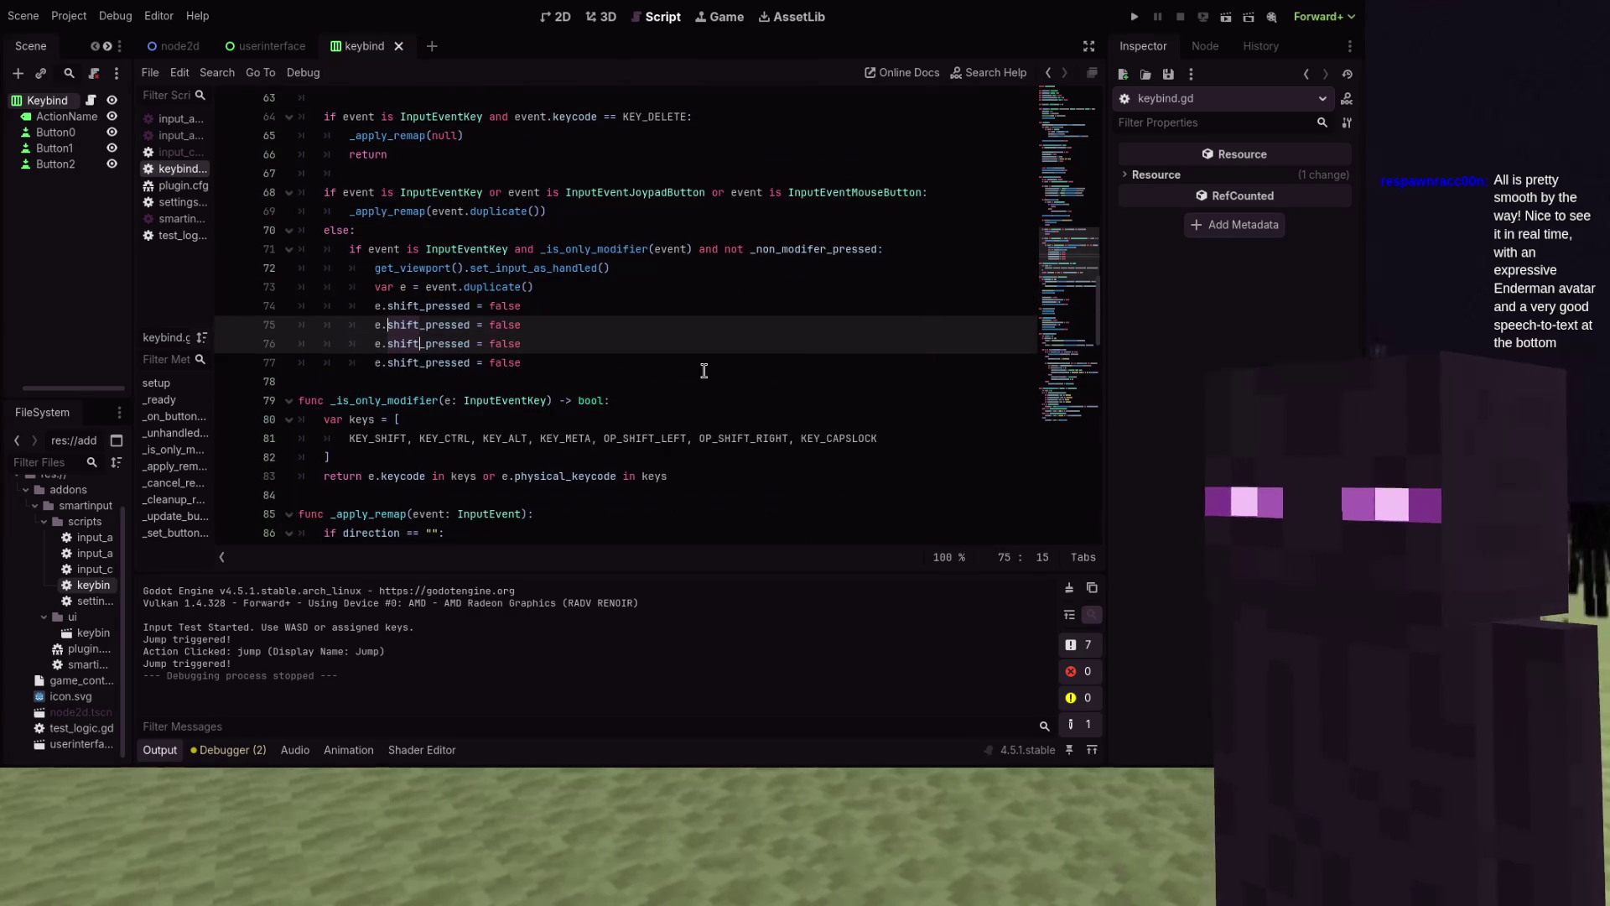
pyautogui.press('BackSpace')
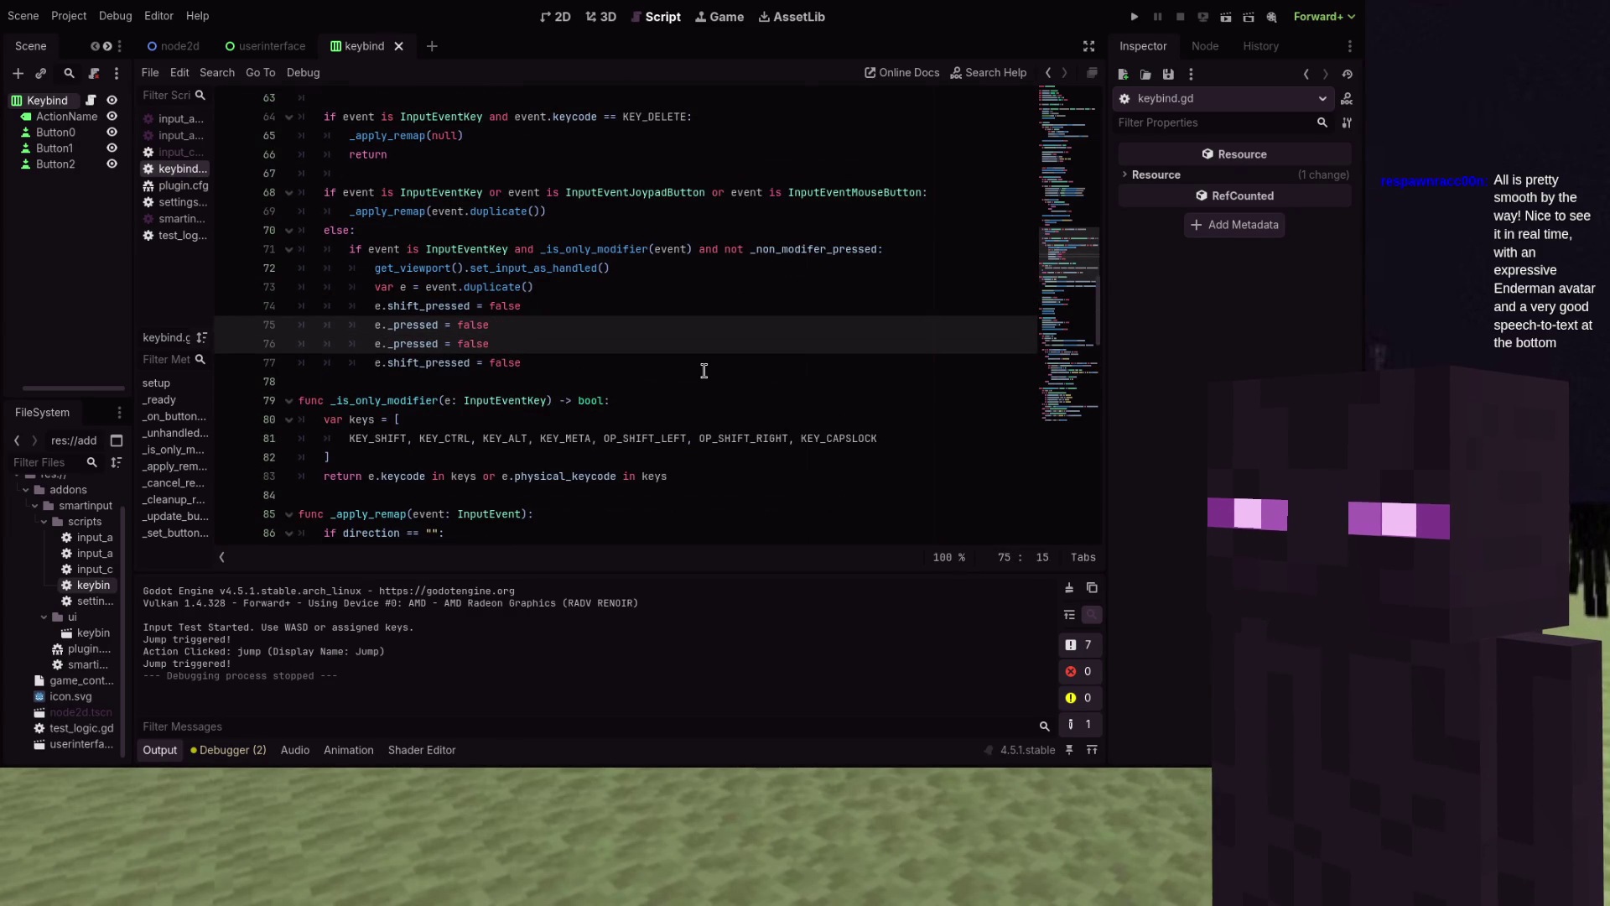
pyautogui.write('ctrl')
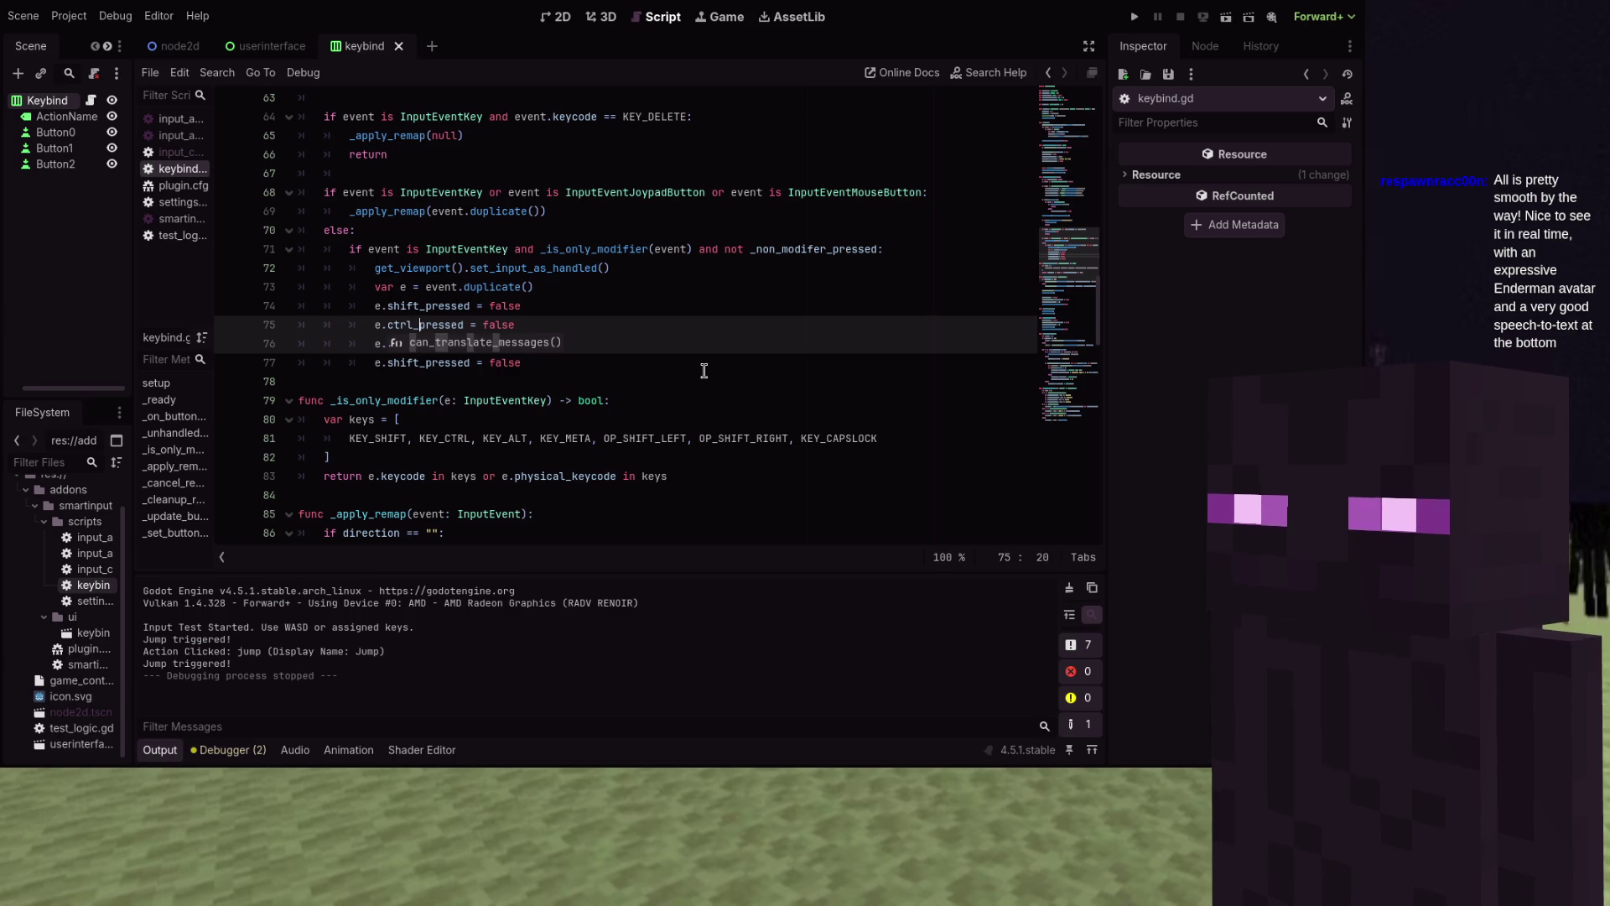
pyautogui.press('Escape')
# Change the remaining two copies to clear alt_pressed and meta_pressed
pyautogui.click(406, 346)
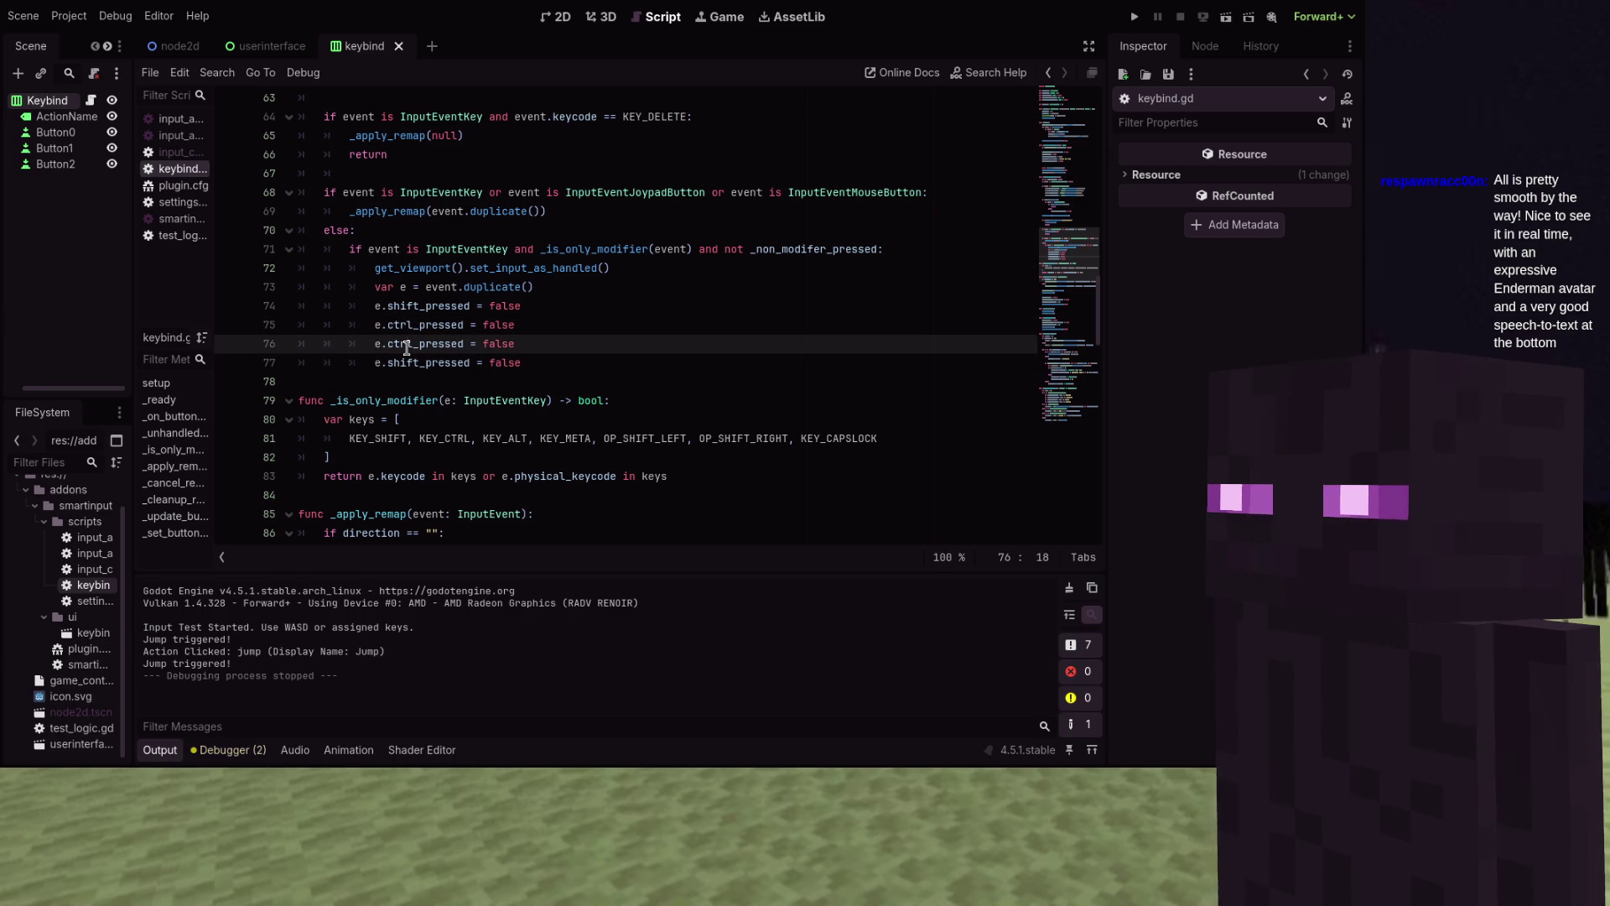
pyautogui.doubleClick(406, 345)
pyautogui.write('alt')
pyautogui.click(459, 268)
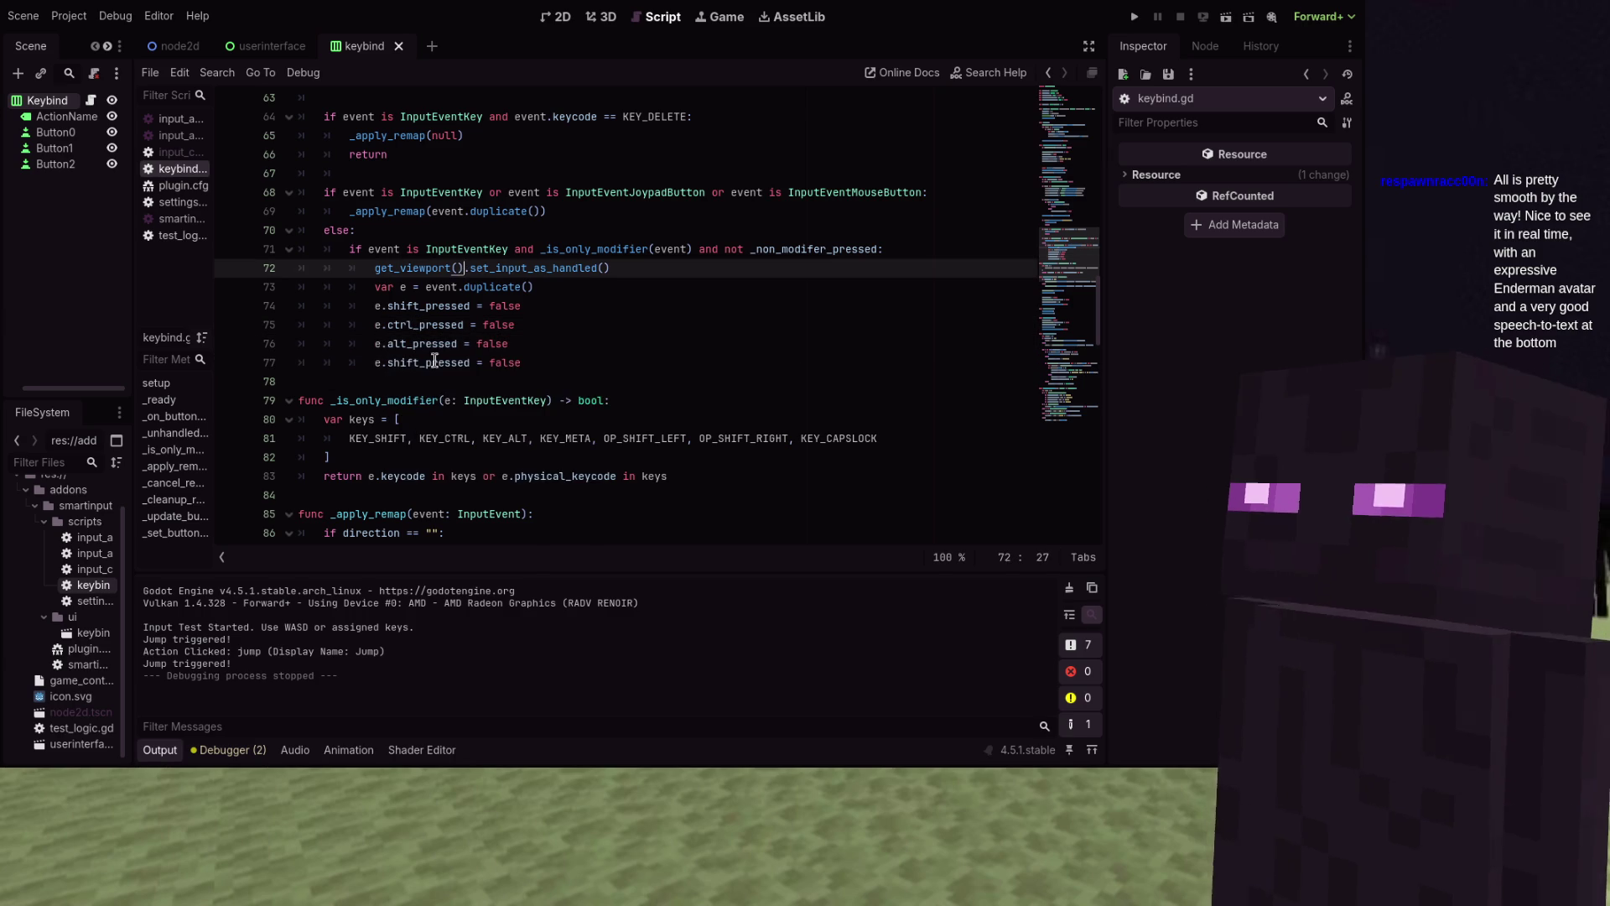
pyautogui.doubleClick(420, 364)
pyautogui.write('mme')
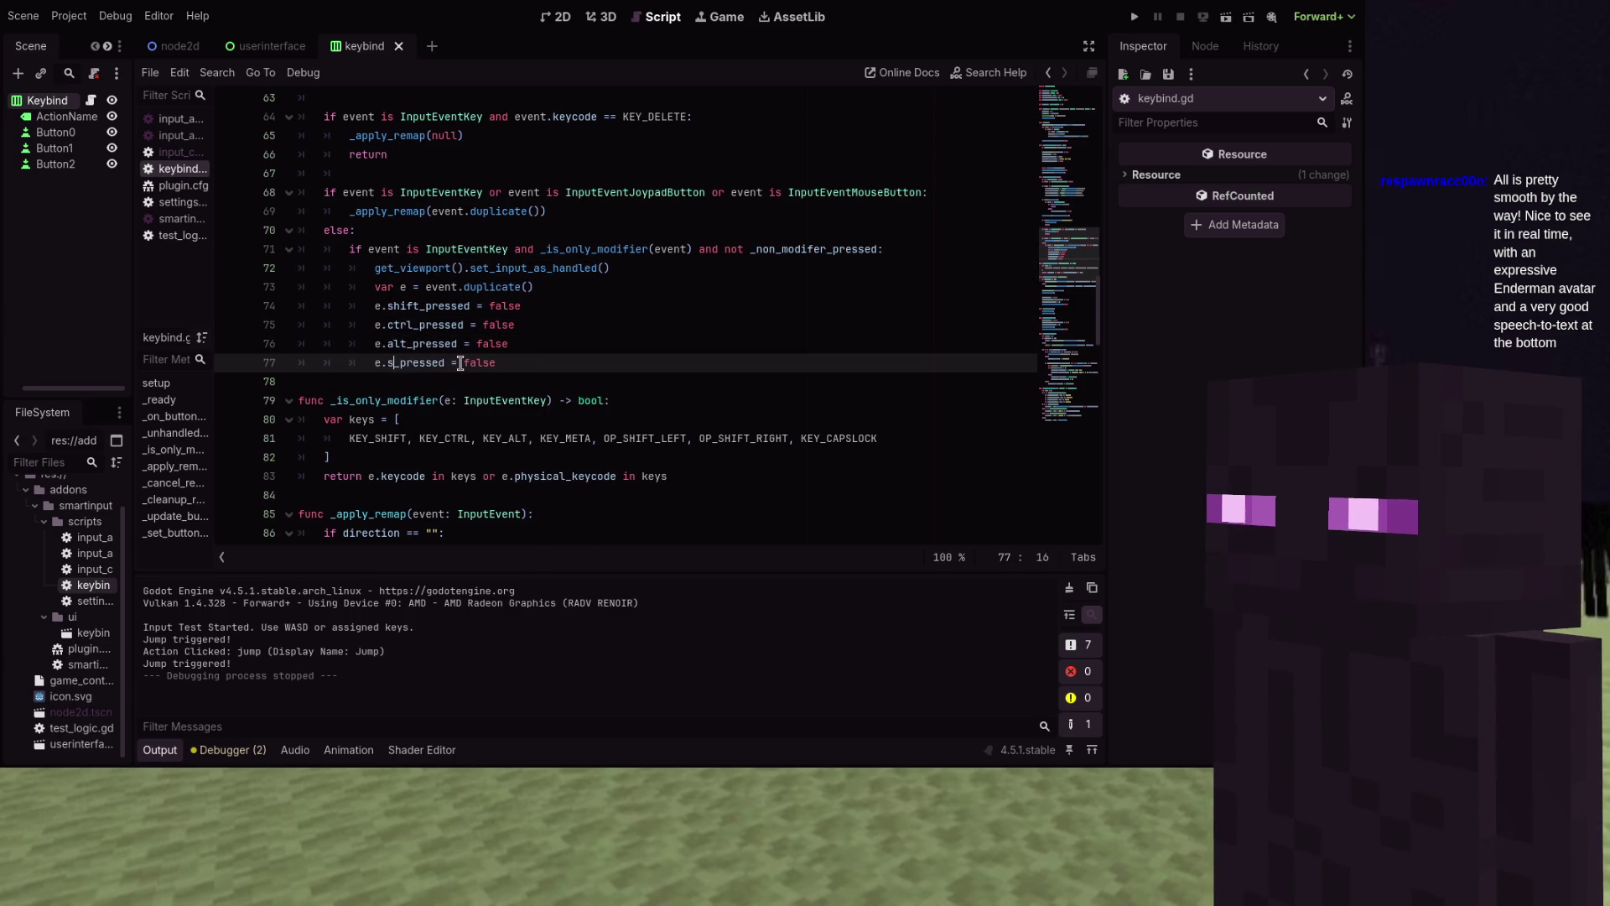
pyautogui.write('ta')
# Add an _apply_remap(e) line and fix the 'mmeta' typo to meta_pressed
pyautogui.click(561, 364)
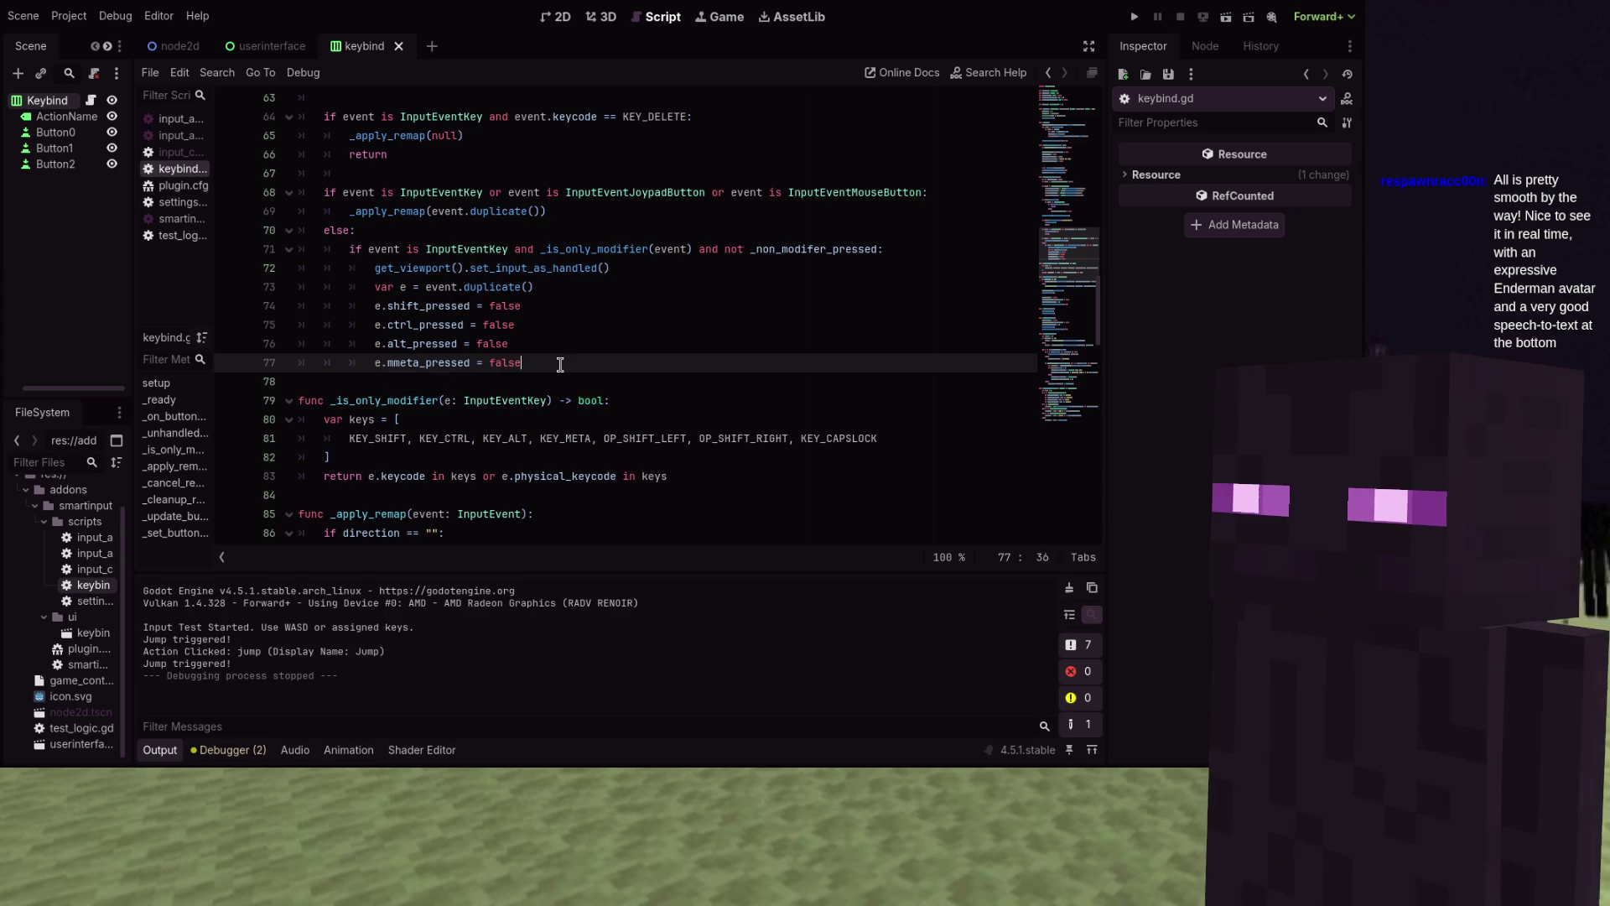
pyautogui.press('Return')
pyautogui.write('appl')
pyautogui.press('Home')
pyautogui.press('Home')
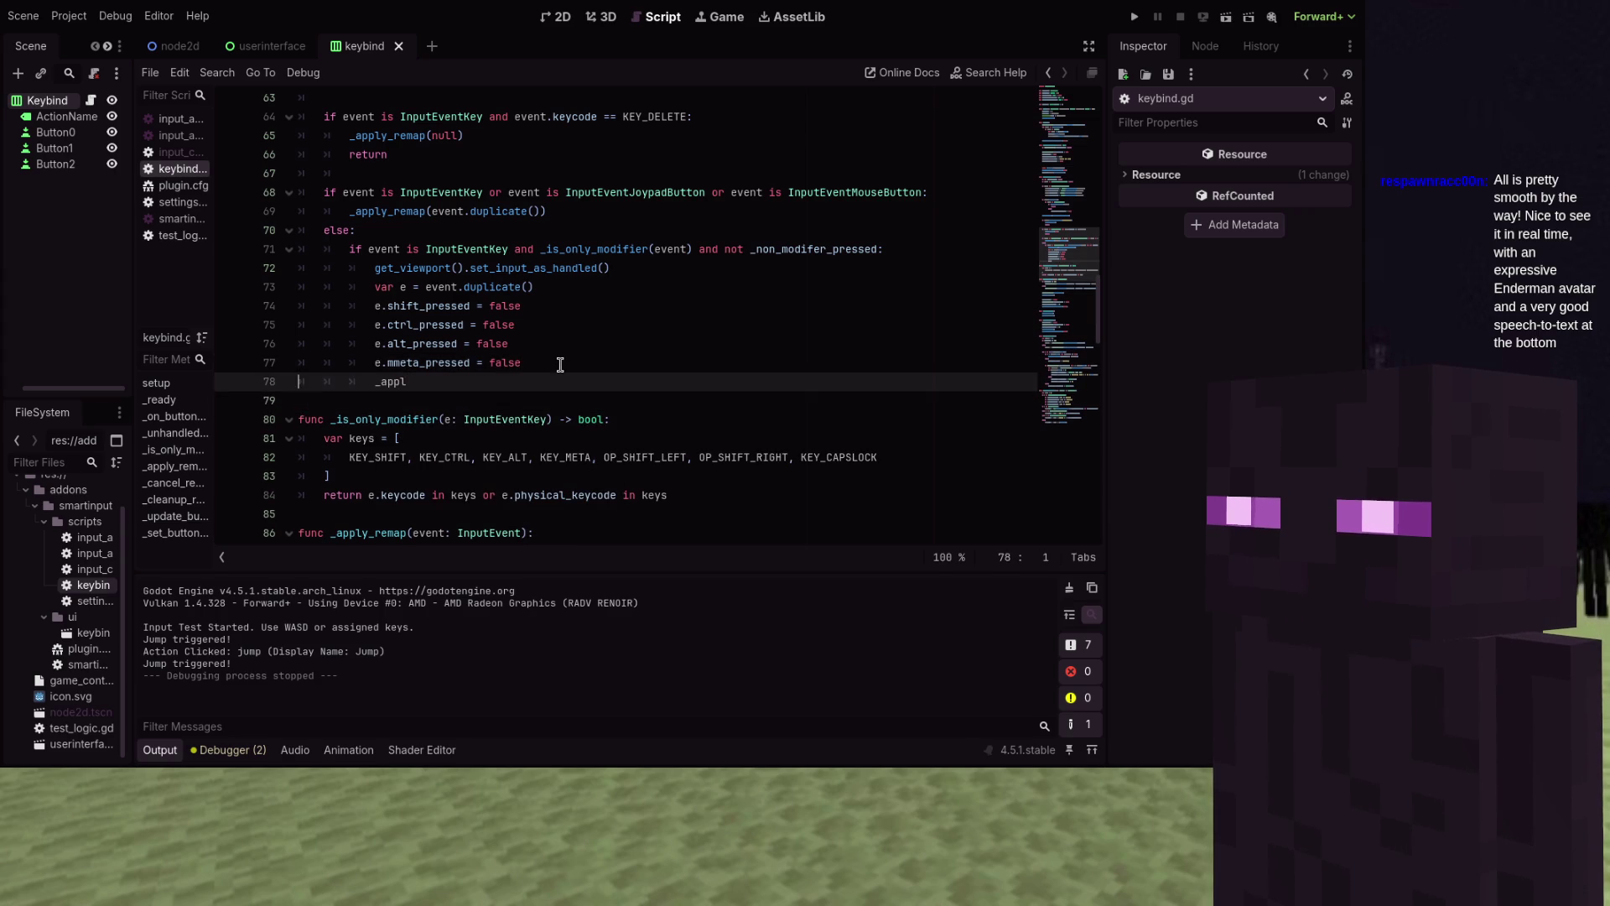
pyautogui.press('Up')
pyautogui.press('End')
pyautogui.press('Left')
pyautogui.press('Left')
pyautogui.press('Left')
pyautogui.press('Left')
pyautogui.press('BackSpace')
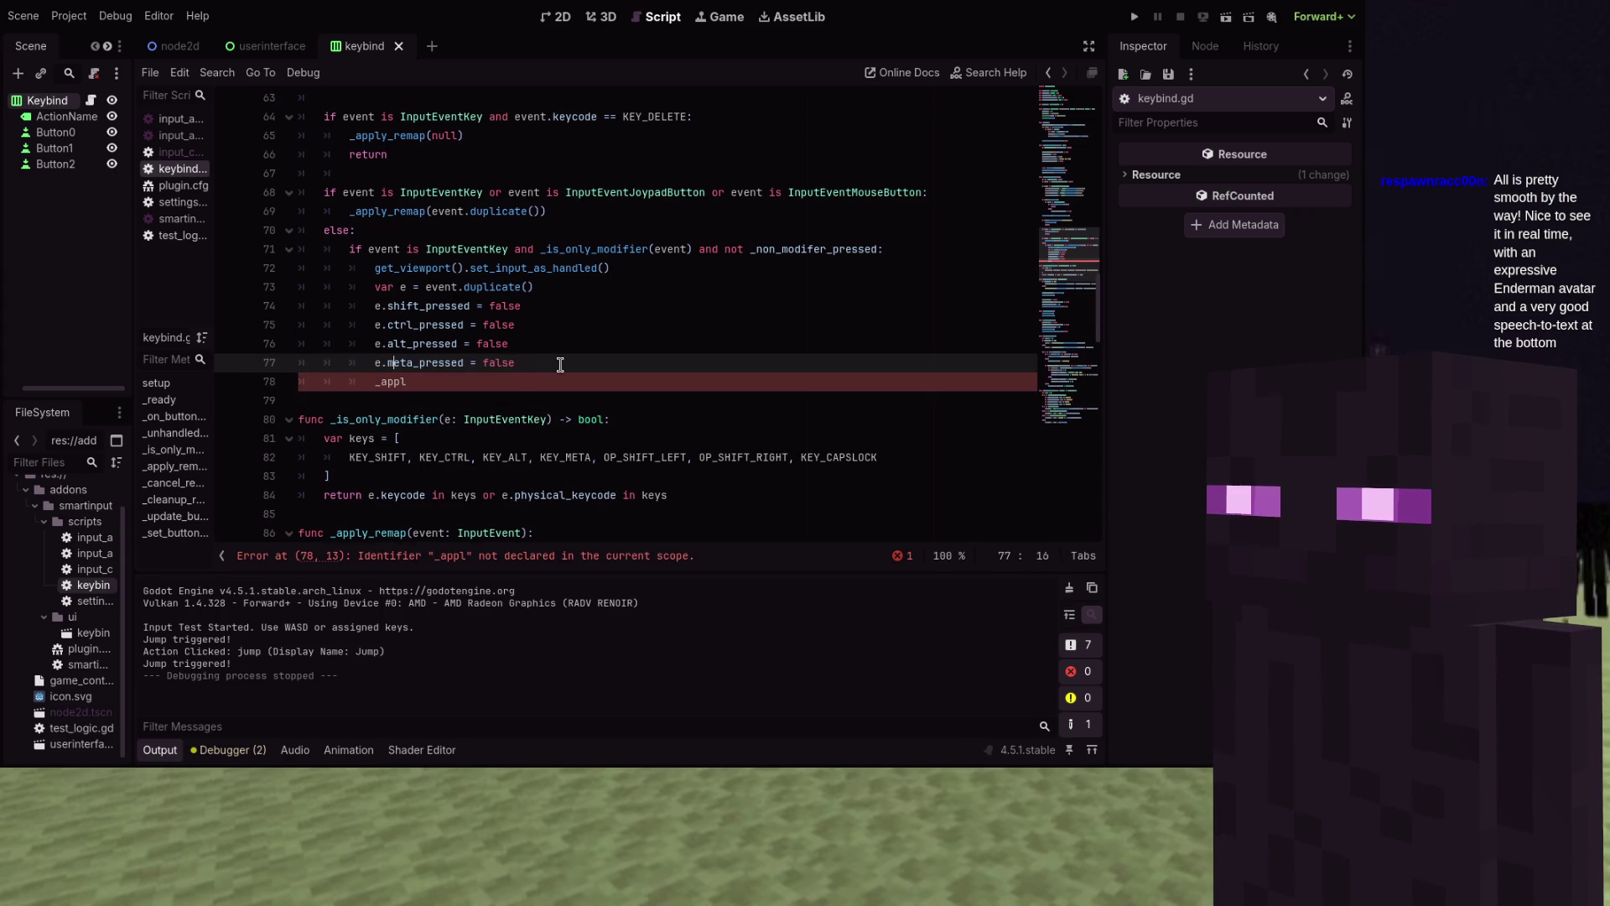
pyautogui.press('Down')
pyautogui.write('_rem')
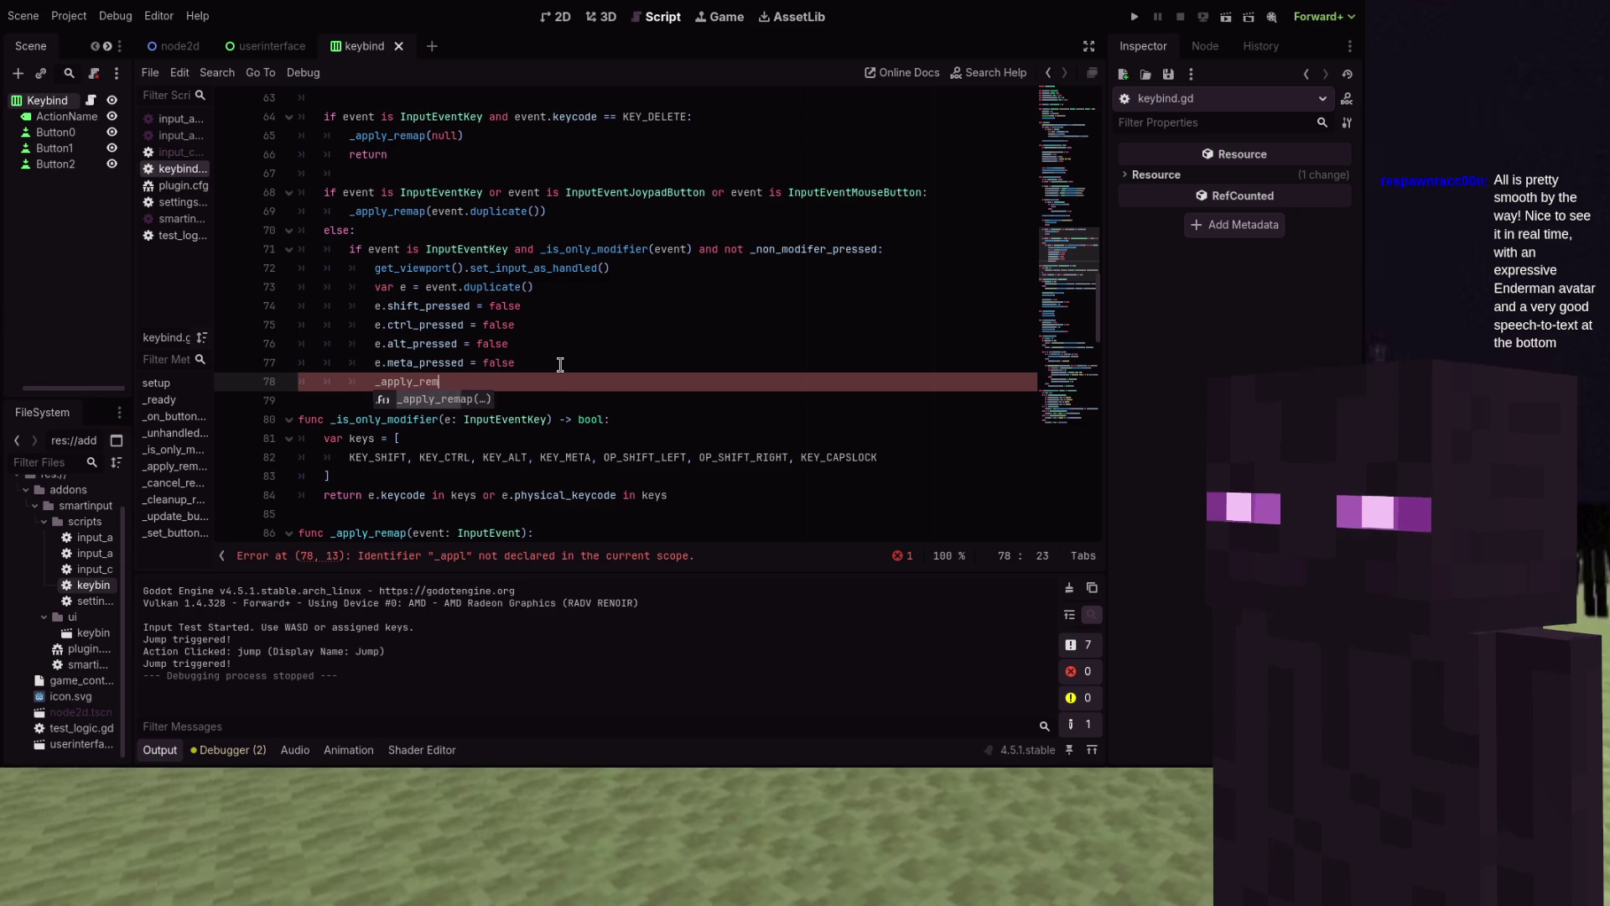
pyautogui.write('ap(e')
pyautogui.press('Right')
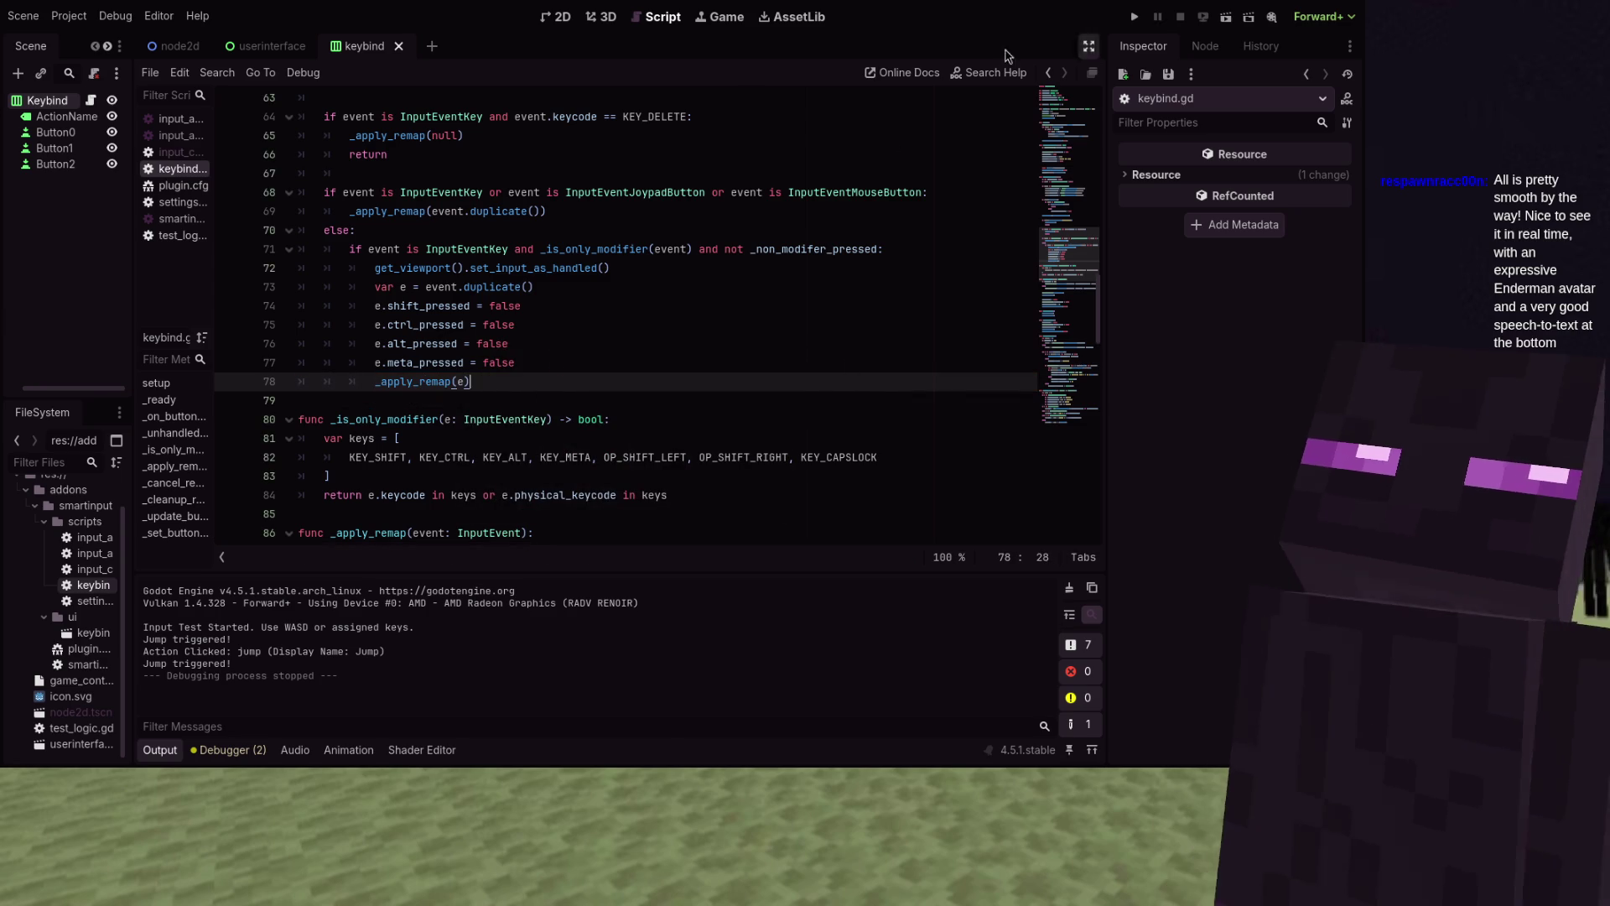
pyautogui.scroll(-2, 635, 151)
pyautogui.scroll(-1, 635, 151)
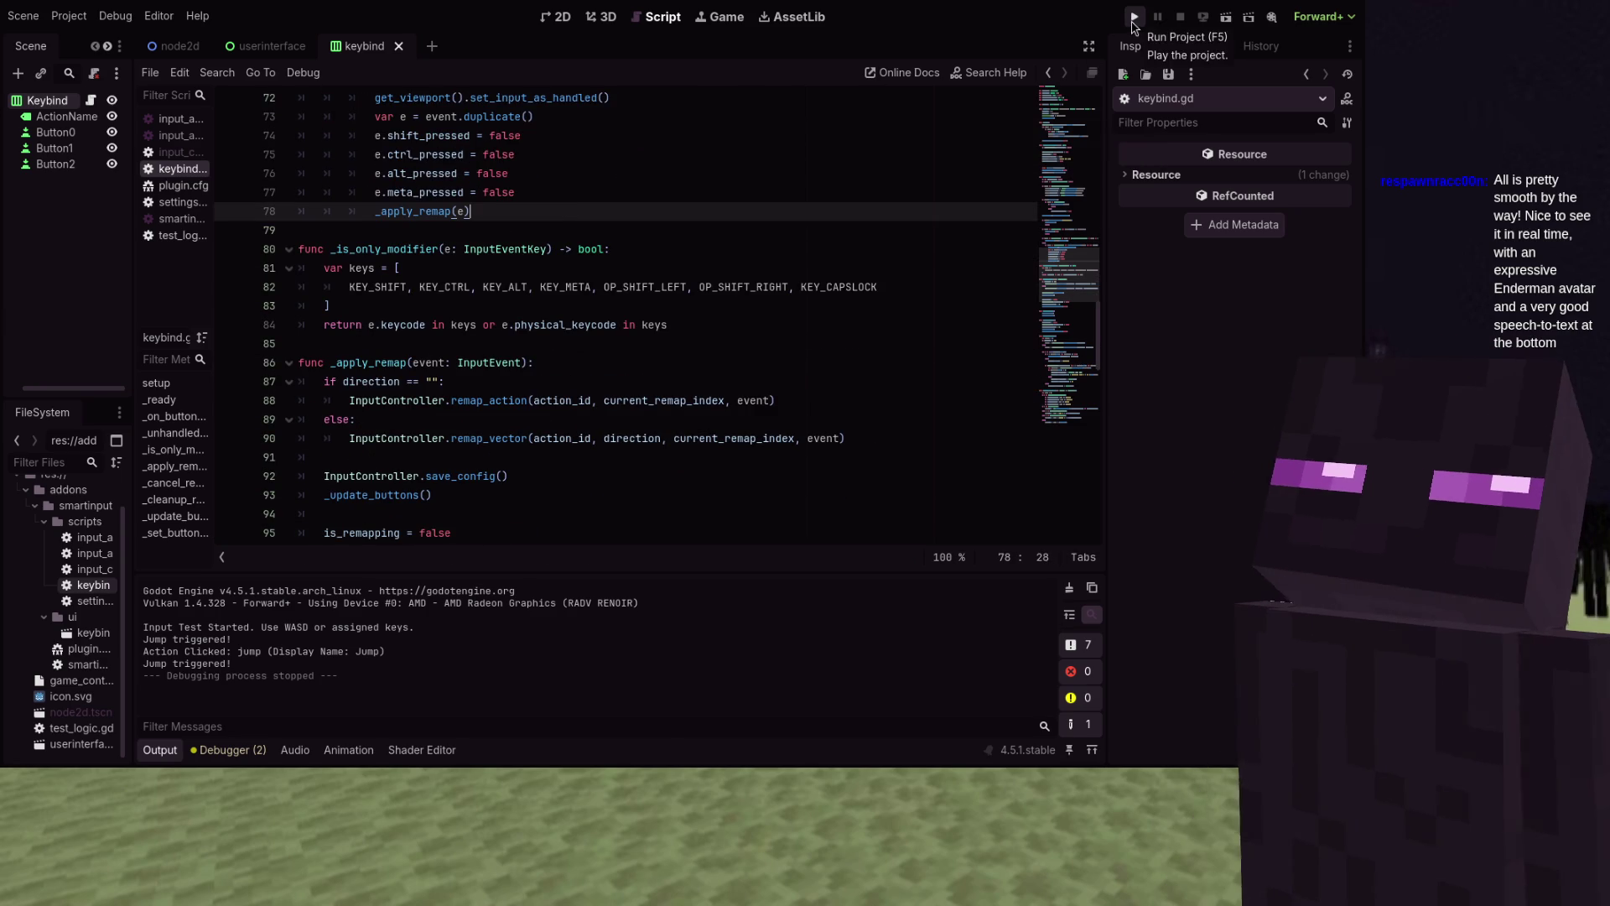
# Run the game, bind W to Move Up's Secondary cell, then stop it with F8
pyautogui.click(1133, 17)
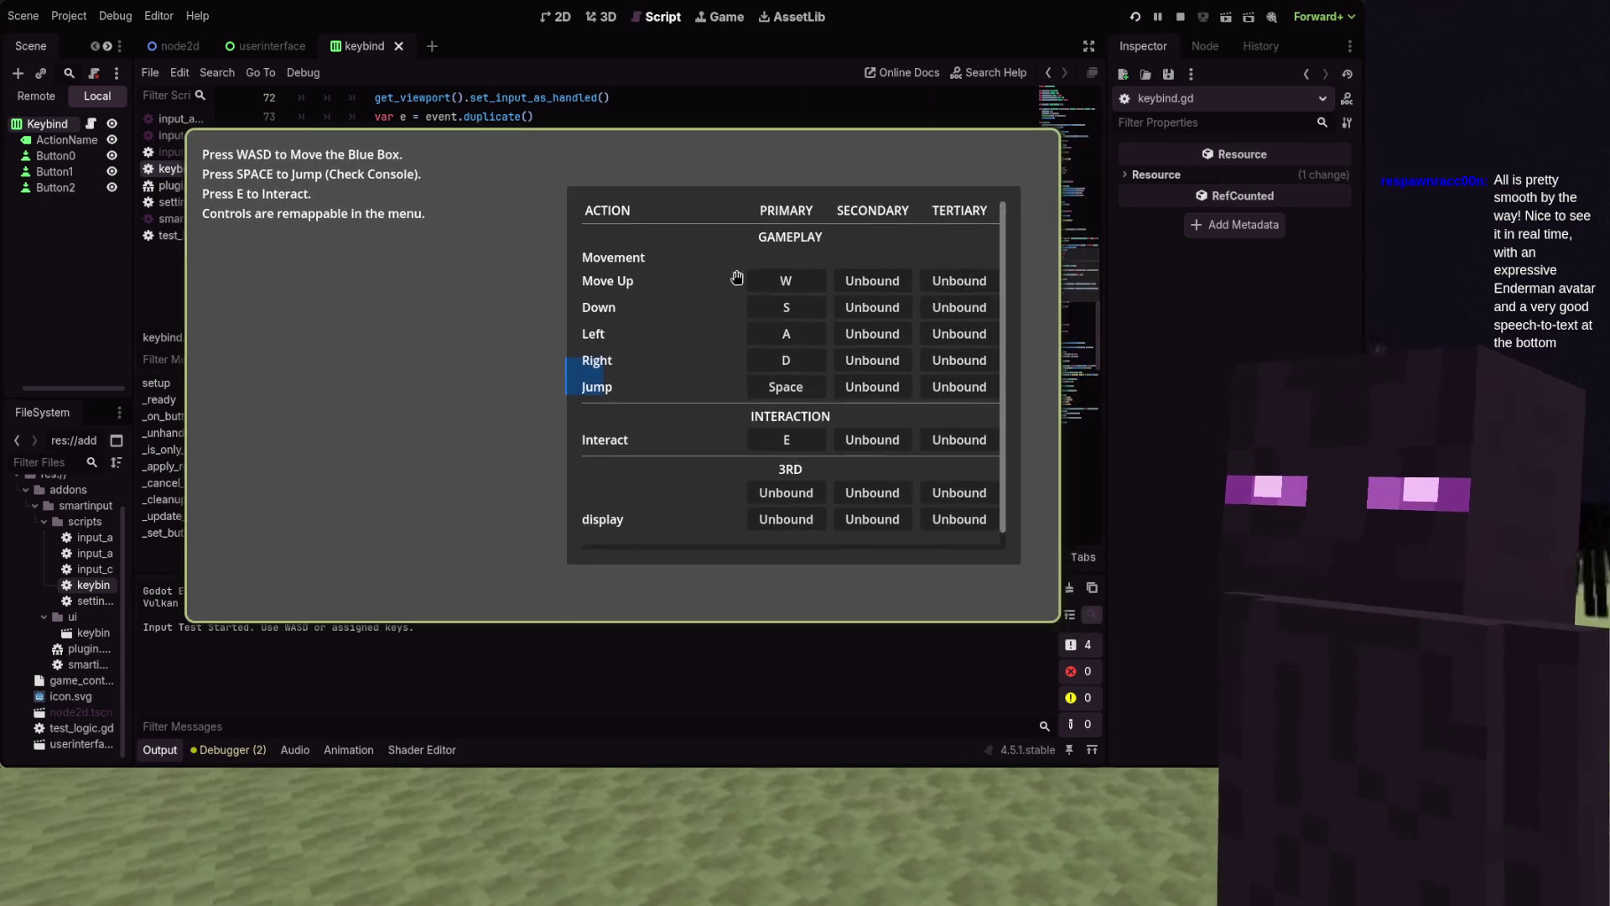
pyautogui.click(879, 288)
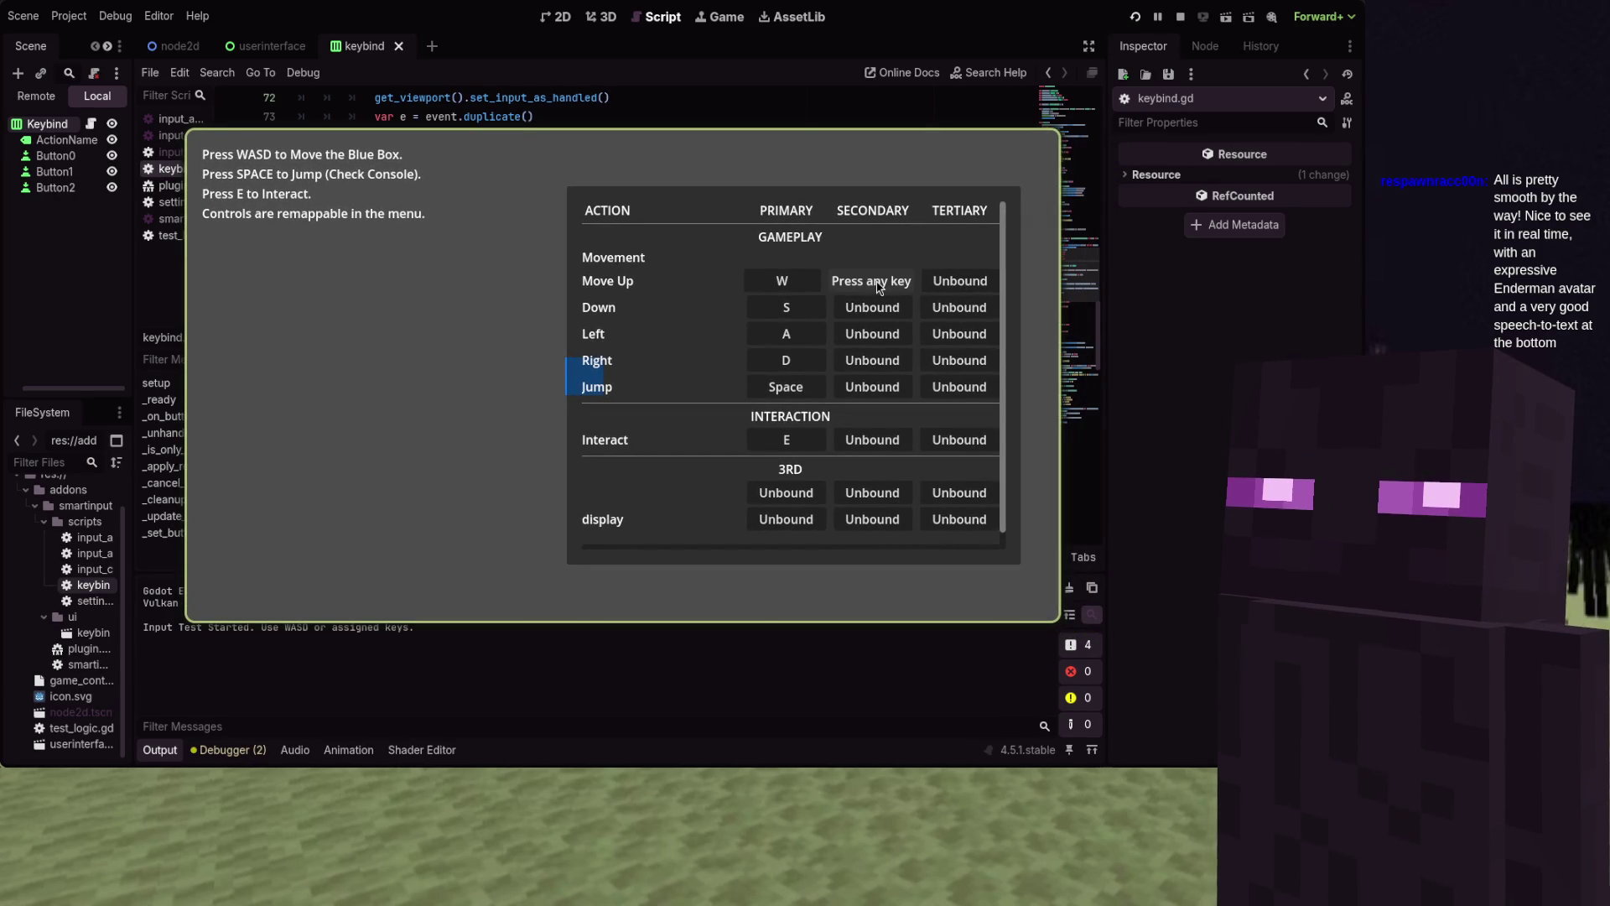
pyautogui.press('w')
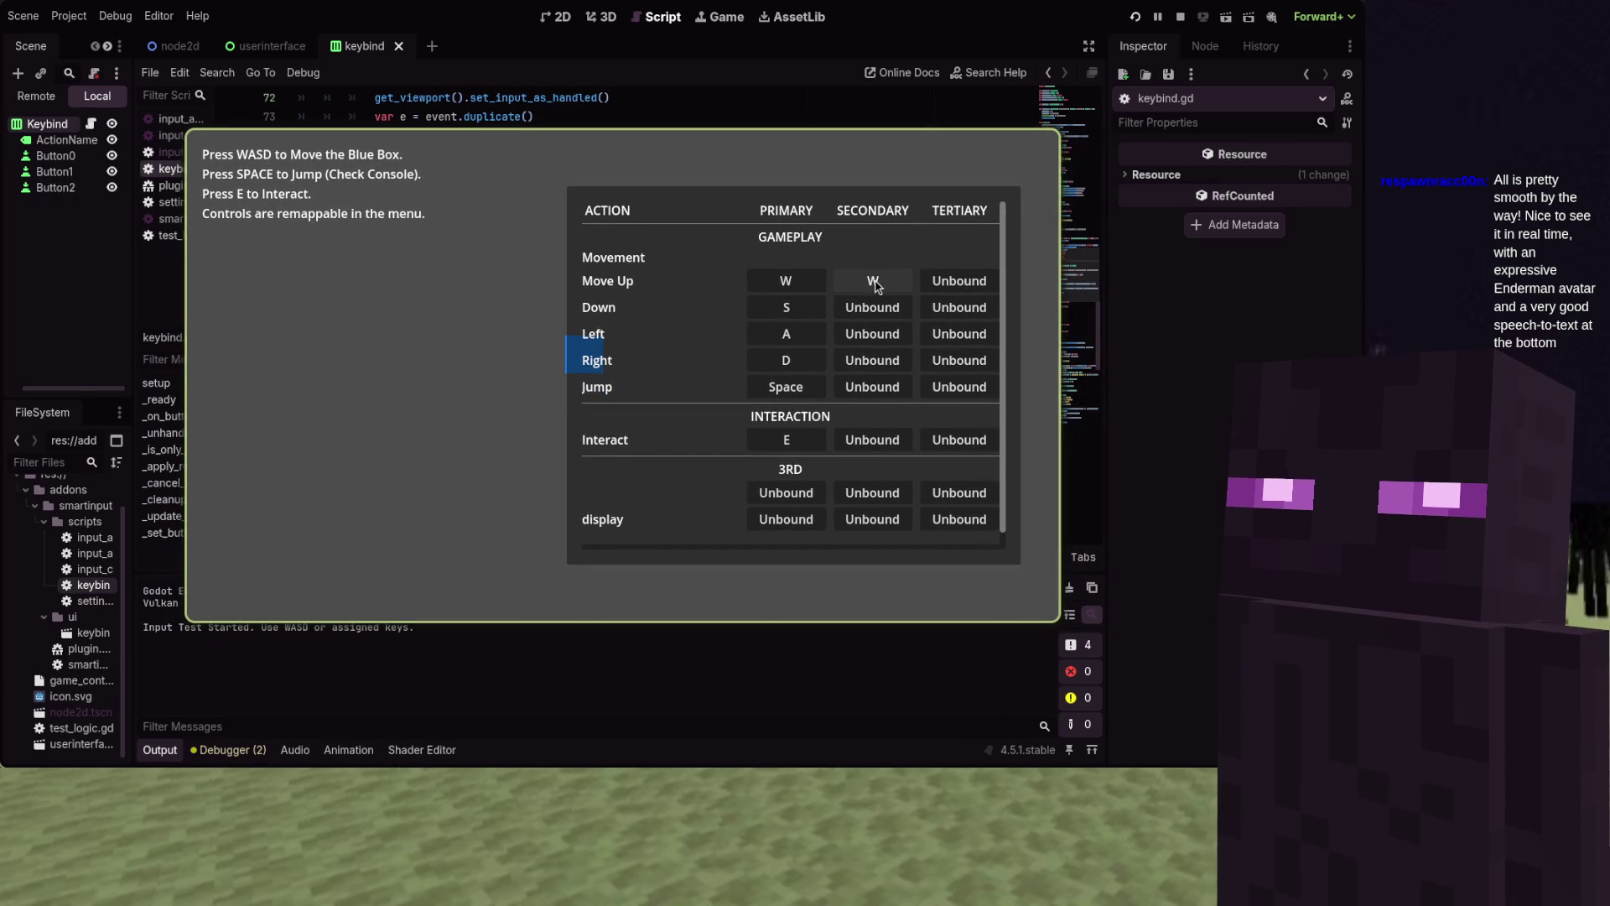
pyautogui.press('F8')
pyautogui.scroll(-1, 573, 217)
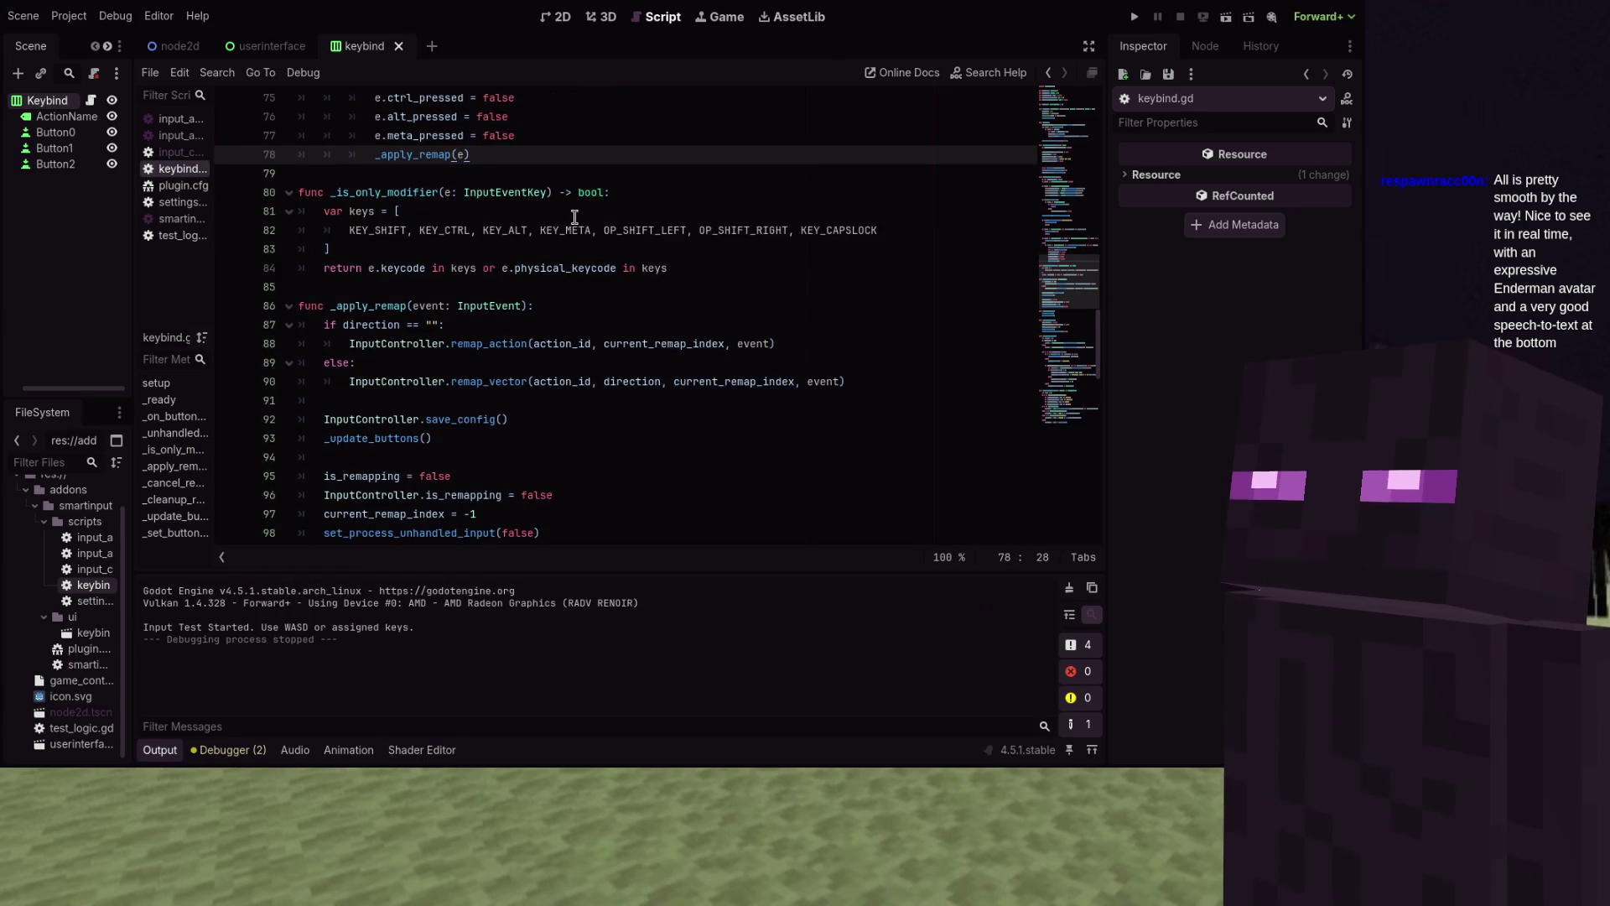
# Add a 'var is_key = e is InputEventKey' line below the var mods line
pyautogui.scroll(-5, 573, 217)
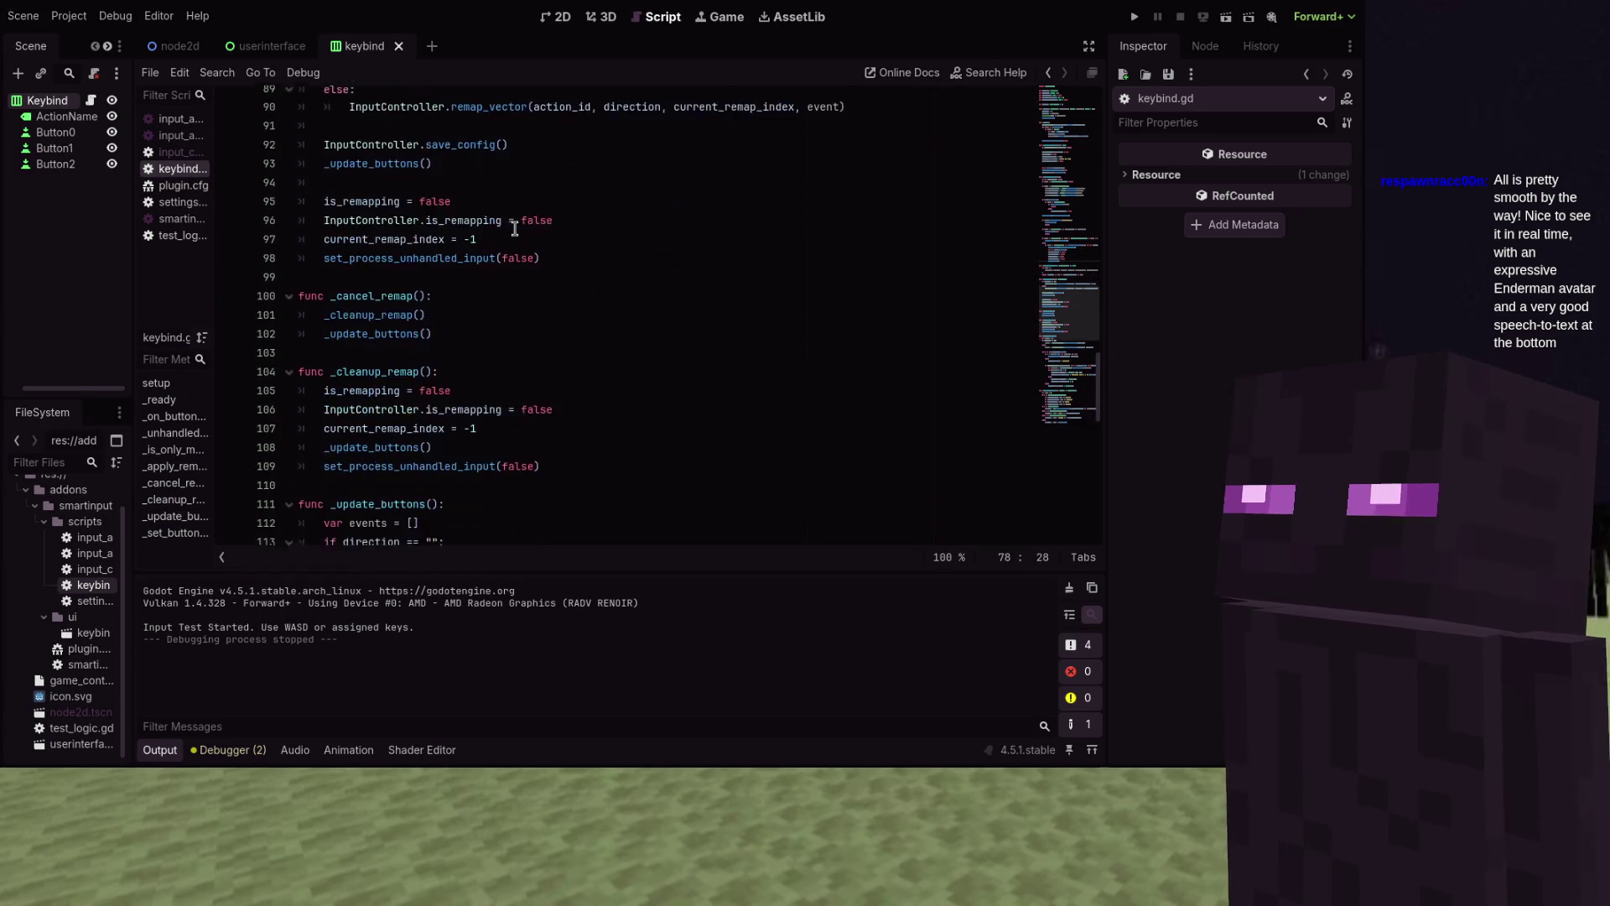
pyautogui.scroll(-2, 515, 228)
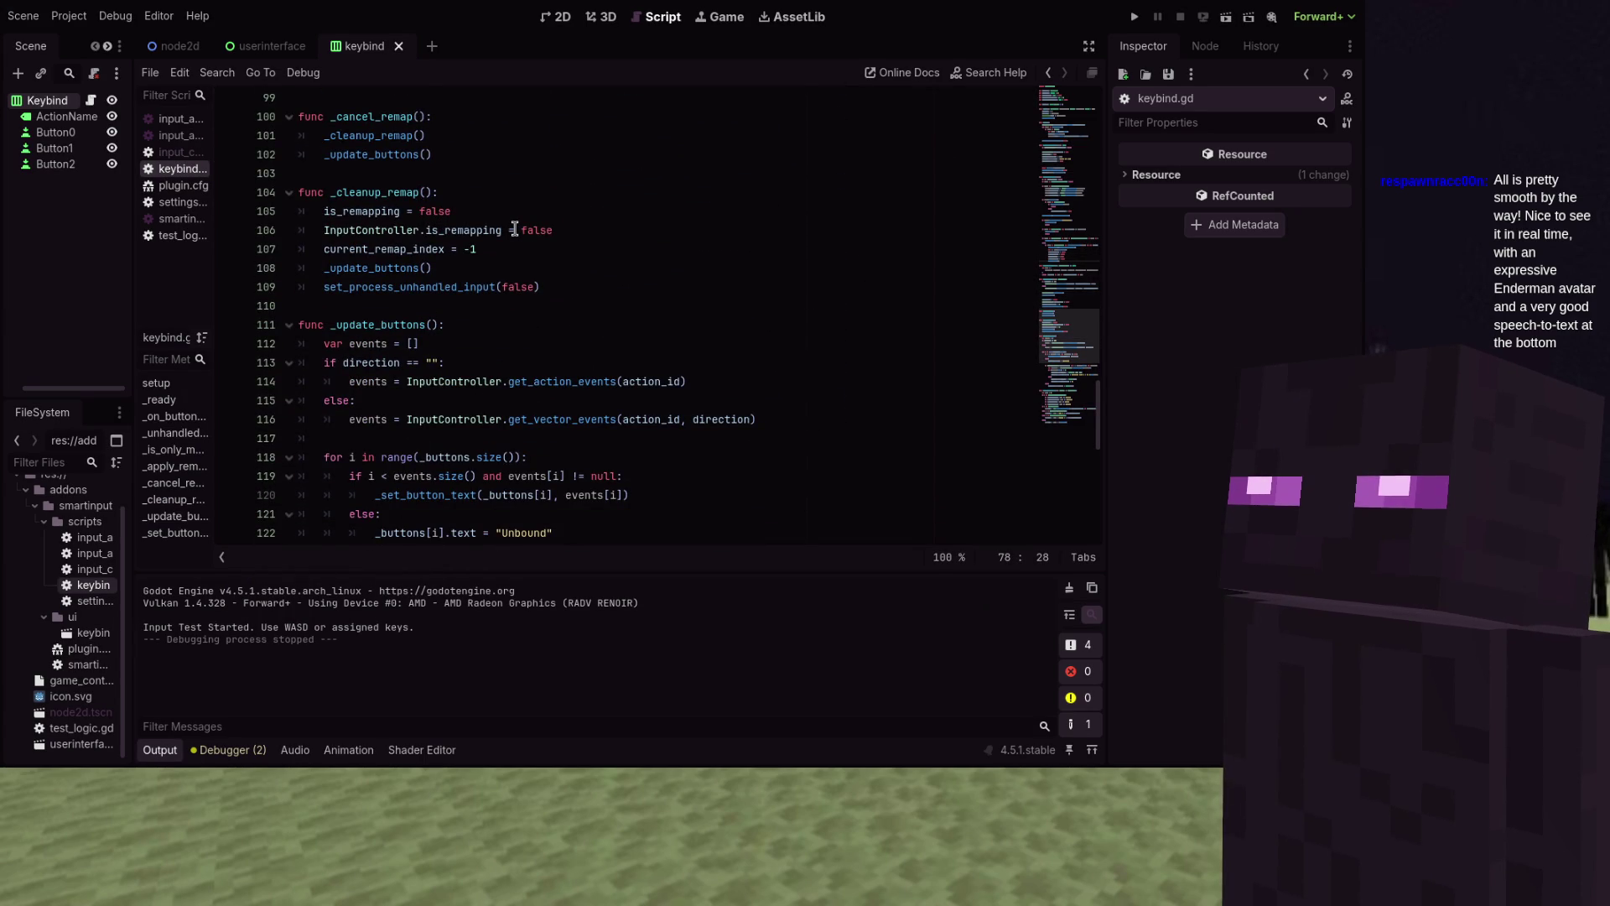
pyautogui.scroll(-9, 515, 228)
pyautogui.scroll(6, 514, 228)
pyautogui.scroll(-6, 520, 230)
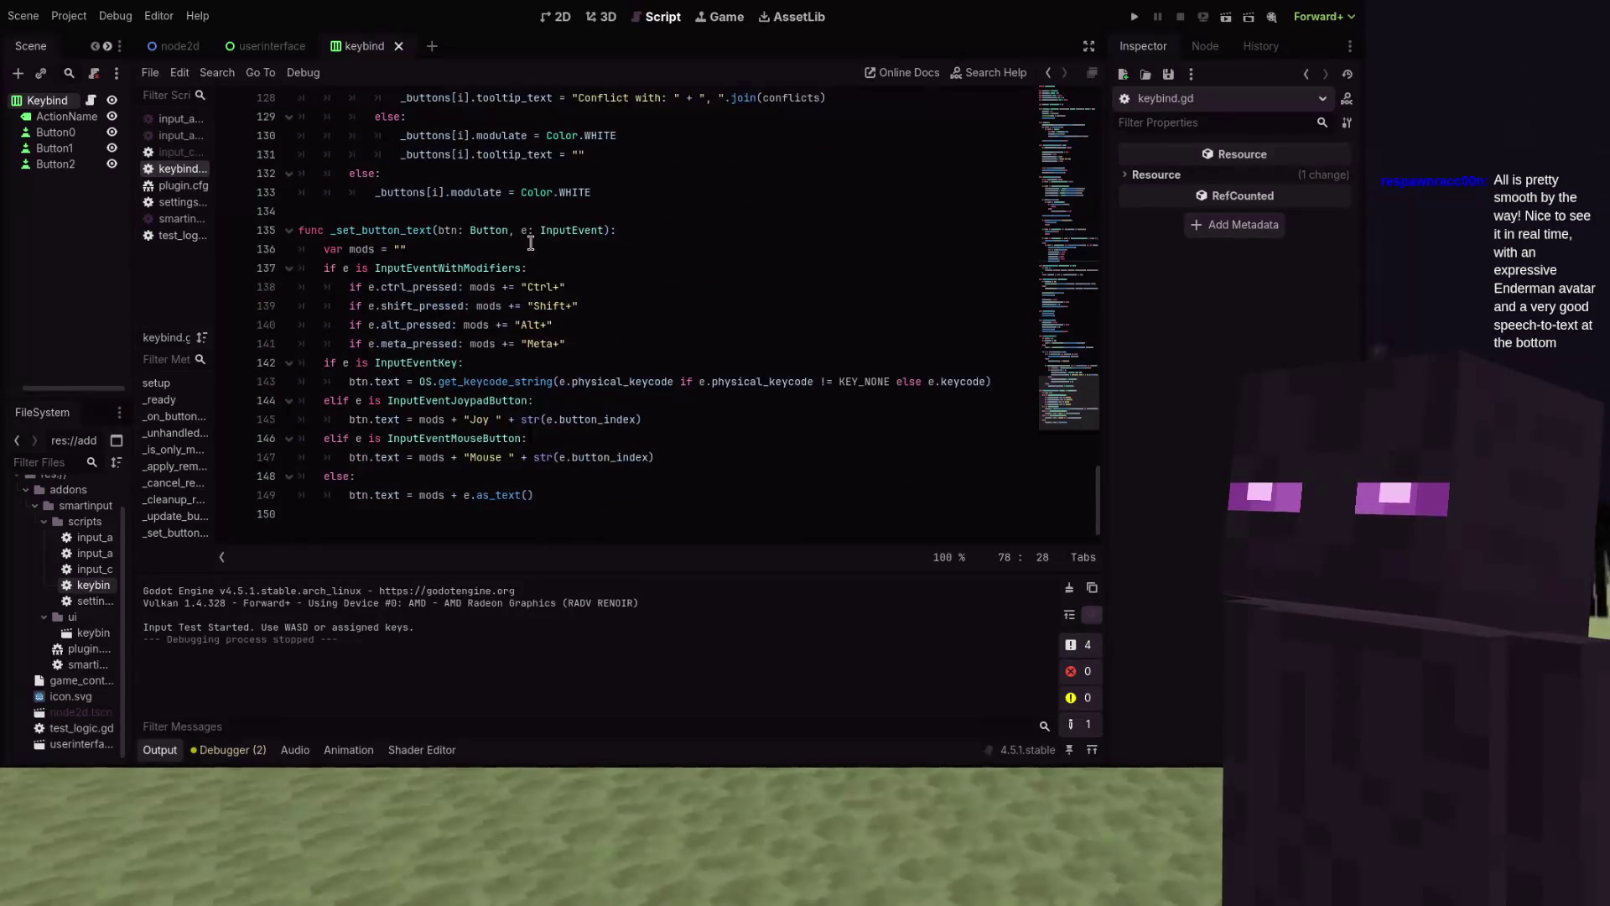
pyautogui.click(538, 250)
pyautogui.press('Return')
pyautogui.write('r is_key = e is Inp')
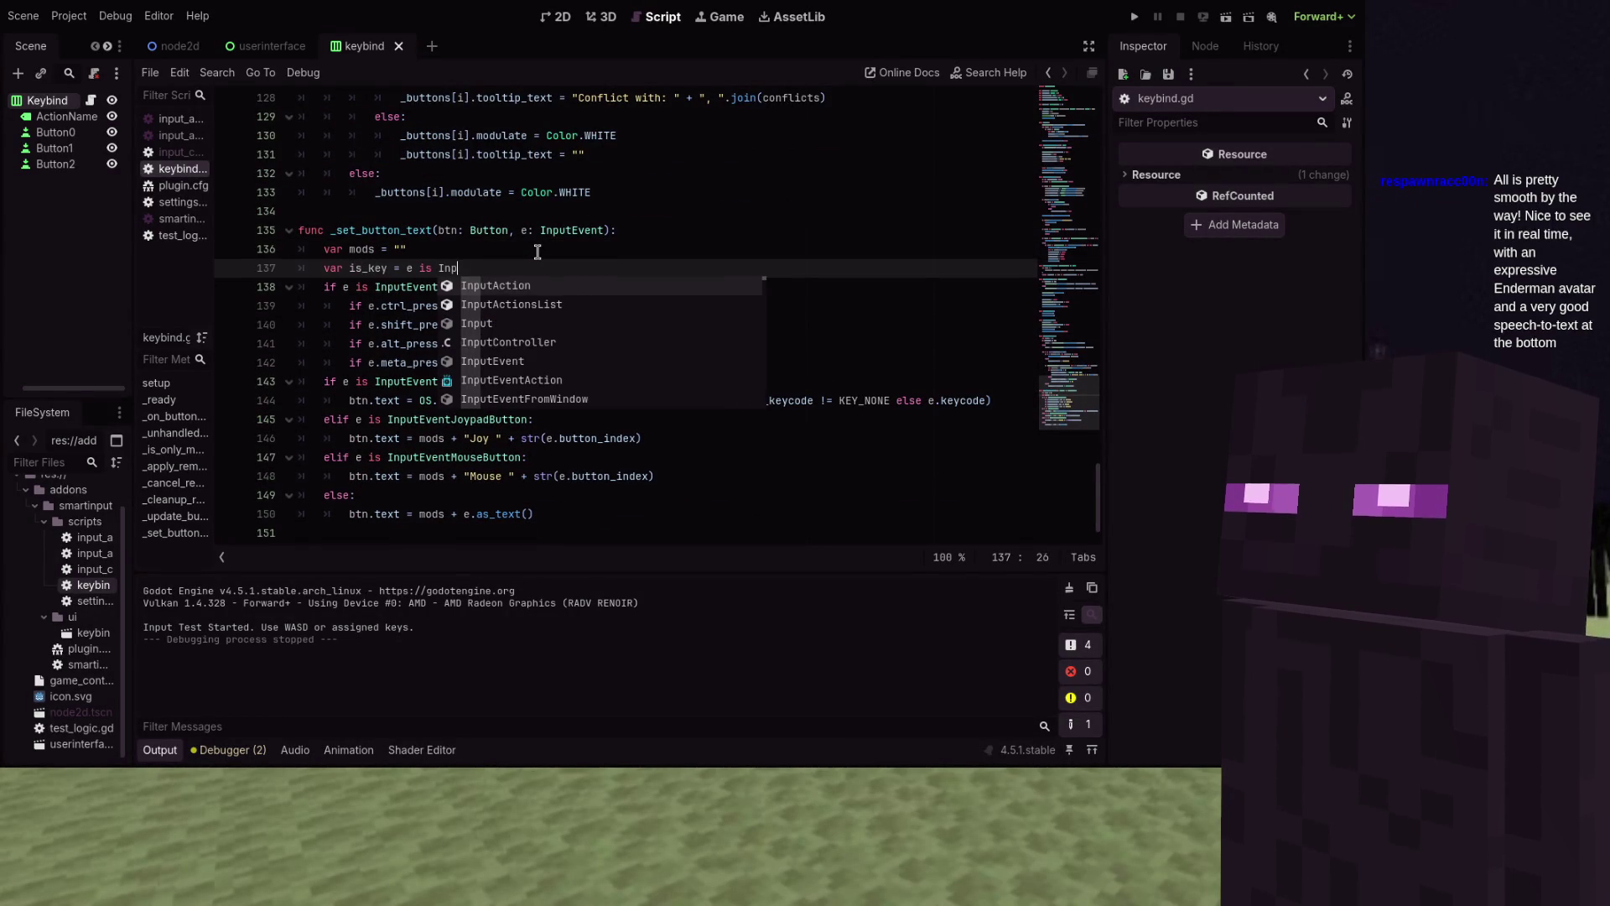
pyautogui.write('utEve')
pyautogui.press('Down')
pyautogui.press('Down')
pyautogui.press('Down')
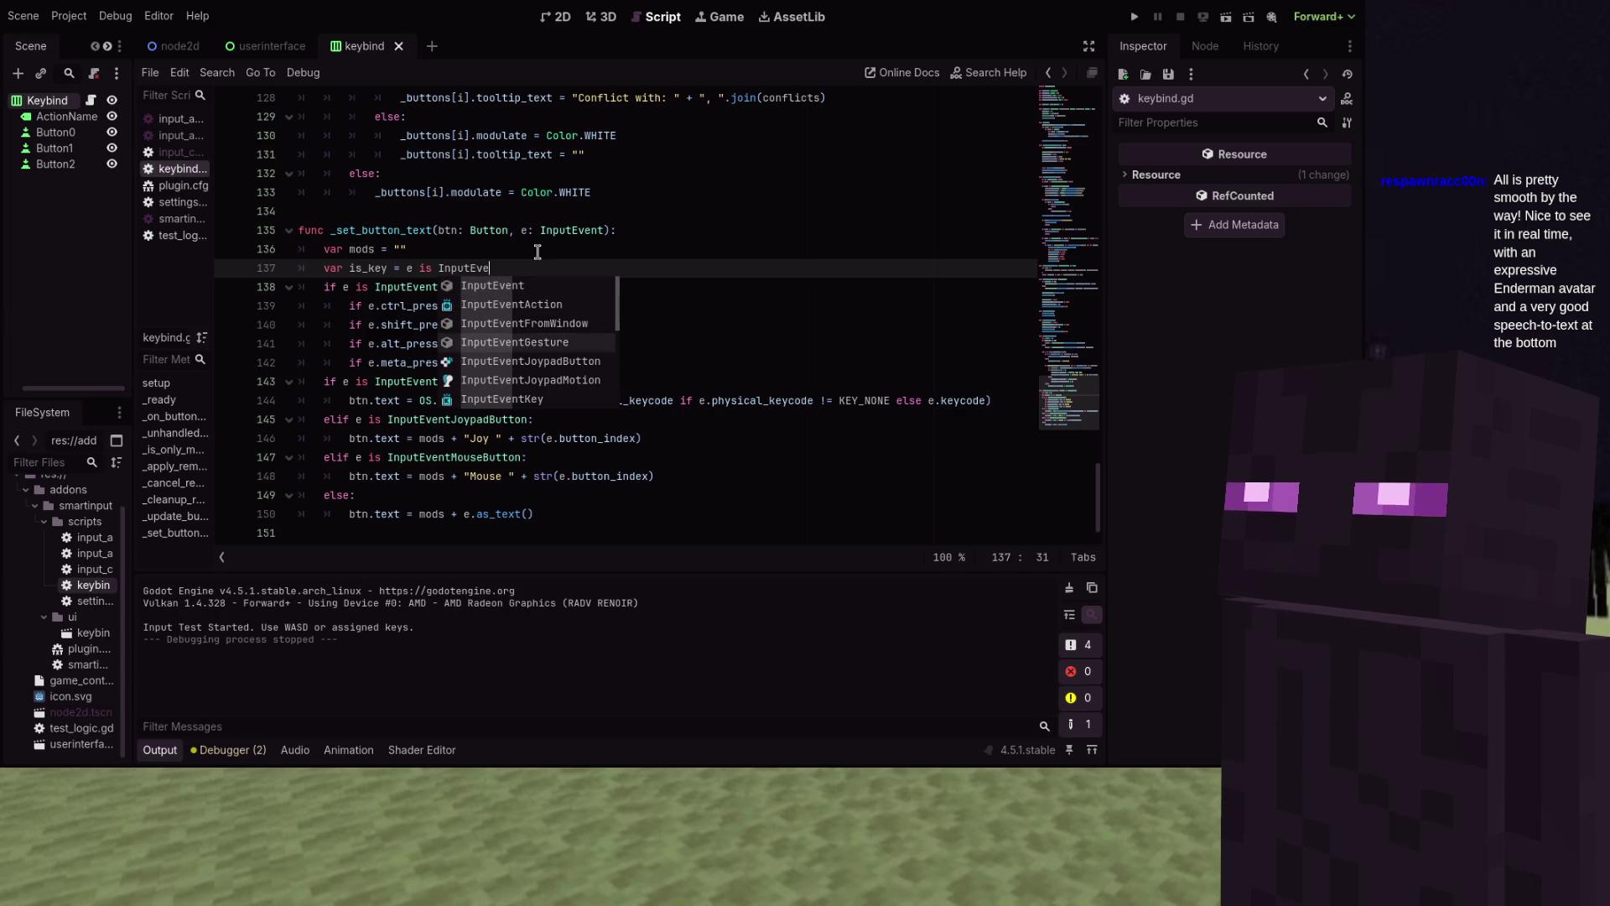
pyautogui.press('Return')
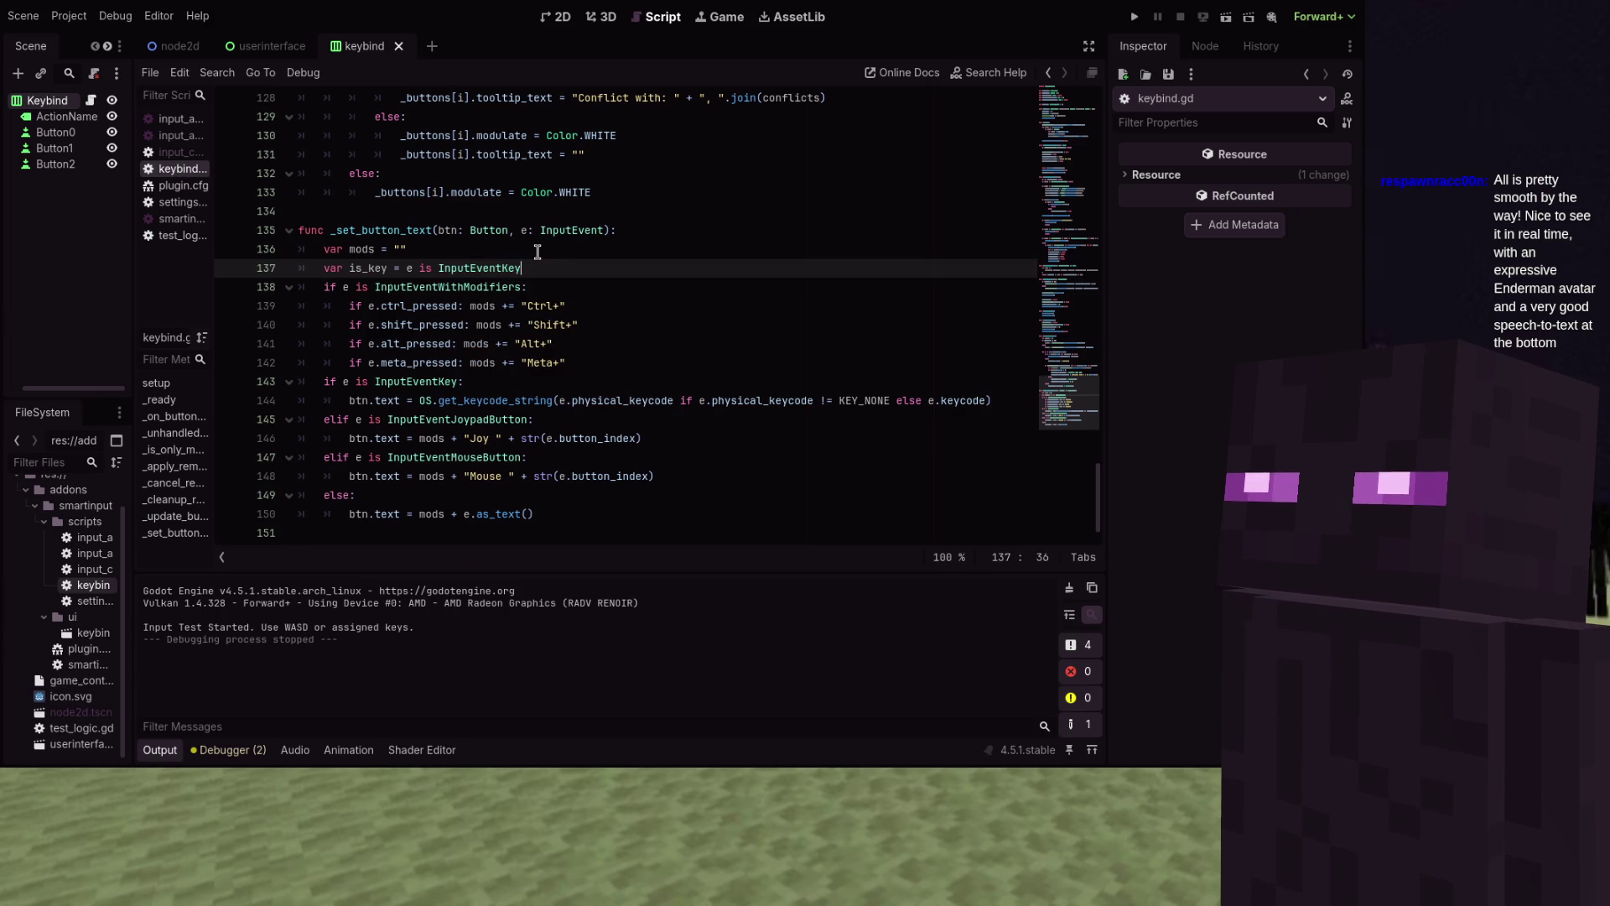
# Erase the Ctrl, Shift, Alt and Meta if-lines on lines 139–142 using multiple carets
pyautogui.press('Down')
pyautogui.press('Down')
pyautogui.press('Down')
pyautogui.press('Up')
pyautogui.press('Up')
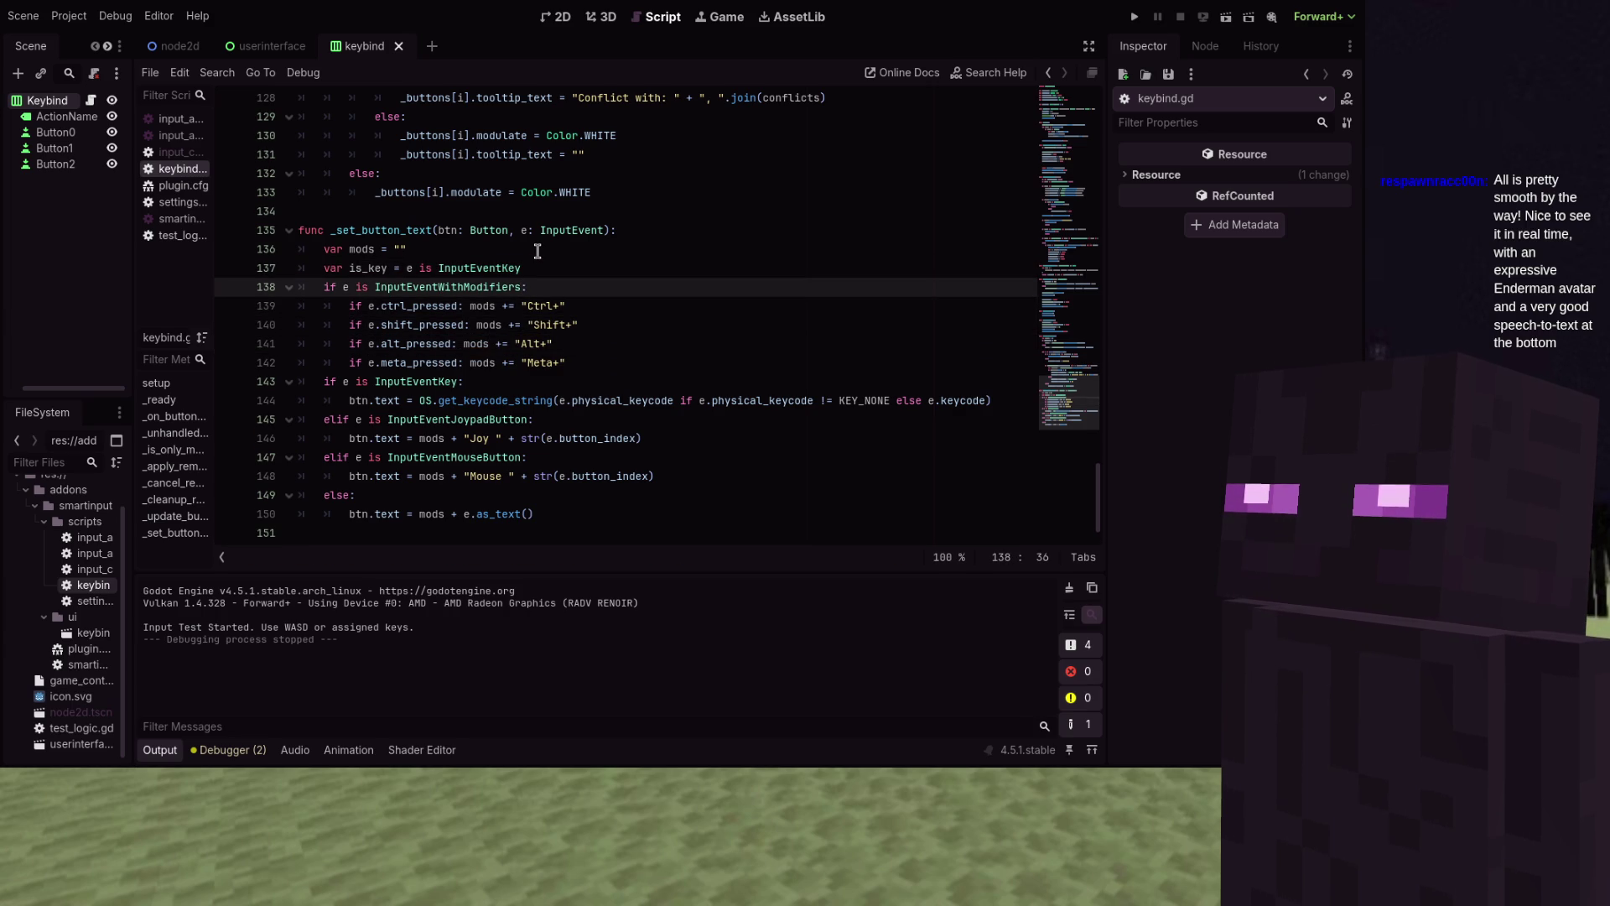
pyautogui.press('Down')
pyautogui.press('Down')
pyautogui.press('Down')
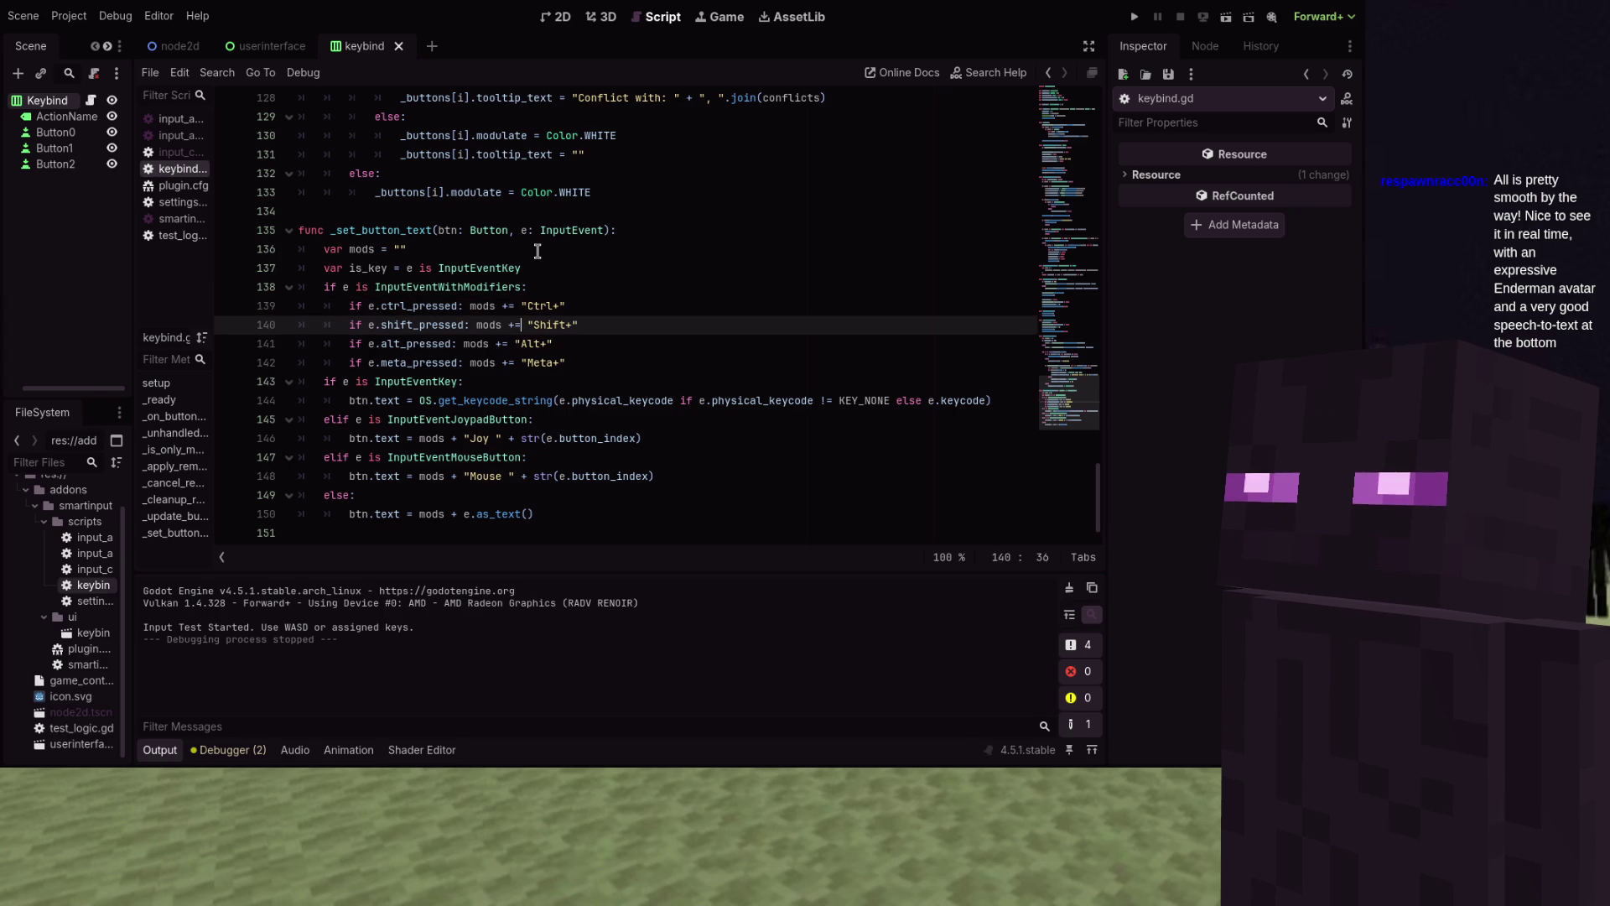
pyautogui.press('Home')
pyautogui.press('Up')
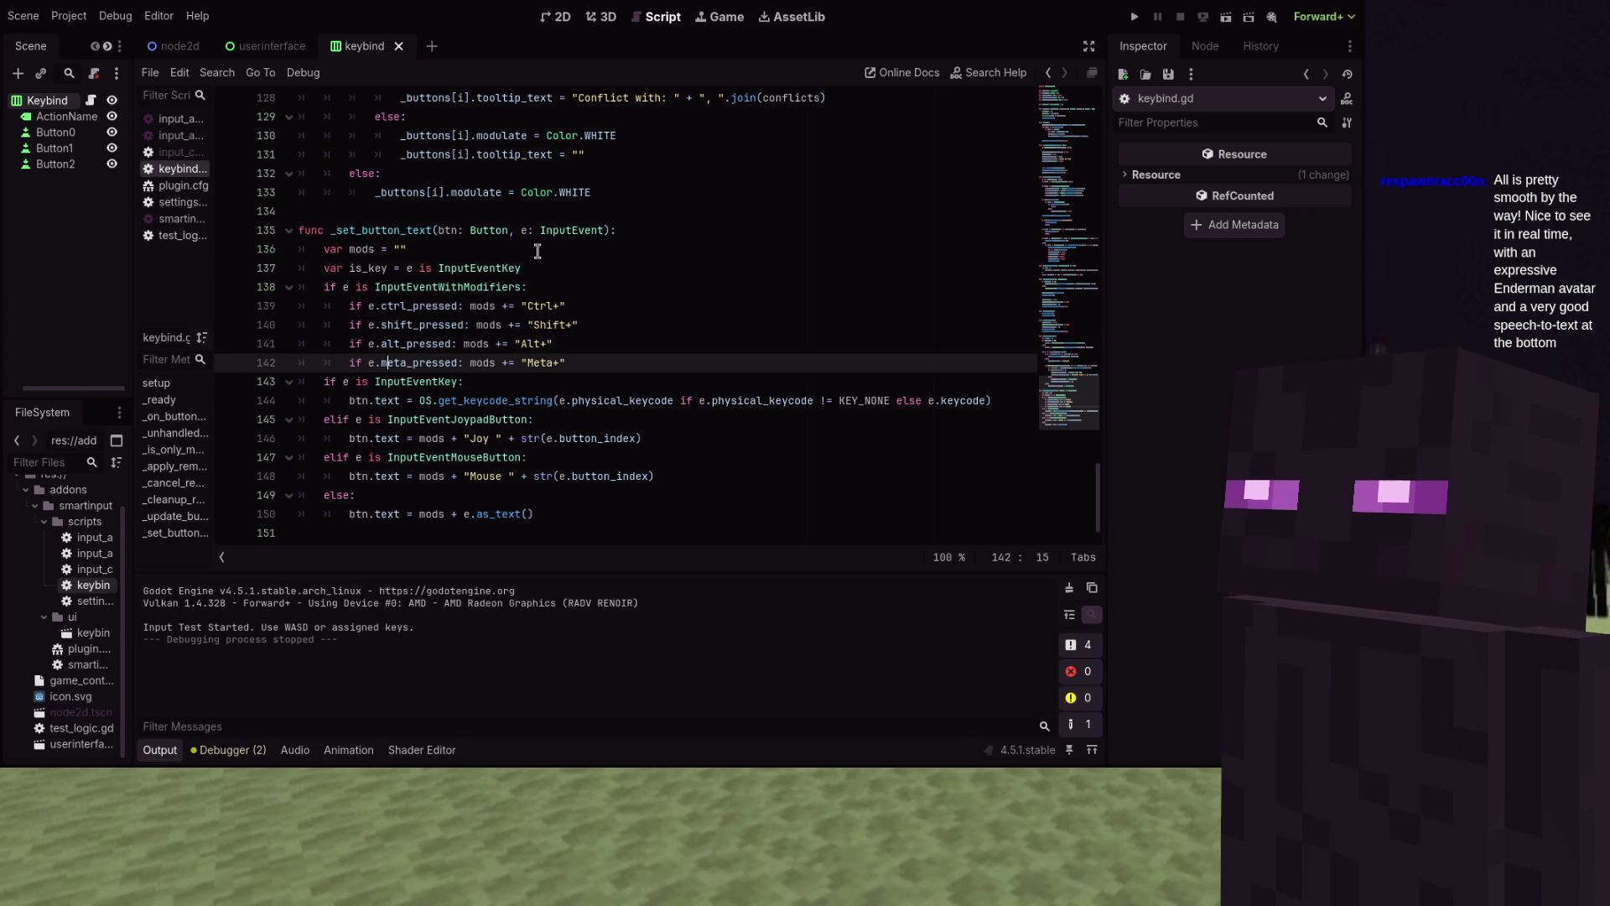
pyautogui.hotkey('shift', 'alt', 'Up')
pyautogui.hotkey('shift', 'alt', 'Up')
pyautogui.hotkey('shift', 'alt', 'Up')
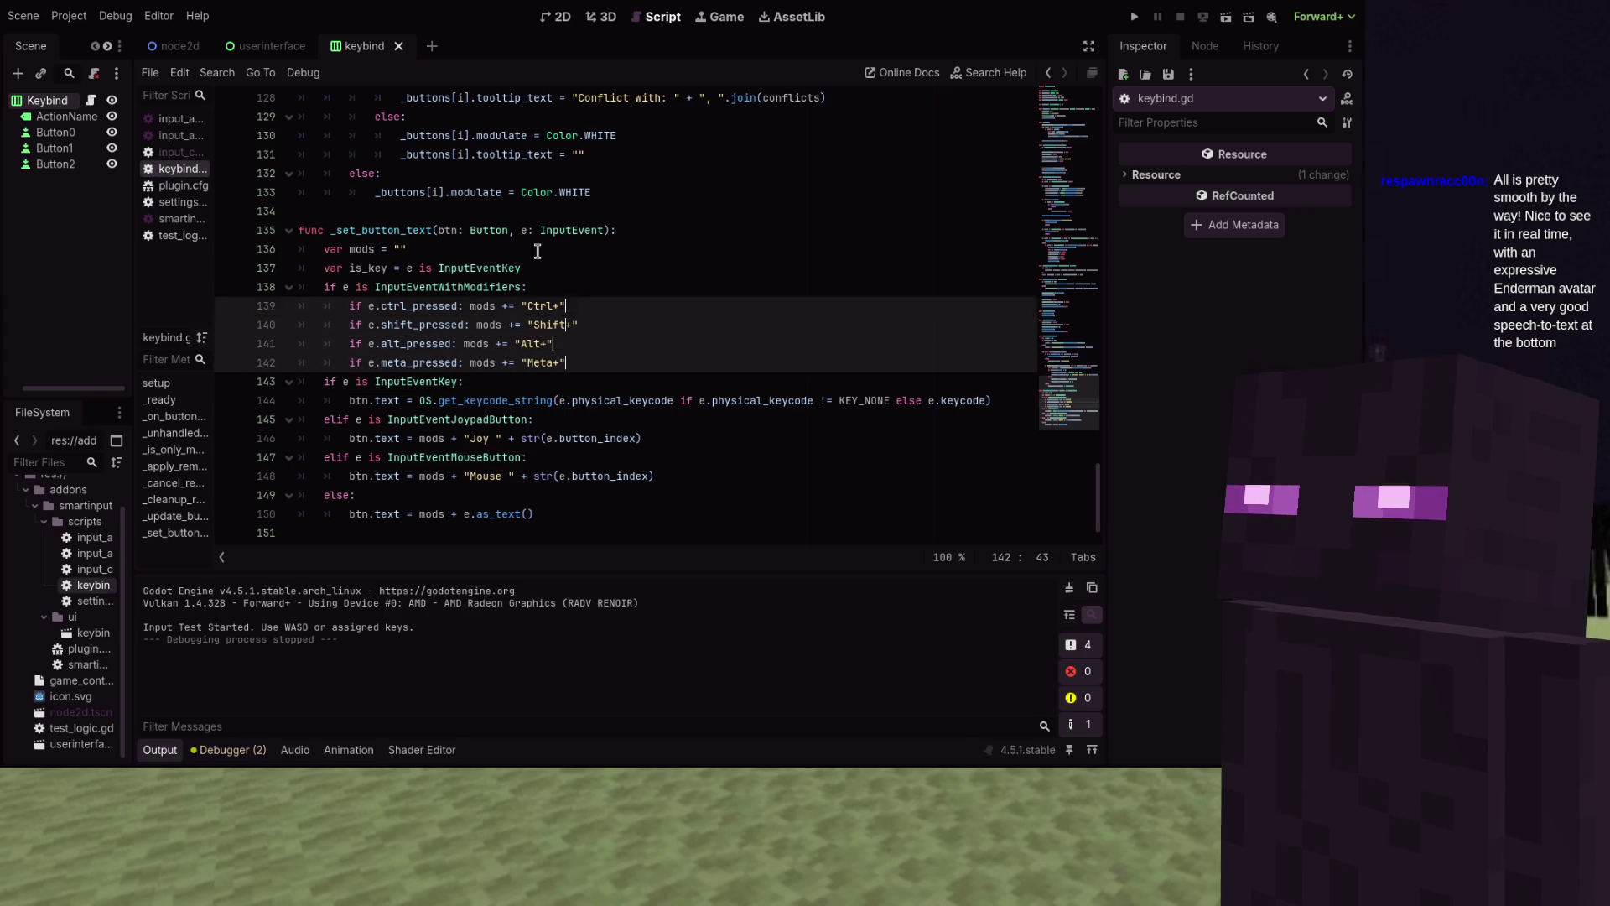
pyautogui.hotkey('ctrl', 'Left')
pyautogui.hotkey('ctrl', 'Left')
pyautogui.hotkey('ctrl', 'Left')
pyautogui.hotkey('shift', 'Right')
pyautogui.hotkey('shift', 'Right')
pyautogui.hotkey('shift', 'Right')
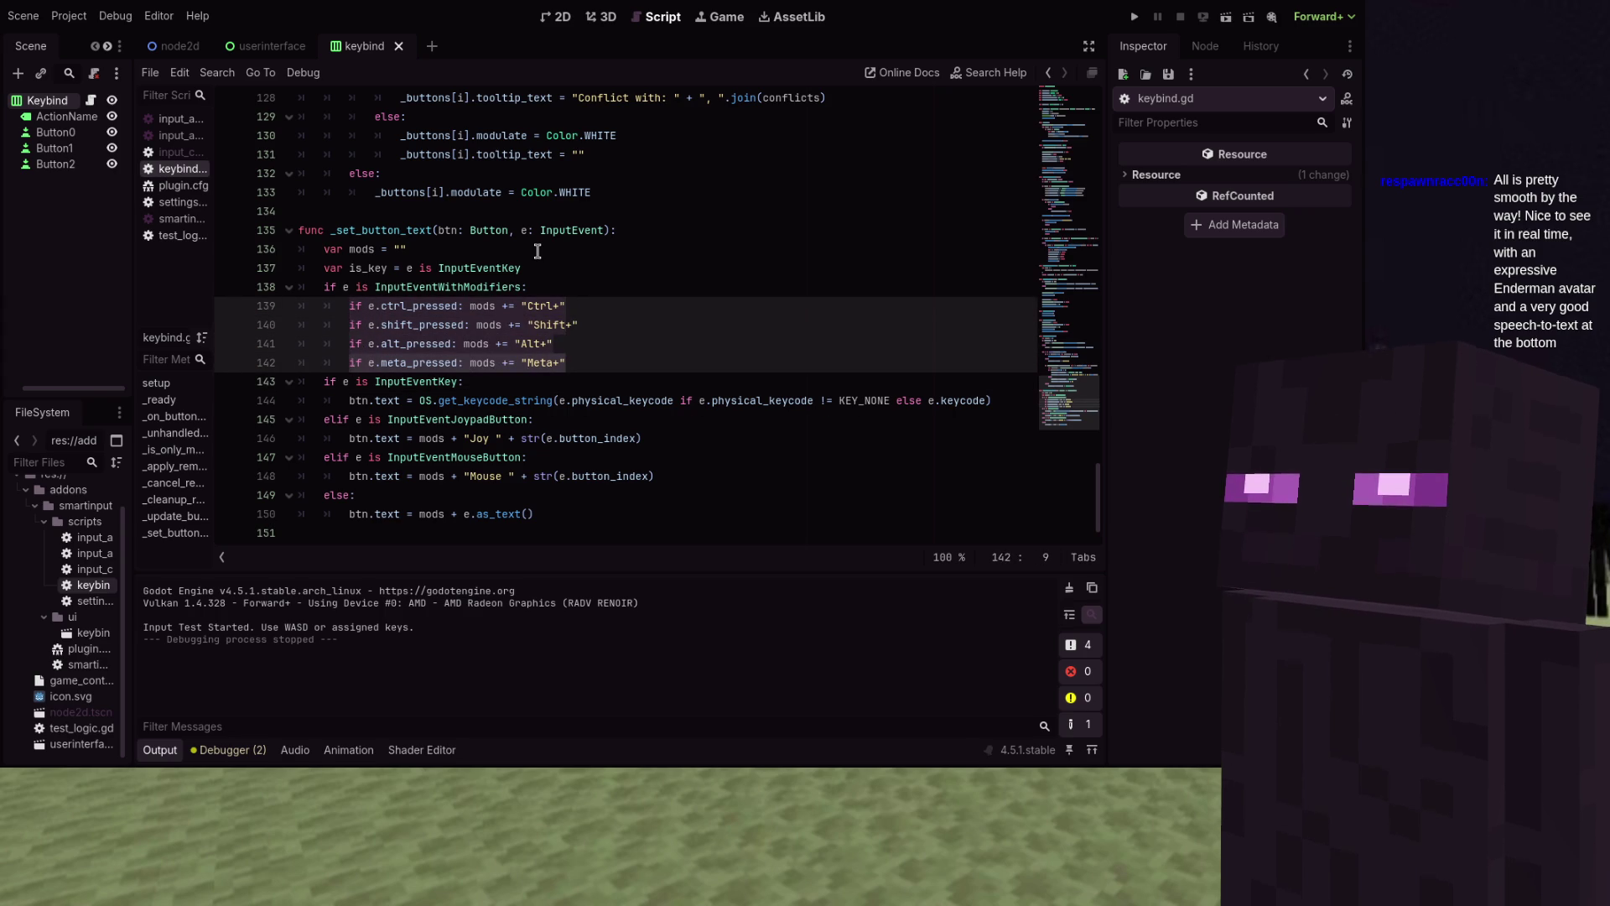
pyautogui.press('BackSpace')
pyautogui.press('BackSpace')
pyautogui.press('BackSpace')
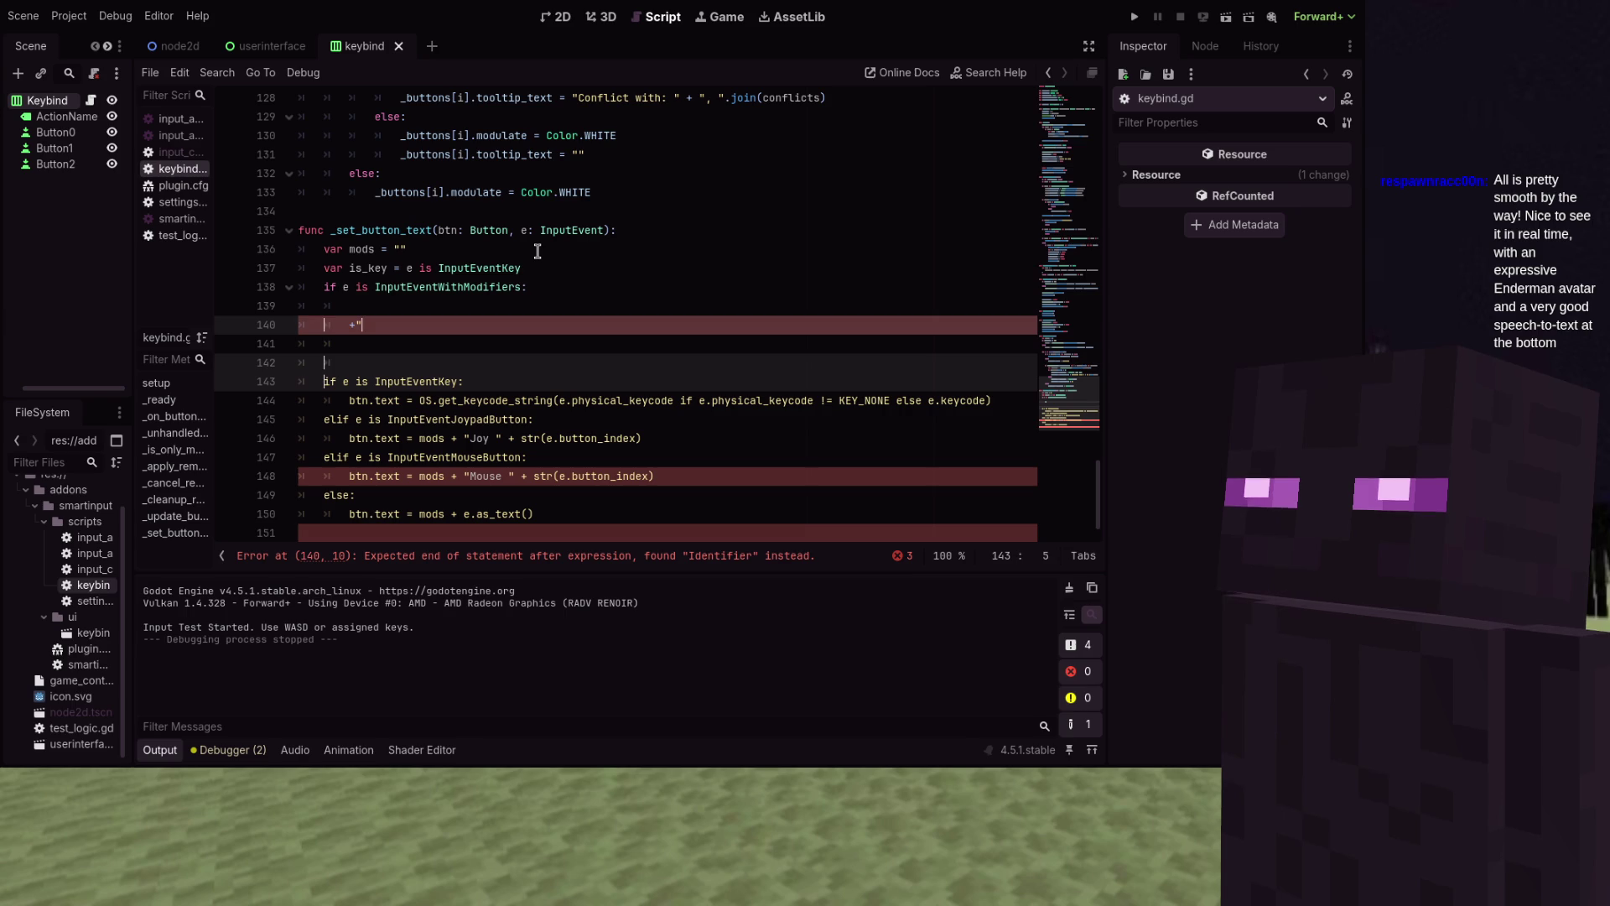
pyautogui.click(487, 320)
# Draft 'var is_ctrl = in [KEY_CTRL] or pk' on line 139, dropping the undeclared k
pyautogui.press('BackSpace')
pyautogui.press('BackSpace')
pyautogui.press('Up')
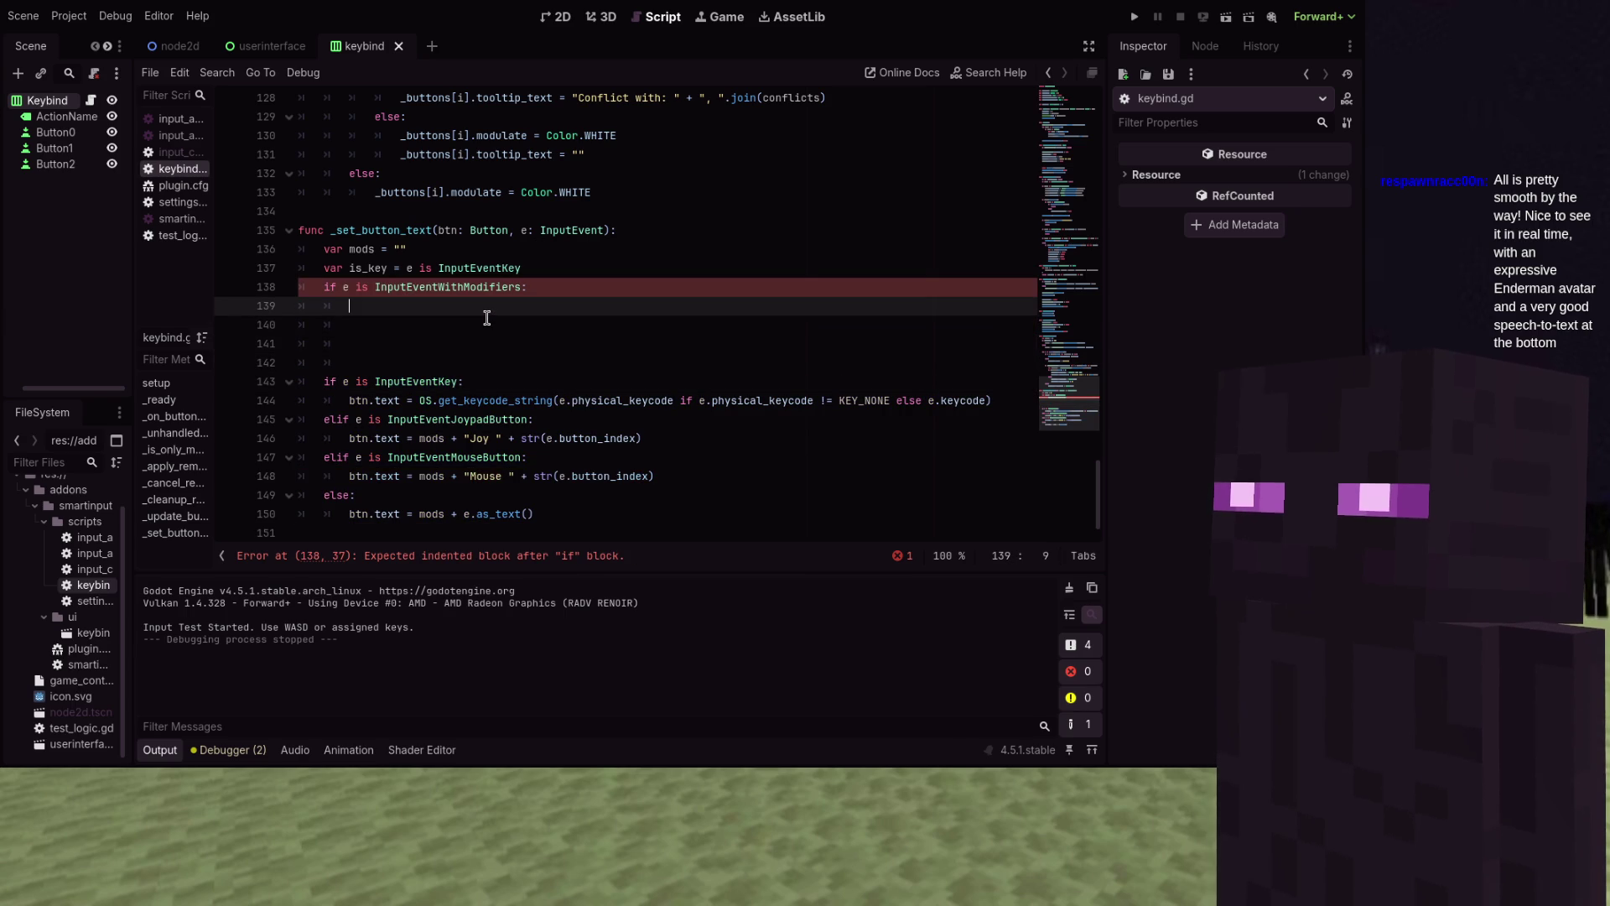
pyautogui.write('var is_ctrl ')
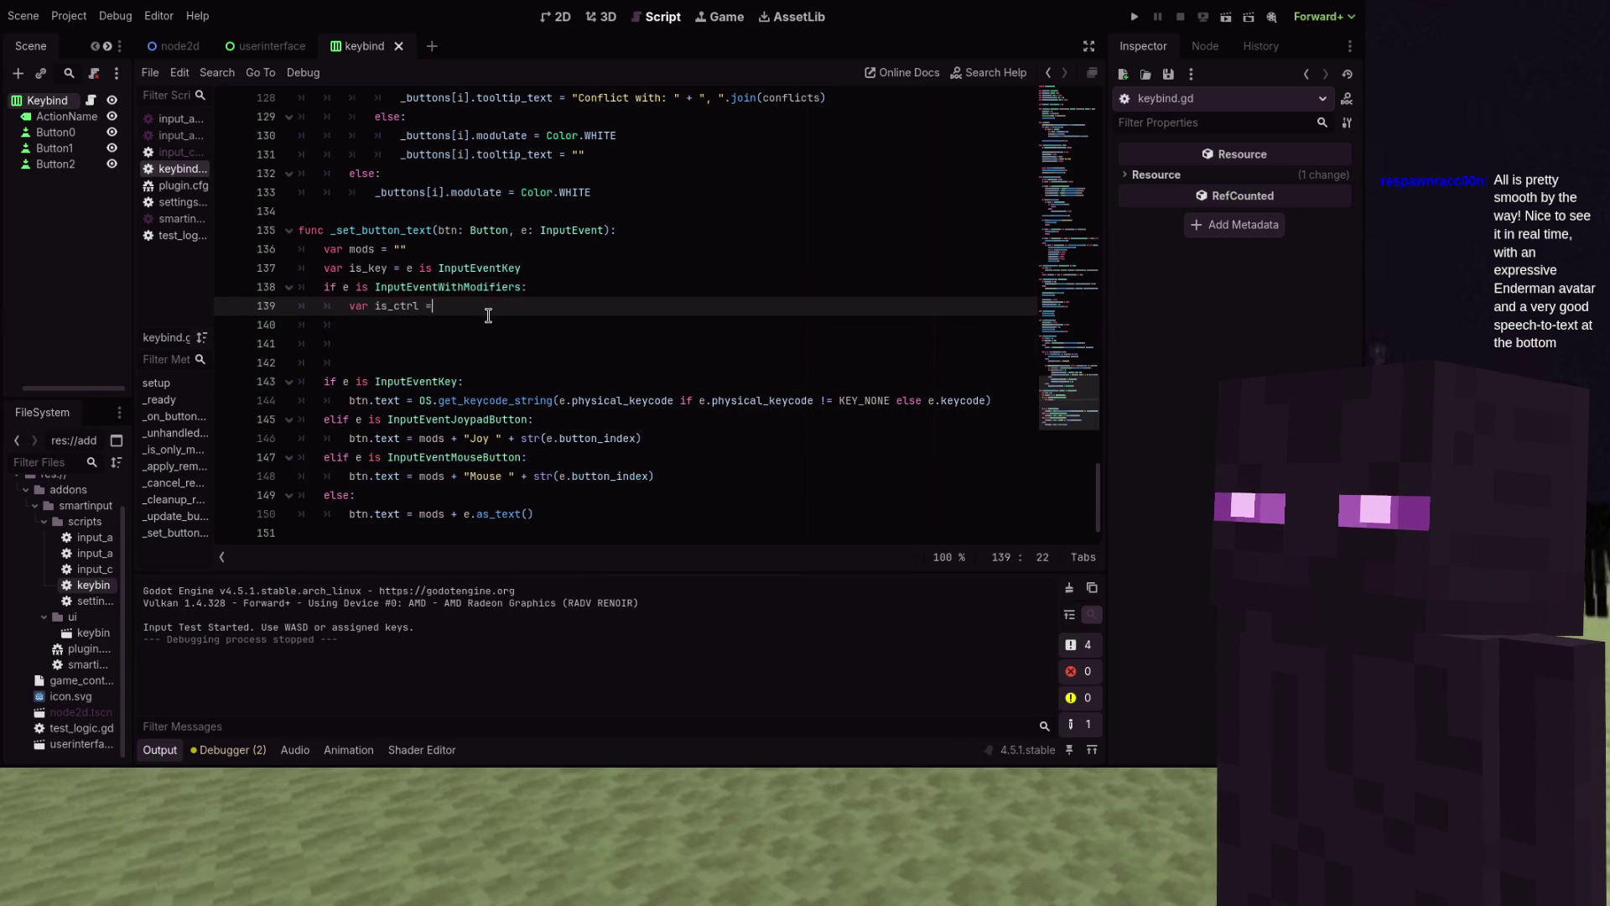
pyautogui.write('= k in (')
pyautogui.press('BackSpace')
pyautogui.write('[K')
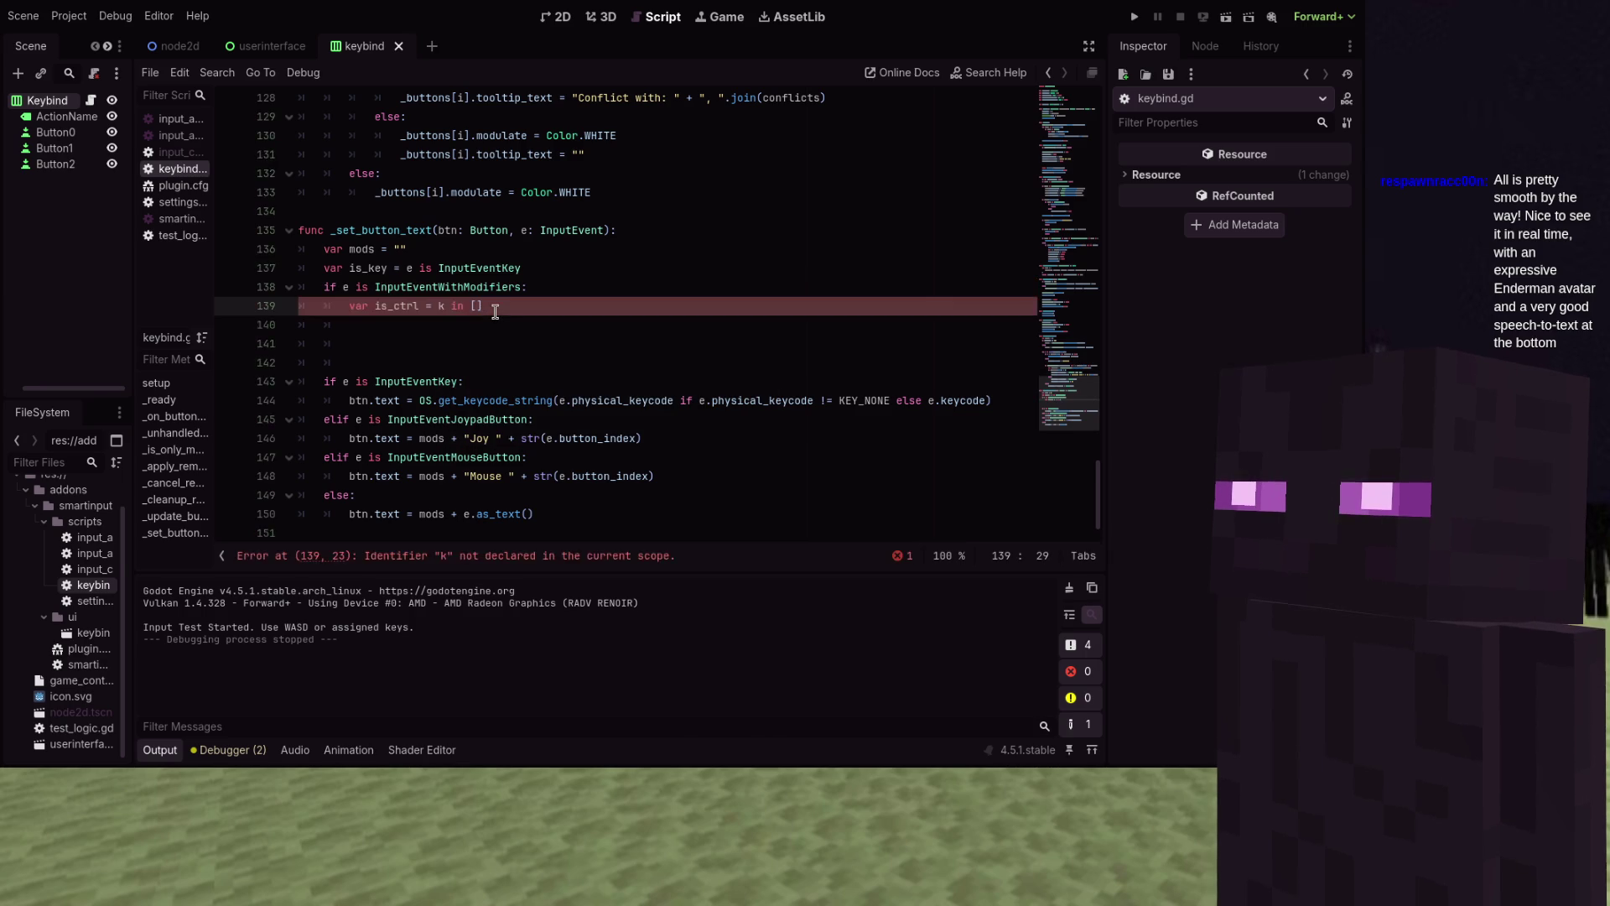
pyautogui.write('EY_CTRL')
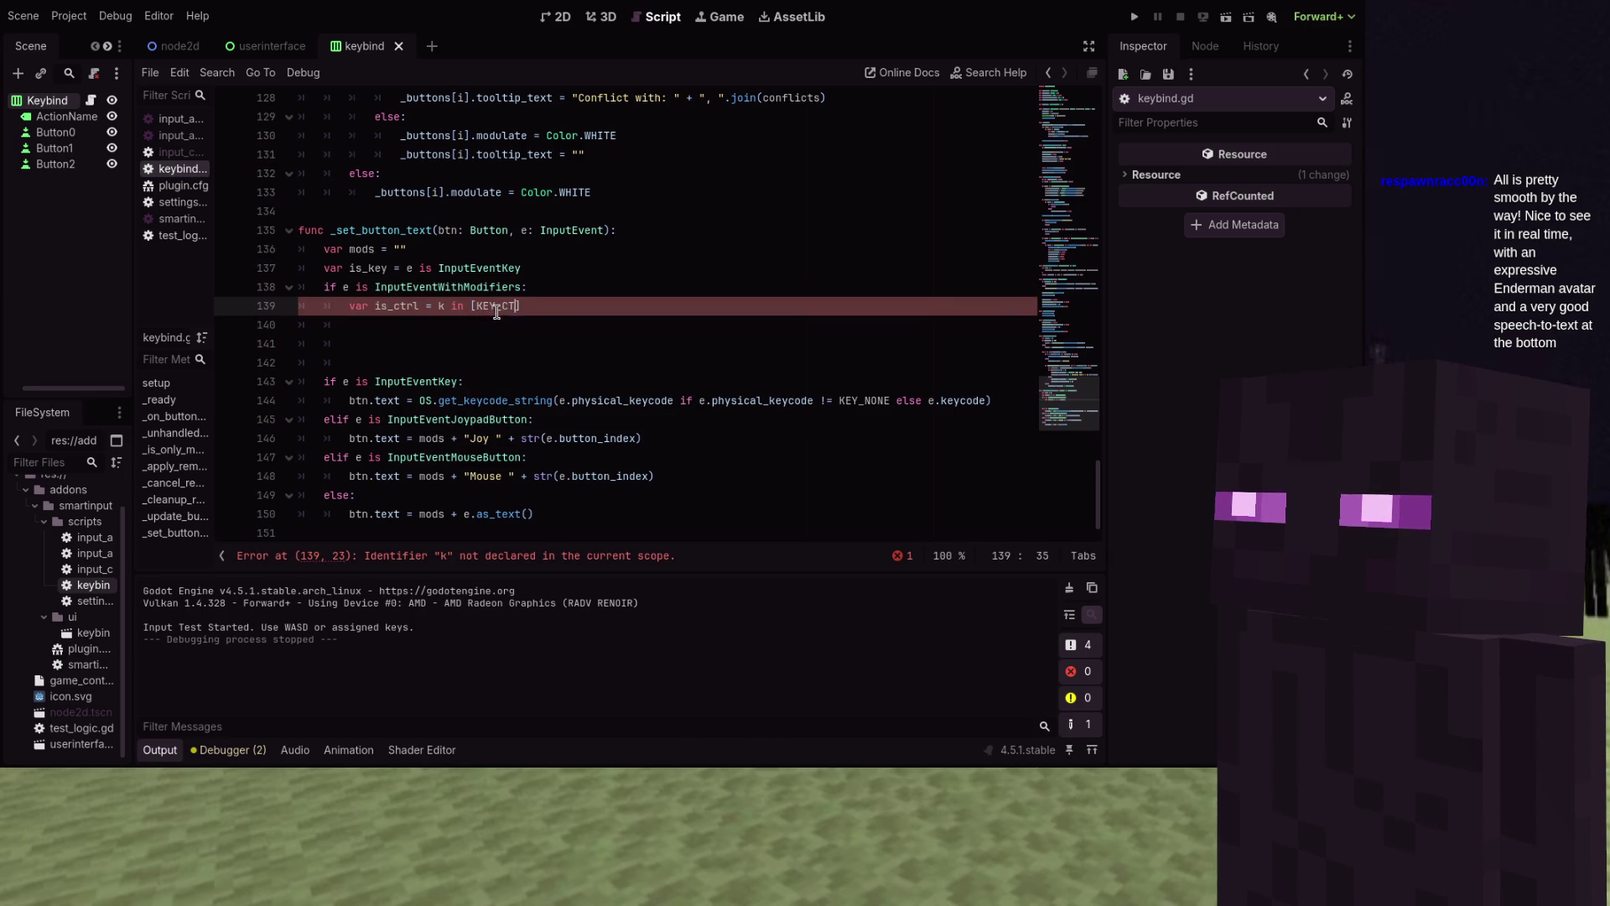
pyautogui.write('] oir')
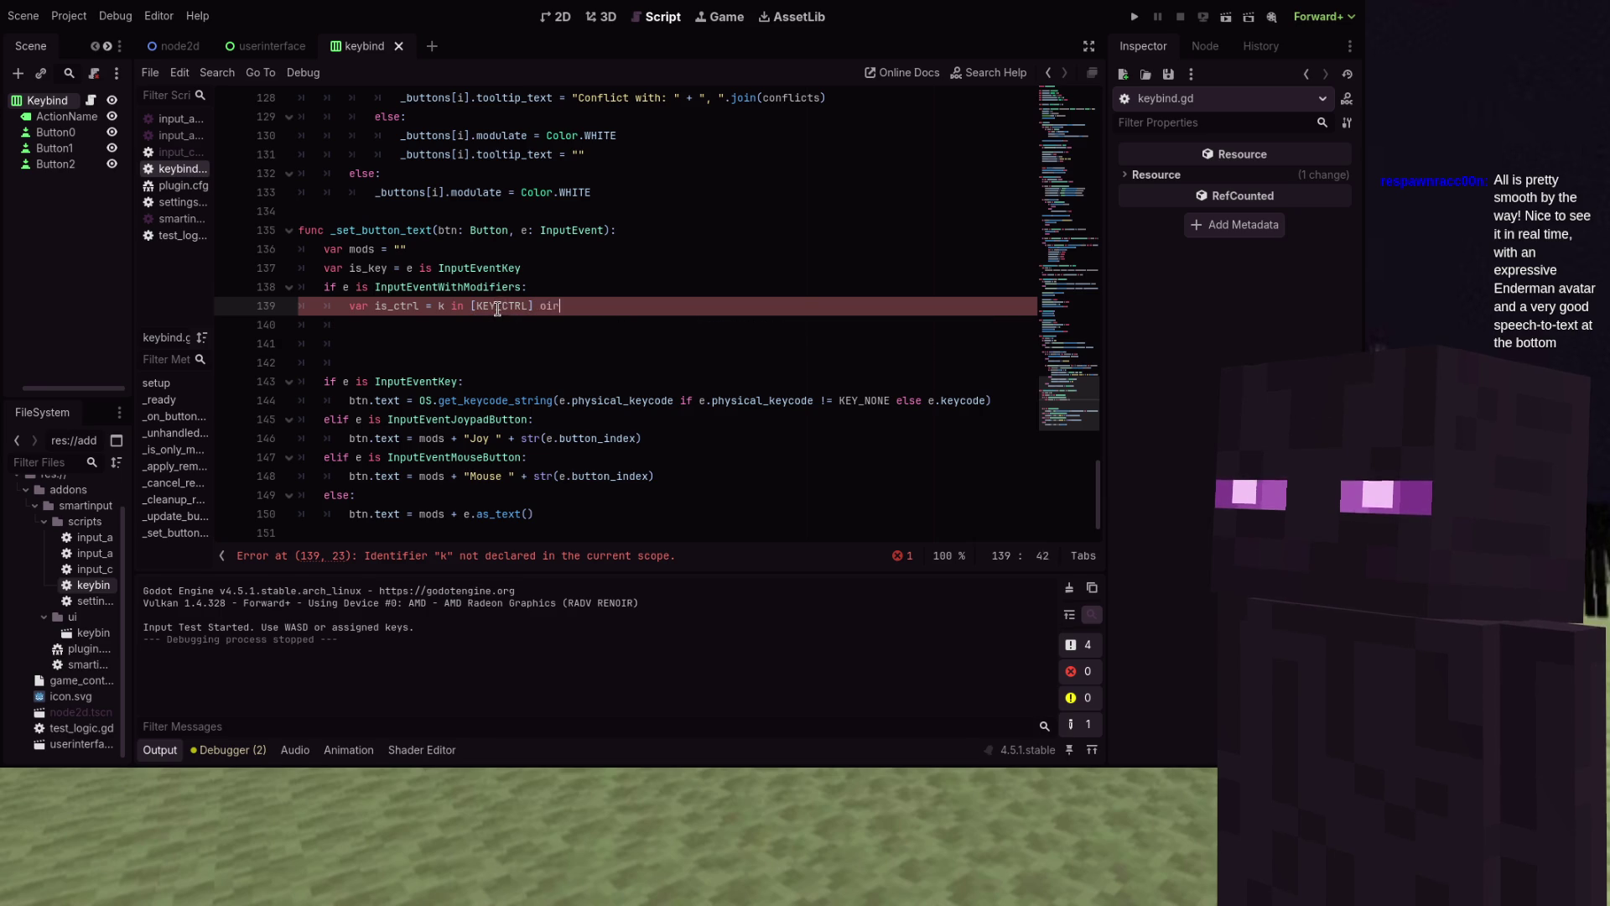
pyautogui.press('BackSpace')
pyautogui.press('BackSpace')
pyautogui.write('r pk')
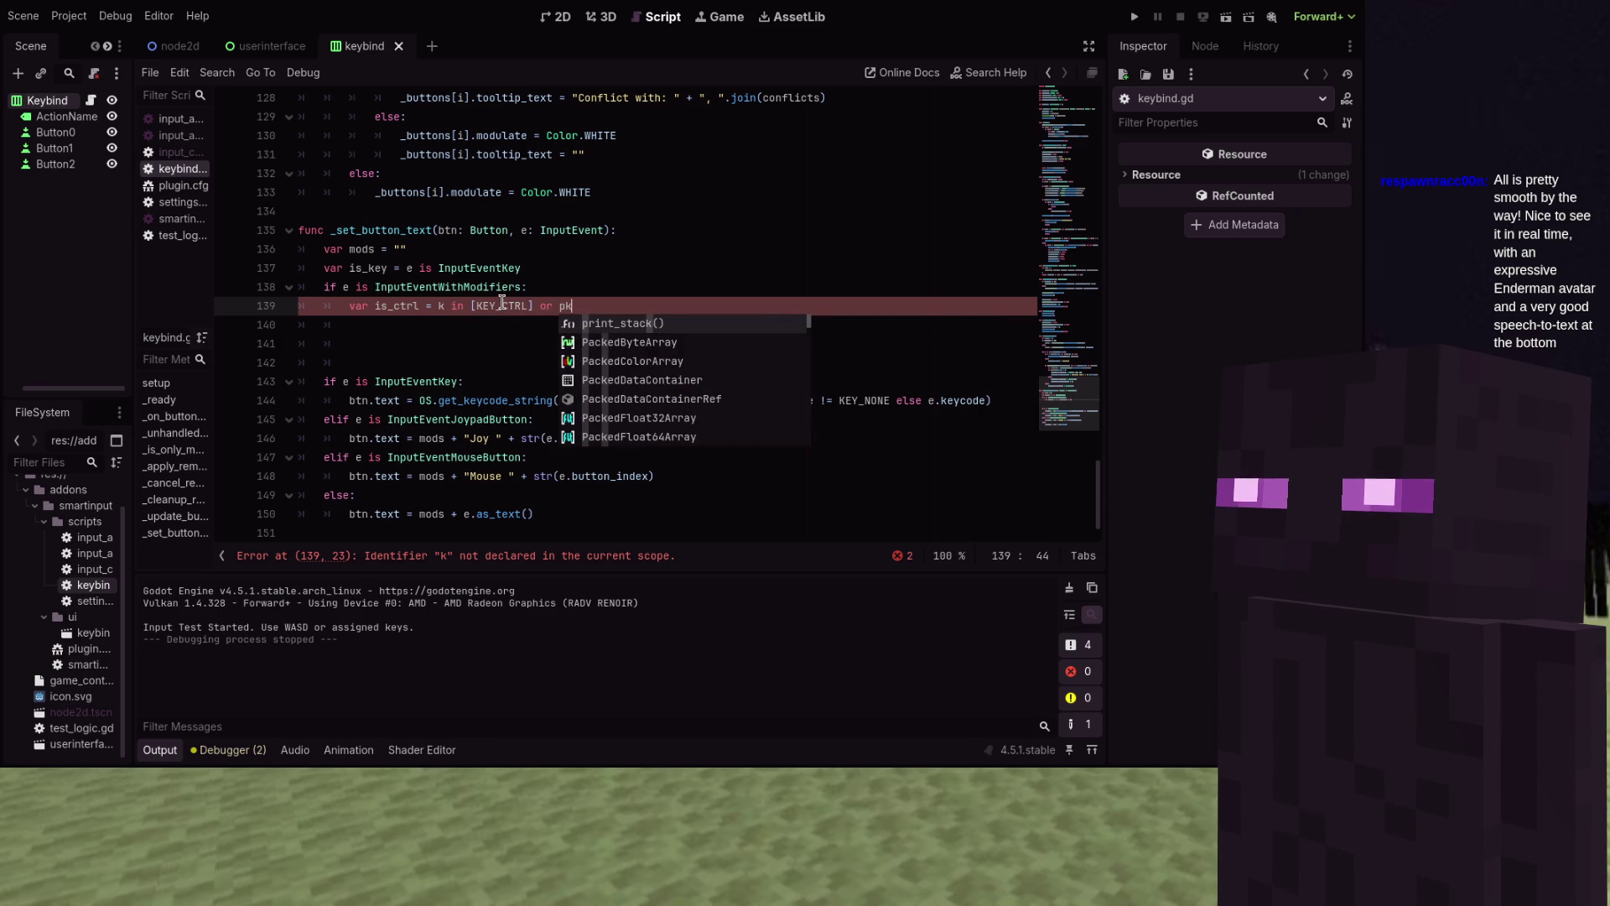
pyautogui.press('Left')
pyautogui.press('Left')
pyautogui.press('Left')
pyautogui.press('Left')
pyautogui.press('Left')
pyautogui.press('Left')
pyautogui.press('BackSpace')
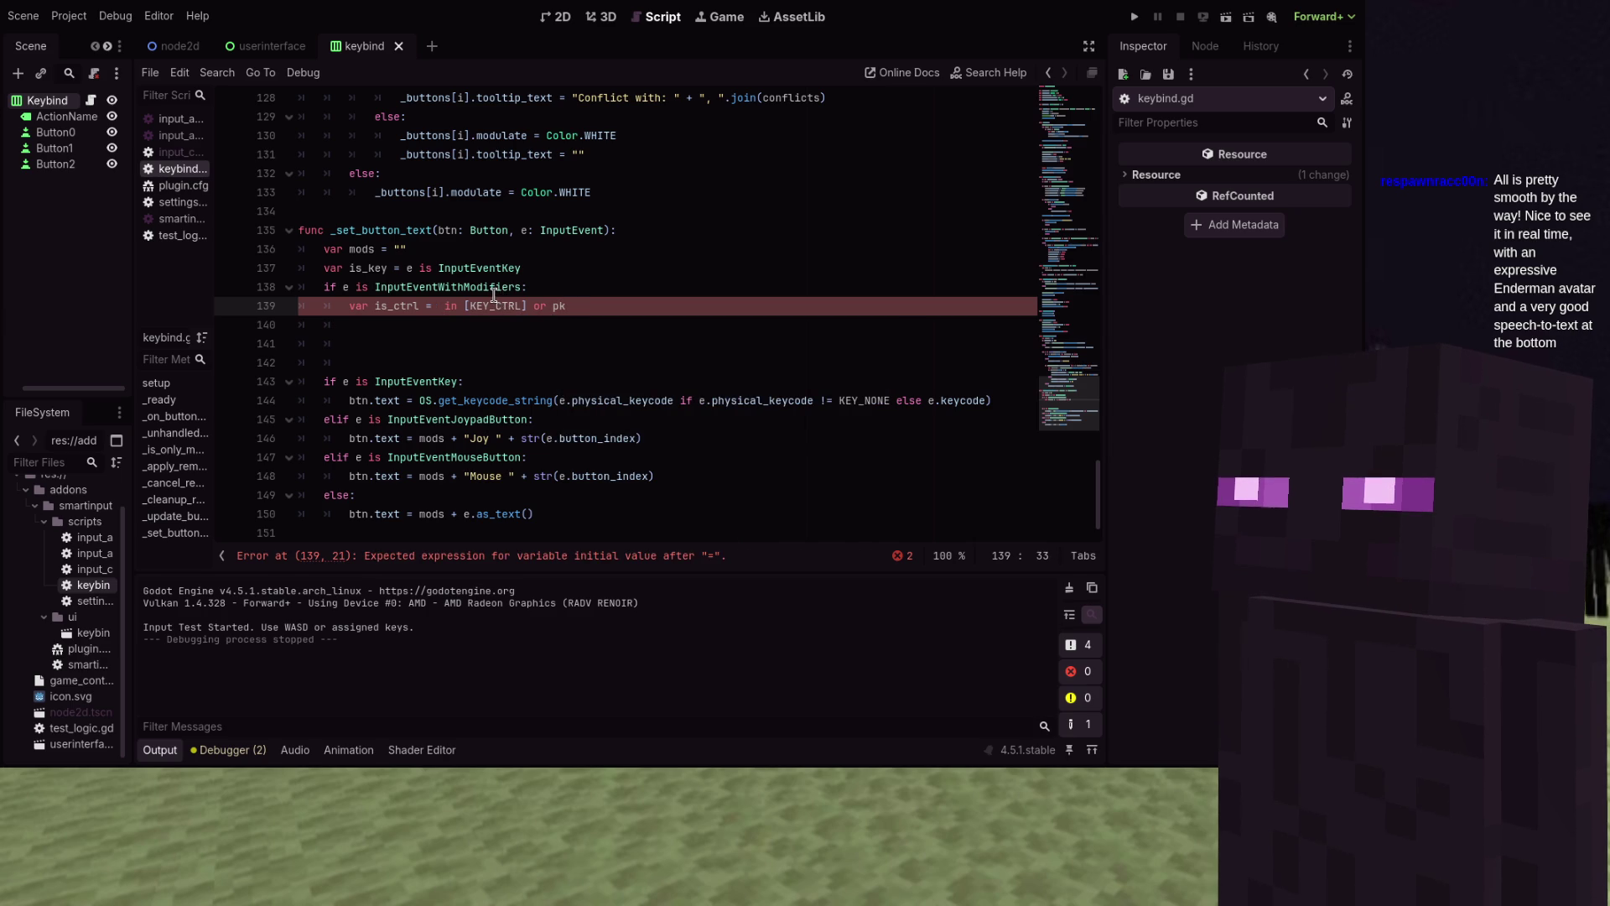
# Look up the InputEventWithModifiers docs, then start removing the draft is_ctrl line
pyautogui.moveTo(493, 295)
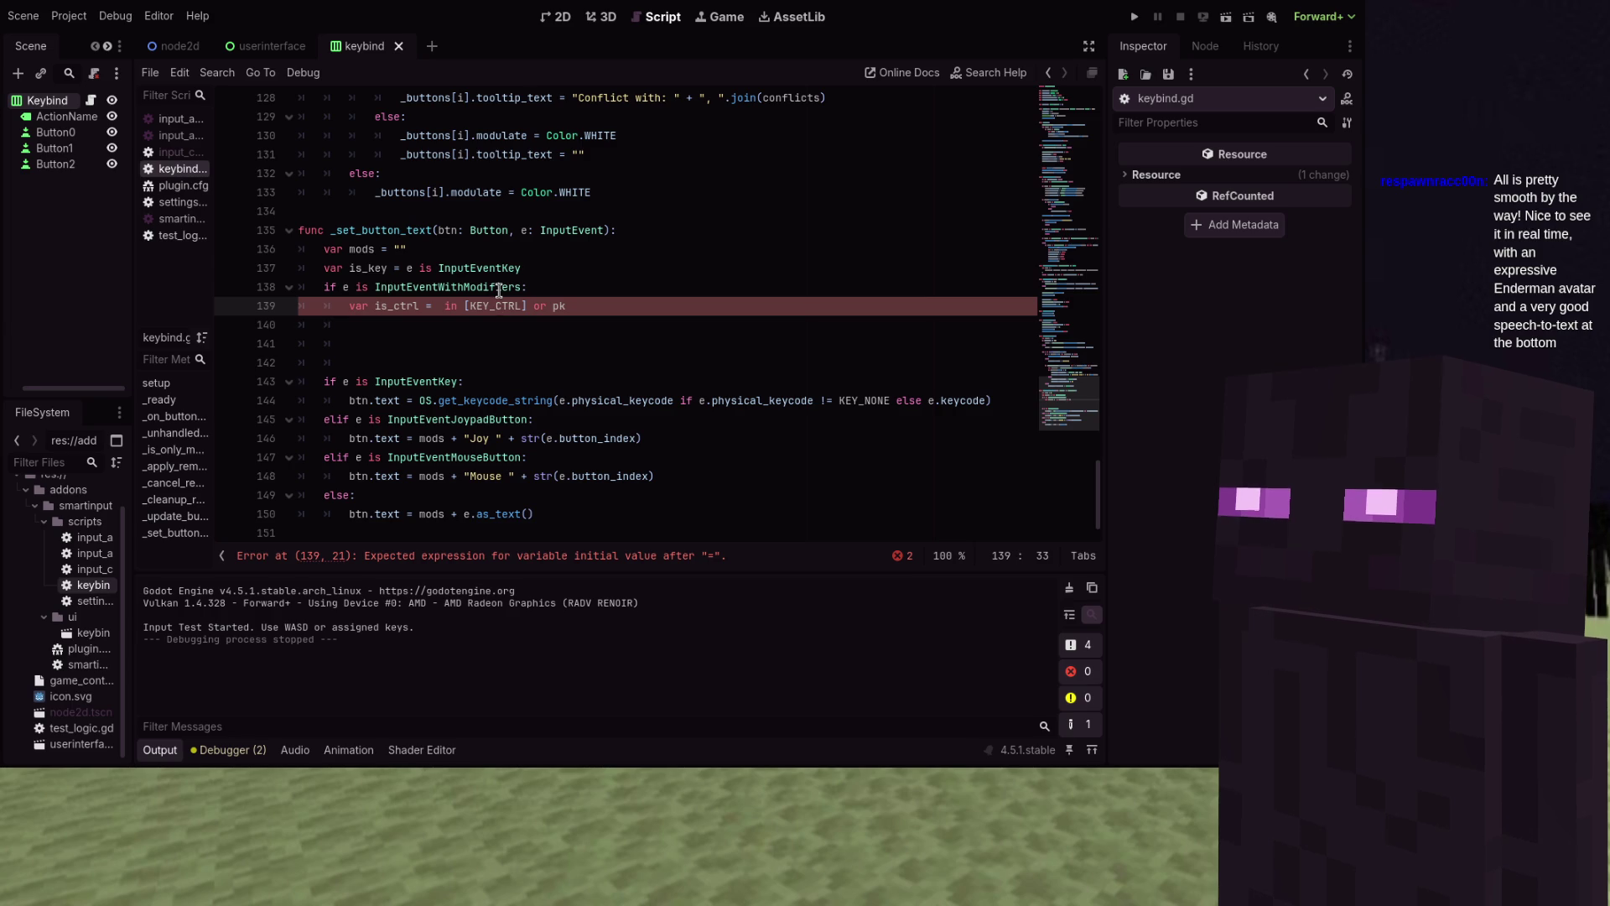
pyautogui.press('ctrl')
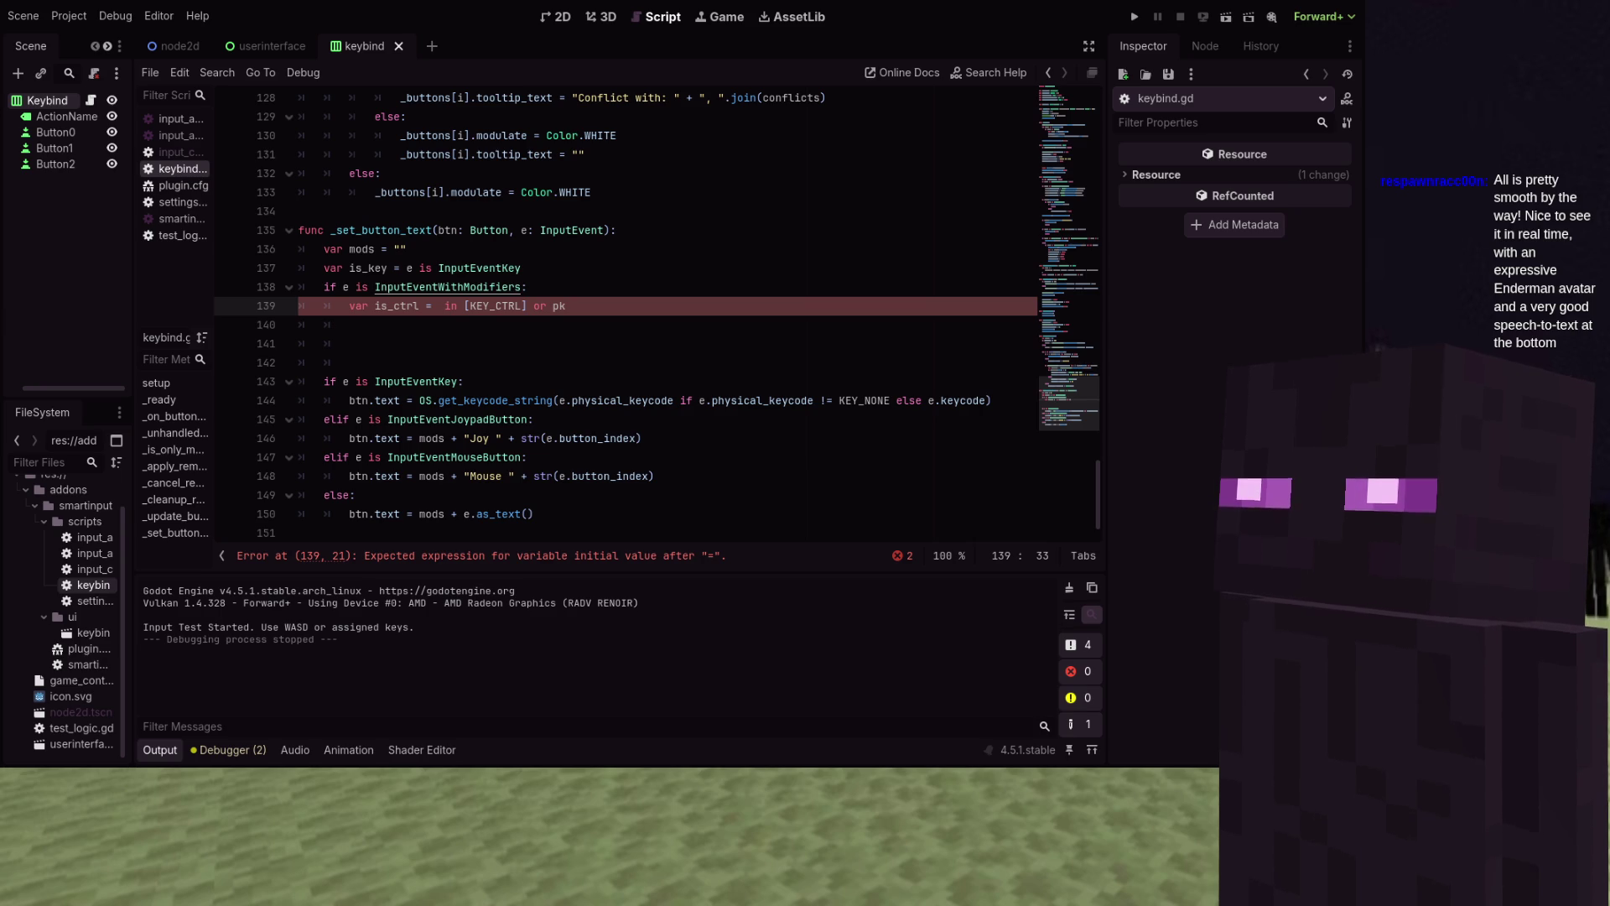
pyautogui.press('Delete')
pyautogui.press('Delete')
pyautogui.press('Delete')
# Restore the four modifier checks, run the game and bind W to secondary Move Up
pyautogui.press('BackSpace')
pyautogui.press('BackSpace')
pyautogui.press('BackSpace')
pyautogui.hotkey('ctrl', 'z')
pyautogui.hotkey('ctrl', 'z')
pyautogui.hotkey('ctrl', 'z')
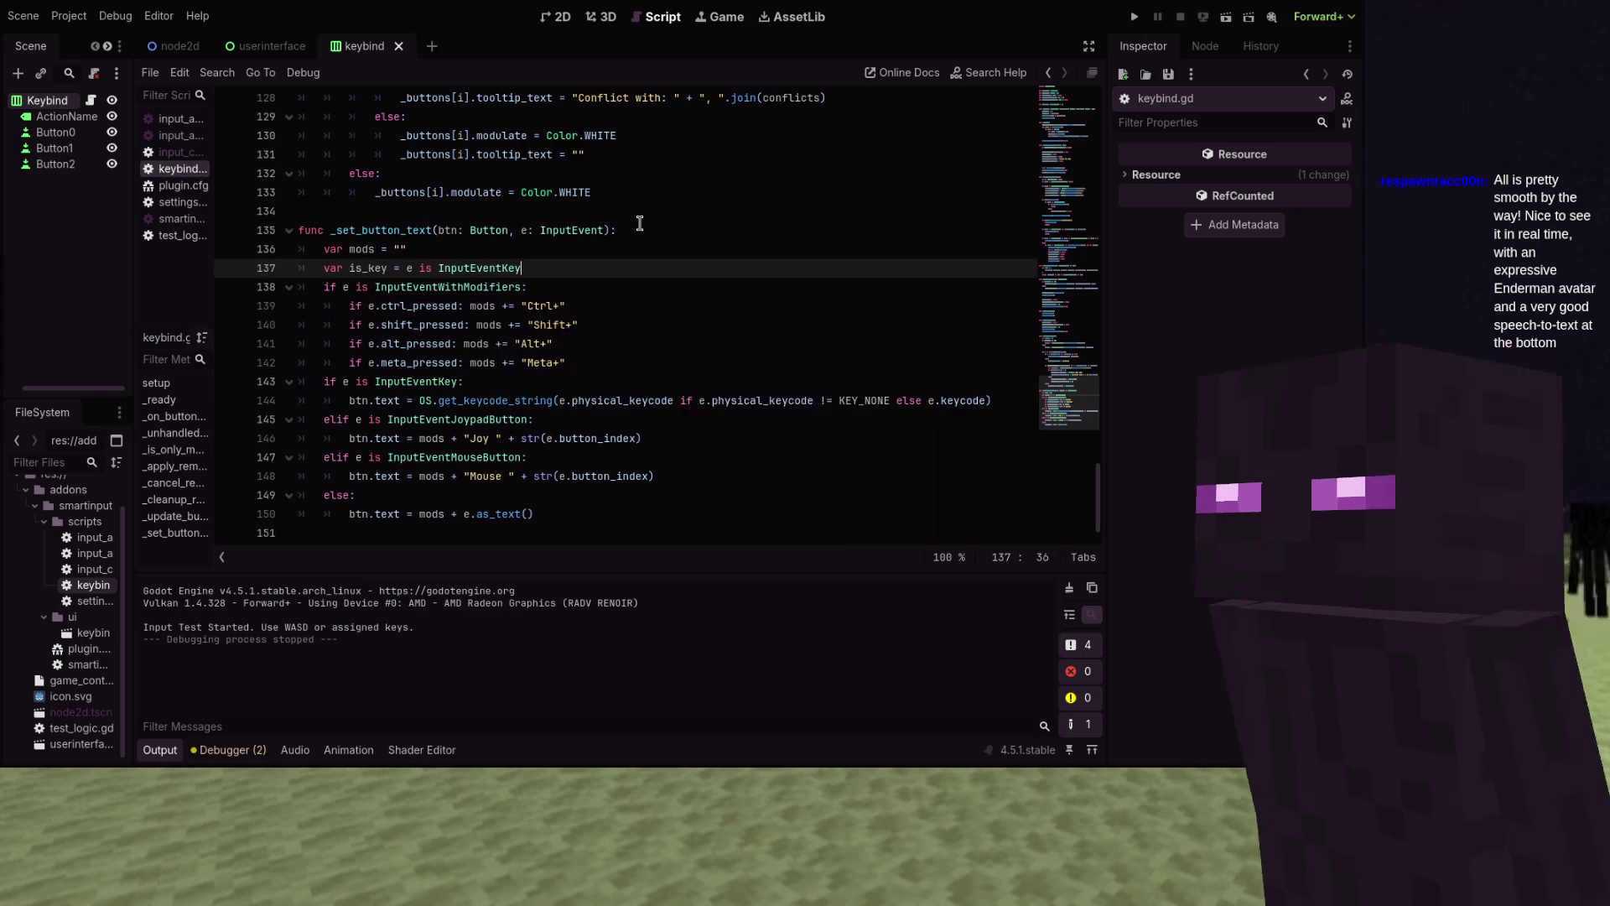
pyautogui.click(1134, 17)
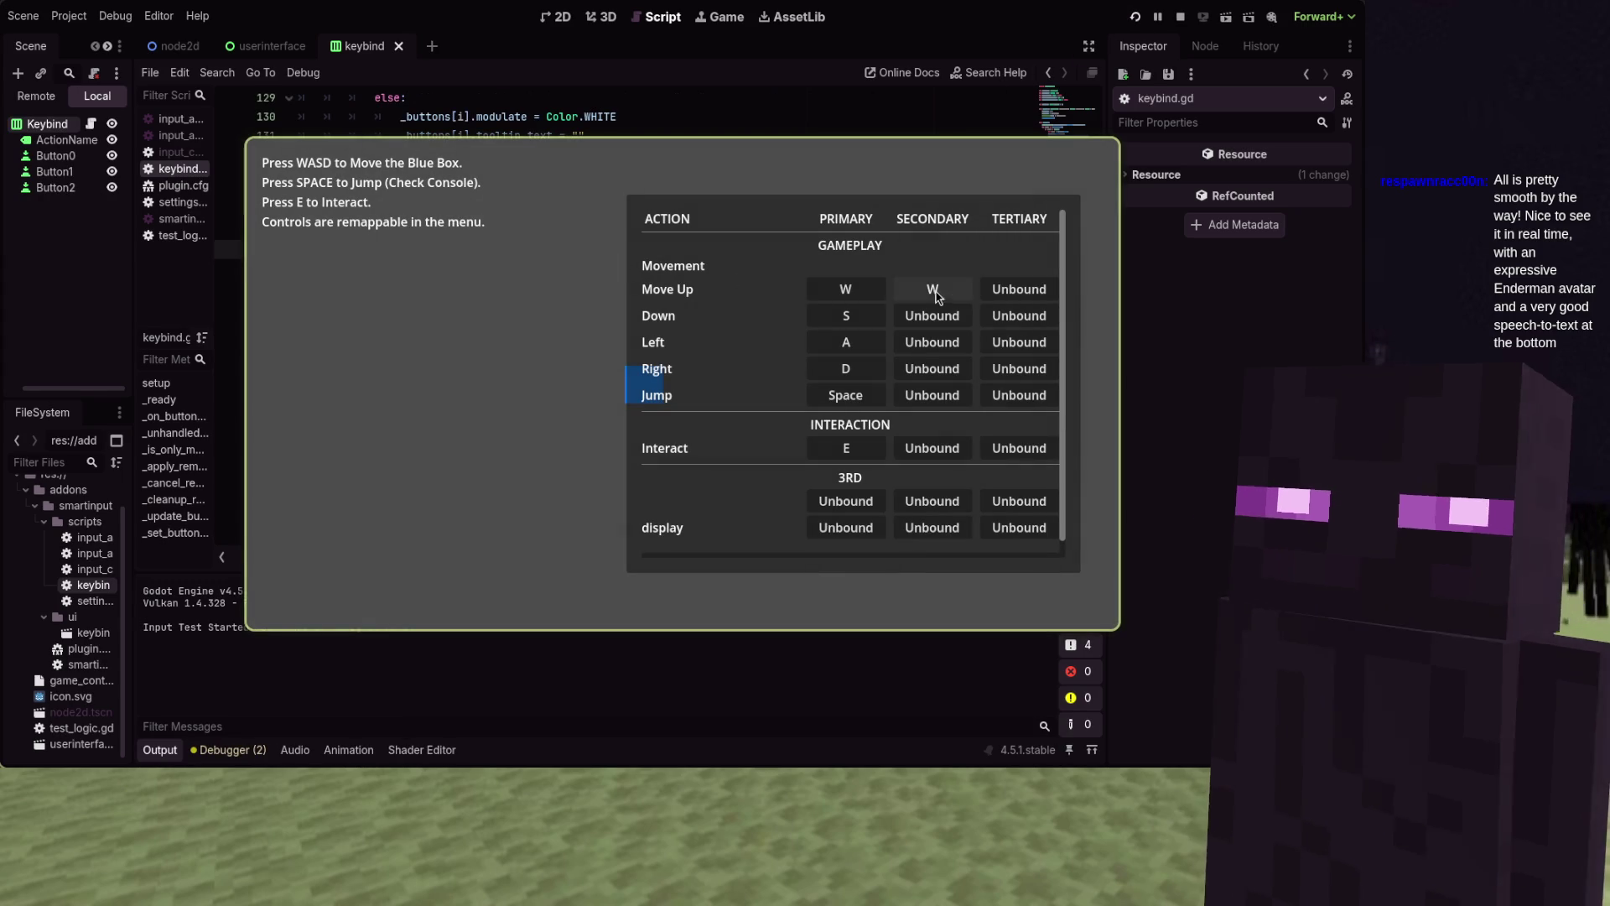
pyautogui.click(933, 288)
pyautogui.press('w')
# Stop the test game and add a blank line under the modifiers check
pyautogui.moveTo(719, 338); pyautogui.dragTo(460, 316)
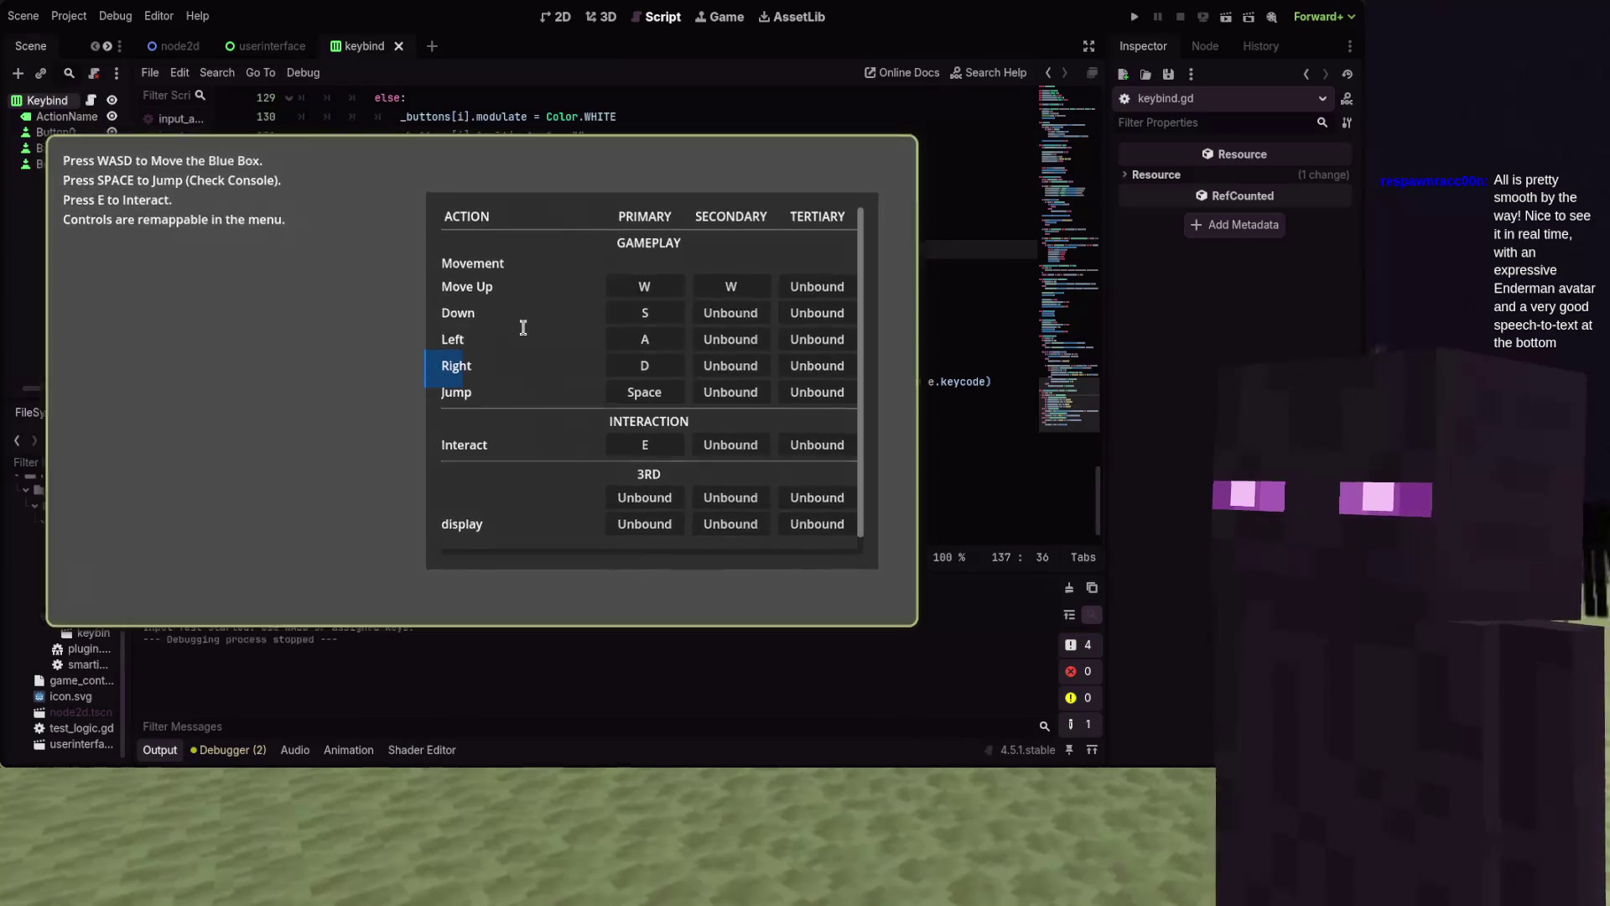
pyautogui.press('F8')
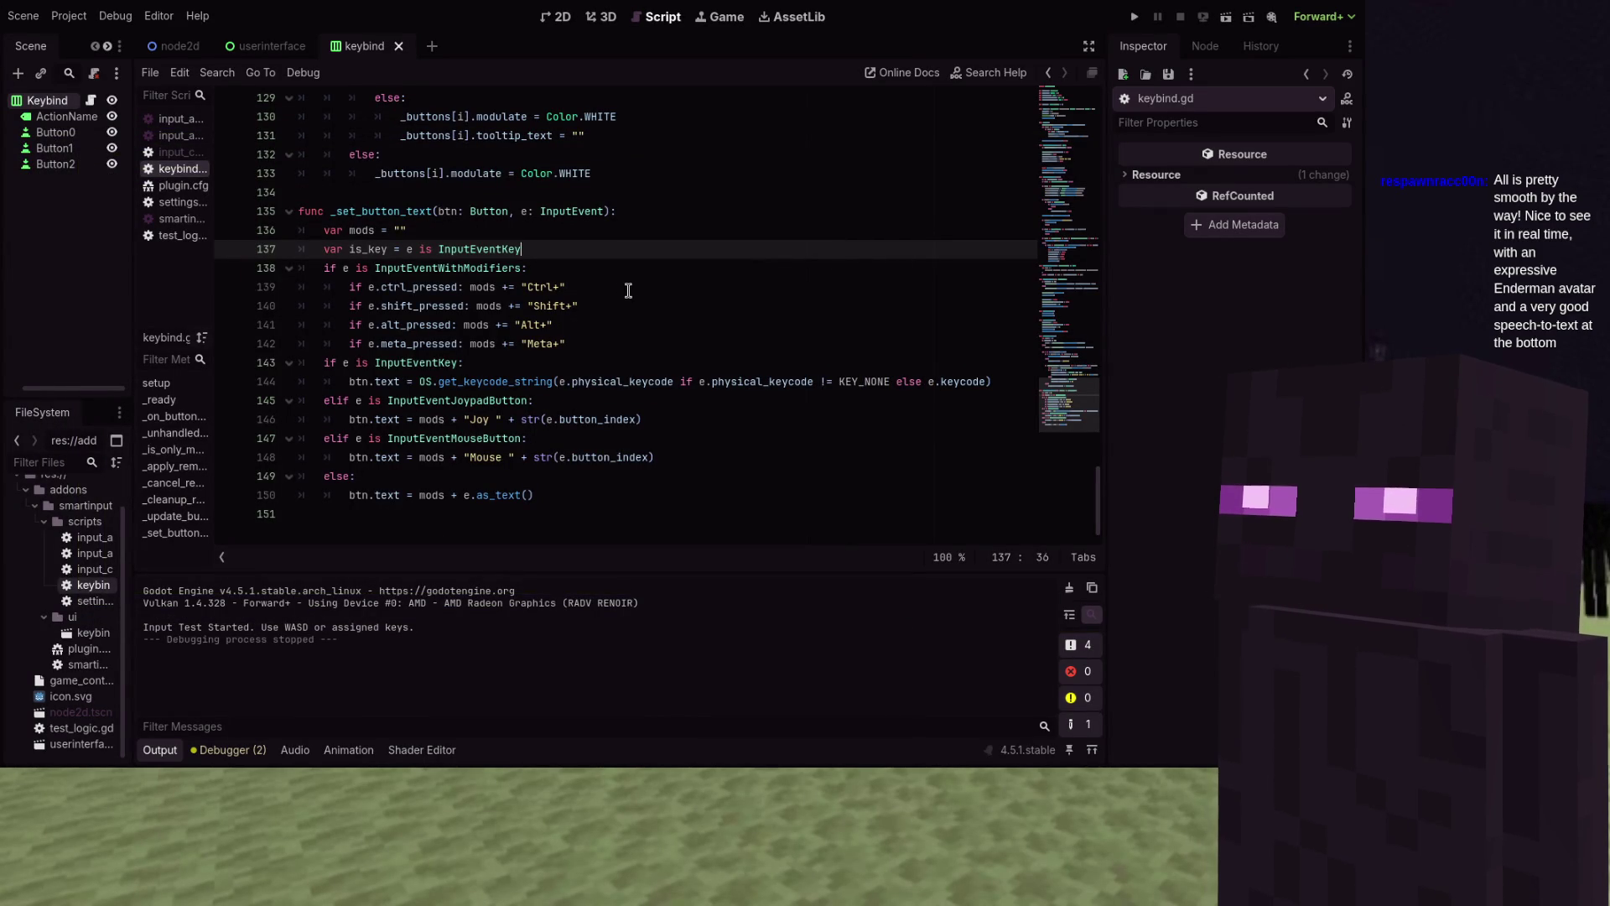
pyautogui.click(607, 262)
pyautogui.press('Return')
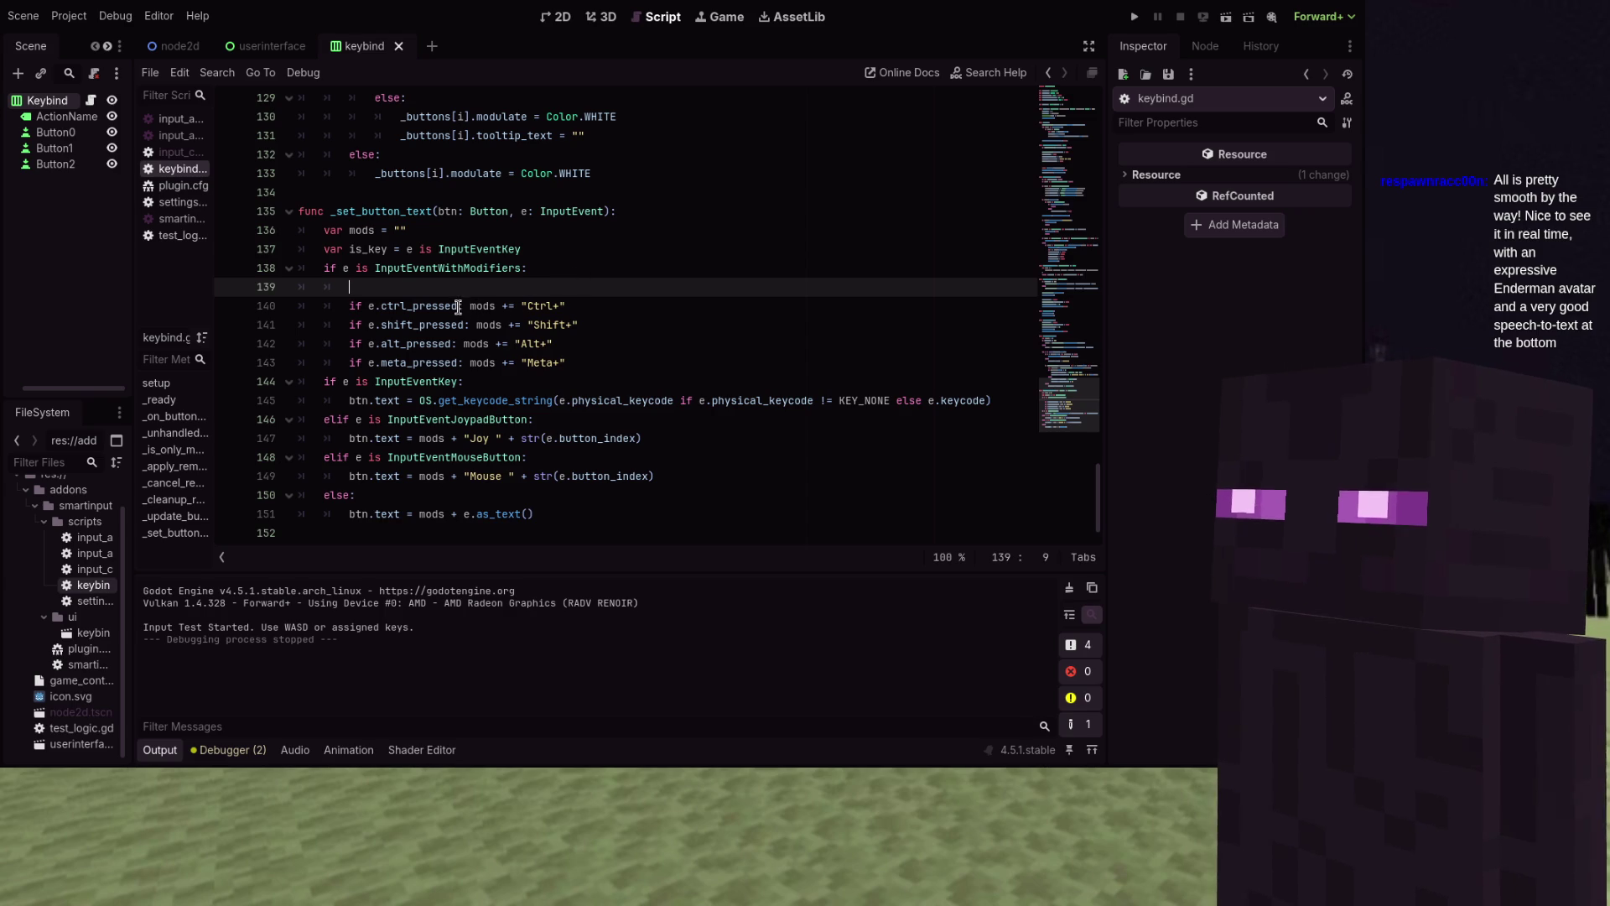
# Append 'and not' after ctrl_pressed in the Ctrl condition
pyautogui.click(459, 306)
pyautogui.write(':')
pyautogui.write('and not')
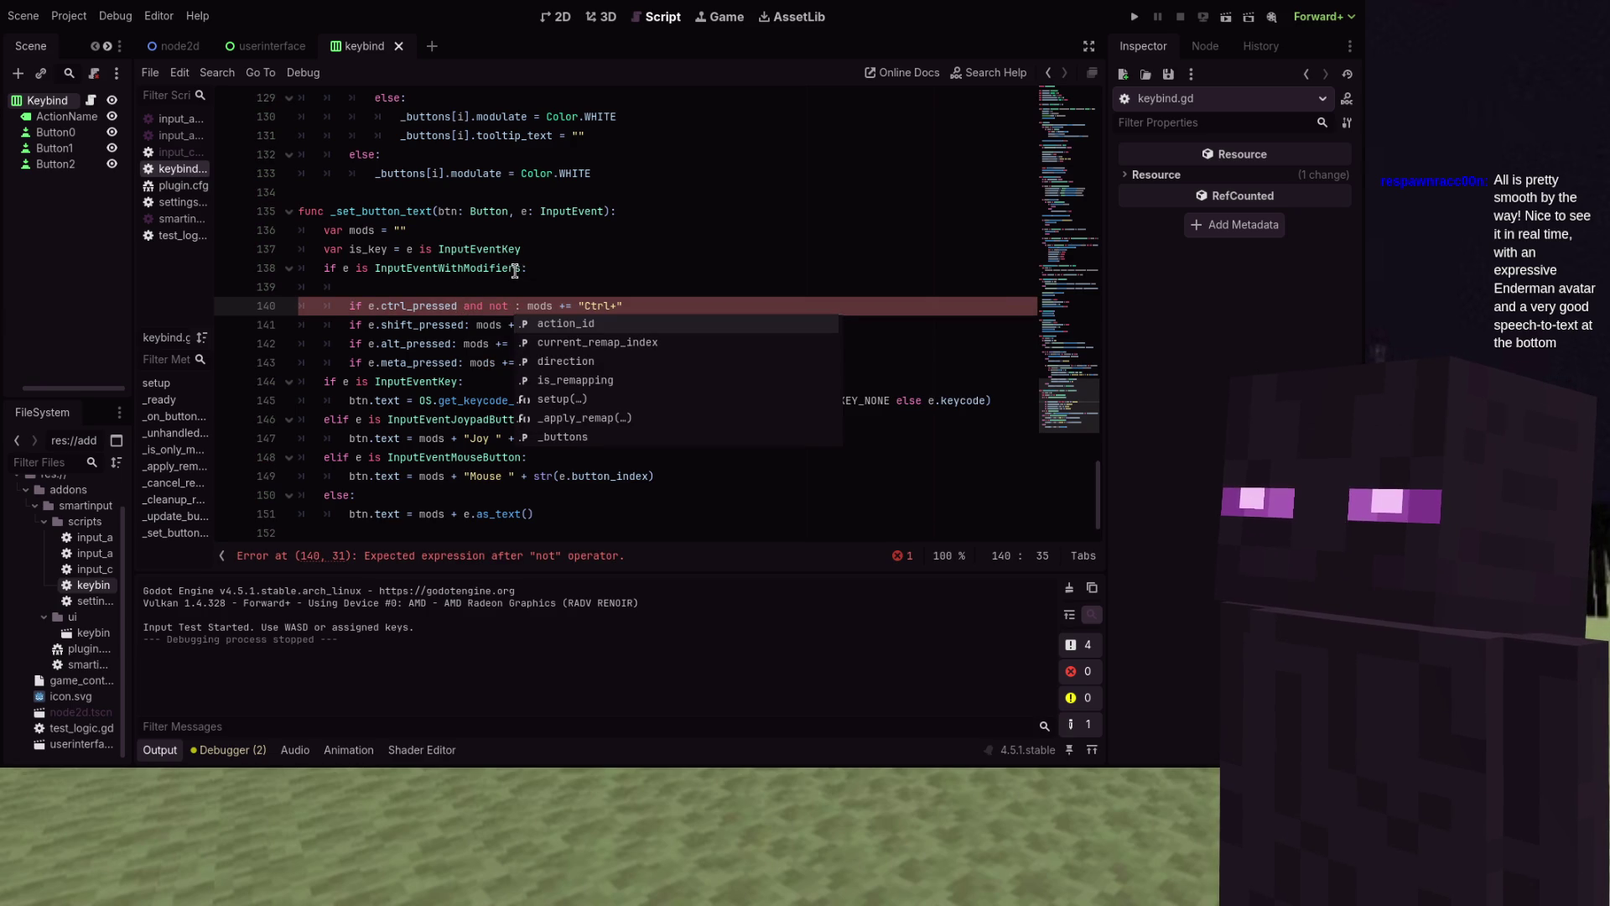
pyautogui.click(354, 306)
# Delete the modifier block on lines 138–143, leaving an empty line 139
pyautogui.moveTo(600, 338)
pyautogui.mouseDown()
pyautogui.moveTo(604, 361)
pyautogui.moveTo(640, 367)
pyautogui.moveTo(309, 302)
pyautogui.moveTo(260, 277)
pyautogui.mouseUp()
pyautogui.press('BackSpace')
pyautogui.scroll(1, 285, 277)
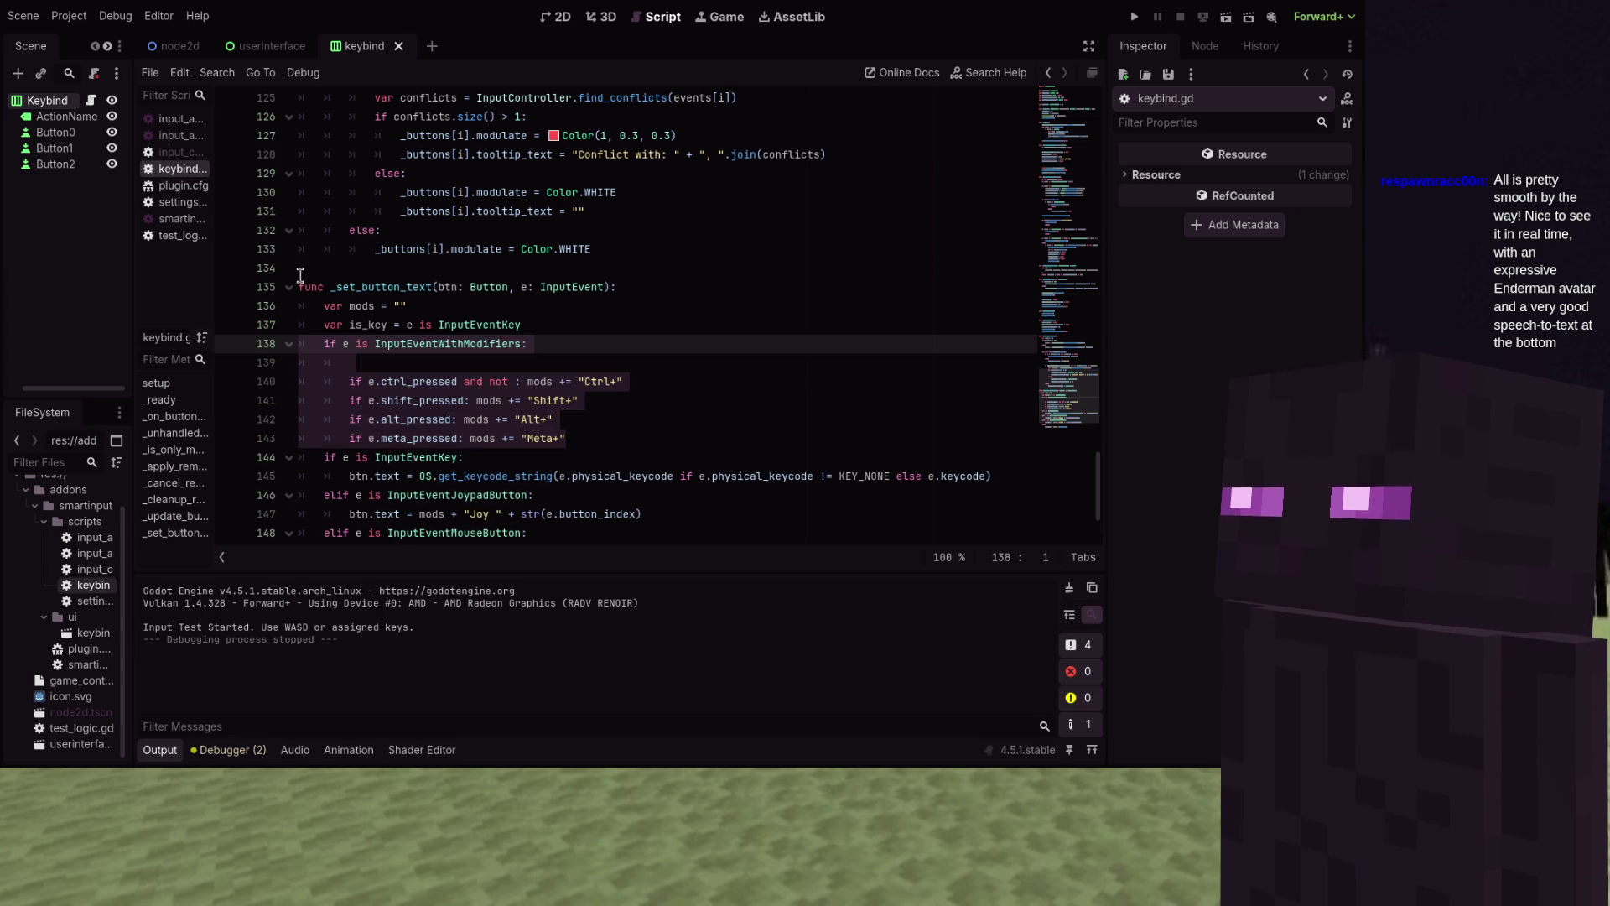
pyautogui.click(285, 369)
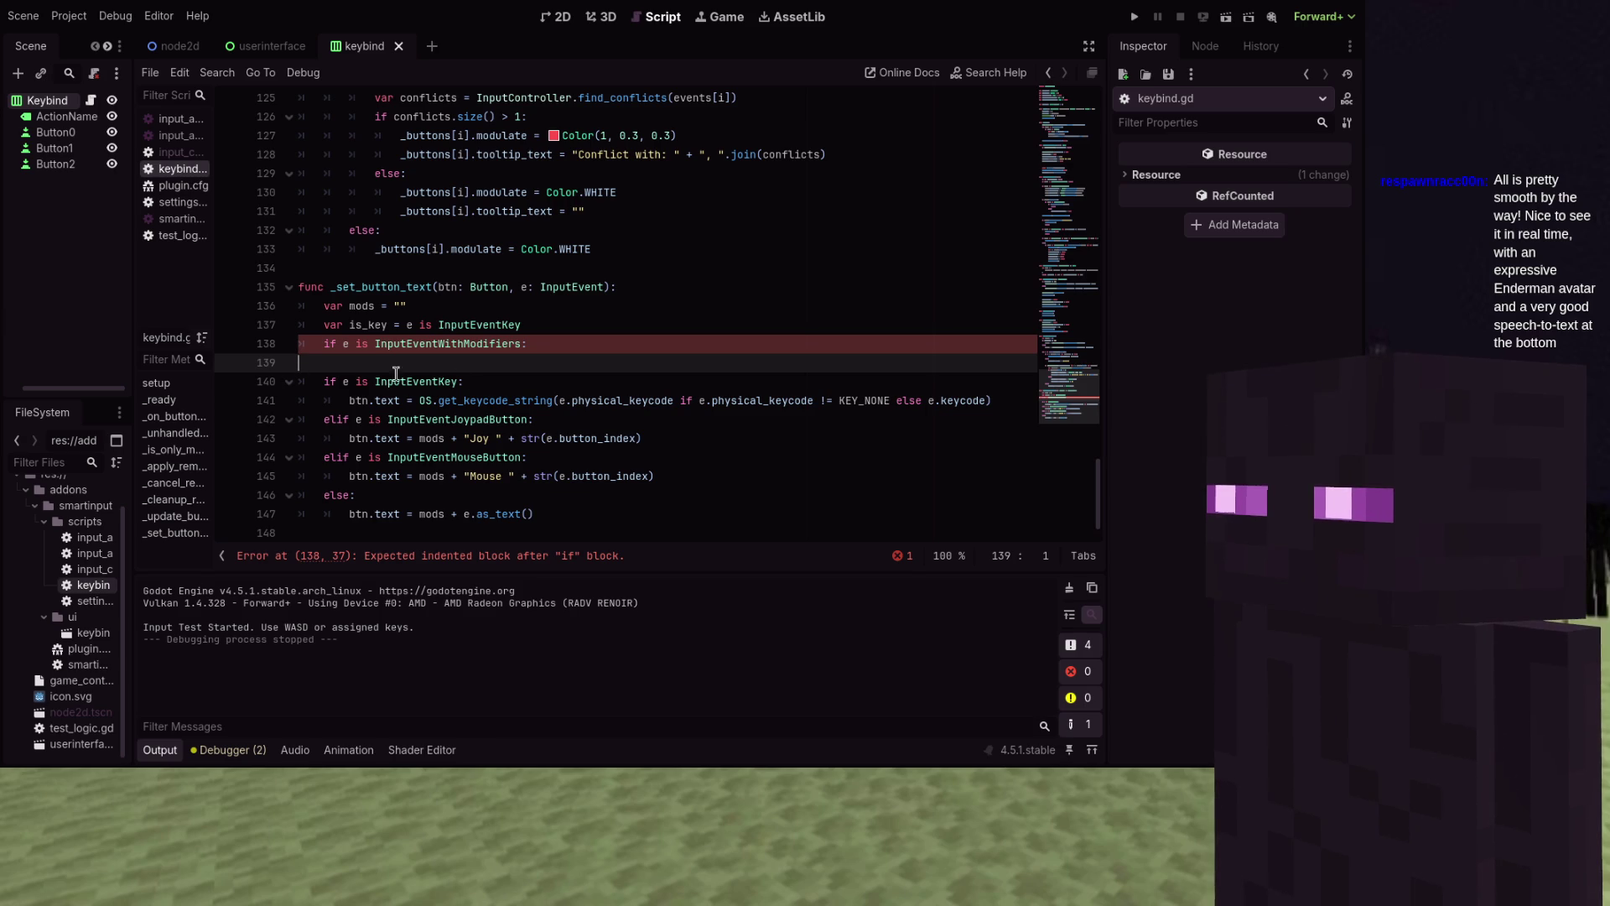
# Declare k from e.keycode and pk from e.physical_keycode when the event is a key
pyautogui.press('Tab')
pyautogui.press('Tab')
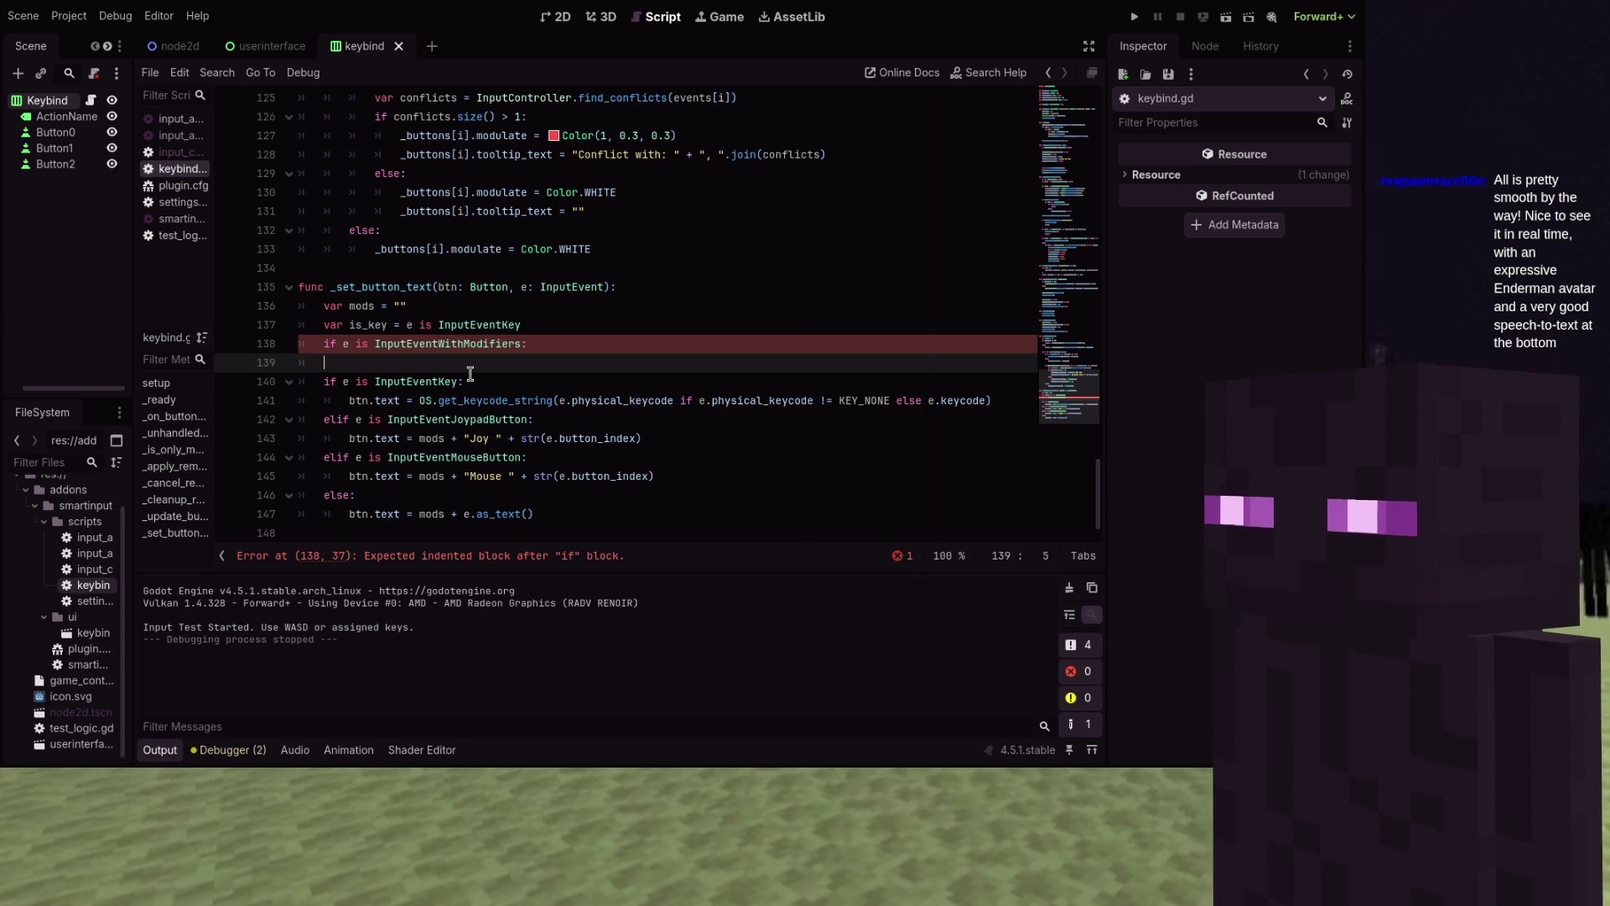
pyautogui.write('var k ')
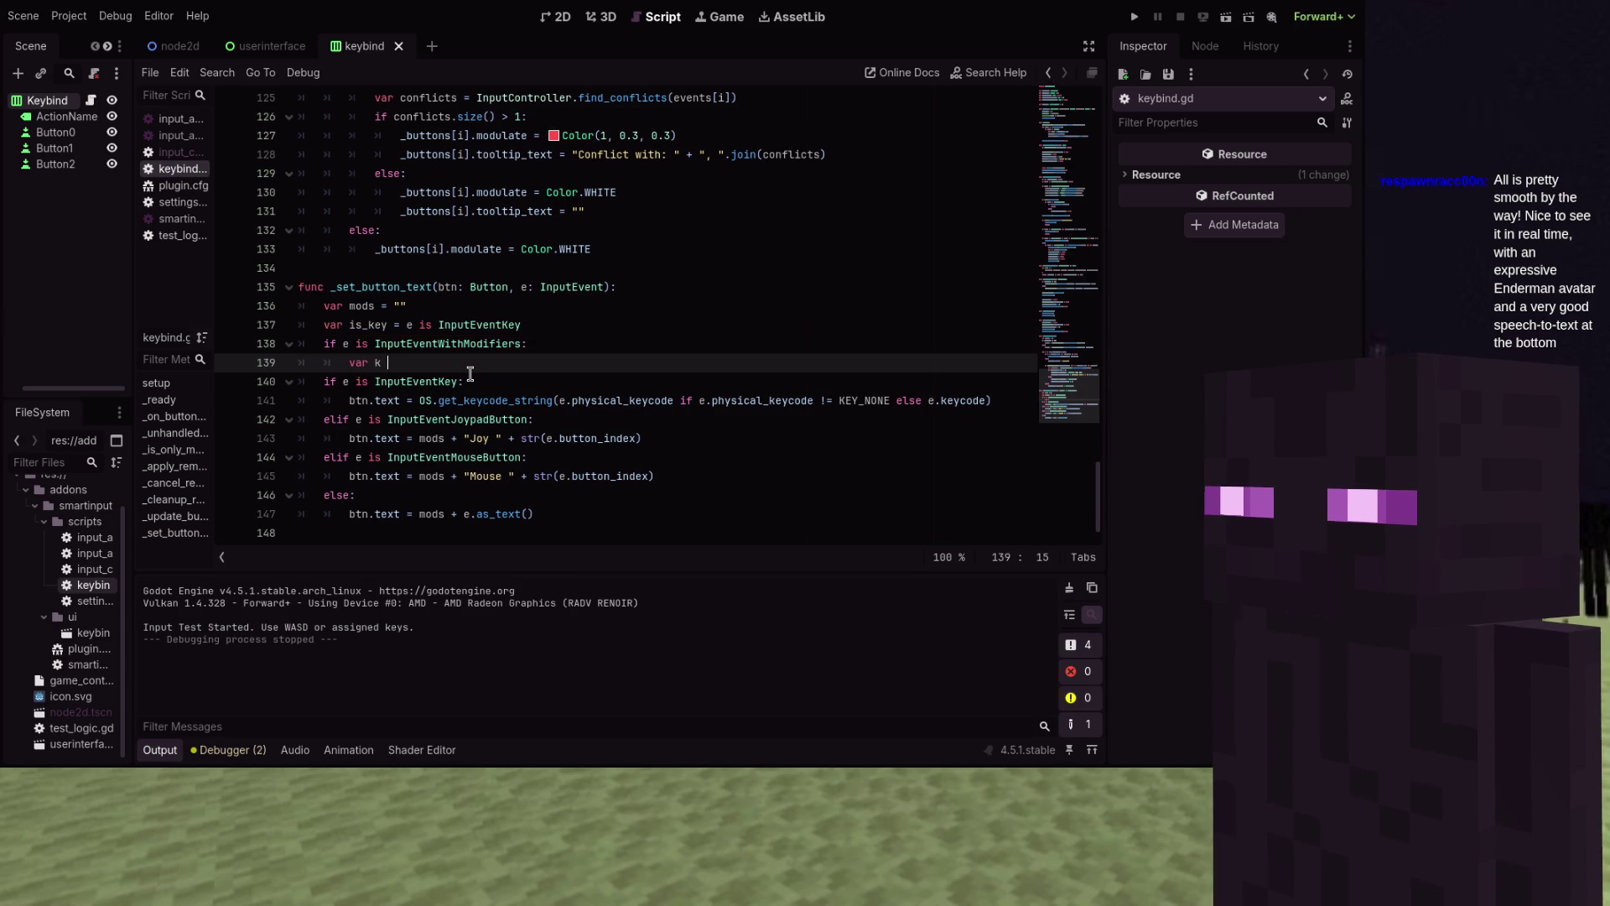
pyautogui.write('= e.ke')
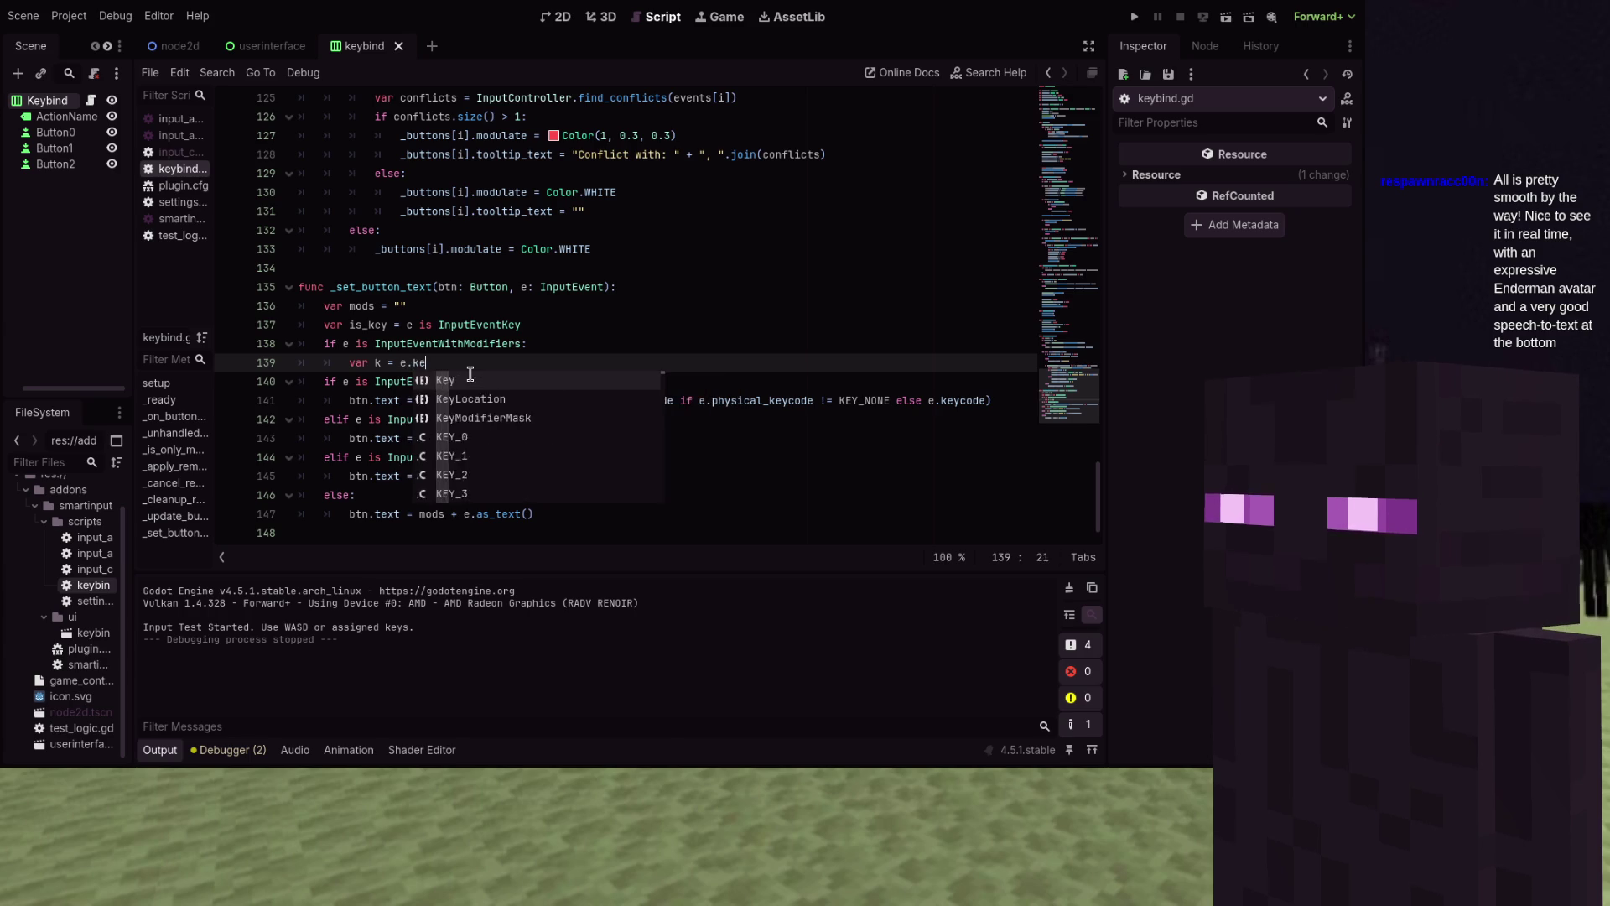
pyautogui.write('ycode if is_ke')
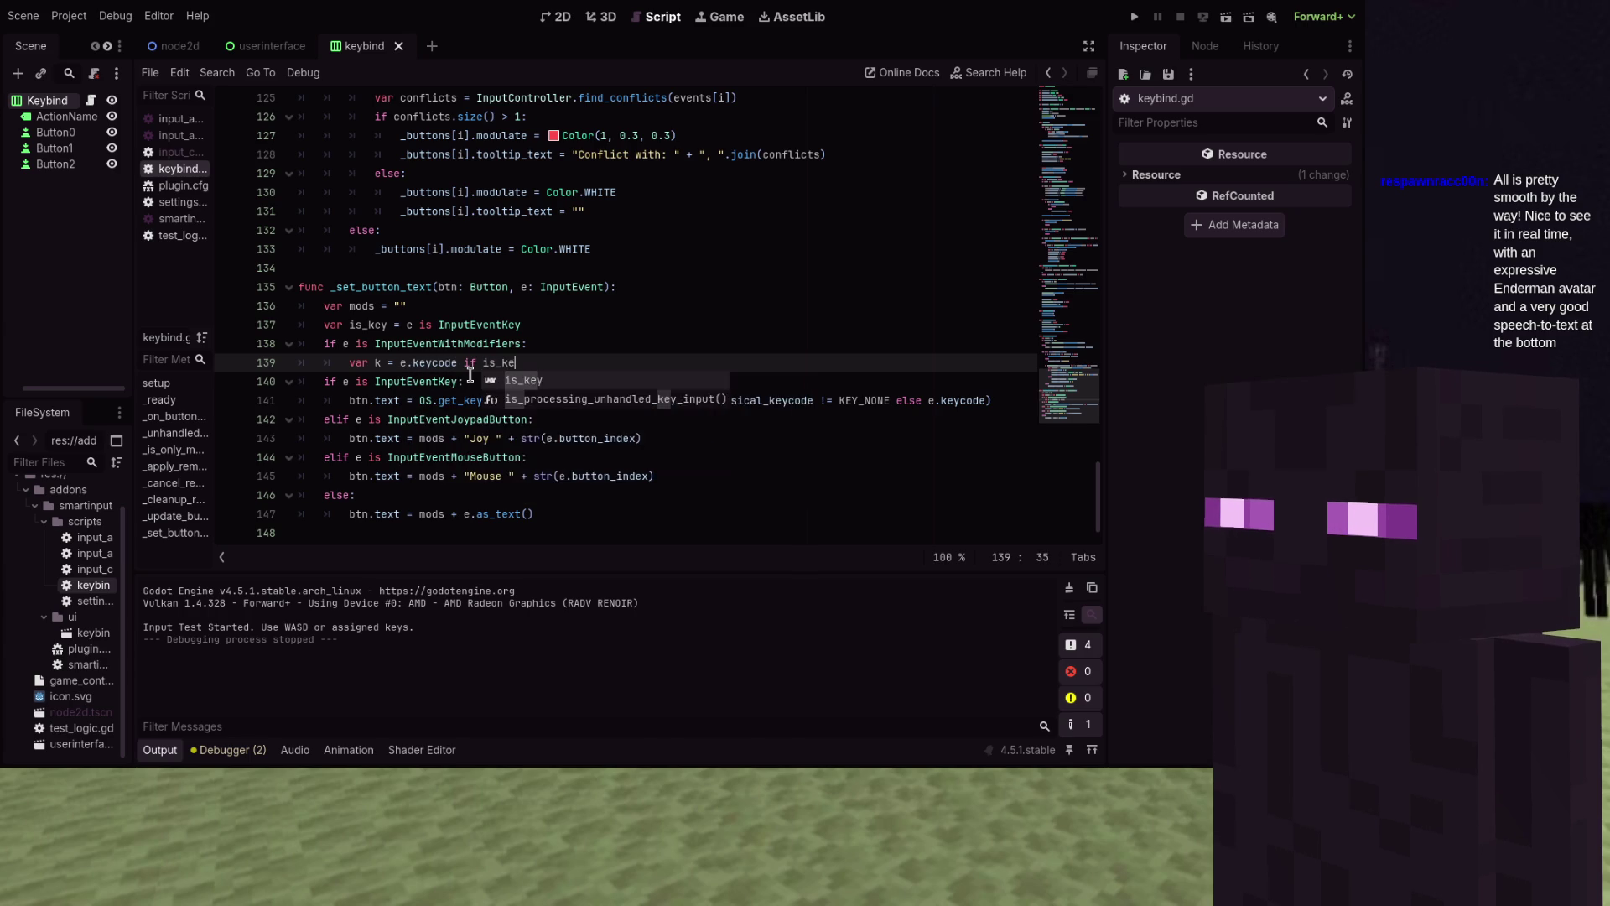
pyautogui.write('y else -1')
pyautogui.press('Return')
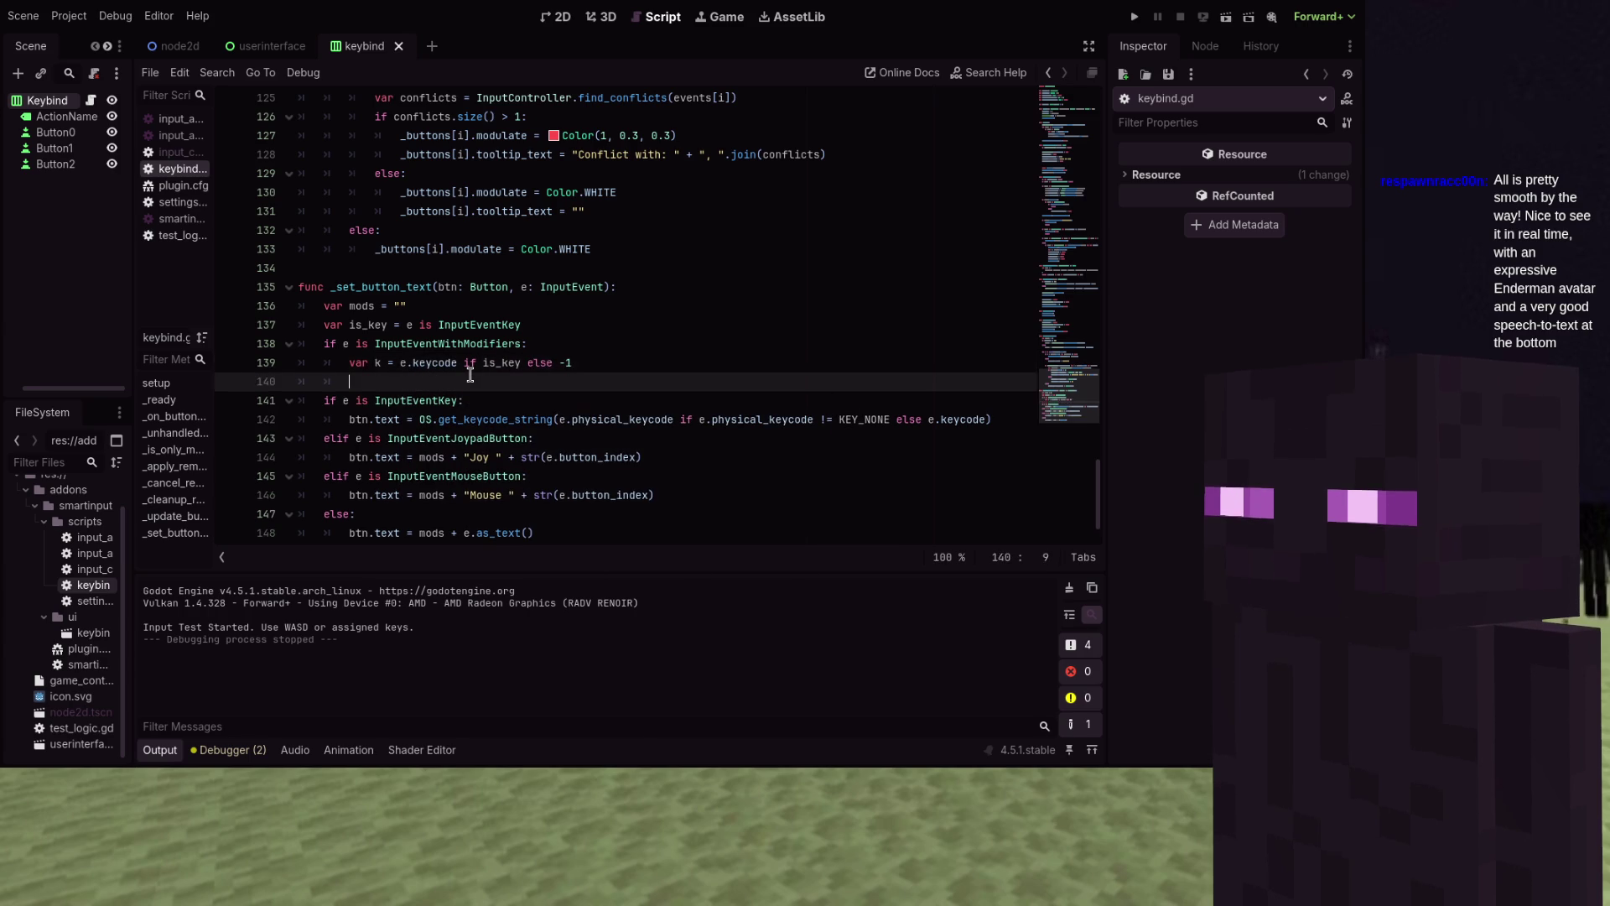
pyautogui.write('var pk = e.physic')
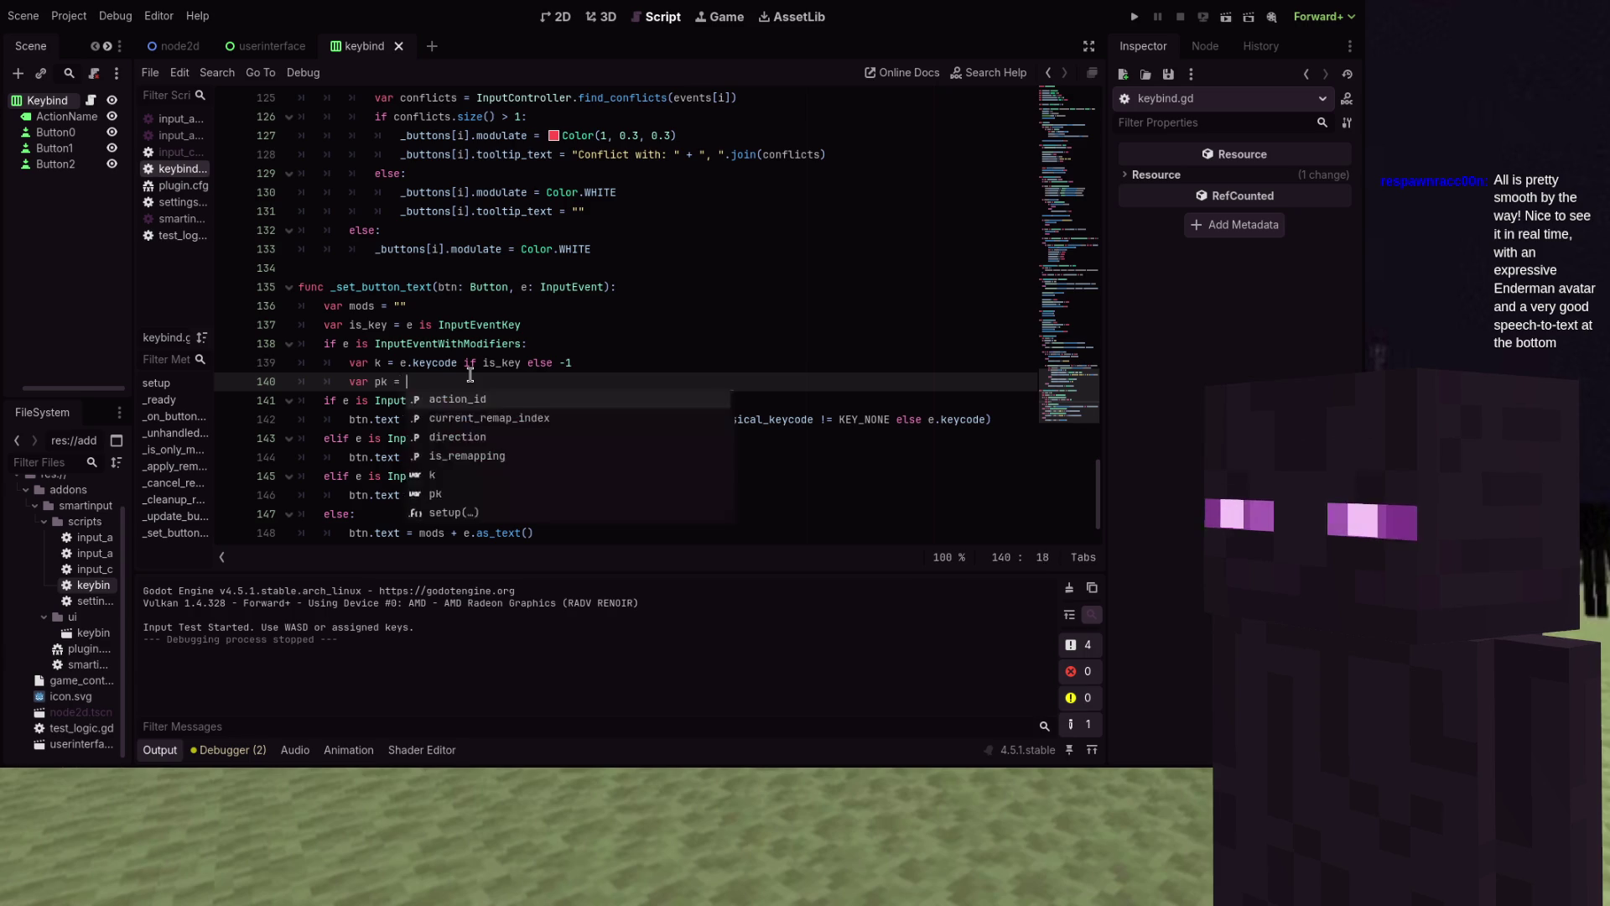
pyautogui.write('al_keycode ')
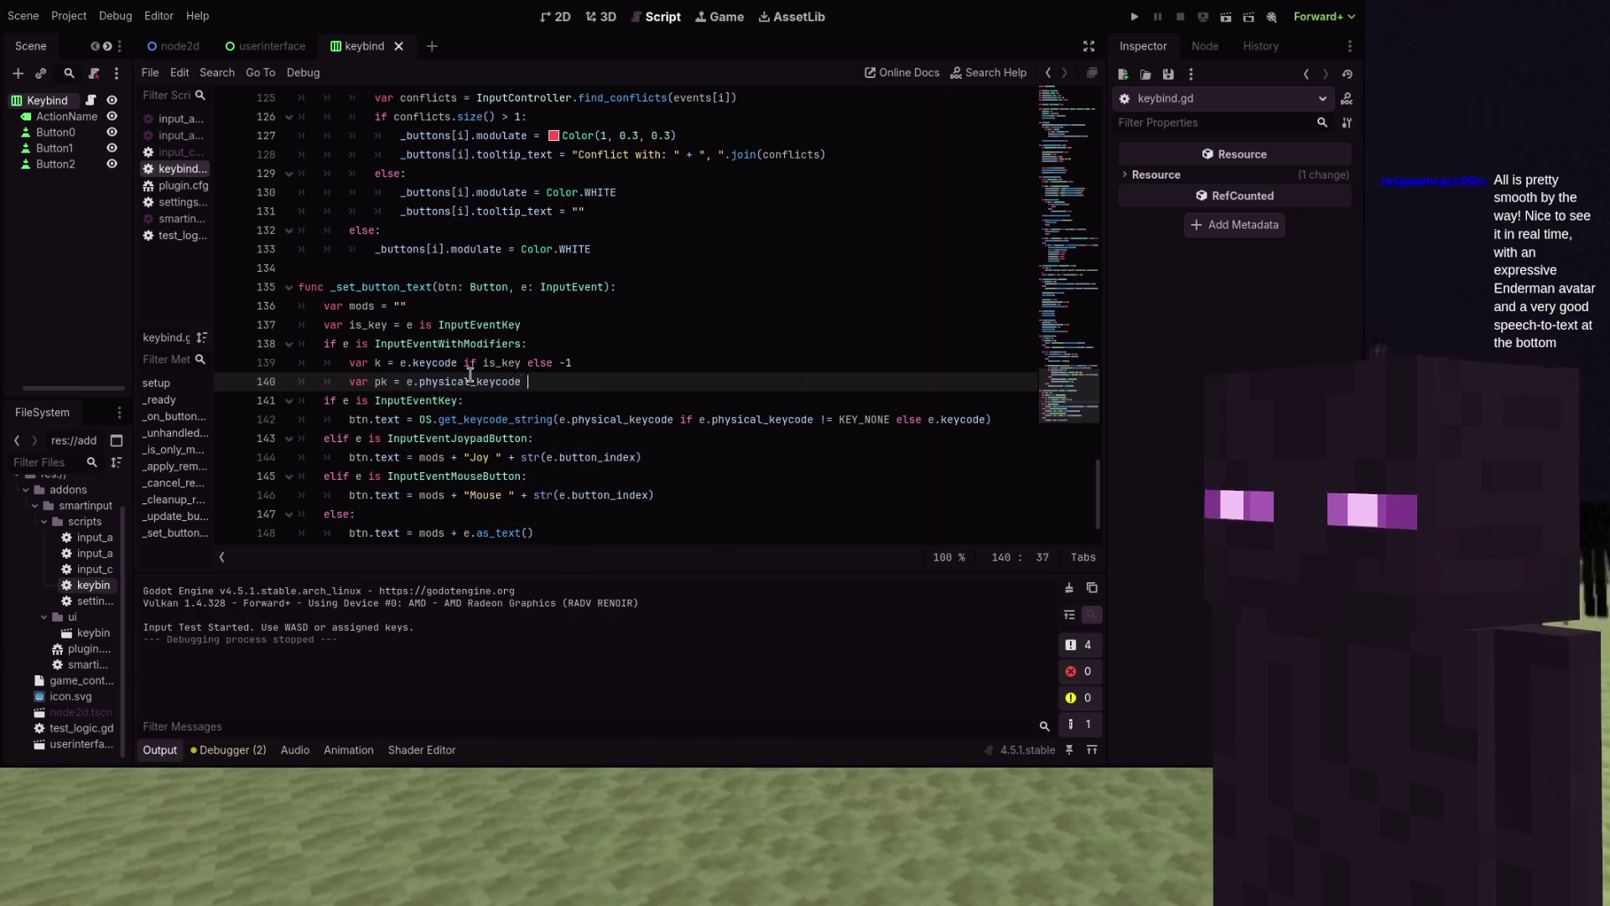
pyautogui.write('if is_key el')
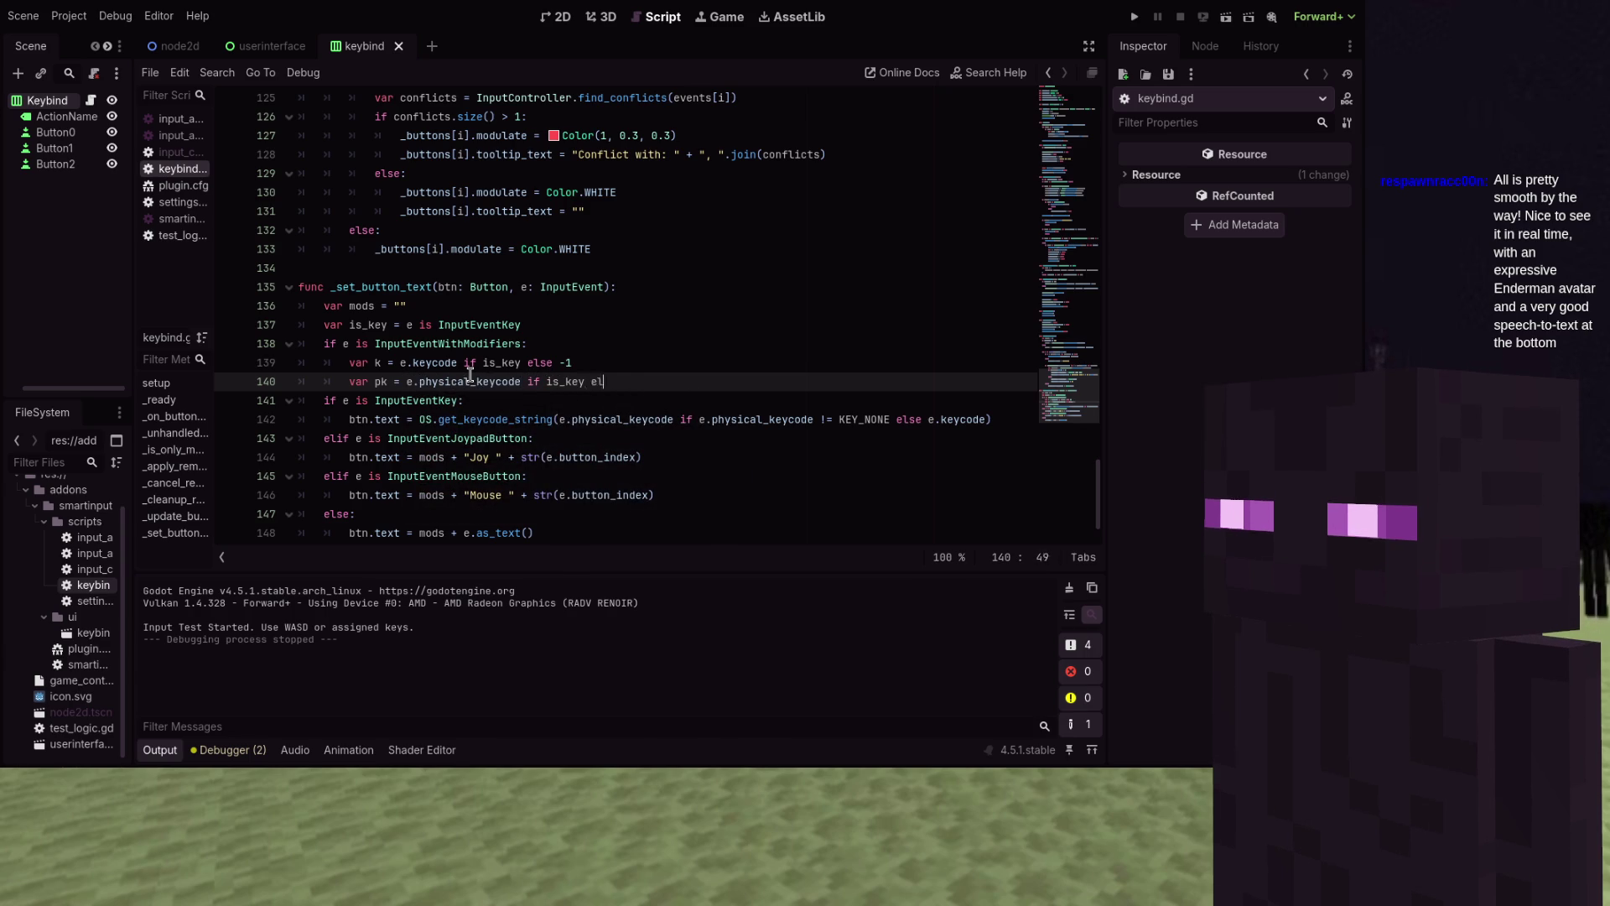
# Write an is_ctrl flag that tests whether k or pk is KEY_CTRL
pyautogui.press('Return')
pyautogui.press('Return')
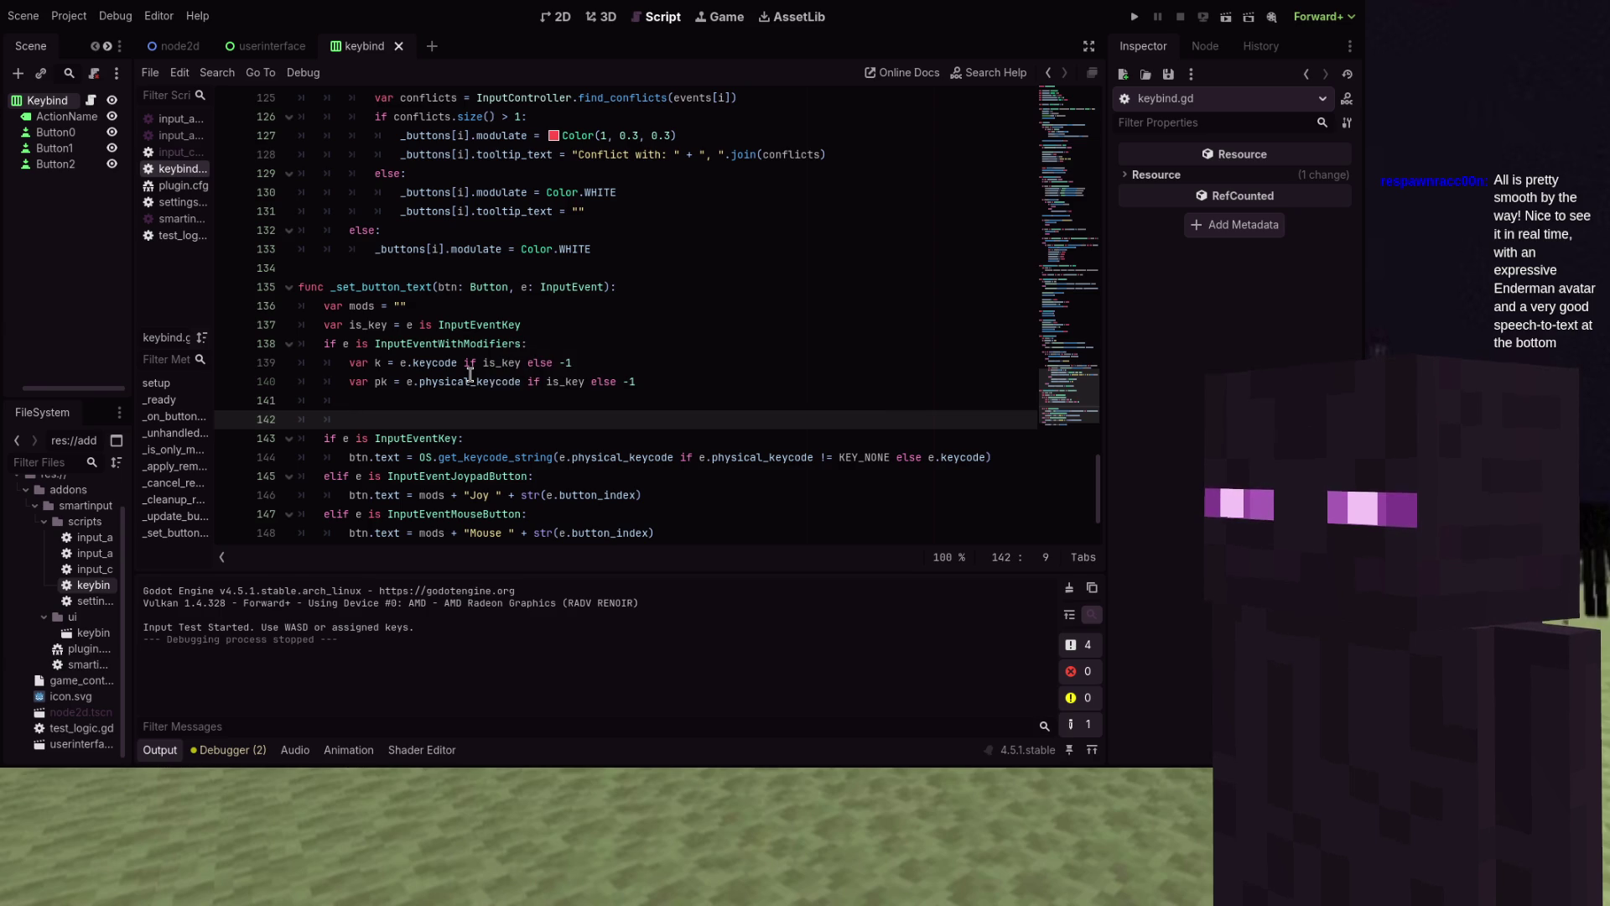
pyautogui.write('var is_')
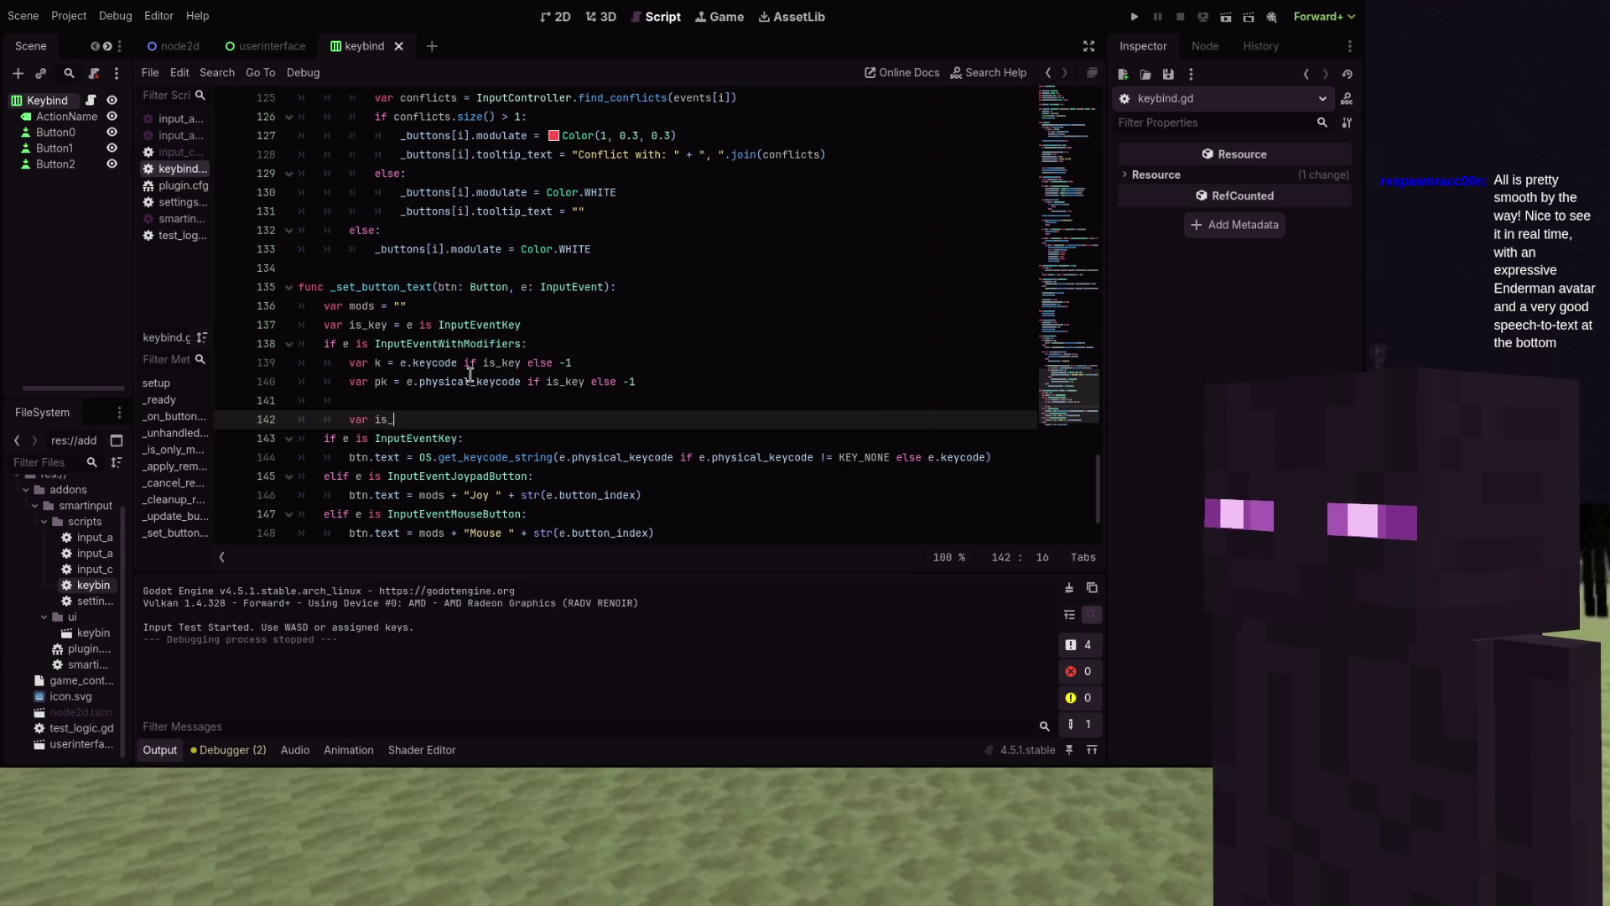
pyautogui.write('in KEY_CTRL')
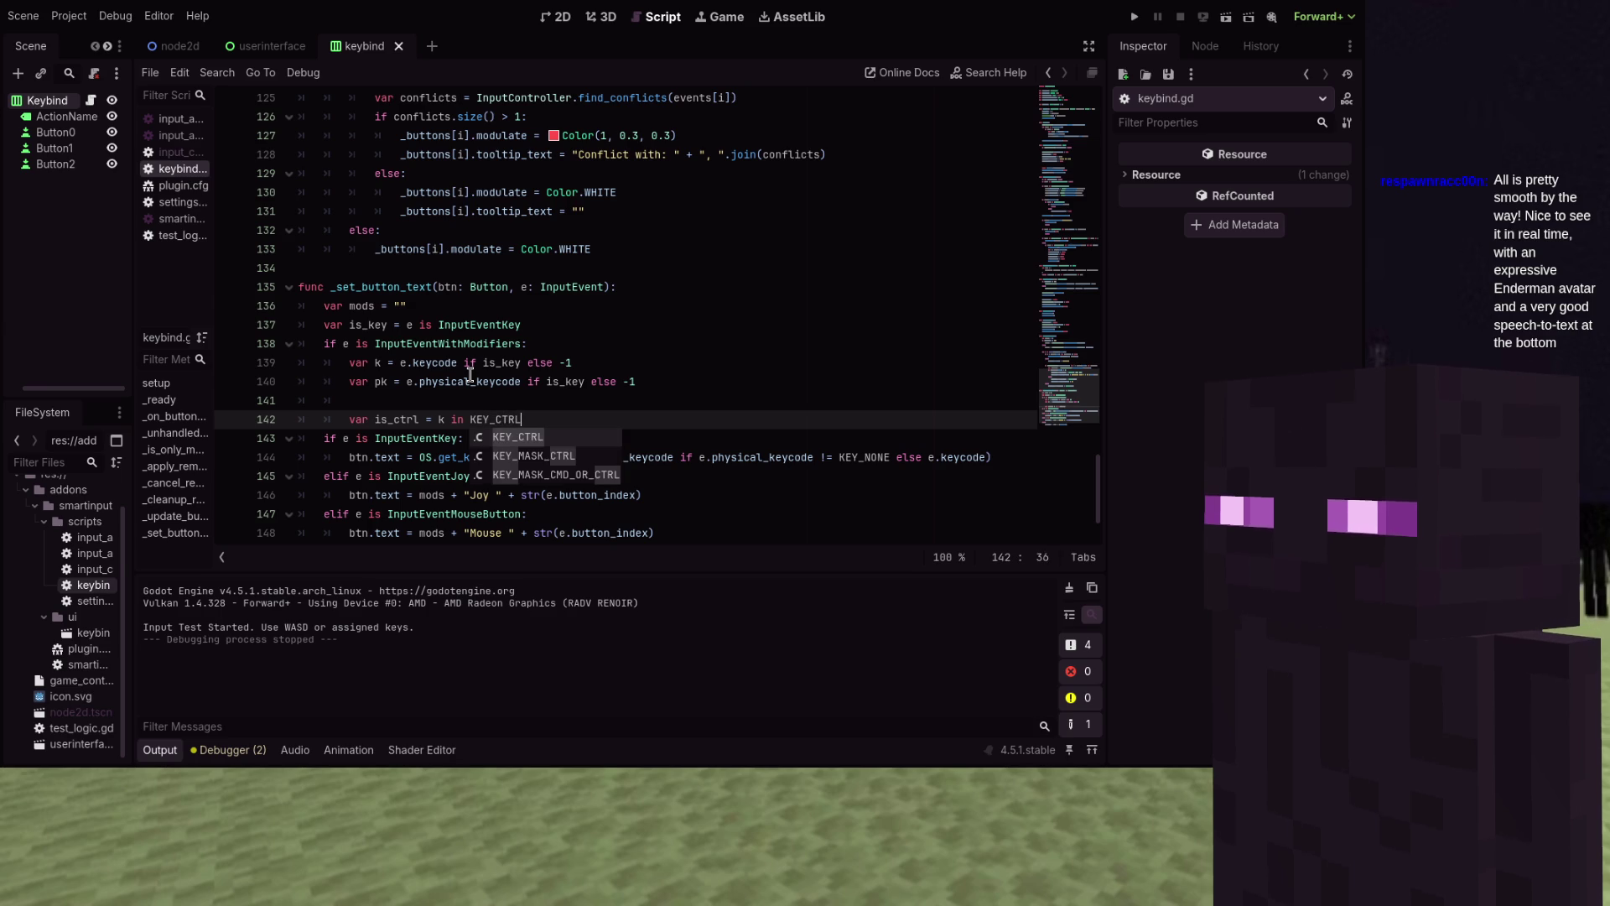
pyautogui.press('Escape')
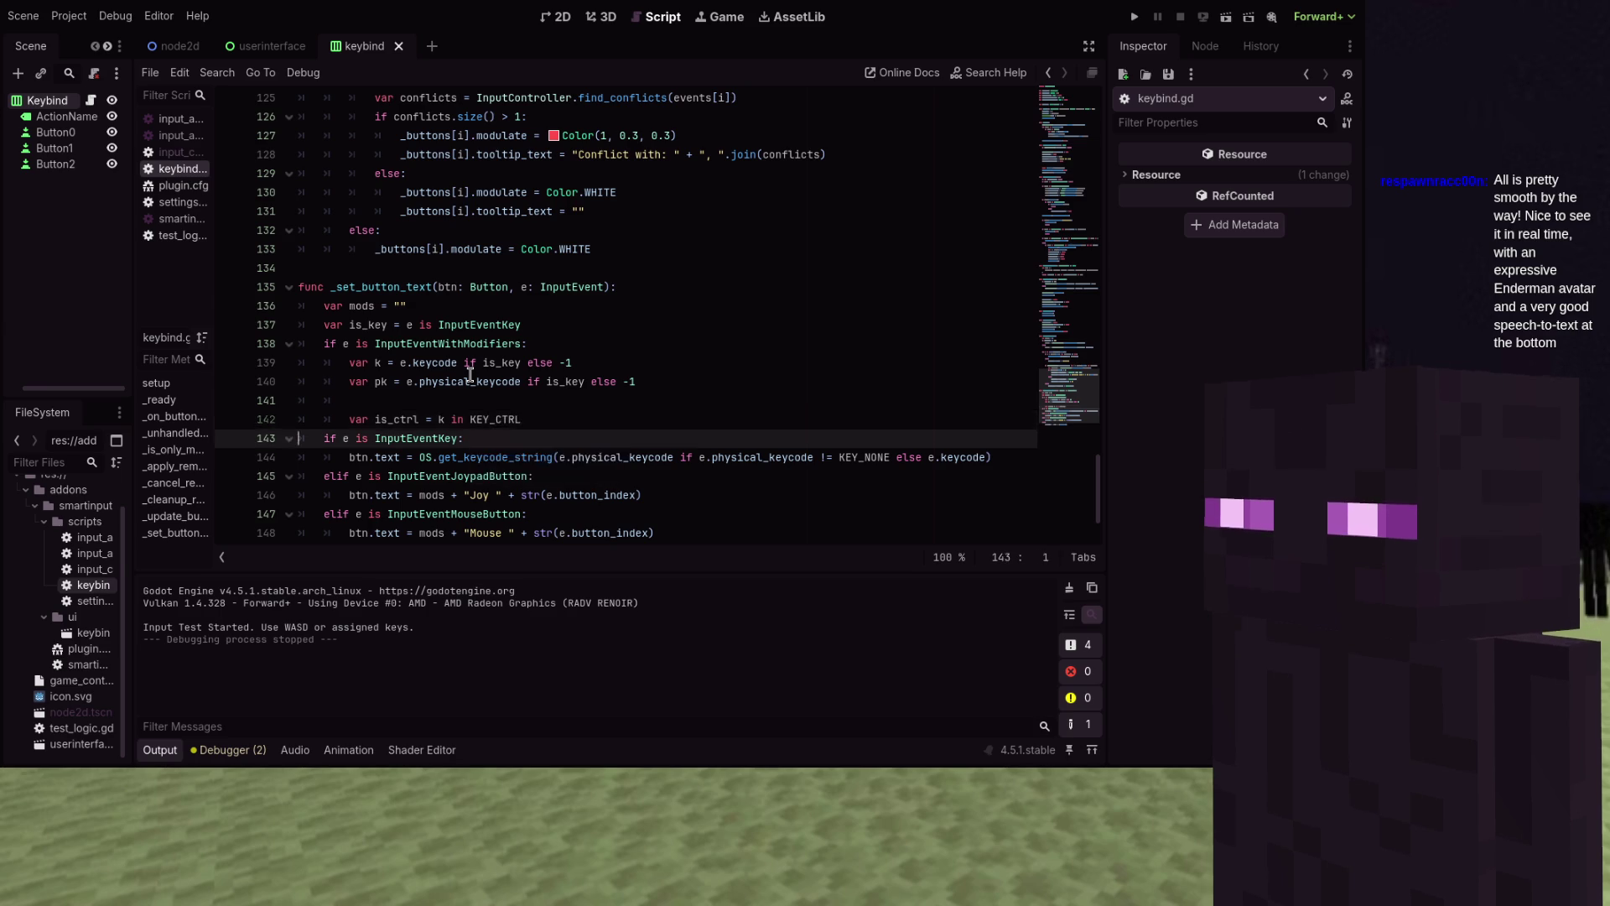
pyautogui.write(' or pk in')
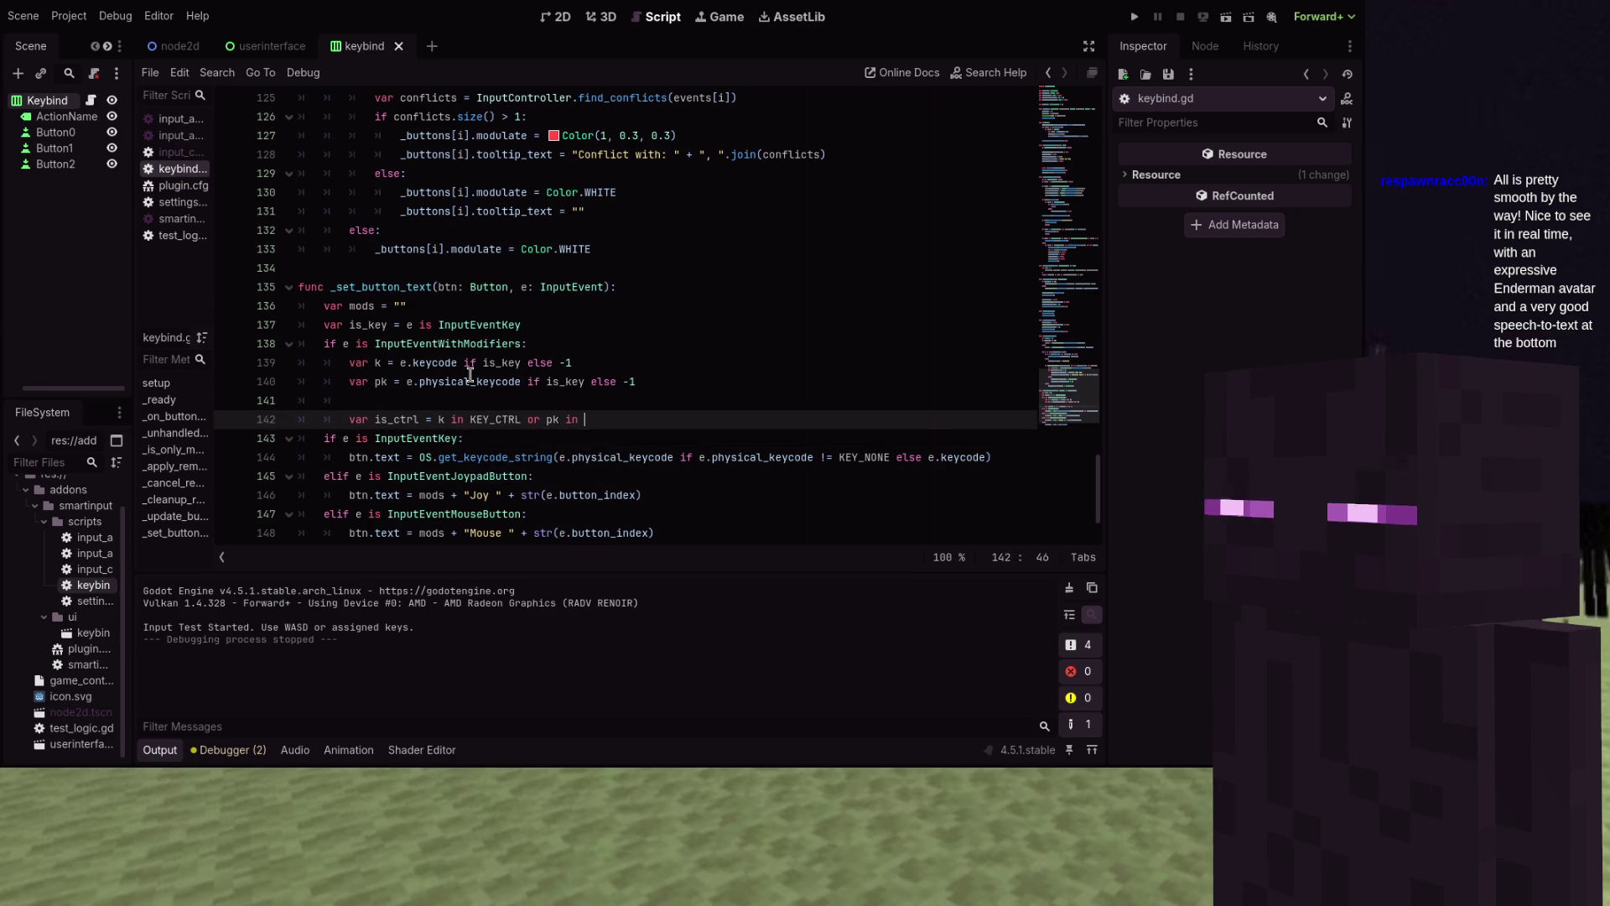
pyautogui.press('BackSpace')
pyautogui.press('BackSpace')
pyautogui.press('BackSpace')
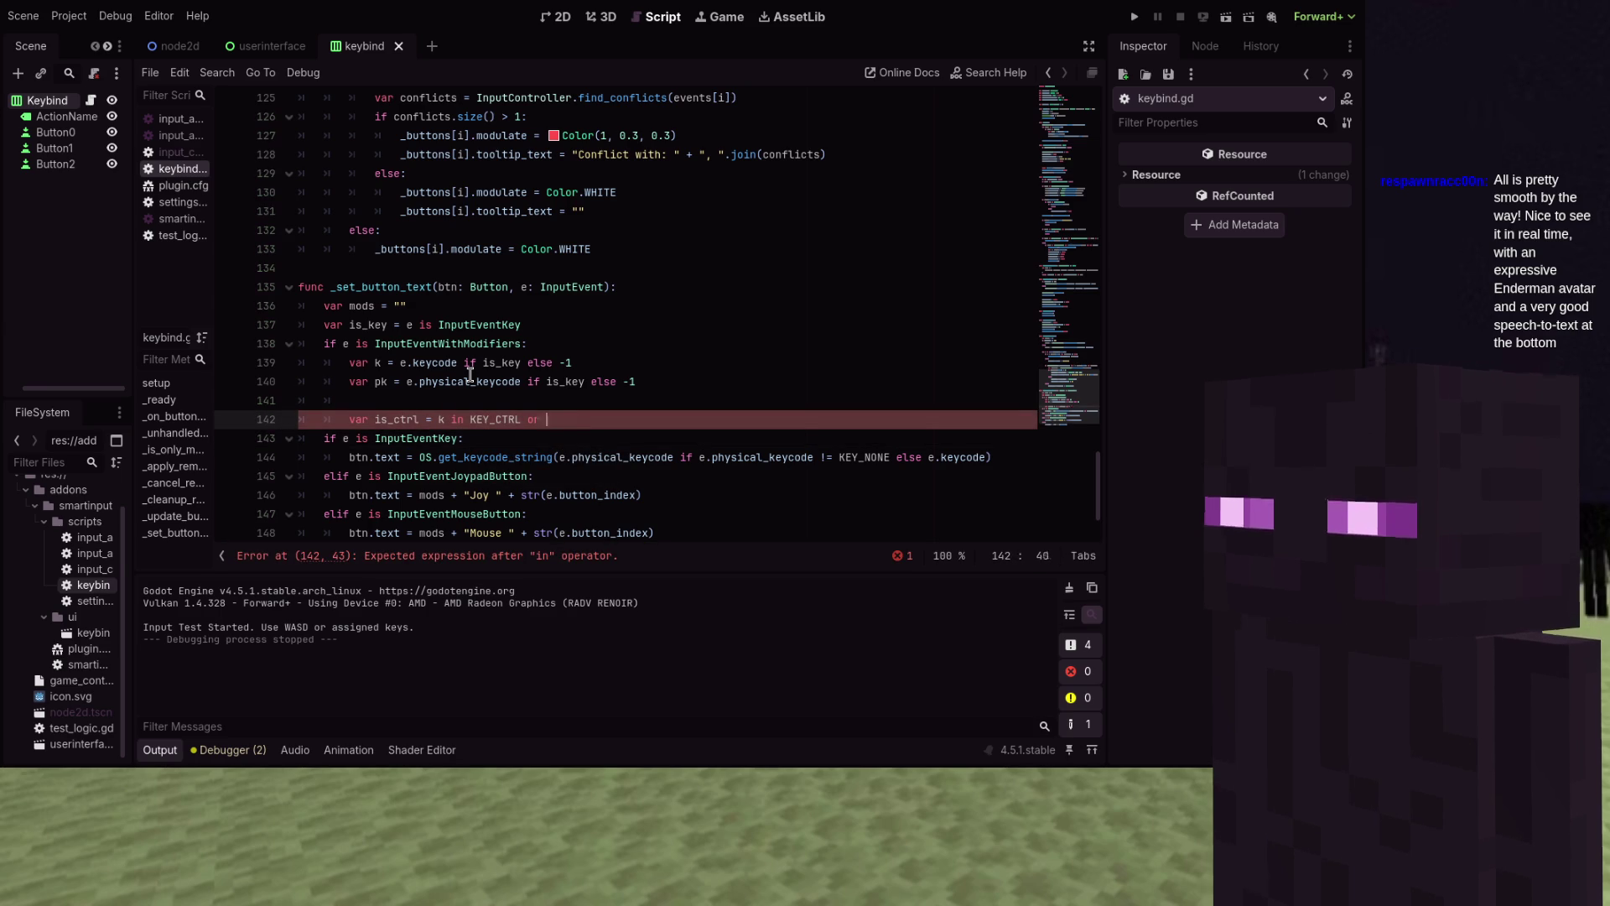
pyautogui.write('or p')
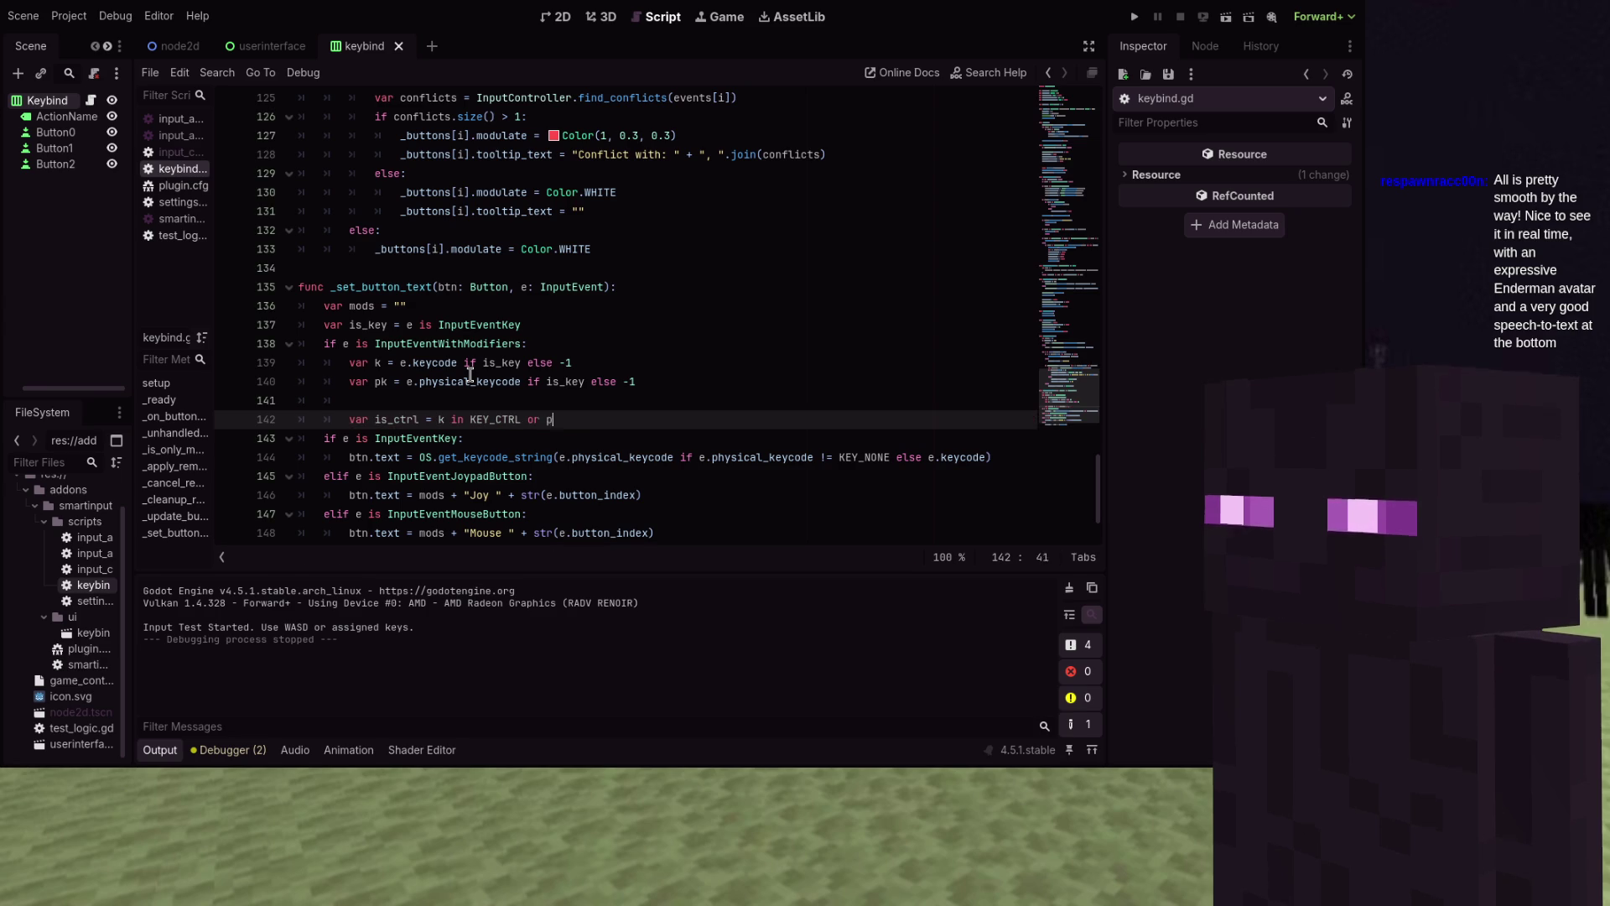
pyautogui.write('k in KEY_C')
pyautogui.hotkey('ctrl', 'Left')
pyautogui.hotkey('ctrl', 'Left')
pyautogui.hotkey('ctrl', 'Left')
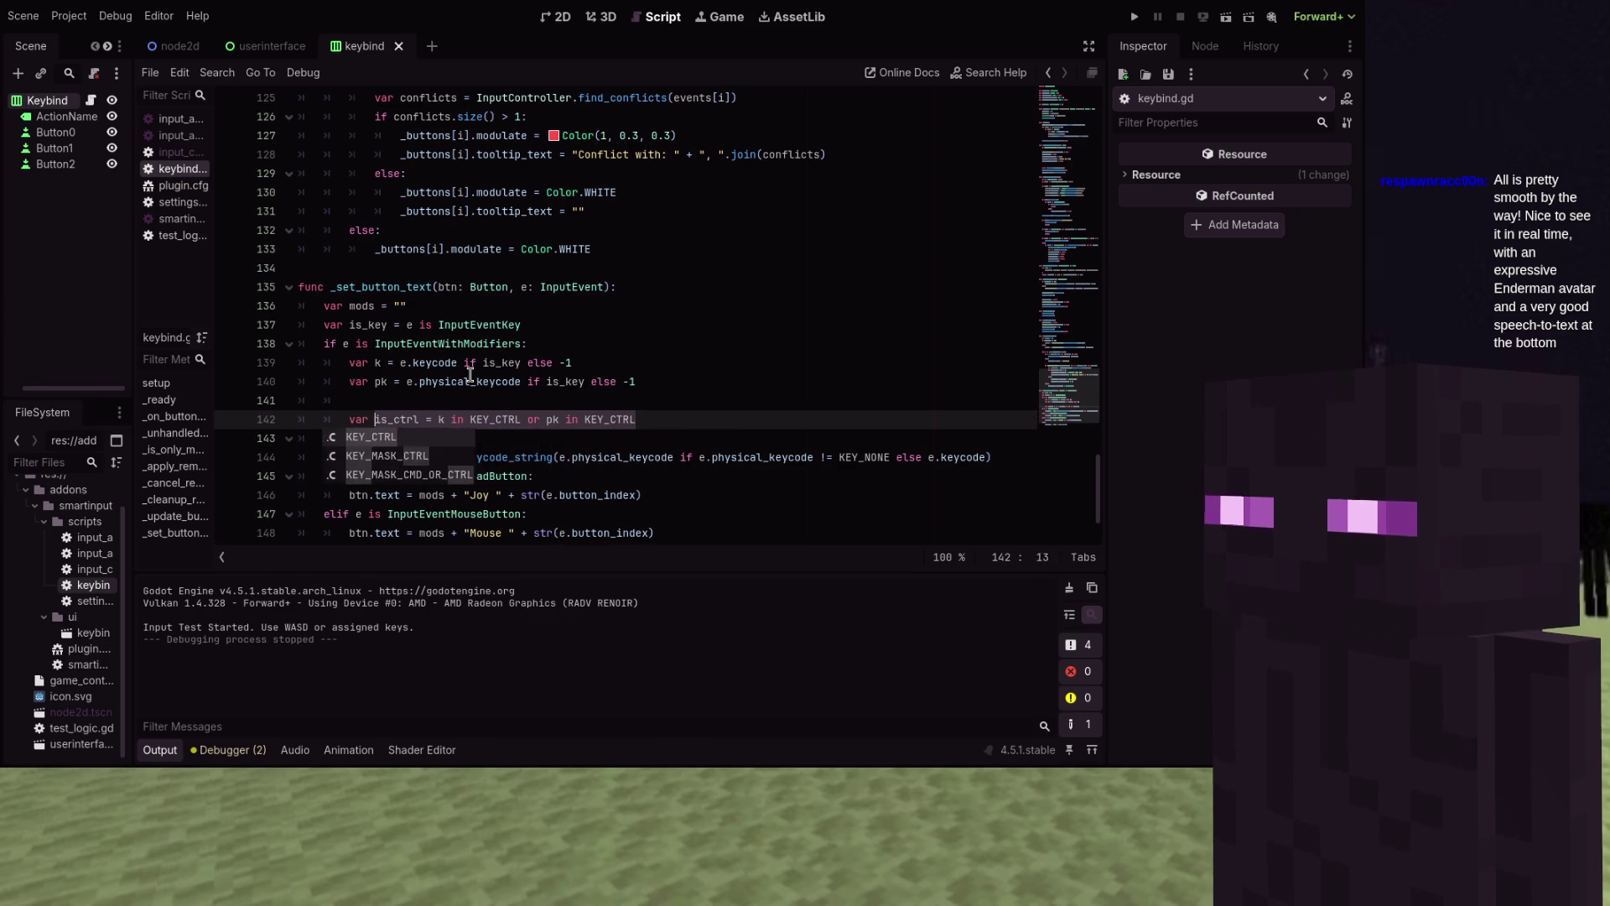
pyautogui.hotkey('ctrl', 'Left')
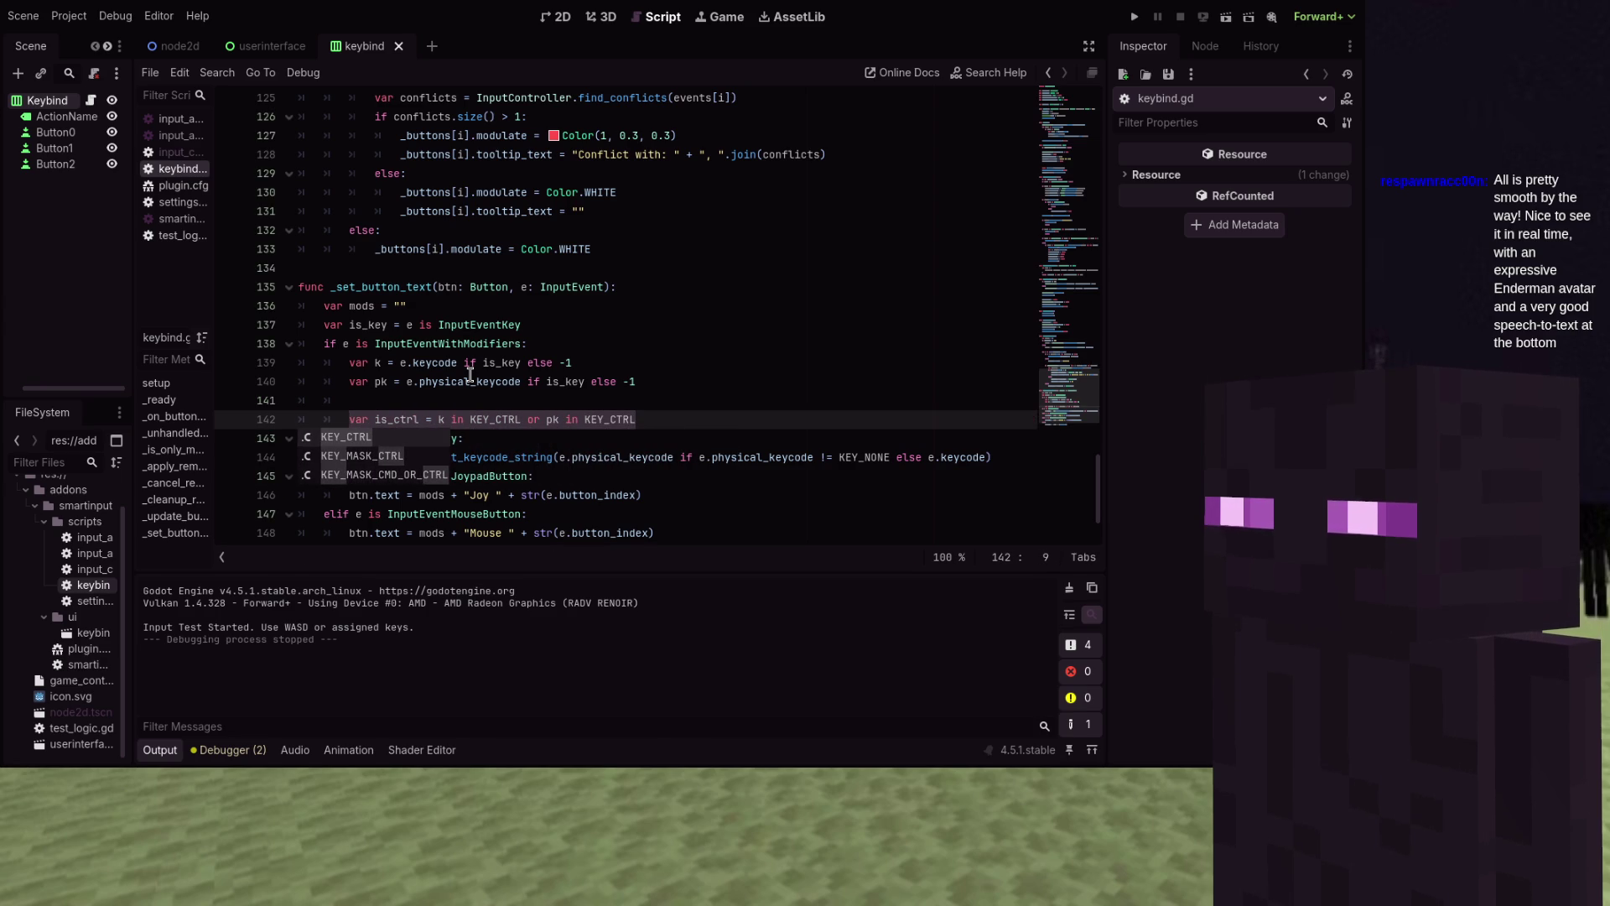
pyautogui.press('End')
pyautogui.press('Escape')
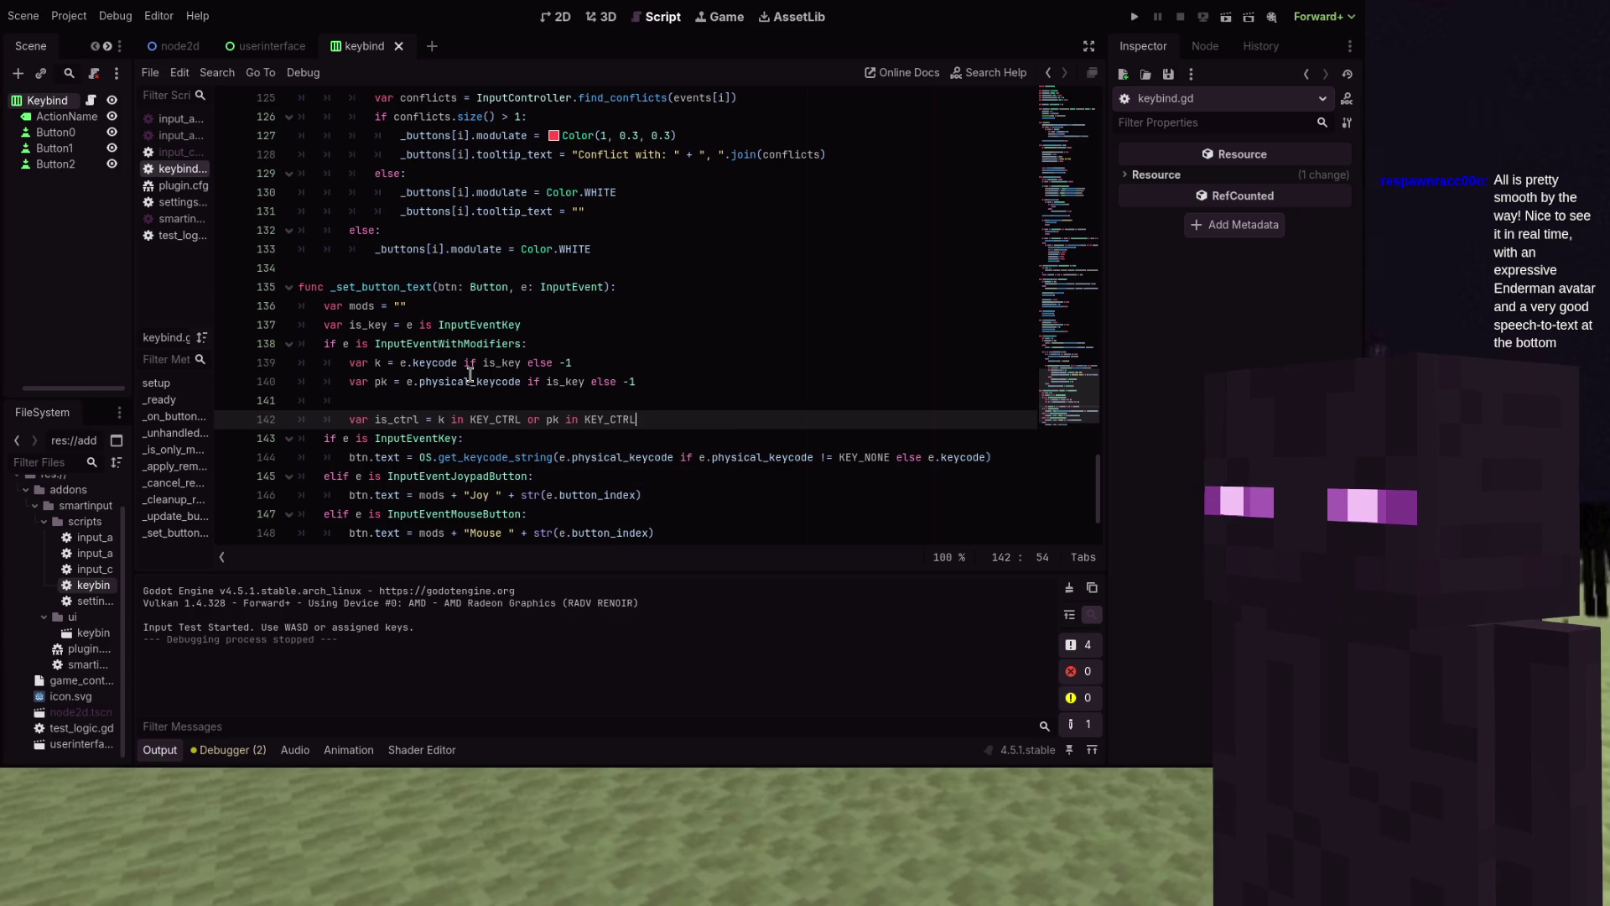
# Copy the is_ctrl line three times and set the first copy to KEY_SHIFT
pyautogui.press('Return')
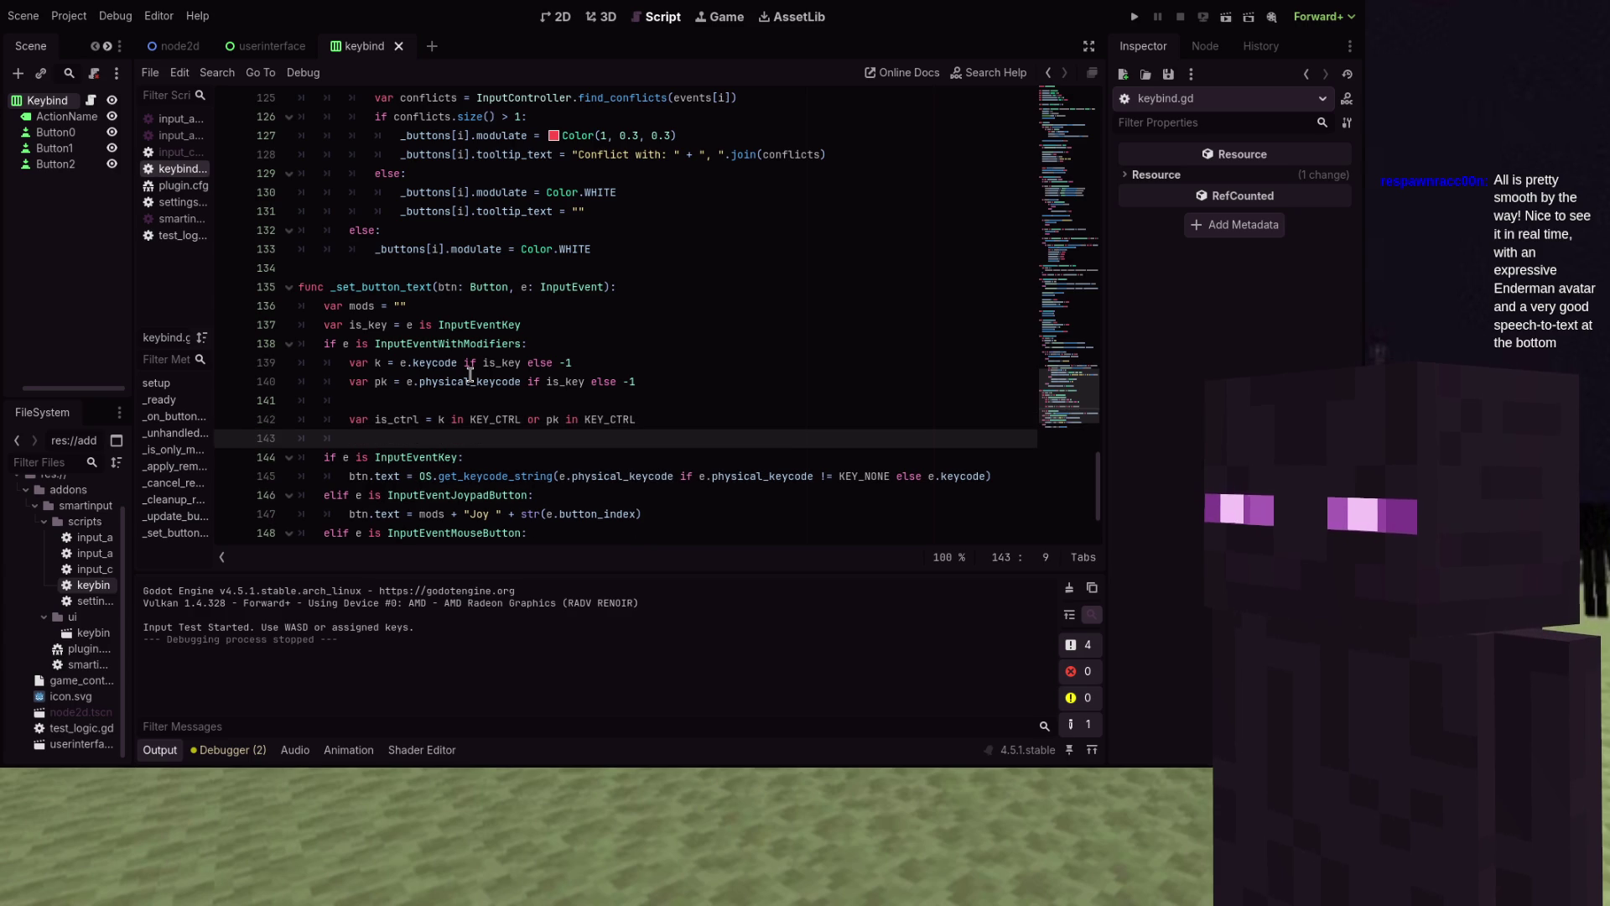
pyautogui.write('var is_ctrl = k in KEY_CTRL or pk in KEY_CTRL')
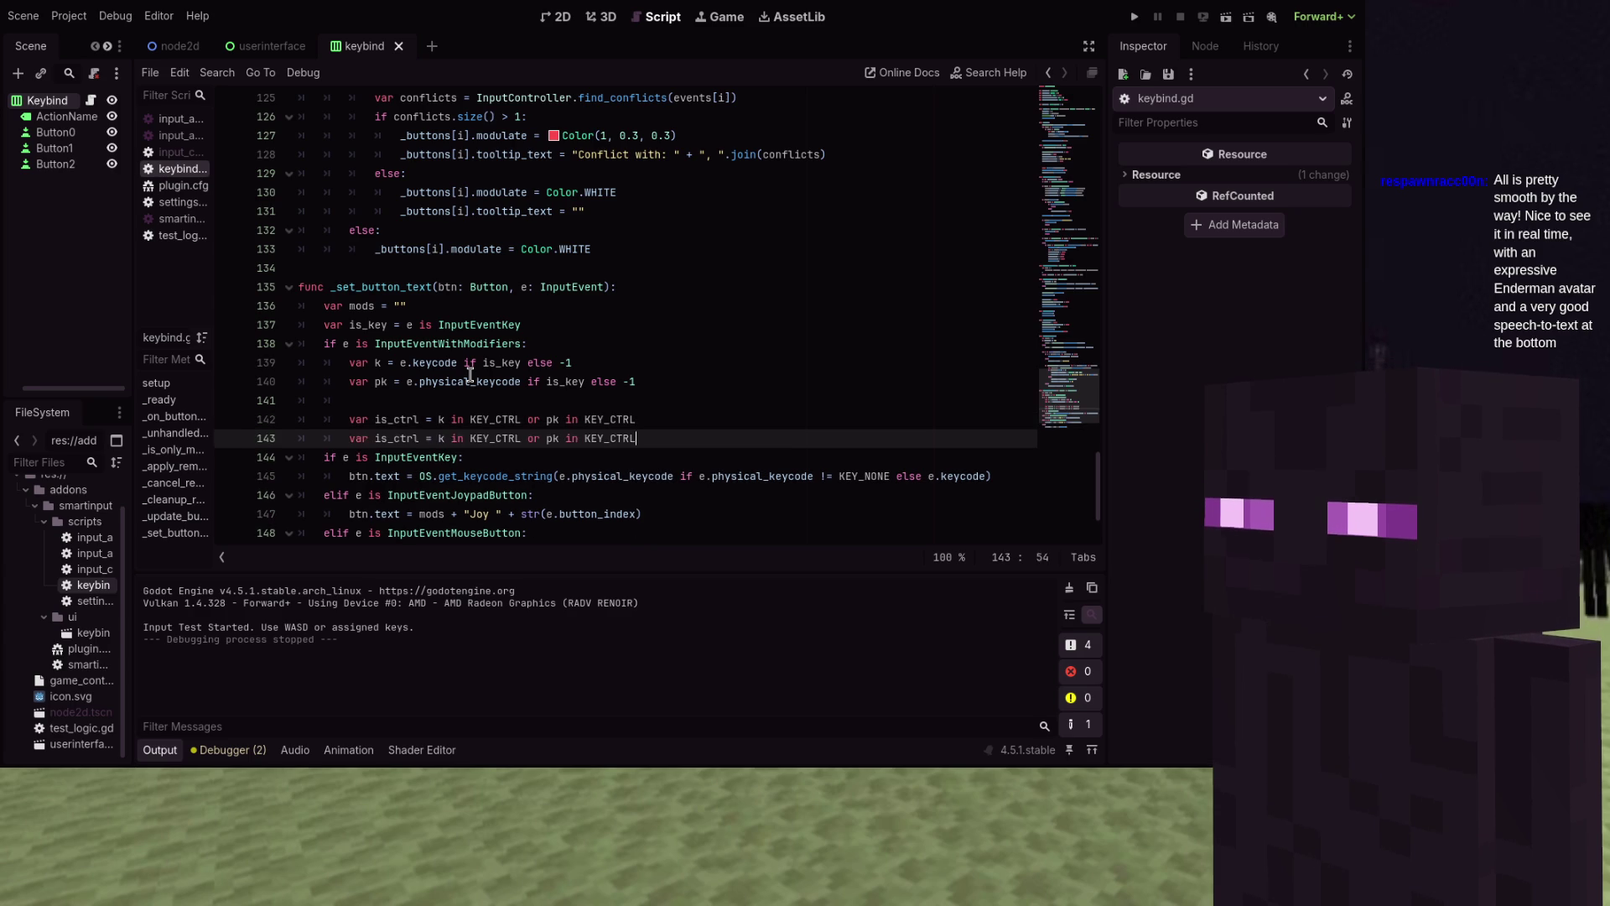
pyautogui.press('Return')
pyautogui.write('var is_ctrl = k in KEY_CTRL or pk in KEY_CTRL')
pyautogui.press('Return')
pyautogui.write('var is_ctrl = k in KEY_CTRL or pk in KEY_CTRL')
pyautogui.press('Up')
pyautogui.press('Up')
pyautogui.press('Home')
pyautogui.hotkey('ctrl', 'Right')
pyautogui.hotkey('ctrl', 'Right')
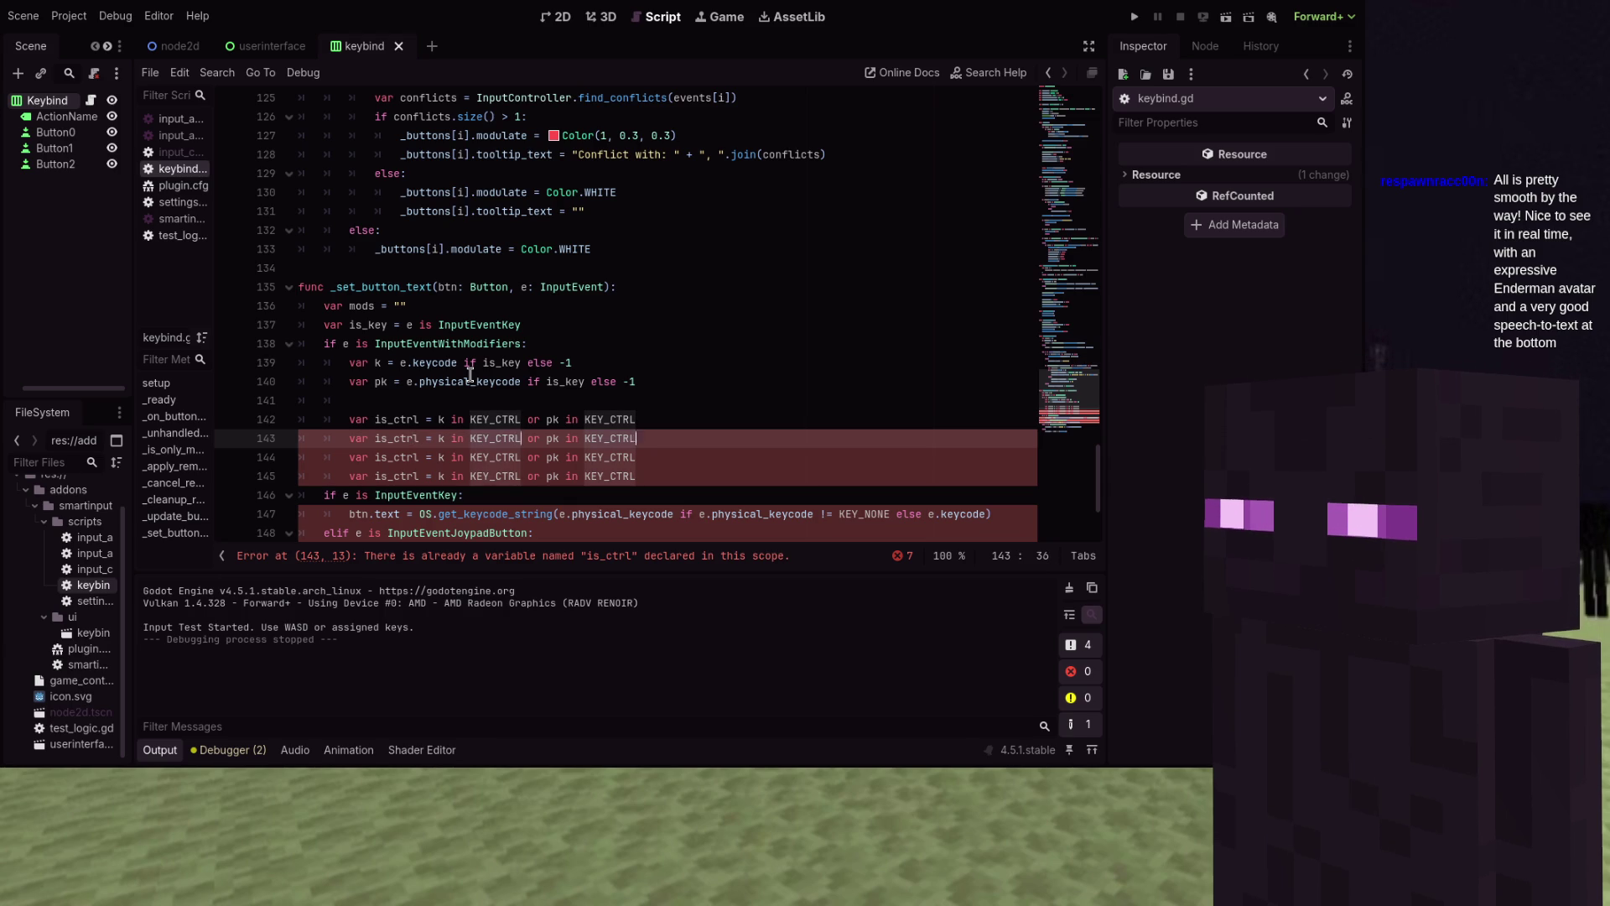
pyautogui.write('KEY')
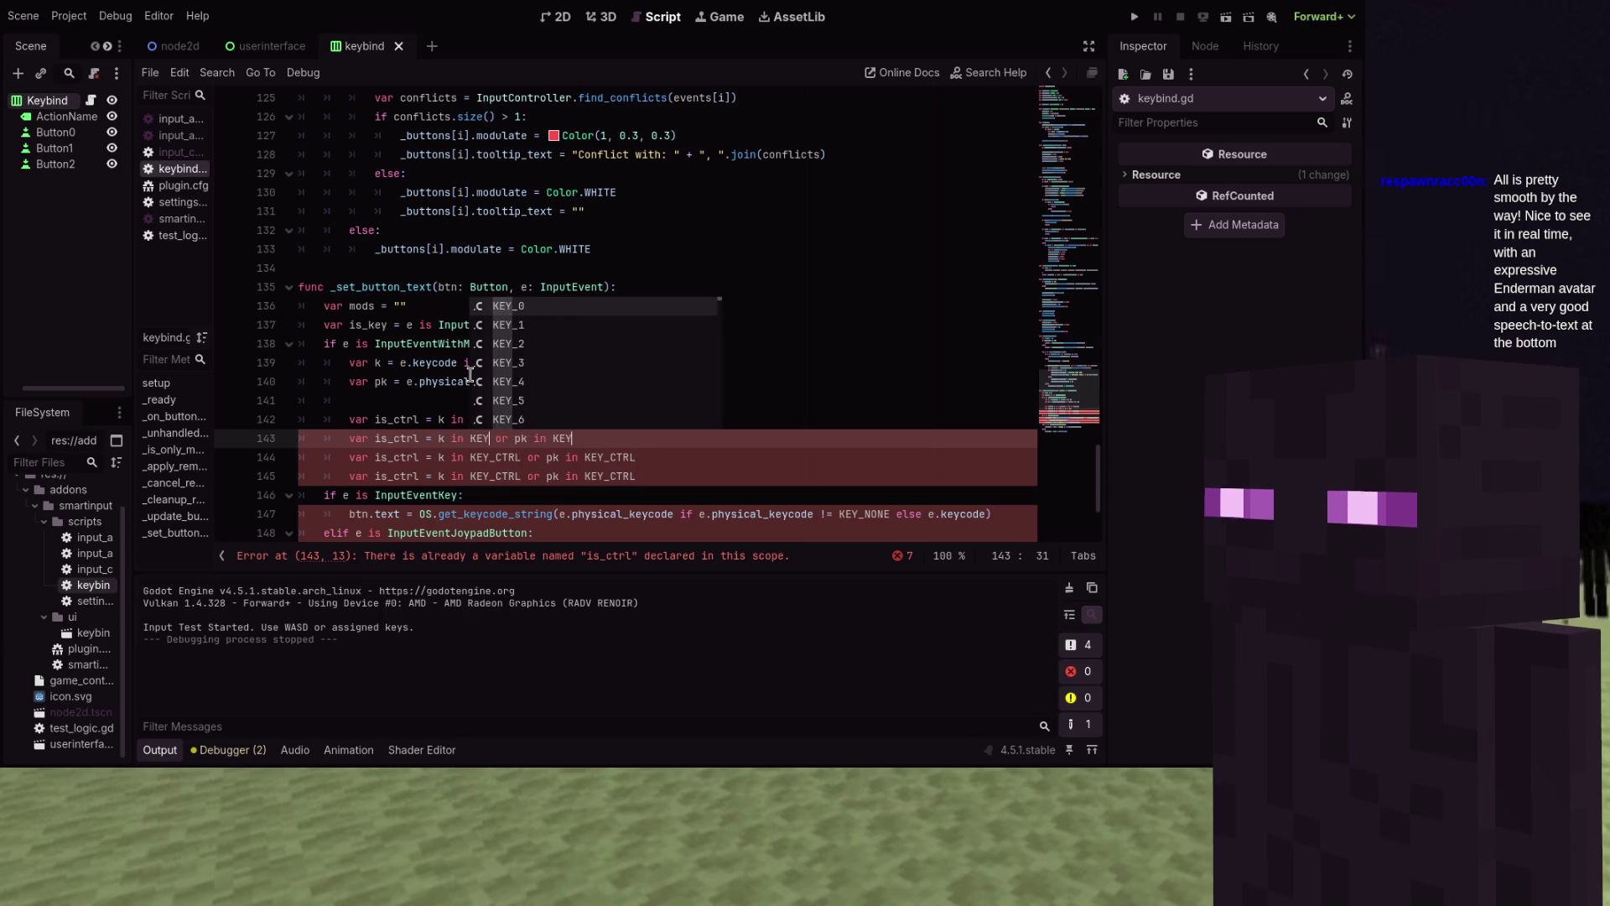
pyautogui.write('_SHIFT')
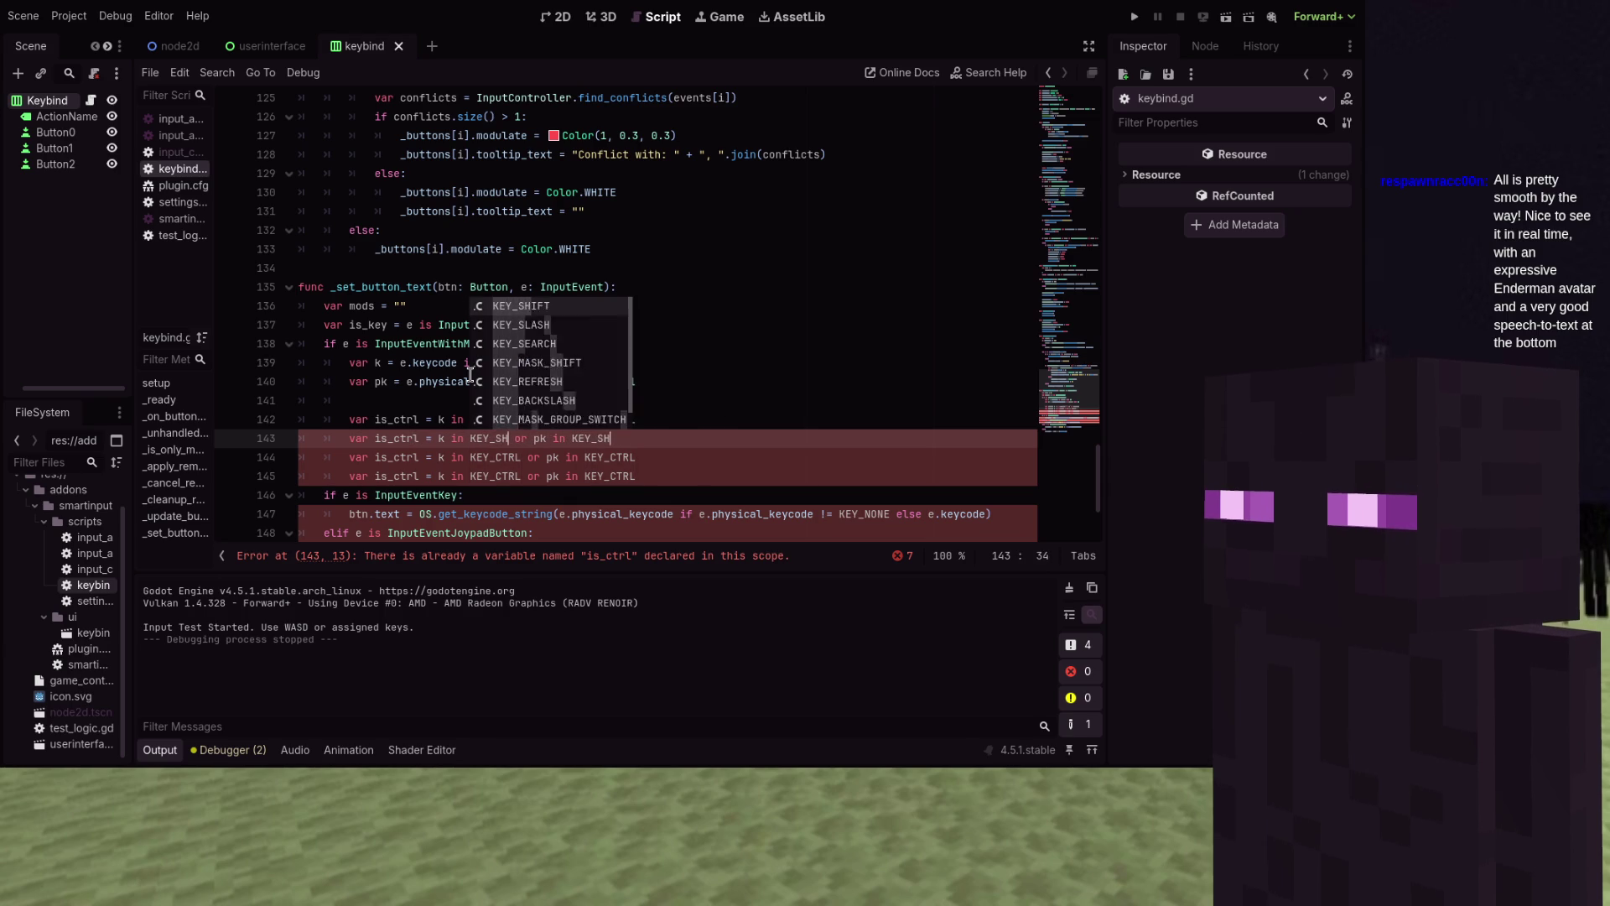
# Change the remaining copies' constants to KEY_ALT and KEY_META
pyautogui.click(470, 375)
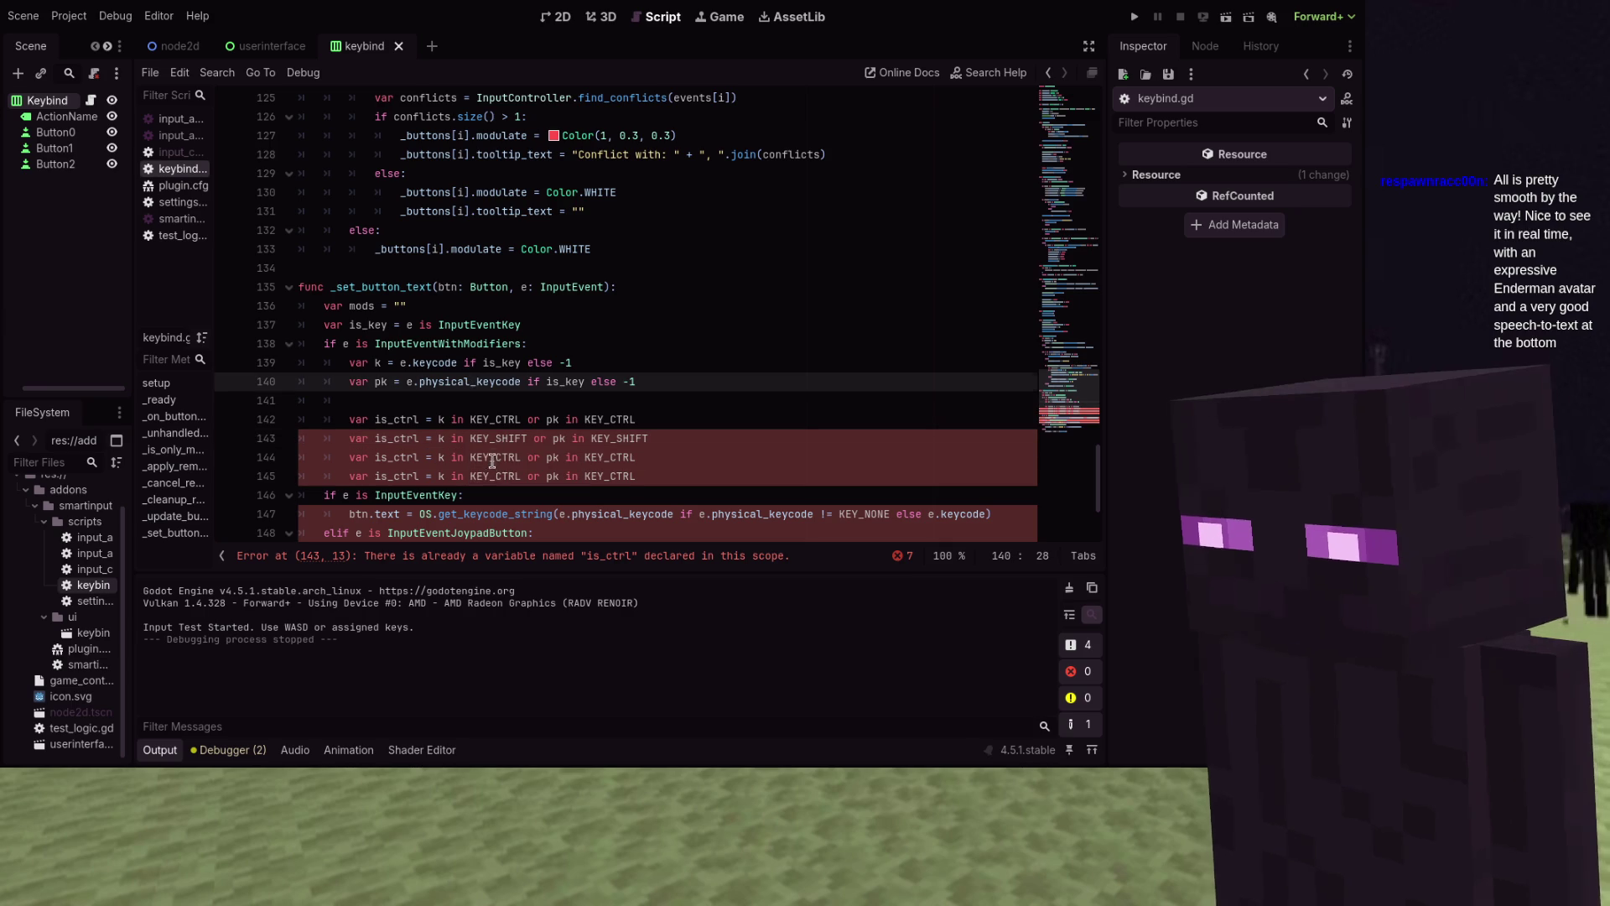
pyautogui.click(521, 457)
pyautogui.keyDown('alt'); pyautogui.click(636, 457); pyautogui.keyUp('alt')
pyautogui.press('BackSpace')
pyautogui.press('BackSpace')
pyautogui.press('BackSpace')
pyautogui.write('ALR')
pyautogui.press('BackSpace')
pyautogui.write('T')
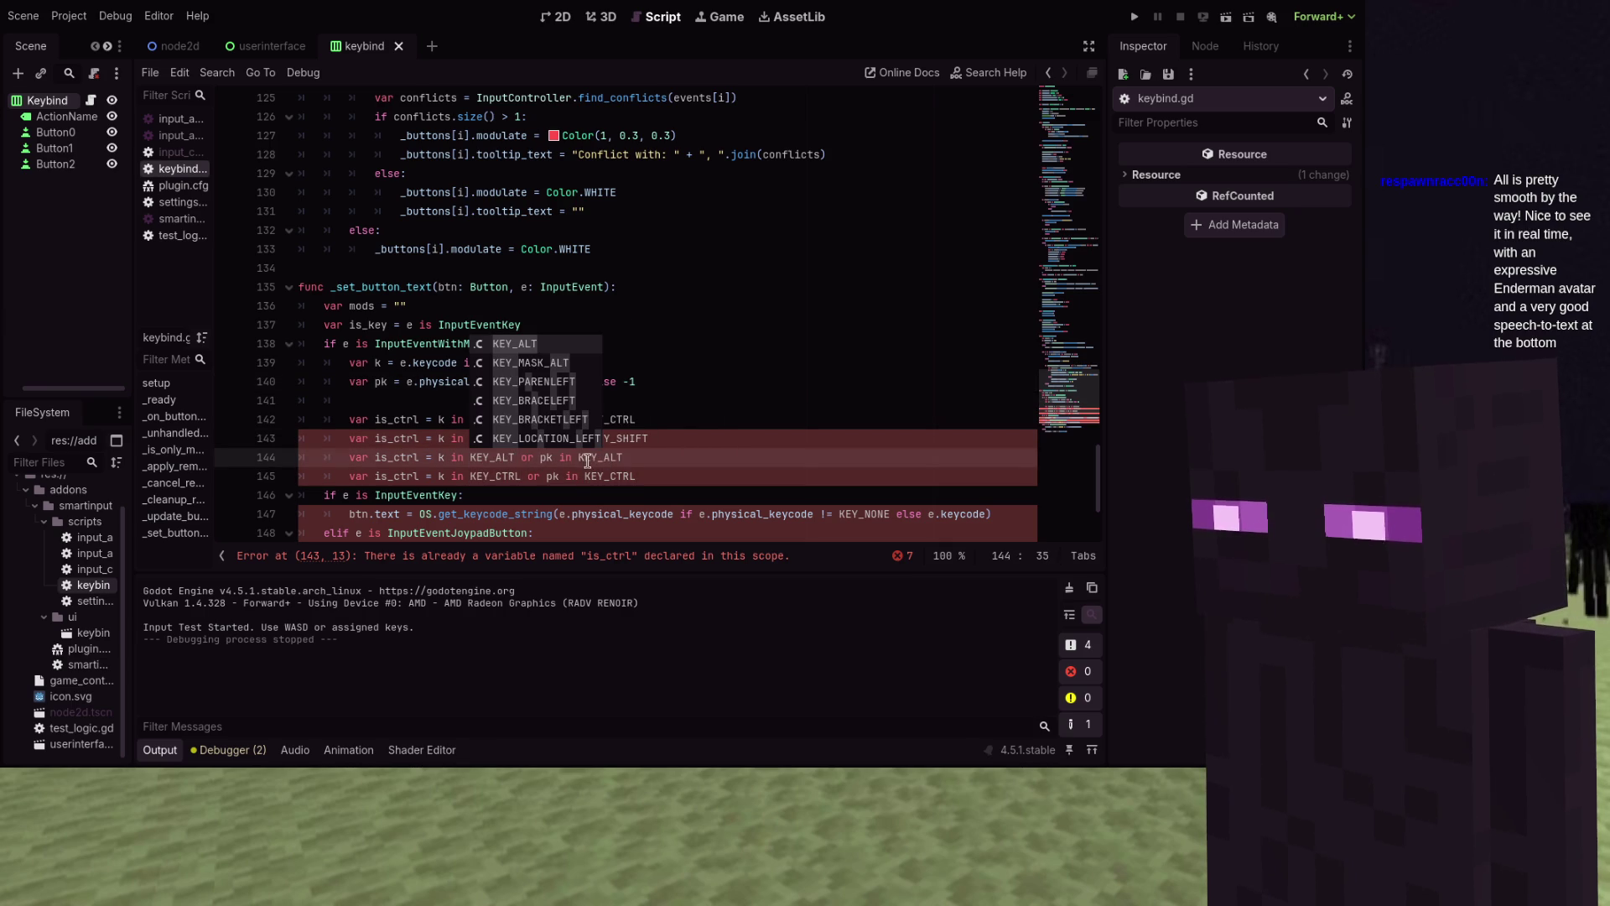
pyautogui.click(498, 475)
pyautogui.hotkey('ctrl', 'd')
pyautogui.hotkey('ctrl', 'd')
pyautogui.write('KEY_META')
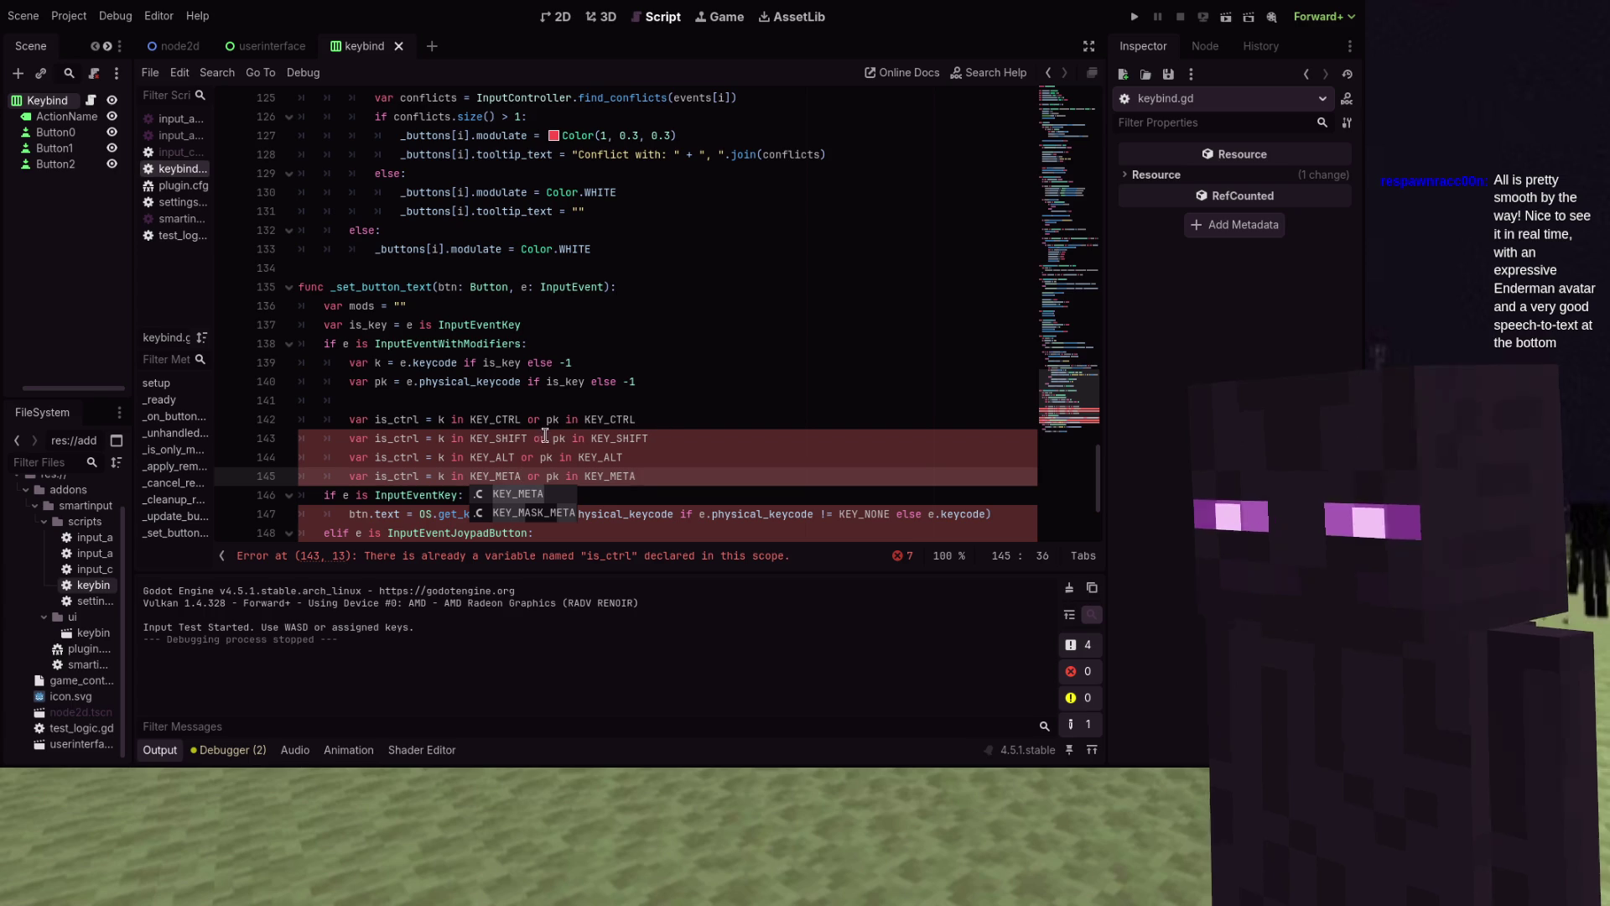
pyautogui.click(422, 439)
# Rename the copied flags to is_shift, is_alt and is_meta
pyautogui.press('BackSpace')
pyautogui.press('BackSpace')
pyautogui.press('BackSpace')
pyautogui.write('shift')
pyautogui.press('Down')
pyautogui.press('BackSpace')
pyautogui.press('BackSpace')
pyautogui.press('BackSpace')
pyautogui.write('alt')
pyautogui.press('Down')
pyautogui.press('BackSpace')
pyautogui.press('BackSpace')
pyautogui.press('BackSpace')
pyautogui.write('meta')
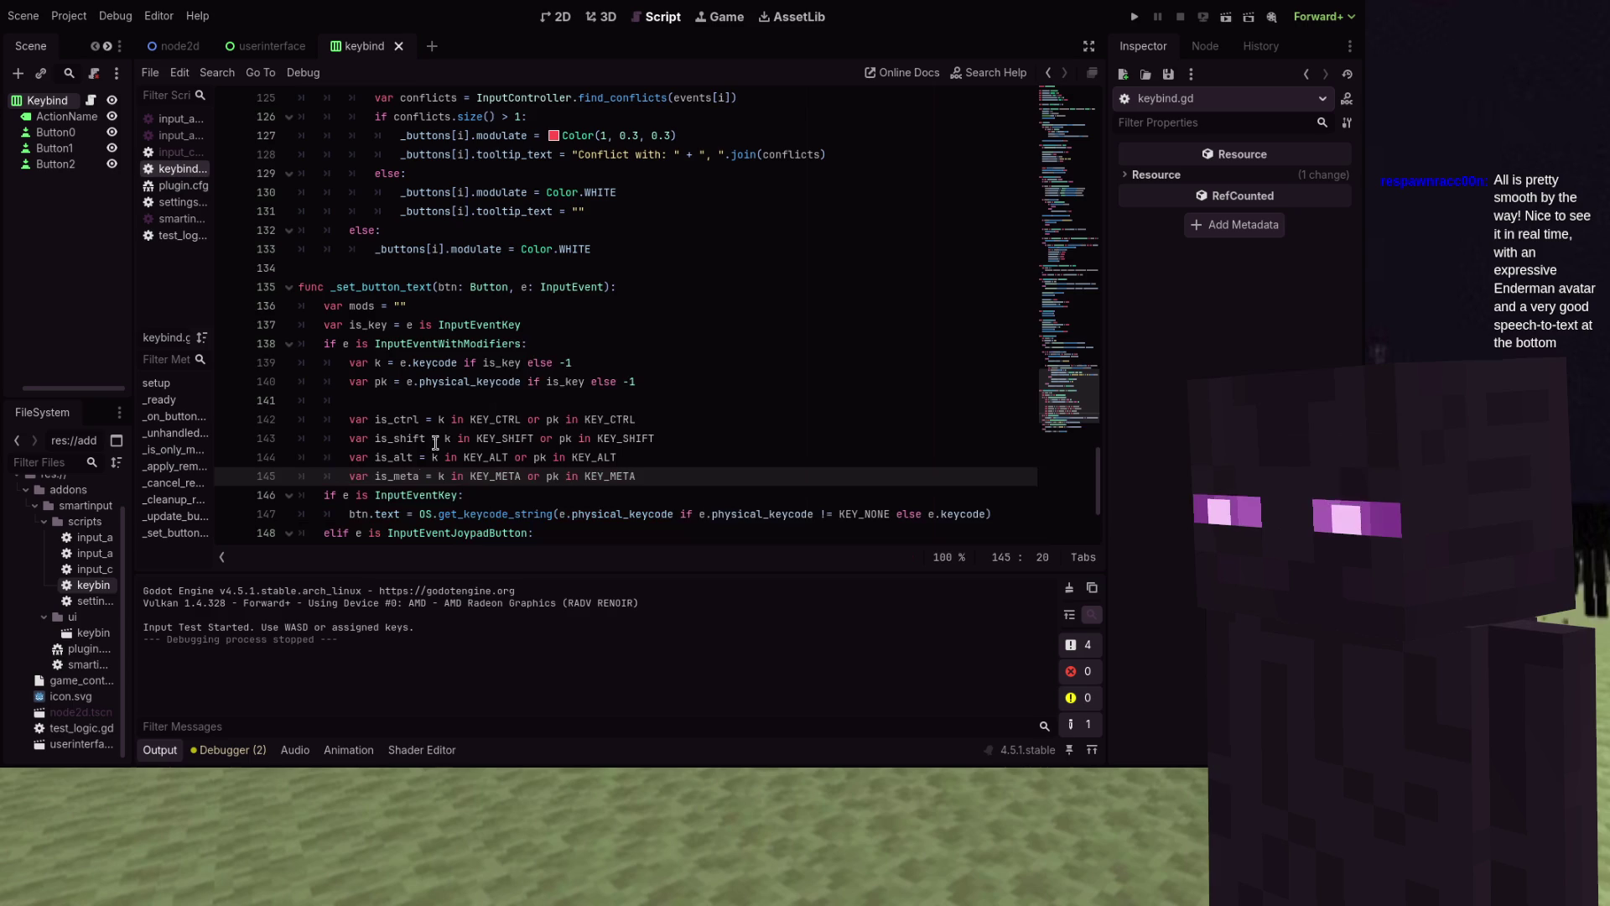
pyautogui.scroll(-1, 479, 453)
pyautogui.click(662, 422)
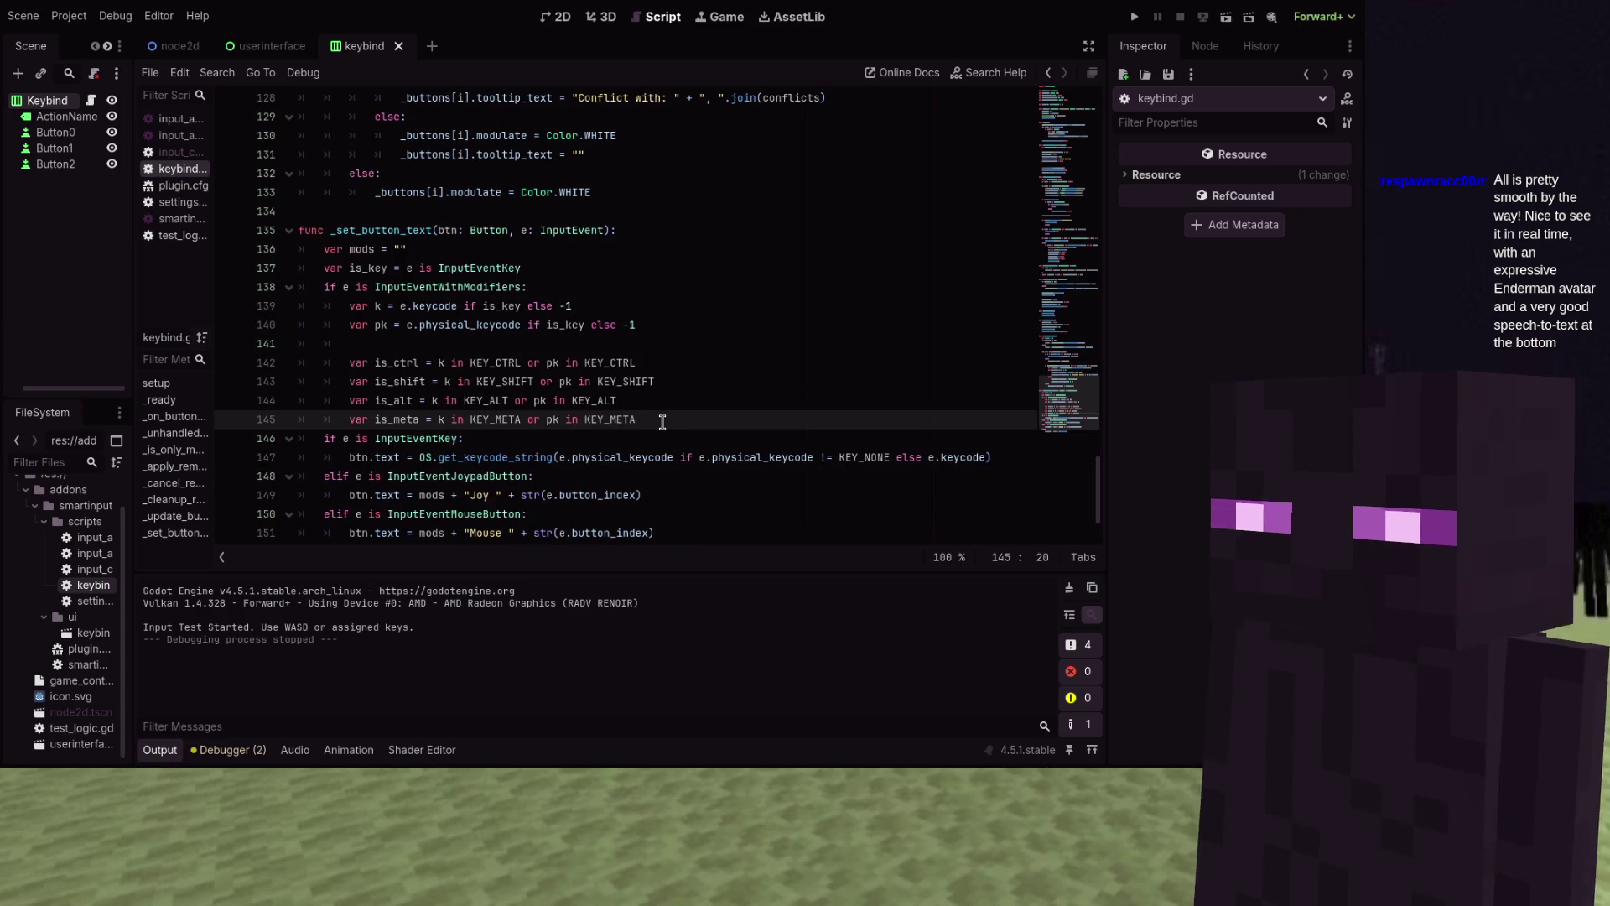
pyautogui.press('Return')
pyautogui.press('Return')
# Write 'if e.ctrl_pressed and not is_ctrl: mods += "' and duplicate it three times
pyautogui.write('if e.ctrl_')
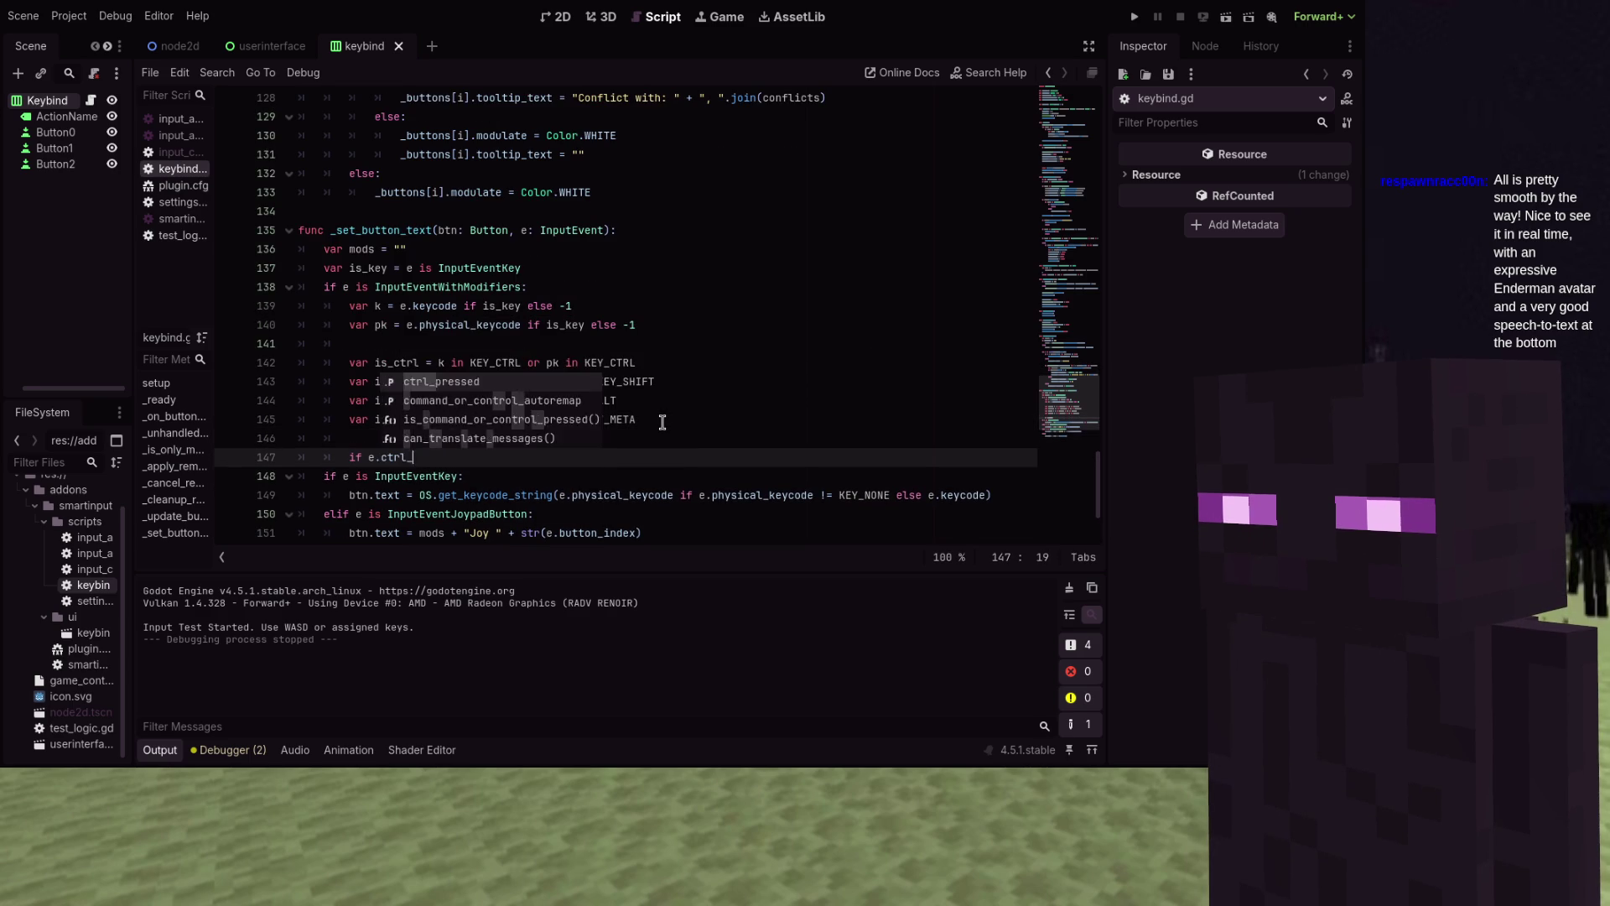
pyautogui.press('Return')
pyautogui.write('and not is_ctrl: mods')
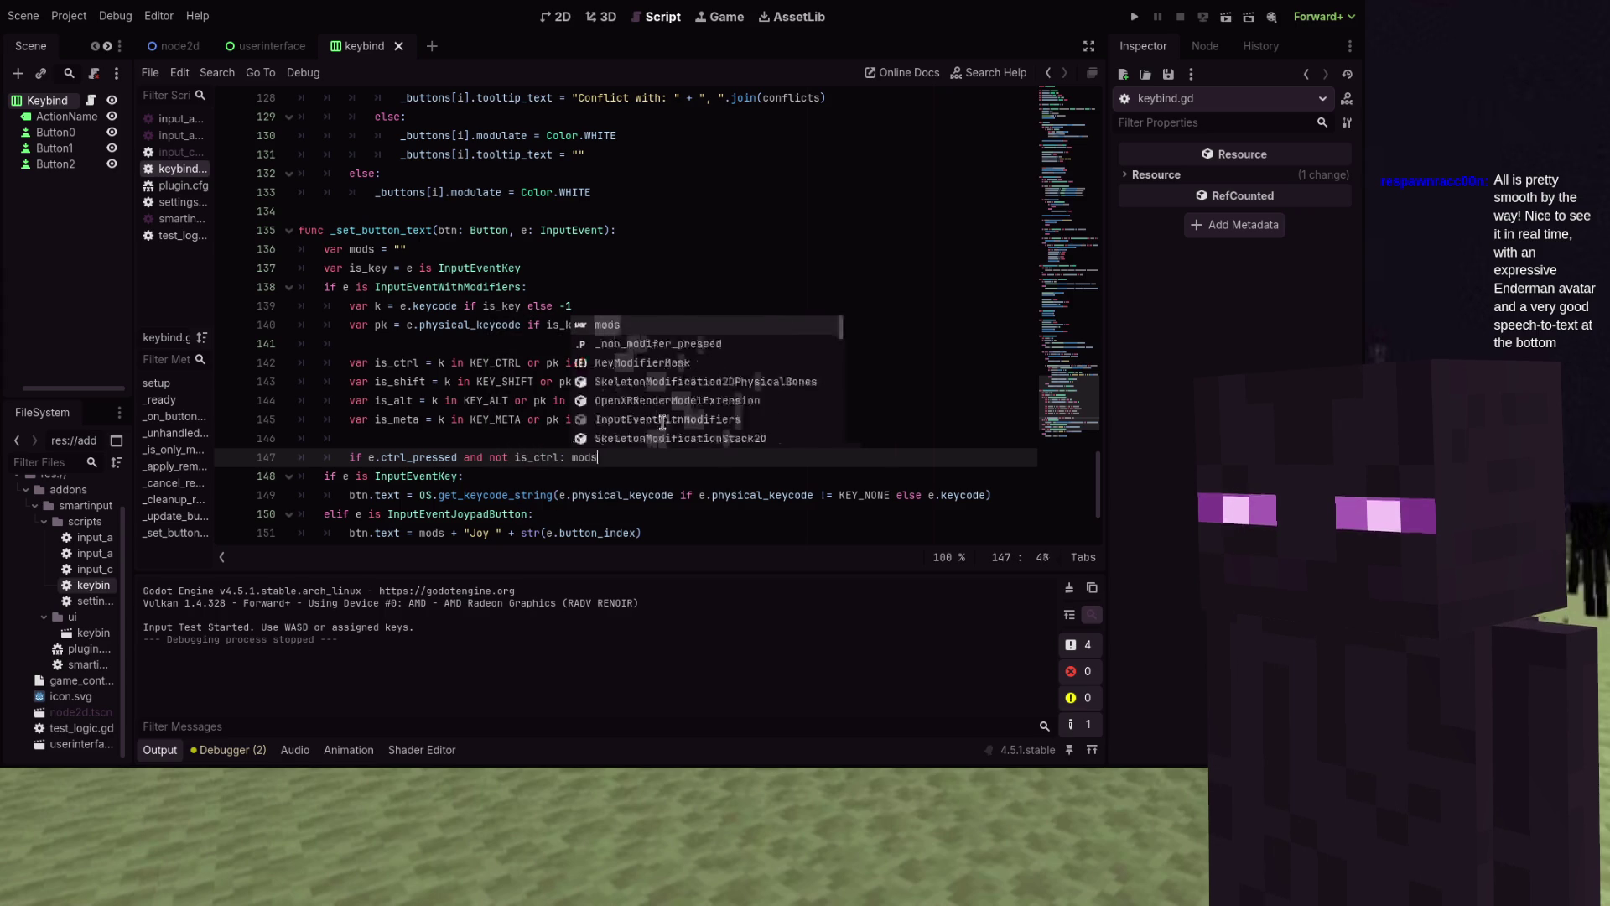
pyautogui.write(' += "Ctrl')
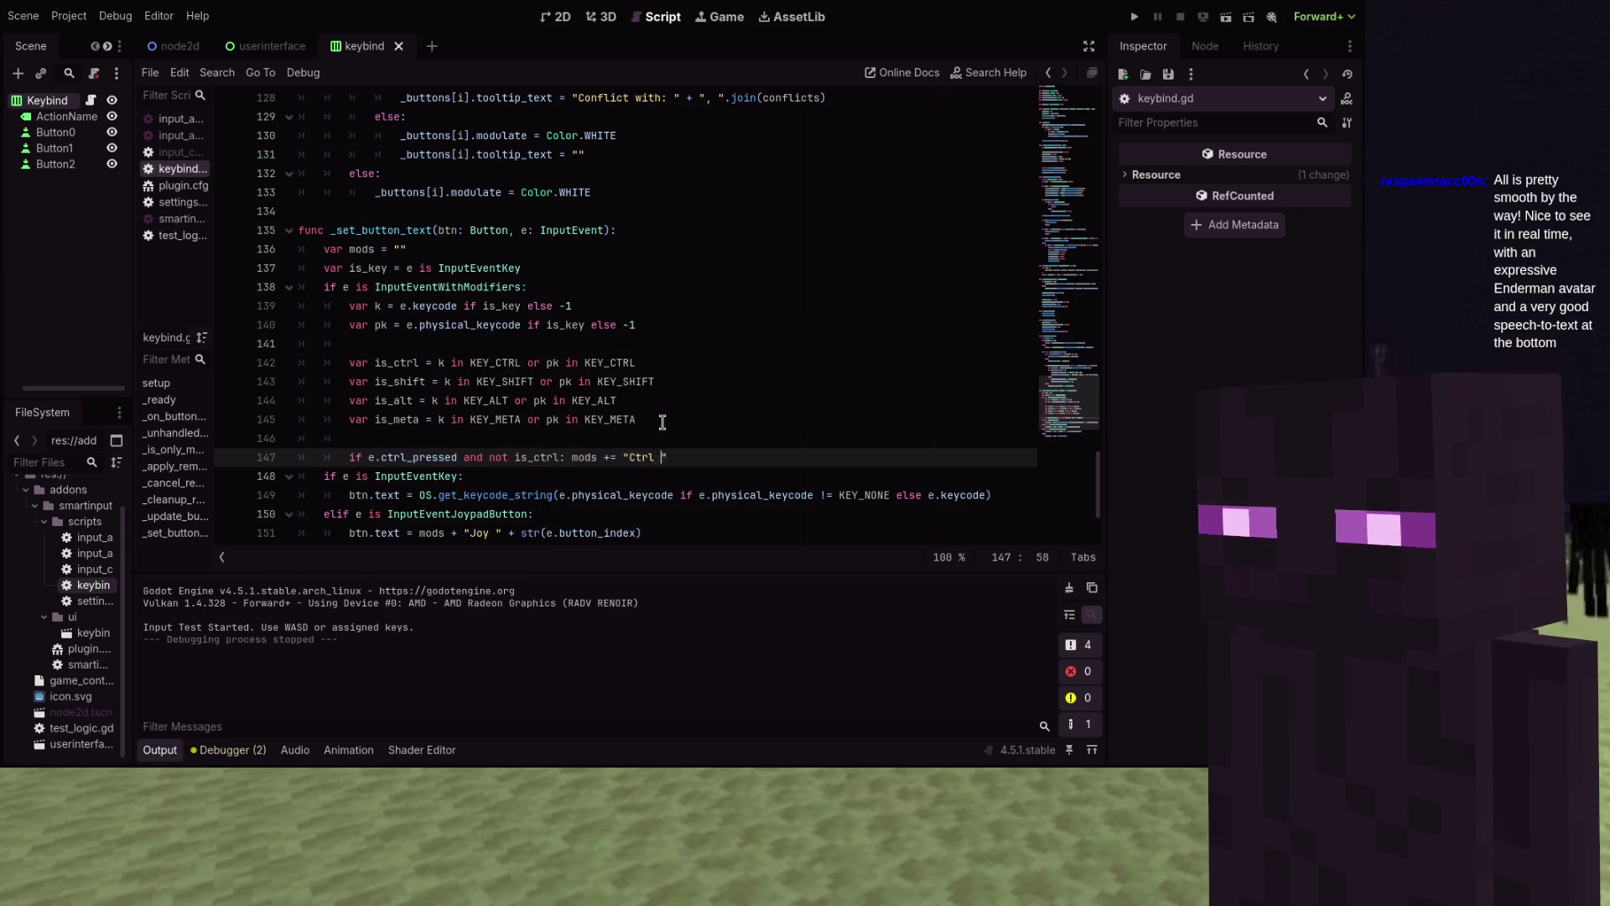
pyautogui.hotkey('ctrl', 'shift', 'Left')
pyautogui.hotkey('ctrl', 'shift', 'Left')
pyautogui.hotkey('ctrl', 'shift', 'Left')
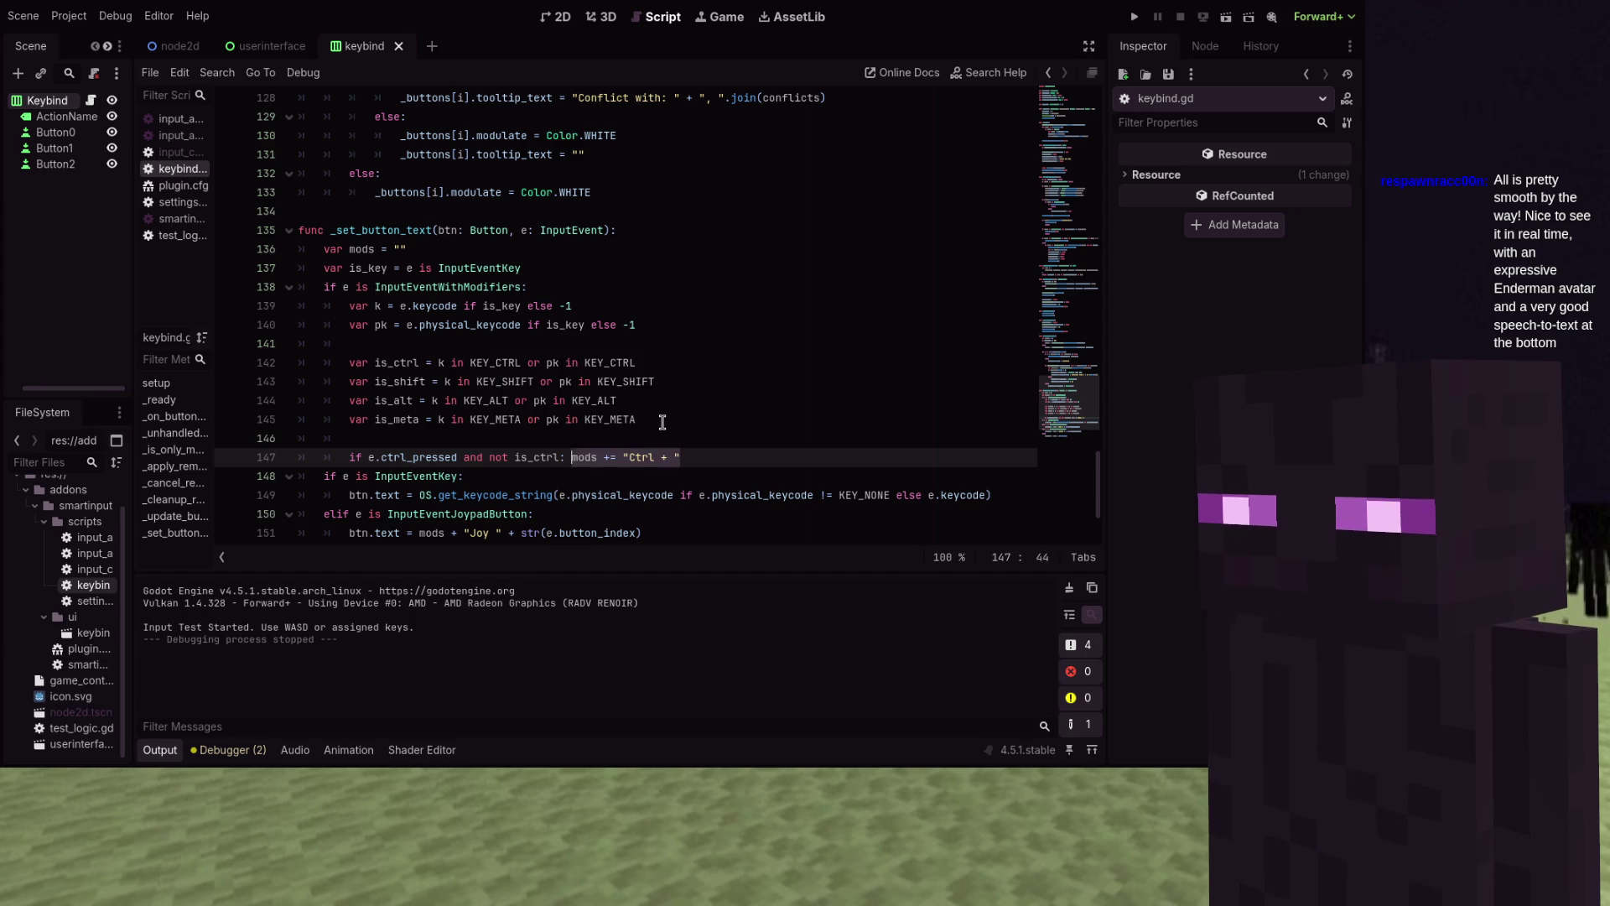
pyautogui.hotkey('ctrl', 'shift', 'd')
pyautogui.hotkey('ctrl', 'shift', 'd')
pyautogui.hotkey('ctrl', 'shift', 'd')
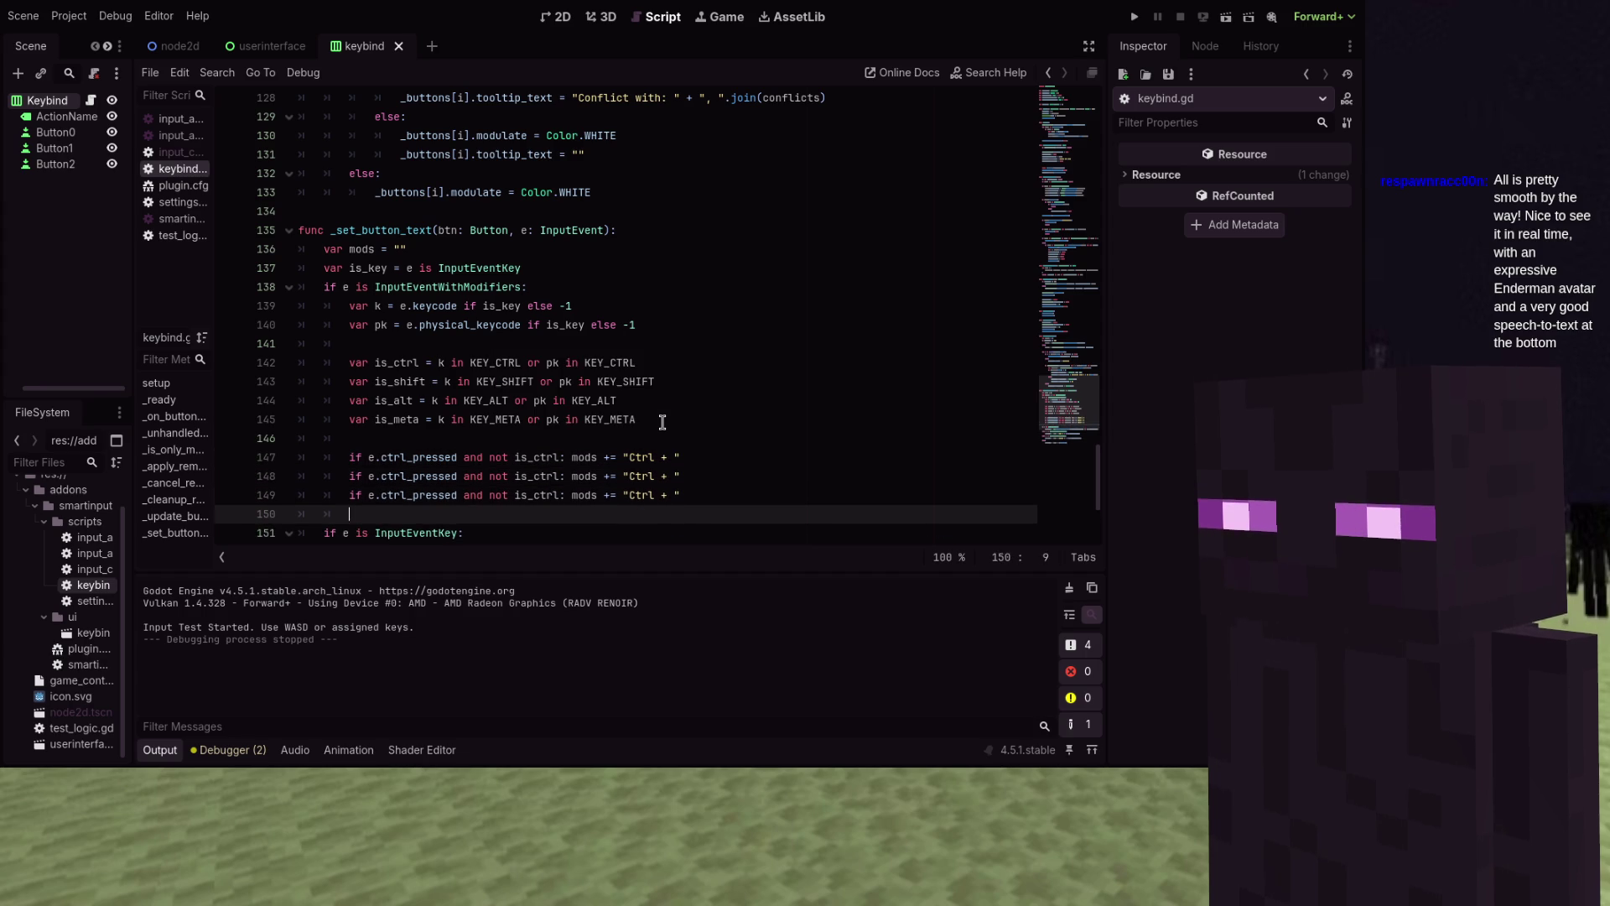
pyautogui.press('Return')
# Change the copies' conditions to shift_pressed, alt_pressed and meta_pressed
pyautogui.press('Up')
pyautogui.press('Up')
pyautogui.press('Up')
pyautogui.press('Right')
pyautogui.press('Right')
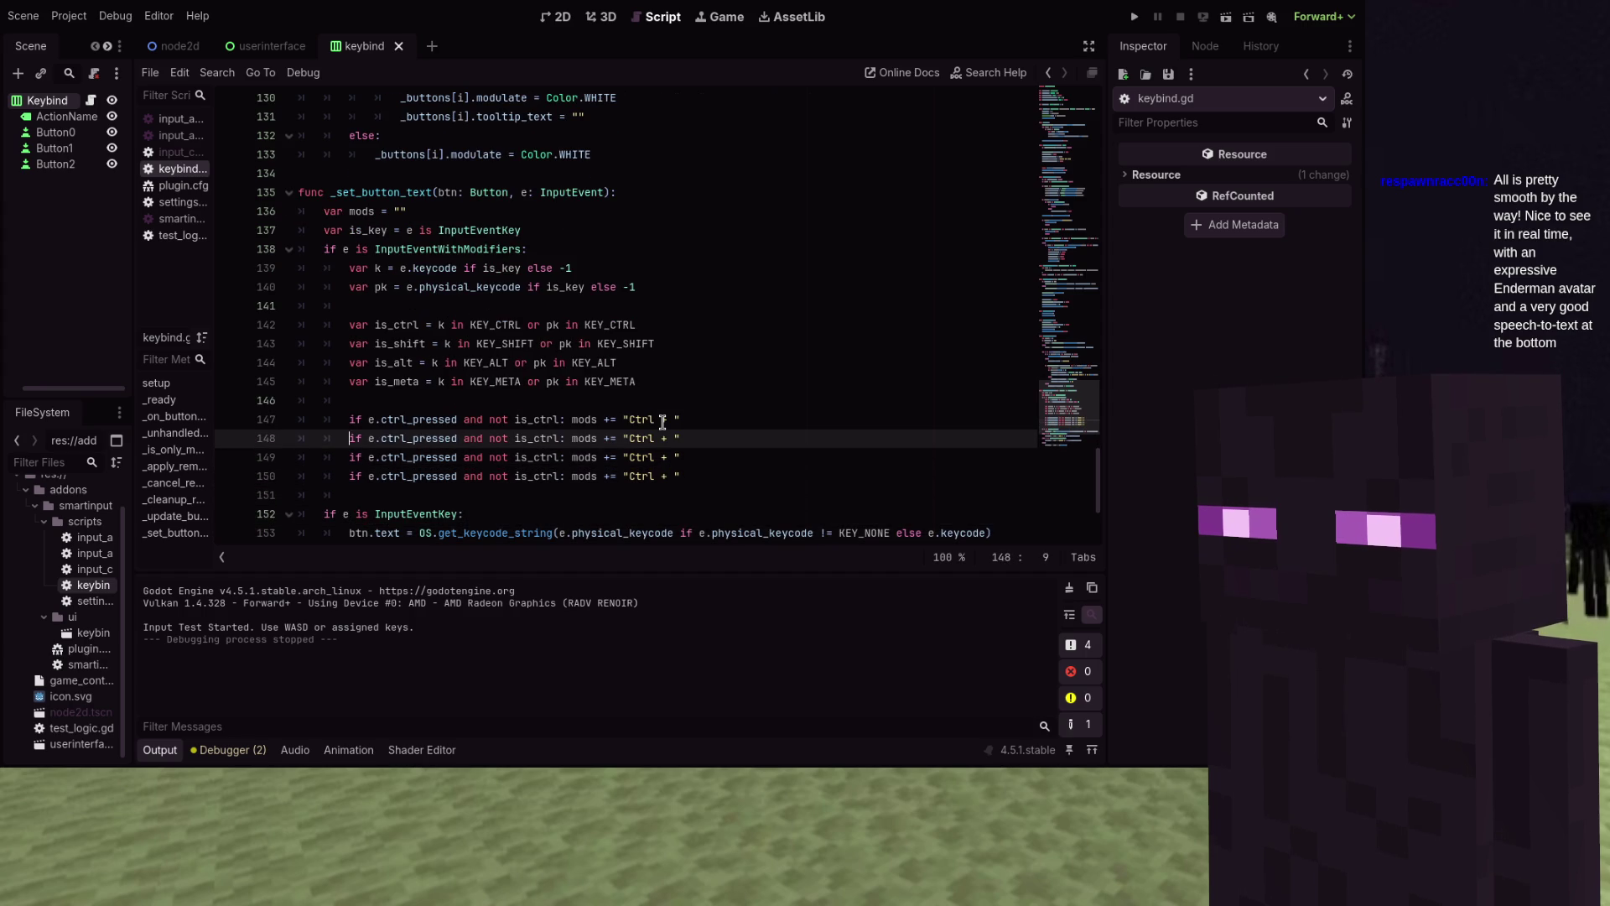
pyautogui.hotkey('ctrl', 'shift', 'Right')
pyautogui.write('shift_presse')
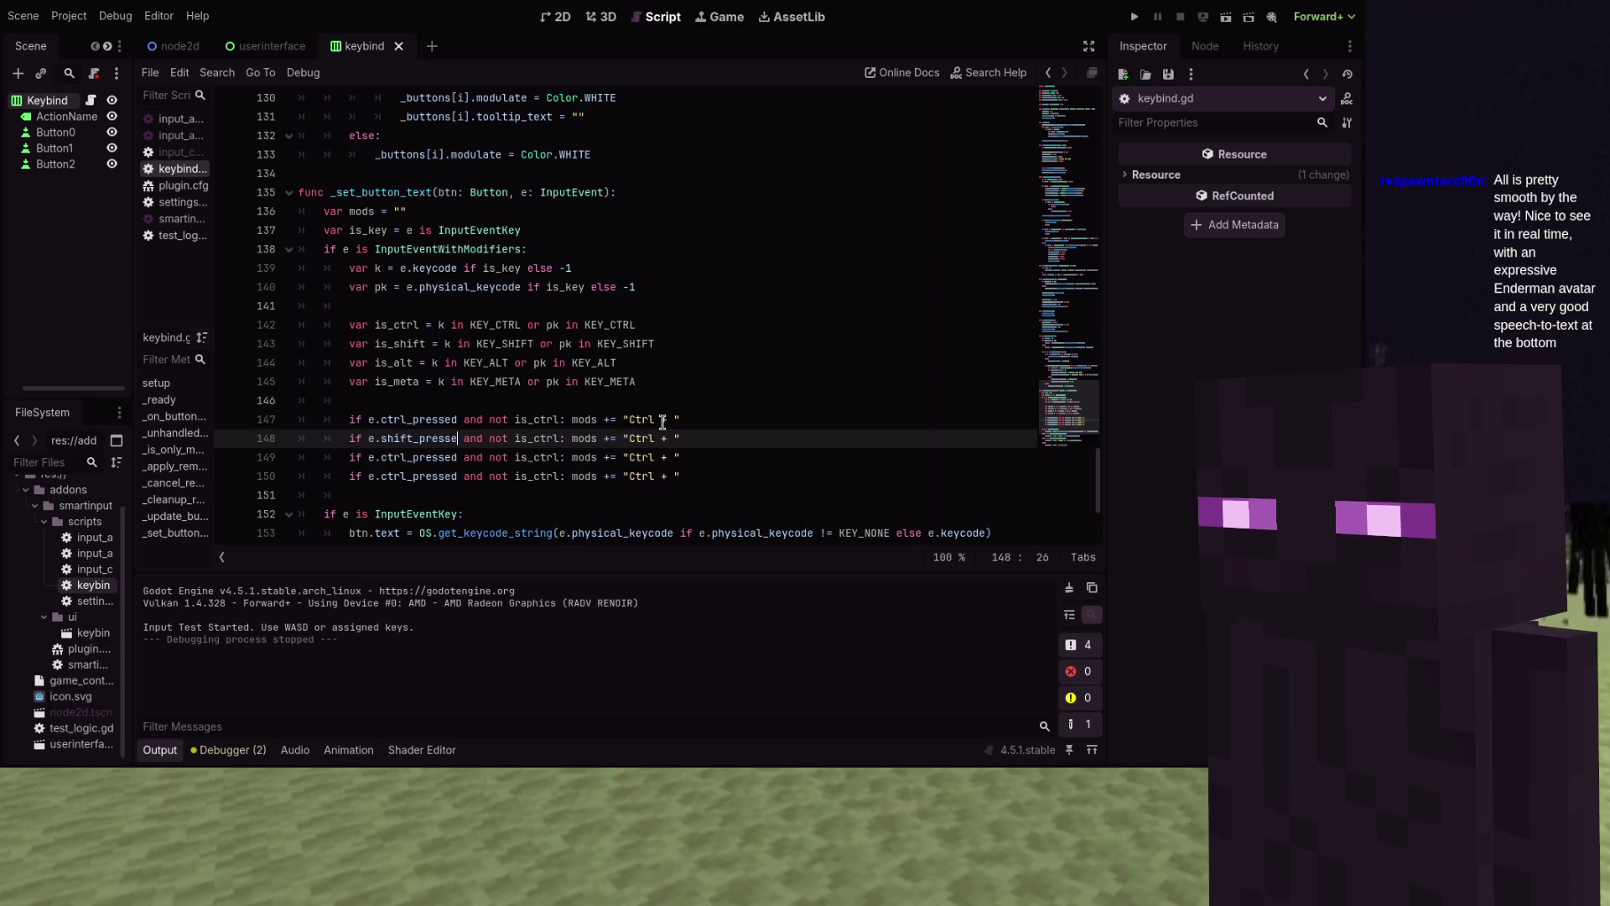
pyautogui.write('d')
pyautogui.press('Down')
pyautogui.press('Left')
pyautogui.press('BackSpace')
pyautogui.press('BackSpace')
pyautogui.press('BackSpace')
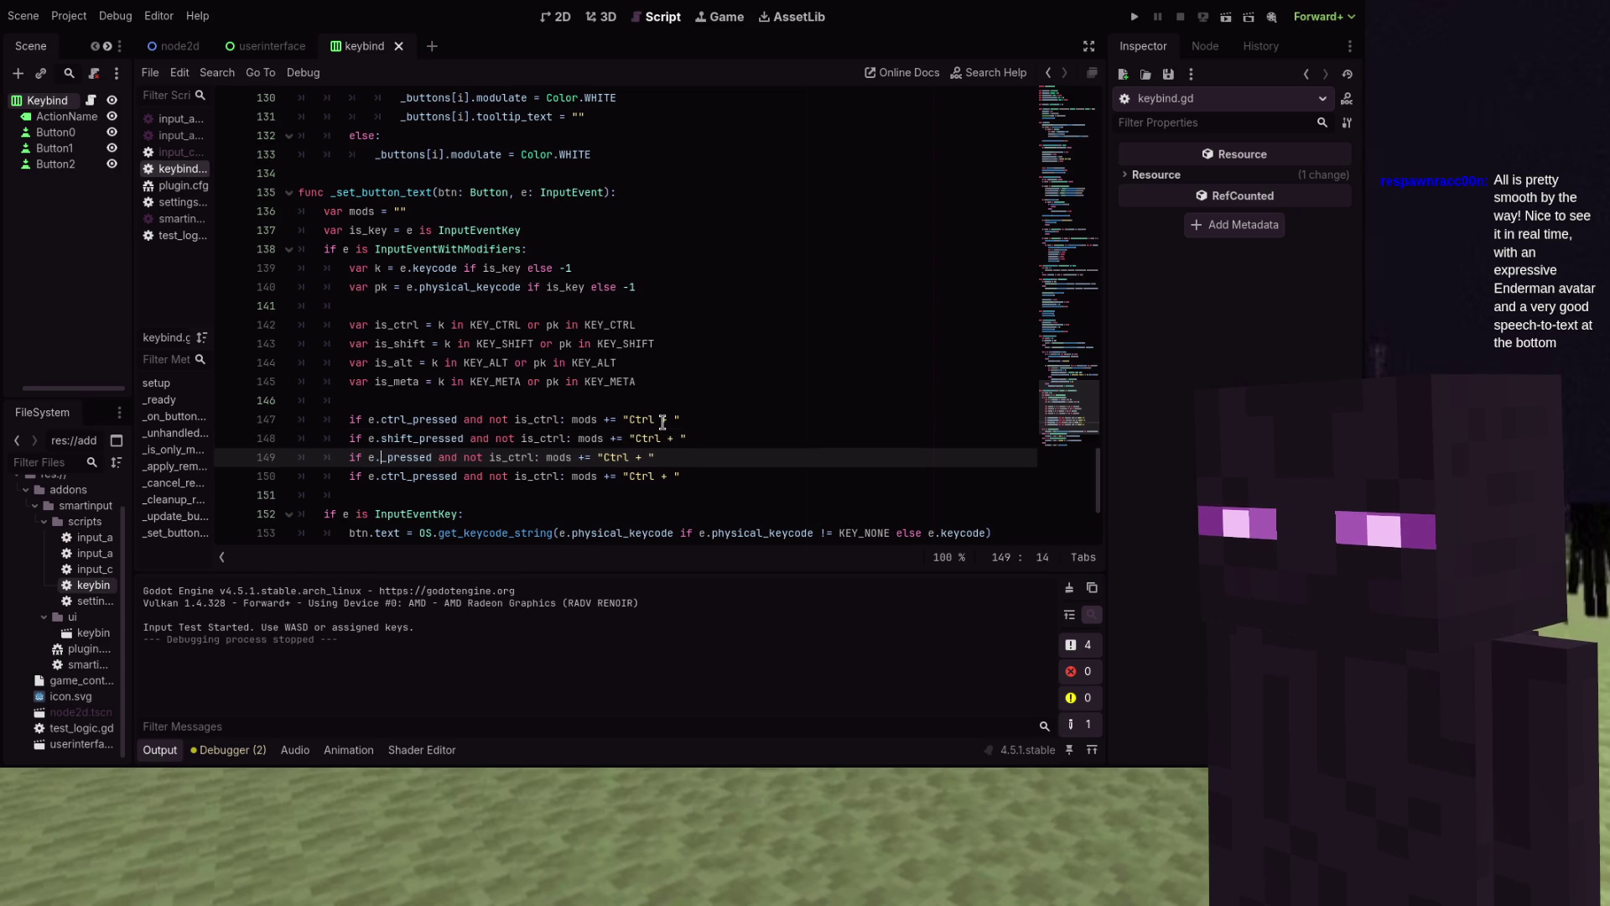
pyautogui.write('alt')
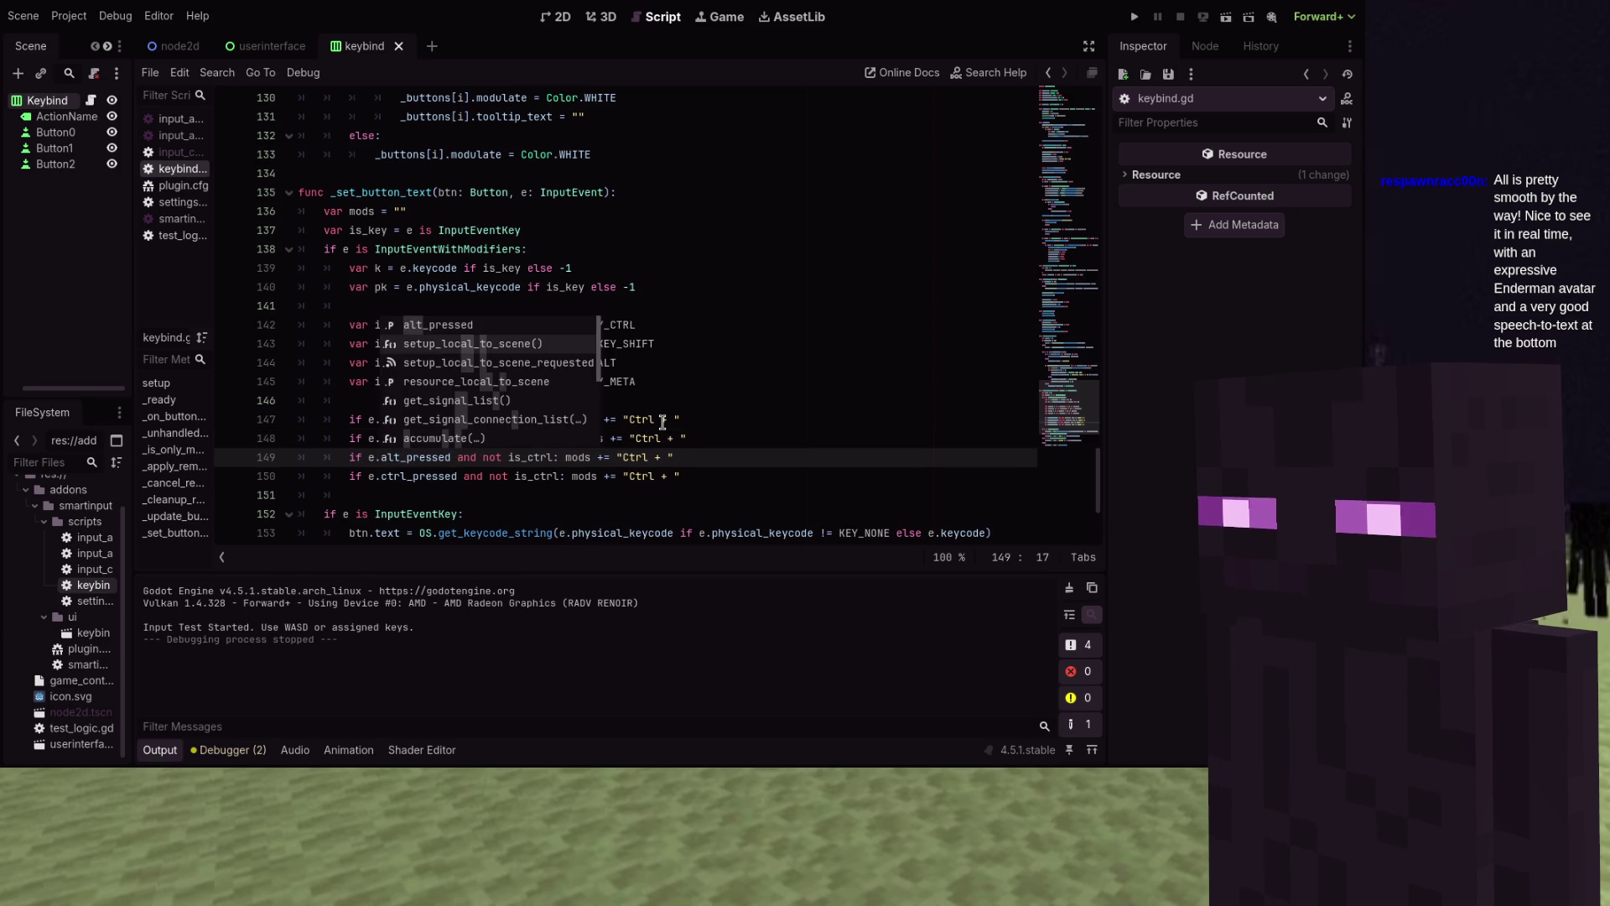
pyautogui.press('Left')
pyautogui.press('Left')
pyautogui.press('Left')
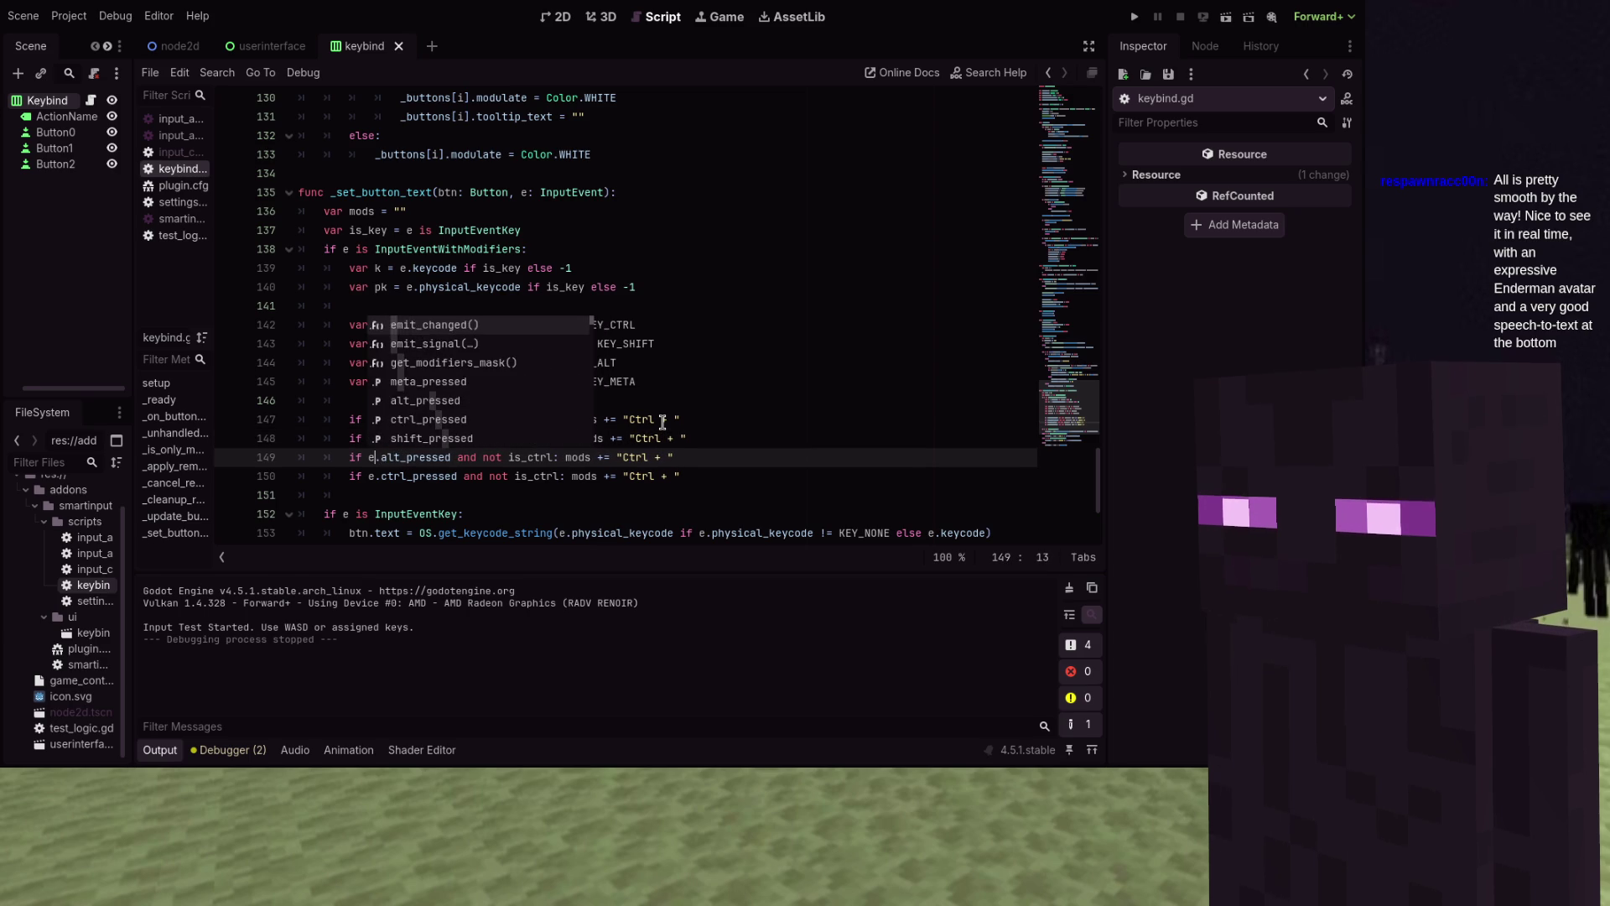
pyautogui.press('Left')
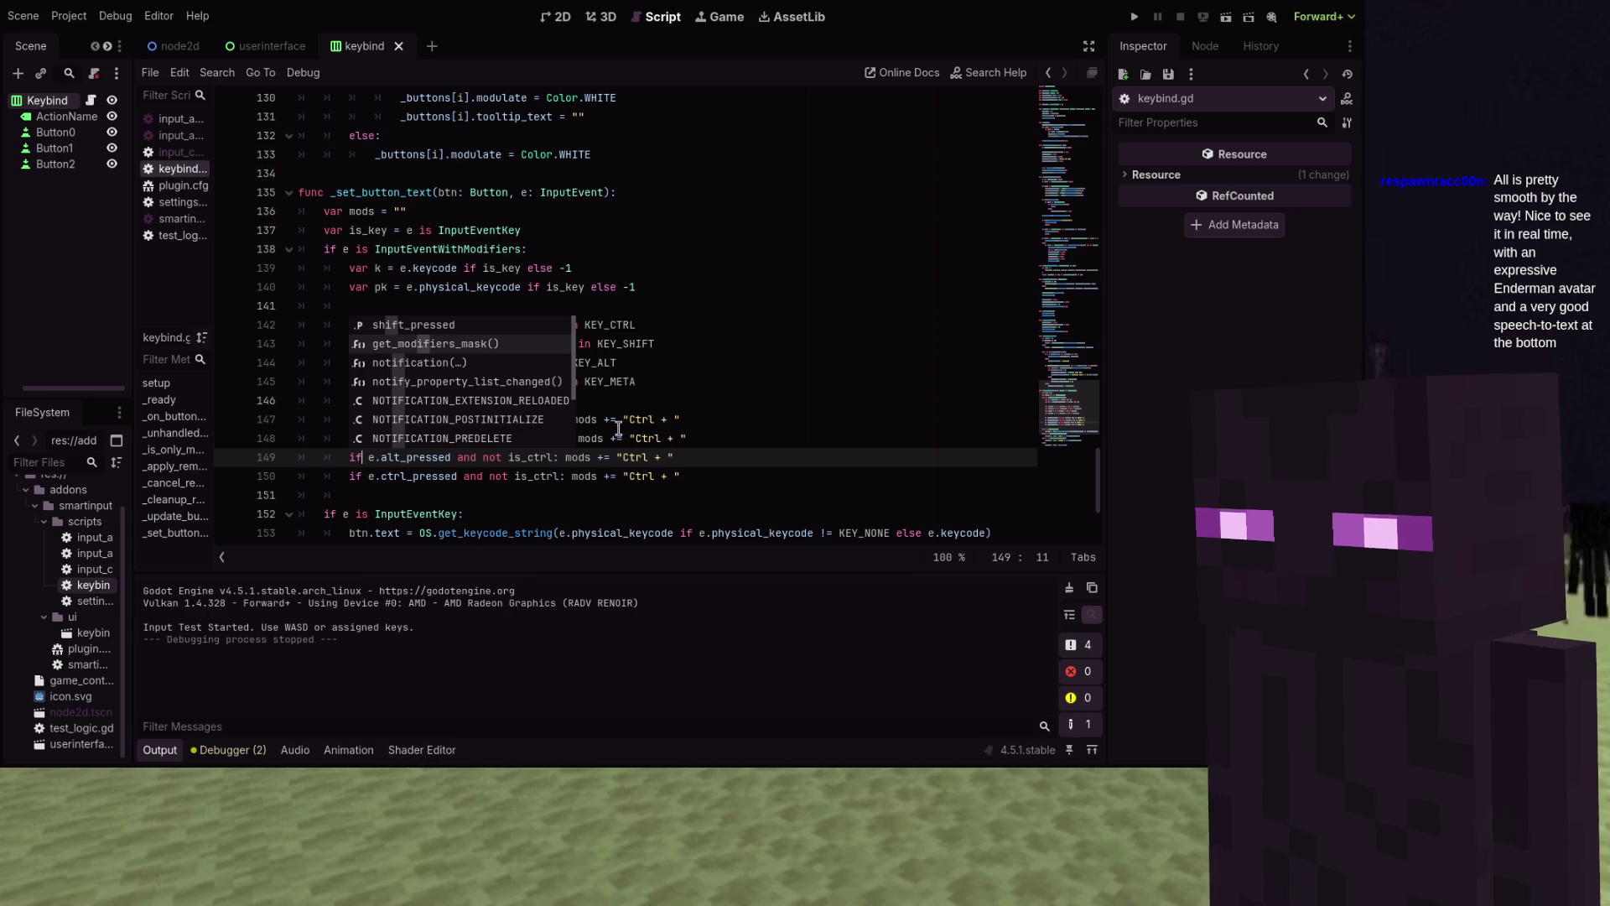
pyautogui.press('Escape')
pyautogui.press('Down')
pyautogui.press('Down')
pyautogui.click(401, 475)
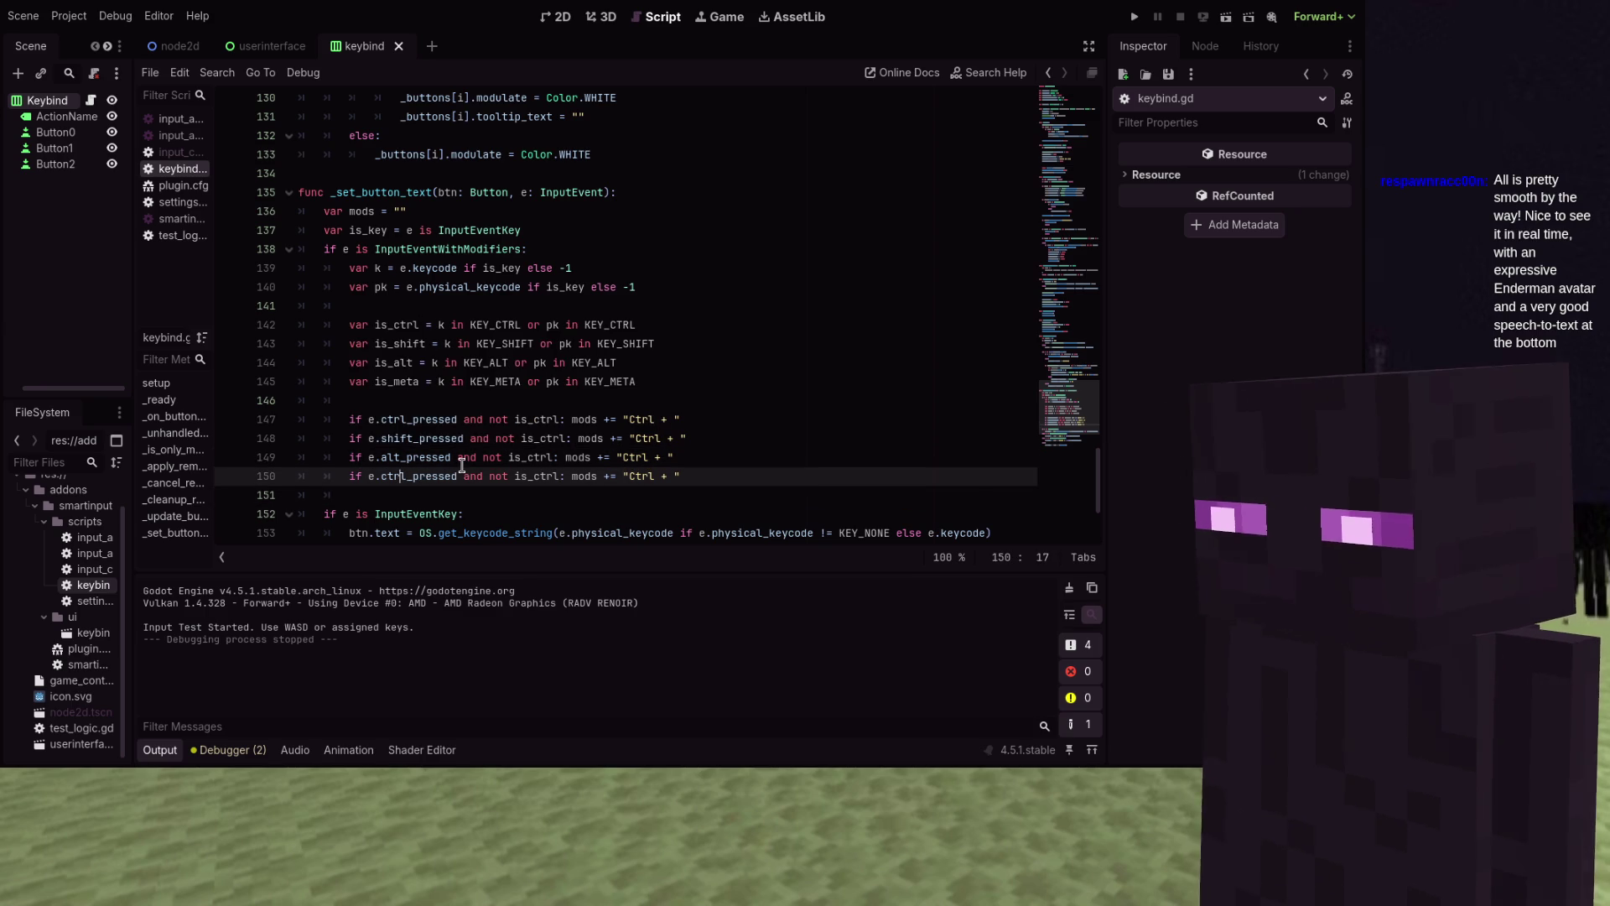
pyautogui.press('BackSpace')
pyautogui.press('BackSpace')
pyautogui.press('BackSpace')
pyautogui.write('meta')
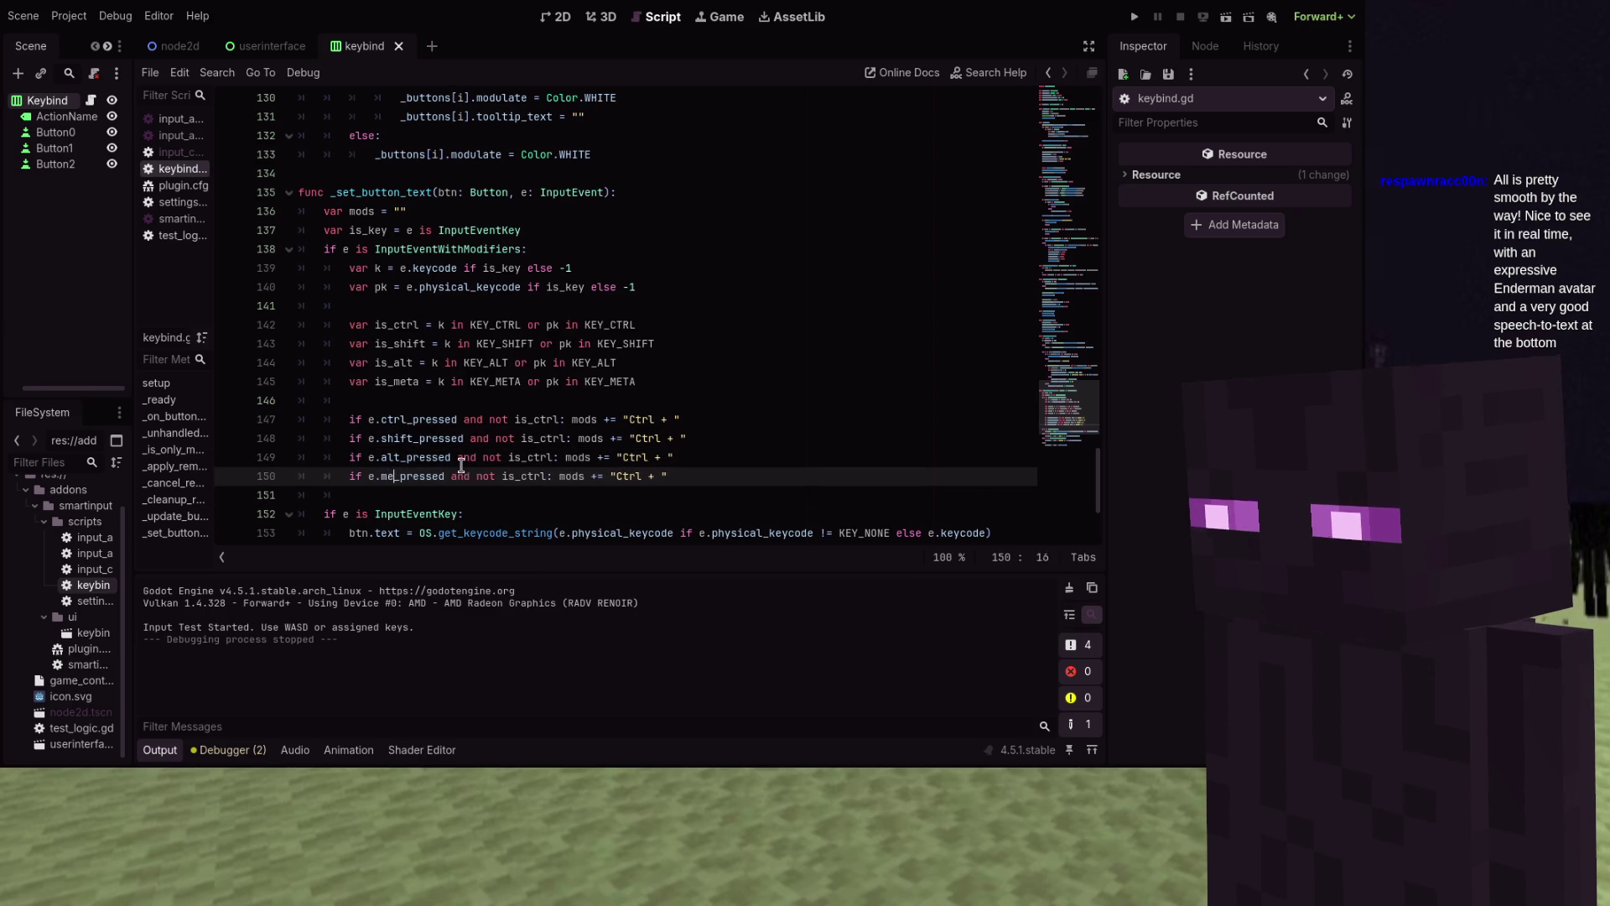
# Replace is_ctrl with is_shift, is_alt and is_meta on the three copied lines
pyautogui.press('Escape')
pyautogui.press('Up')
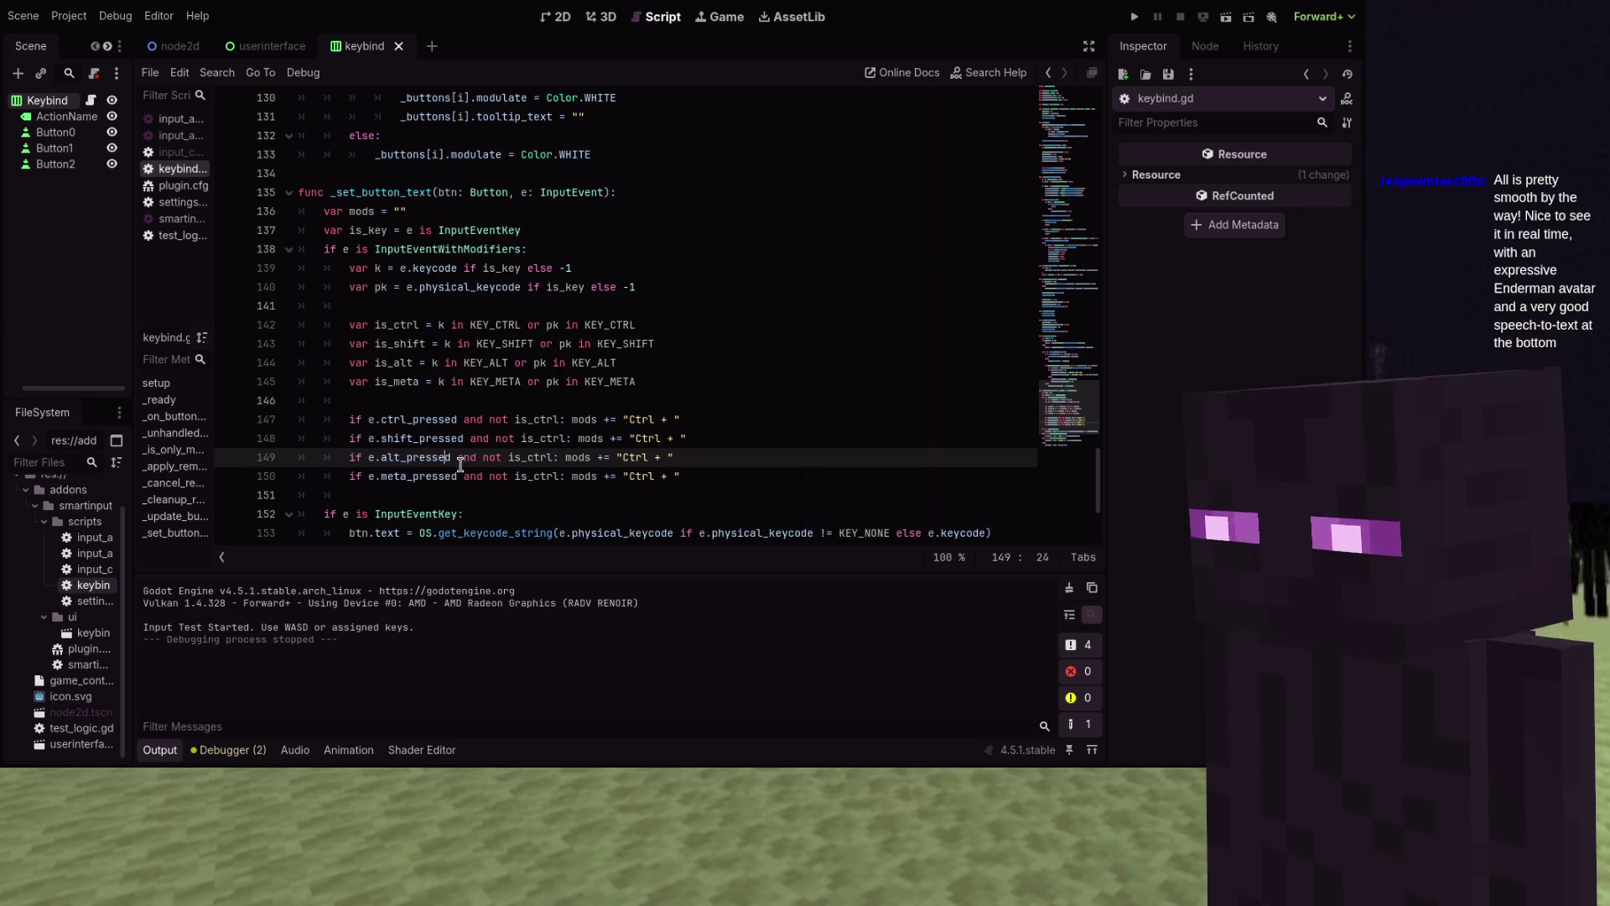
pyautogui.press('Up')
pyautogui.press('Up')
pyautogui.press('Down')
pyautogui.press('BackSpace')
pyautogui.press('BackSpace')
pyautogui.press('BackSpace')
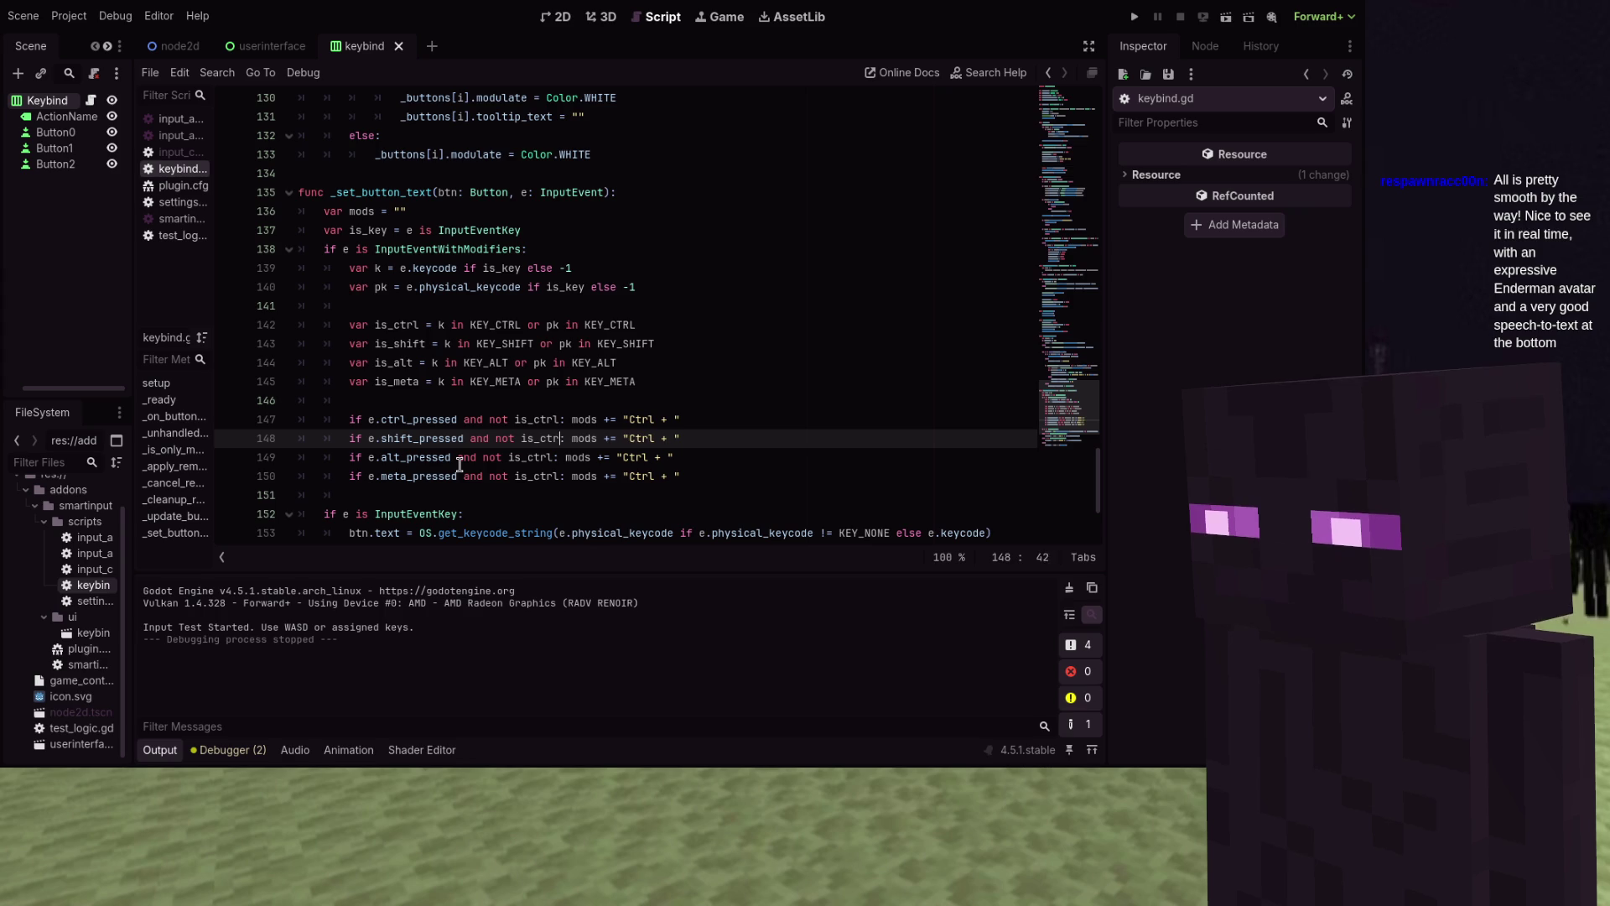
pyautogui.write('shift')
pyautogui.press('Down')
pyautogui.press('BackSpace')
pyautogui.press('BackSpace')
pyautogui.press('BackSpace')
pyautogui.write('alt')
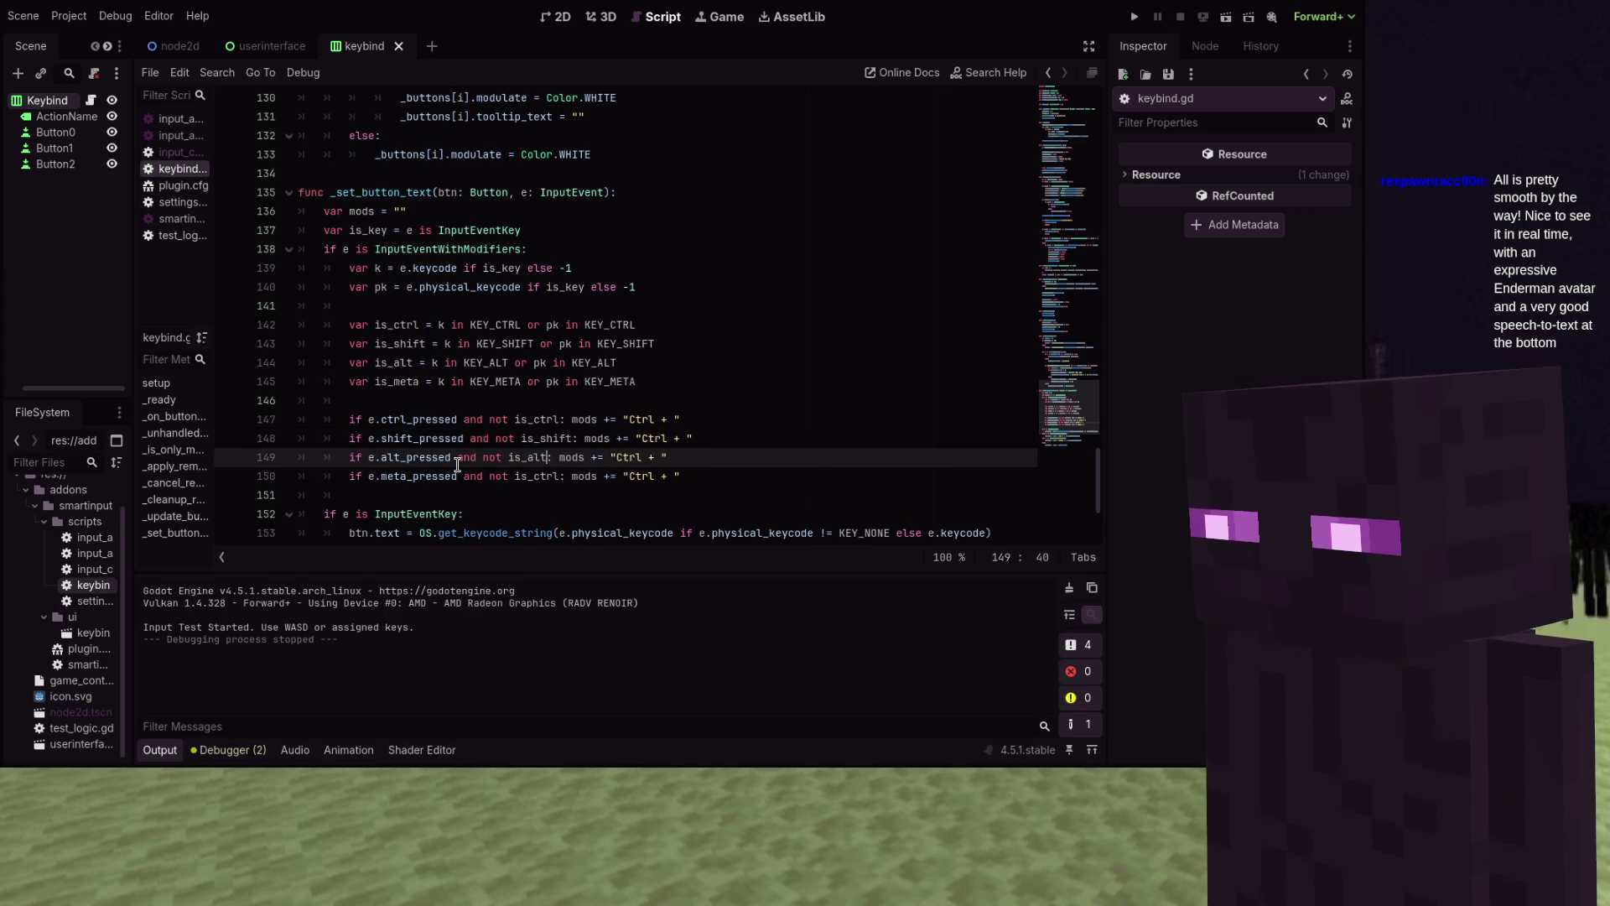
pyautogui.press('Down')
pyautogui.press('BackSpace')
pyautogui.press('BackSpace')
pyautogui.write('meta')
# Change the copied labels to "Shift + ", "Alt + " and "Meta + "
pyautogui.press('Up')
pyautogui.press('Up')
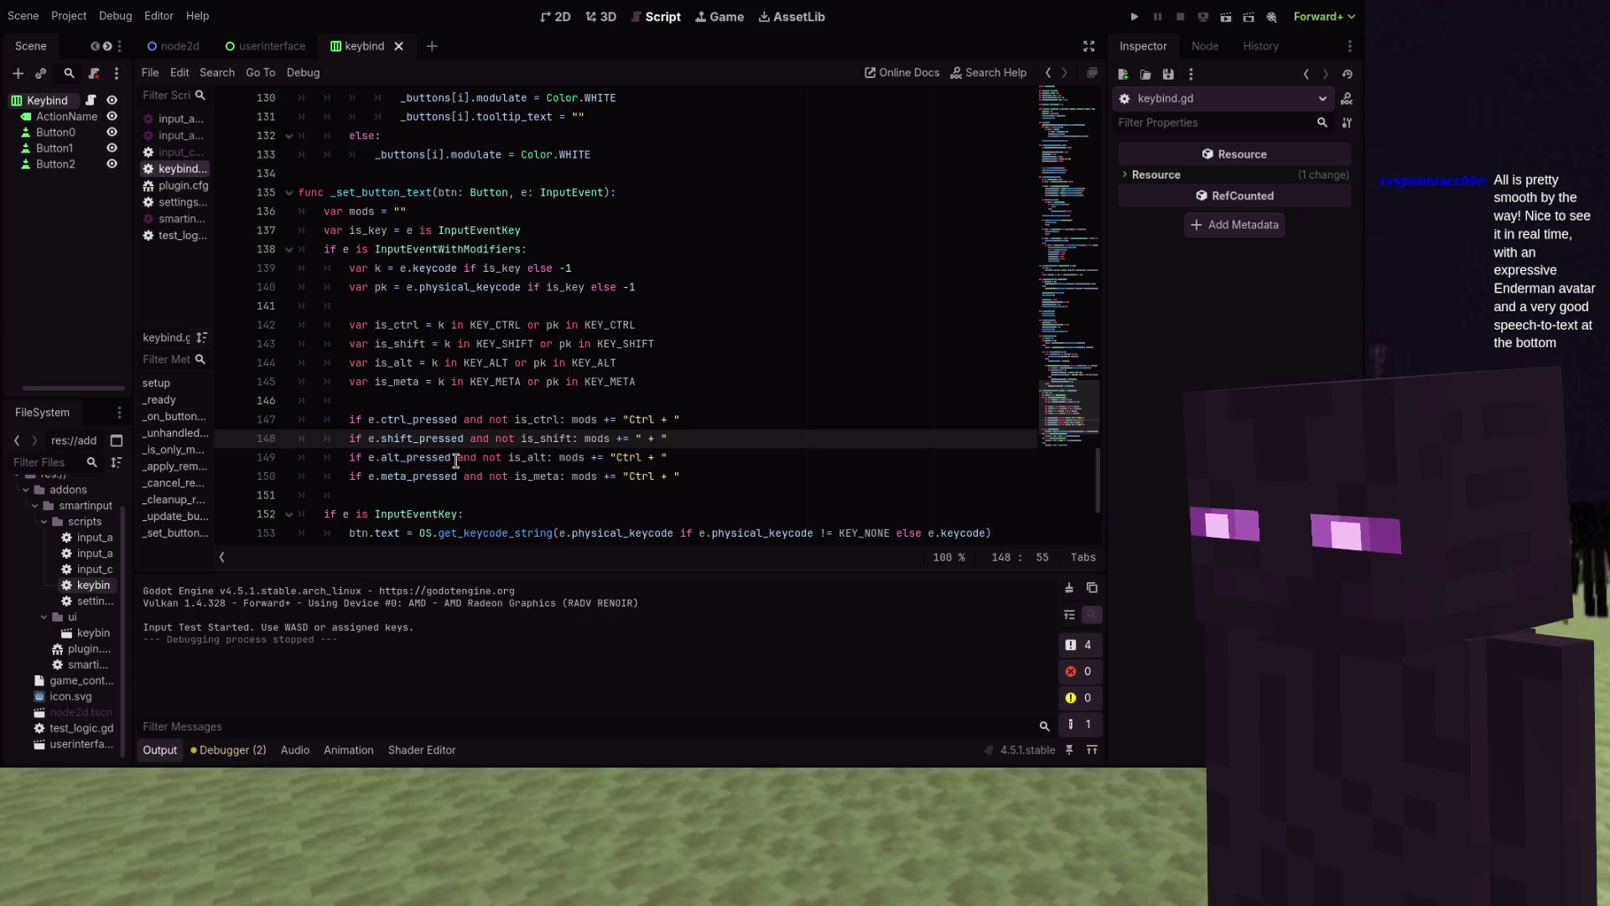
pyautogui.write('t')
pyautogui.press('Down')
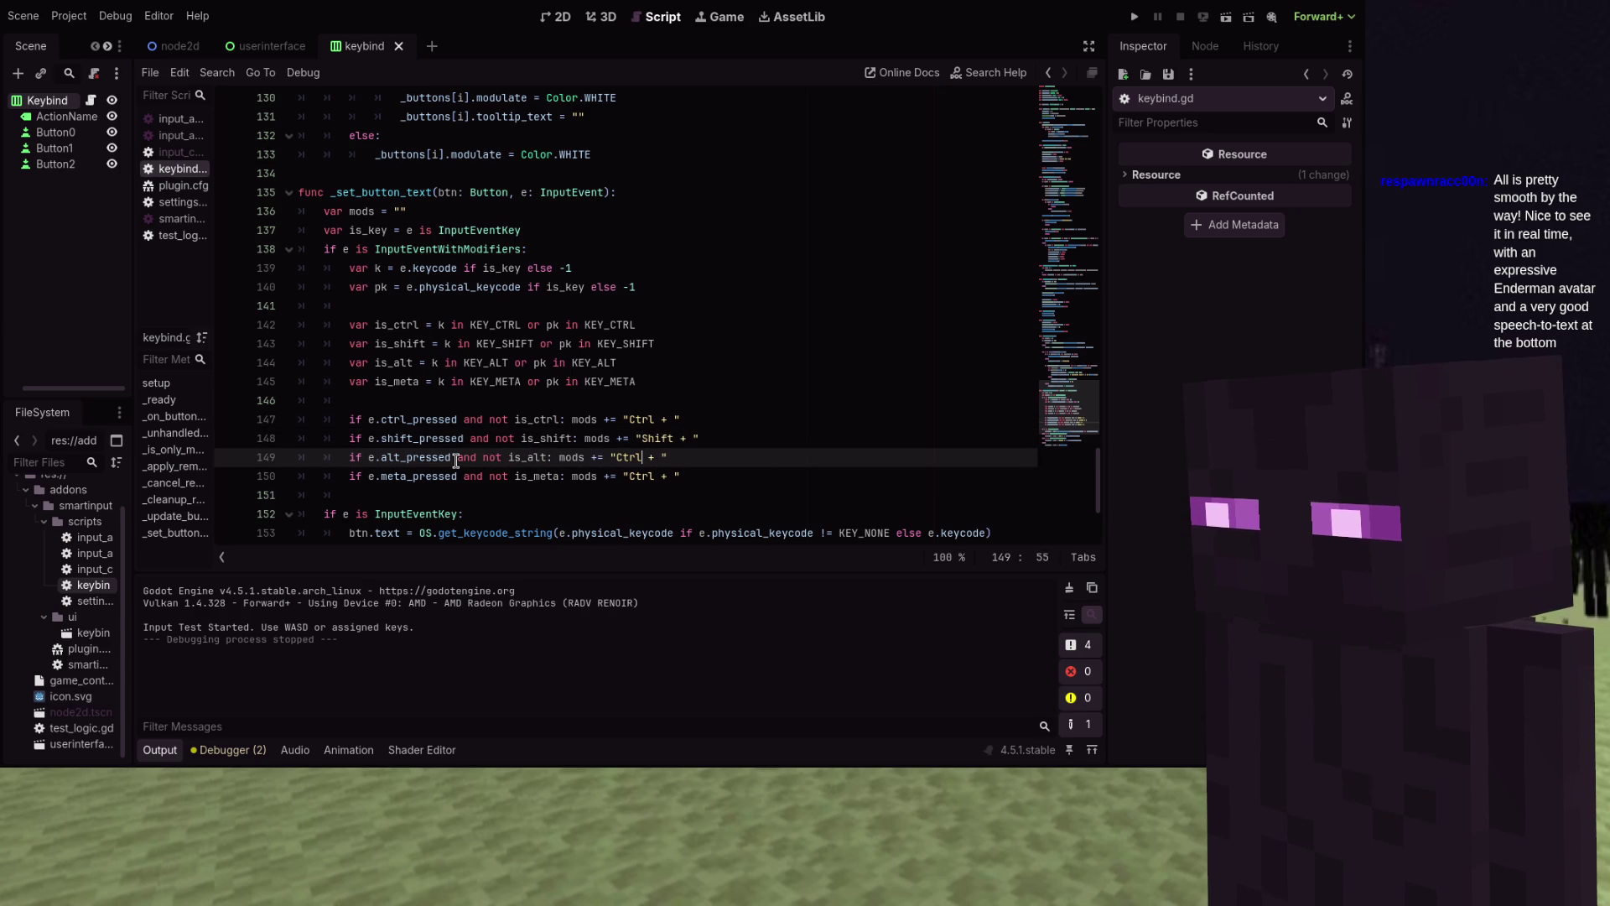
pyautogui.write('t')
pyautogui.press('Down')
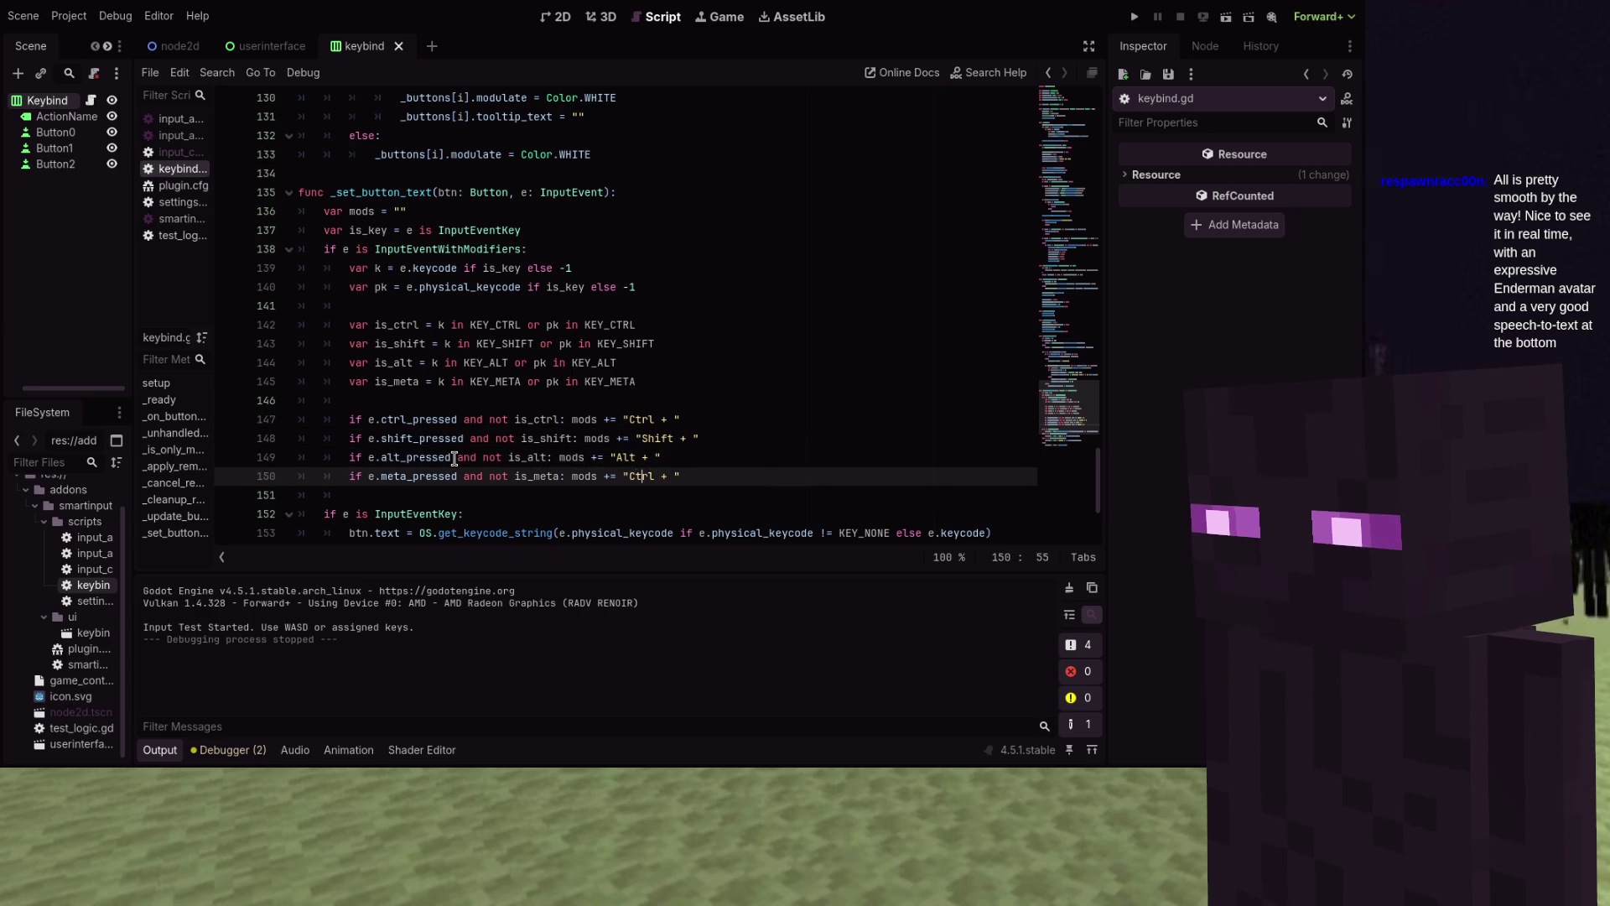
pyautogui.hotkey('ctrl', 'shift', 'Left')
pyautogui.write('Meta')
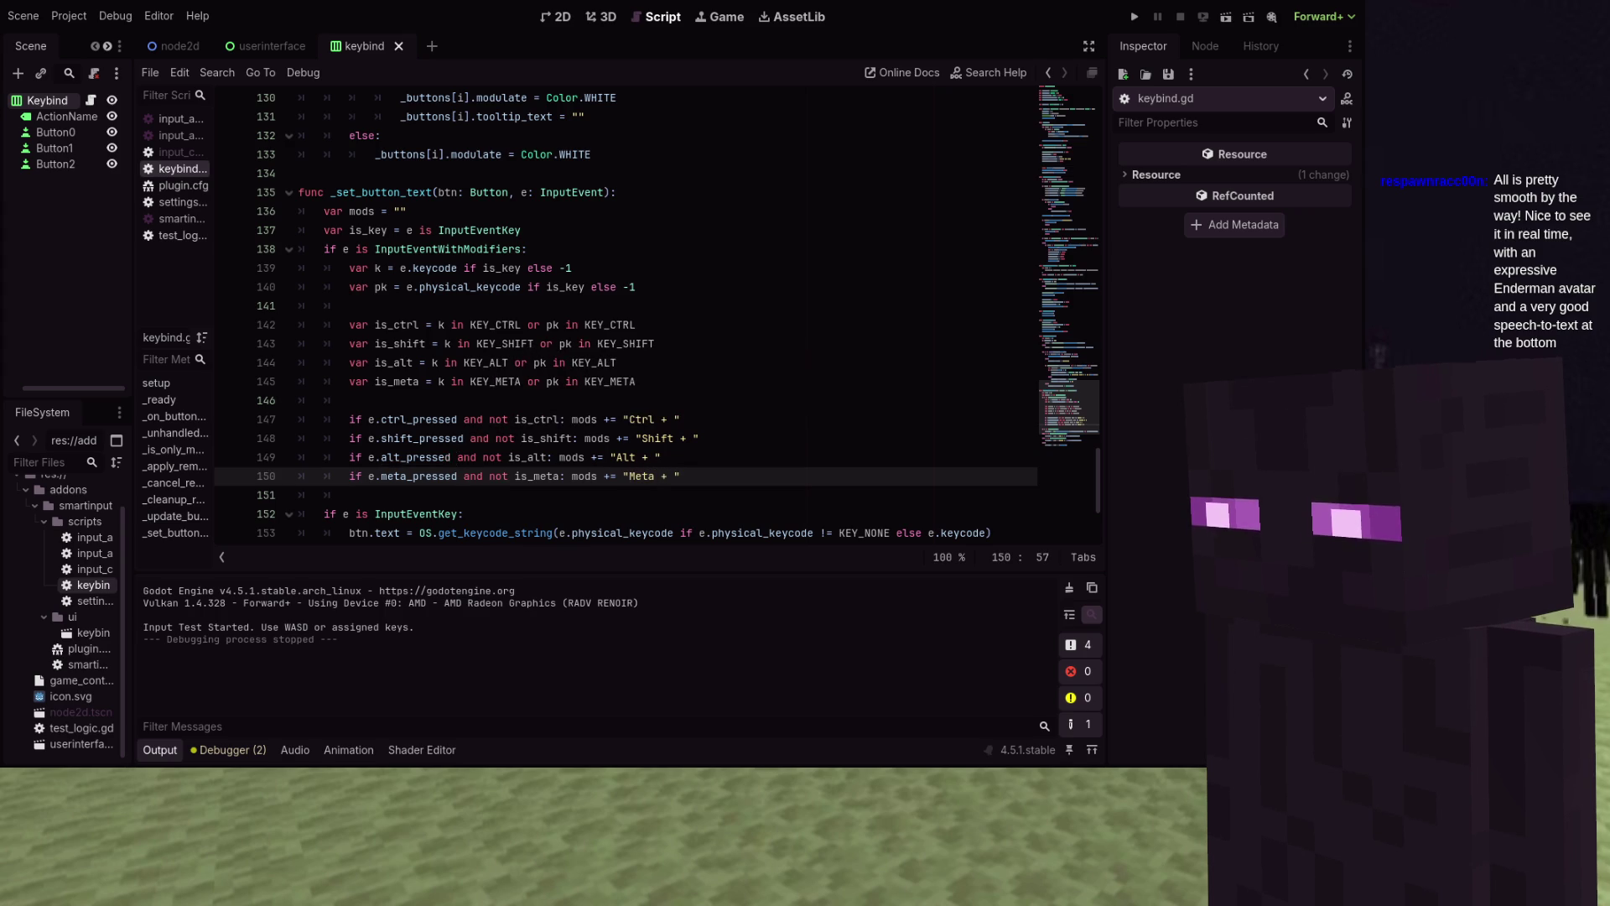
pyautogui.scroll(-2, 452, 457)
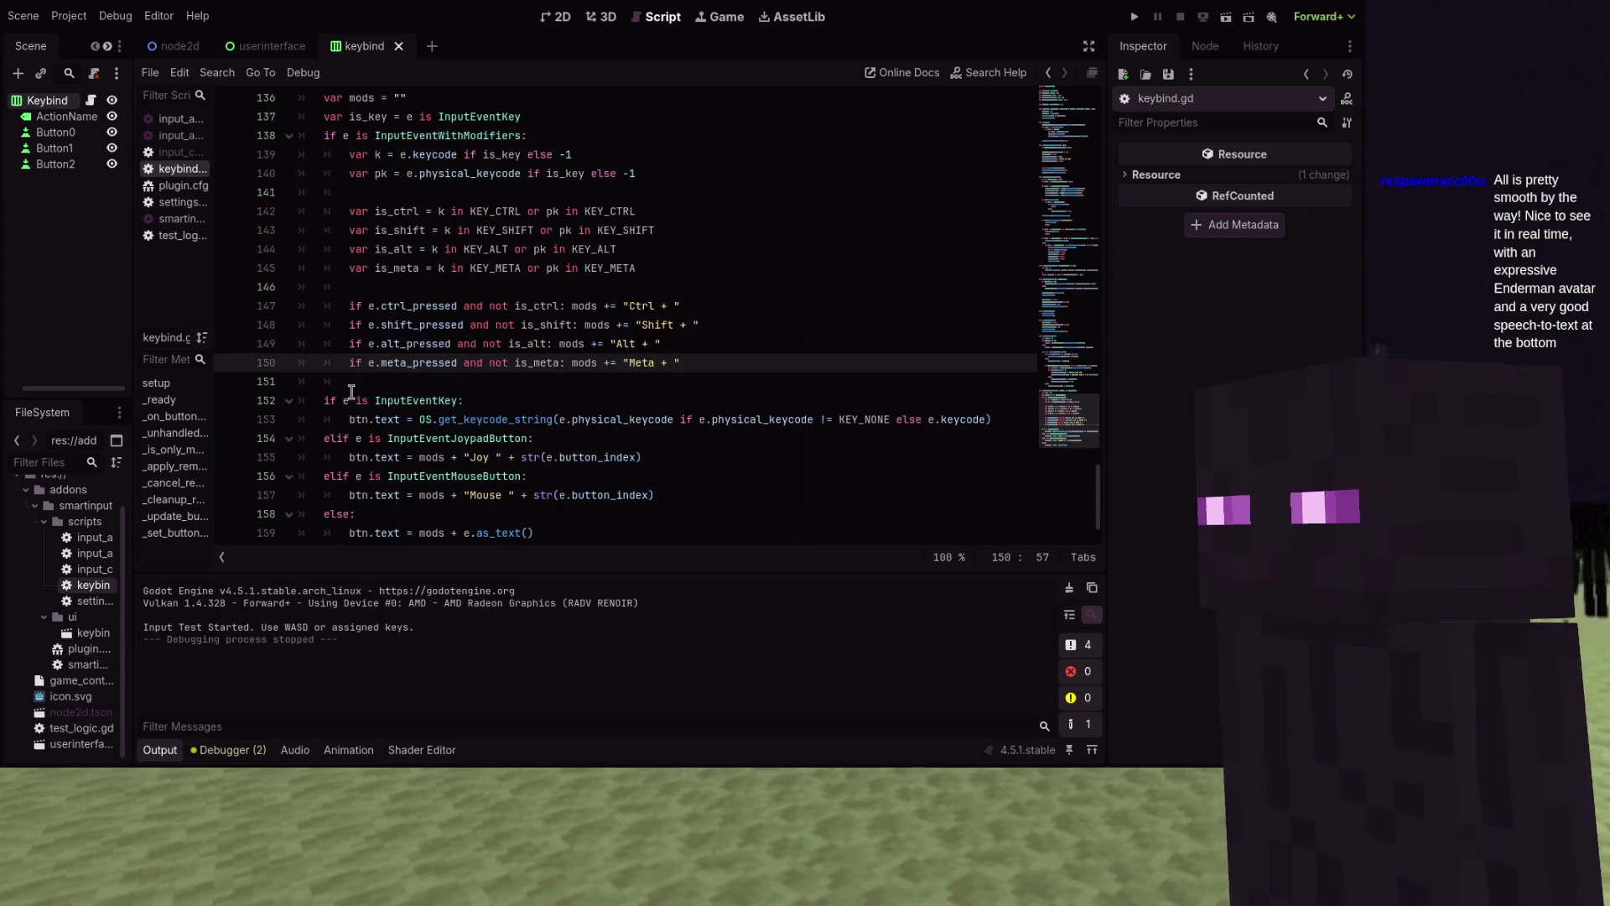
pyautogui.click(379, 383)
# Change the InputEventKey condition on line 152 to 'if is_key:'
pyautogui.press('Return')
pyautogui.press('BackSpace')
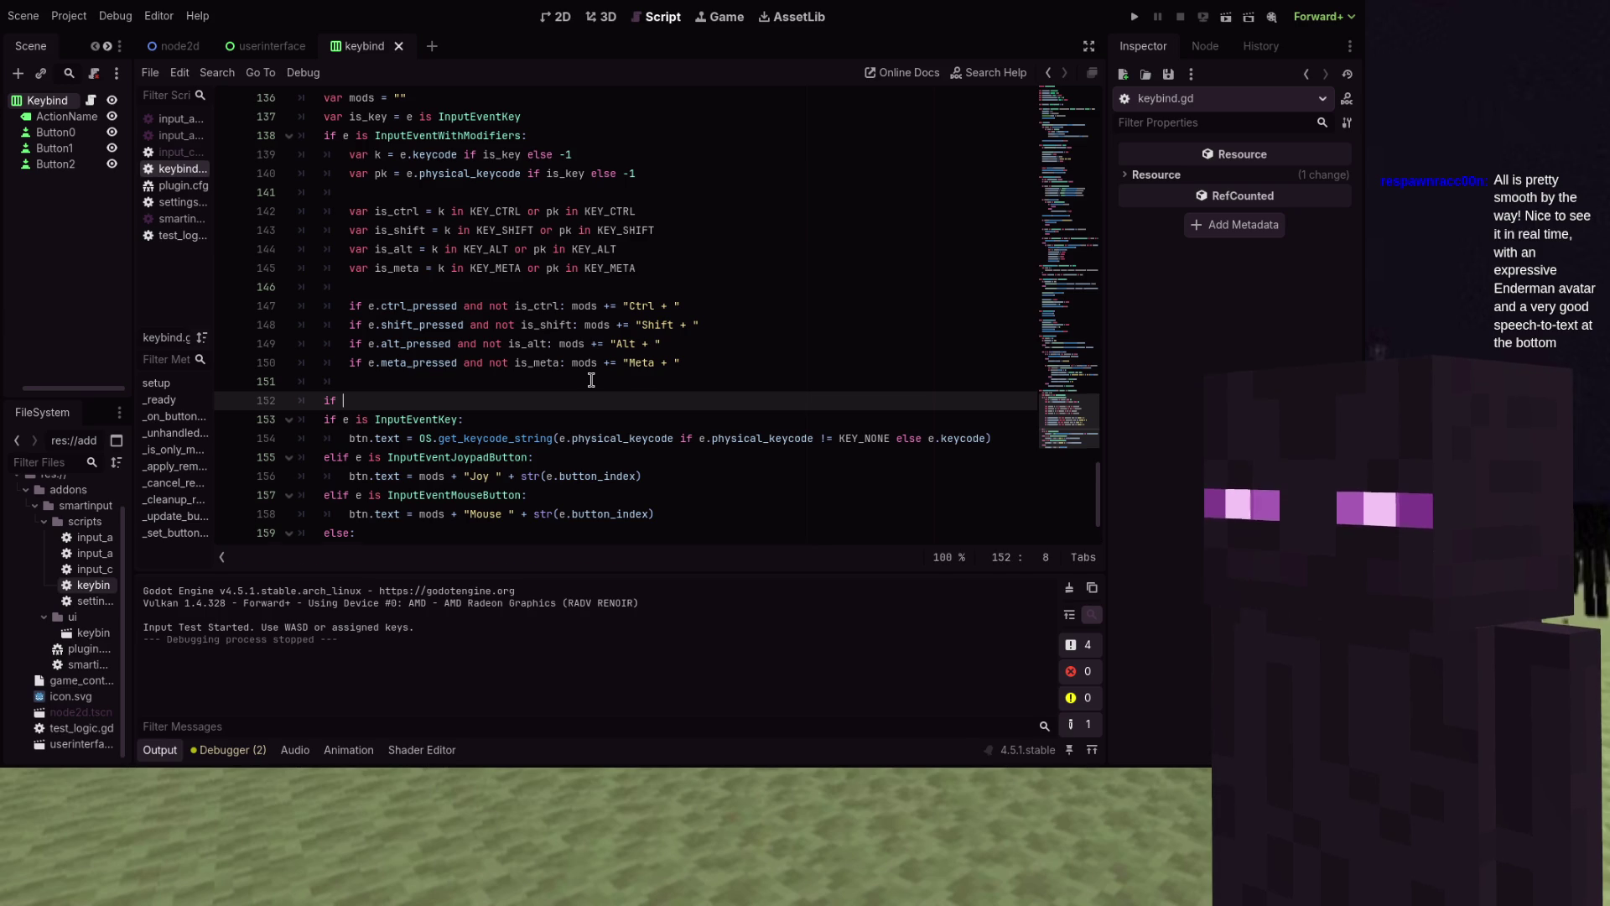
pyautogui.write('is_key:')
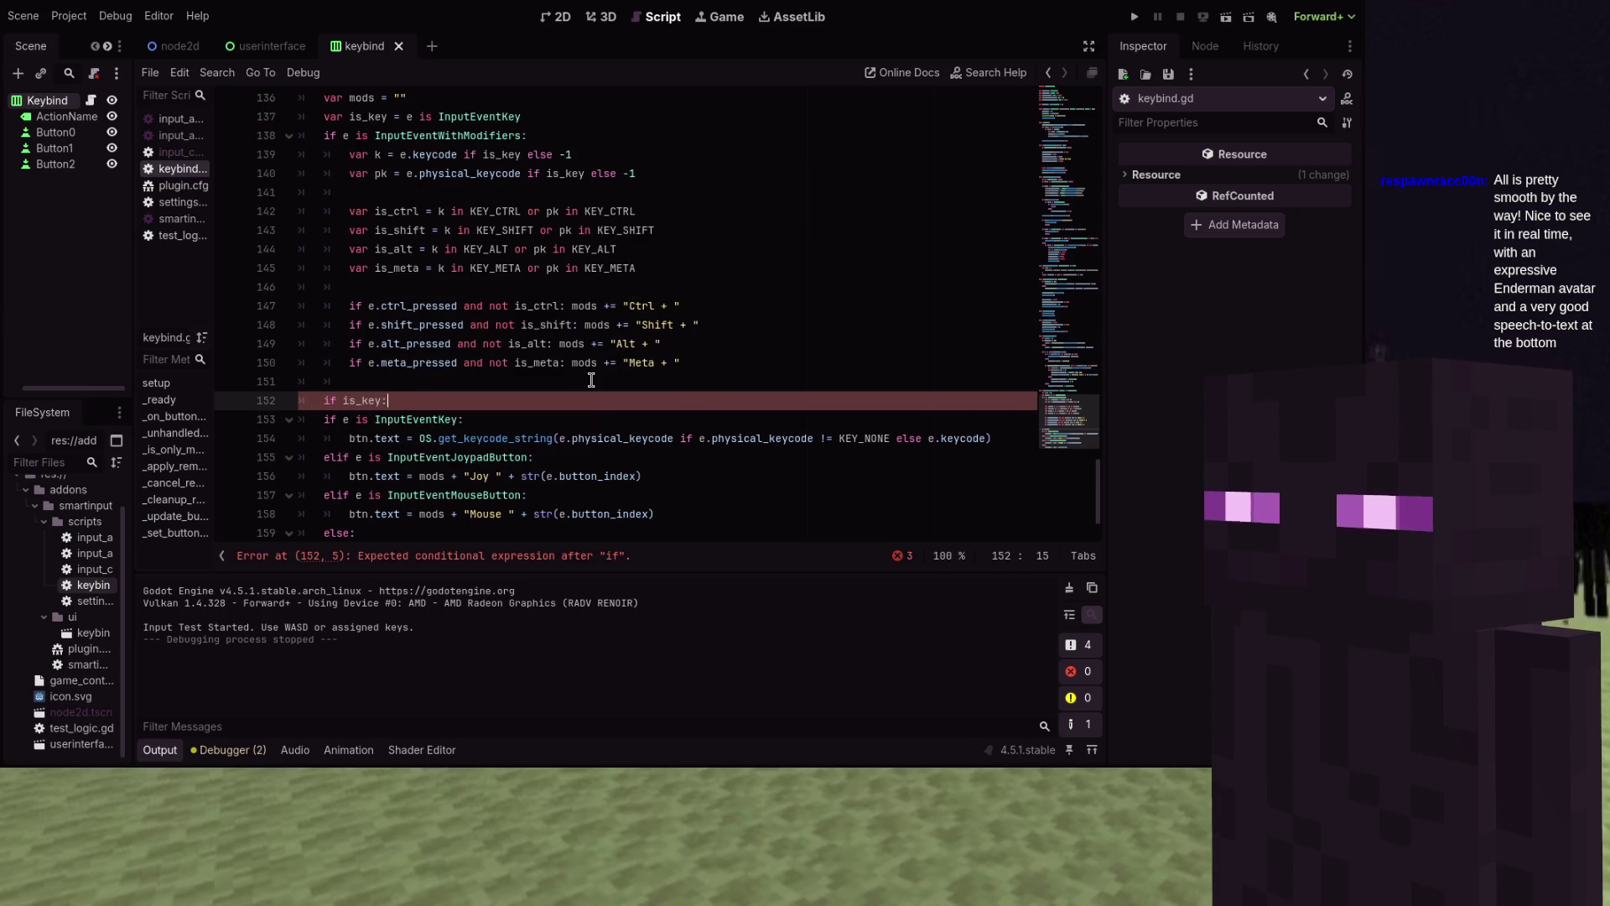
pyautogui.press('Down')
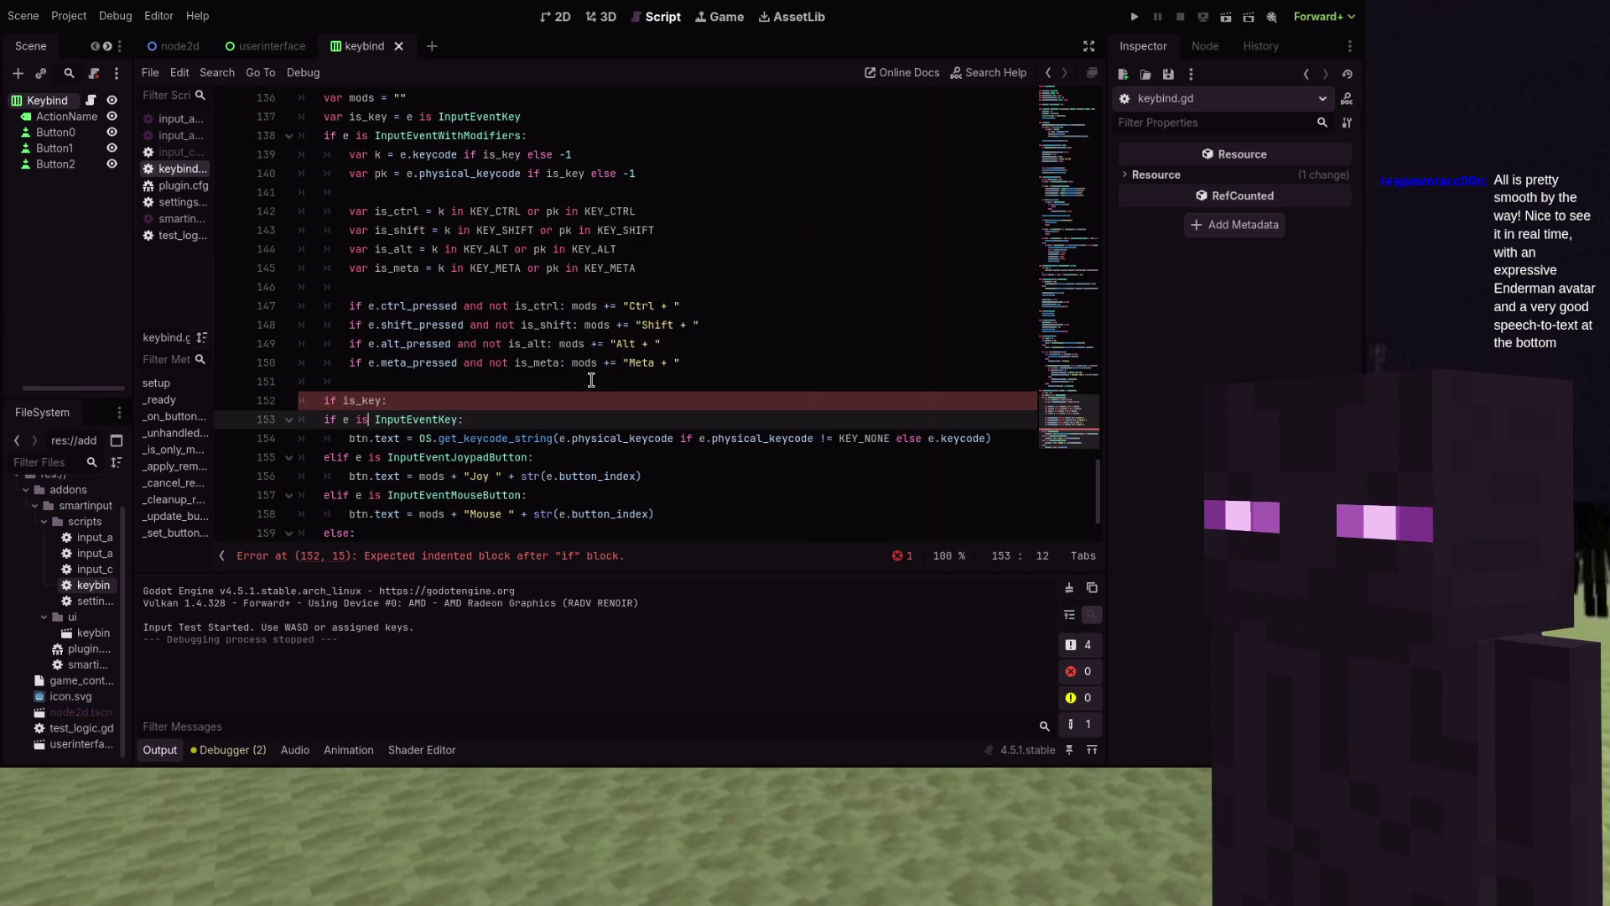
pyautogui.write('elif')
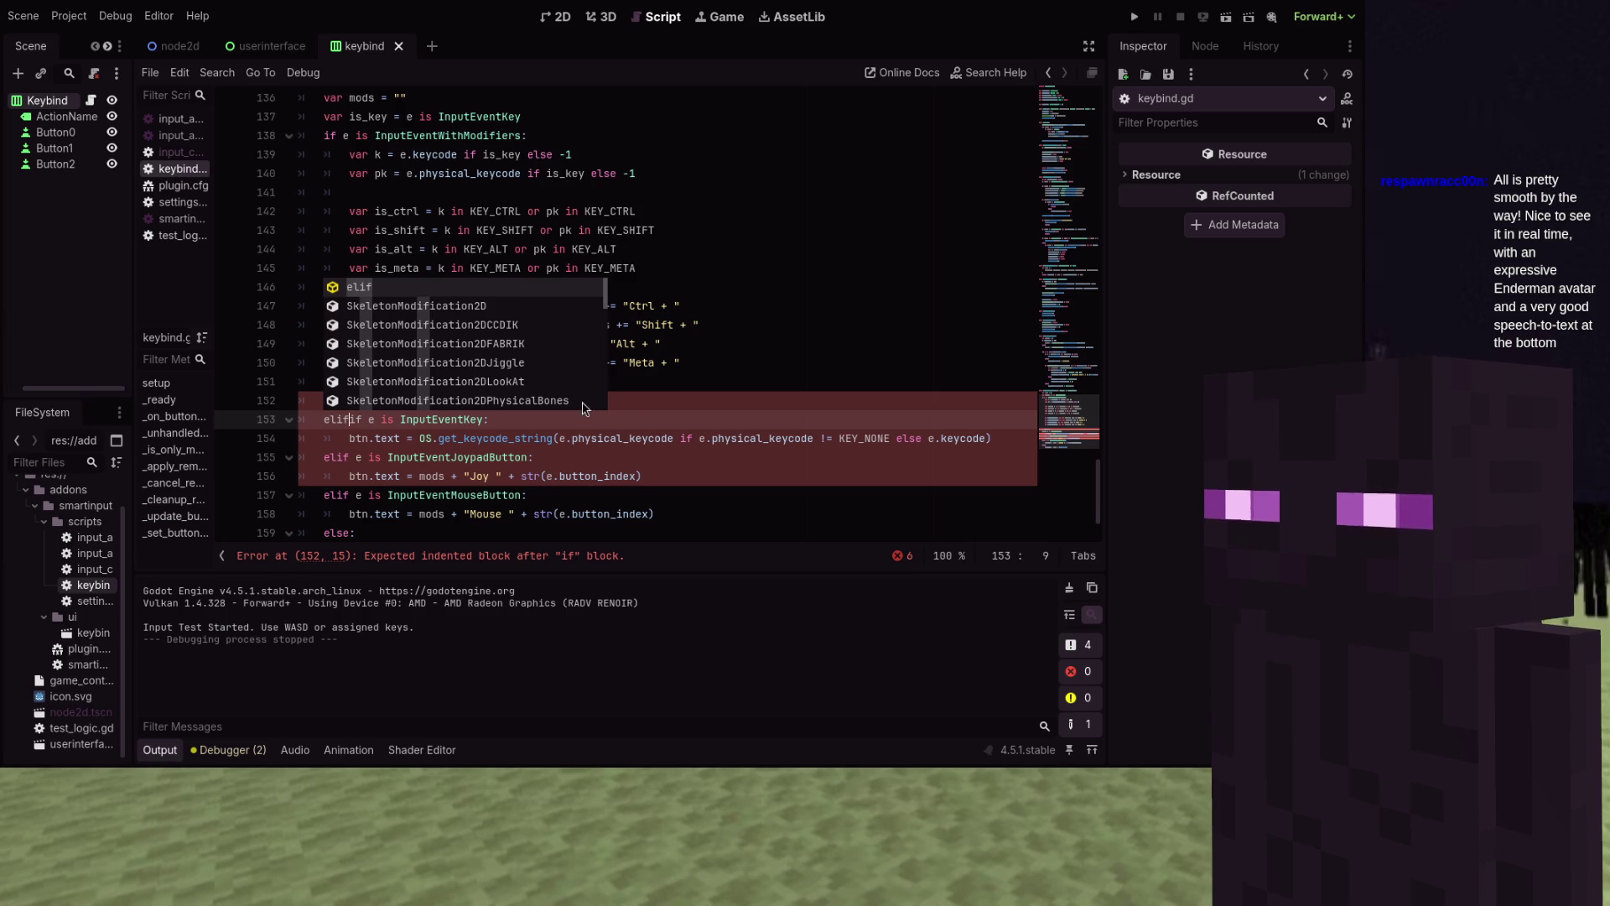
pyautogui.click(537, 458)
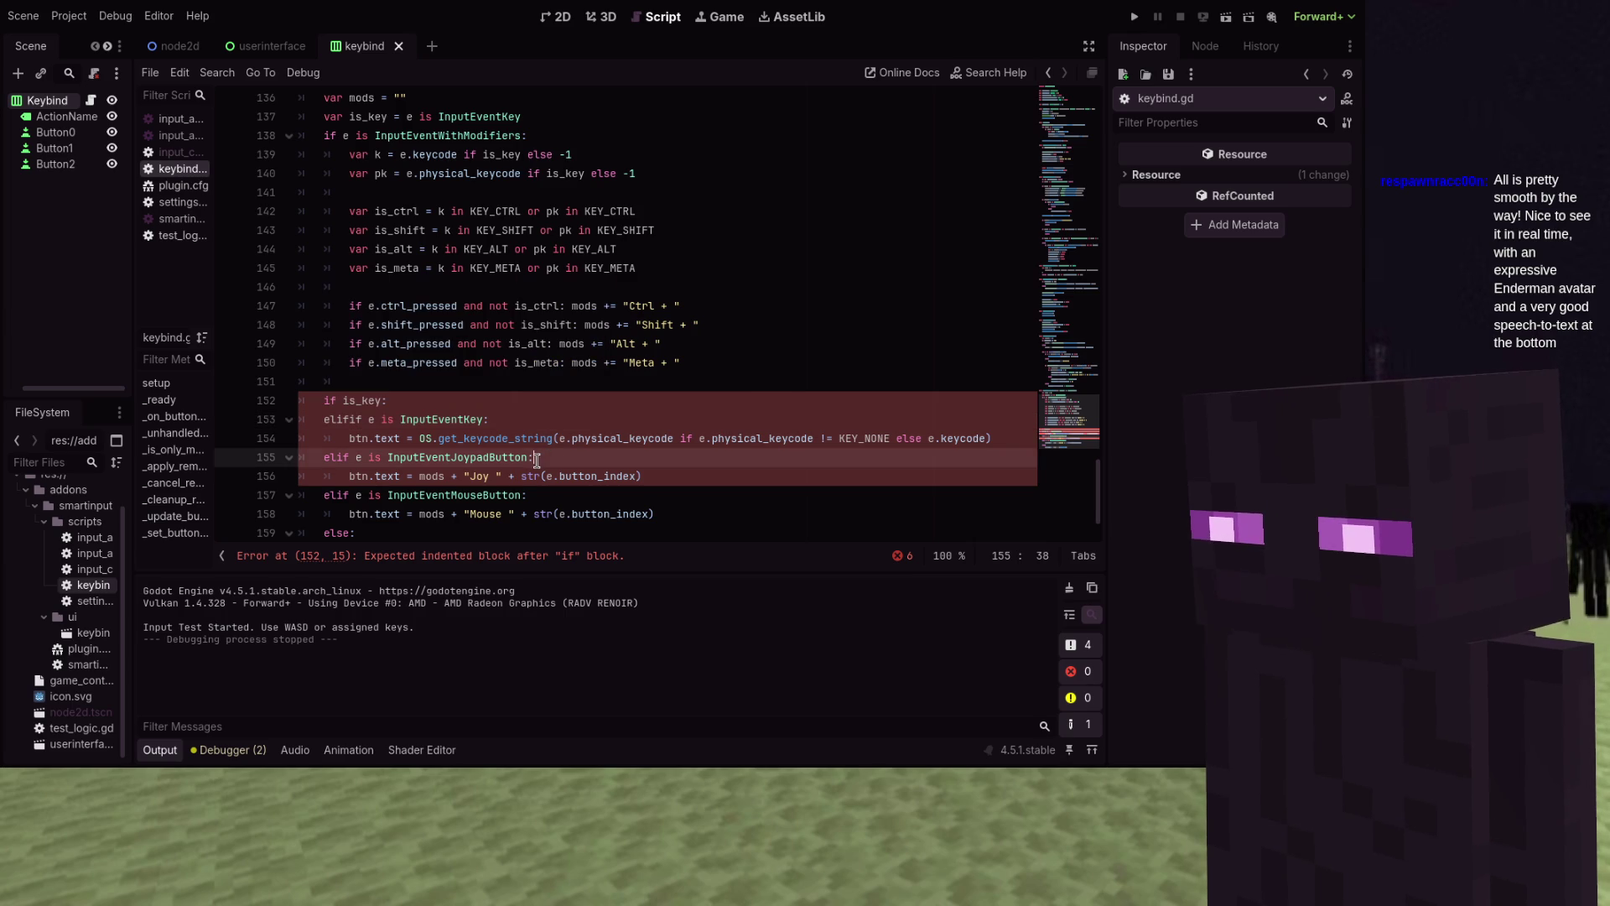
pyautogui.click(302, 401)
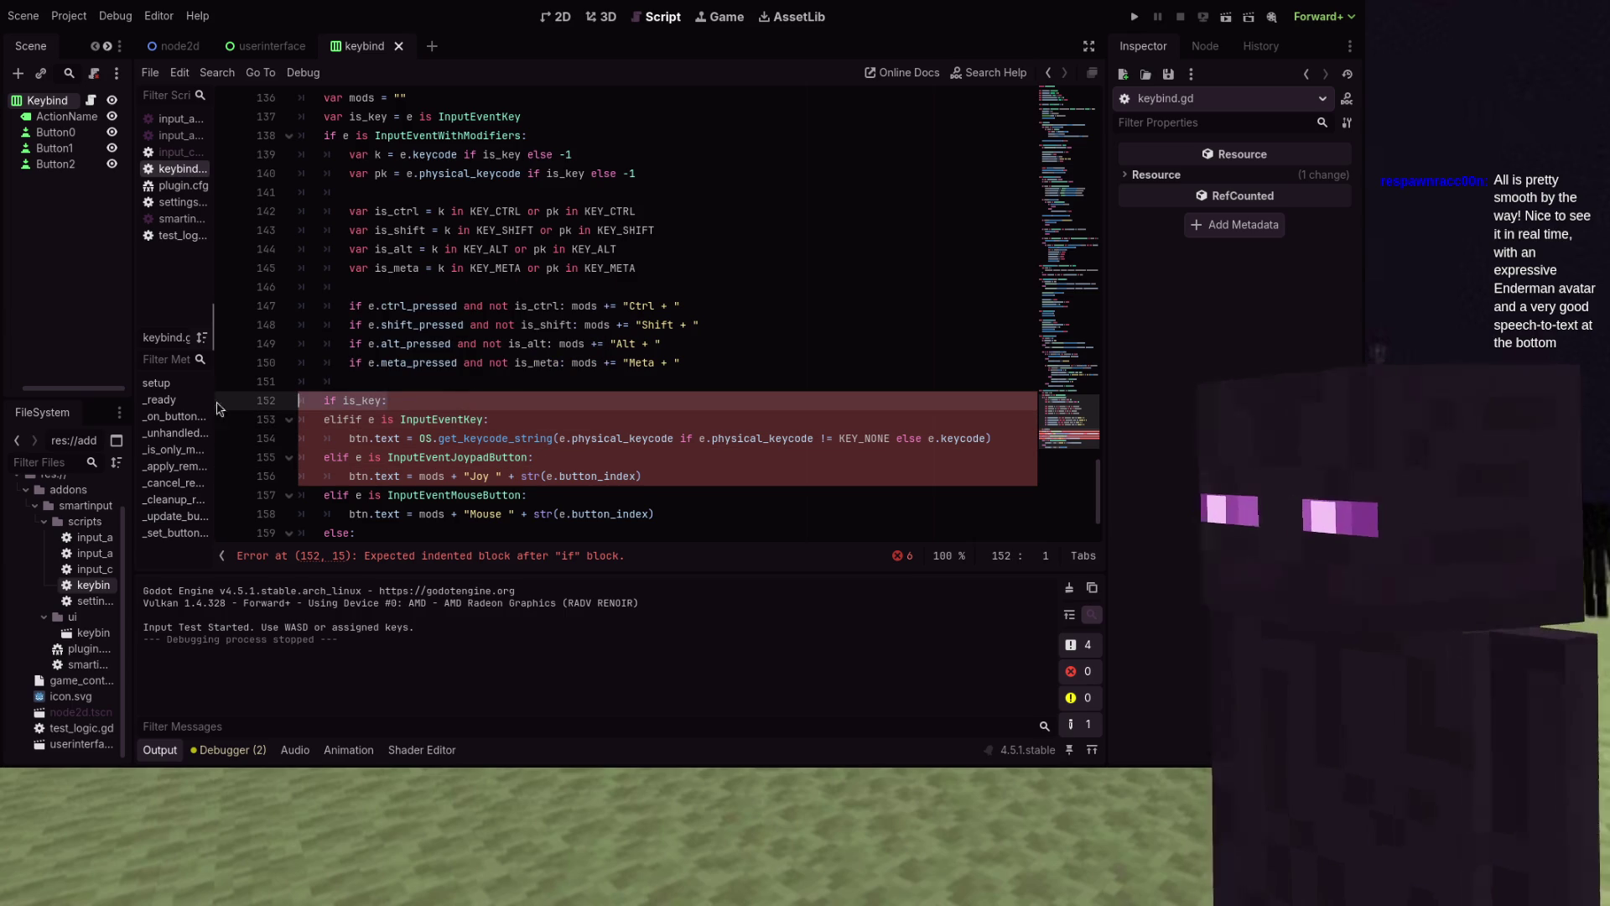
pyautogui.hotkey('ctrl', 'z')
pyautogui.hotkey('ctrl', 'z')
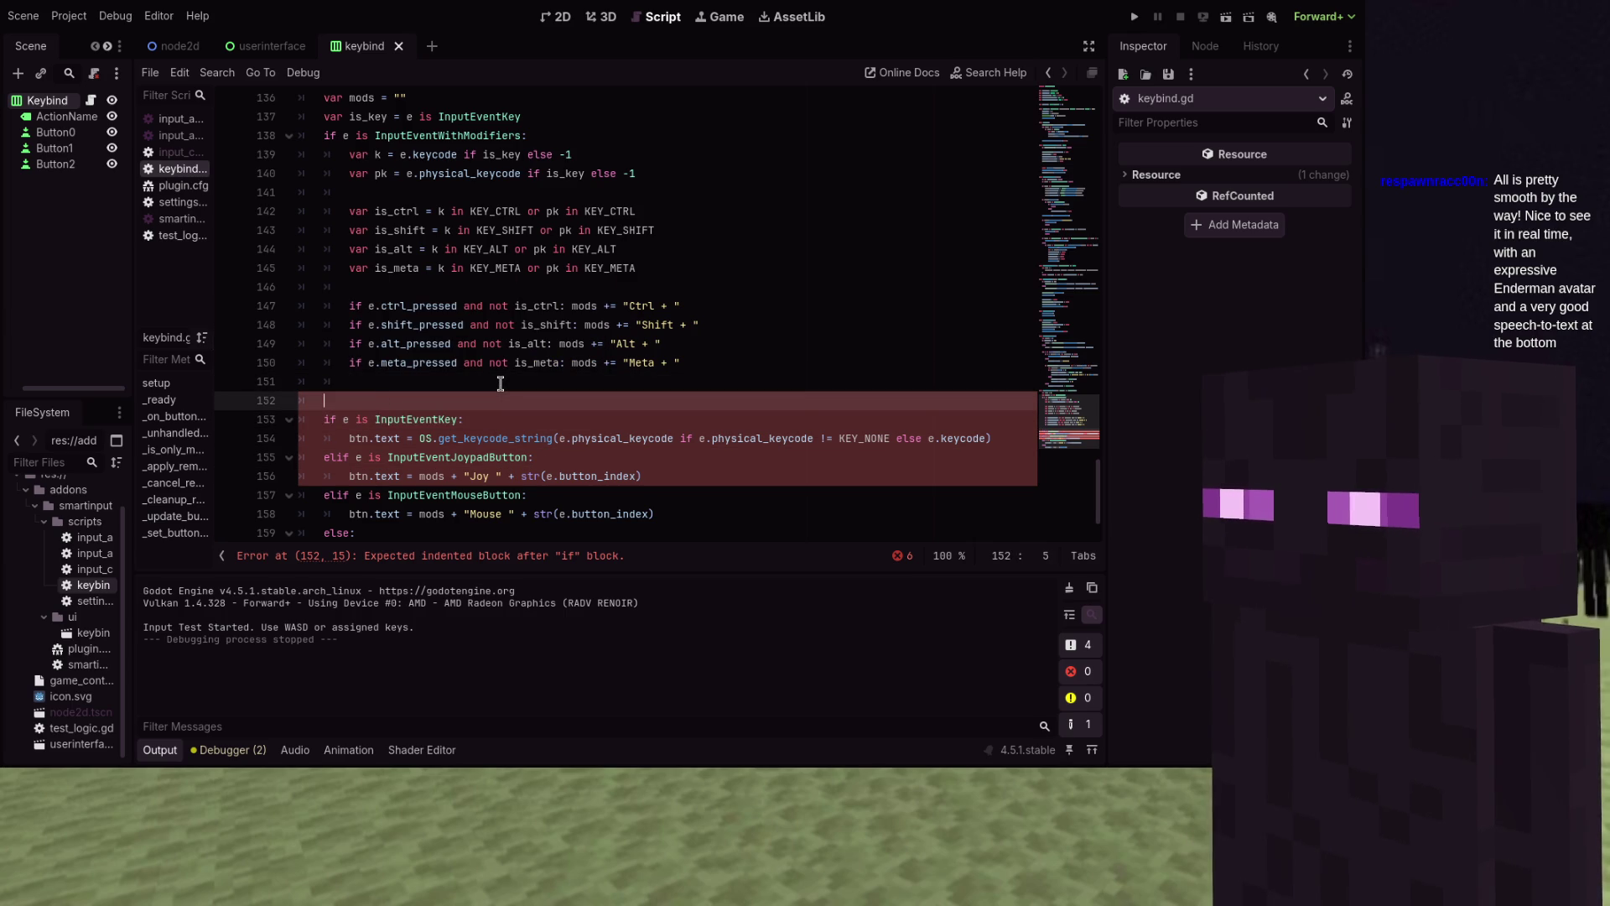
pyautogui.press('BackSpace')
pyautogui.press('BackSpace')
pyautogui.doubleClick(402, 403)
pyautogui.press('BackSpace')
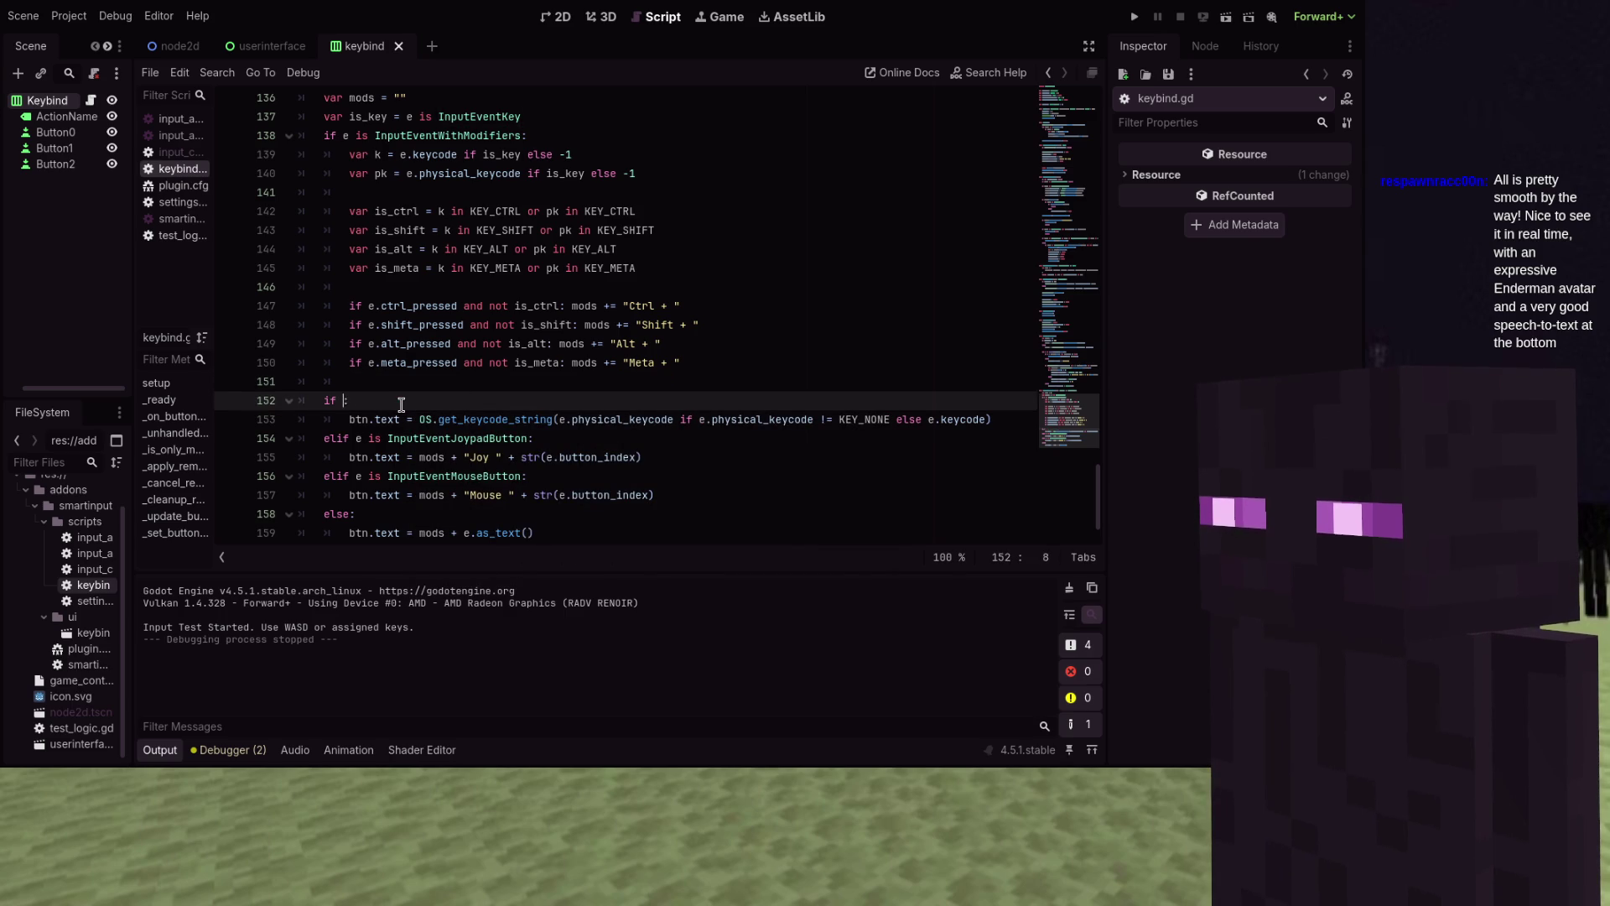
pyautogui.write('is_key')
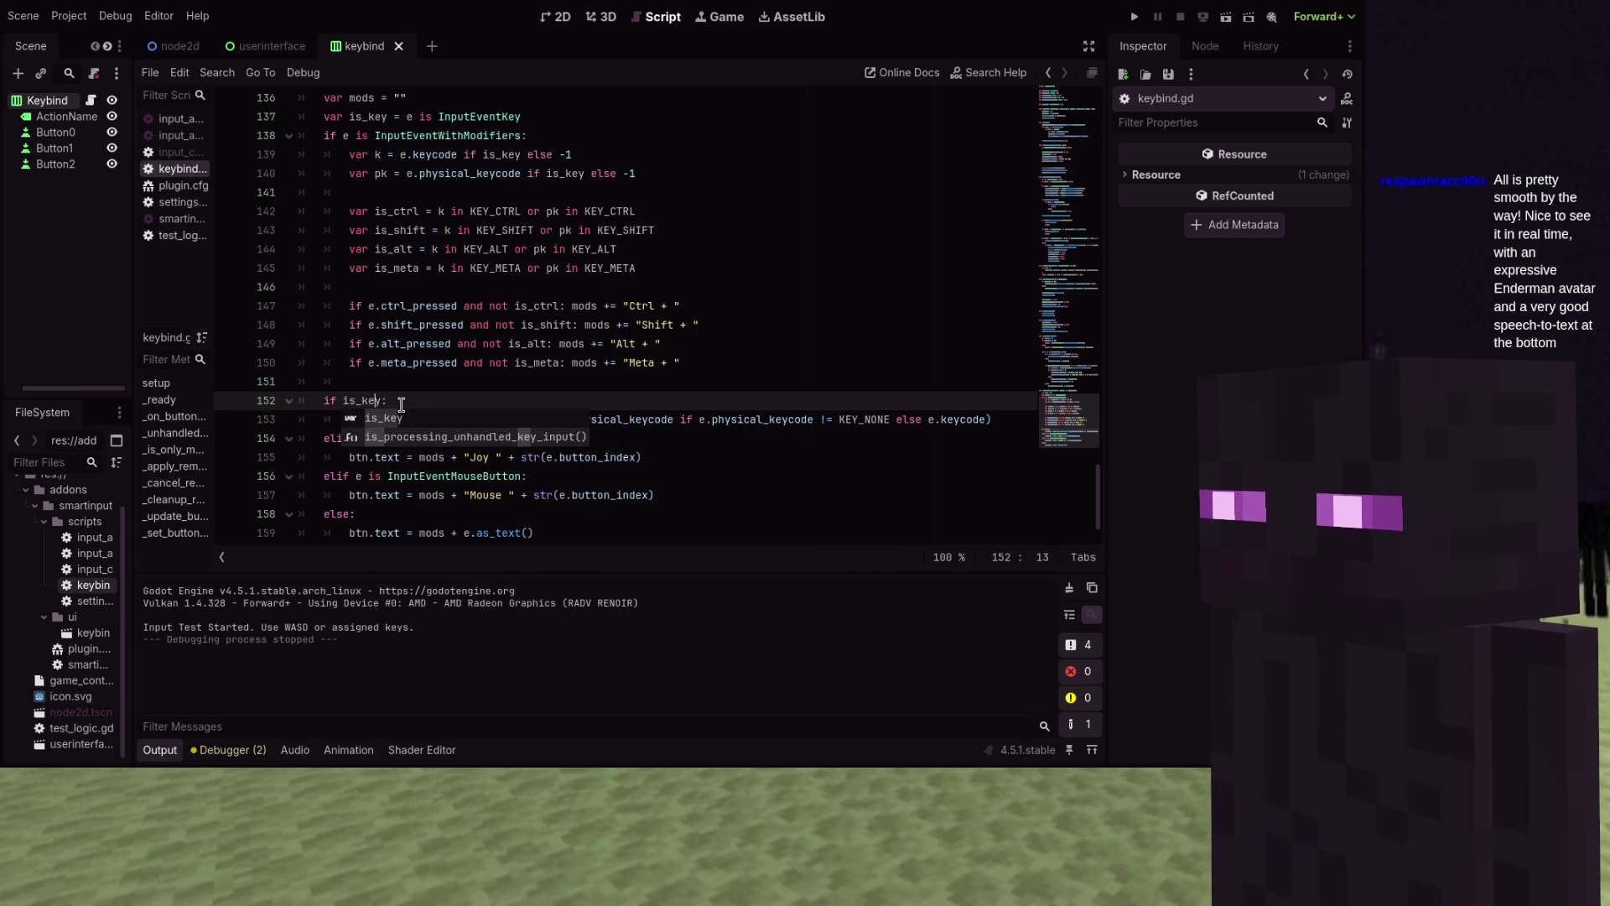
pyautogui.press('Escape')
# Replace the btn.text assignment with 'var key_name = OS.get_keycode_string(...)' and add a line below
pyautogui.click(979, 419)
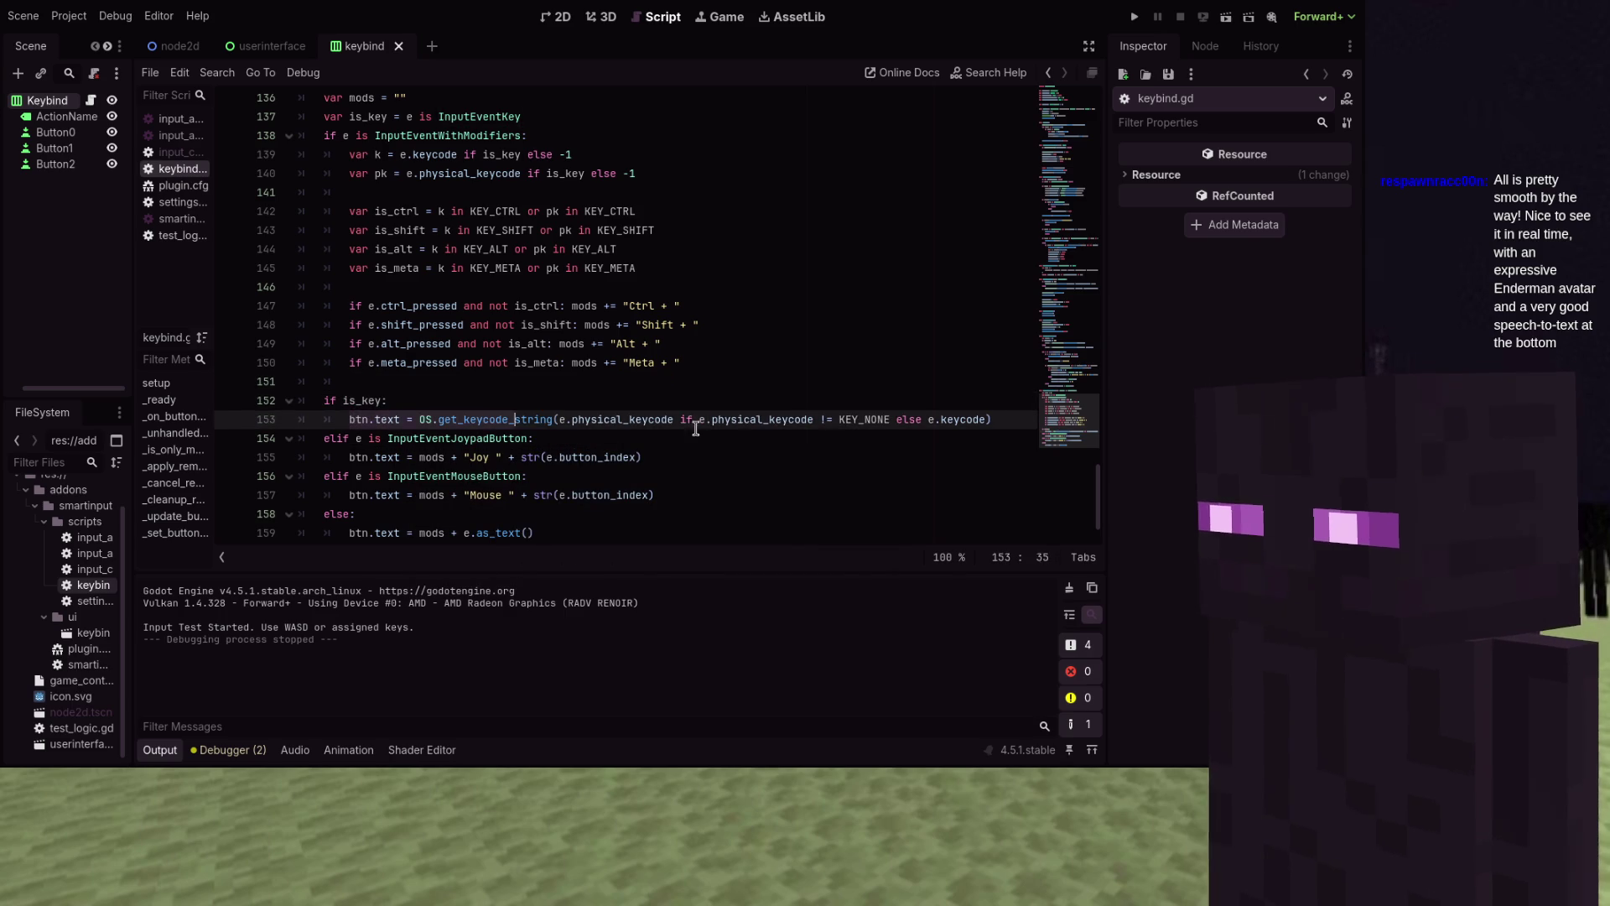
pyautogui.press('End')
pyautogui.hotkey('shift', 'Home')
pyautogui.hotkey('ctrl', 'c')
pyautogui.press('BackSpace')
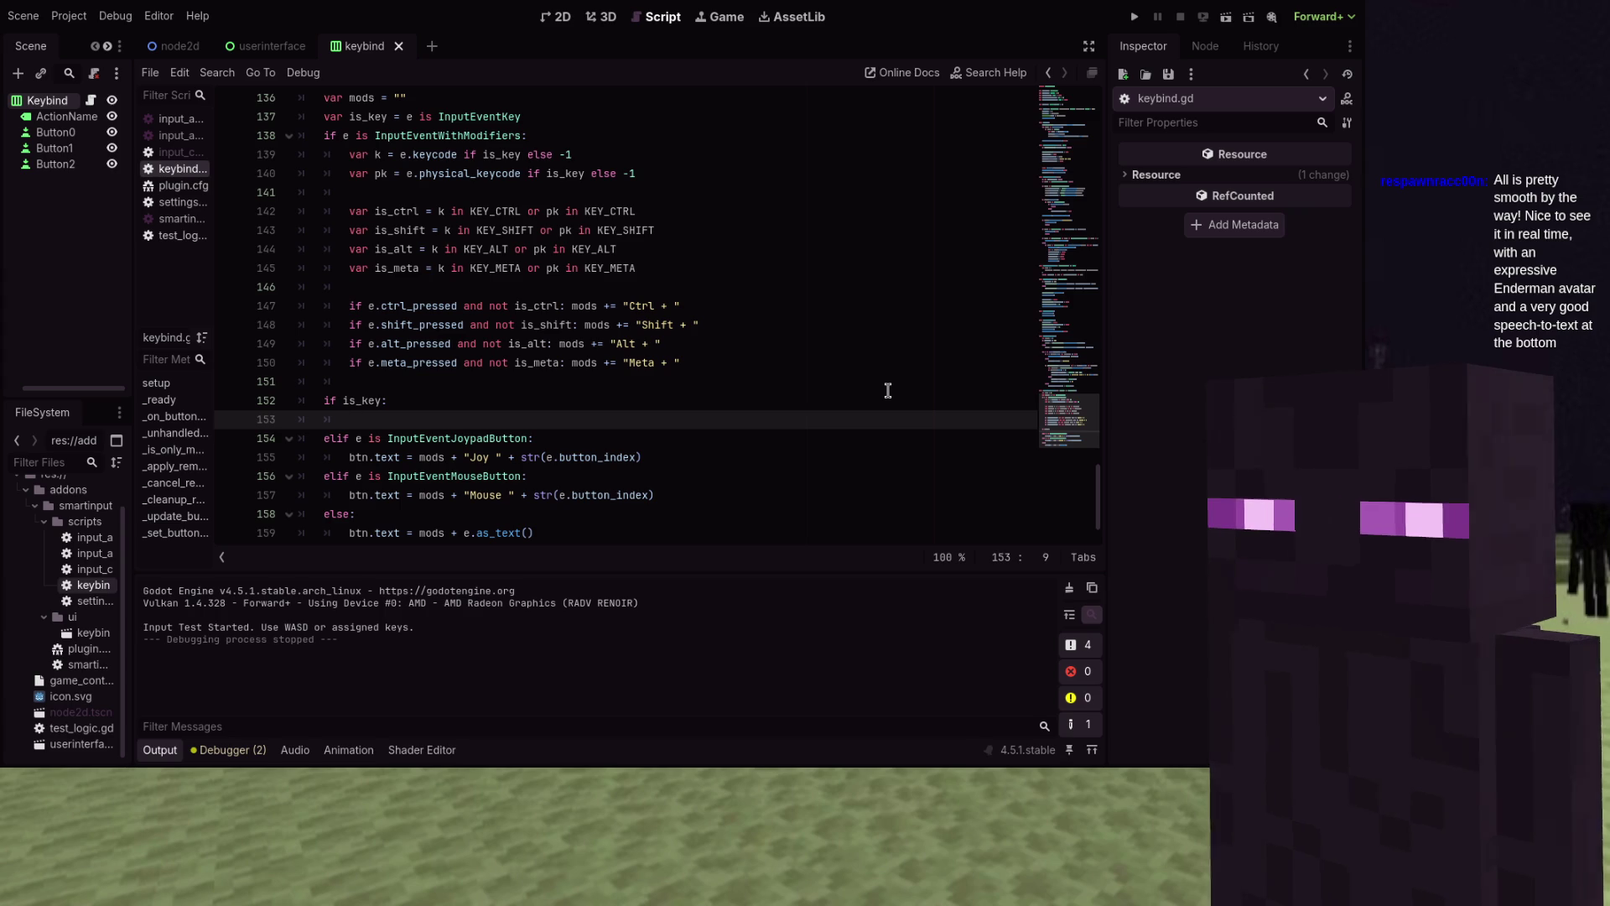
pyautogui.write('var key_name =')
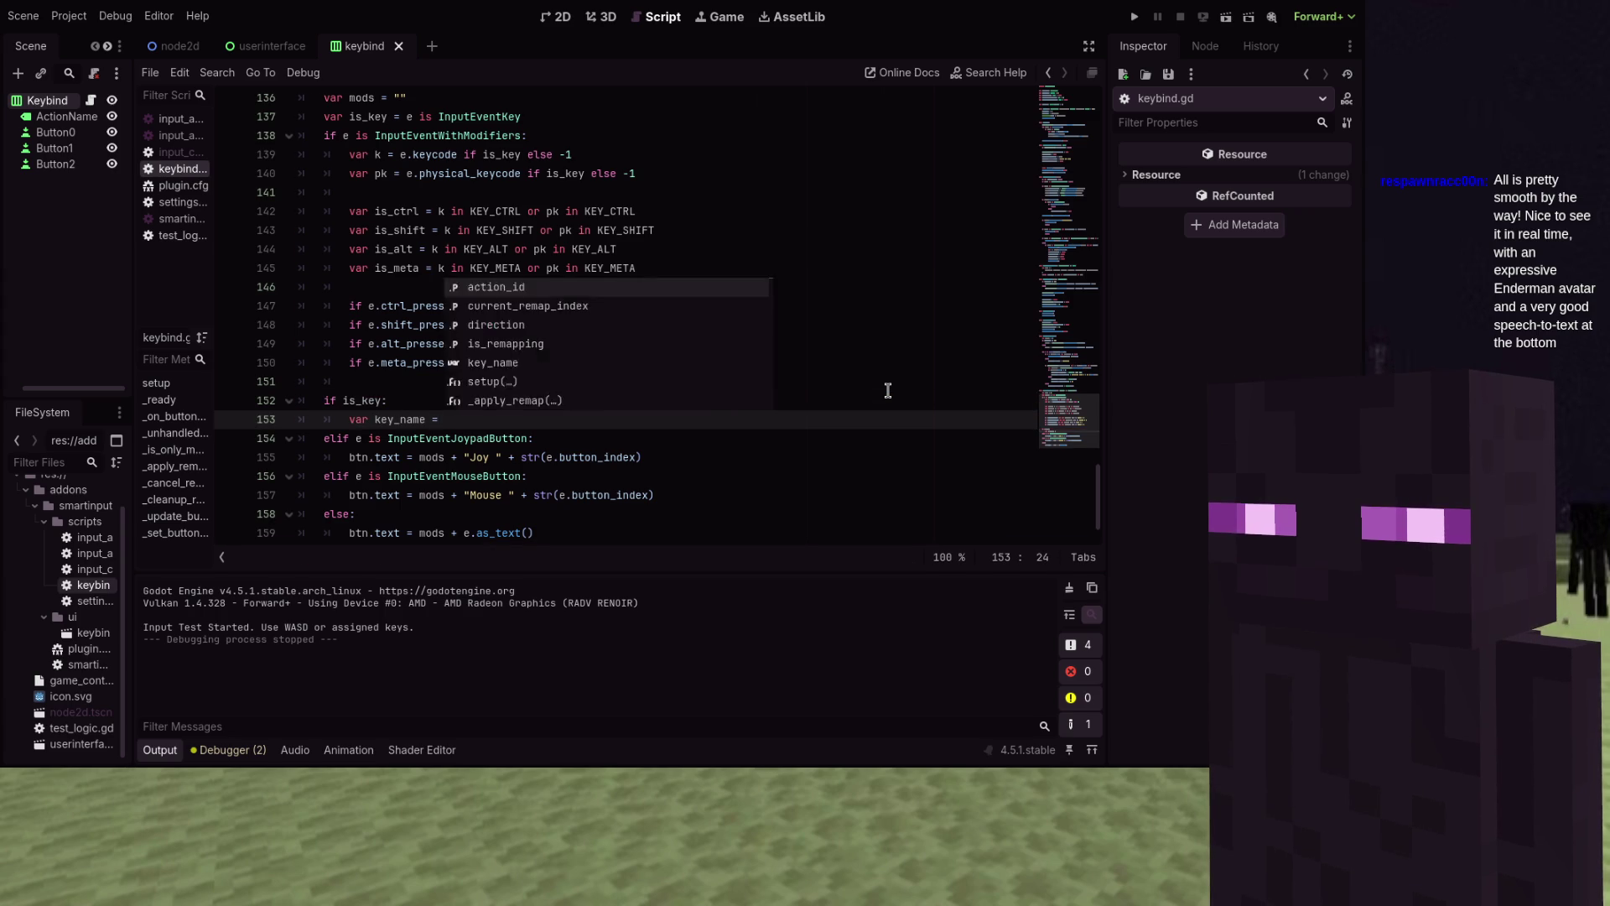
pyautogui.hotkey('ctrl', 'v')
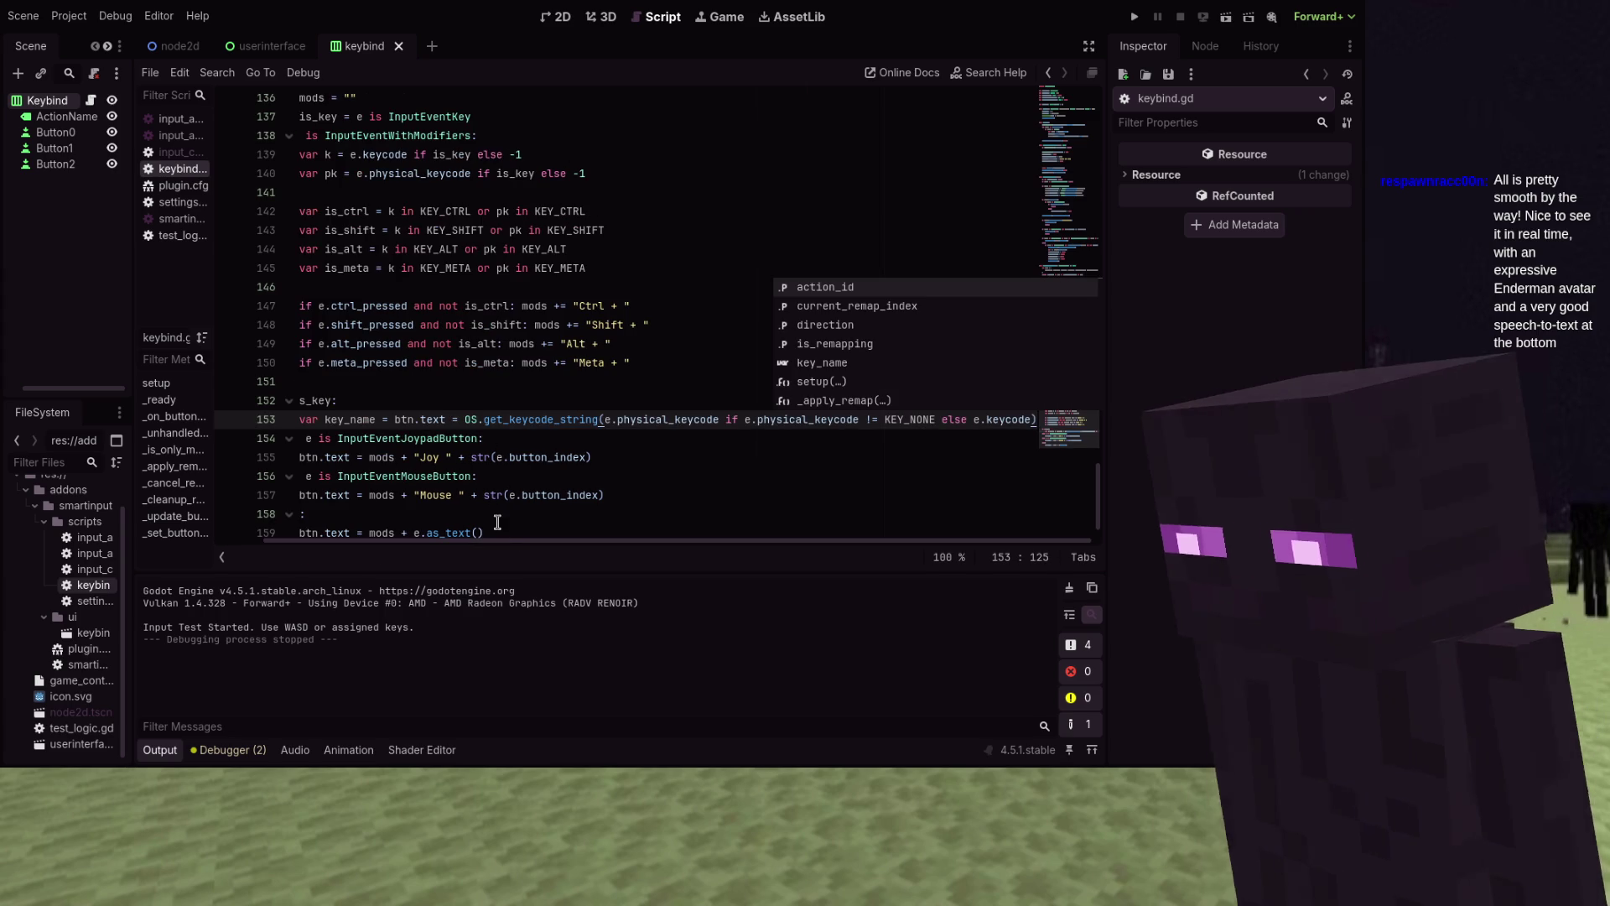
pyautogui.moveTo(461, 419); pyautogui.dragTo(394, 420)
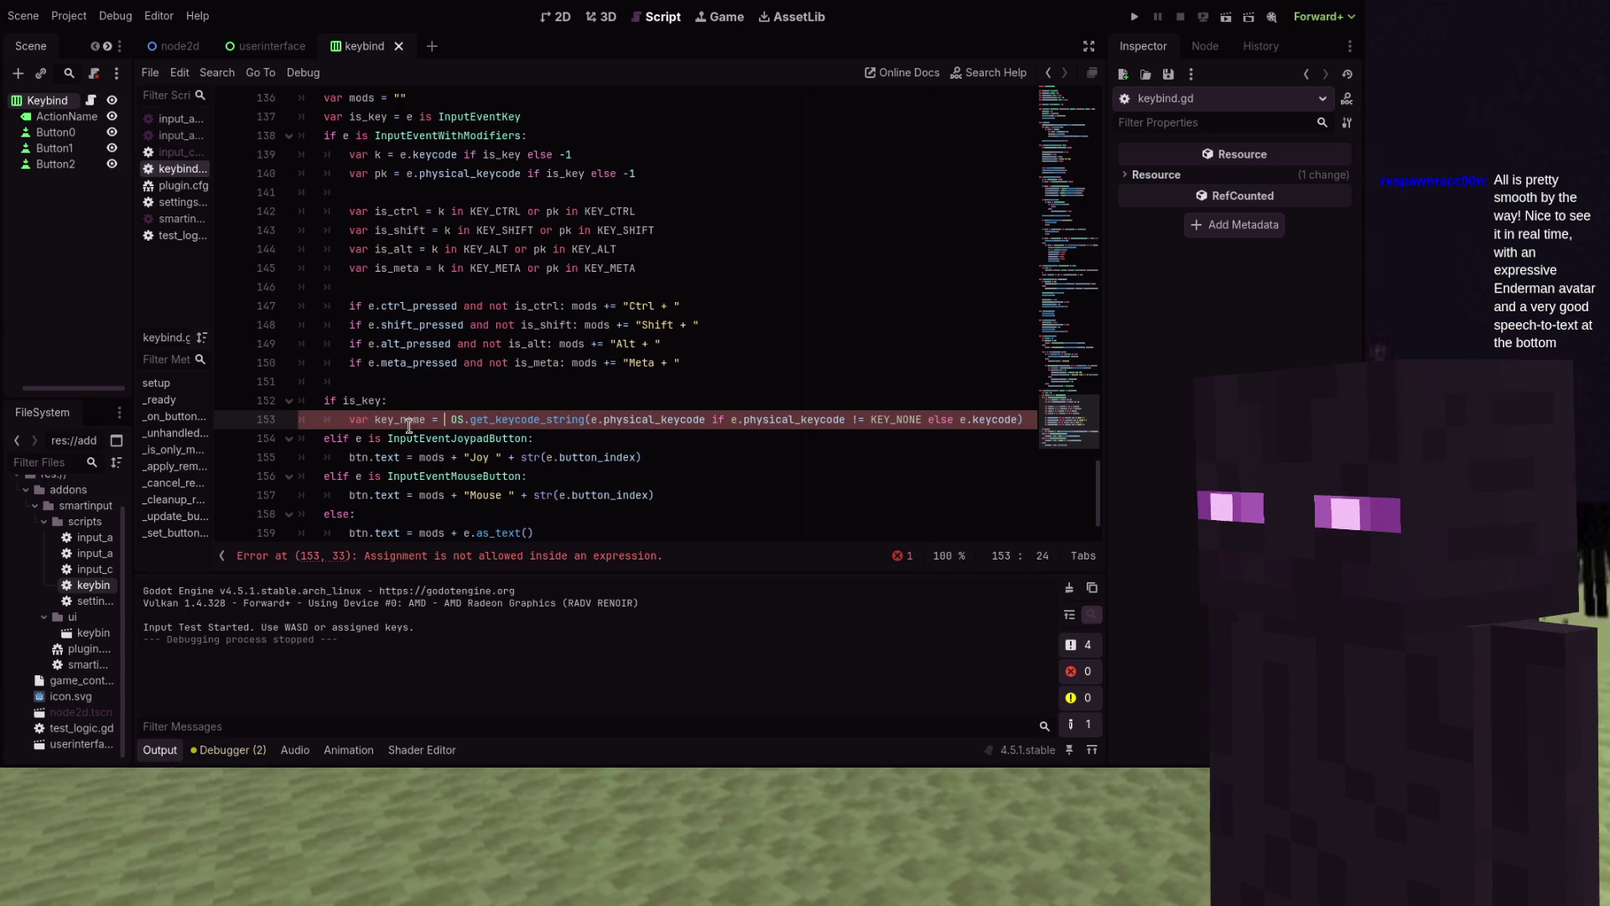
pyautogui.press('BackSpace')
pyautogui.press('BackSpace')
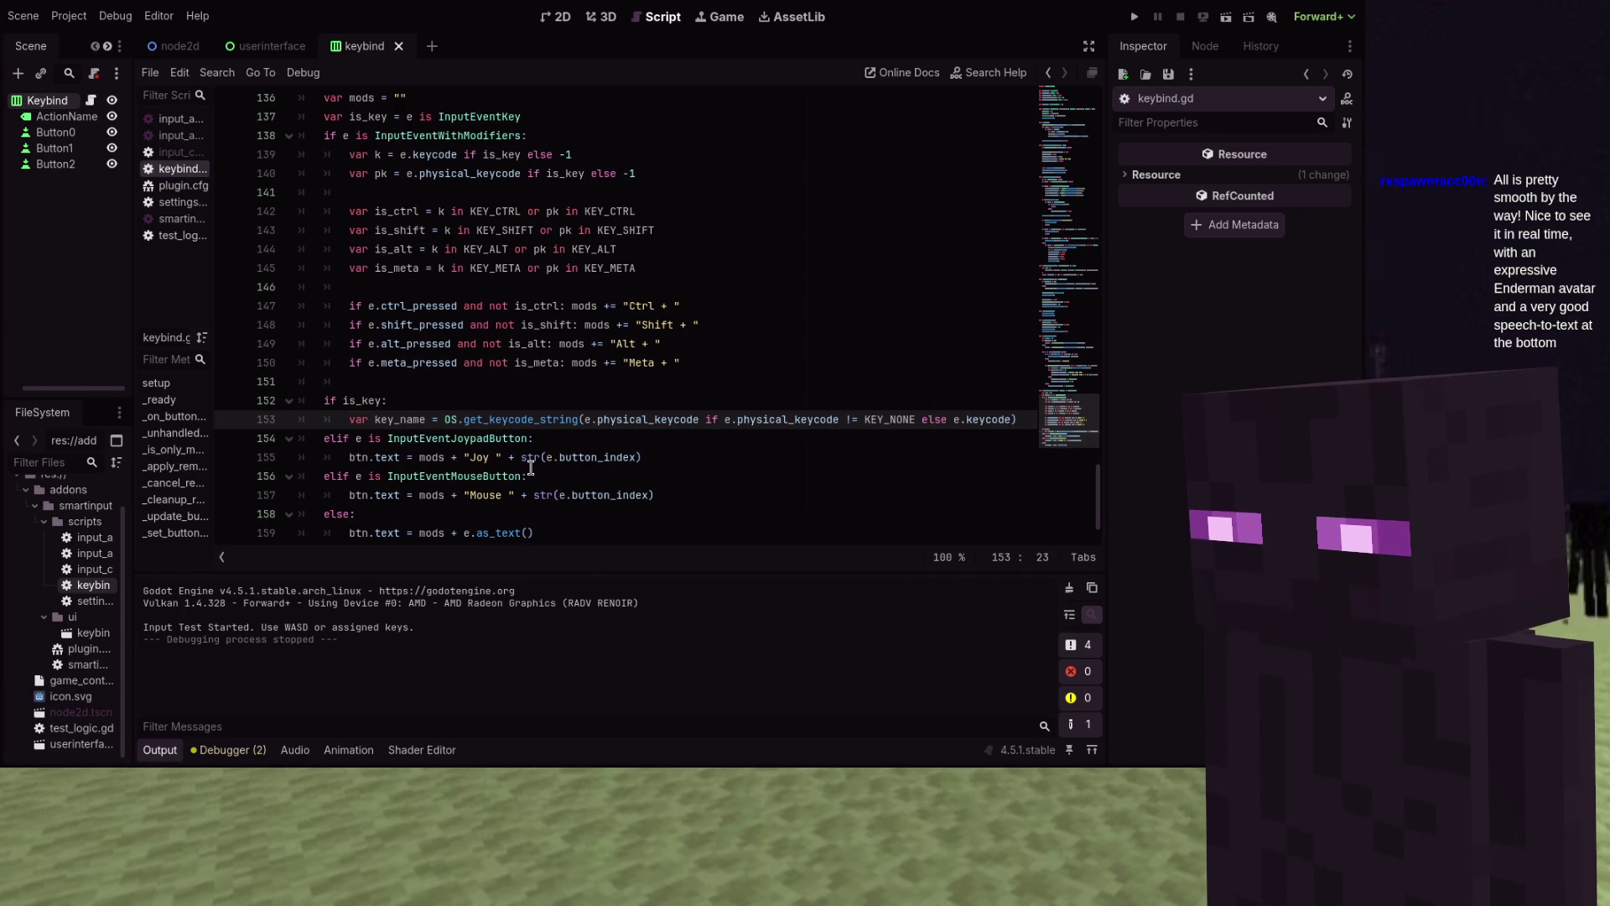
pyautogui.moveTo(530, 463)
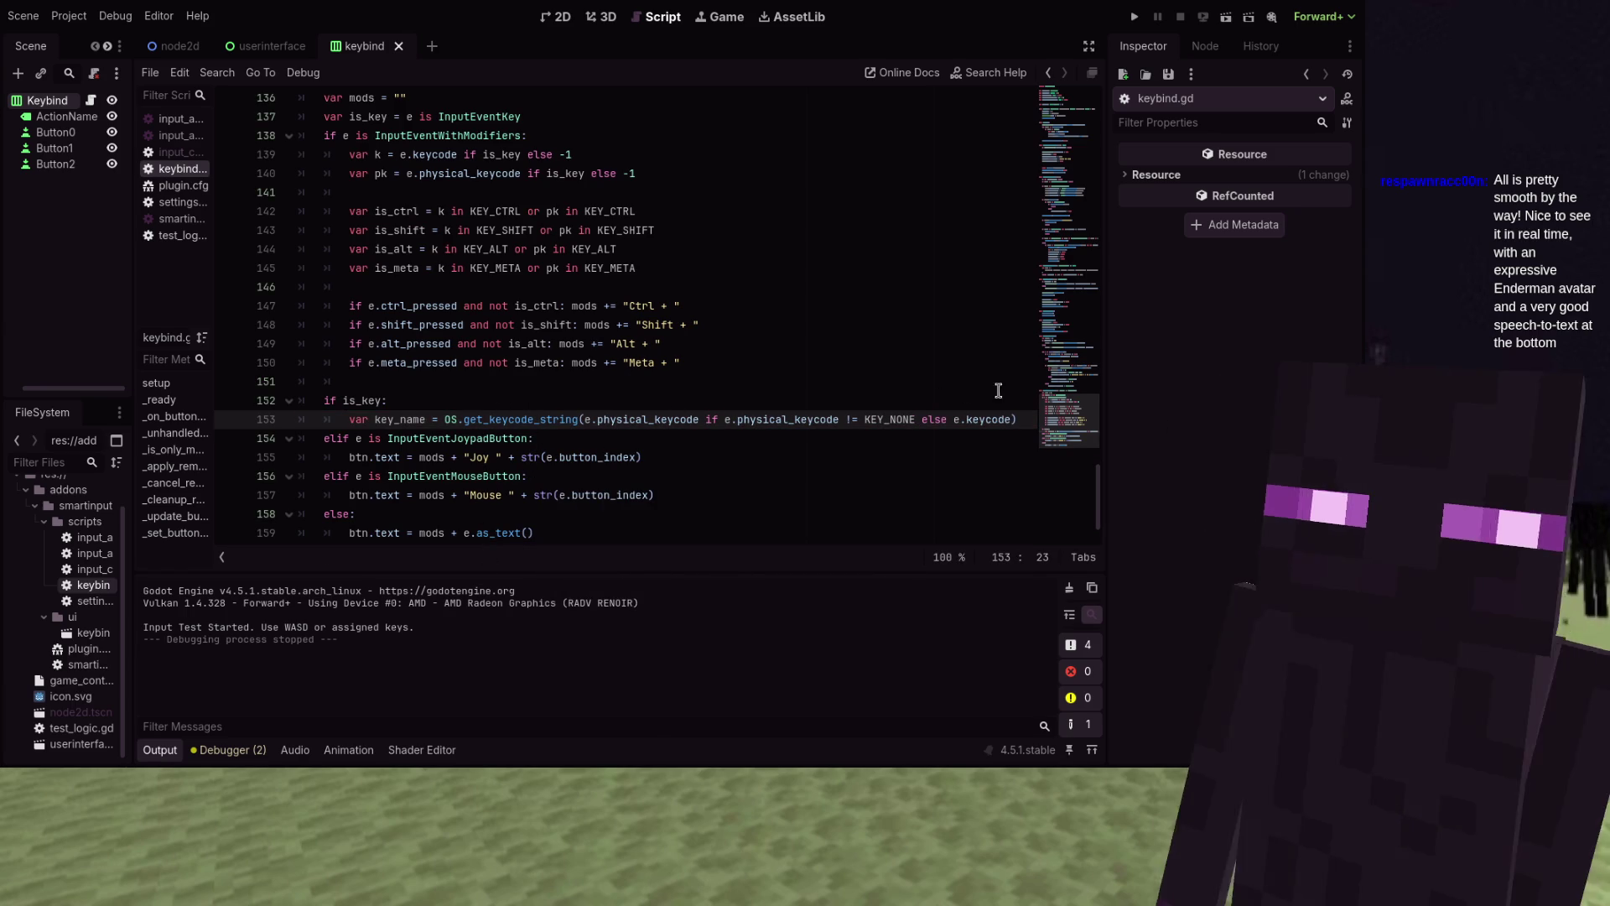
pyautogui.click(1033, 420)
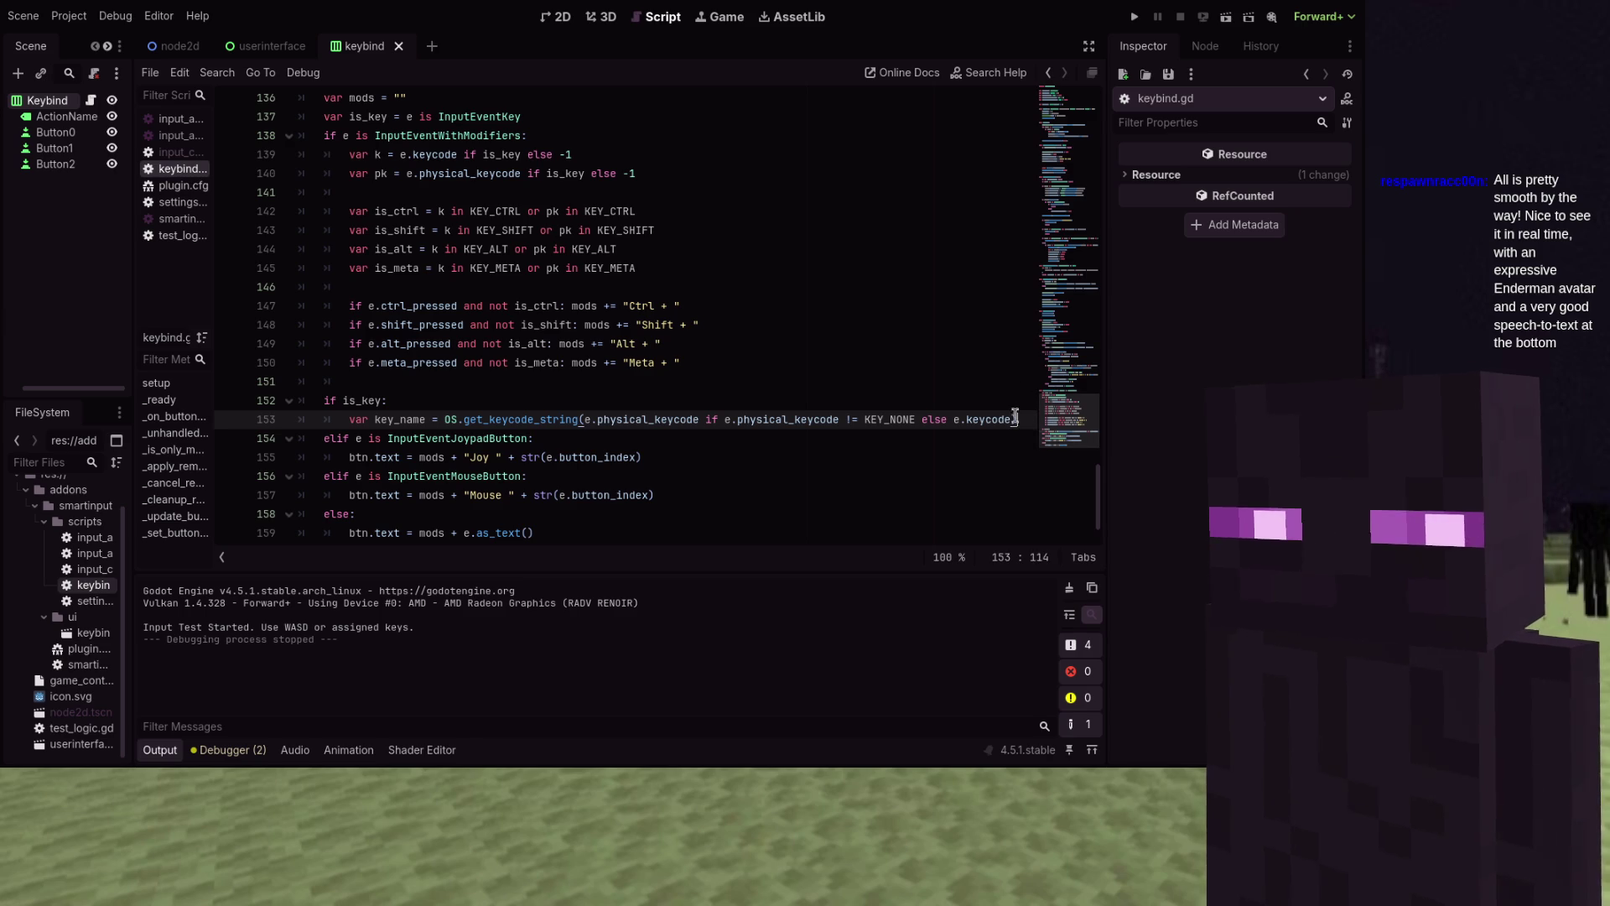
pyautogui.press('Return')
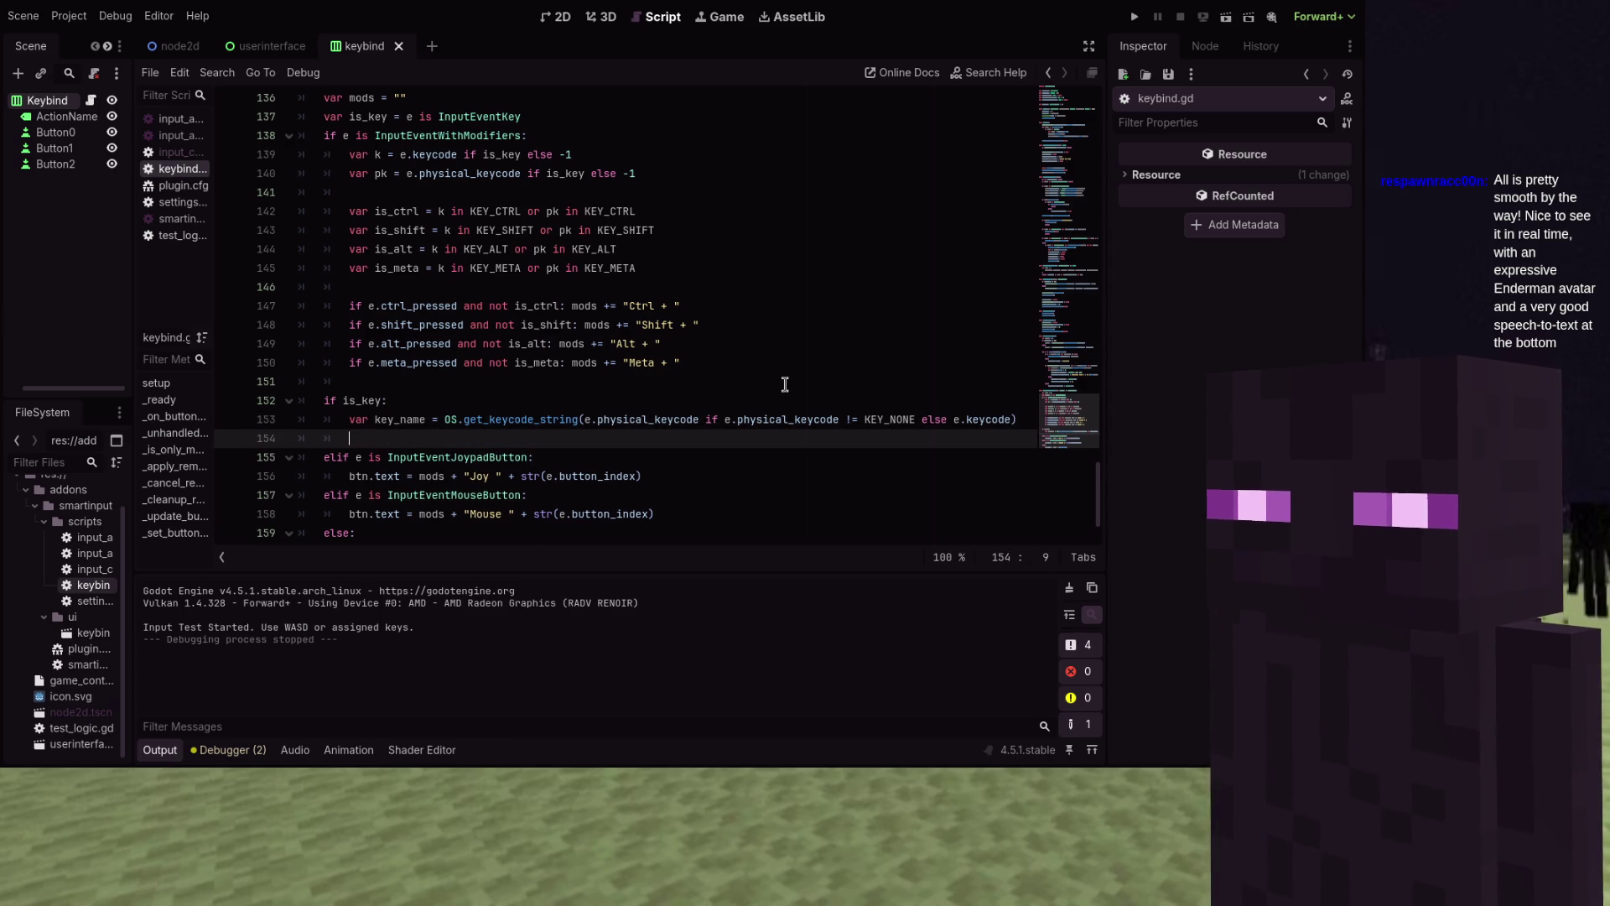